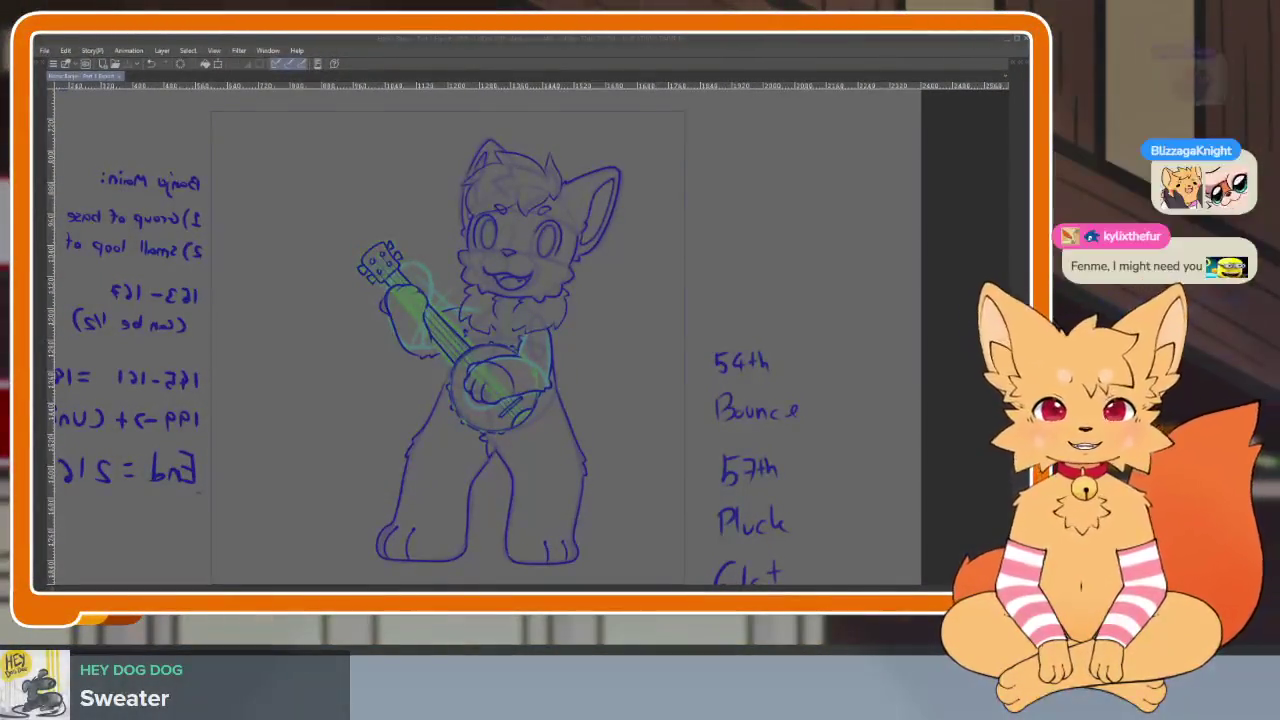
Play the fox banjo animation through to its last frame, where the banjo is held horizontally.
left_click(573, 40)
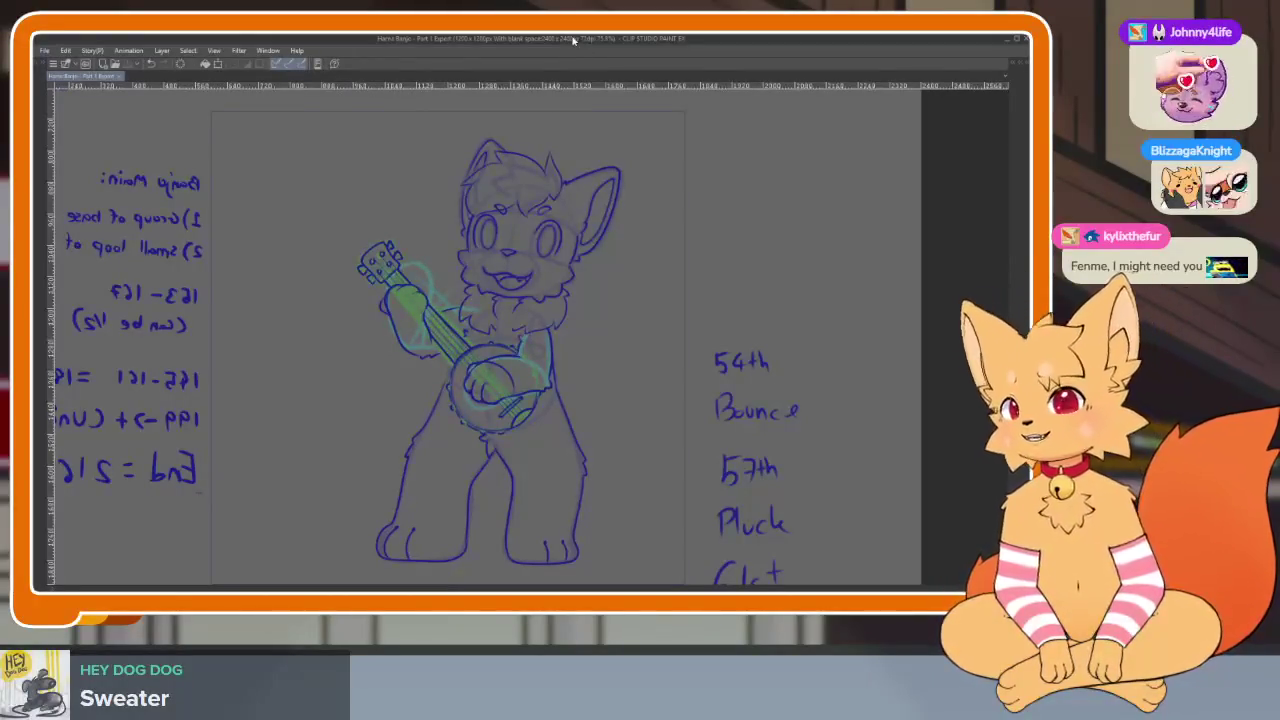
key("Return")
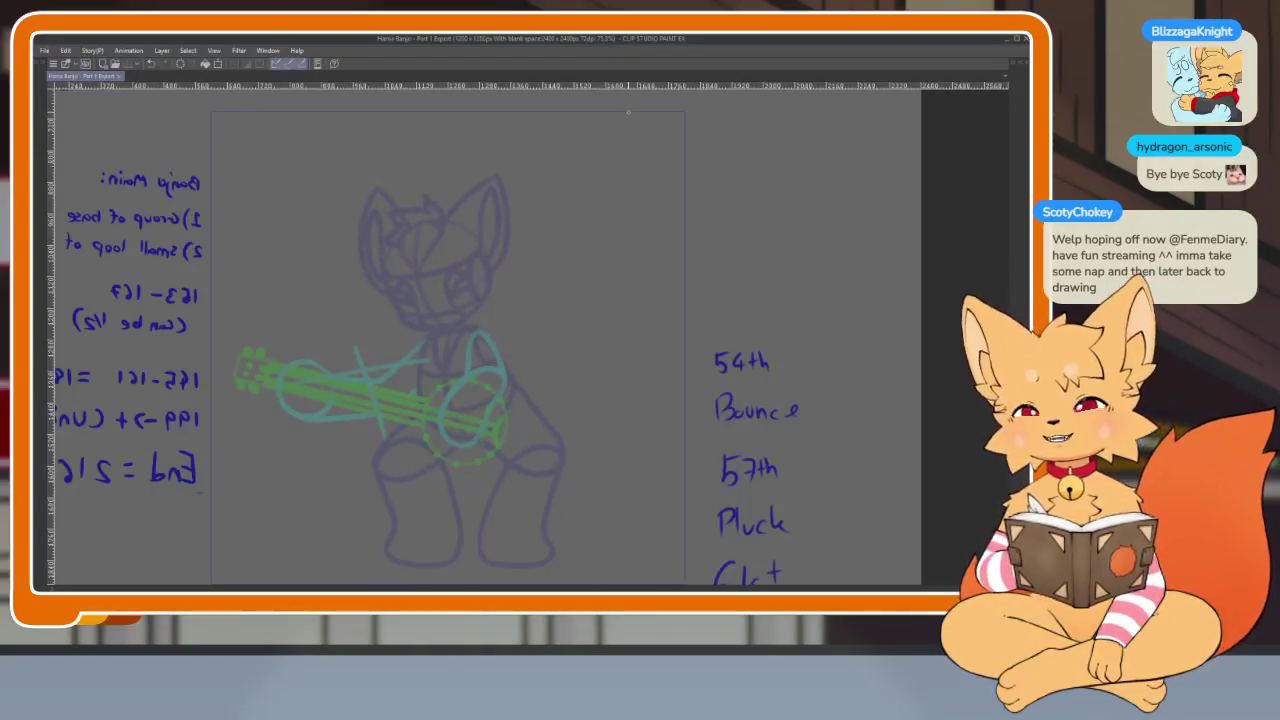
Restore the palettes, return to the first animation frame, then bring Spotify to the front.
key("Tab")
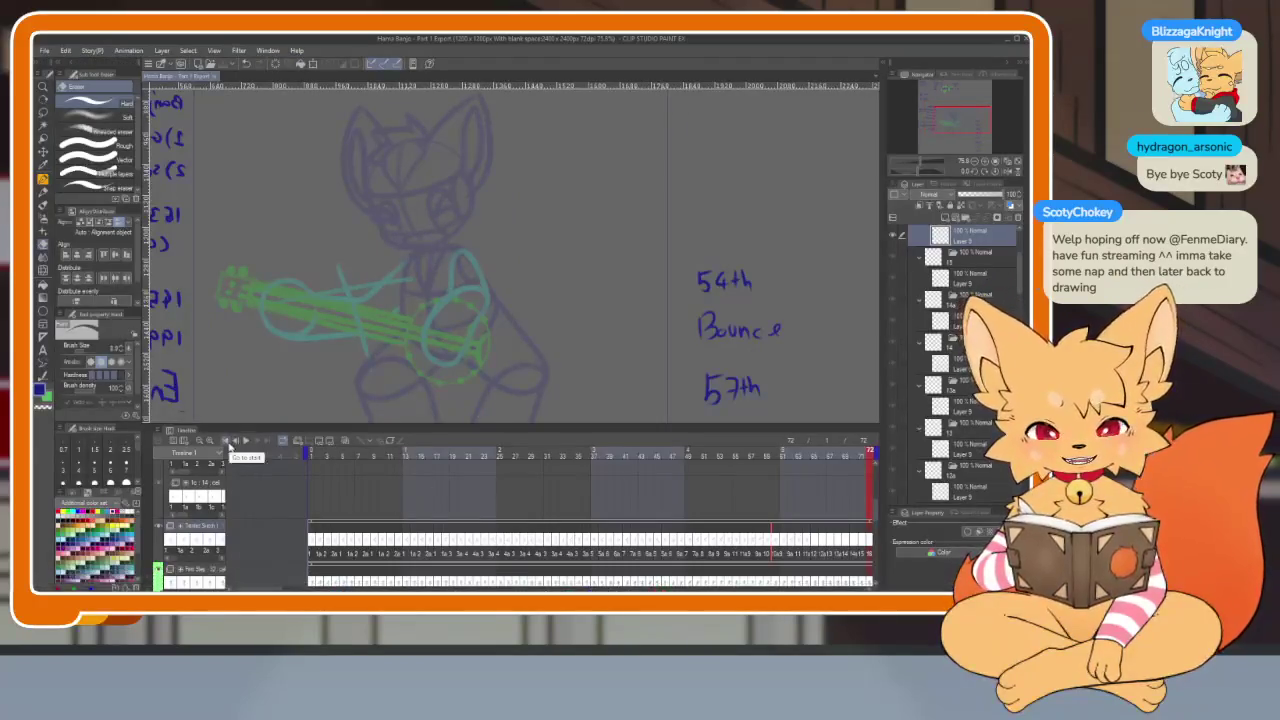
left_click(228, 441)
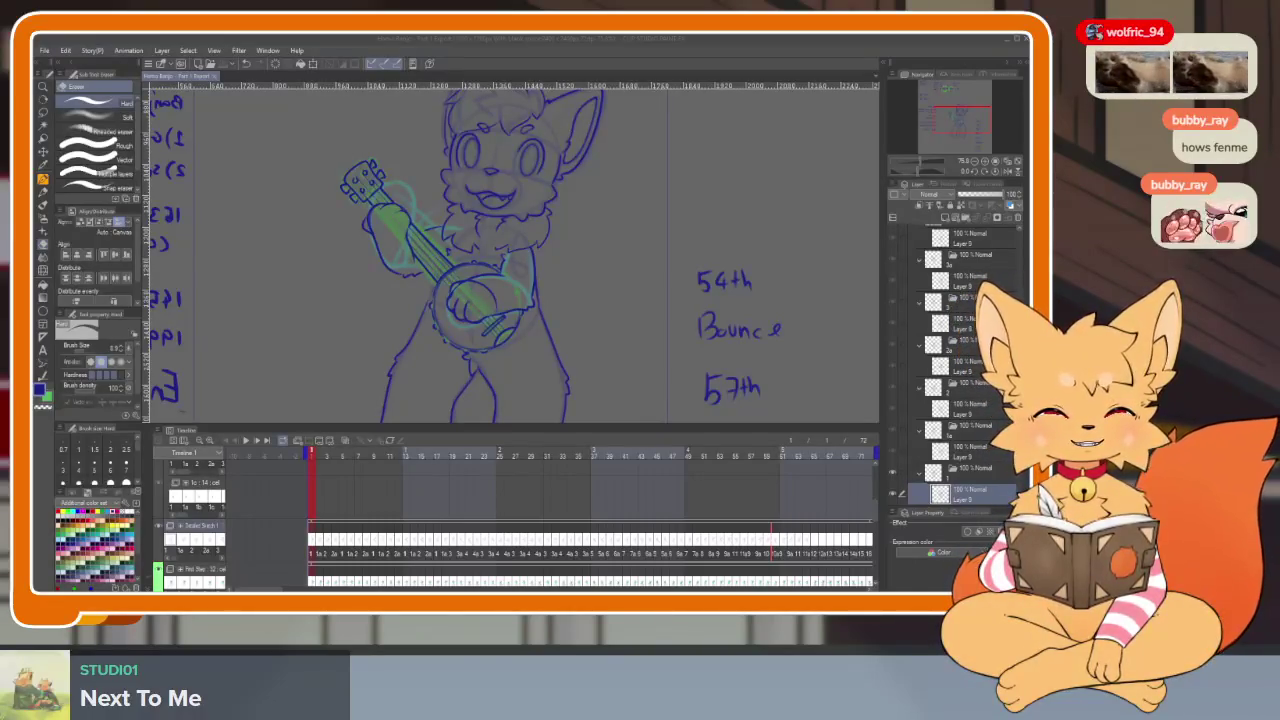
key("alt+Tab")
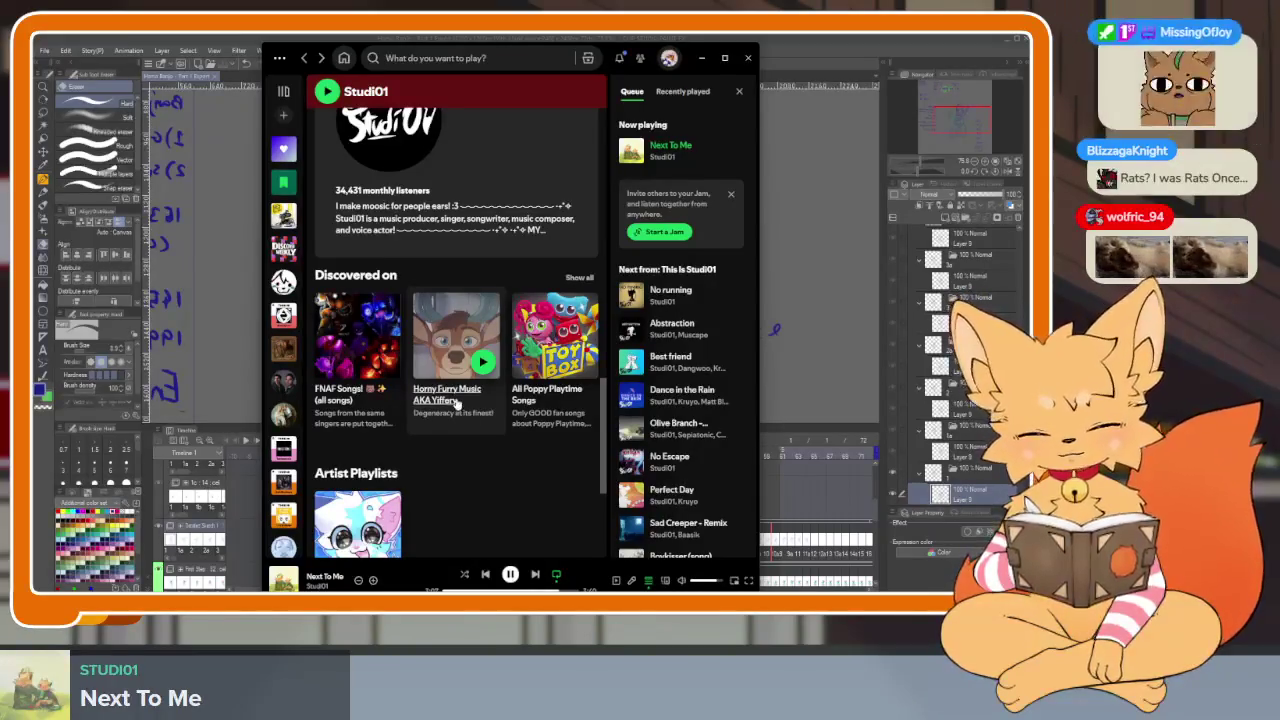
Open the featured playlist in Spotify, move its window aside, and return to Clip Studio.
left_click(450, 399)
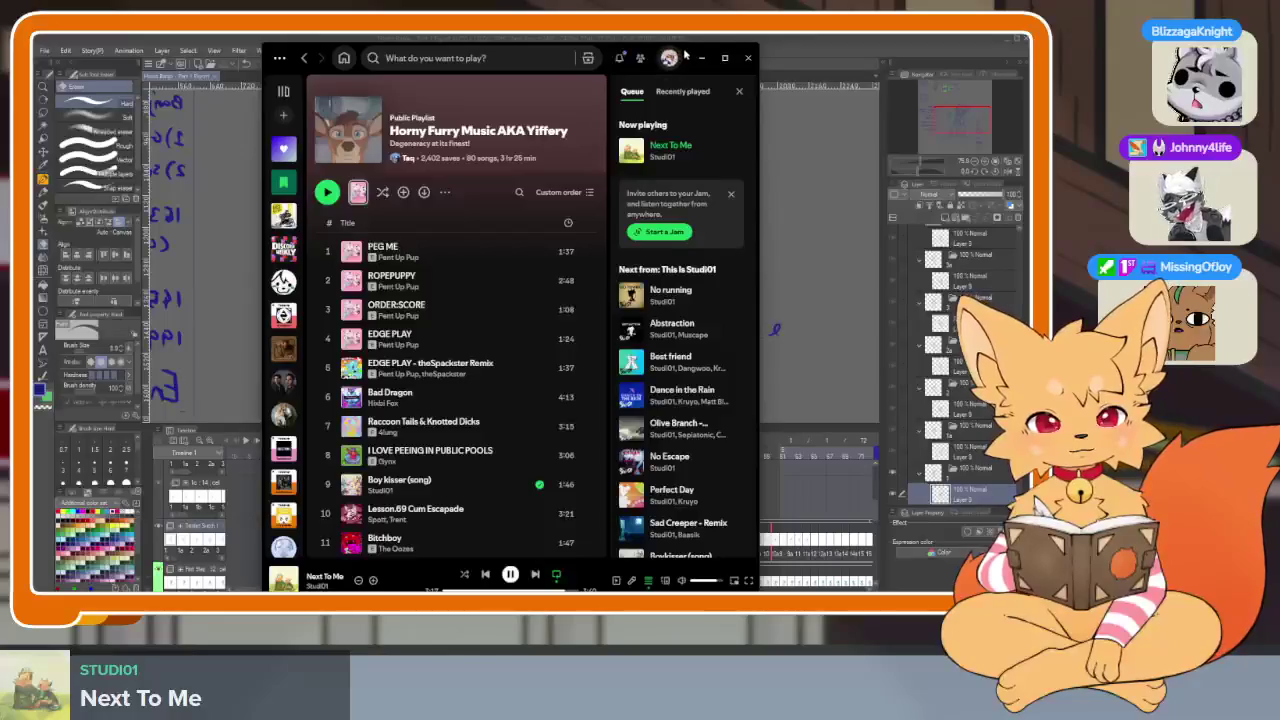
left_click_drag(620, 58, 712, 0)
key("alt+Tab")
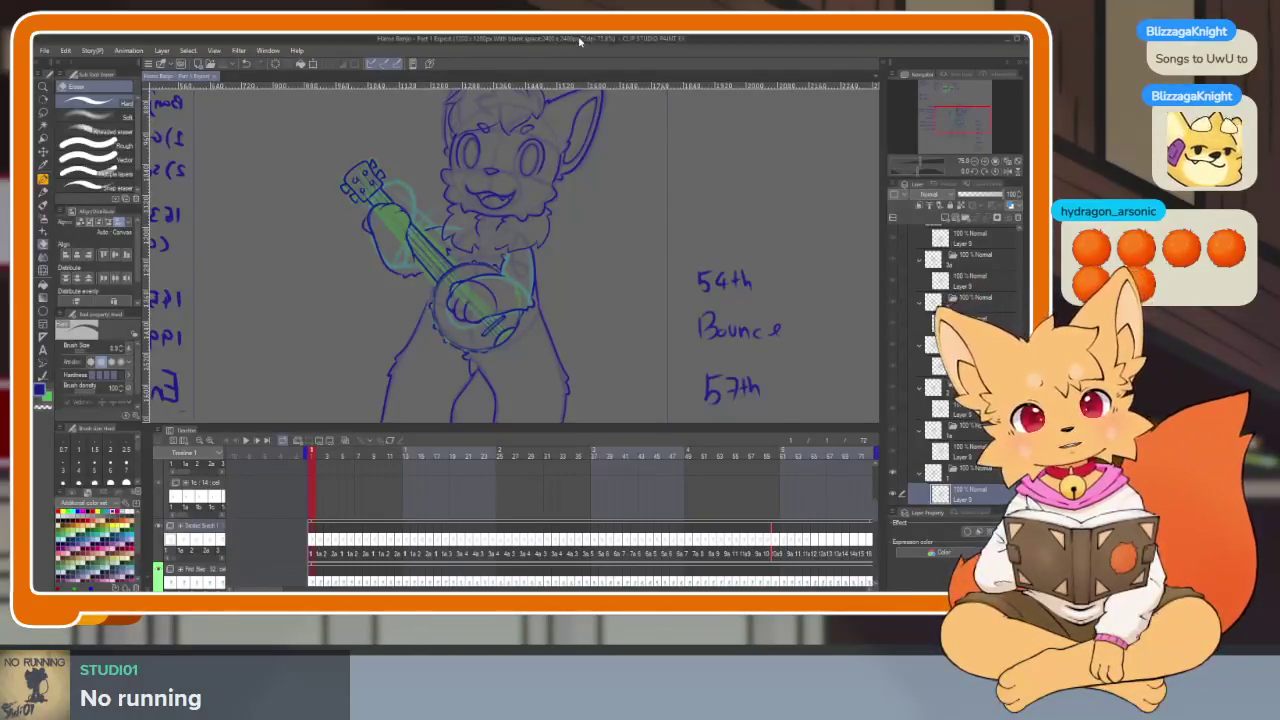
Hide the palettes, refocus the drawing window, then show the palettes and timeline again.
key("Tab")
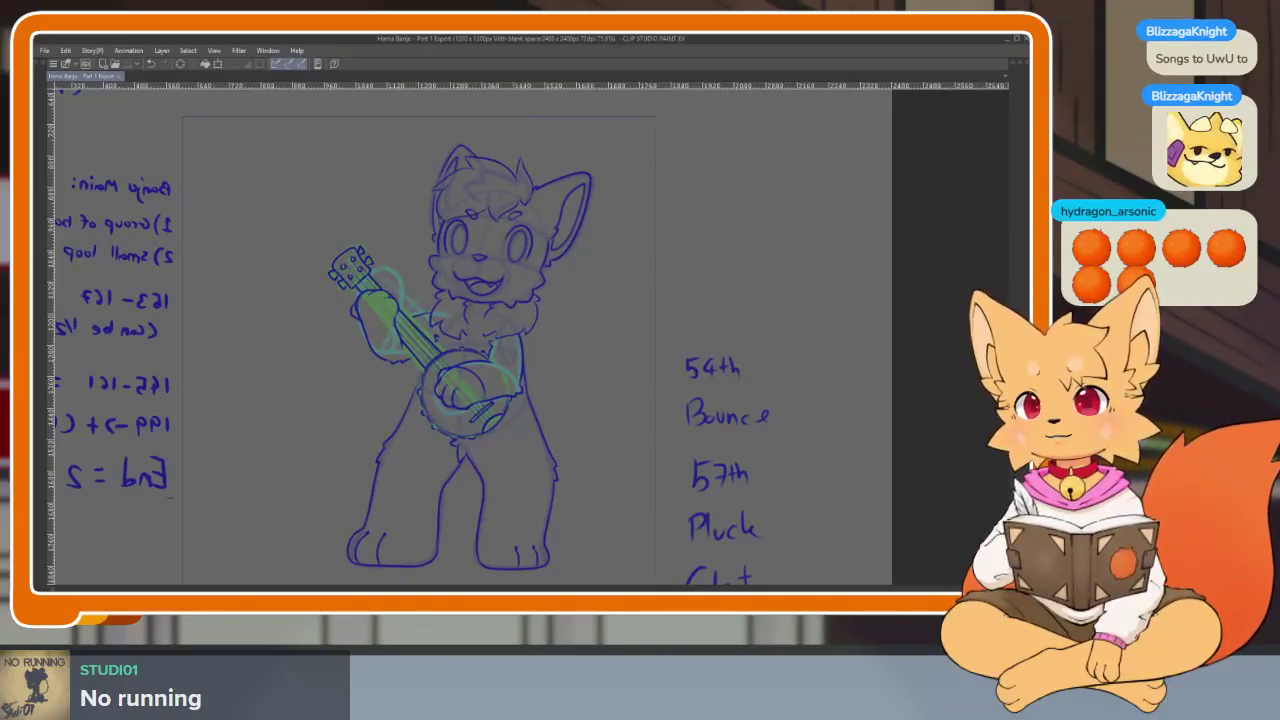
left_click(595, 44)
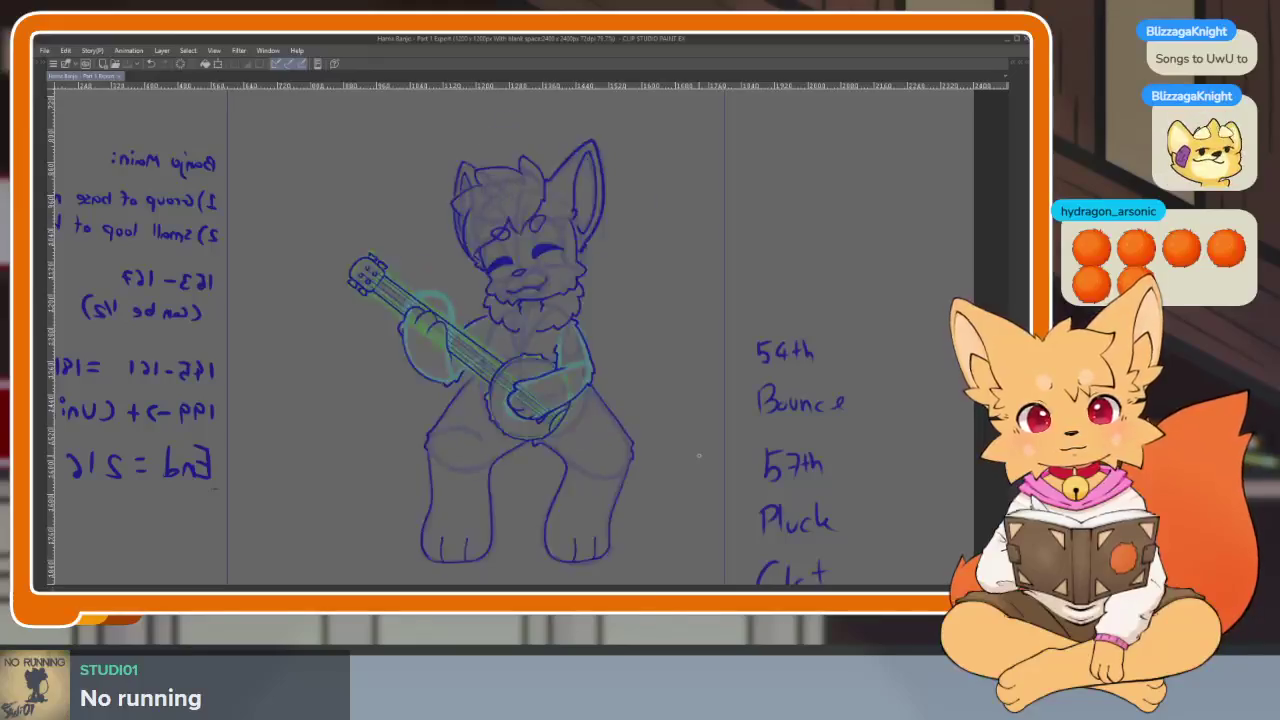
key("Tab")
key("Tab")
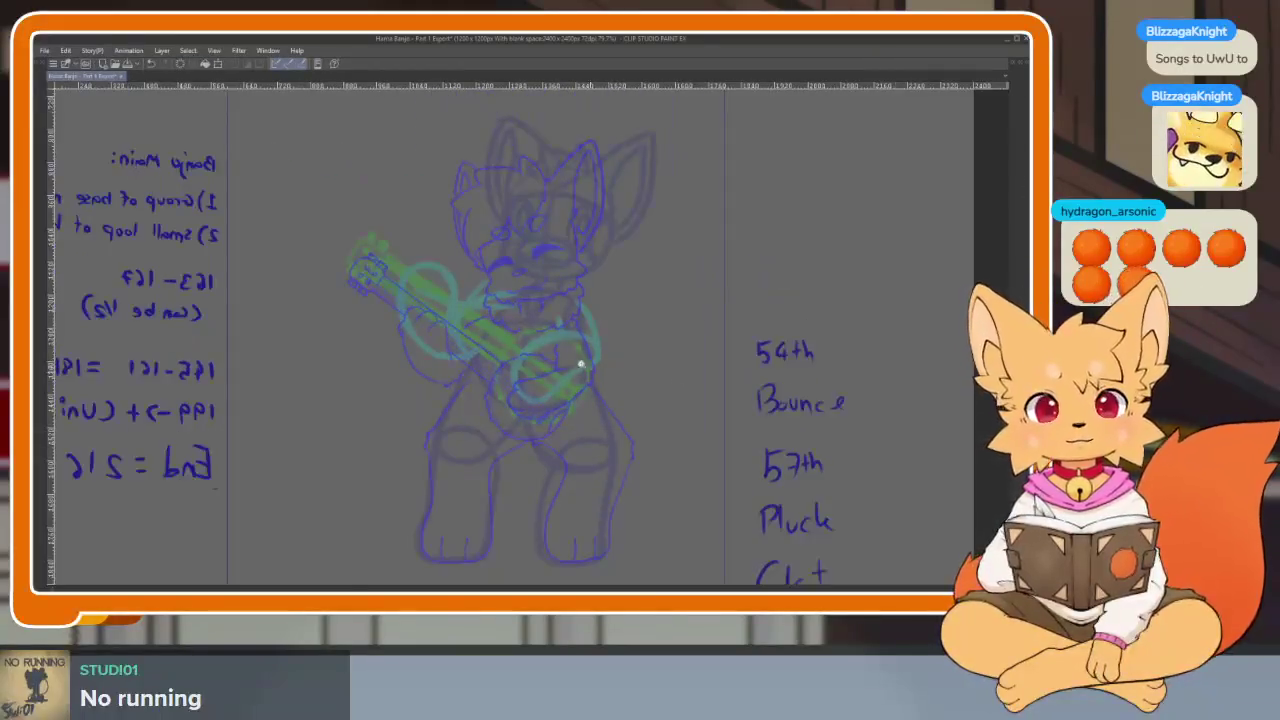
Zoom in on the fox's face and undo a stray stroke drawn across it.
scroll(594, 368, "up", 2)
scroll(605, 463, "up", 2)
scroll(595, 461, "up", 2)
scroll(594, 461, "up", 2)
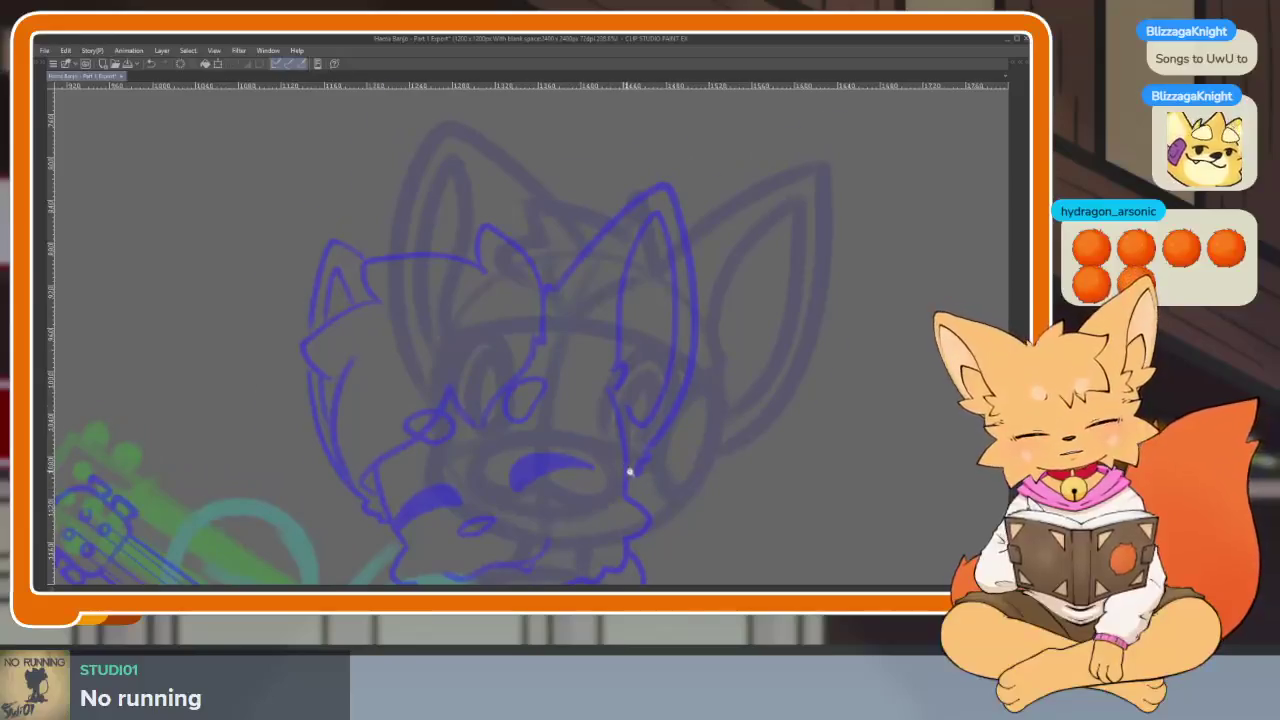
scroll(623, 469, "up", 2)
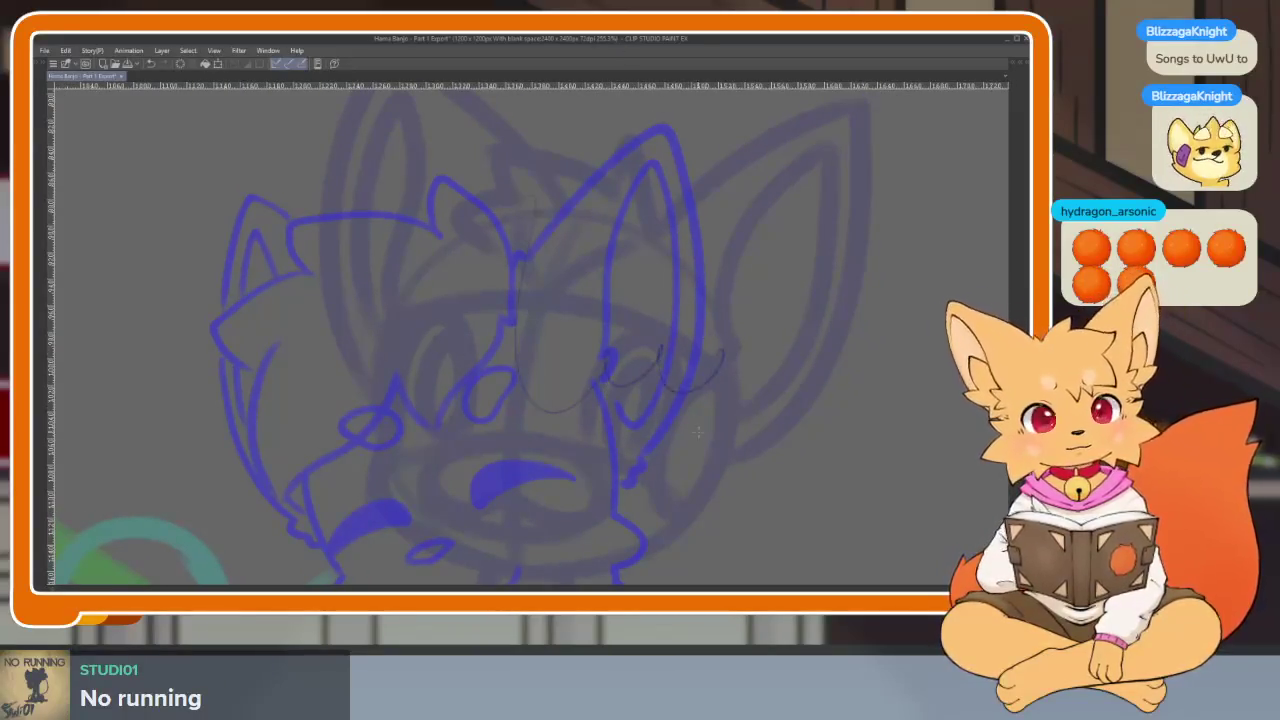
key("Tab")
key("Tab")
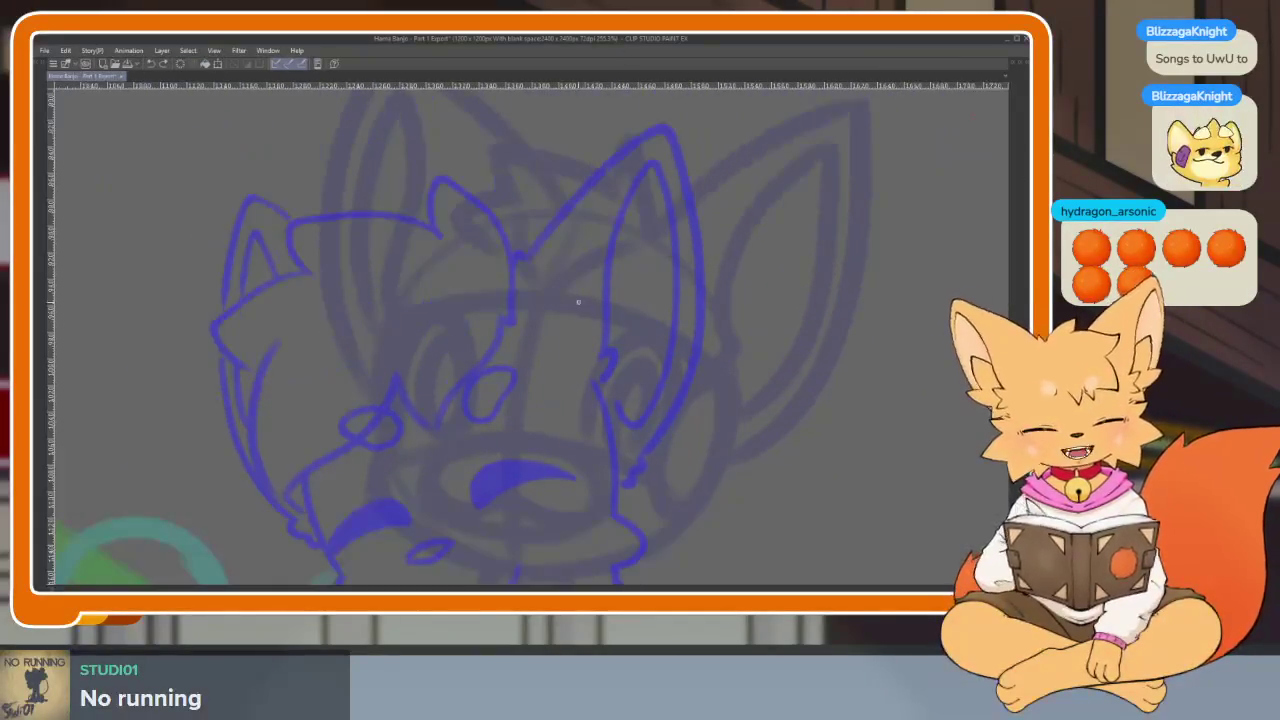
left_click_drag(417, 281, 745, 388)
key("ctrl+z")
Adjust the zoom and toggle the palettes to frame the fox's head.
scroll(709, 480, "up", 2)
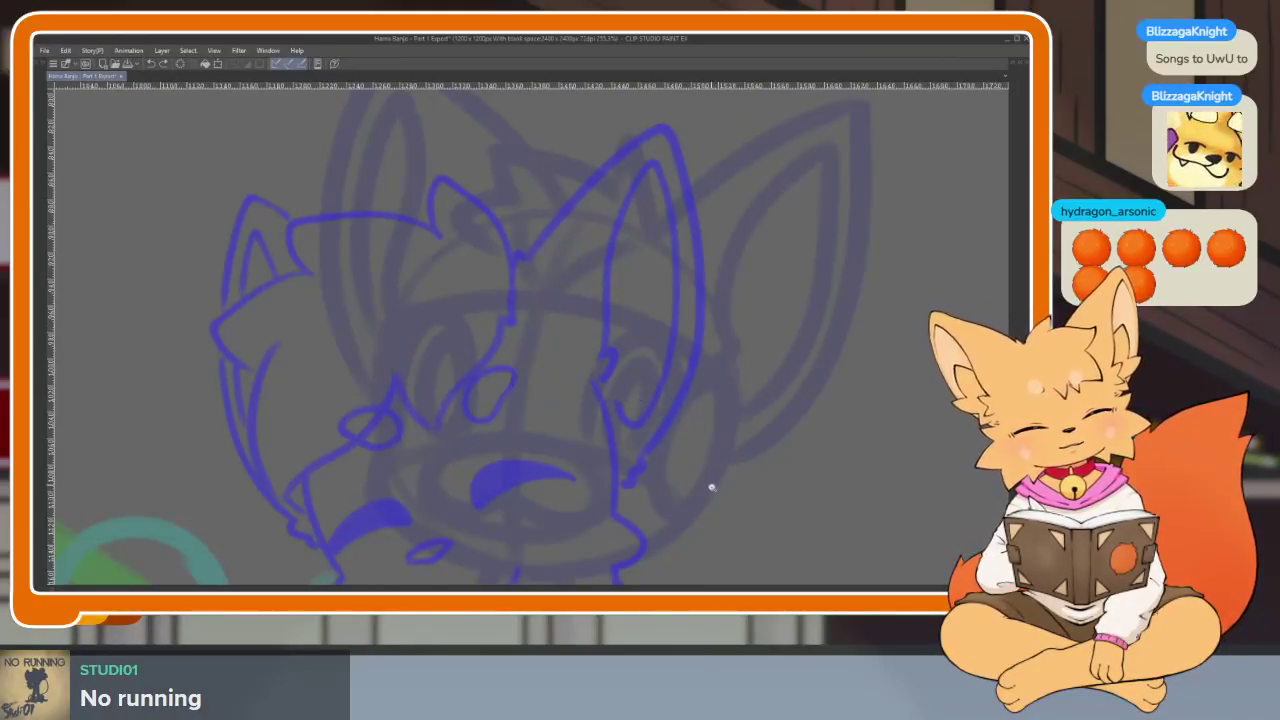
scroll(686, 480, "up", 2)
scroll(686, 480, "up", 2)
key("Tab")
scroll(964, 313, "up", 1)
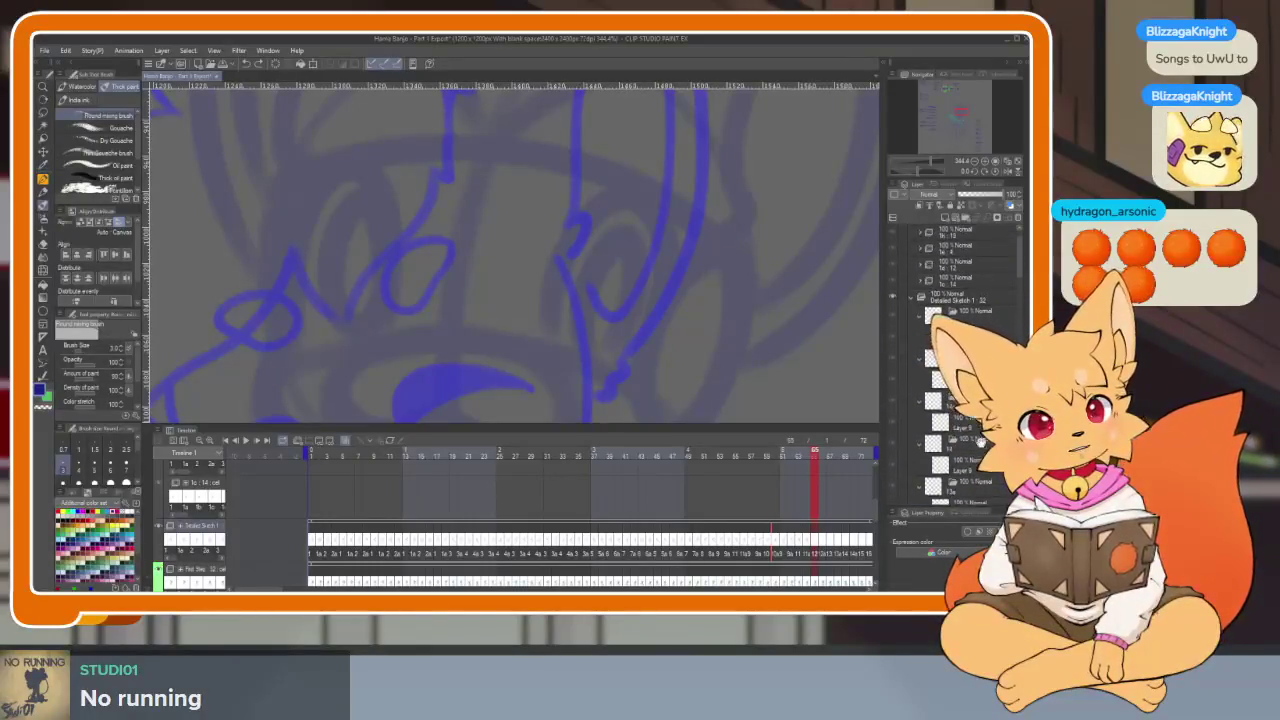
key("Tab")
scroll(516, 394, "down", 1)
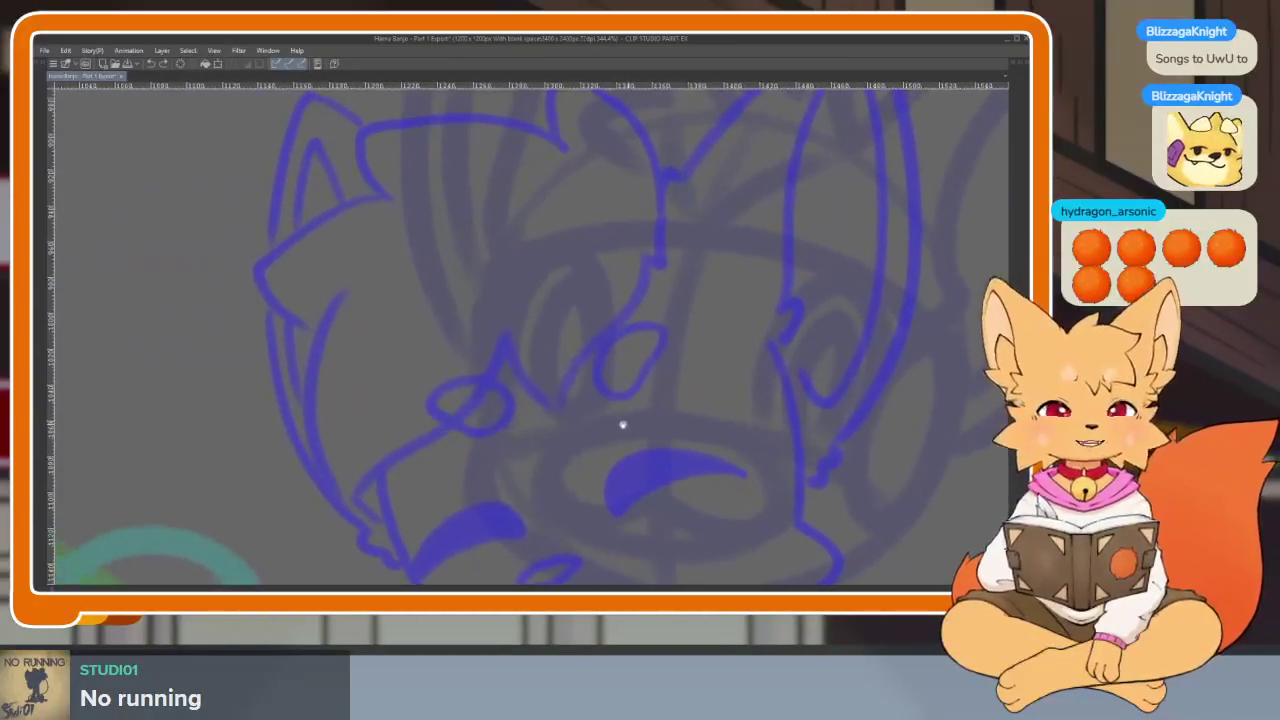
scroll(629, 423, "down", 1)
scroll(577, 451, "down", 1)
scroll(677, 431, "down", 1)
key("Tab")
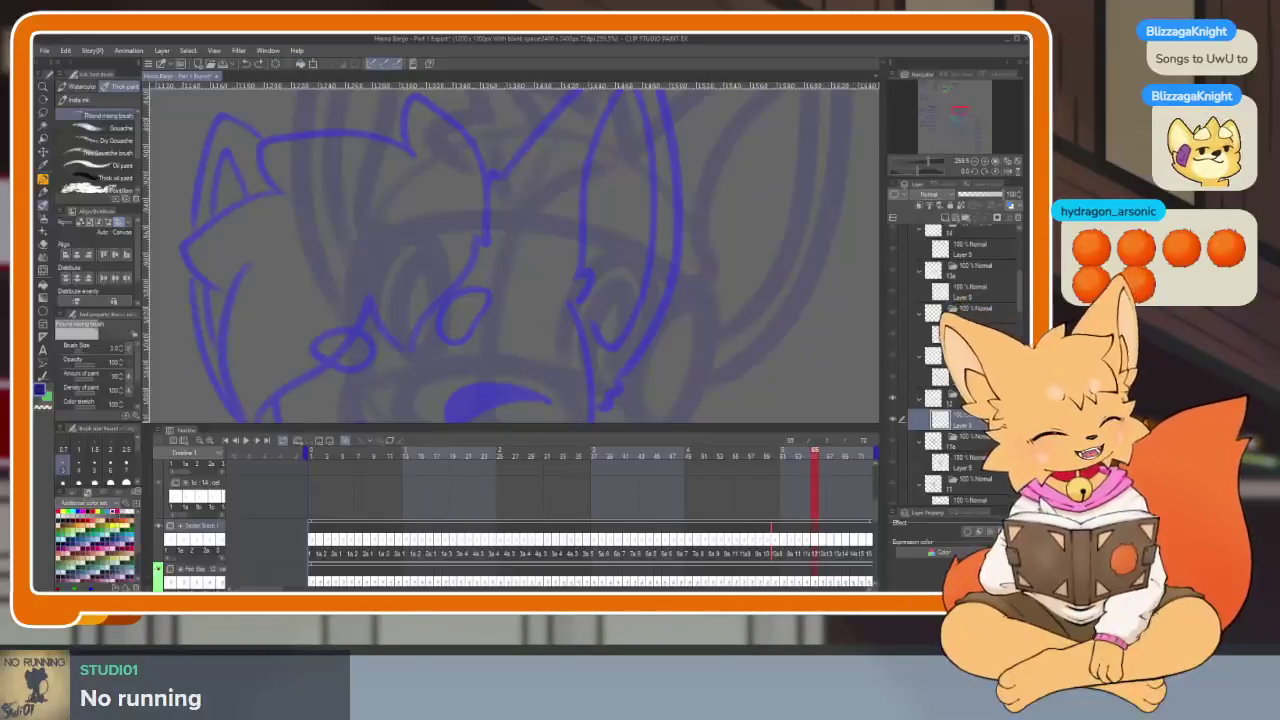
Step between frames 64 and 71 to compare the existing lineart.
key("Right")
key("Right")
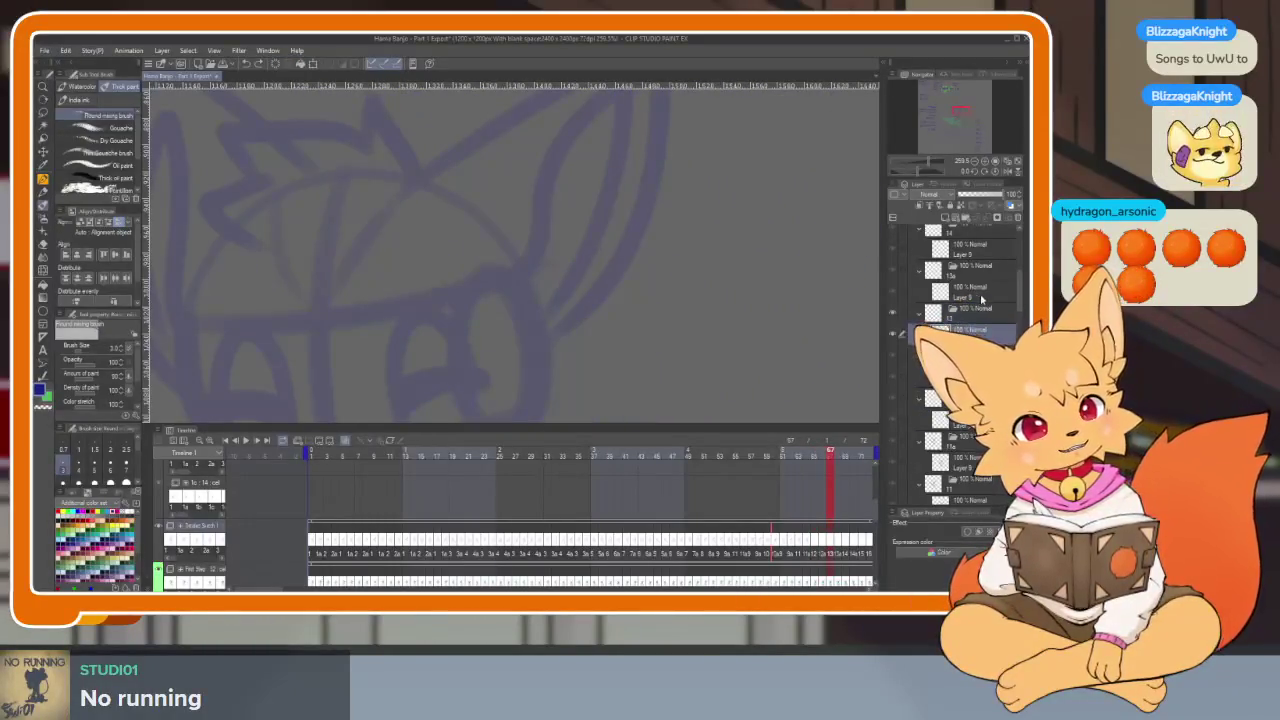
key("Right")
key("Right")
key("Right")
key("Right")
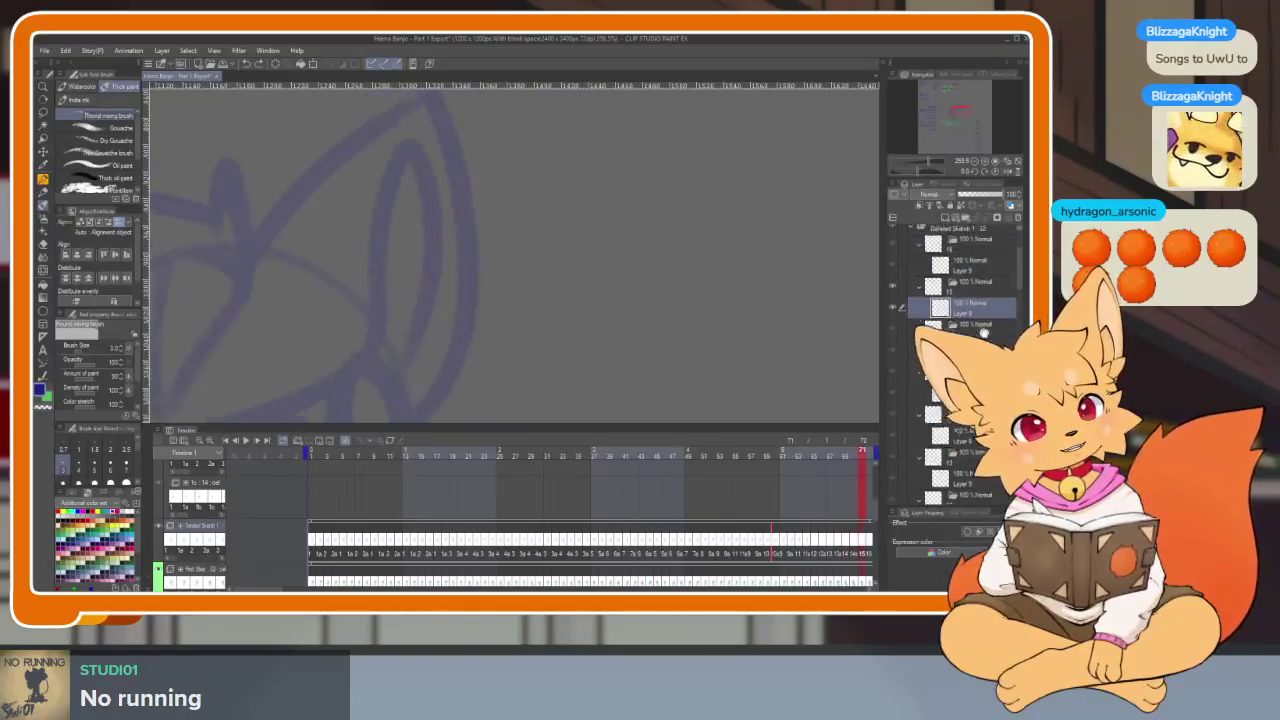
key("Right")
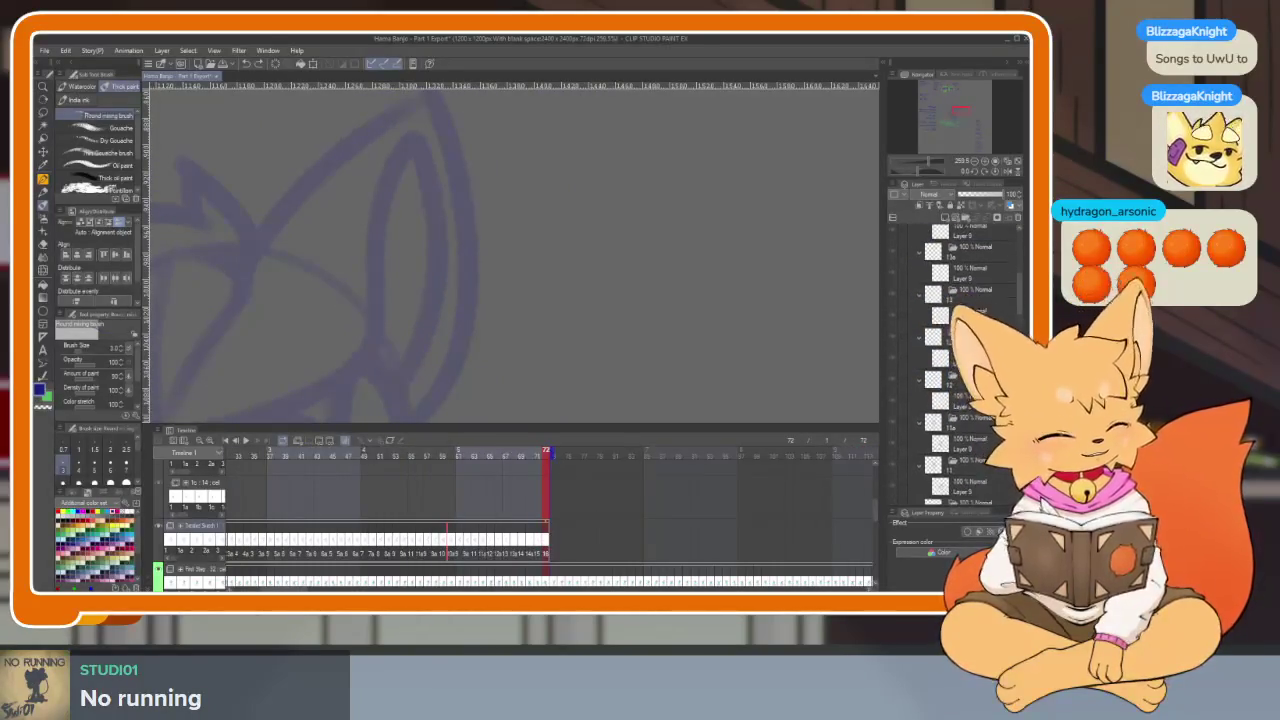
key("Left")
key("Left")
key("Left")
key("Left")
key("Left")
key("Left")
key("Left")
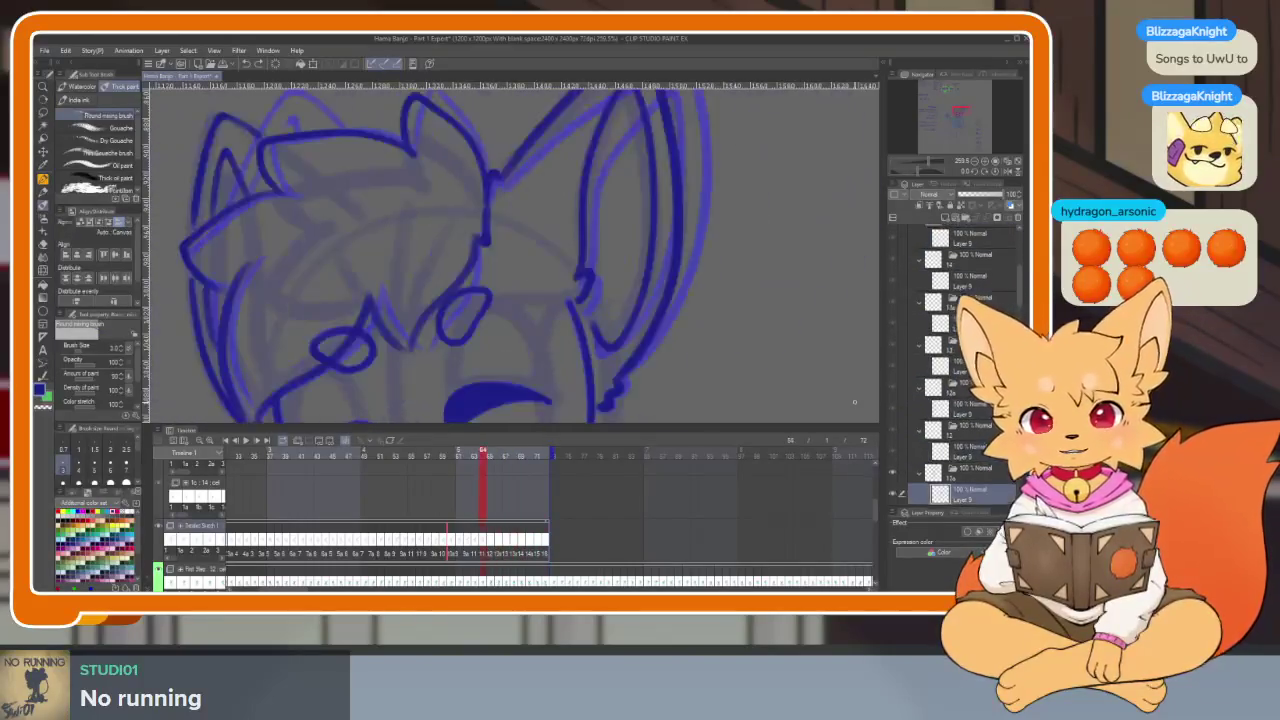
key("Right")
key("Right")
key("Left")
key("Left")
key("Right")
Ink the dark line down beside the fox's eye, redrawing it once.
key("Tab")
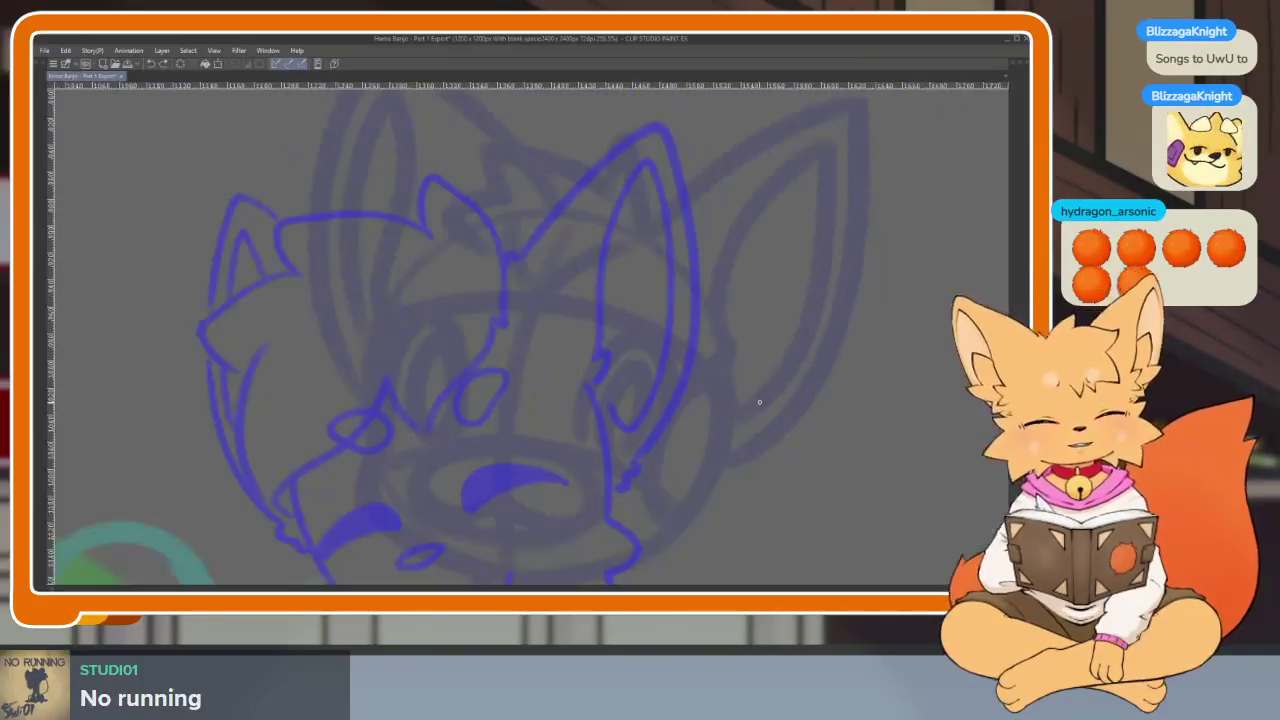
scroll(700, 415, "up", 1)
scroll(571, 437, "up", 1)
scroll(646, 477, "up", 1)
scroll(559, 404, "up", 1)
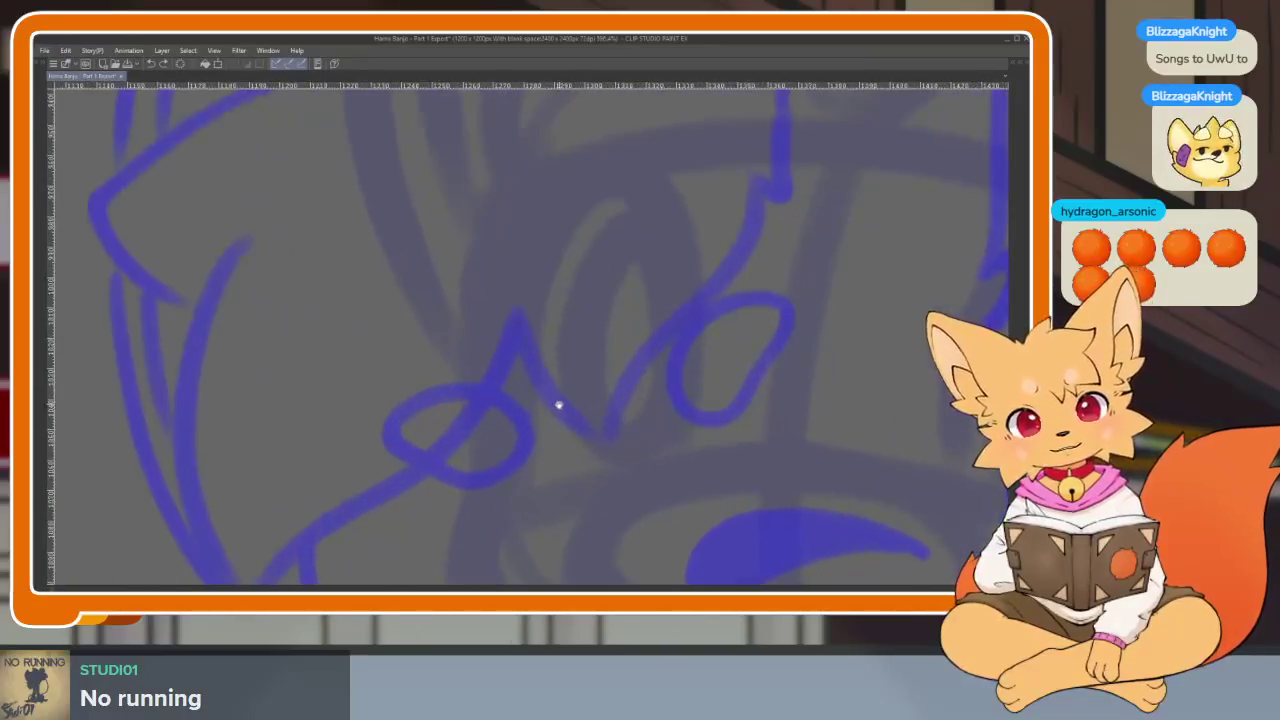
left_click_drag(518, 195, 500, 480)
key("ctrl+z")
mouse_move(510, 185)
left_mouse_down()
mouse_move(496, 248)
mouse_move(500, 470)
left_mouse_up()
Trace a dark blue line down the fox's cheek.
left_click_drag(555, 553, 545, 256)
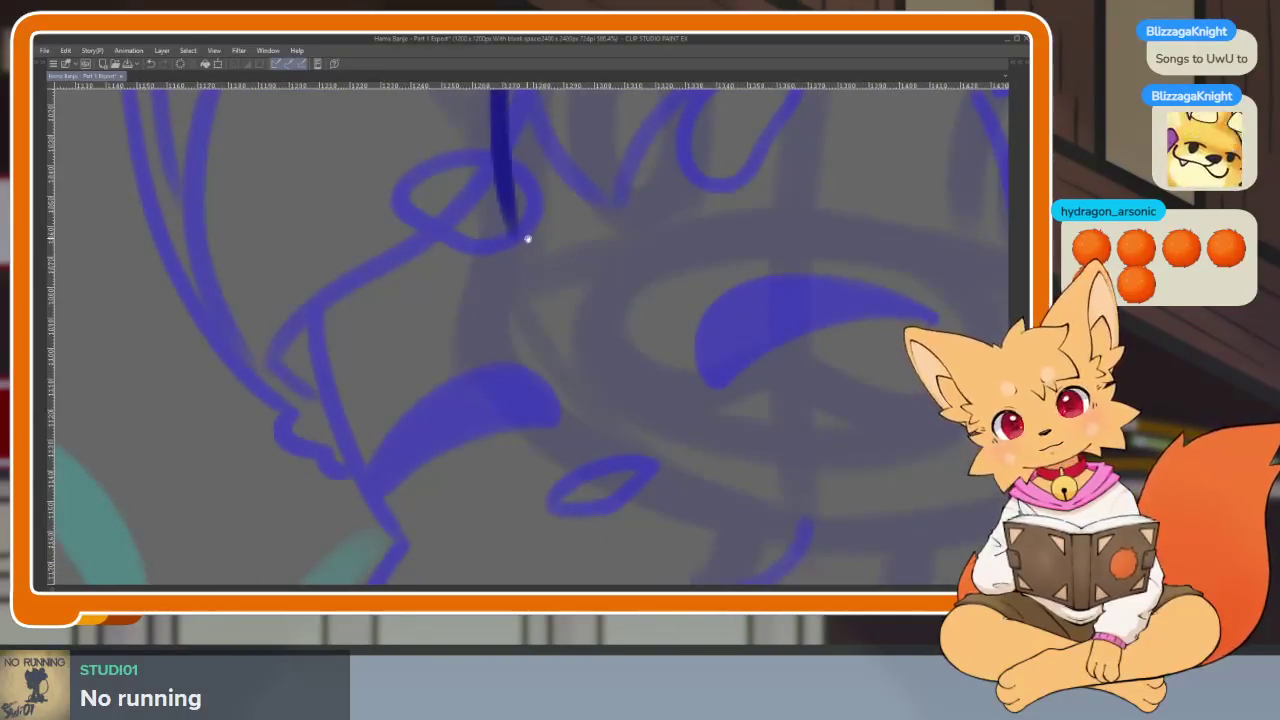
scroll(523, 237, "down", 3)
scroll(577, 234, "down", 2)
scroll(606, 293, "up", 3)
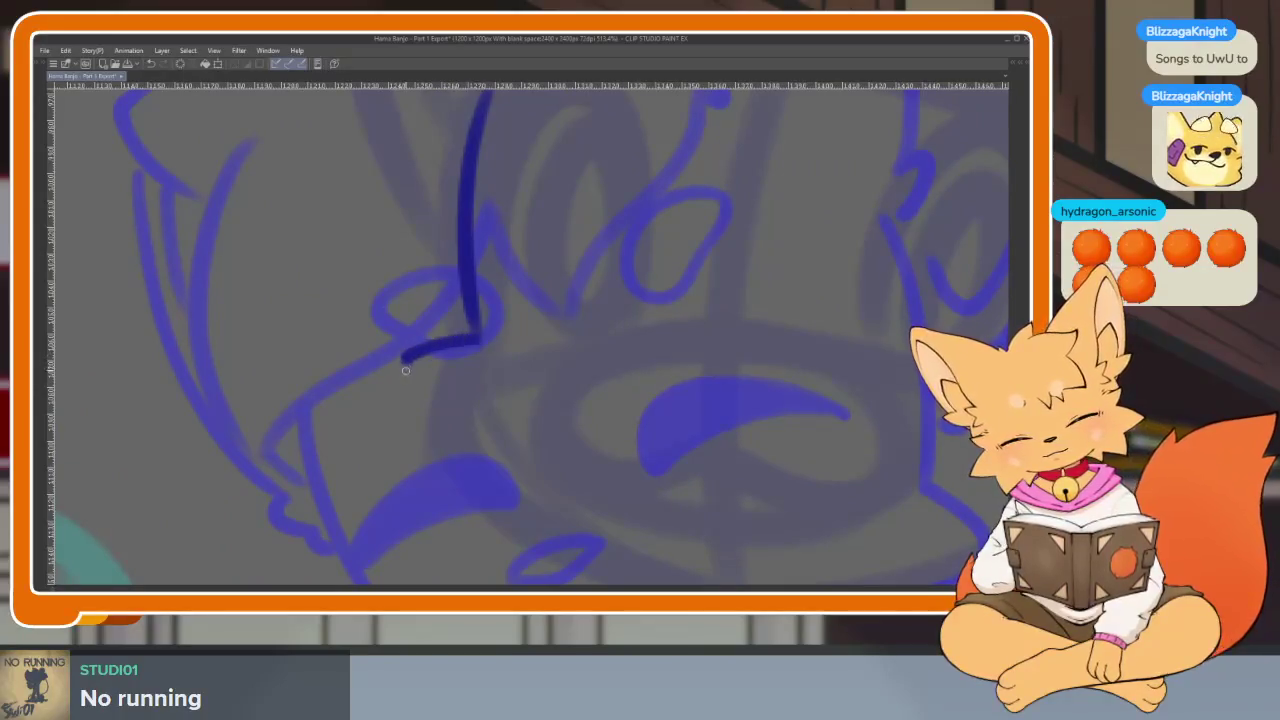
scroll(551, 545, "down", 2)
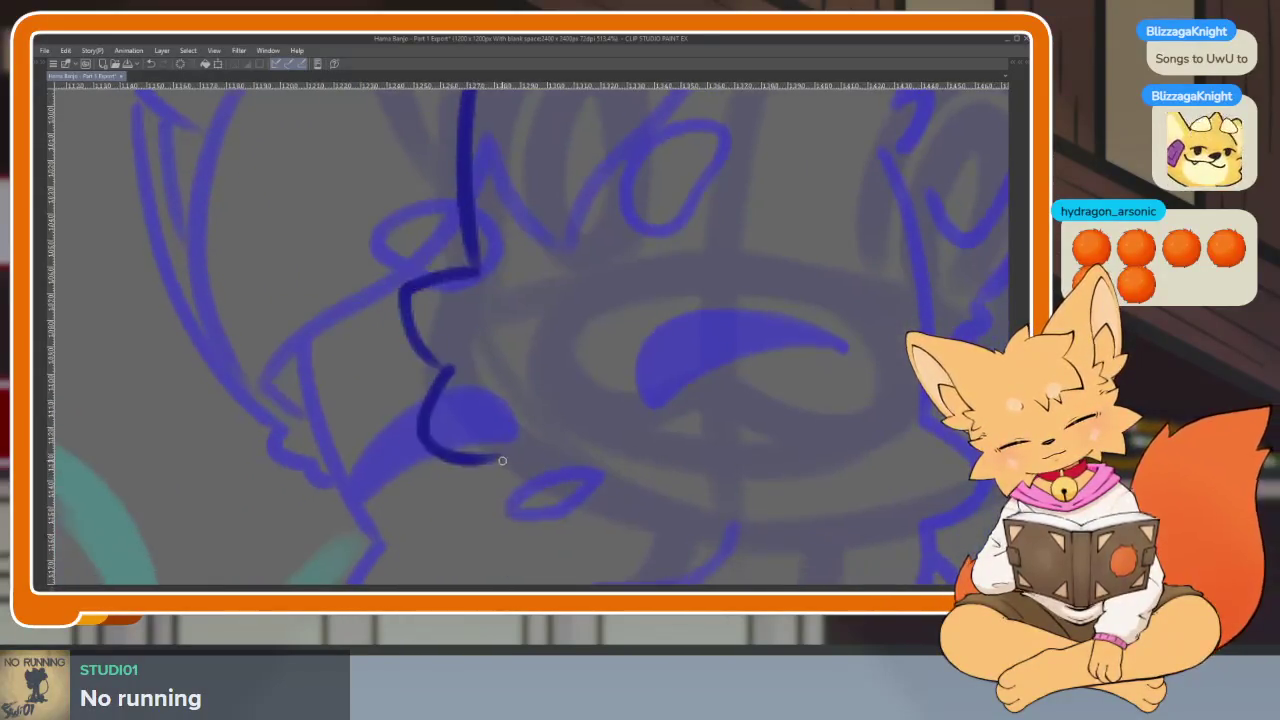
scroll(660, 471, "right", 6)
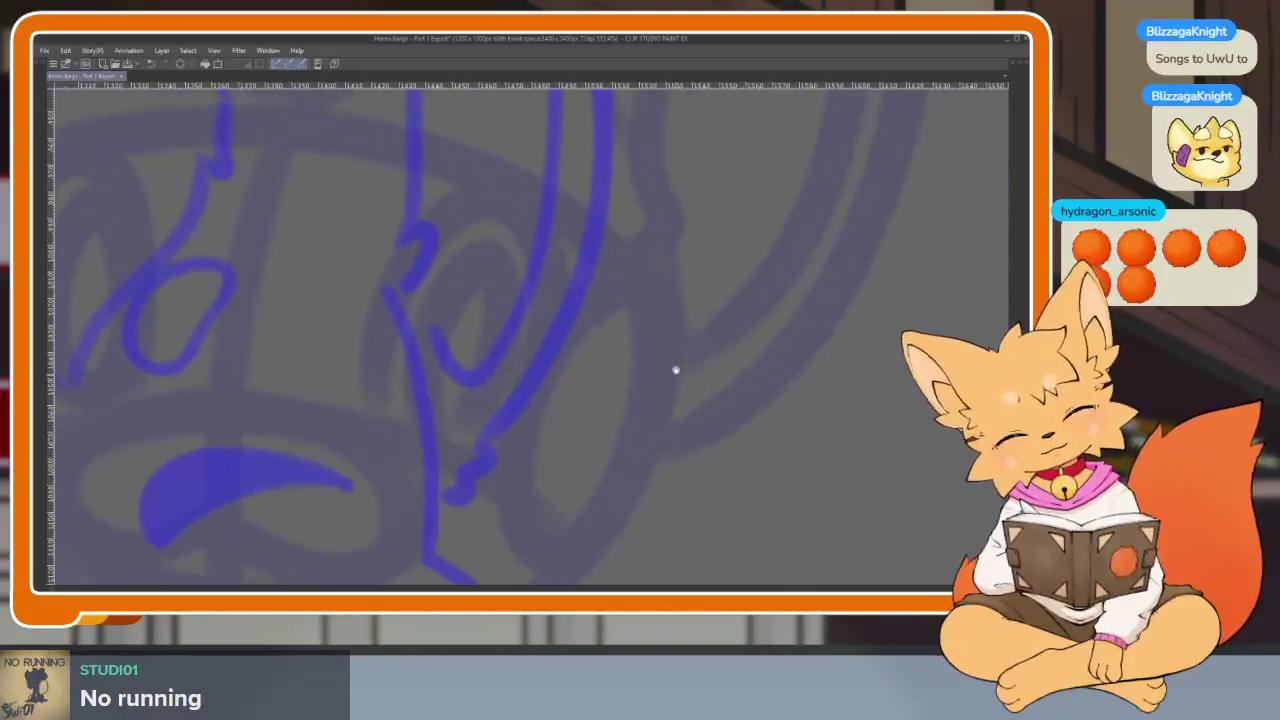
left_click_drag(637, 288, 590, 510)
Extend the zigzag cheek fur and ink the chin line along the jaw.
scroll(766, 323, "up", 2)
scroll(743, 383, "down", 1)
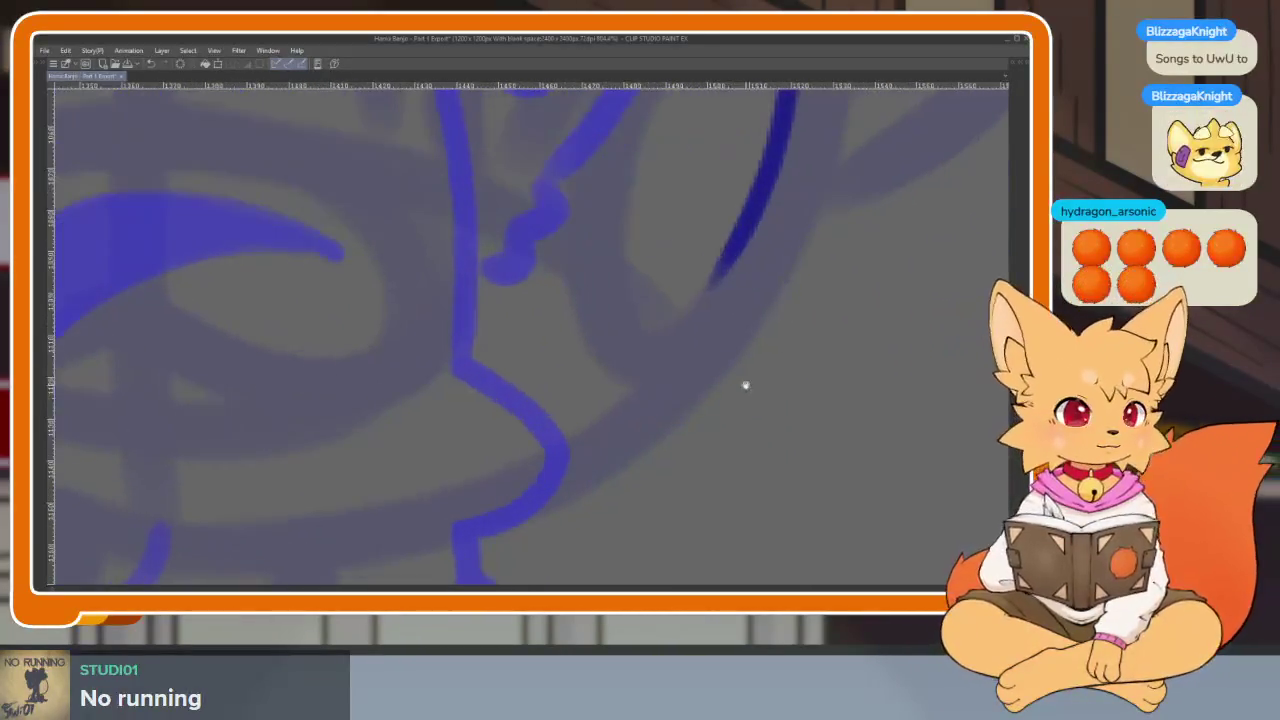
scroll(752, 292, "up", 1)
mouse_move(738, 268)
left_mouse_down()
mouse_move(829, 288)
mouse_move(700, 394)
mouse_move(662, 517)
mouse_move(574, 471)
mouse_move(531, 523)
mouse_move(466, 500)
left_mouse_up()
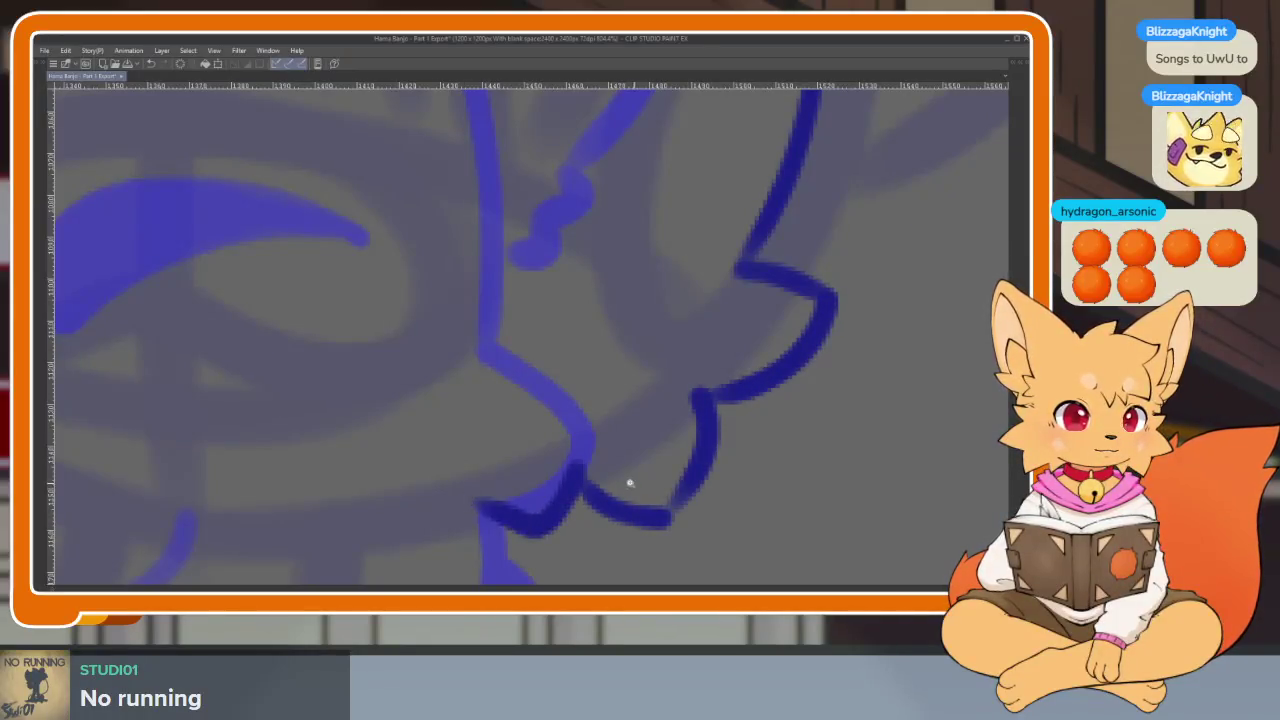
scroll(818, 424, "down", 3)
scroll(818, 424, "up", 2)
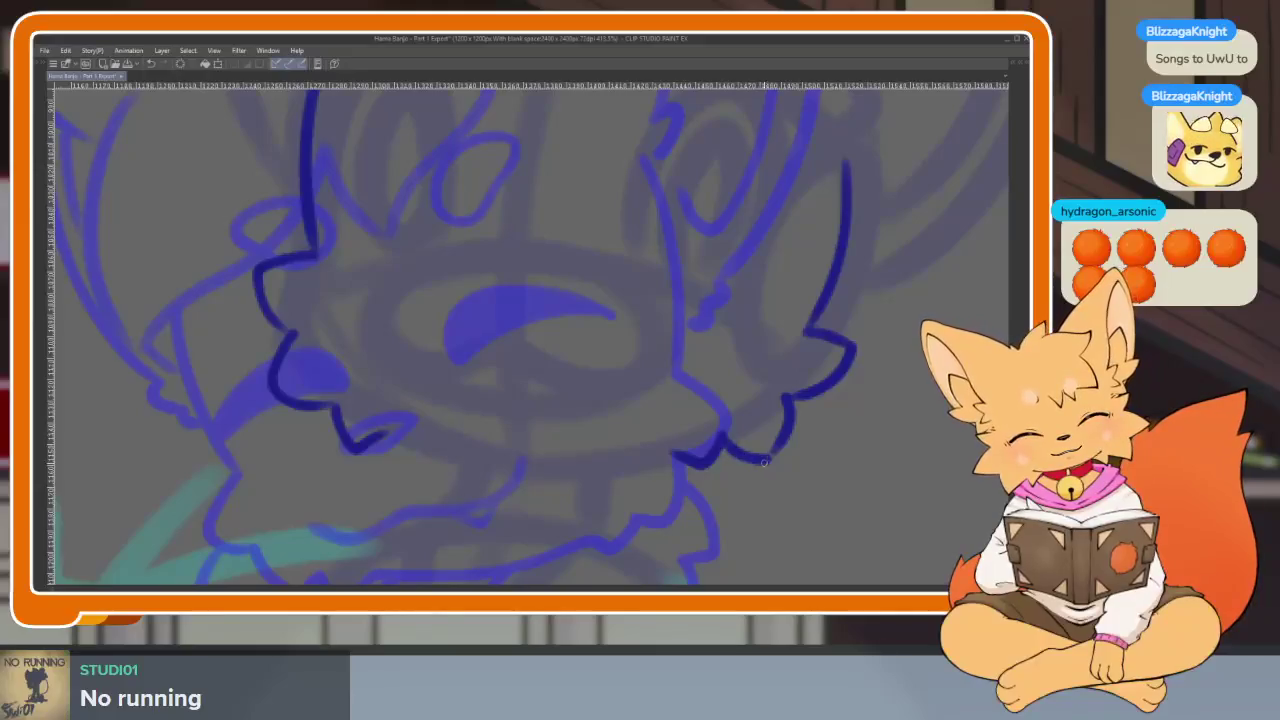
mouse_move(678, 461)
left_mouse_down()
mouse_move(584, 472)
mouse_move(370, 441)
left_mouse_up()
scroll(848, 442, "down", 4)
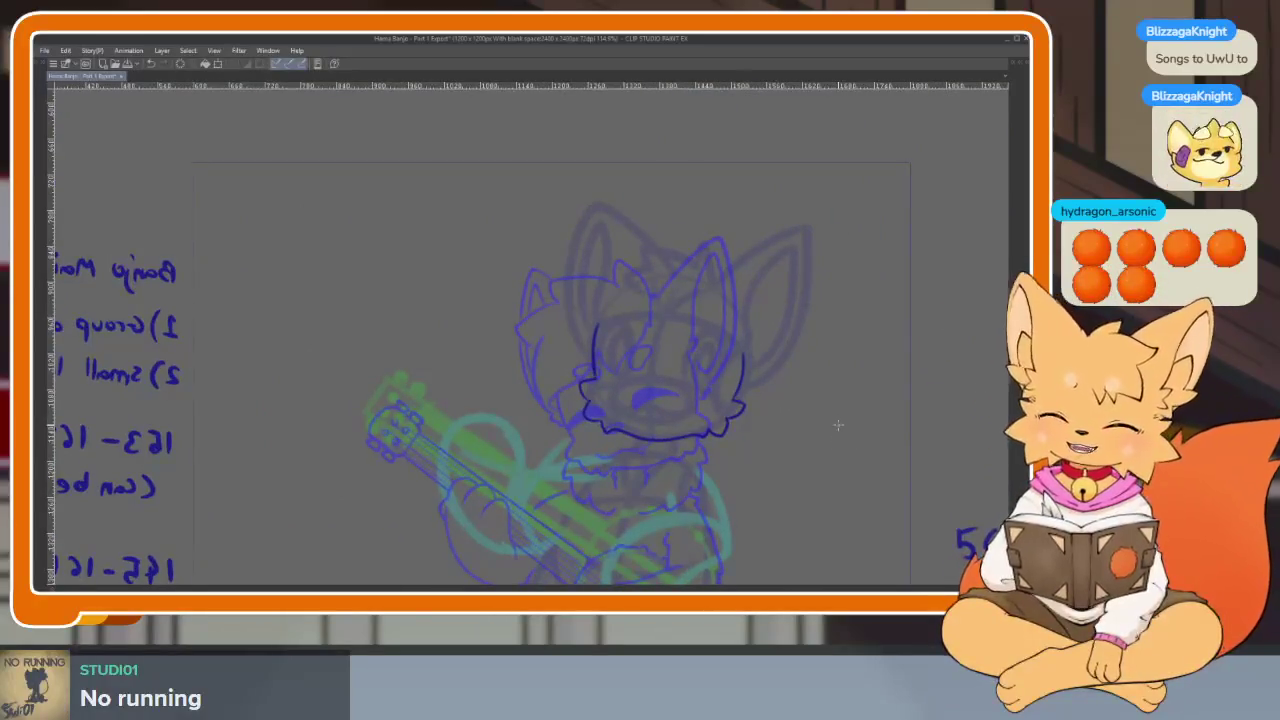
Flip back and forth between frames to compare lineart, ending on the face-outline-only frame.
key("Delete")
key("ctrl+z")
key("ctrl+y")
key("ctrl+z")
key("ctrl+y")
key("ctrl+z")
key("ctrl+z")
key("ctrl+y")
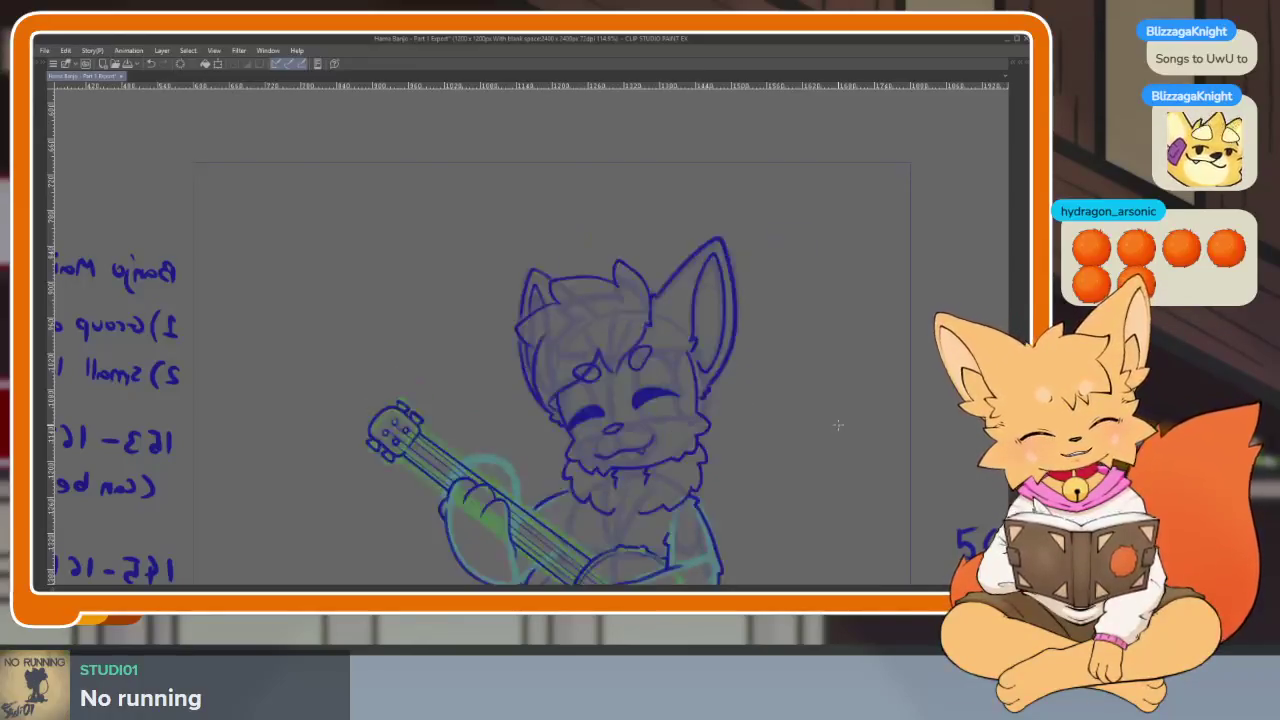
key("ctrl+z")
key("ctrl+y")
key("ctrl+z")
key("ctrl+y")
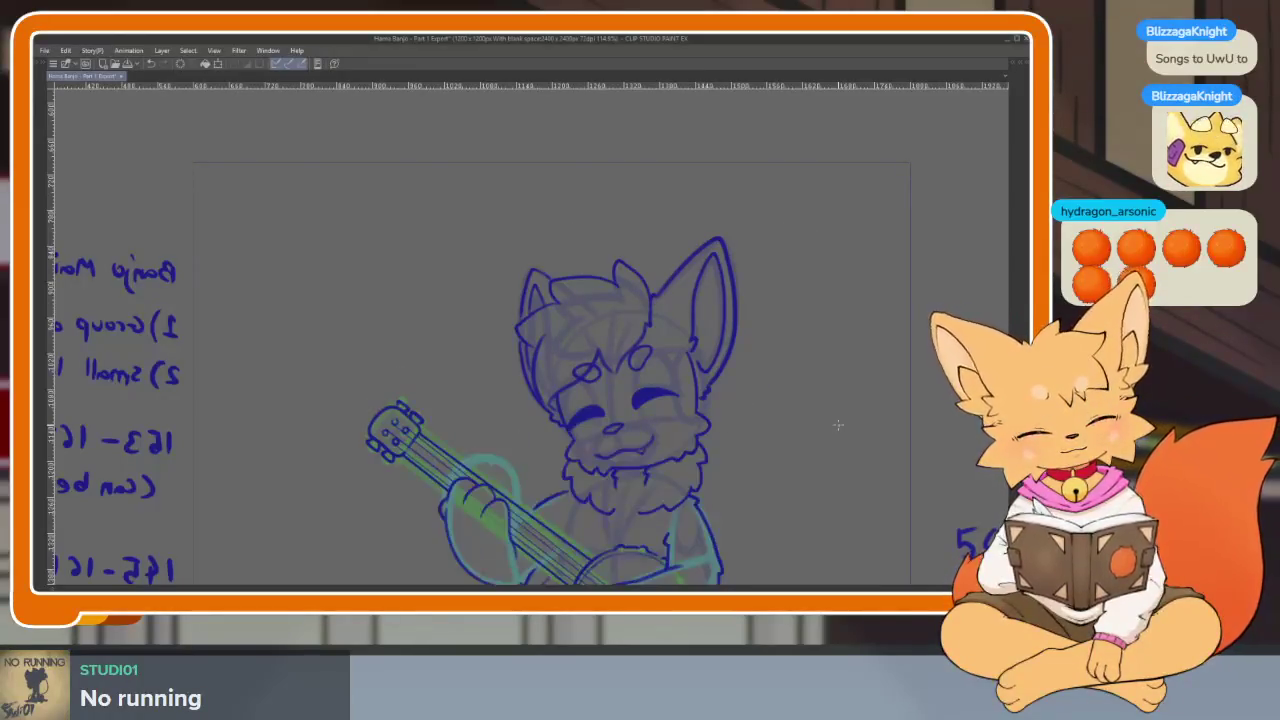
key("ctrl+z")
key("ctrl+y")
key("ctrl+z")
key("ctrl+y")
key("ctrl+z")
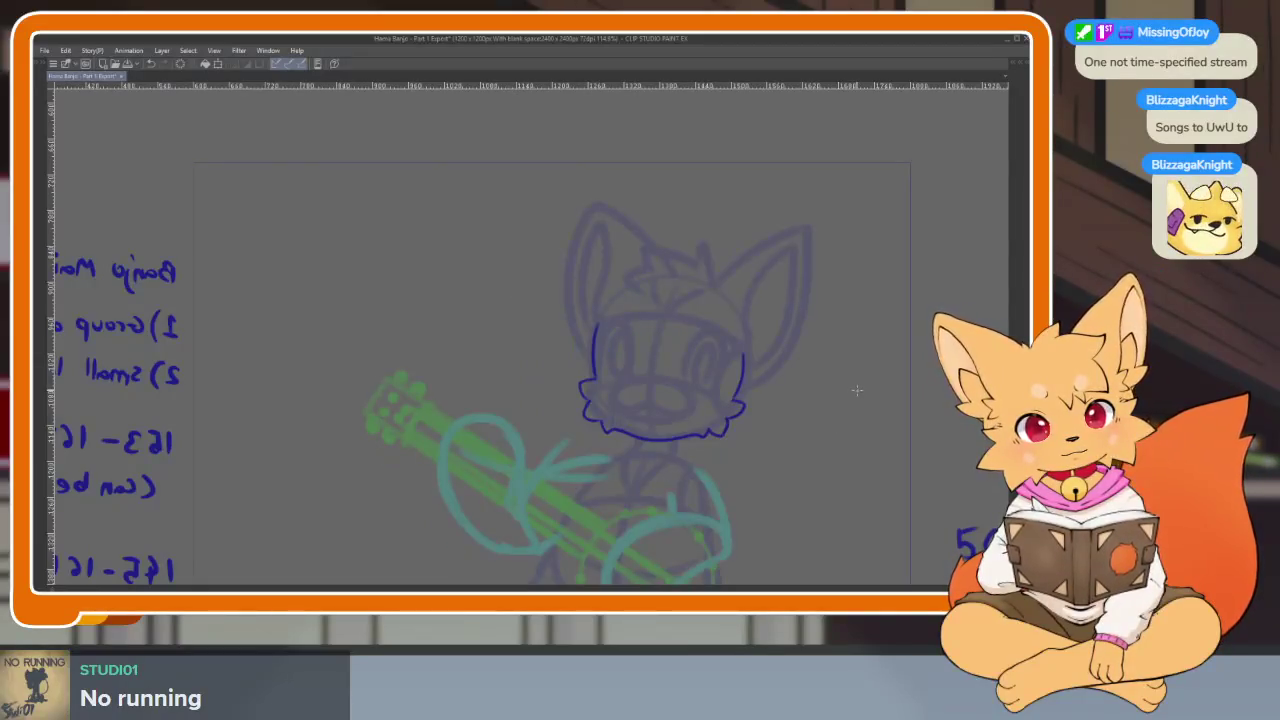
Zoom and pan the view in toward the top of the fox's head.
scroll(680, 432, "up", 3)
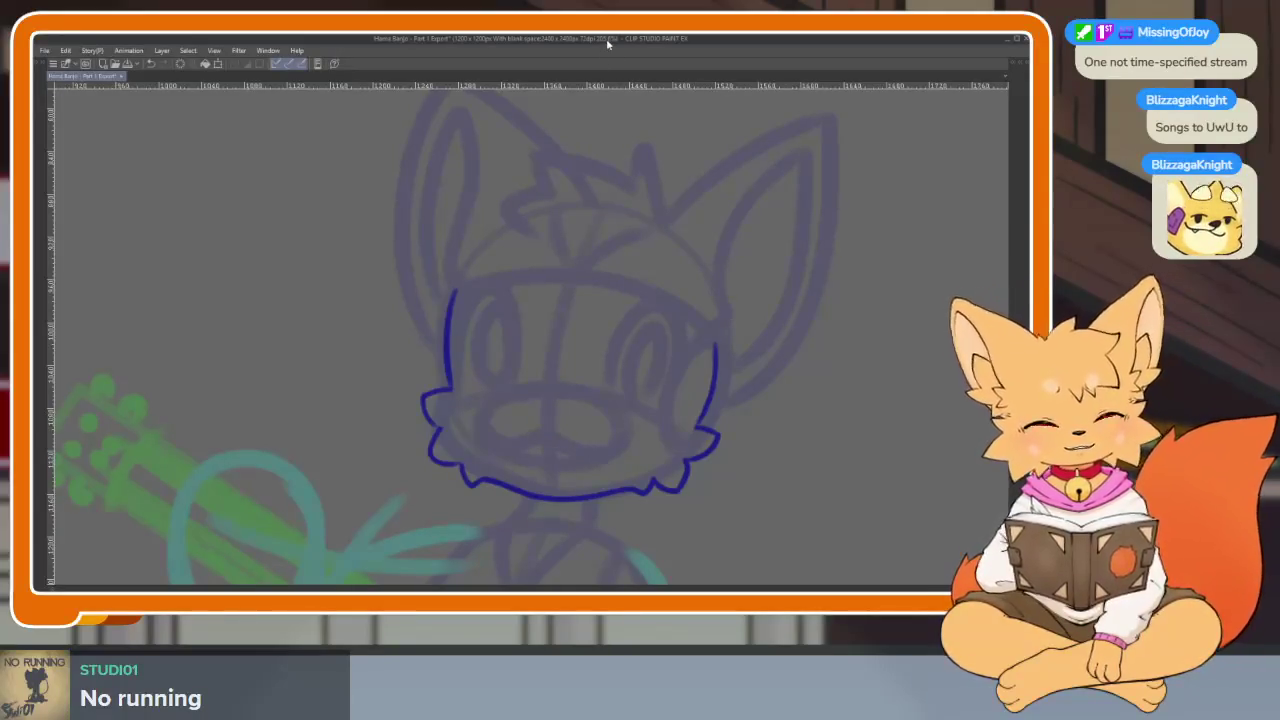
scroll(665, 343, "up", 1)
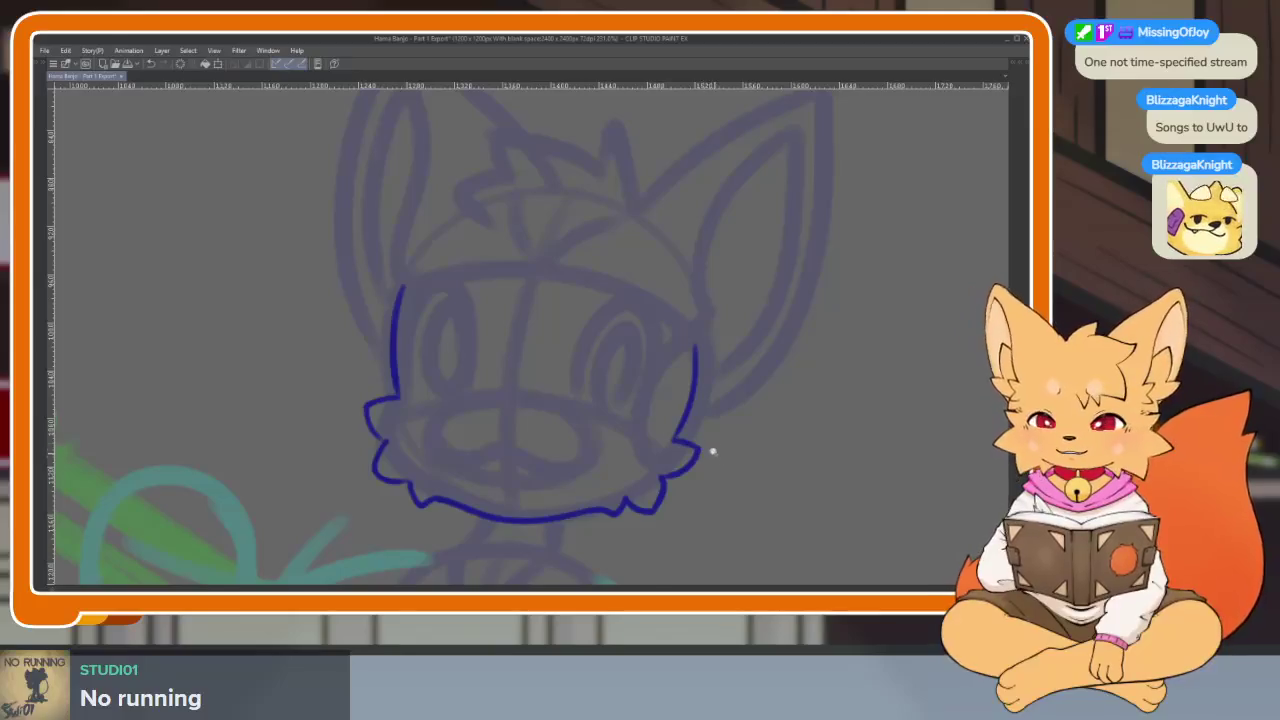
scroll(714, 454, "down", 2)
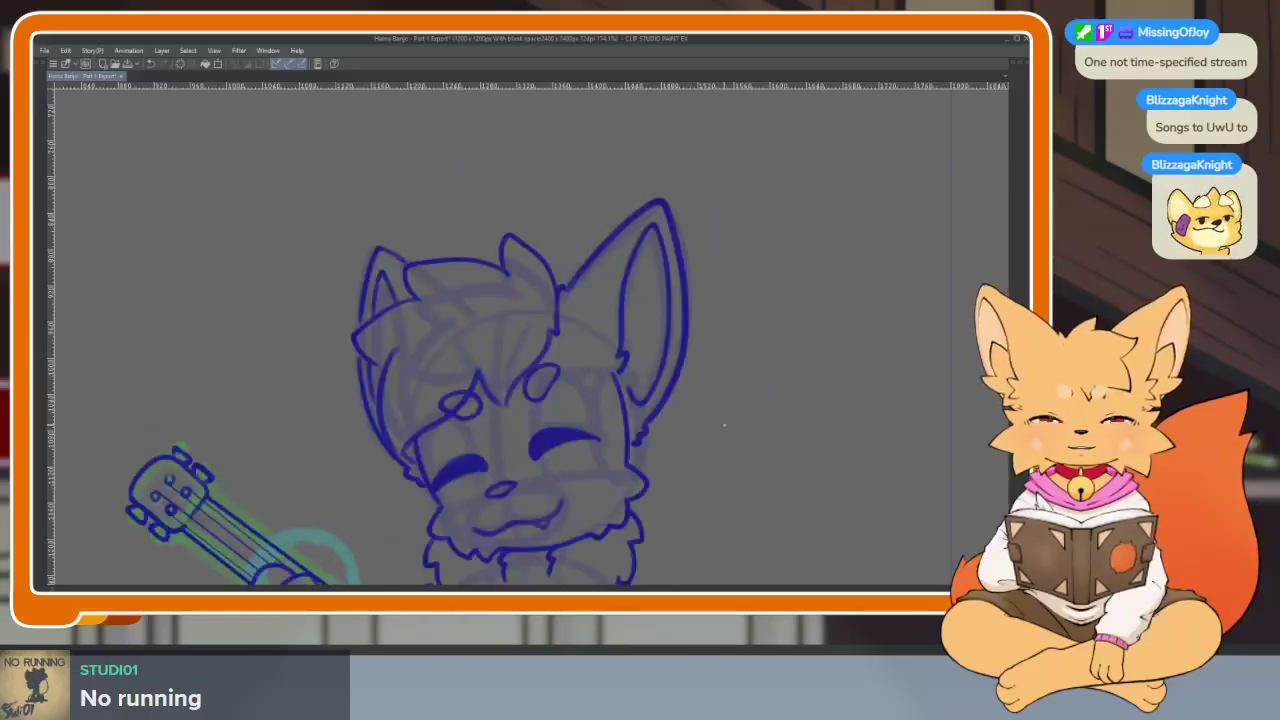
scroll(725, 383, "up", 1)
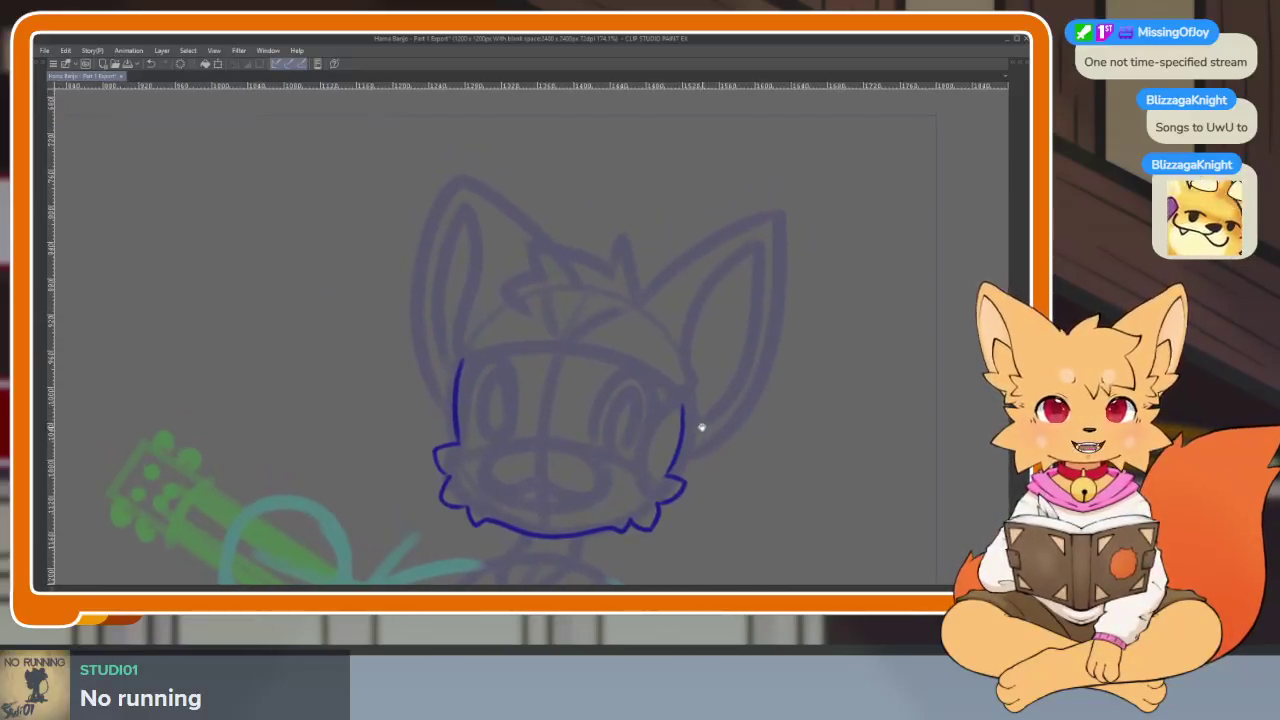
scroll(700, 429, "up", 1)
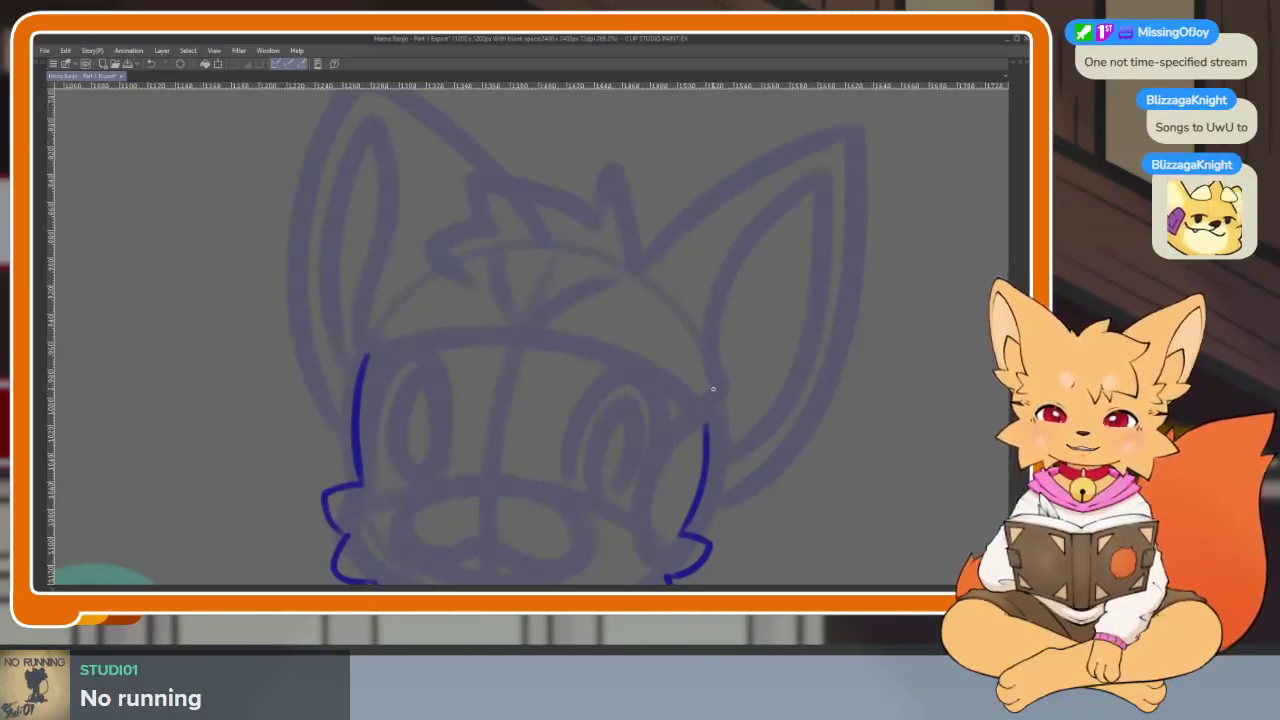
left_click_drag(694, 423, 710, 450)
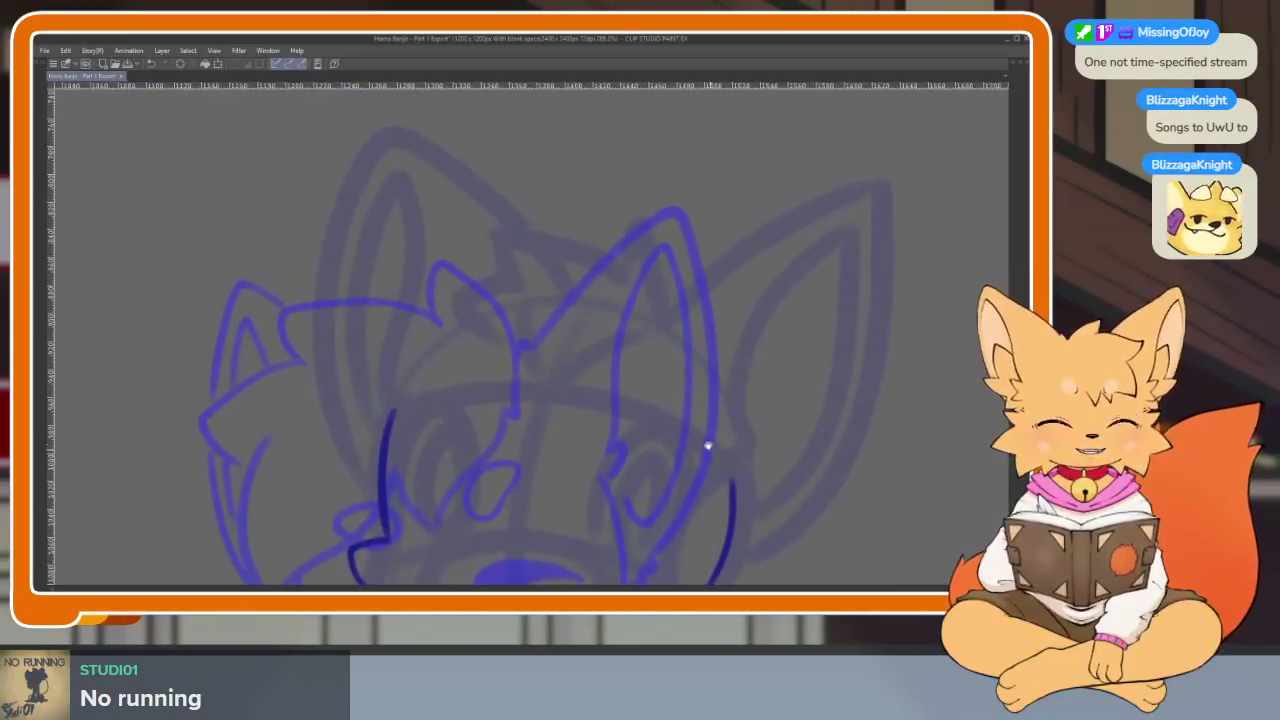
scroll(710, 450, "up", 2)
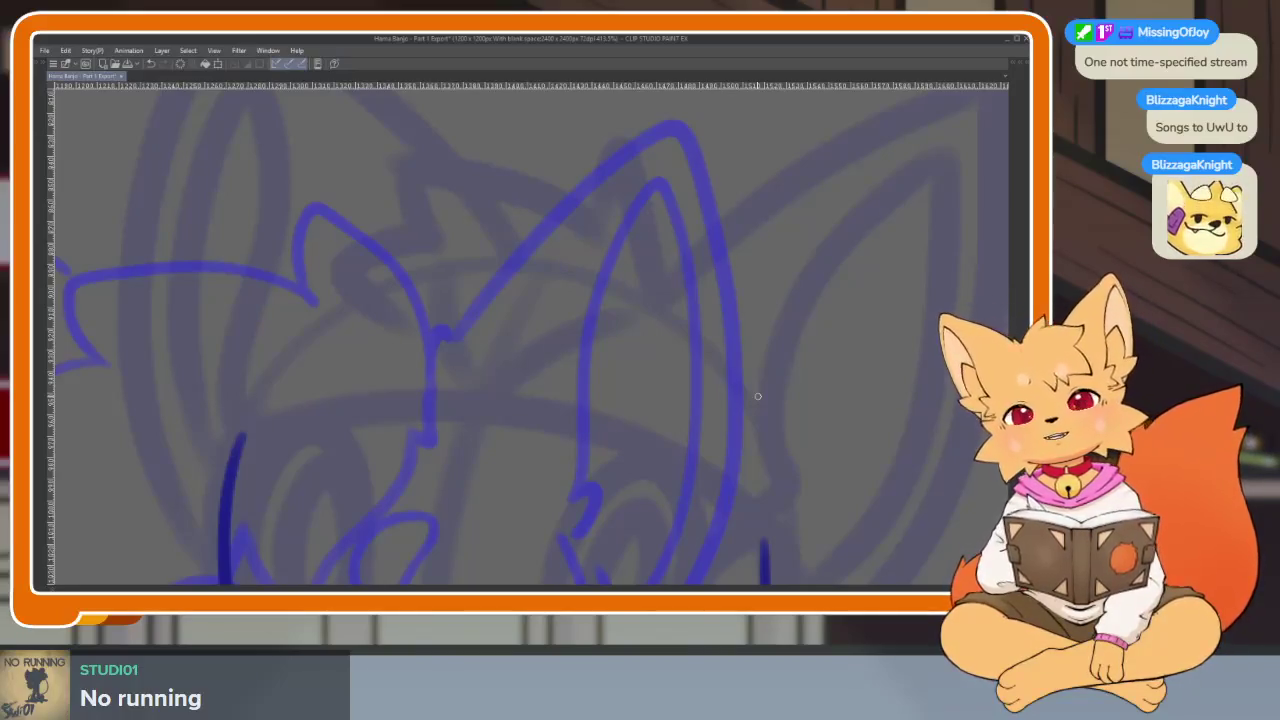
scroll(757, 396, "down", 2)
scroll(735, 427, "up", 1)
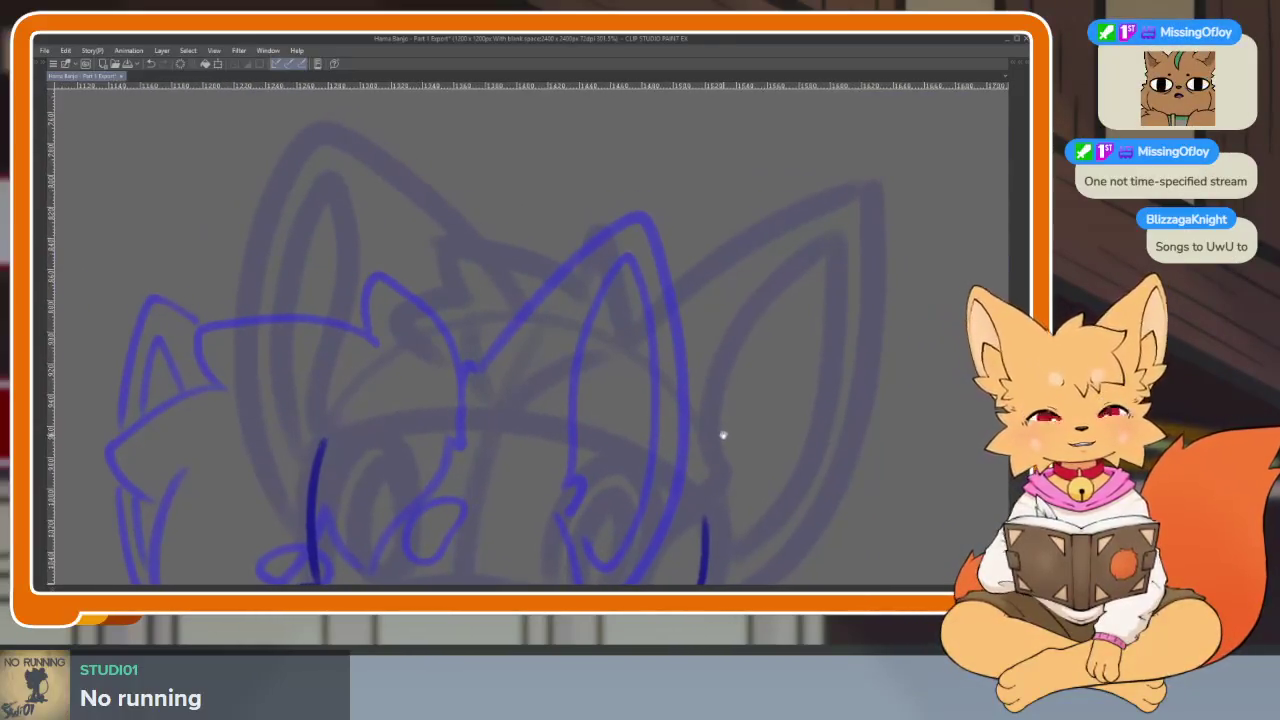
scroll(716, 432, "up", 1)
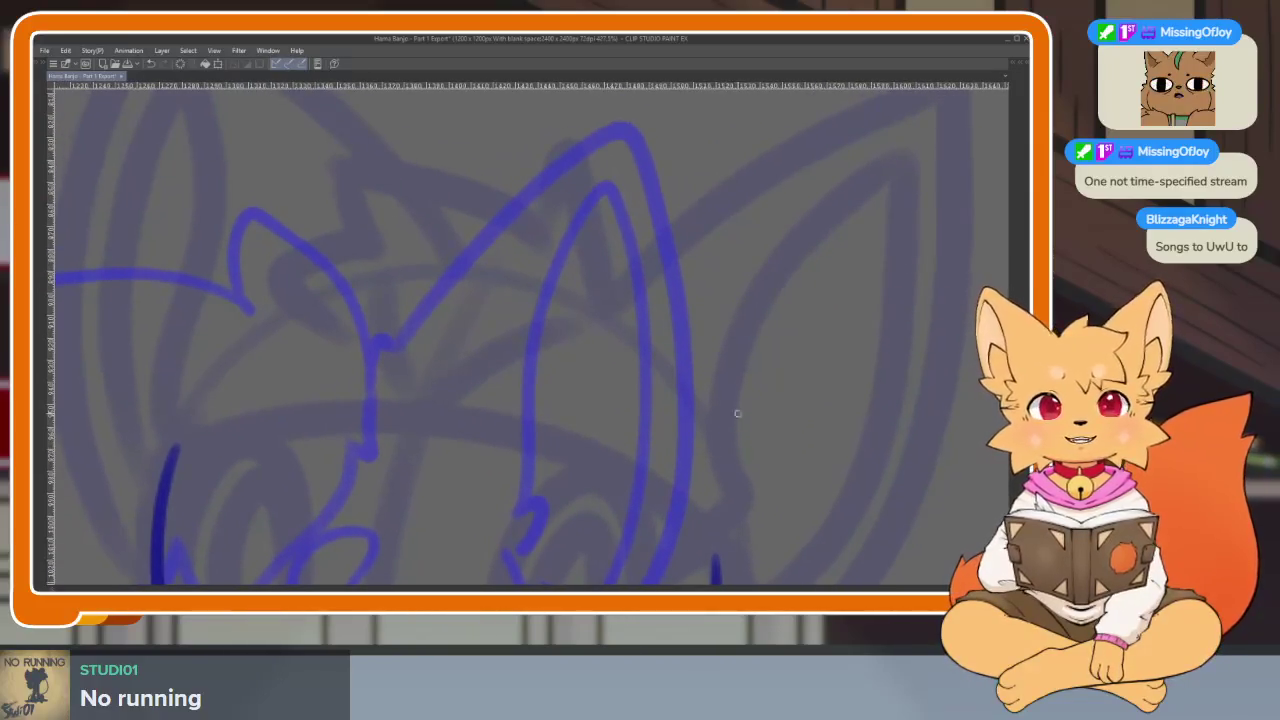
scroll(740, 391, "up", 1)
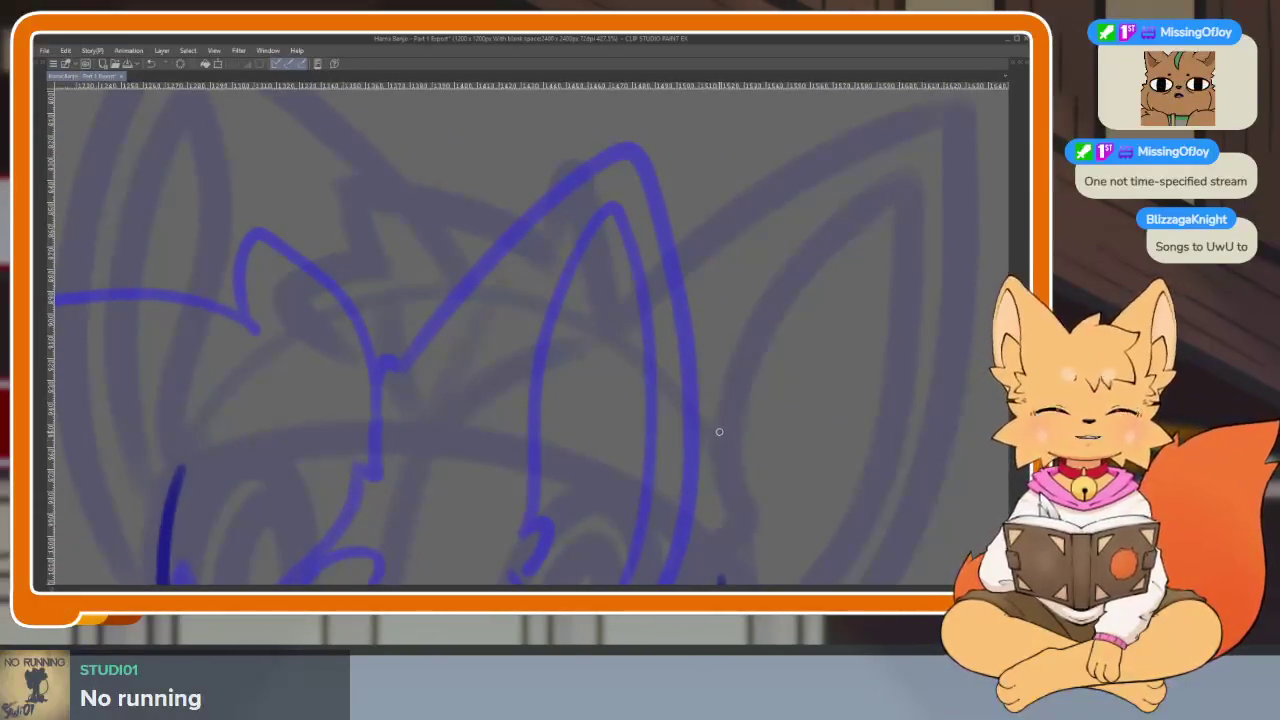
scroll(717, 431, "up", 1)
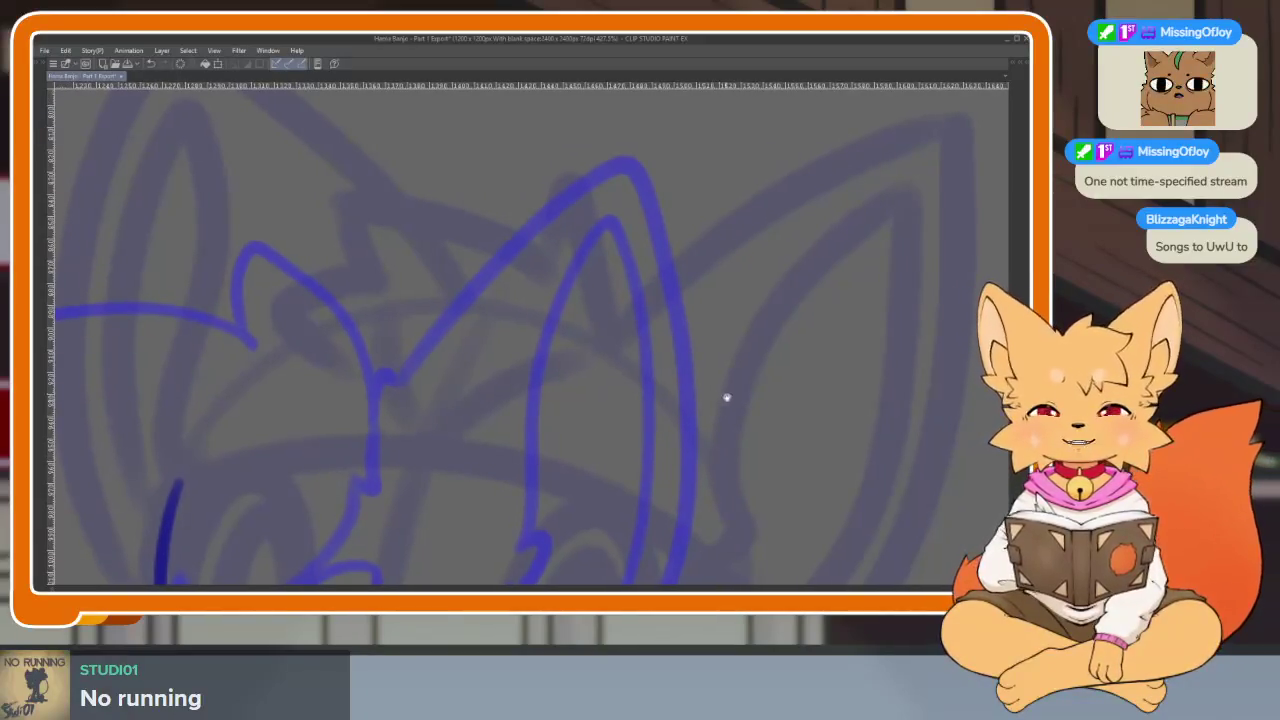
scroll(713, 419, "down", 1)
scroll(713, 419, "down", 1)
scroll(737, 443, "down", 1)
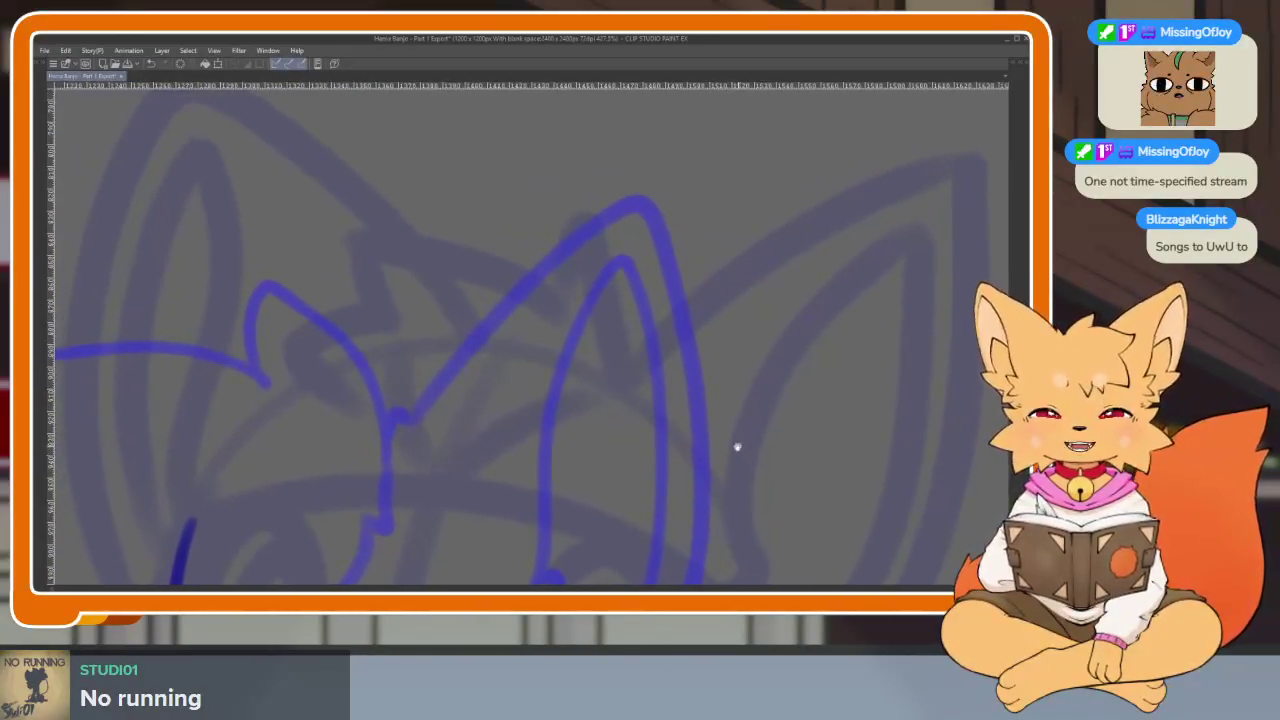
scroll(703, 466, "down", 1)
scroll(703, 457, "up", 1)
scroll(723, 476, "up", 1)
scroll(723, 476, "down", 1)
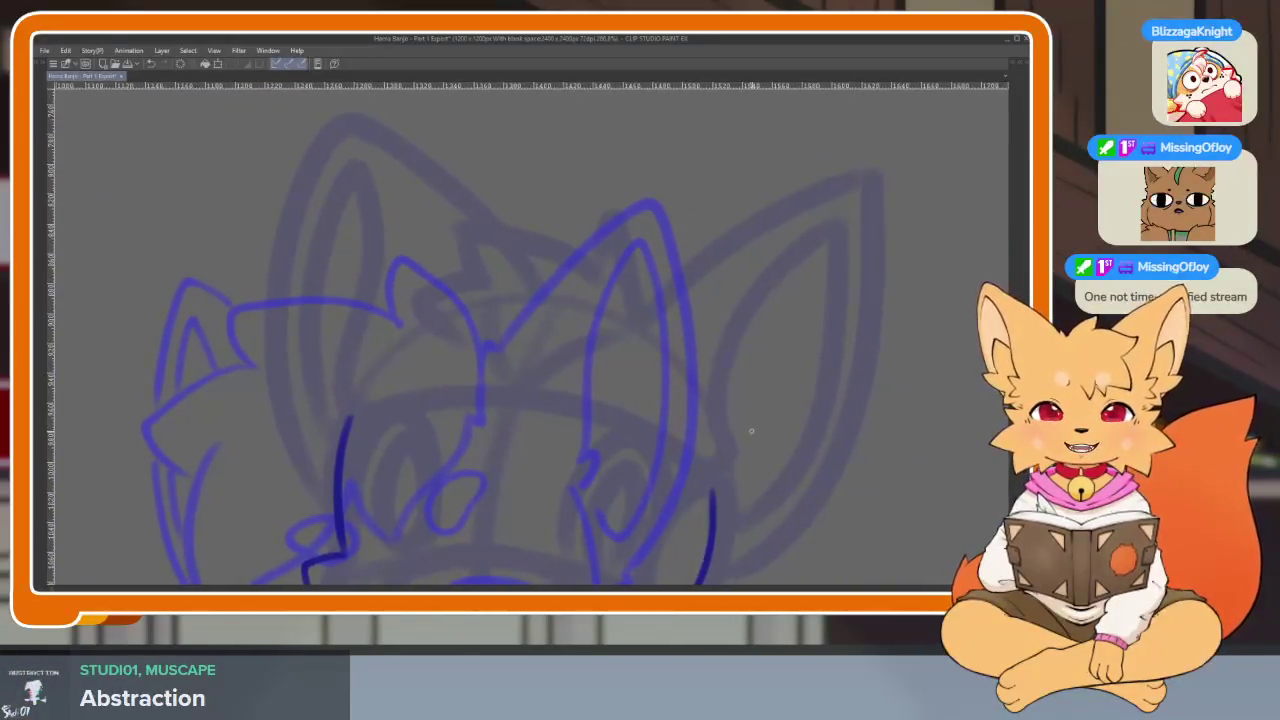
scroll(748, 432, "down", 1)
scroll(740, 460, "down", 1)
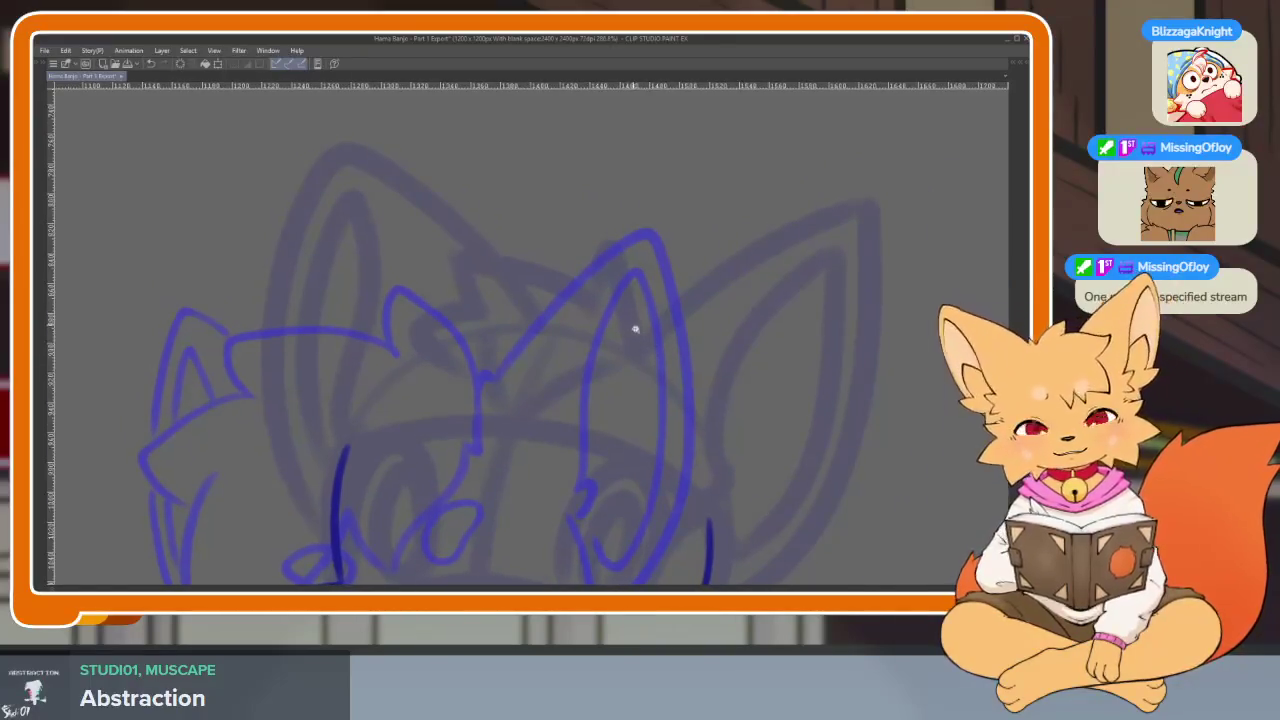
scroll(631, 323, "down", 1)
scroll(689, 323, "down", 2)
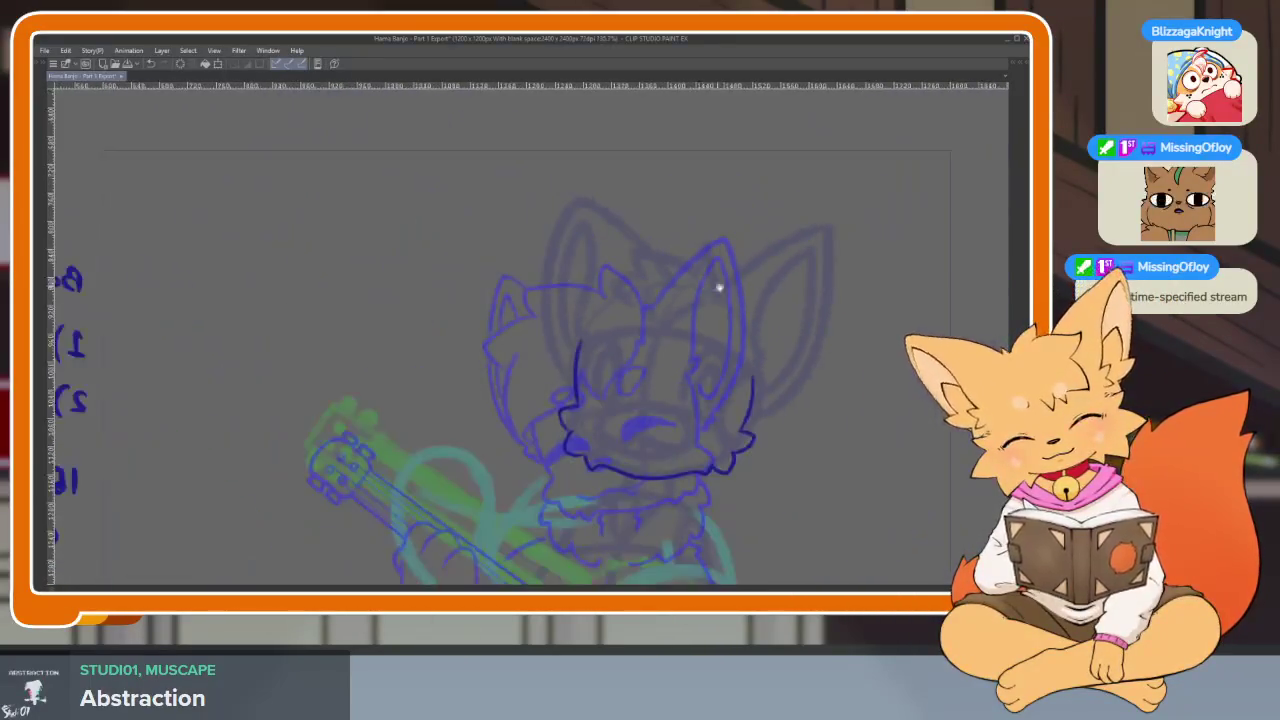
scroll(709, 343, "up", 2)
scroll(711, 374, "up", 1)
scroll(709, 357, "up", 2)
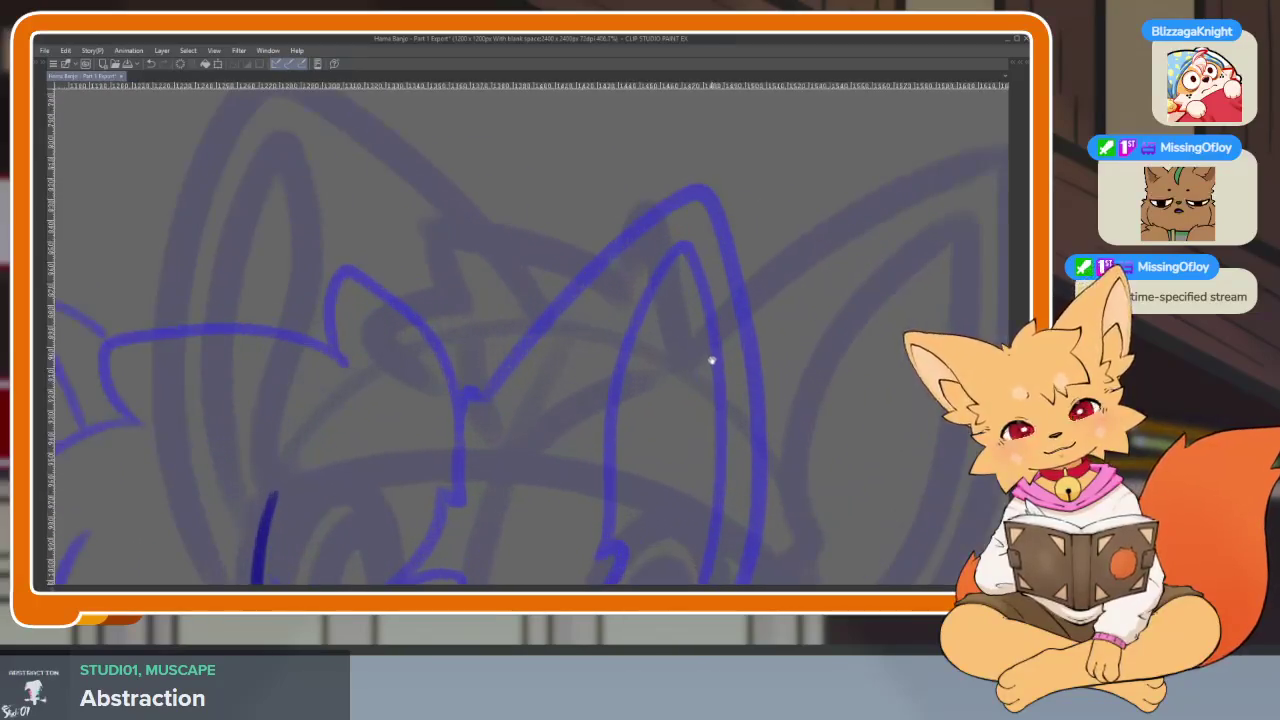
scroll(704, 348, "down", 2)
scroll(766, 283, "up", 2)
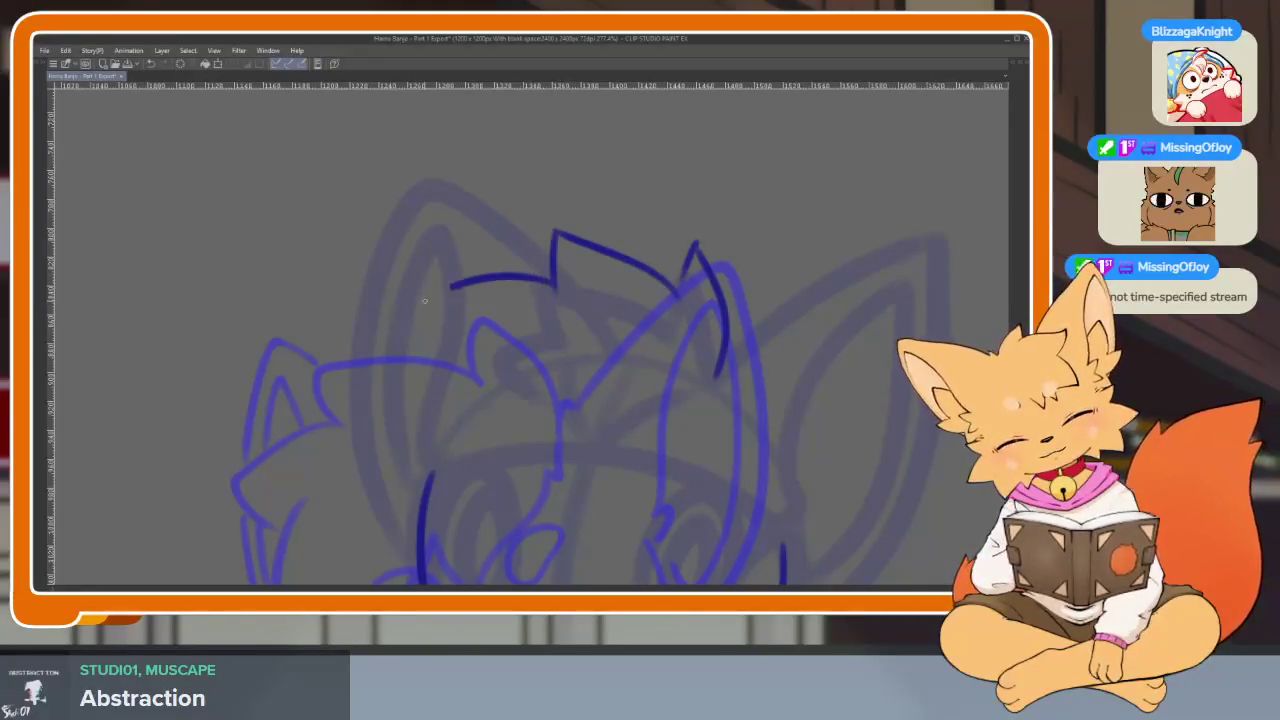
mouse_move(462, 356)
left_mouse_down()
mouse_move(602, 268)
mouse_move(462, 440)
left_mouse_up()
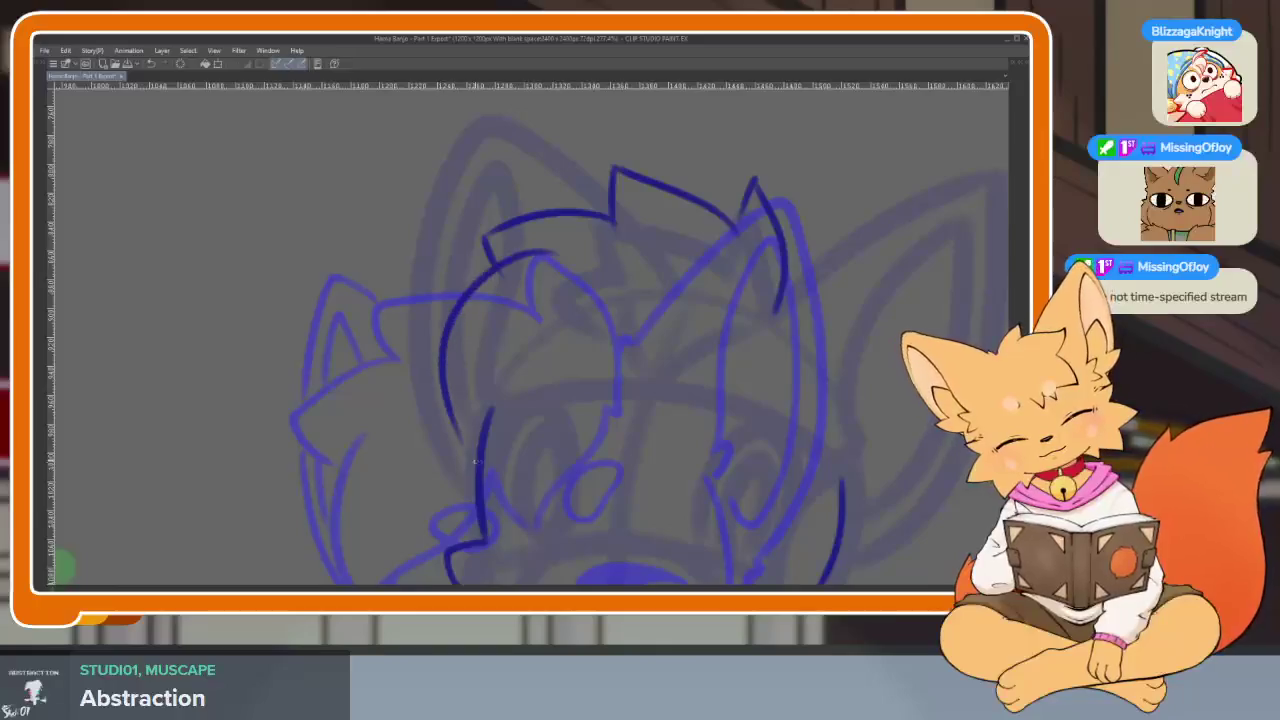
Redraw the curved hair strokes on the top and right side of the head.
key("ctrl+z")
mouse_move(572, 251)
left_mouse_down()
mouse_move(508, 262)
mouse_move(462, 420)
mouse_move(616, 398)
mouse_move(660, 345)
left_mouse_up()
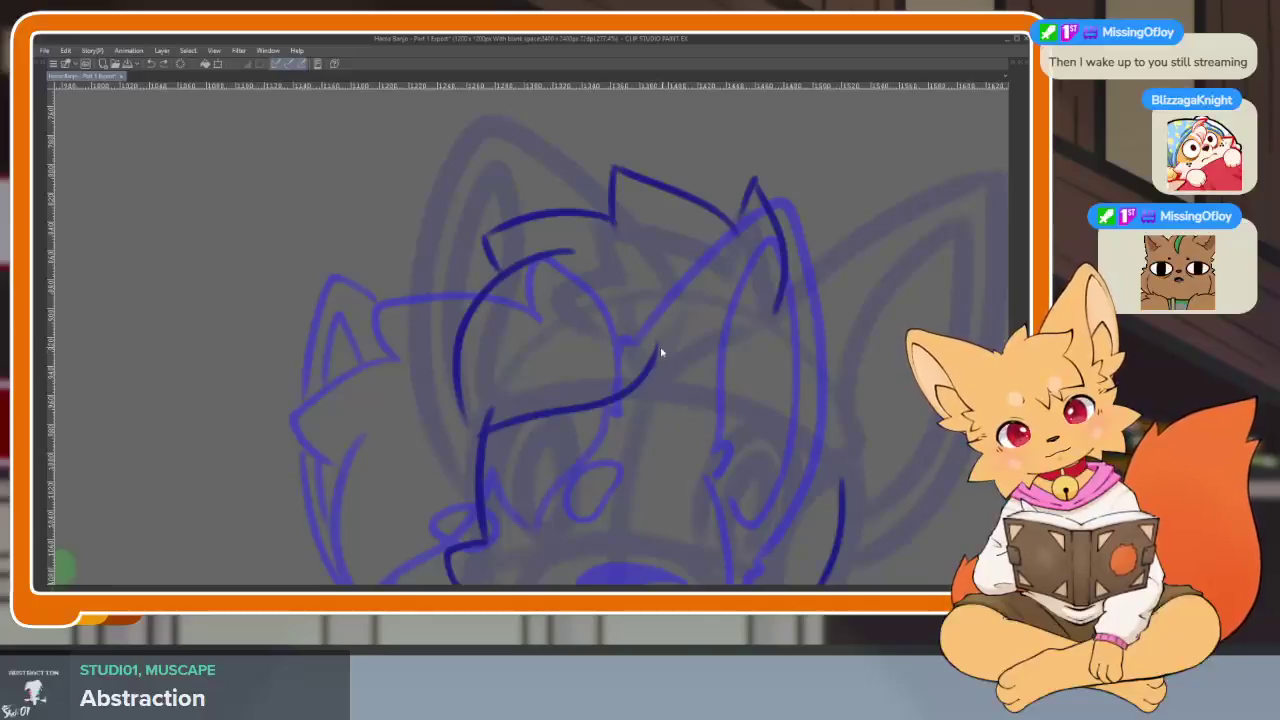
left_click_drag(660, 432, 765, 340)
key("ctrl+z")
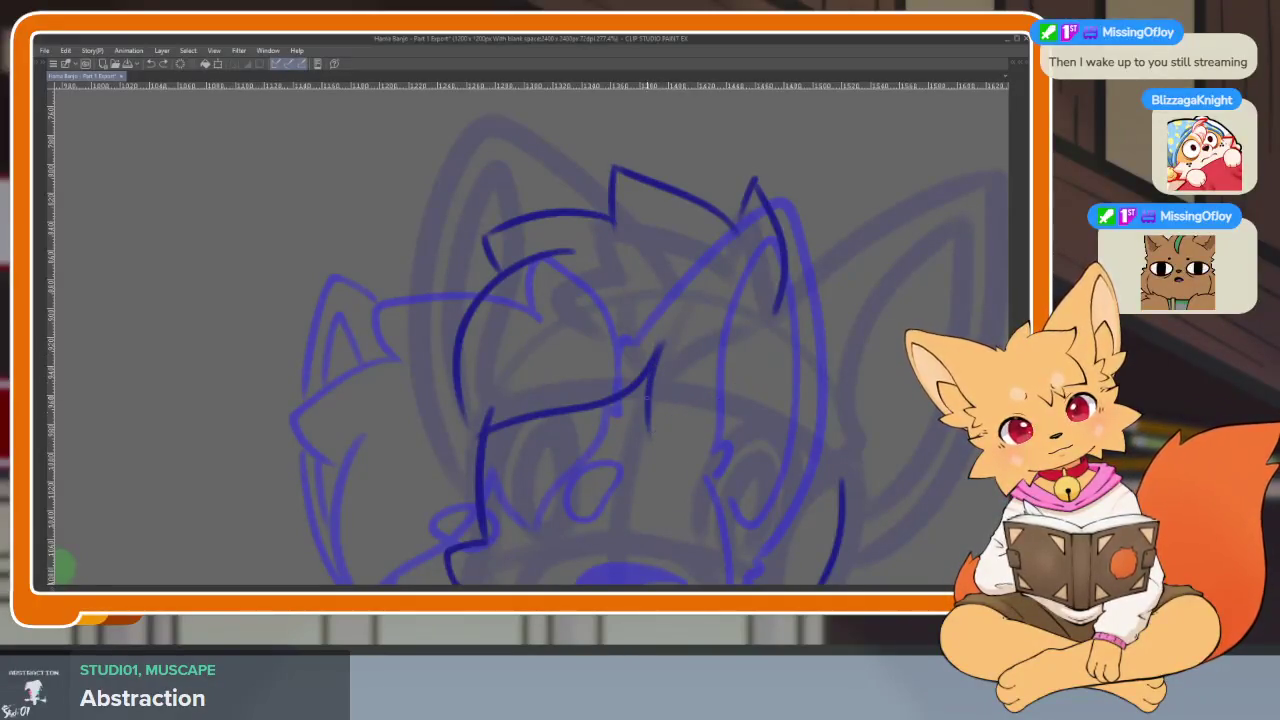
left_click_drag(652, 445, 742, 366)
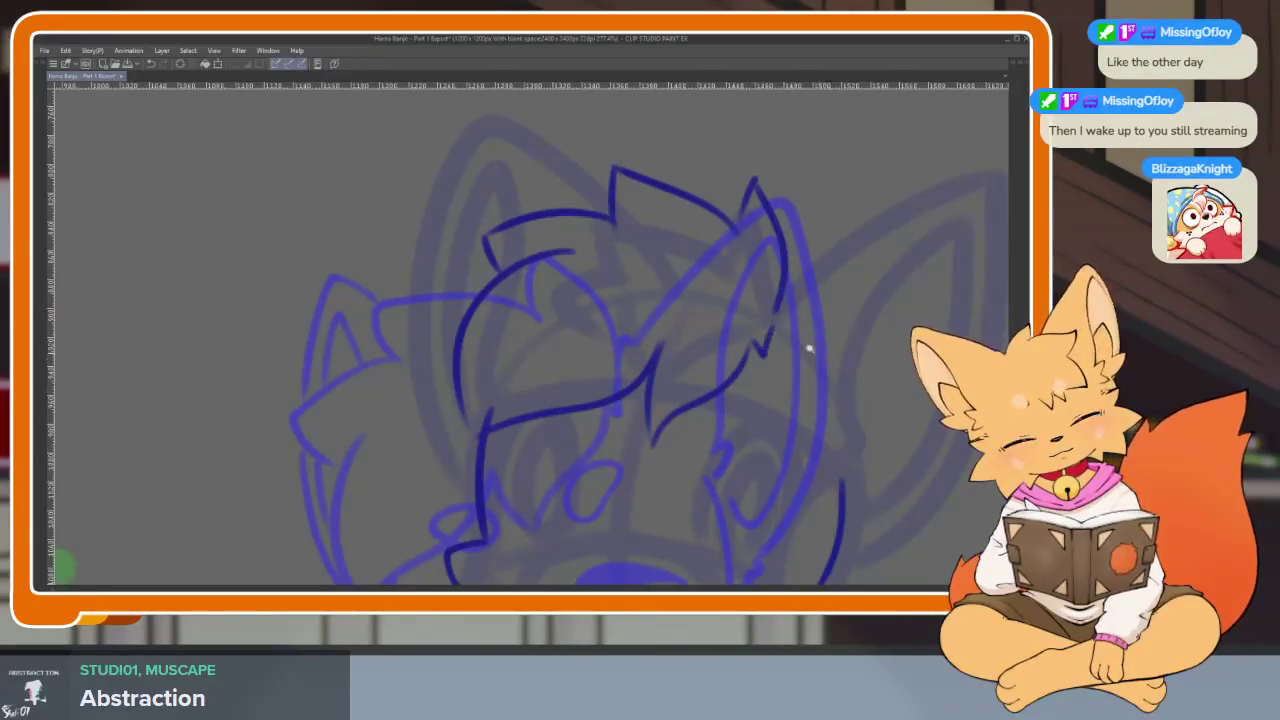
Zoom in, enlarge the brush, and retrace the vertical line beside the face thicker.
scroll(818, 353, "down", 5)
scroll(829, 363, "up", 1)
scroll(840, 365, "up", 1)
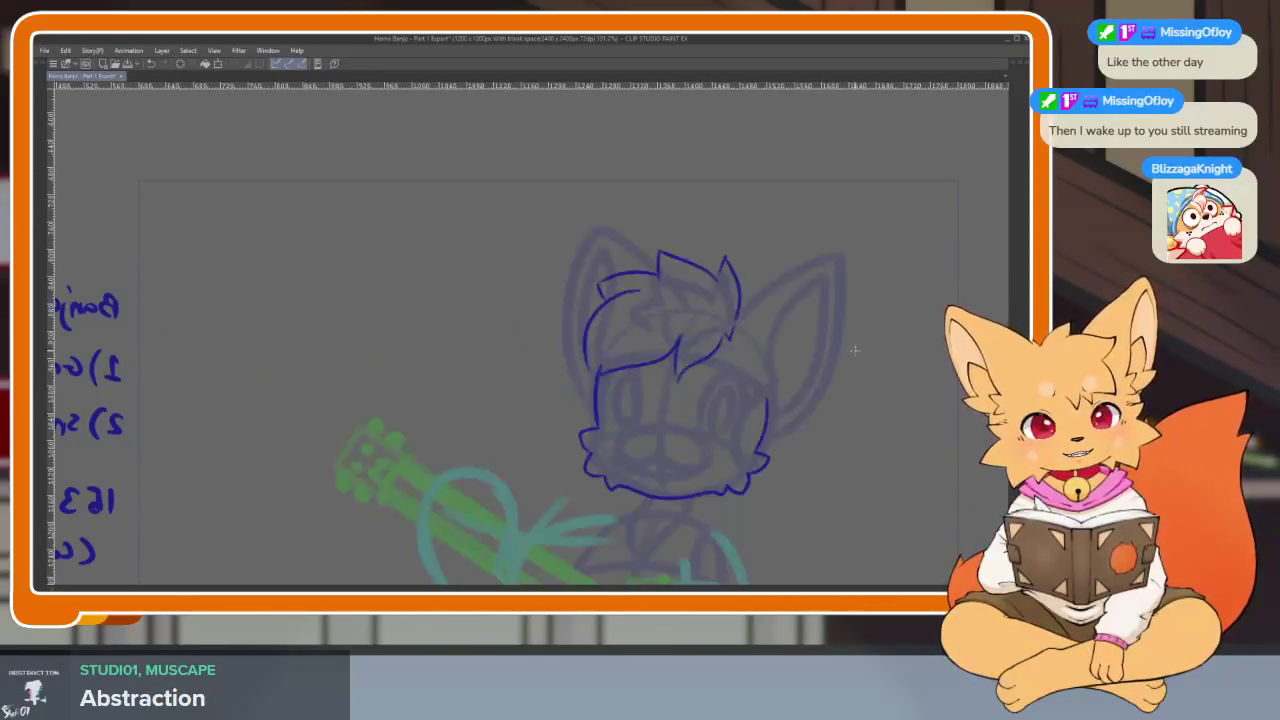
scroll(603, 414, "up", 1)
scroll(591, 457, "up", 3)
scroll(534, 463, "up", 1)
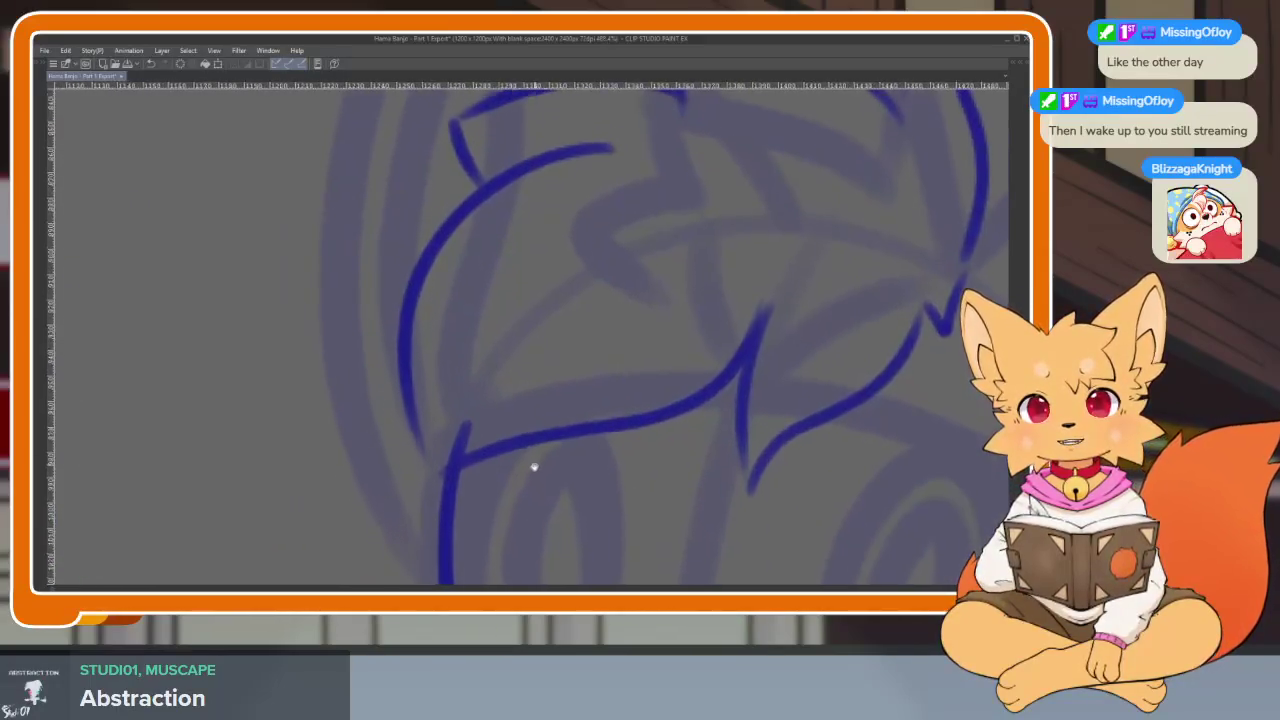
scroll(534, 463, "up", 1)
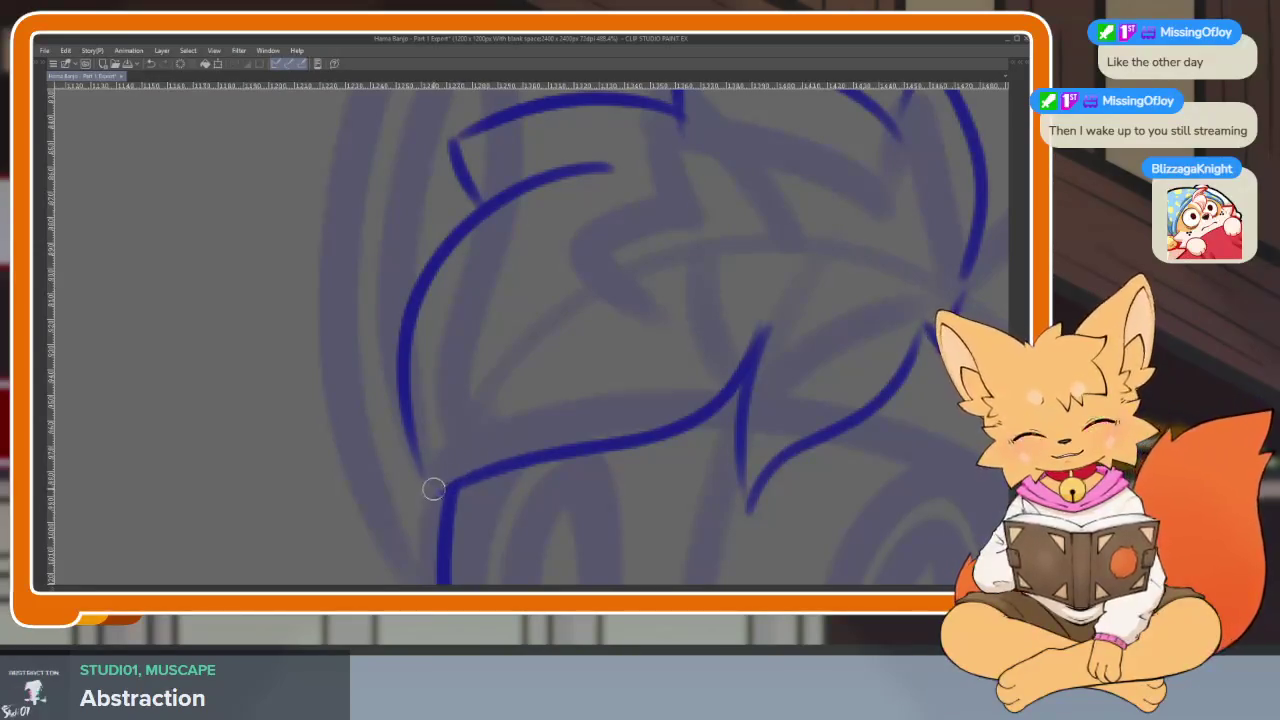
scroll(493, 449, "down", 5)
scroll(631, 446, "up", 4)
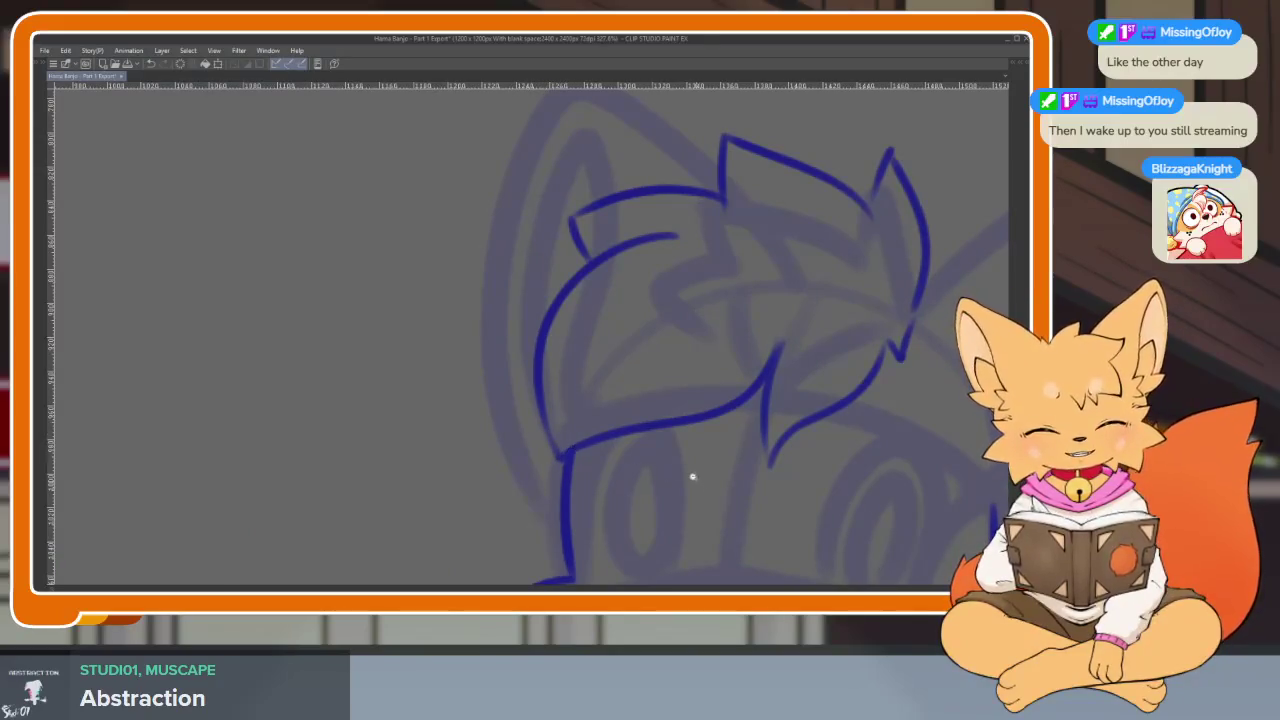
scroll(774, 457, "down", 2)
scroll(689, 451, "up", 3)
scroll(571, 445, "up", 2)
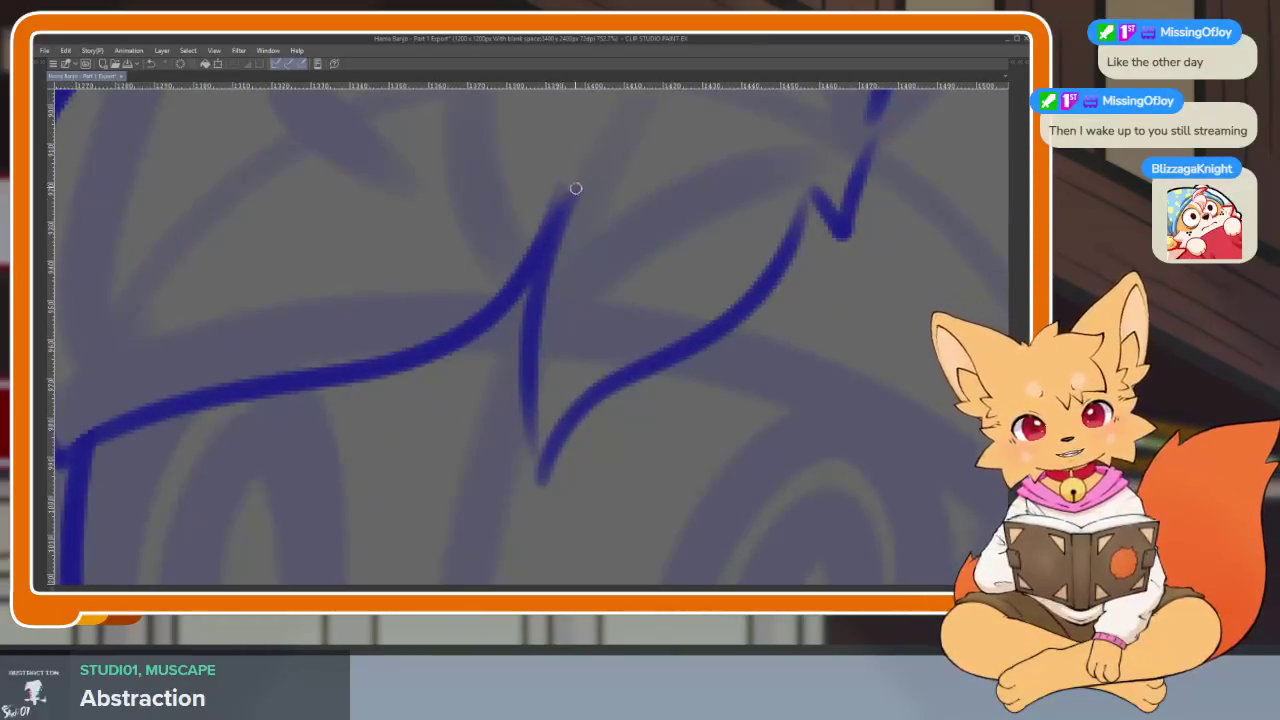
key("e")
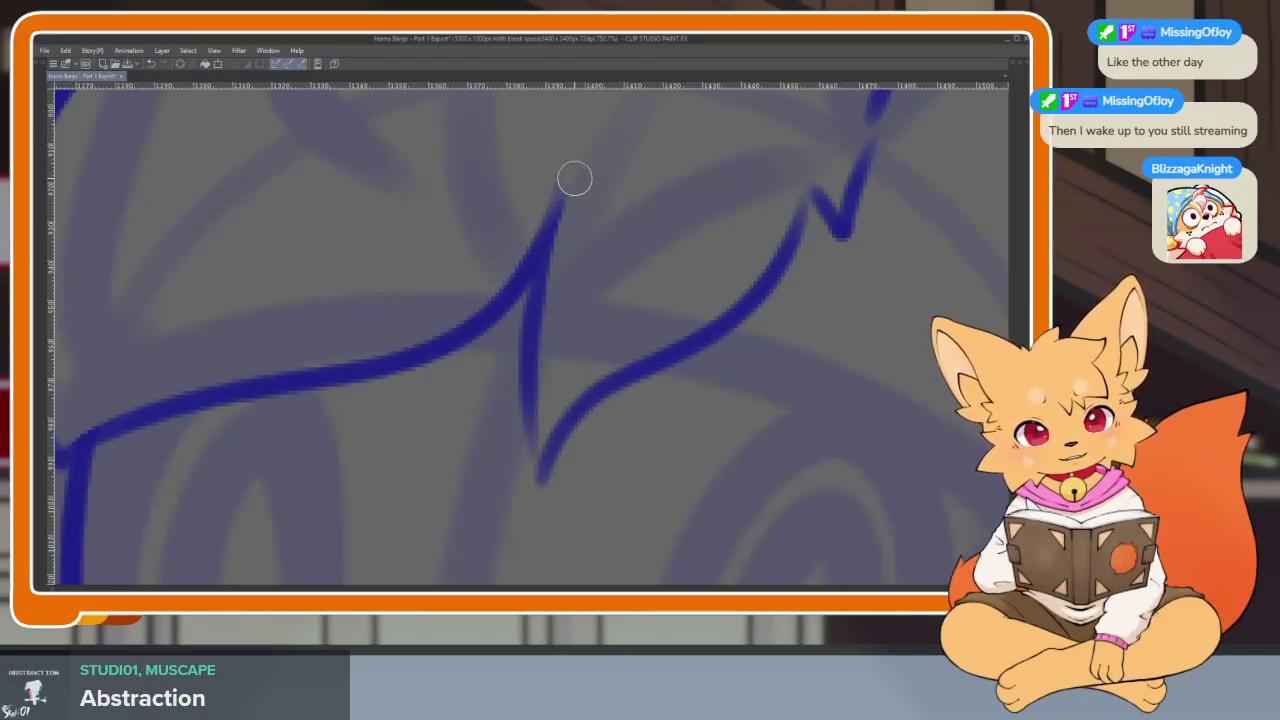
left_click_drag(557, 214, 533, 424)
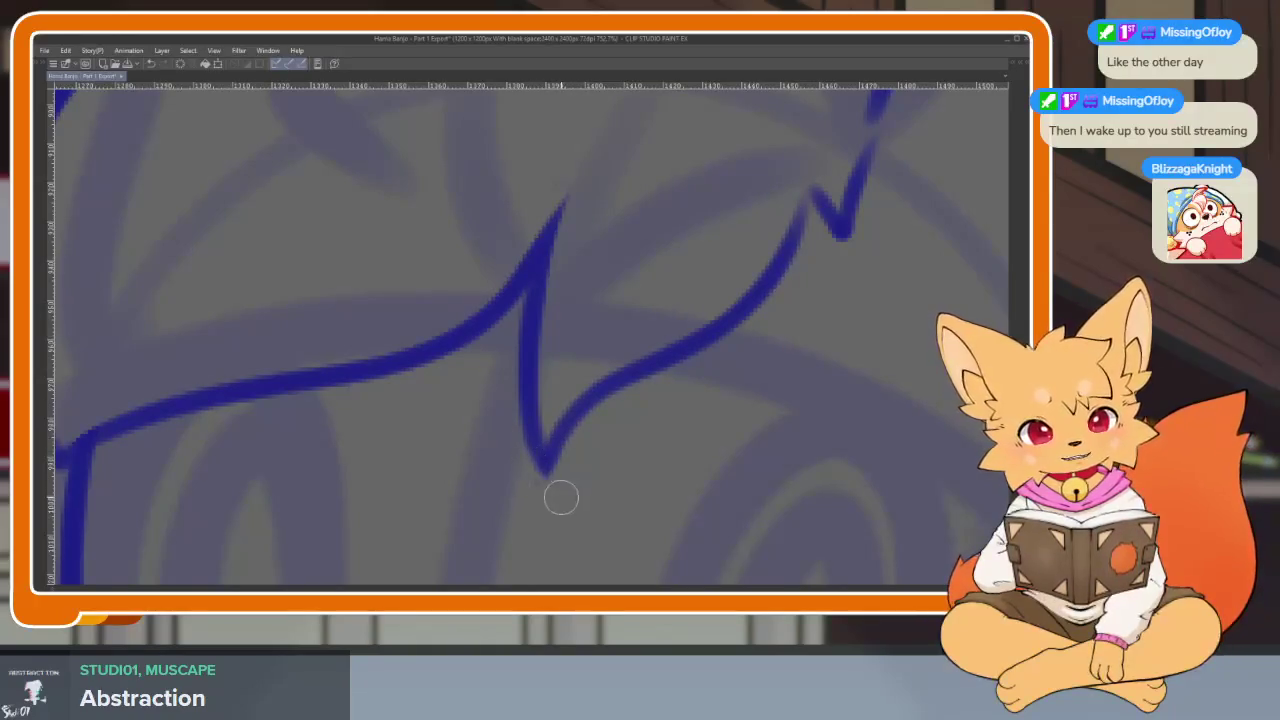
scroll(780, 430, "down", 2)
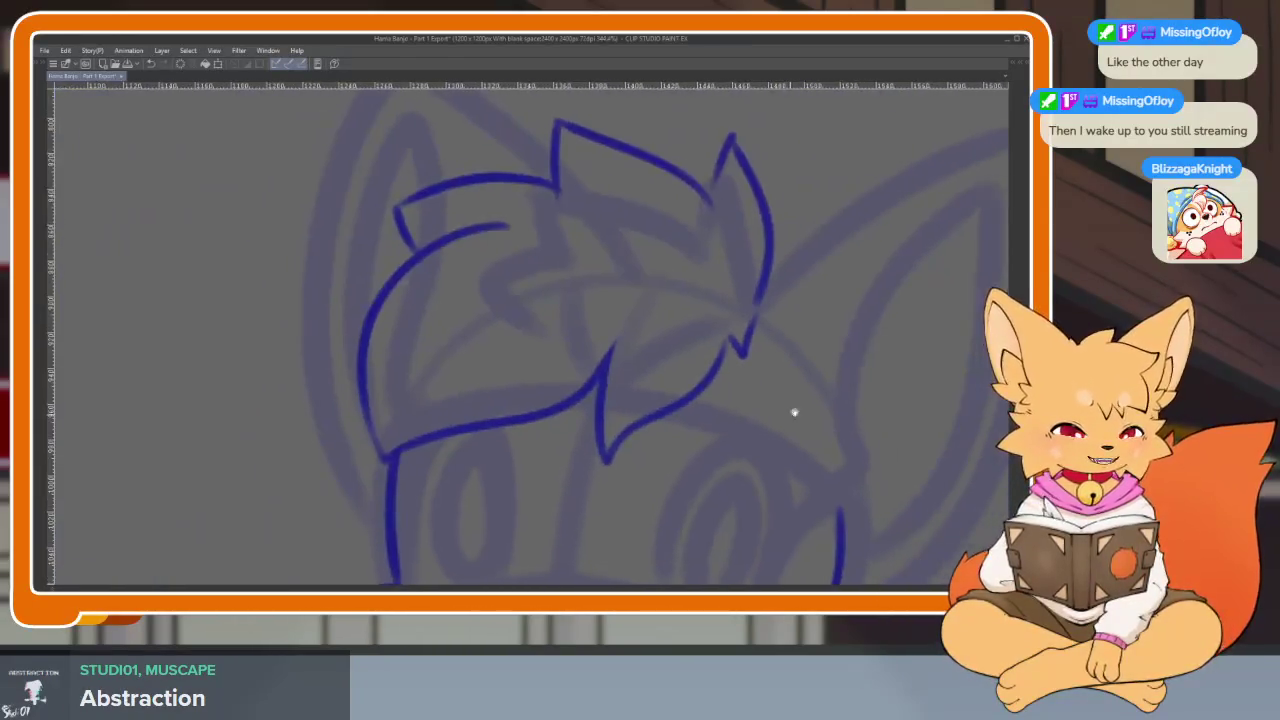
Zoom in on the fox's head and add a small hooked stroke near the ear base.
scroll(770, 450, "down", 1)
scroll(760, 455, "down", 2)
scroll(760, 440, "down", 1)
scroll(758, 430, "down", 2)
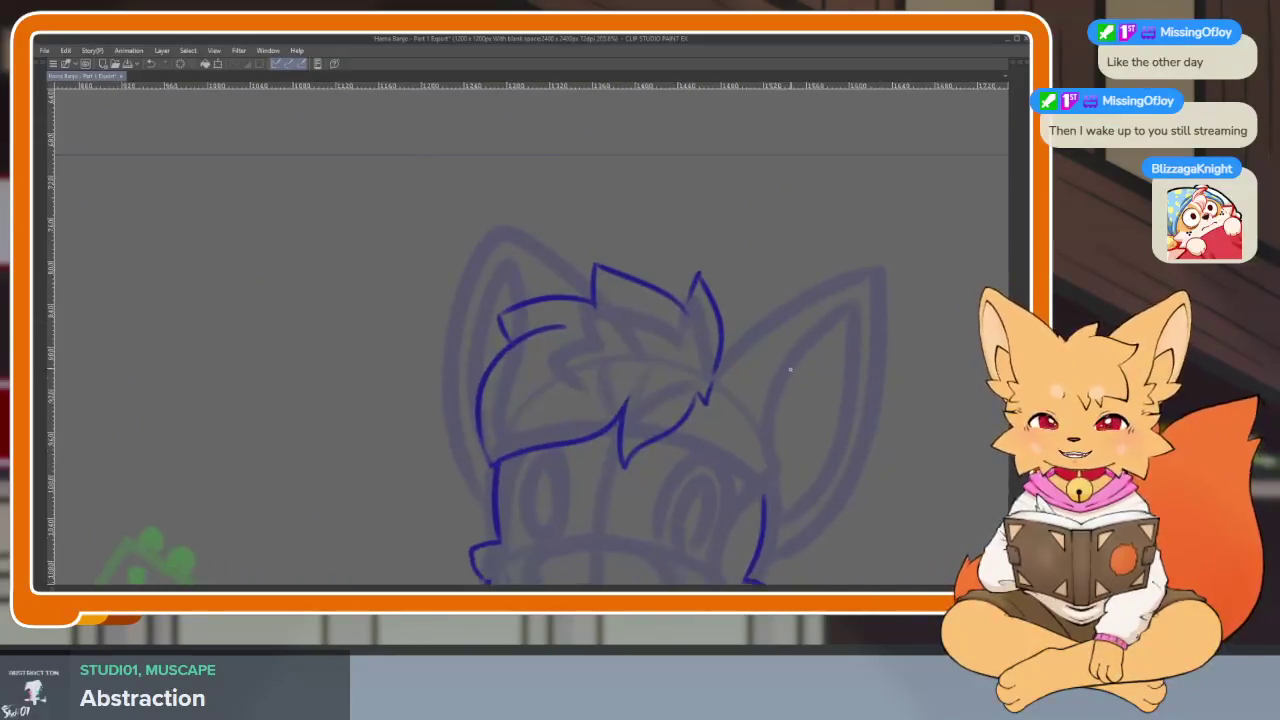
scroll(771, 400, "down", 1)
scroll(768, 380, "down", 1)
scroll(748, 416, "down", 1)
scroll(748, 416, "down", 1)
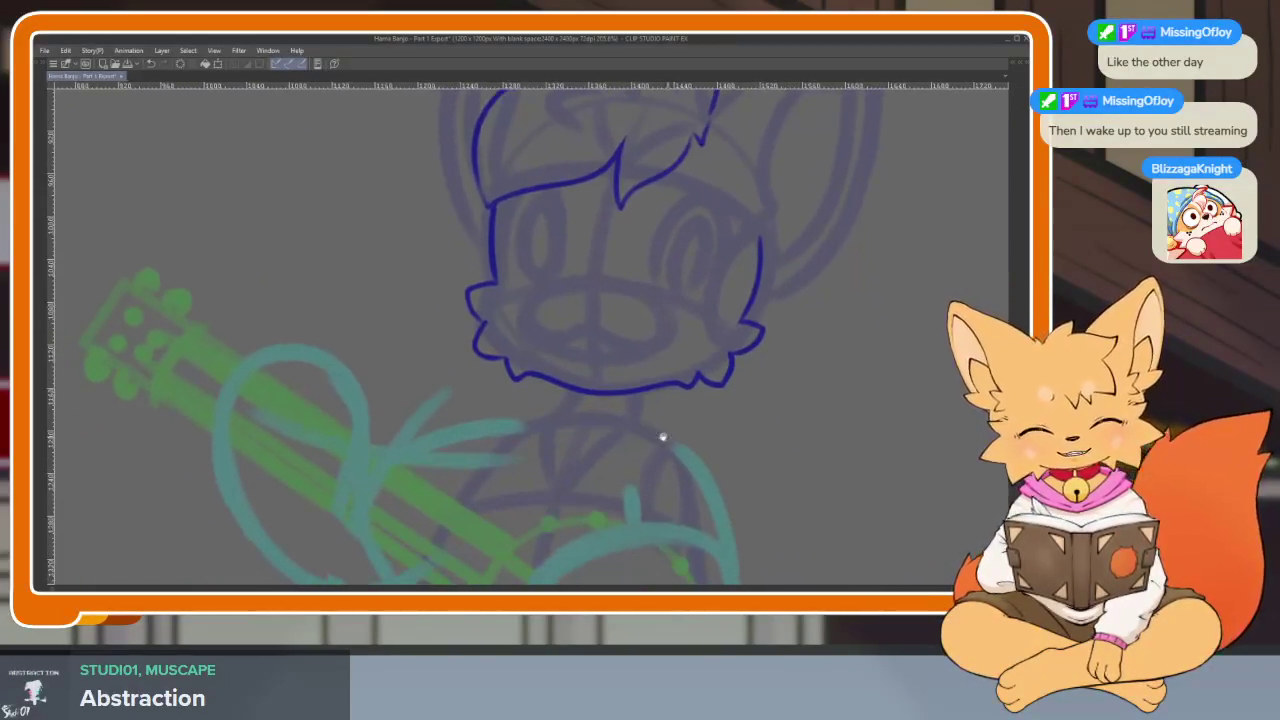
scroll(743, 394, "down", 1)
scroll(720, 430, "down", 1)
scroll(717, 453, "up", 3)
scroll(715, 420, "down", 1)
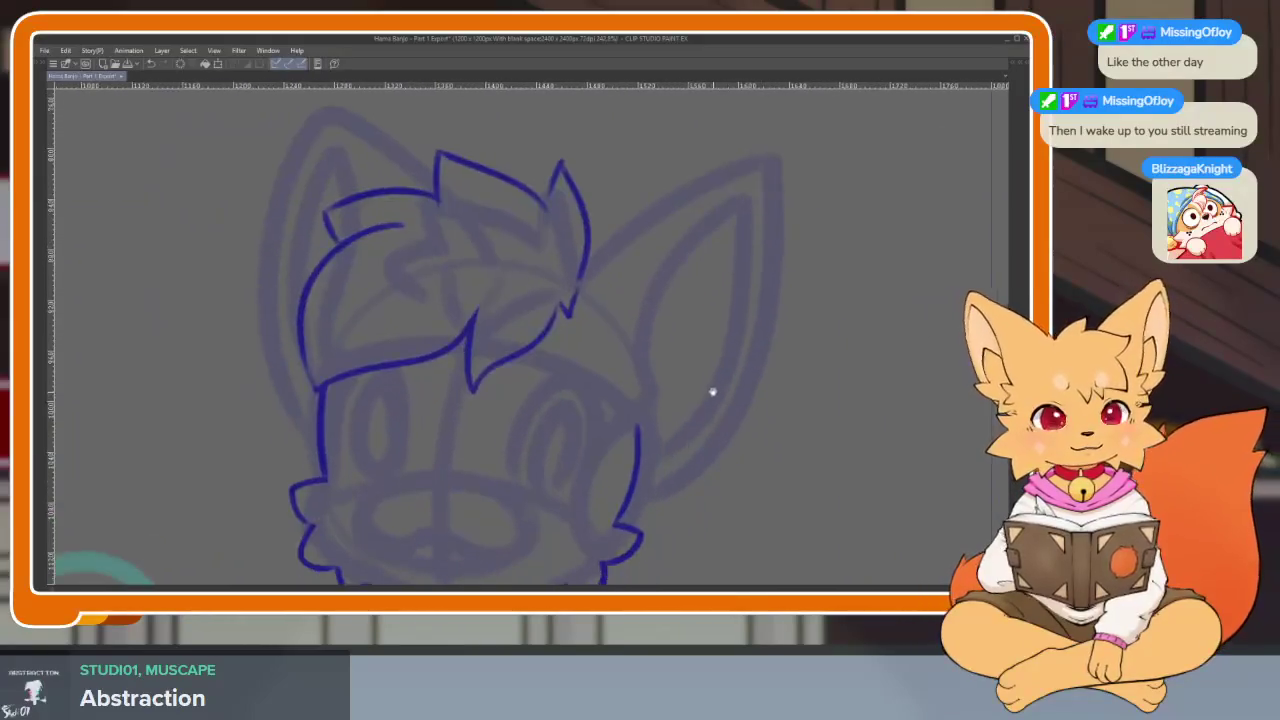
scroll(720, 410, "down", 1)
scroll(730, 415, "up", 1)
scroll(734, 418, "down", 1)
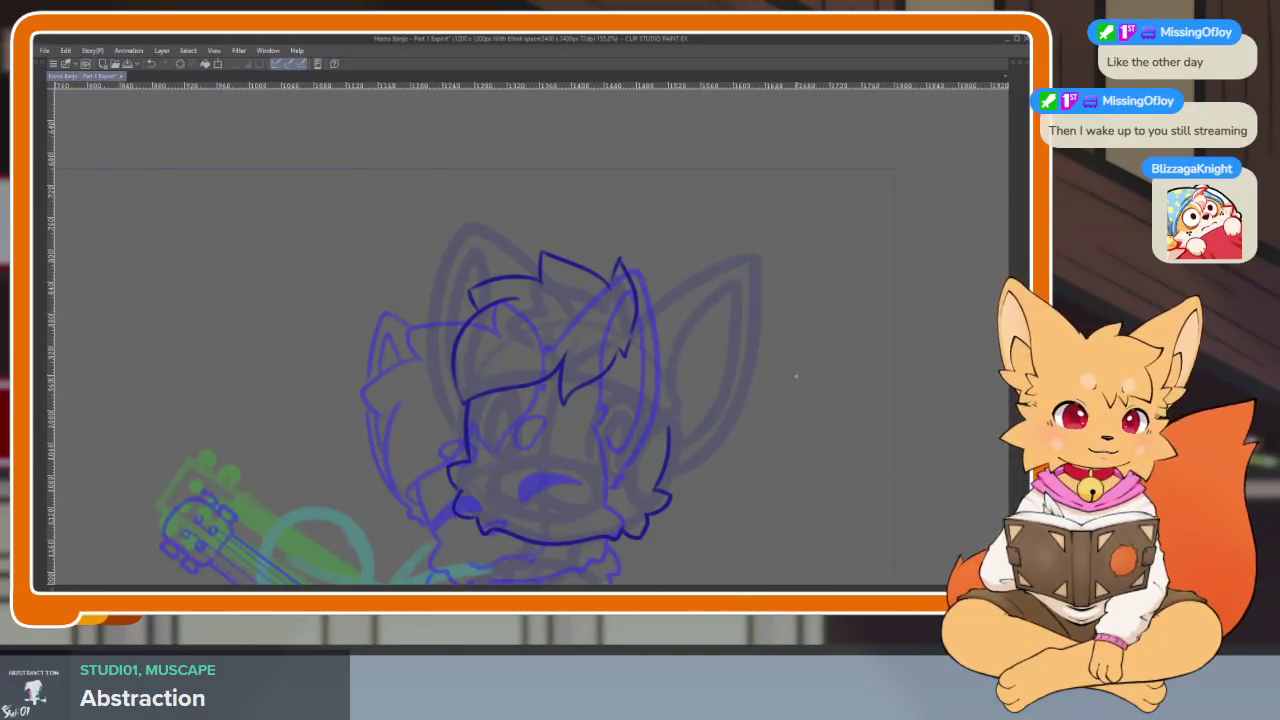
scroll(777, 423, "up", 1)
scroll(596, 414, "up", 1)
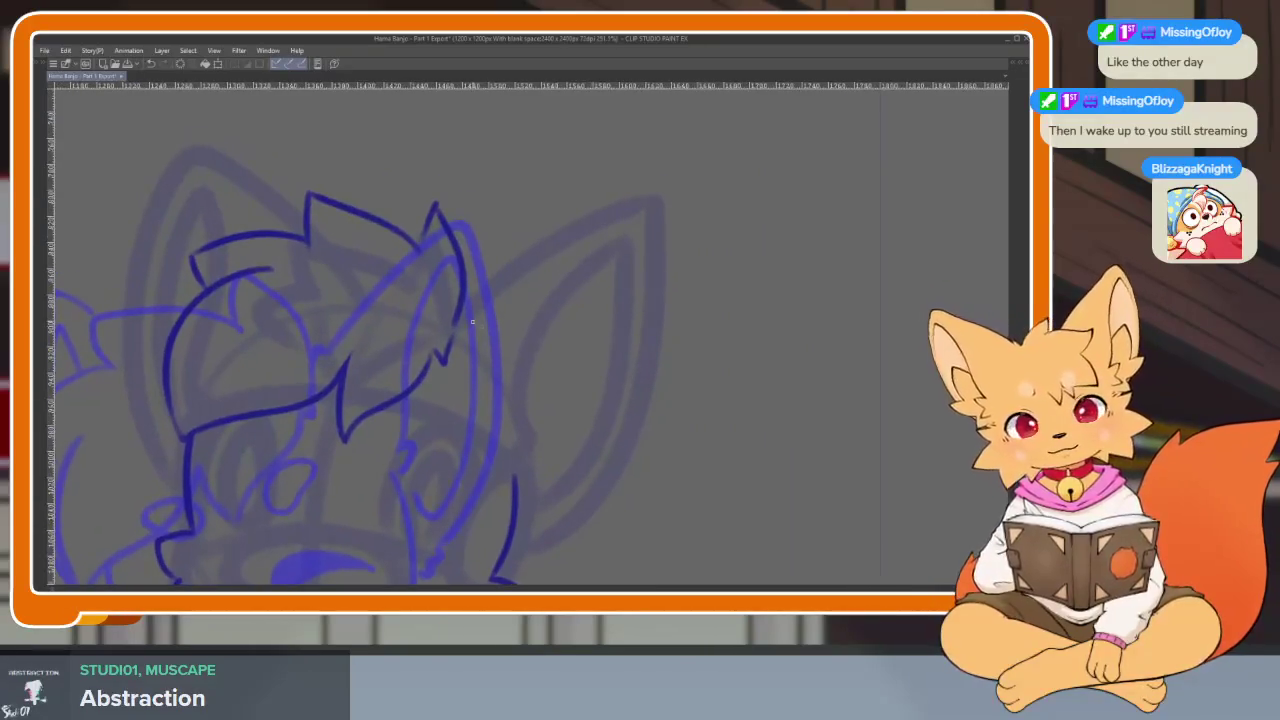
left_click_drag(472, 300, 630, 214)
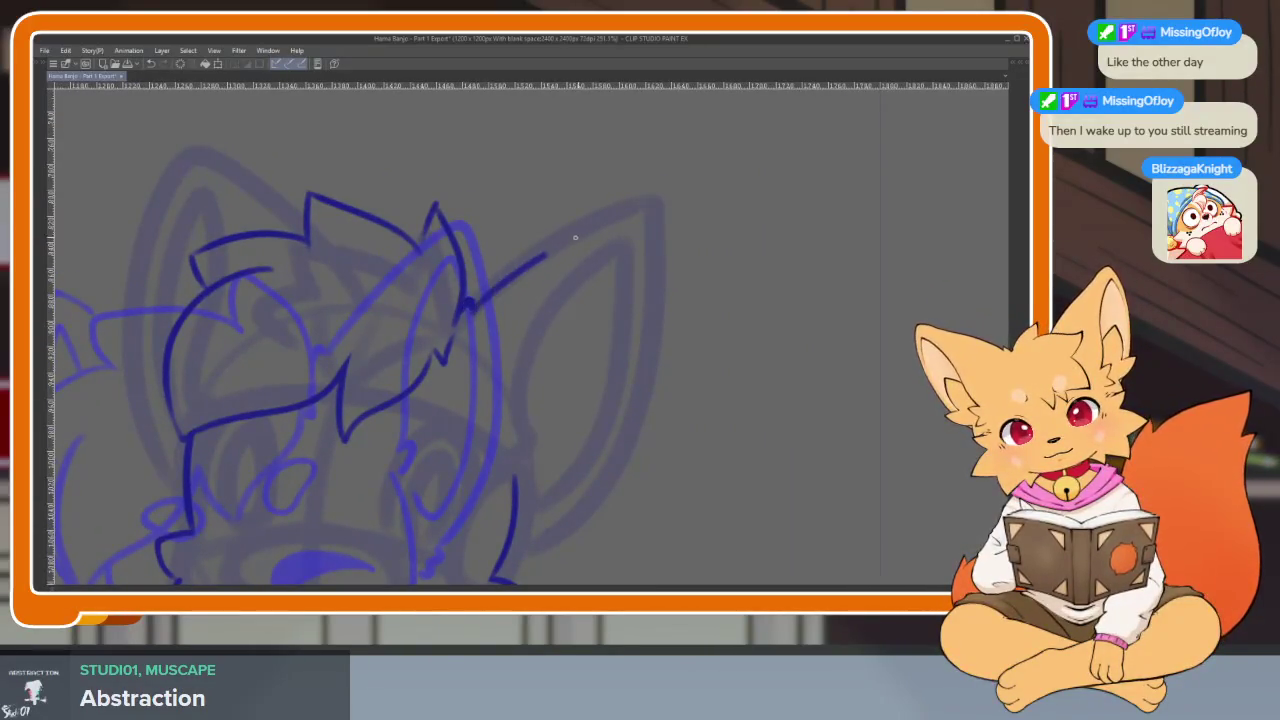
key("ctrl+z")
left_click_drag(583, 222, 612, 206)
key("ctrl+z")
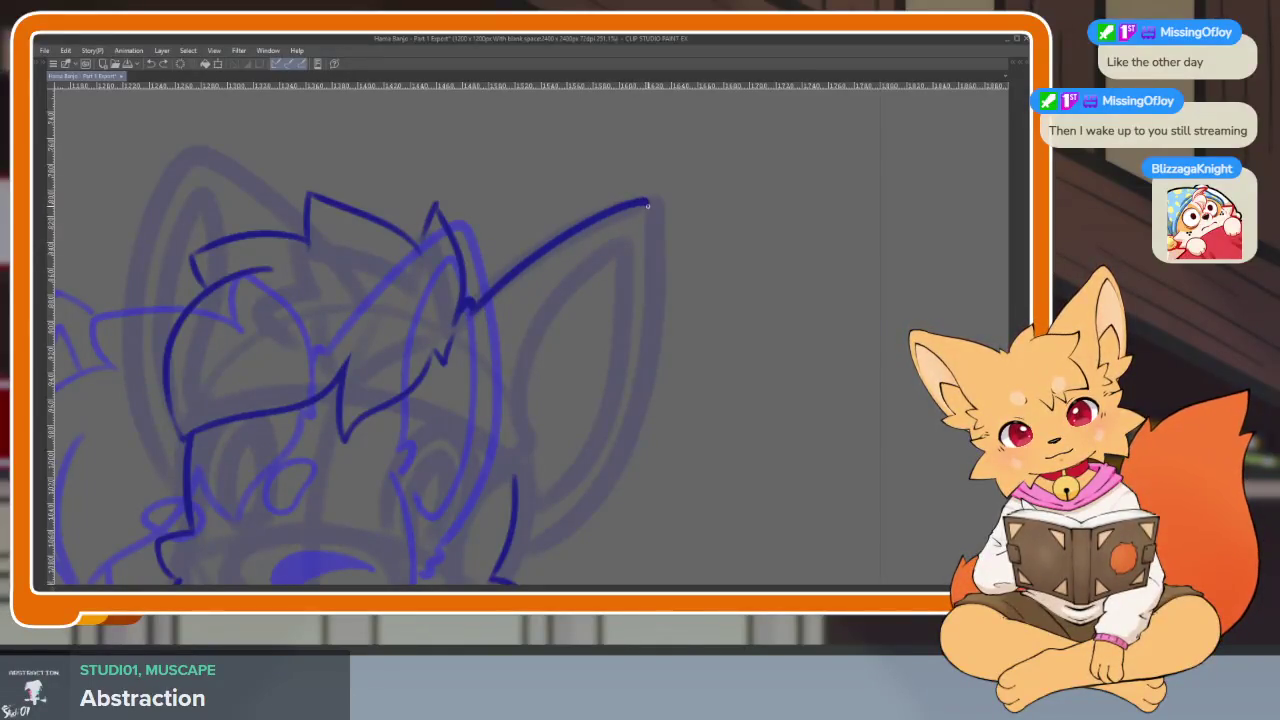
scroll(583, 517, "up", 2)
scroll(603, 457, "up", 2)
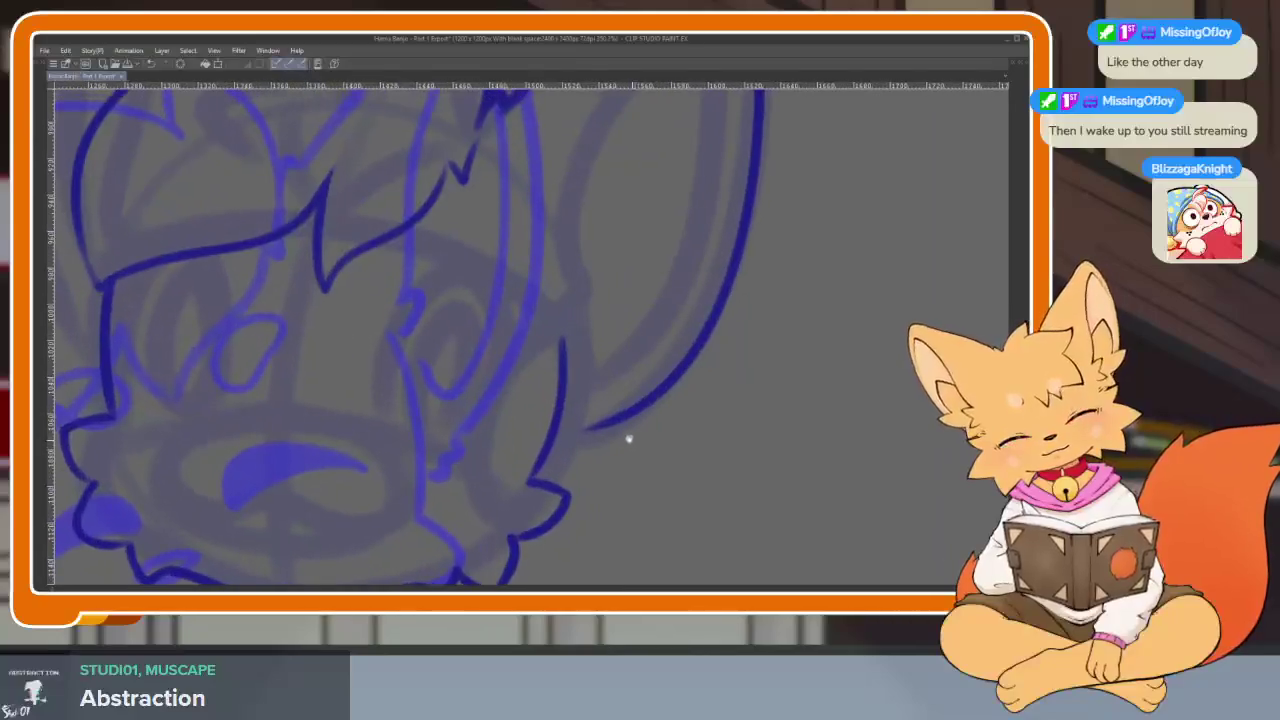
left_click_drag(594, 440, 562, 462)
scroll(532, 460, "down", 4)
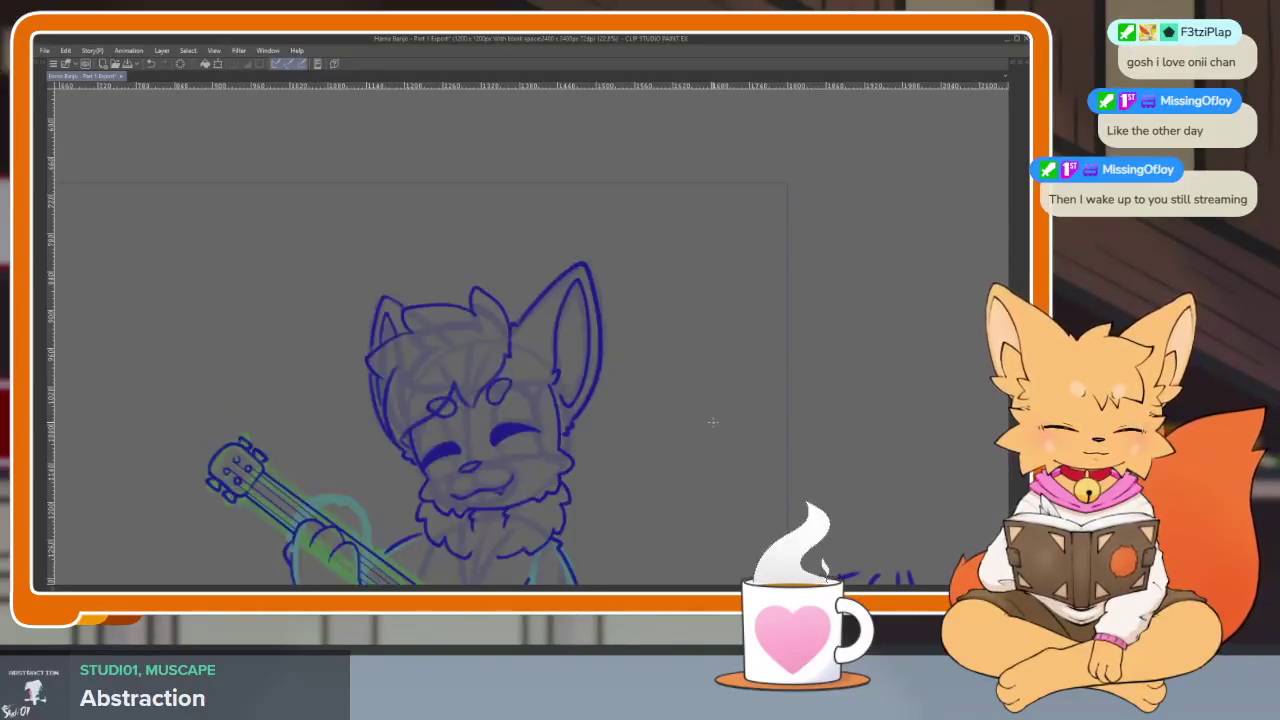
Redraw the outer edge of the fox's right ear in blue after discarding earlier attempts.
left_click_drag(649, 413, 594, 418)
scroll(594, 418, "up", 3)
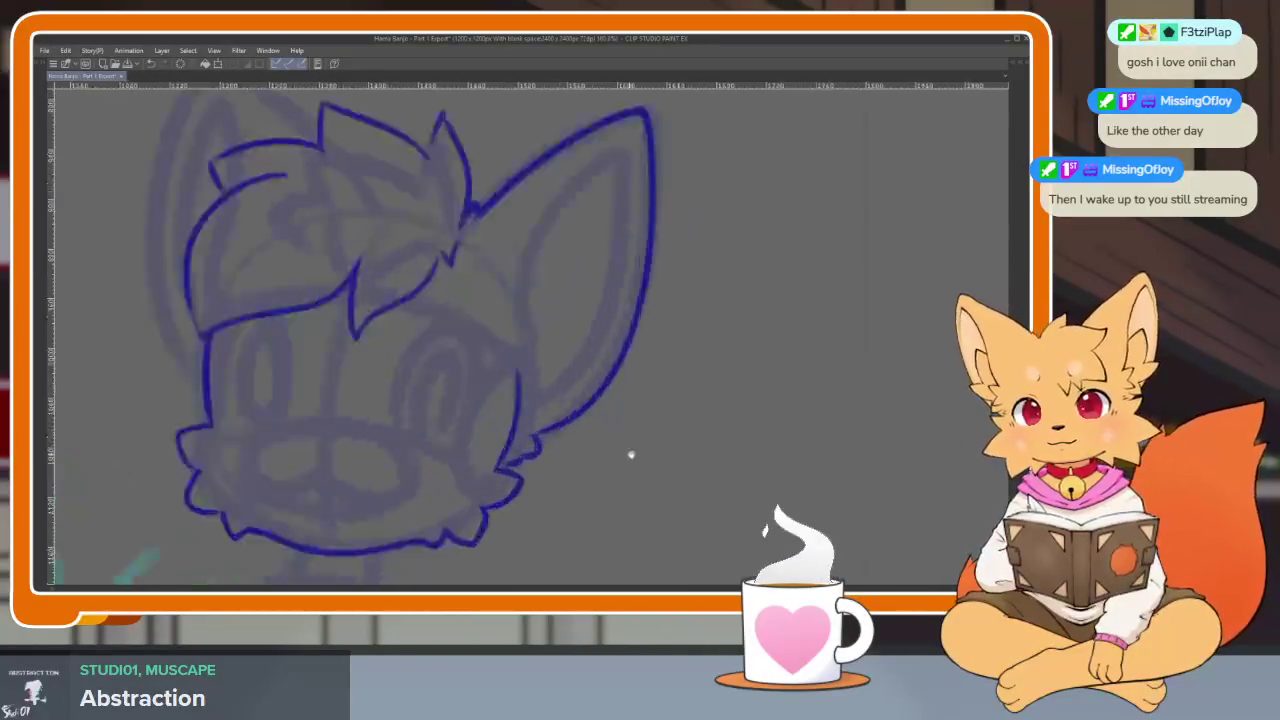
scroll(629, 463, "down", 1)
scroll(634, 476, "up", 2)
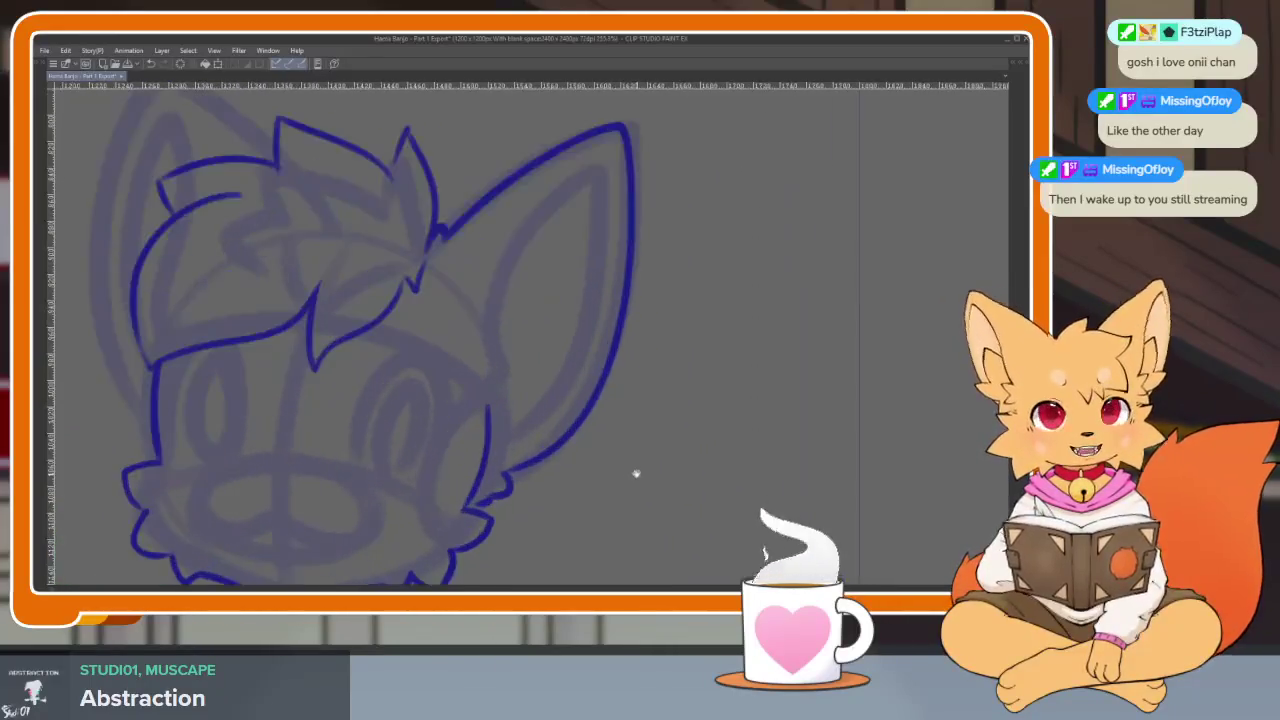
scroll(634, 471, "down", 1)
key("ctrl+z")
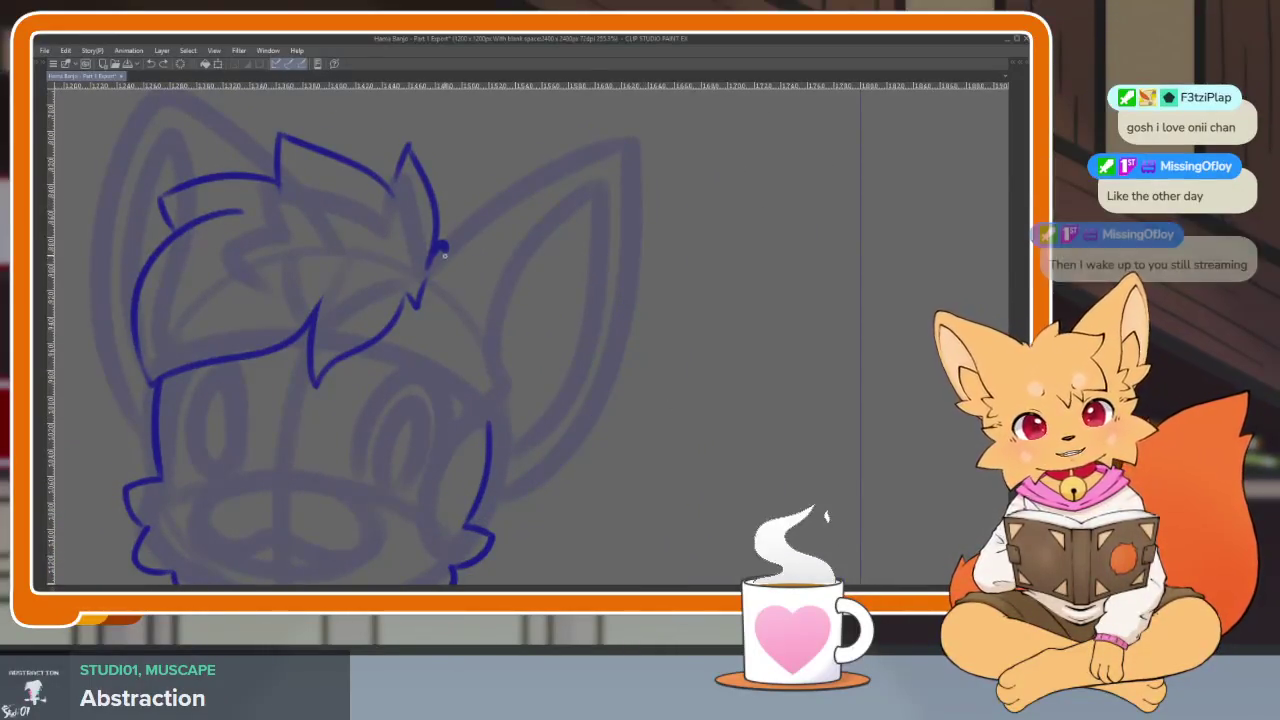
left_click_drag(432, 248, 590, 144)
key("ctrl+z")
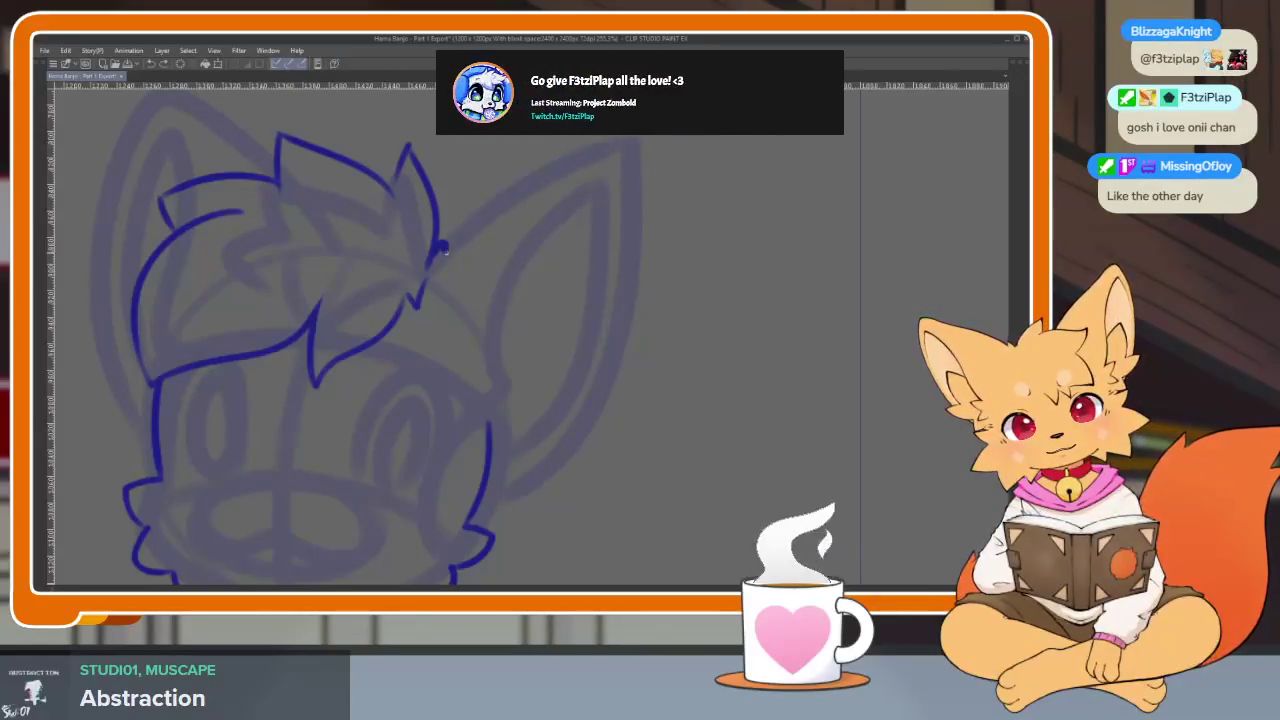
key("ctrl+z")
mouse_move(488, 213)
left_mouse_down()
mouse_move(602, 151)
mouse_move(505, 490)
left_mouse_up()
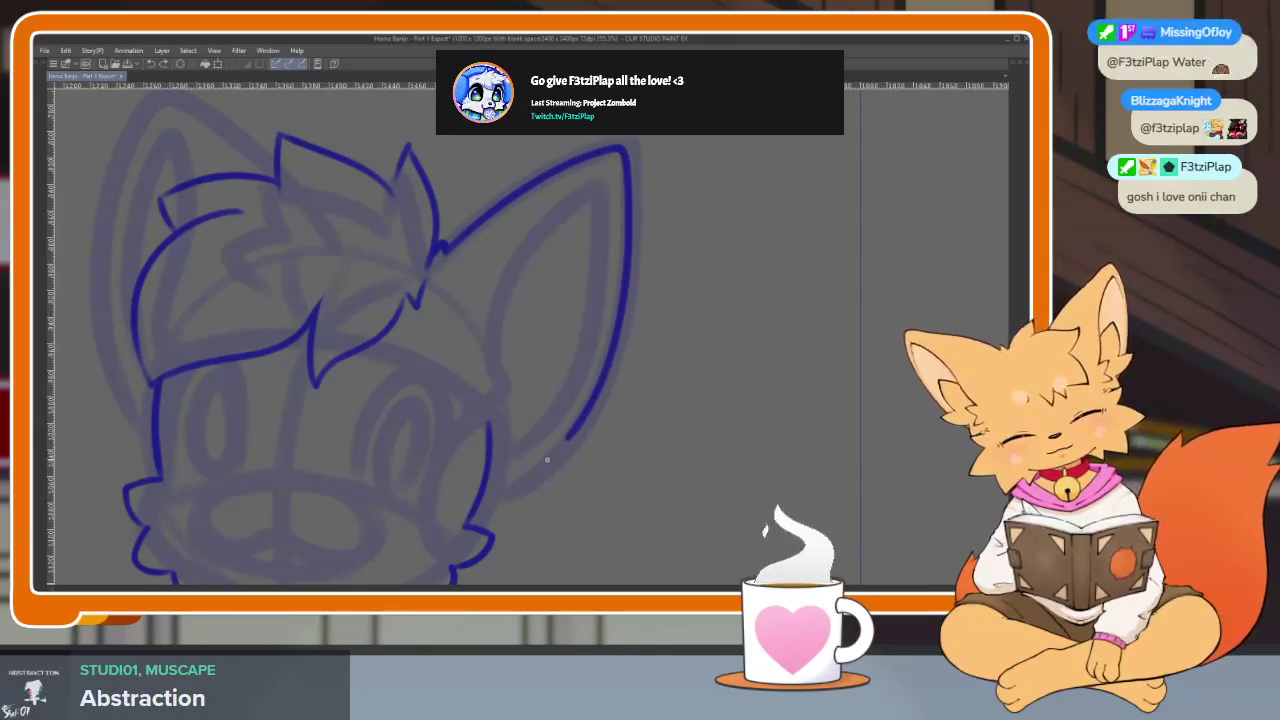
left_click_drag(600, 400, 680, 451)
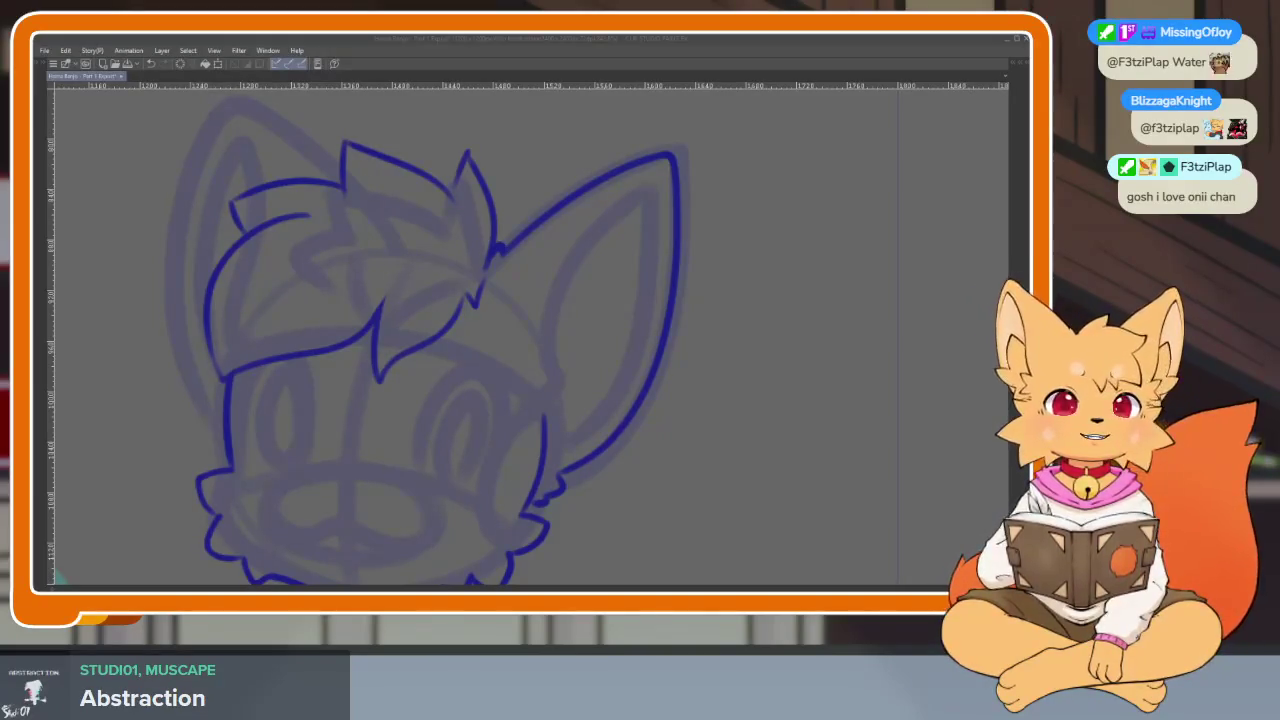
Draw the right ear's inner line, carrying it around the tip.
scroll(657, 466, "down", 2)
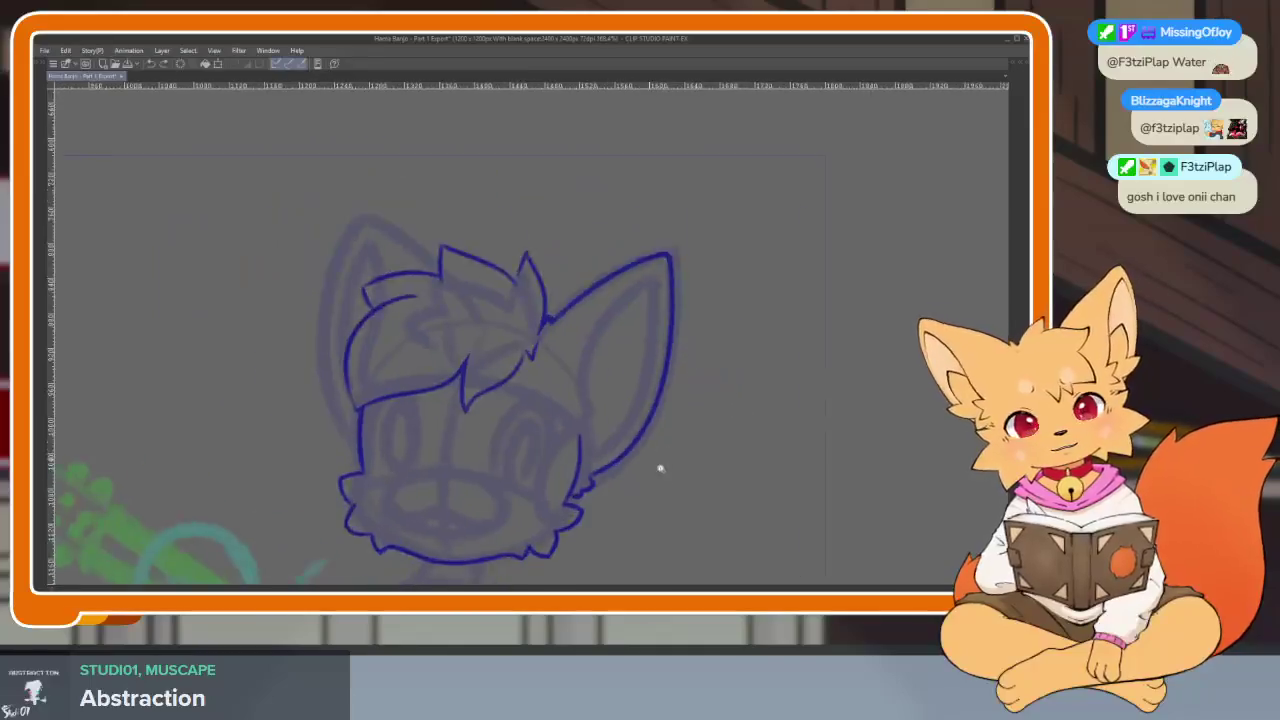
scroll(657, 466, "up", 2)
left_click_drag(568, 392, 630, 228)
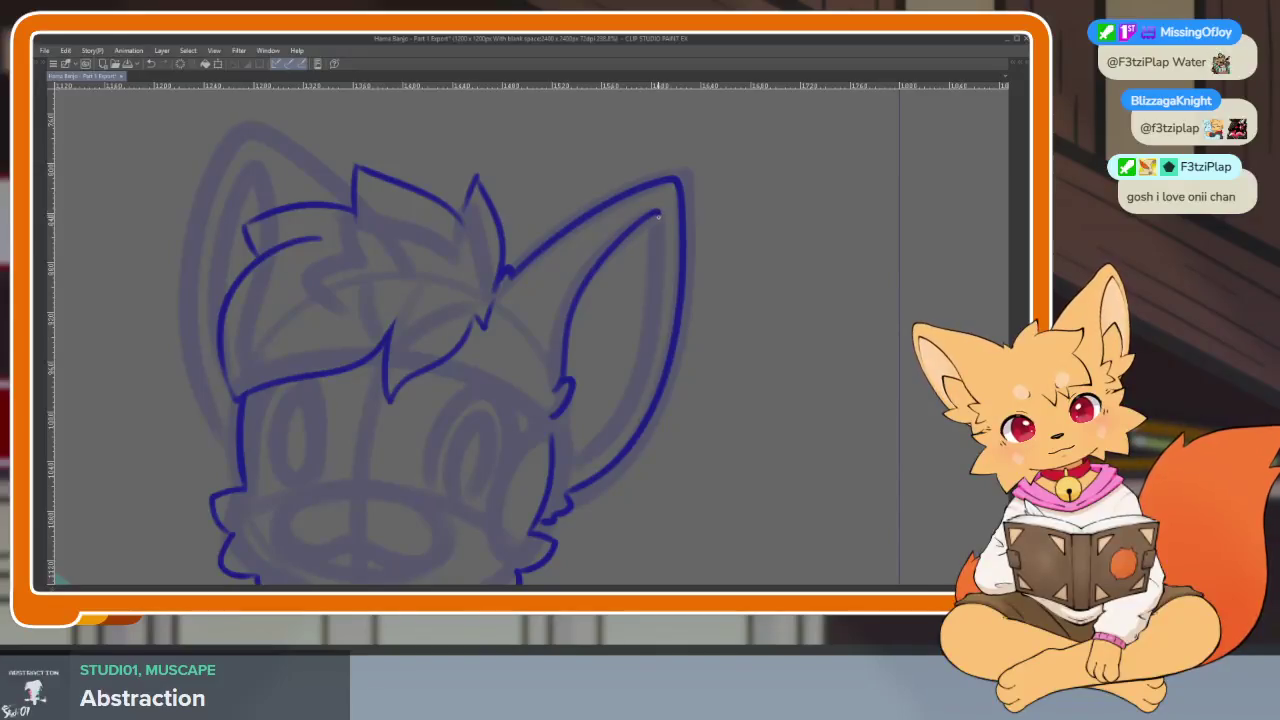
left_click_drag(644, 218, 566, 463)
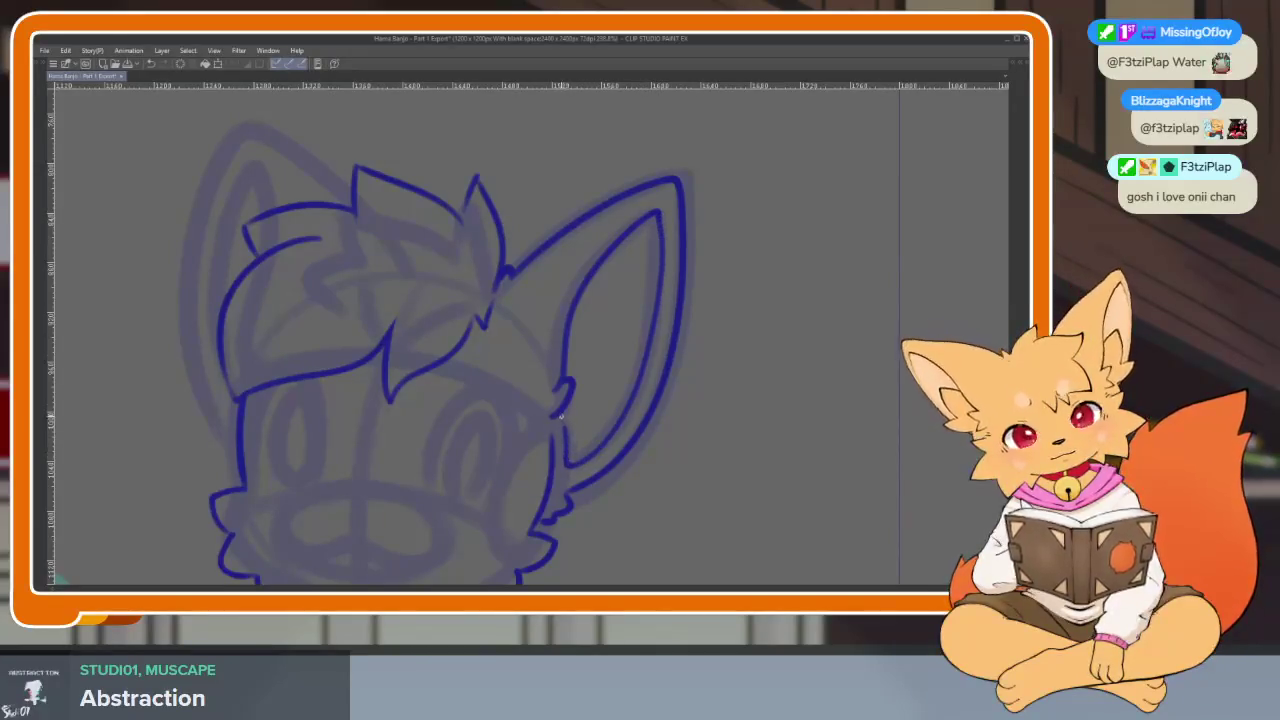
Extend the blue outline of the left ear downward.
scroll(663, 400, "down", 1)
scroll(674, 429, "down", 2)
scroll(683, 424, "up", 1)
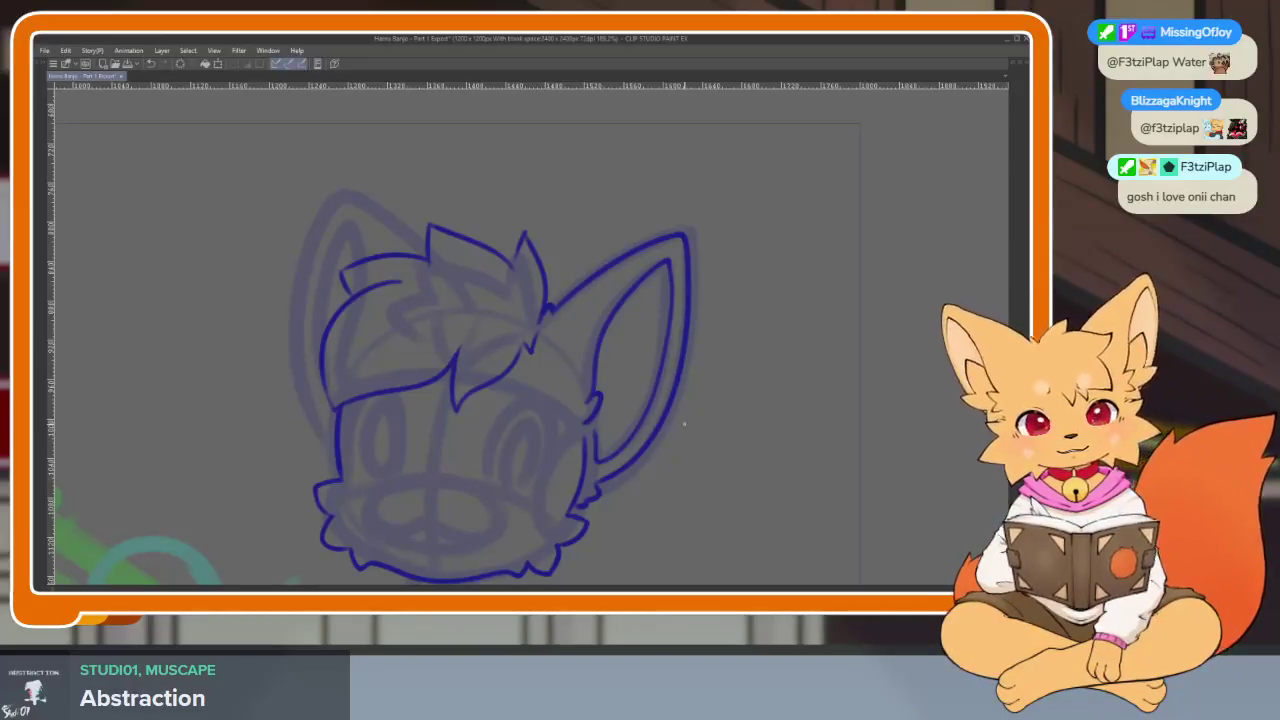
scroll(620, 383, "up", 1)
scroll(611, 320, "up", 2)
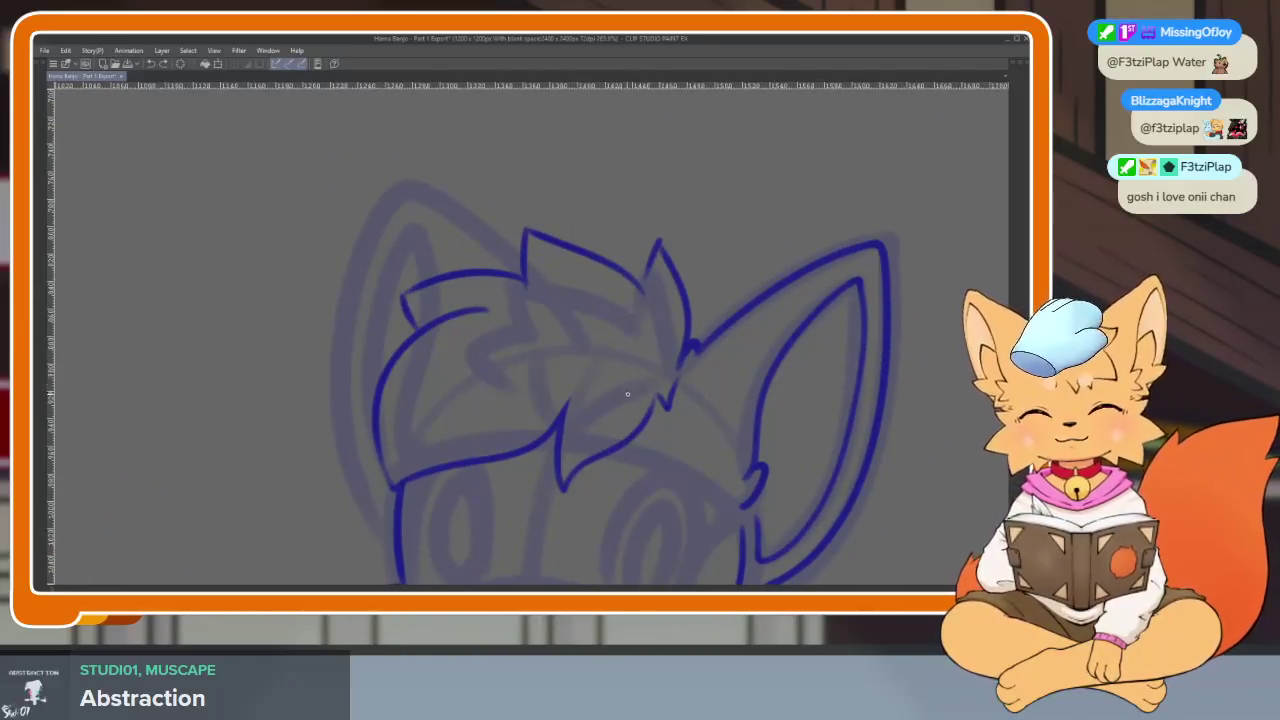
scroll(576, 425, "down", 1)
scroll(538, 303, "down", 1)
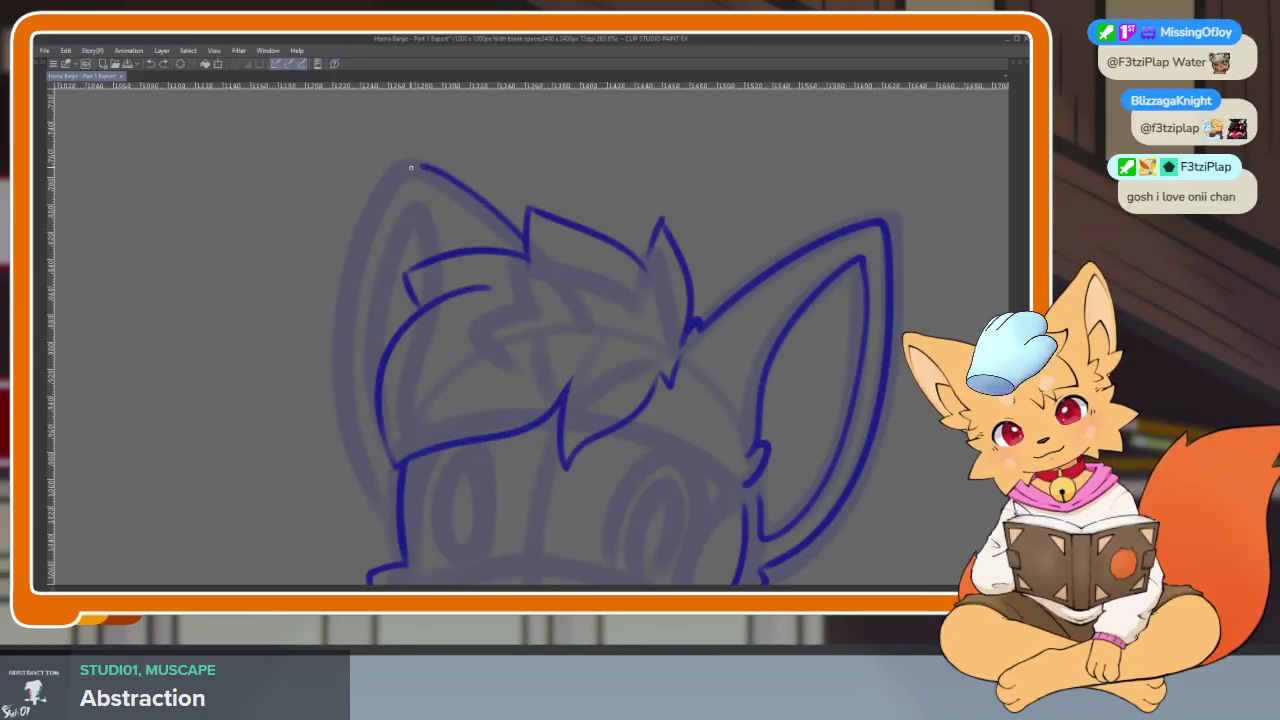
mouse_move(372, 218)
left_mouse_down()
mouse_move(376, 503)
mouse_move(393, 545)
left_mouse_up()
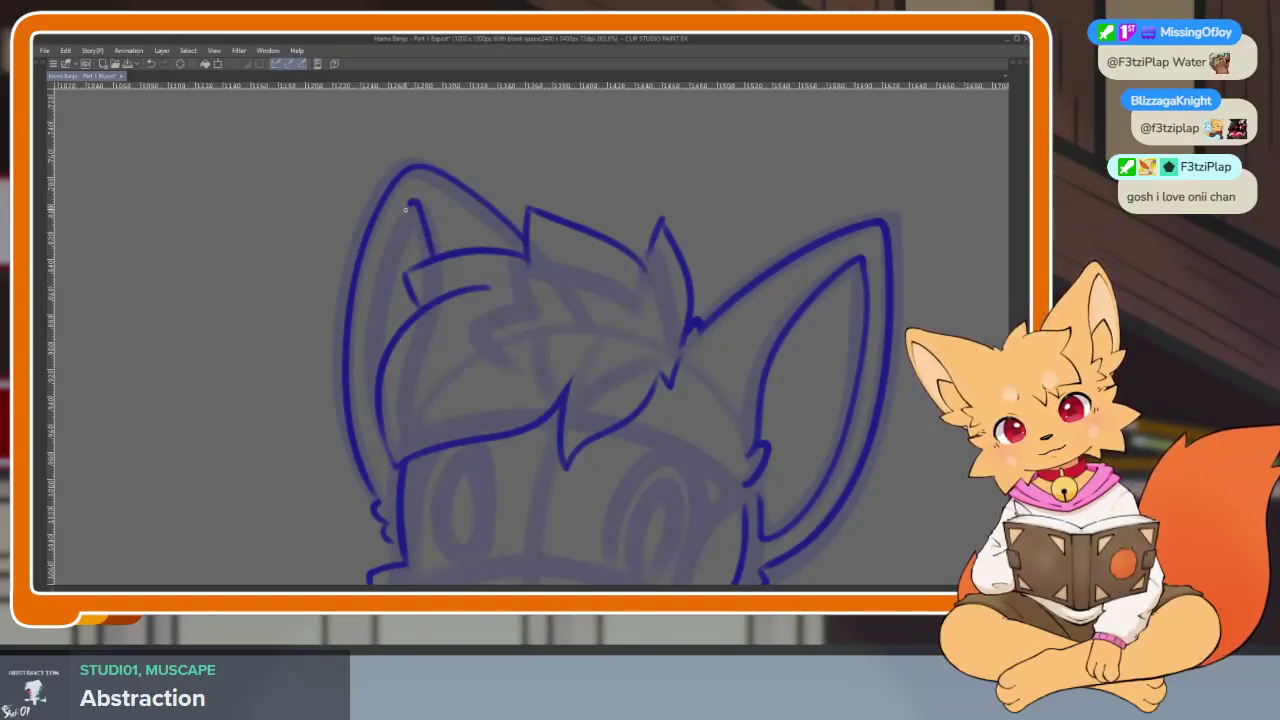
scroll(586, 406, "down", 4)
scroll(771, 437, "down", 2)
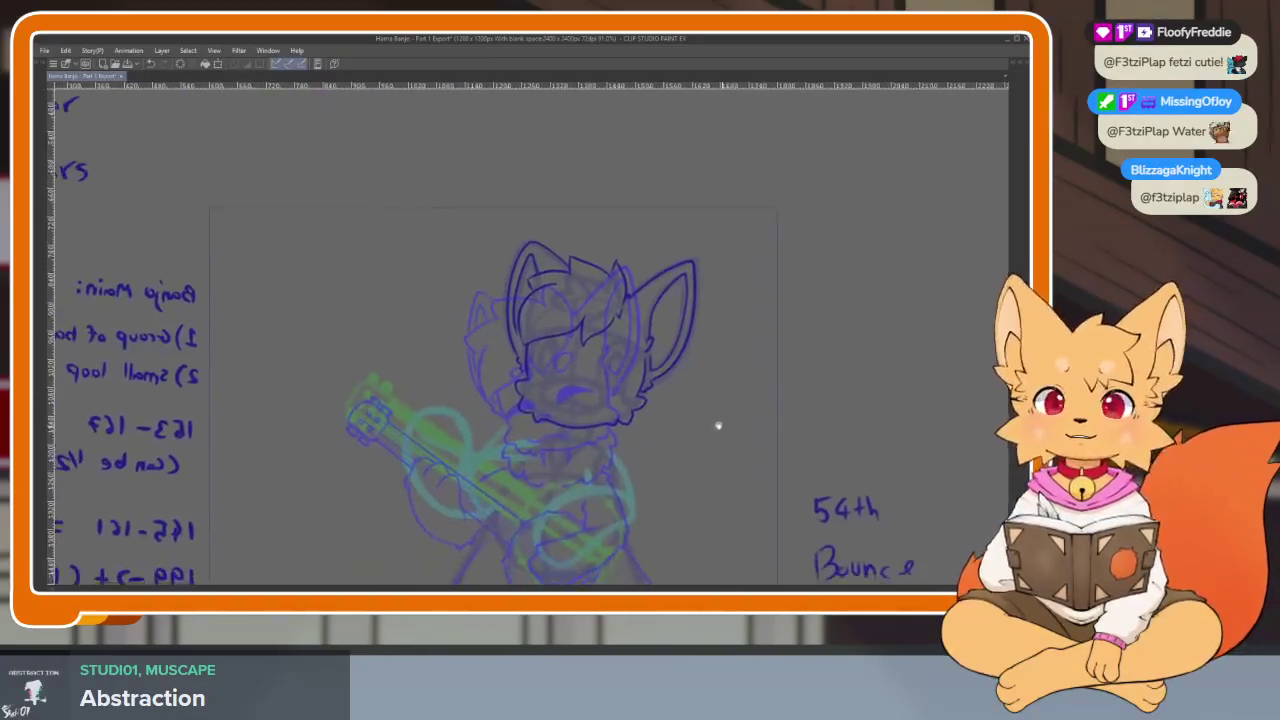
Zoom into the muzzle and draw a closed blue nose oval.
scroll(720, 426, "up", 2)
scroll(680, 431, "up", 2)
scroll(749, 471, "up", 1)
scroll(646, 460, "up", 1)
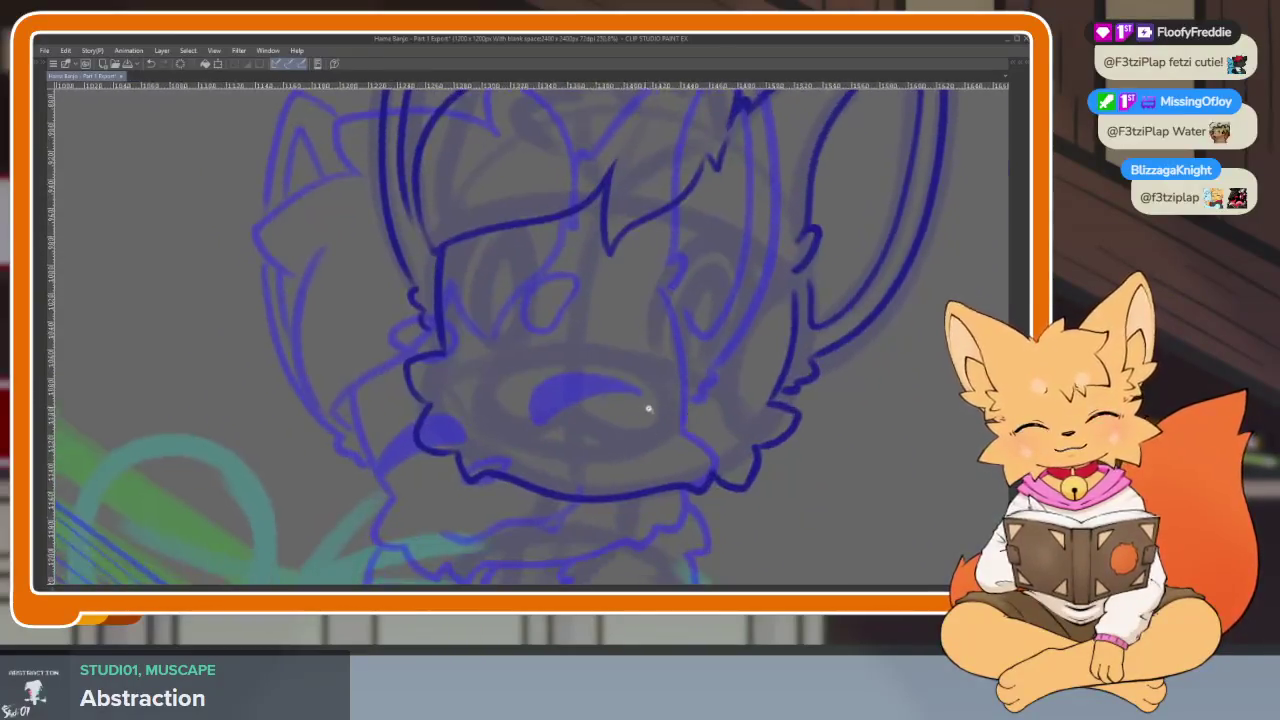
scroll(643, 409, "up", 2)
scroll(551, 429, "up", 1)
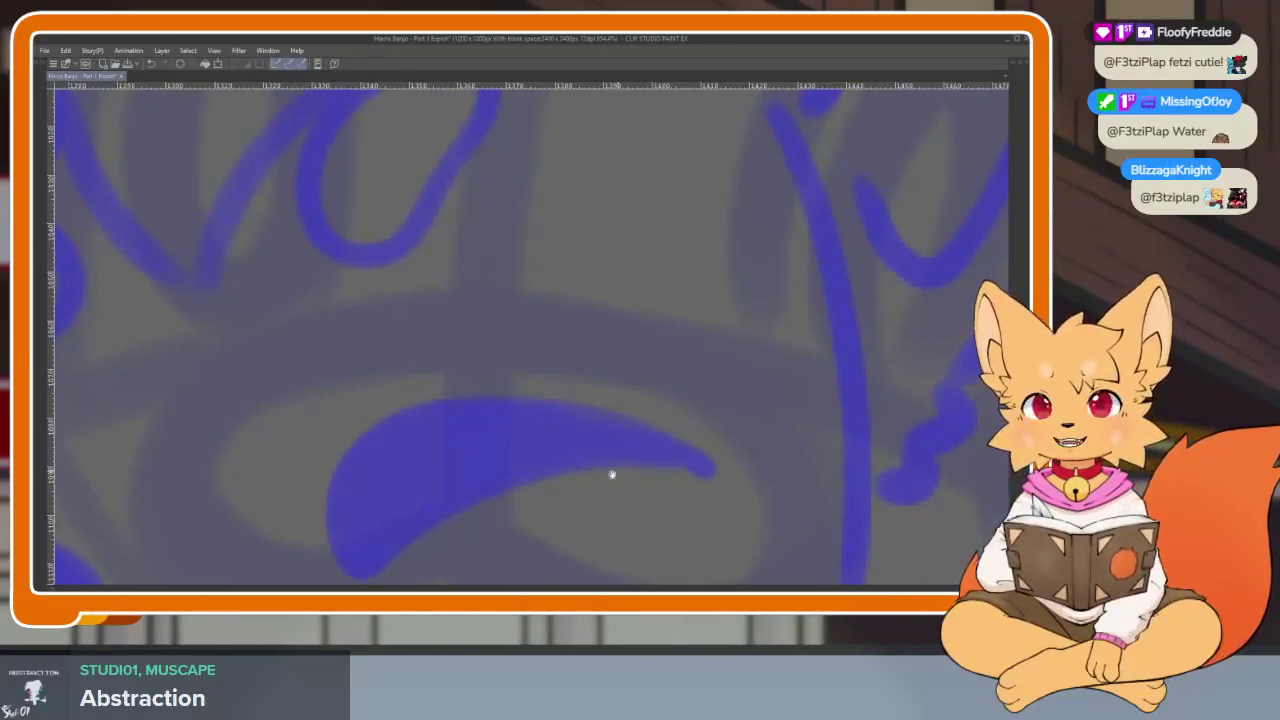
left_click_drag(453, 335, 528, 348)
key("ctrl+z")
left_click_drag(389, 346, 530, 322)
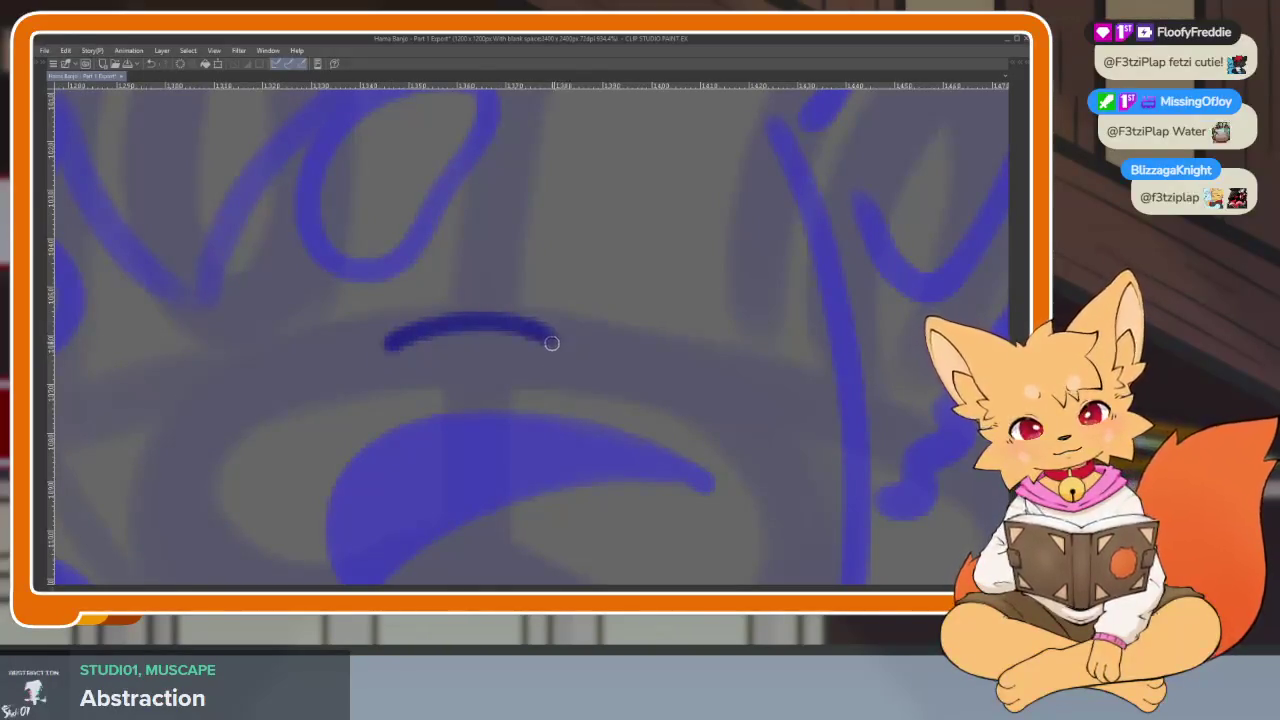
mouse_move(480, 385)
left_mouse_down()
mouse_move(409, 363)
mouse_move(404, 338)
left_mouse_up()
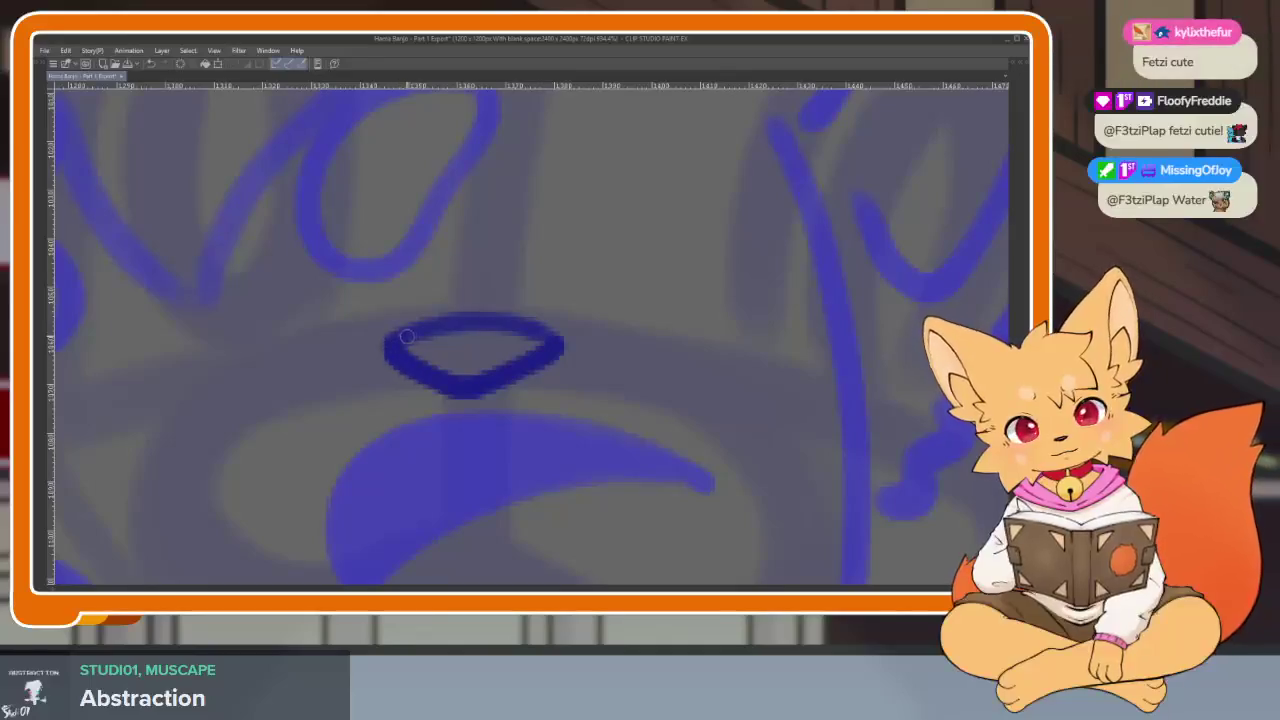
Draw the wavy smiling mouth line below the nose.
scroll(546, 331, "down", 3)
scroll(628, 380, "down", 3)
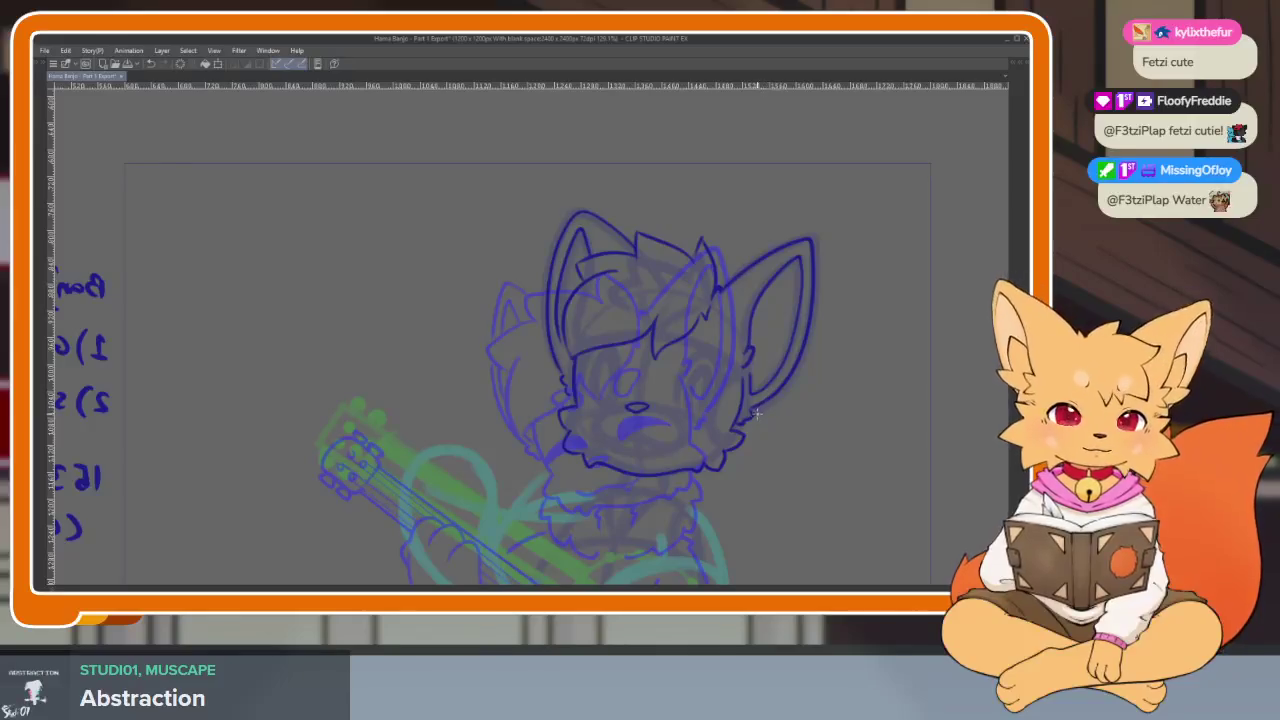
scroll(650, 450, "up", 5)
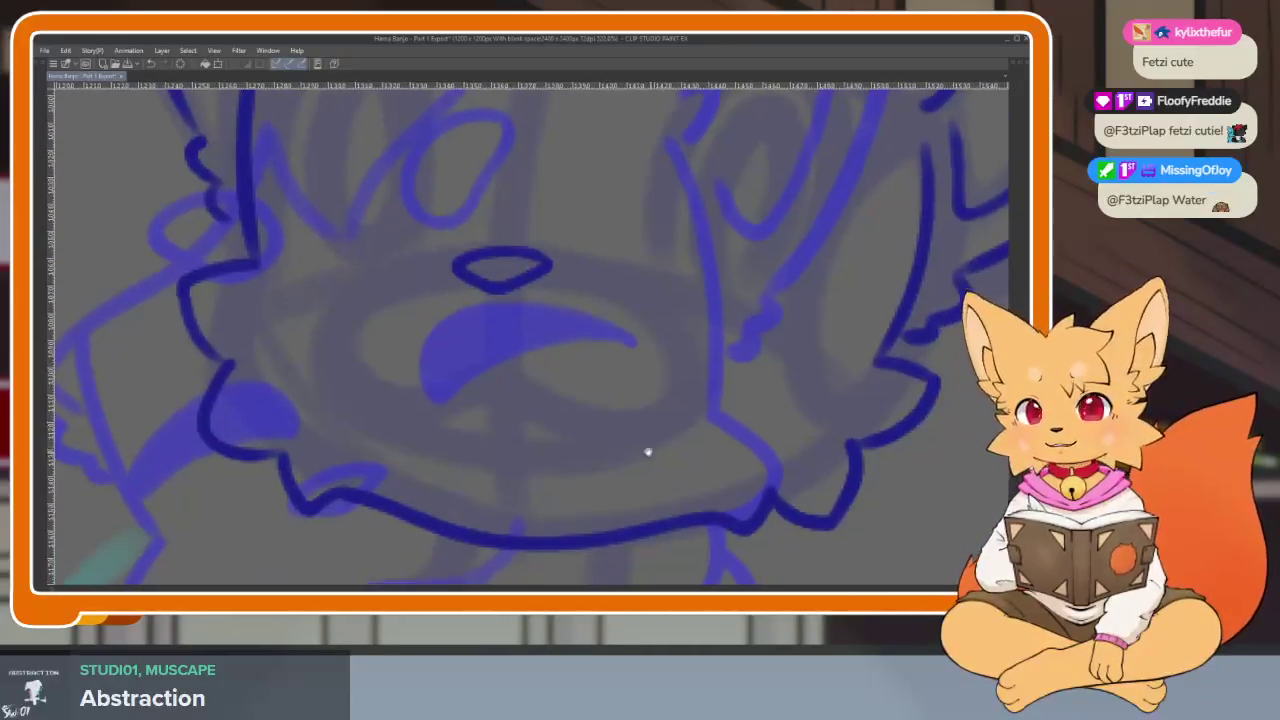
scroll(600, 475, "up", 1)
scroll(565, 500, "up", 1)
scroll(583, 506, "up", 1)
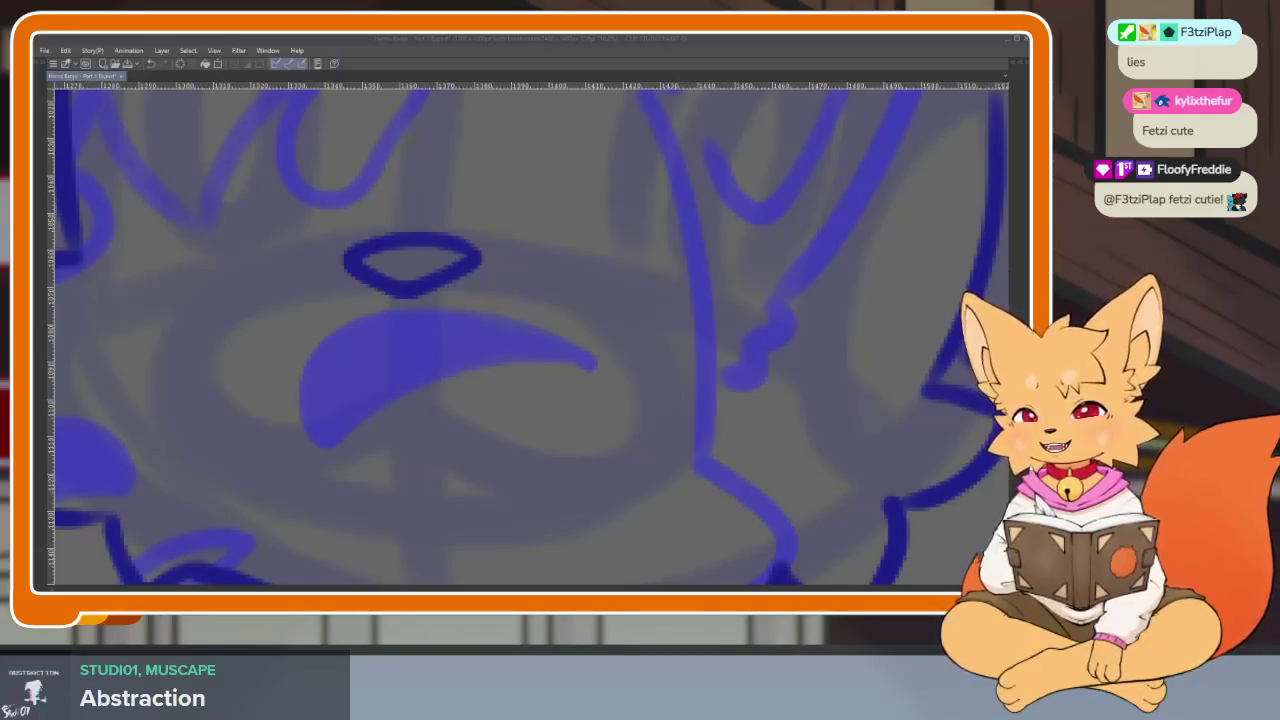
left_click(615, 400)
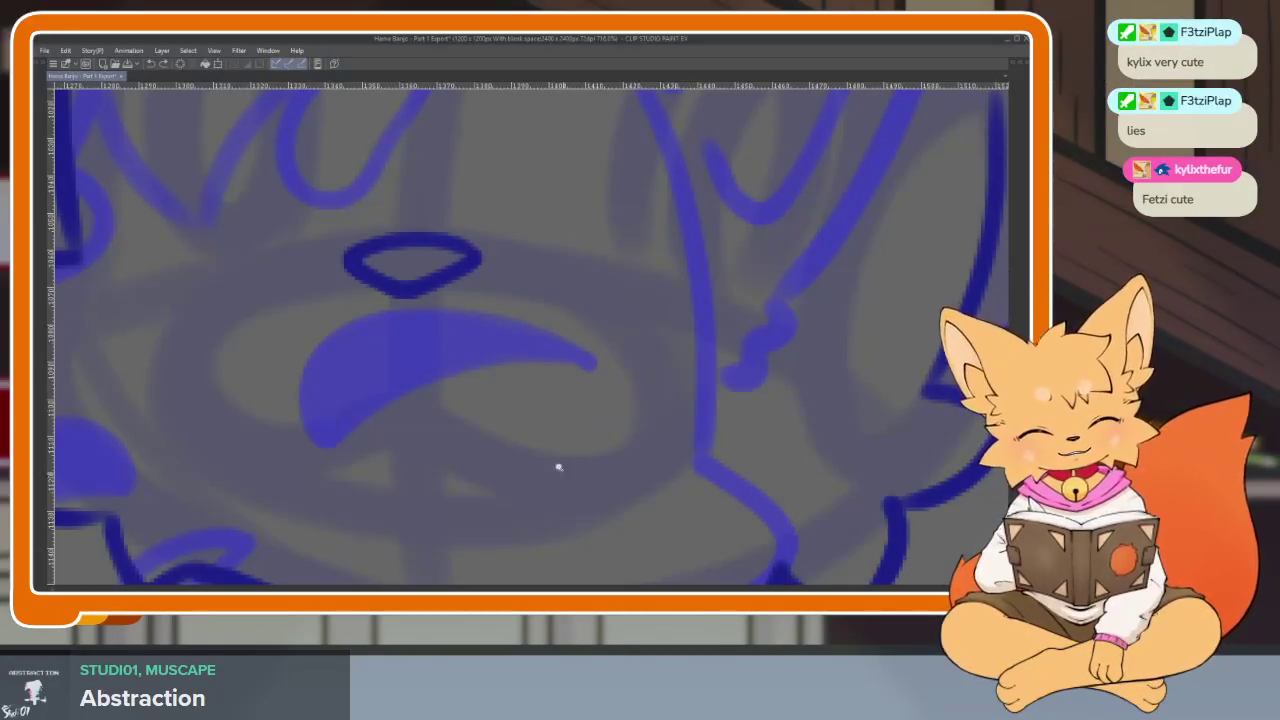
scroll(563, 471, "left", 2)
scroll(317, 460, "right", 1)
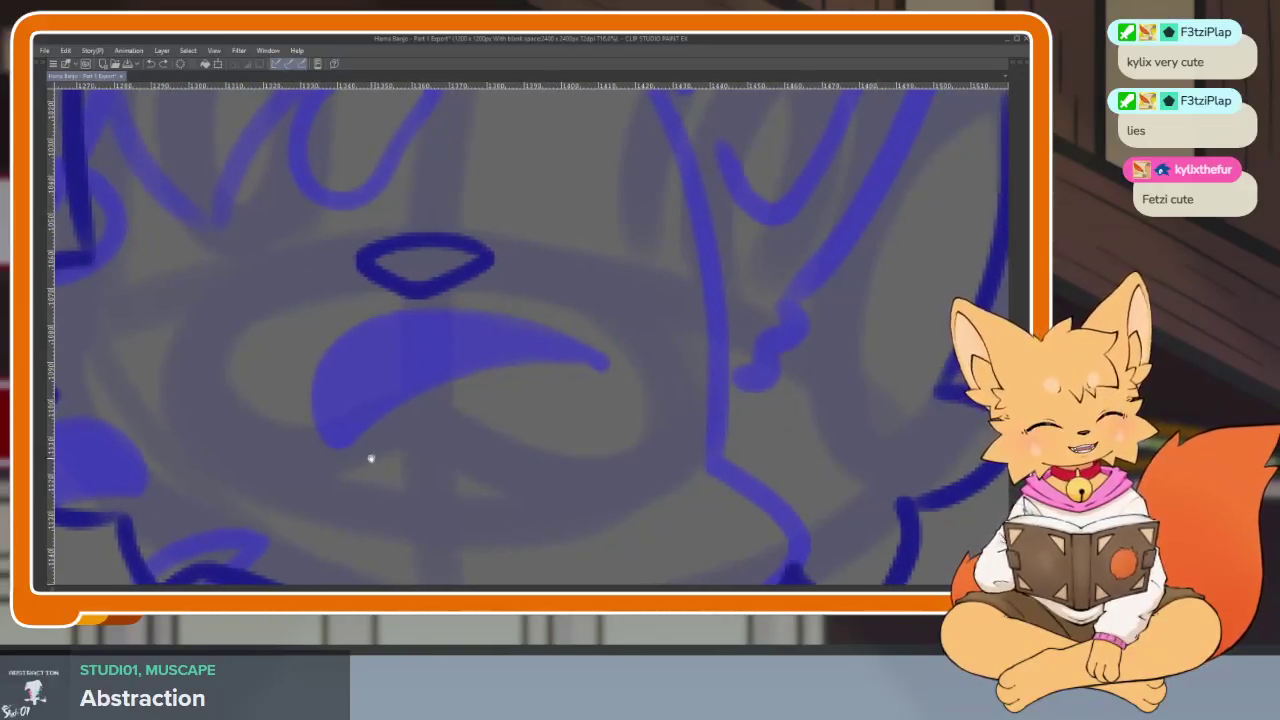
mouse_move(205, 415)
left_mouse_down()
mouse_move(220, 437)
mouse_move(449, 437)
mouse_move(592, 482)
mouse_move(652, 432)
left_mouse_up()
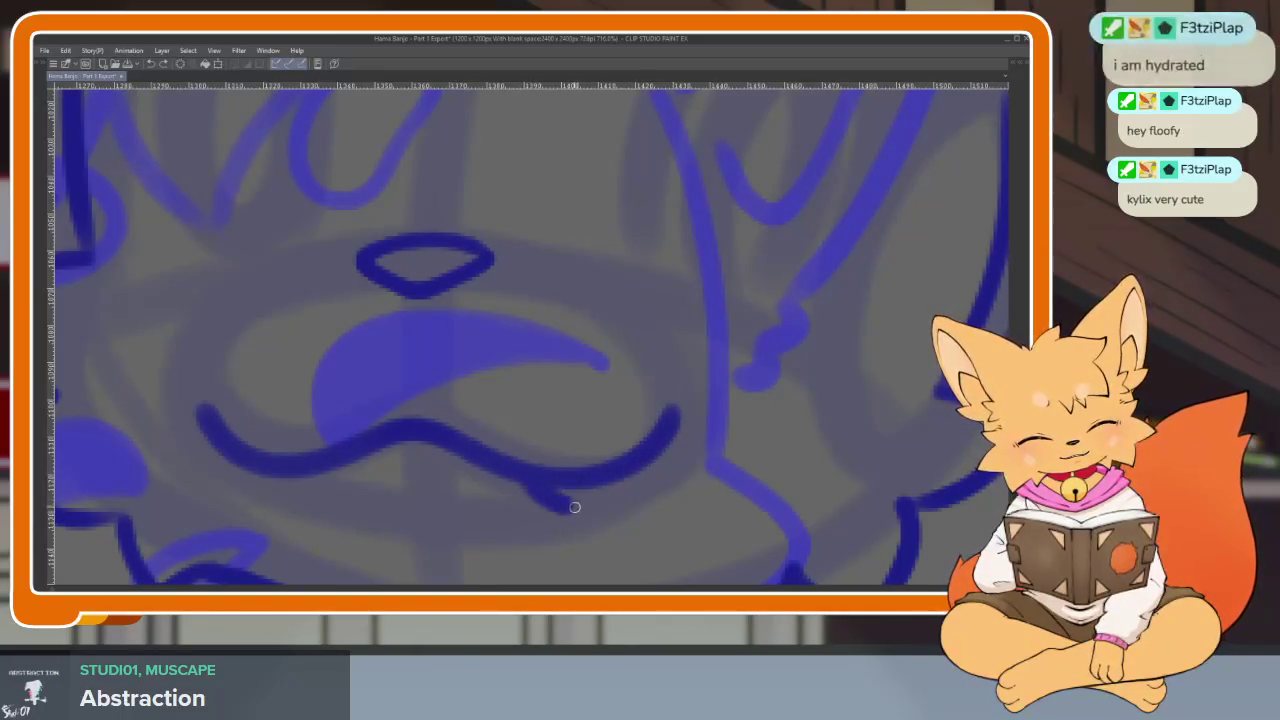
scroll(750, 435, "down", 5)
scroll(791, 418, "up", 2)
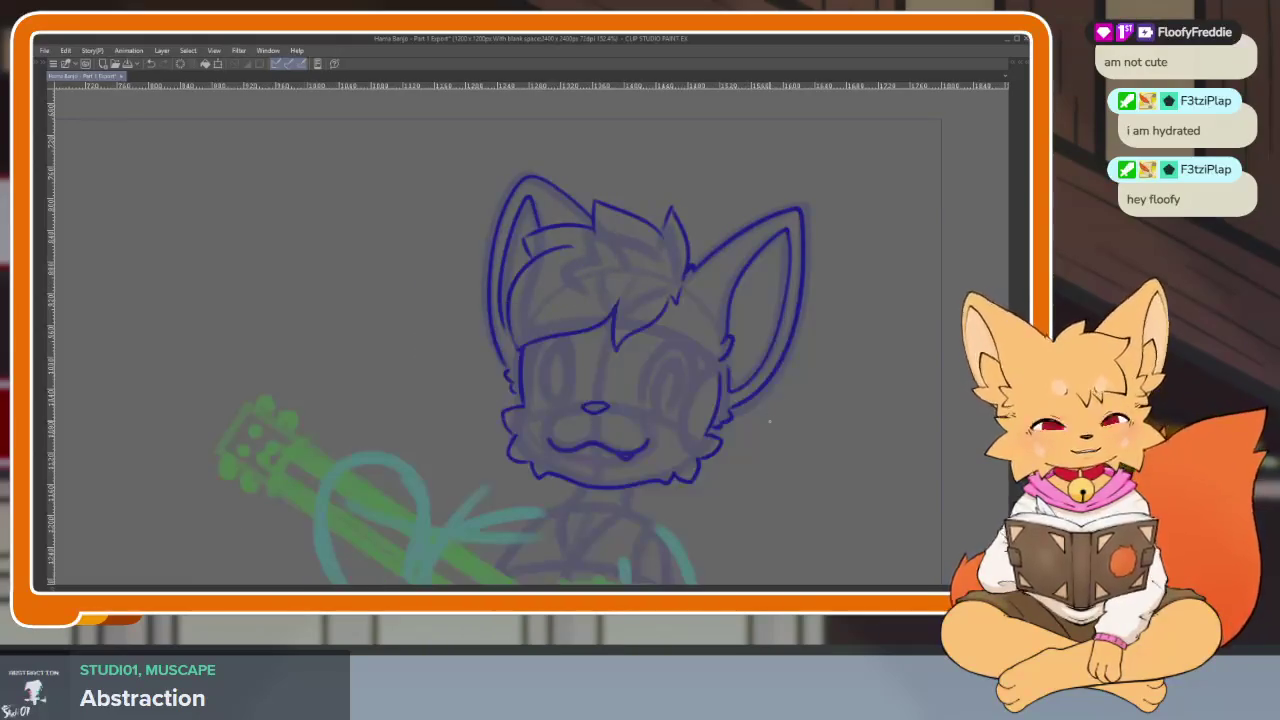
Outline the fox's right and left eyes with blue arcs.
scroll(650, 458, "up", 3)
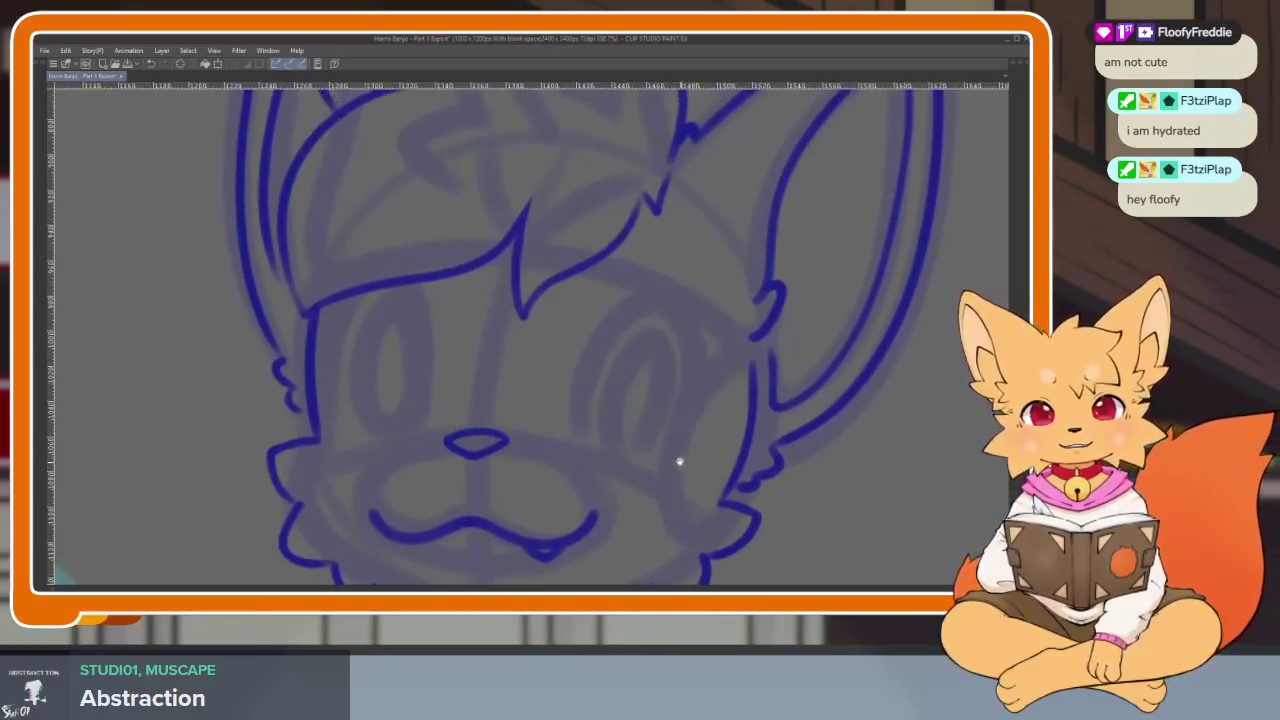
scroll(680, 463, "up", 2)
scroll(694, 477, "up", 1)
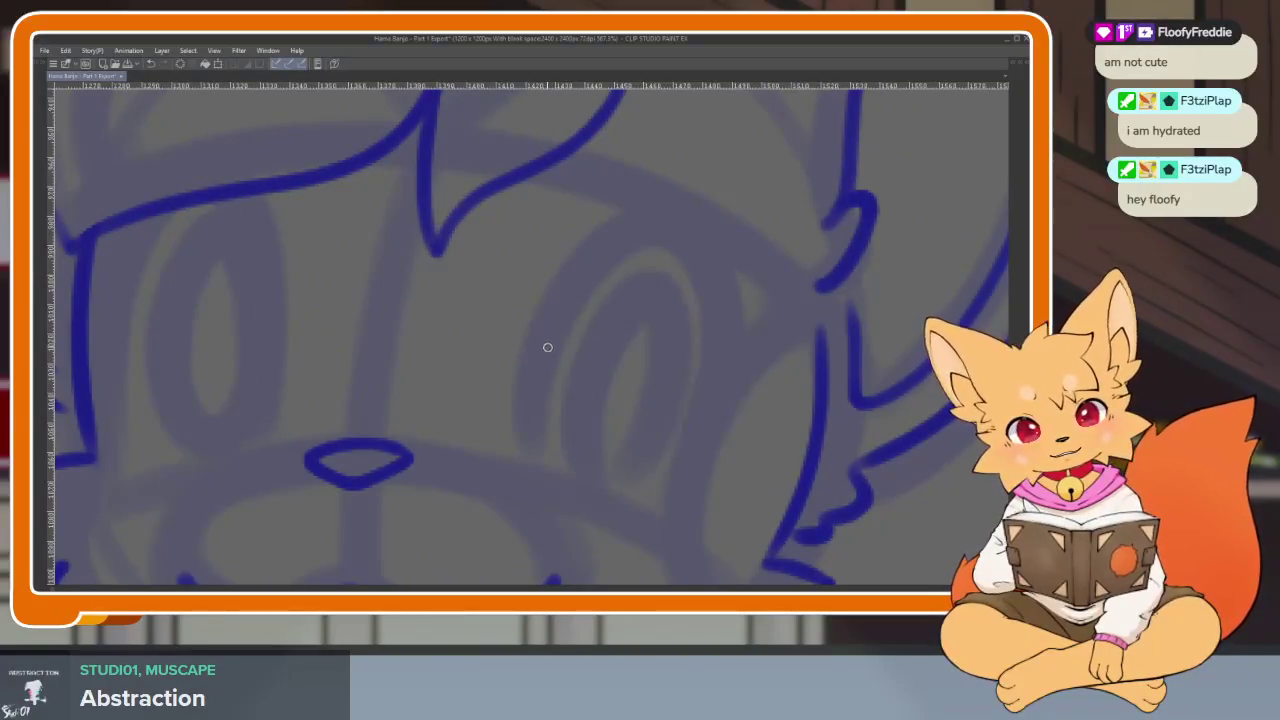
key("ctrl+z")
left_click_drag(613, 229, 702, 205)
key("ctrl+z")
left_click_drag(552, 311, 686, 472)
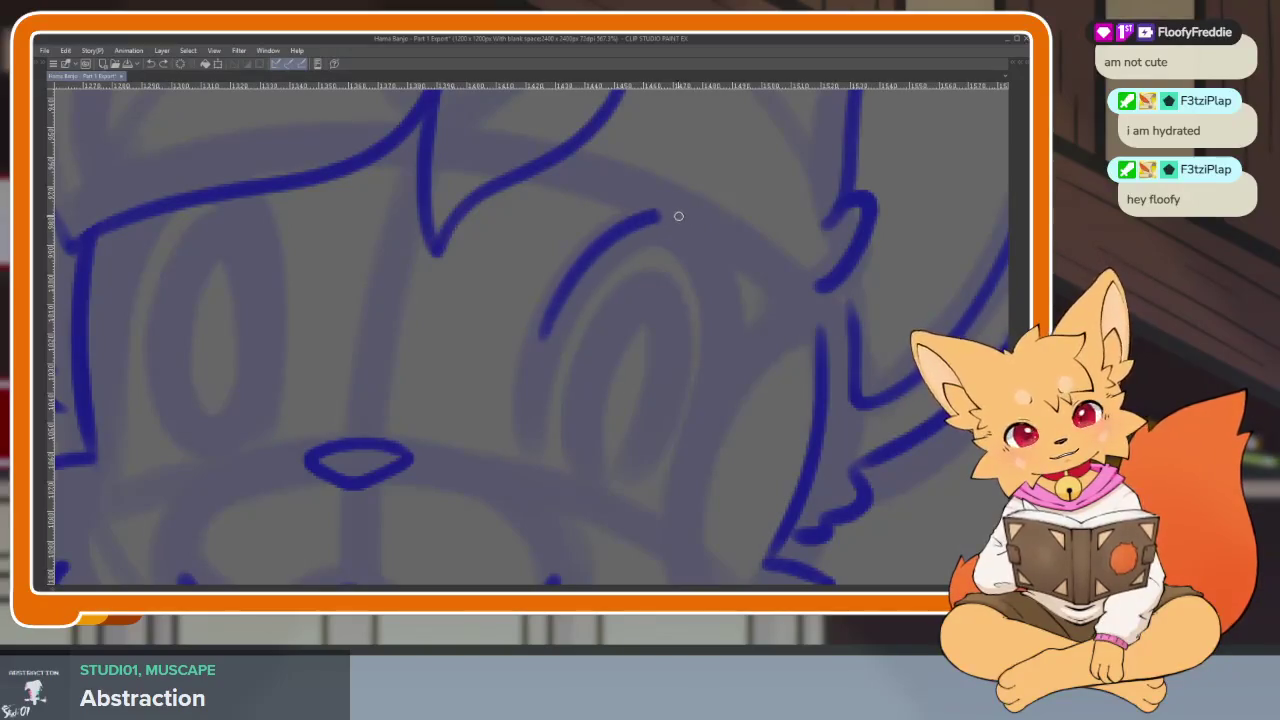
left_click_drag(652, 514, 842, 405)
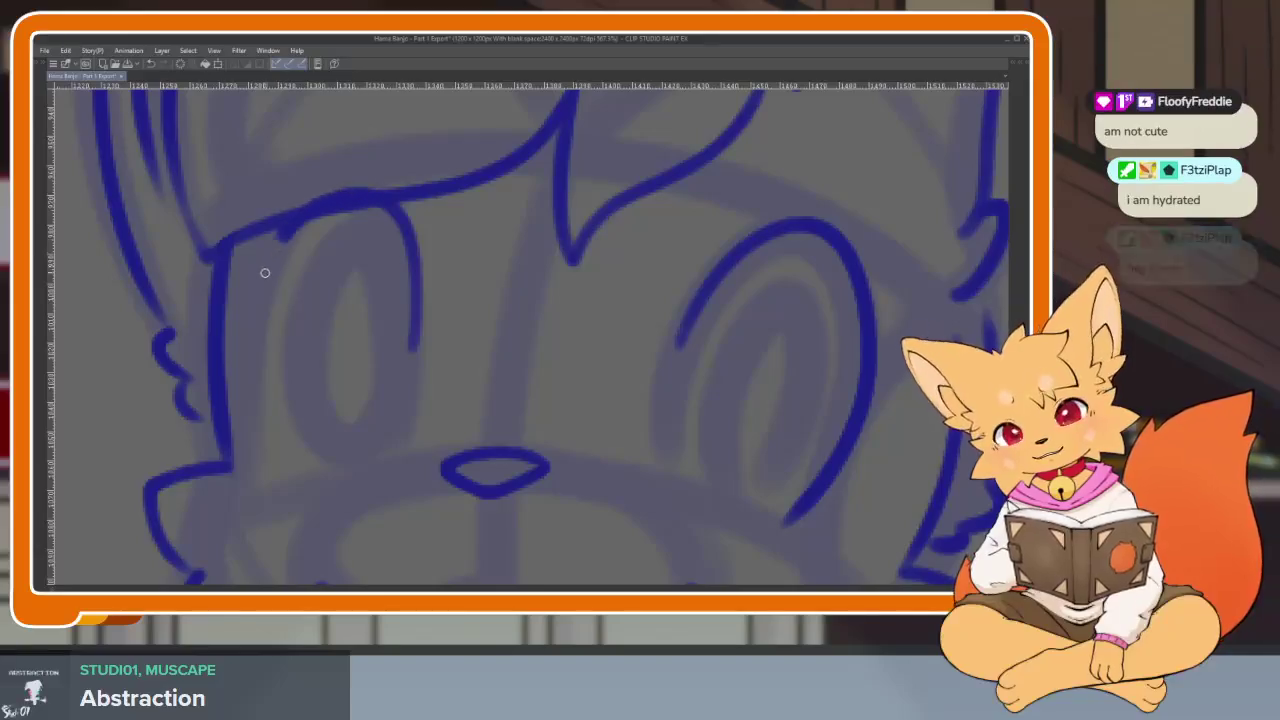
mouse_move(370, 203)
left_mouse_down()
mouse_move(254, 303)
mouse_move(285, 480)
left_mouse_up()
Draw the inner pupil ovals inside the eyes.
scroll(663, 344, "down", 5)
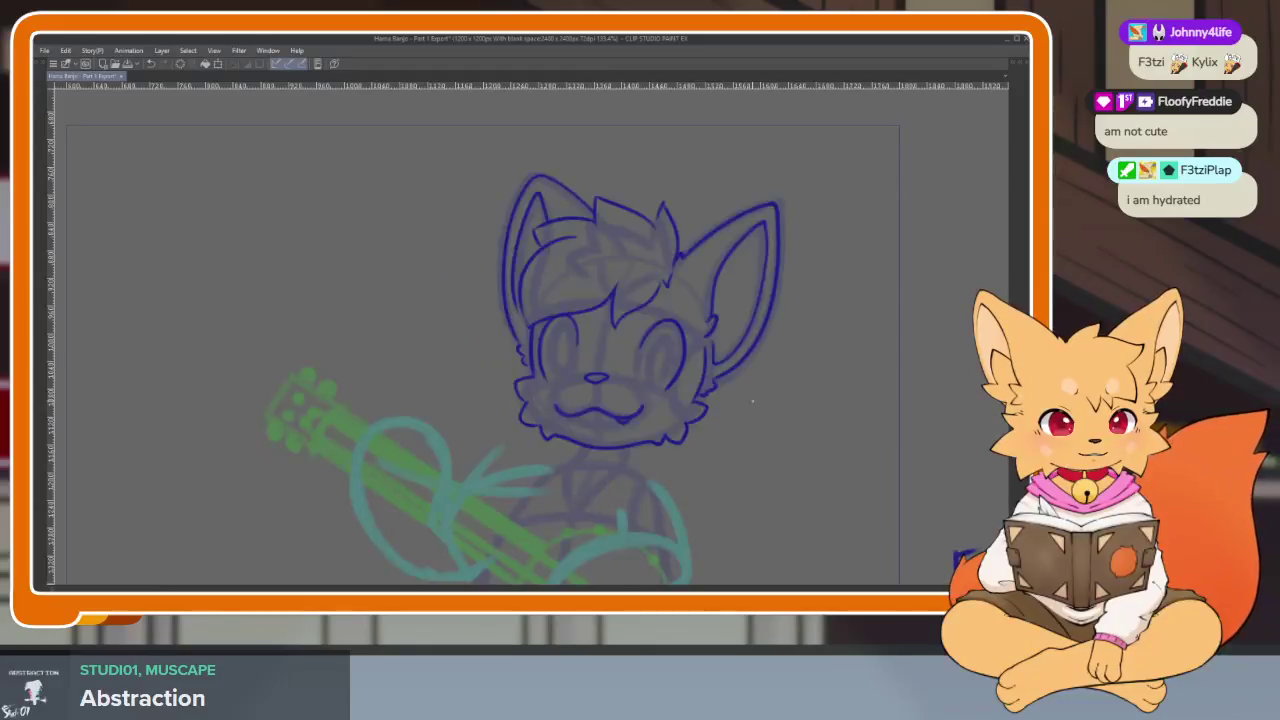
scroll(660, 412, "up", 2)
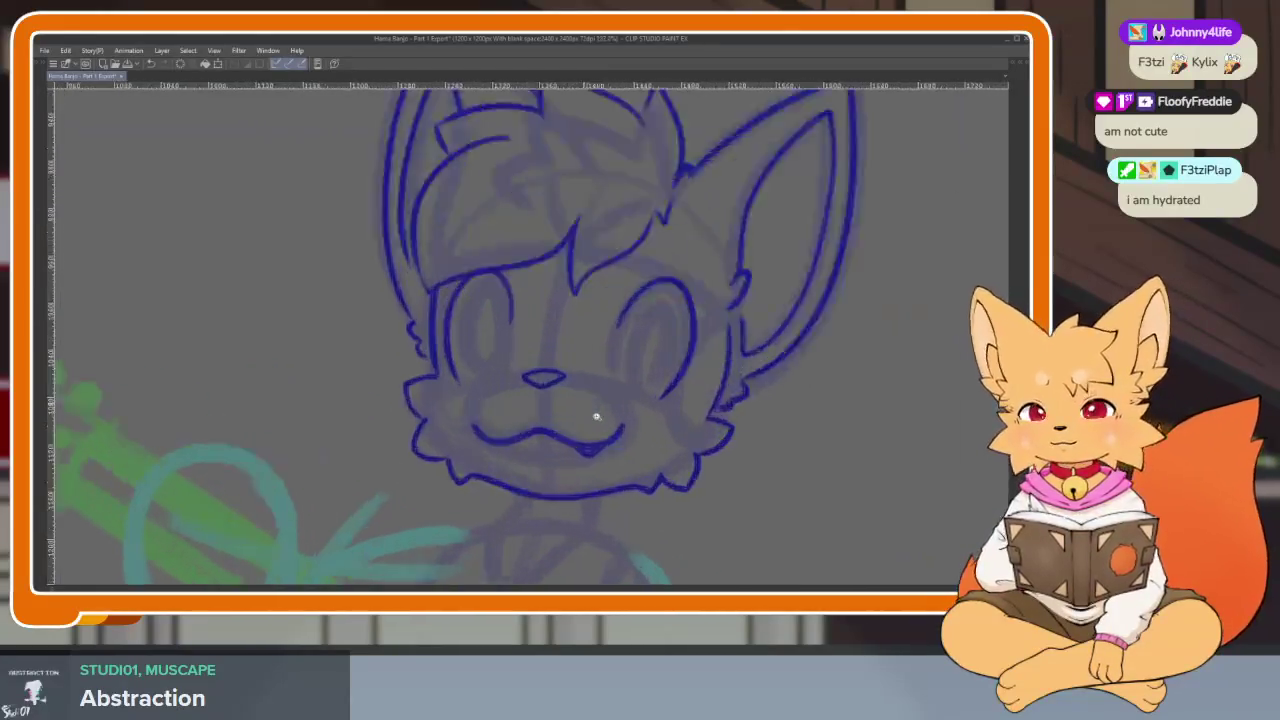
scroll(586, 430, "up", 3)
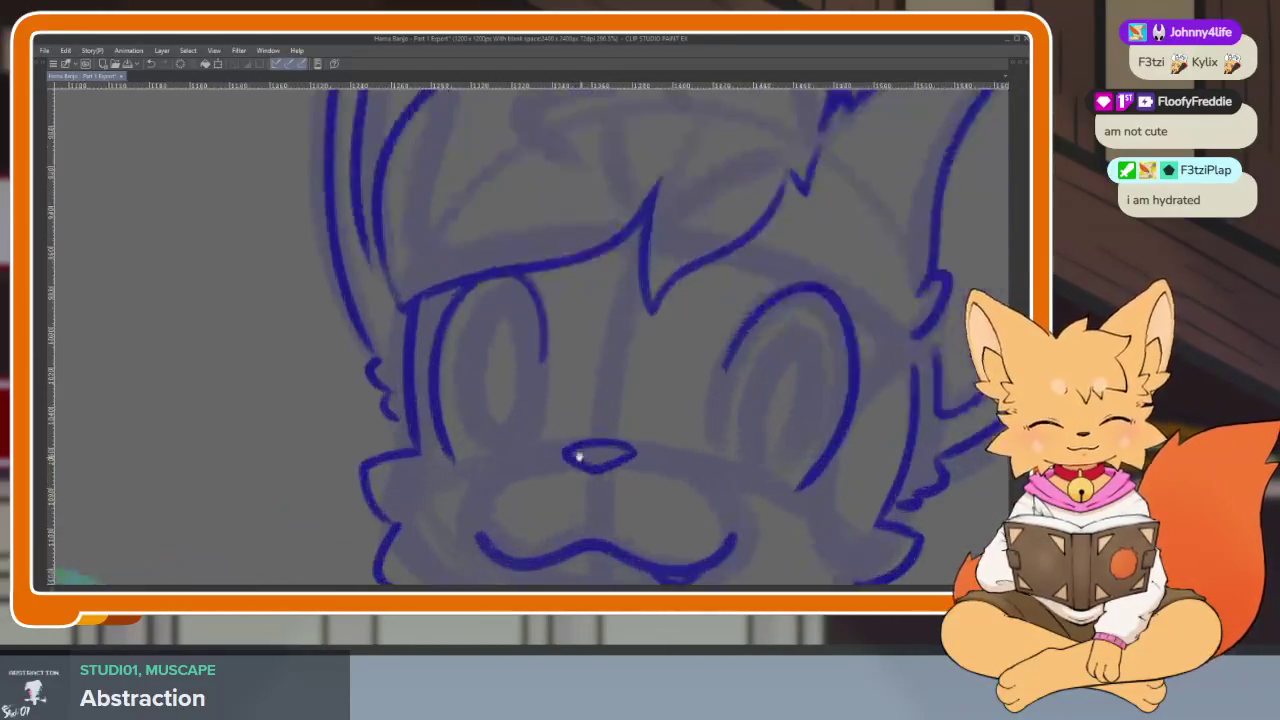
scroll(586, 457, "up", 2)
key("Tab")
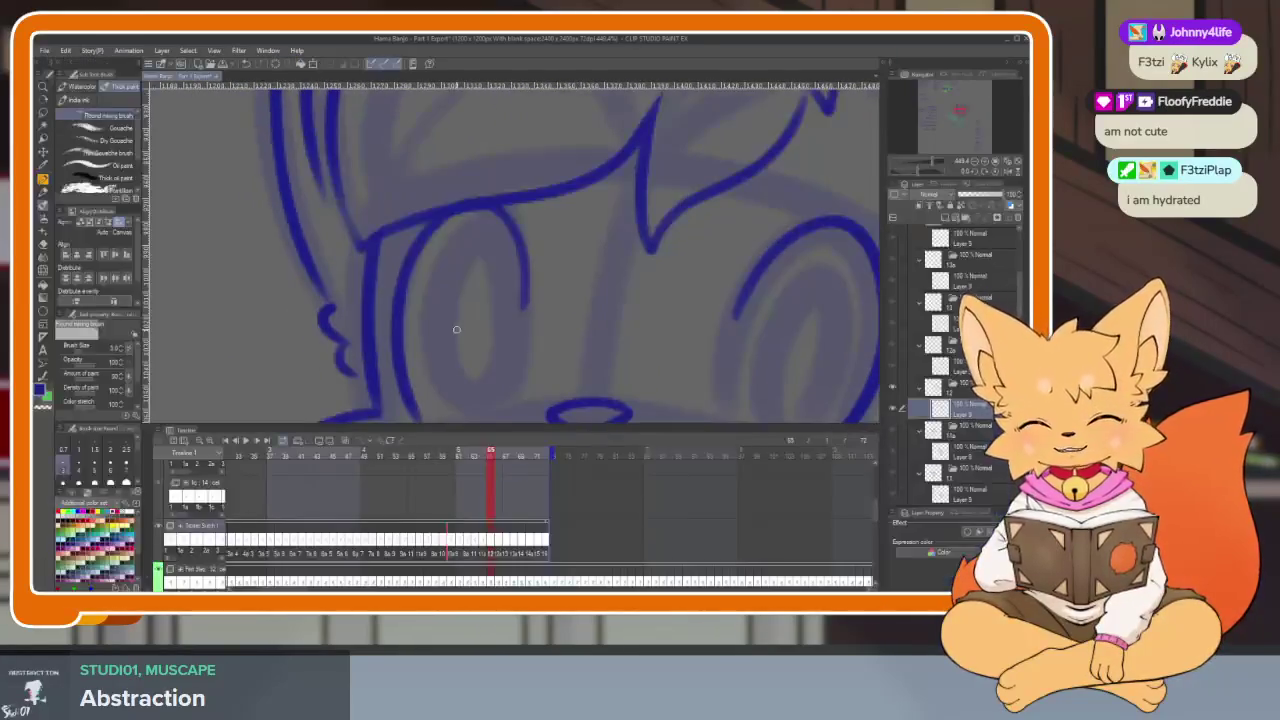
key("Tab")
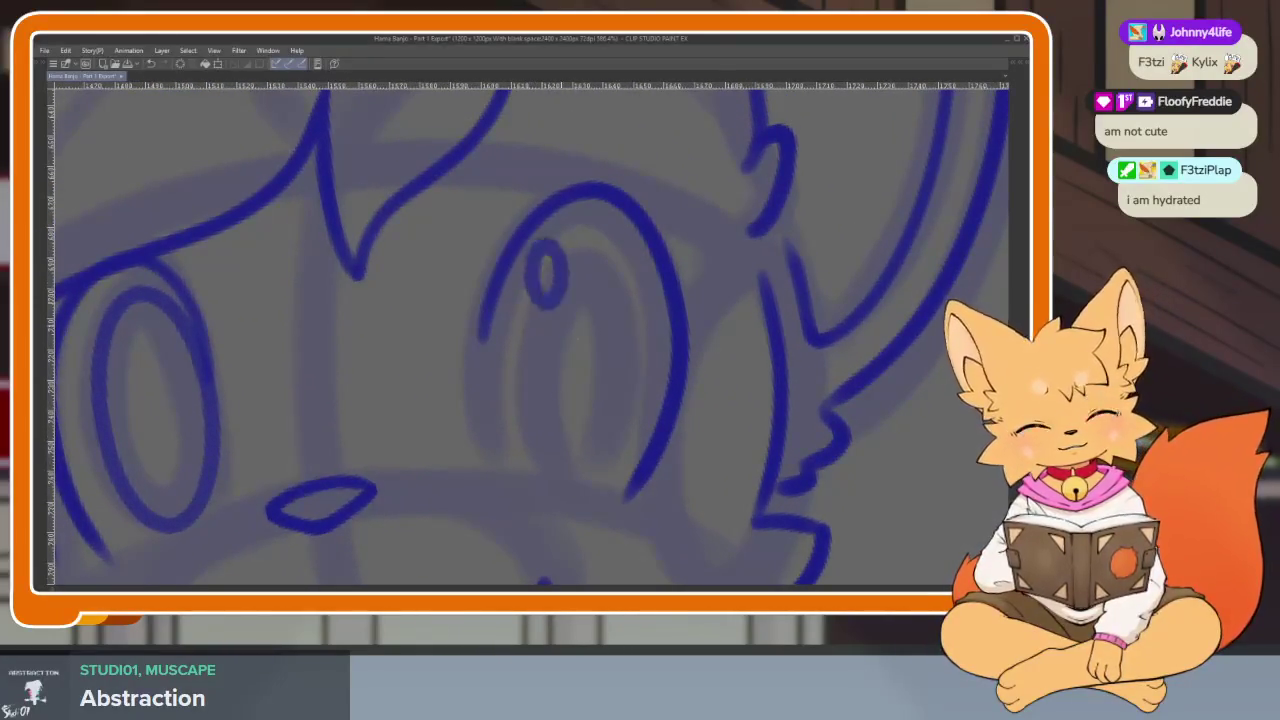
left_click_drag(598, 244, 636, 484)
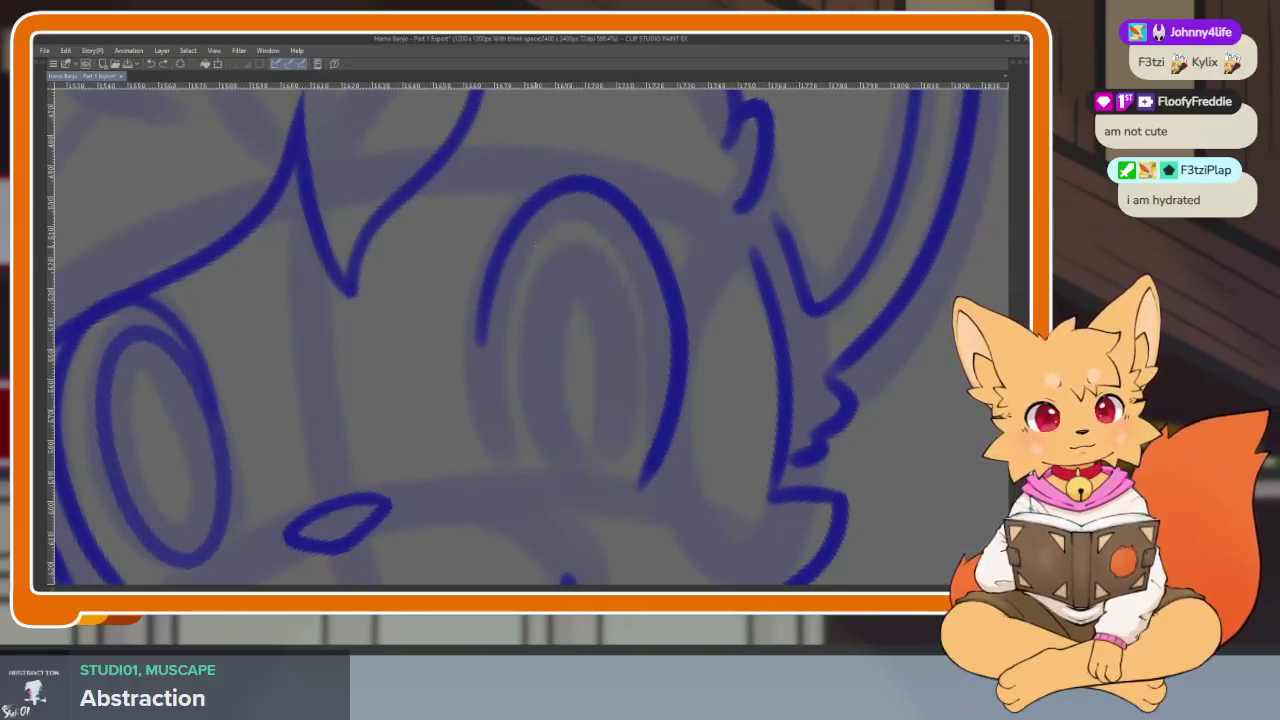
left_click_drag(592, 232, 634, 478)
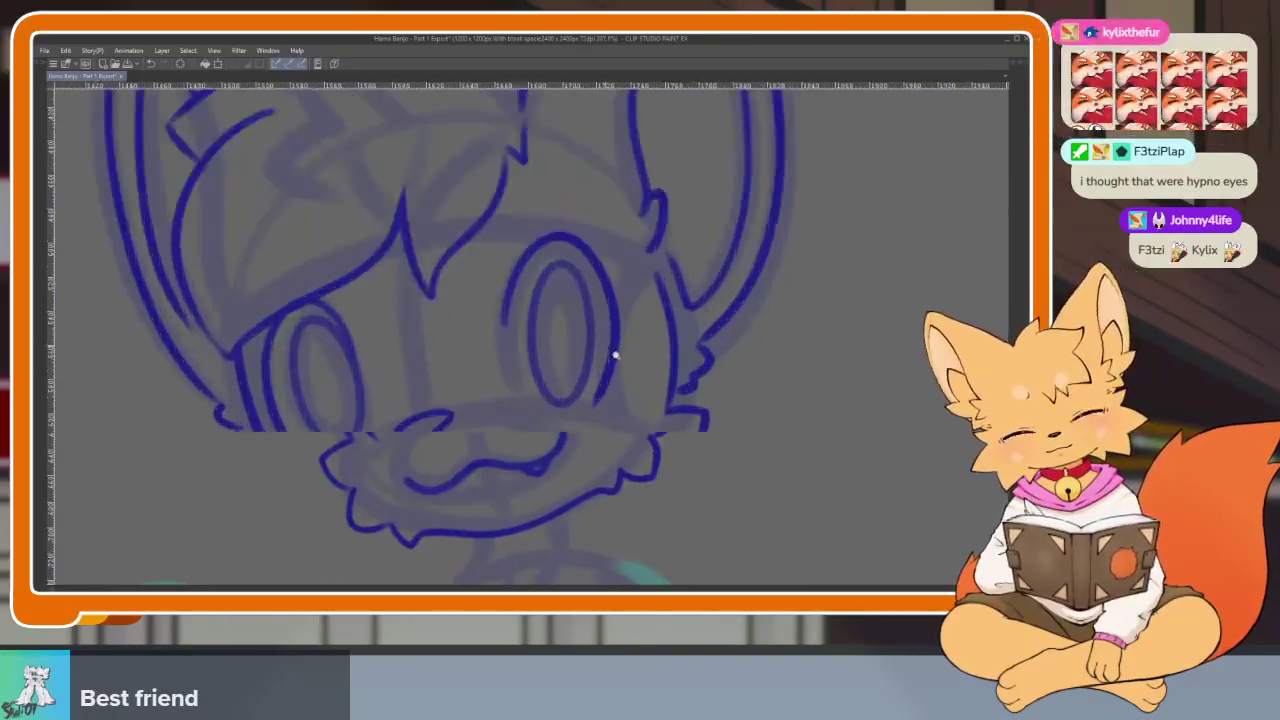
mouse_move(535, 213)
left_mouse_down()
mouse_move(495, 420)
mouse_move(560, 220)
left_mouse_up()
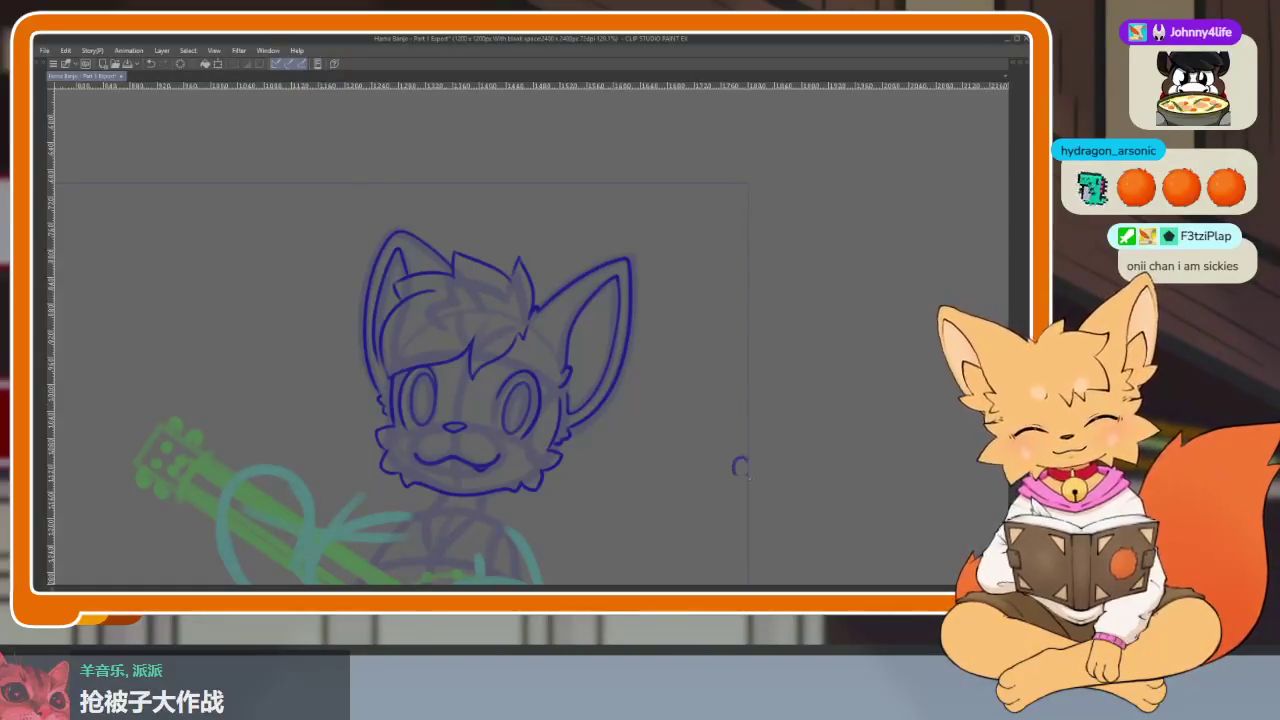
Zoom out to check the fox's finished face lineart in the whole frame.
scroll(713, 460, "down", 1)
Discard a stray stroke near the ear and play back the frames to compare drawings.
scroll(713, 460, "down", 3)
left_click_drag(645, 345, 680, 418)
key("ctrl+z")
scroll(577, 475, "up", 2)
scroll(594, 476, "up", 3)
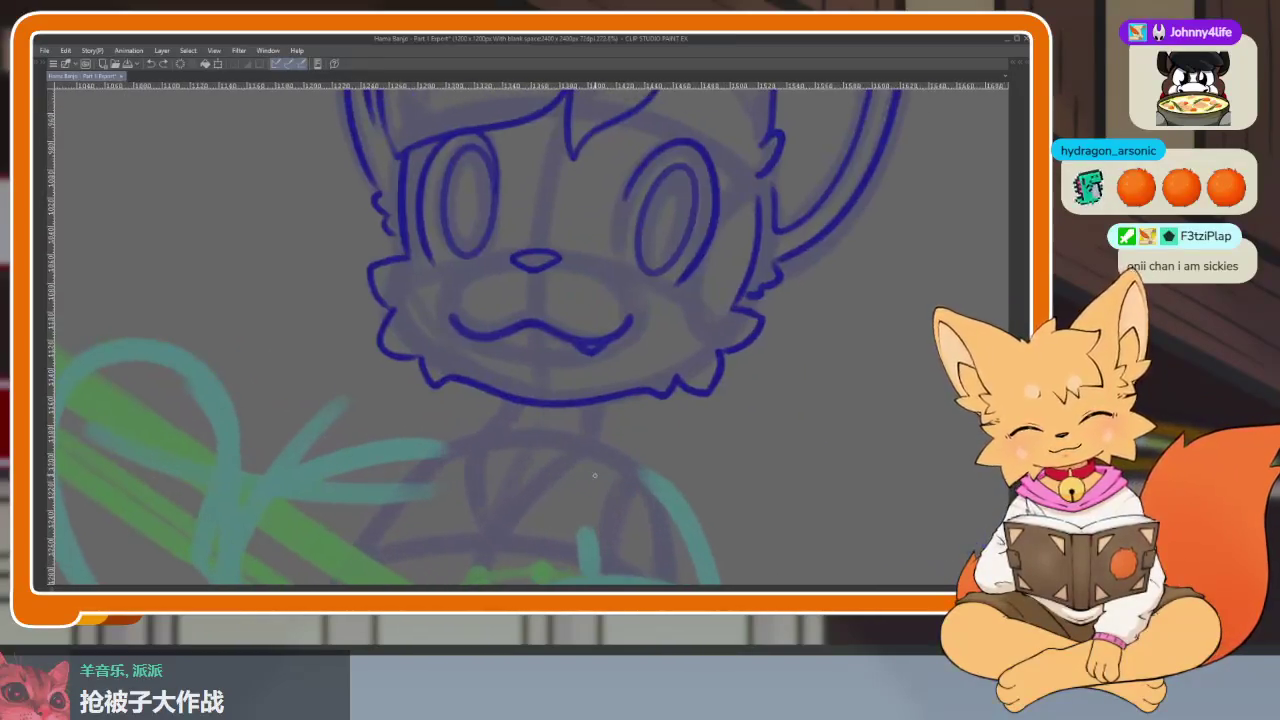
key("space")
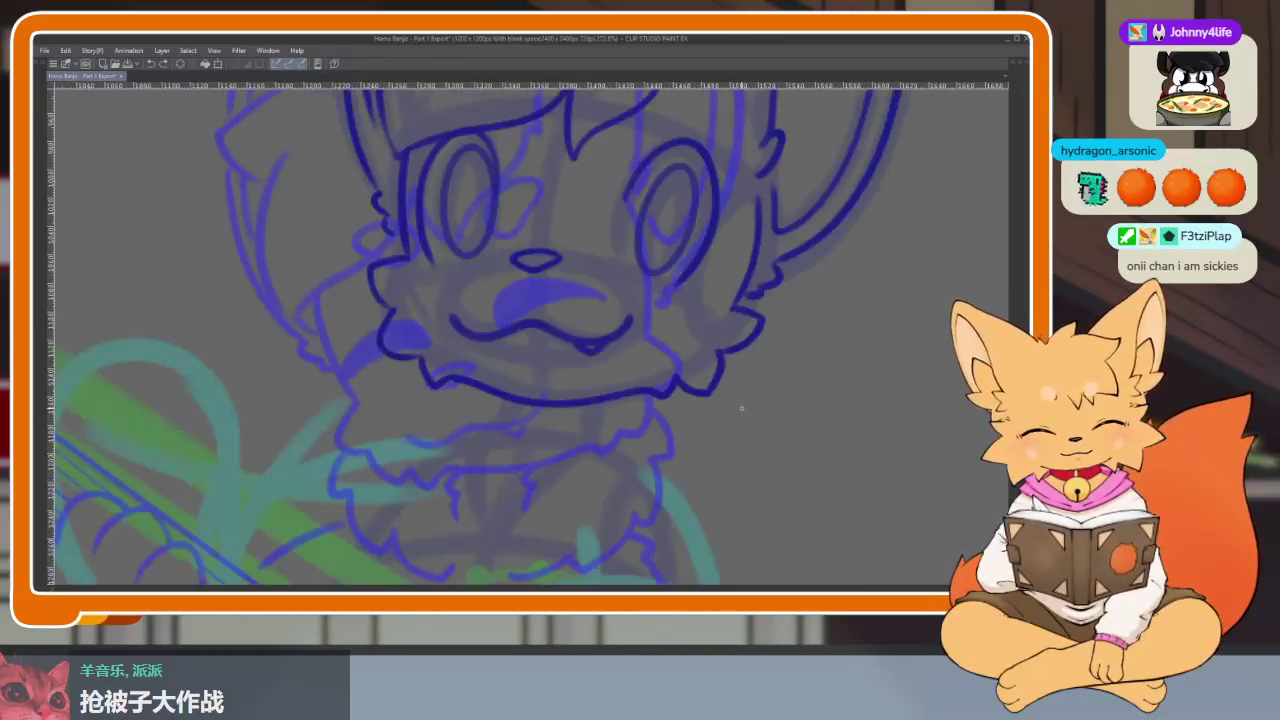
scroll(741, 410, "up", 1)
scroll(660, 440, "up", 1)
scroll(620, 420, "up", 1)
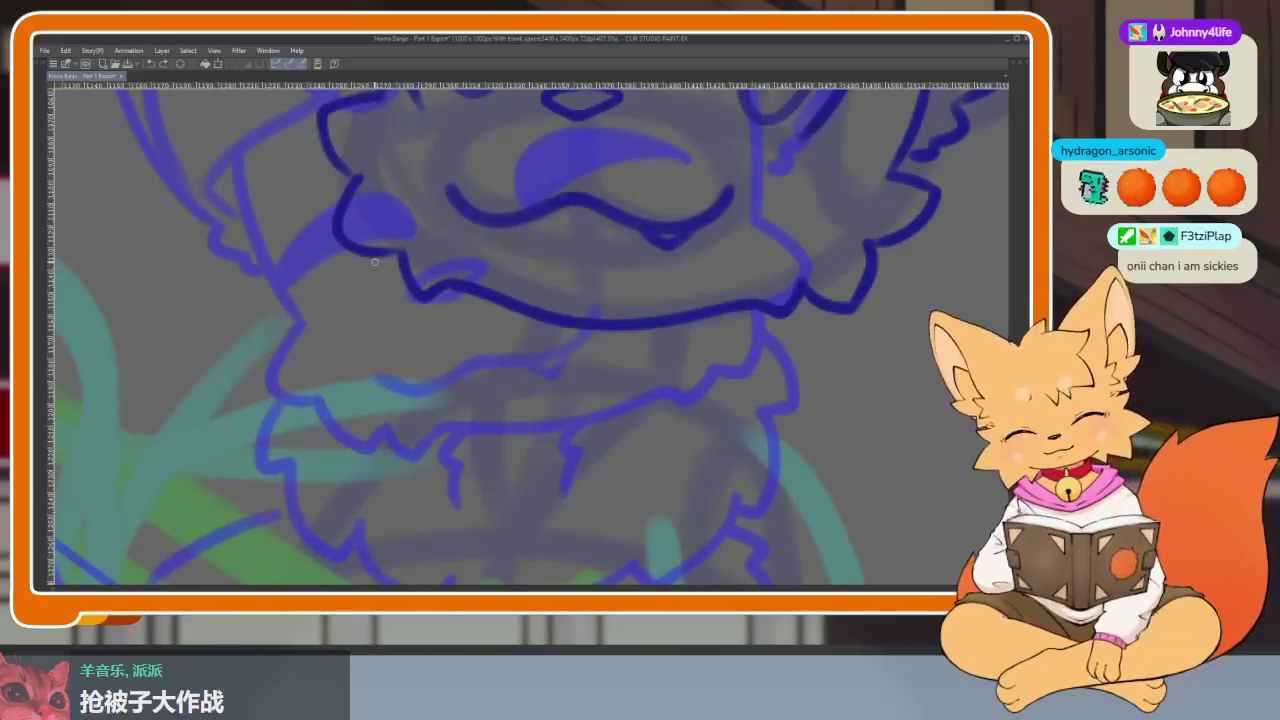
Trace the cheek and chest fur outlines in two clean blue strokes.
mouse_move(377, 252)
left_mouse_down()
mouse_move(420, 410)
mouse_move(508, 462)
left_mouse_up()
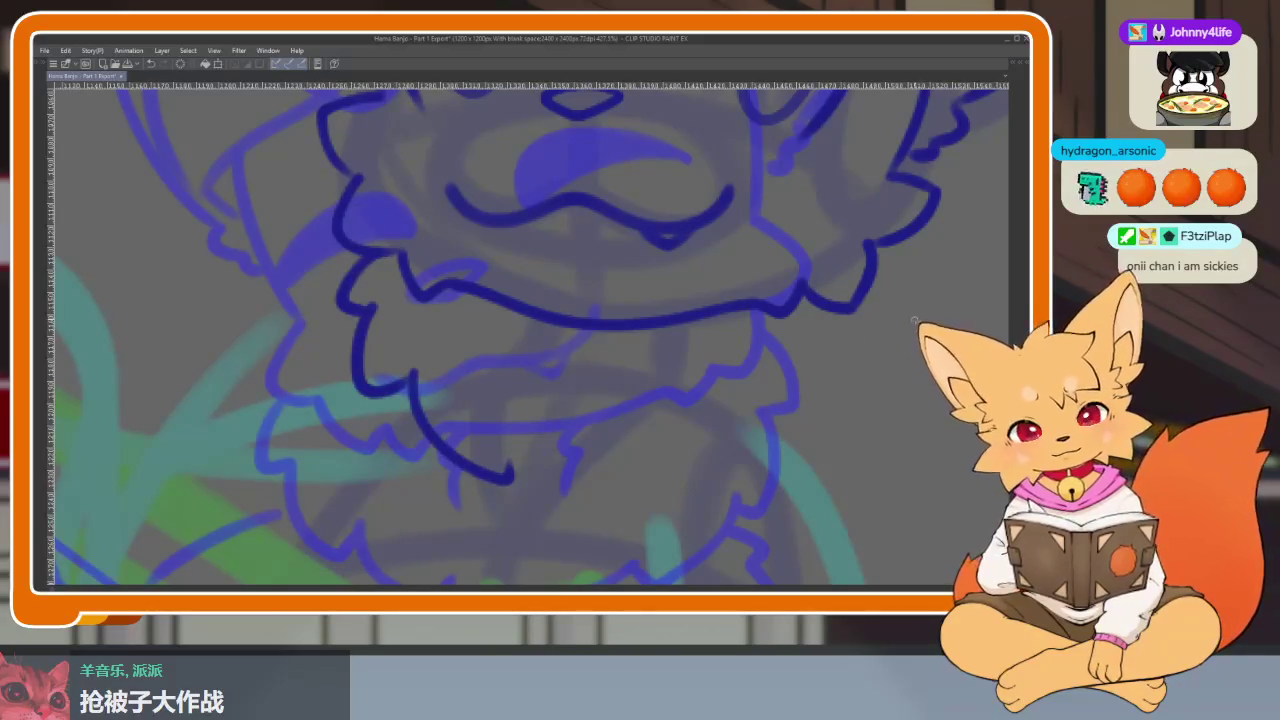
mouse_move(874, 334)
left_mouse_down()
mouse_move(871, 398)
mouse_move(815, 440)
mouse_move(740, 480)
mouse_move(625, 476)
left_mouse_up()
scroll(837, 400, "down", 5)
scroll(800, 410, "up", 2)
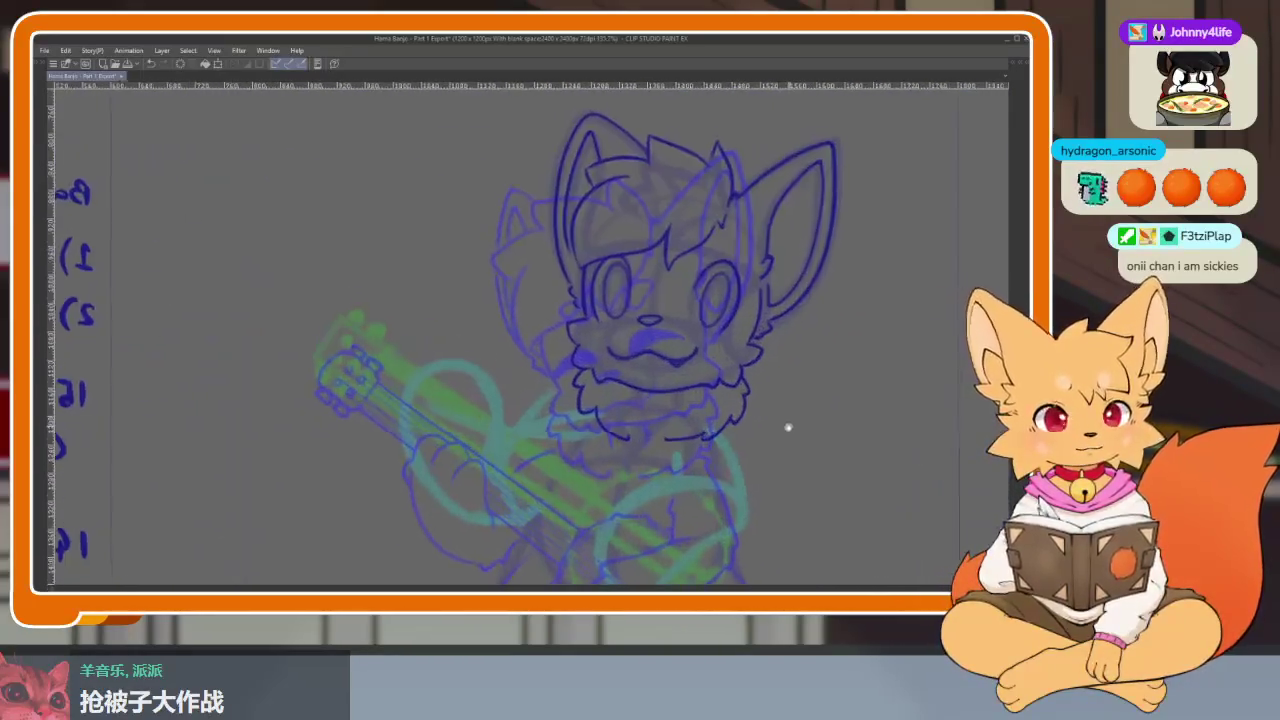
scroll(802, 407, "up", 1)
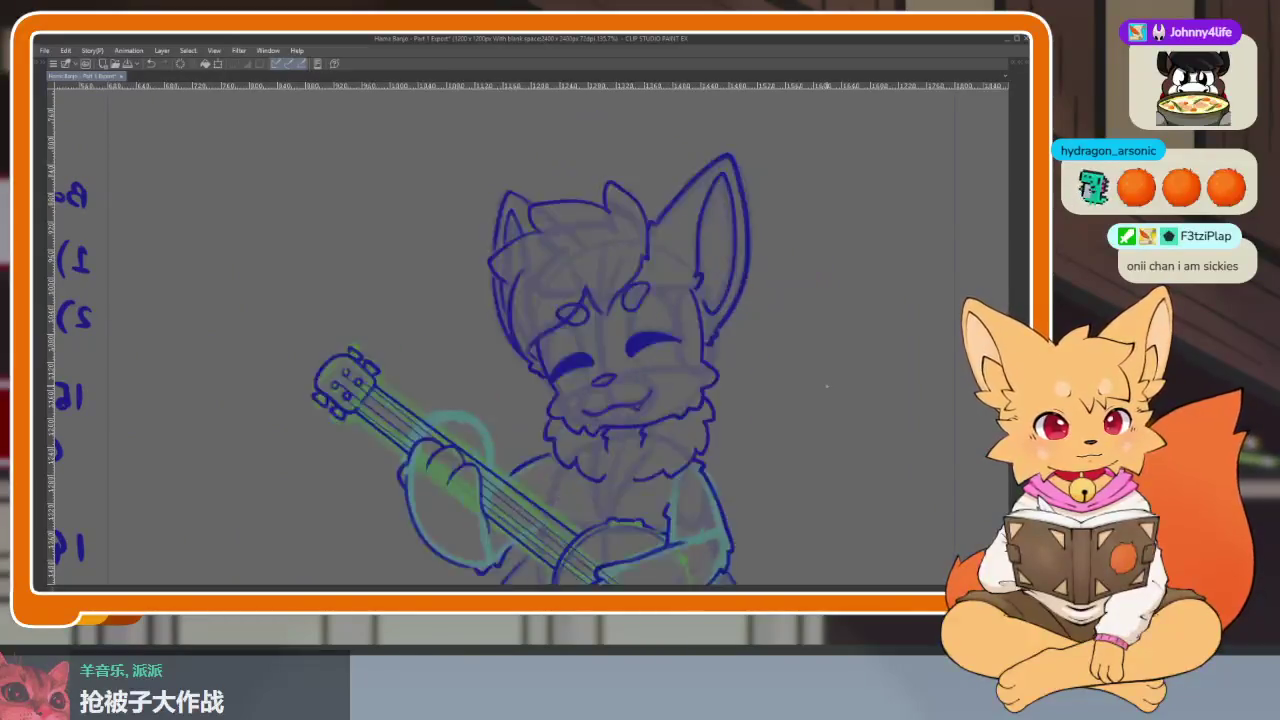
scroll(674, 423, "up", 1)
scroll(636, 420, "up", 2)
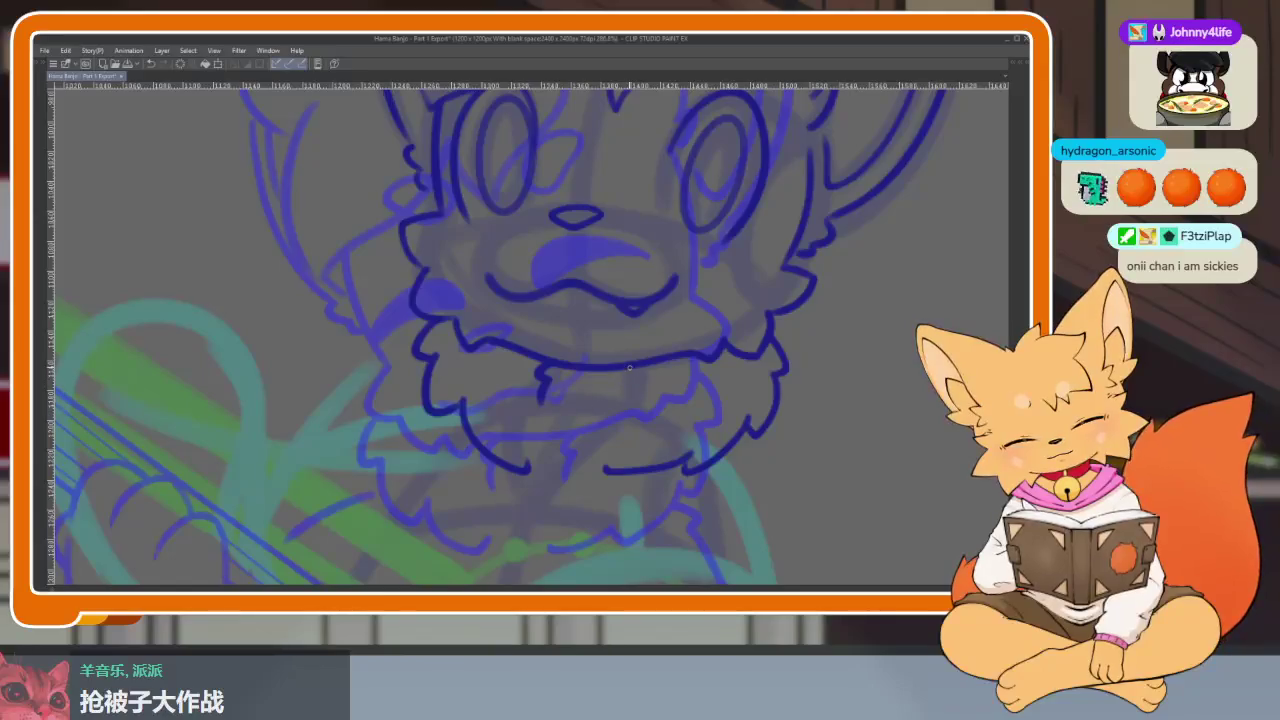
scroll(802, 393, "down", 3)
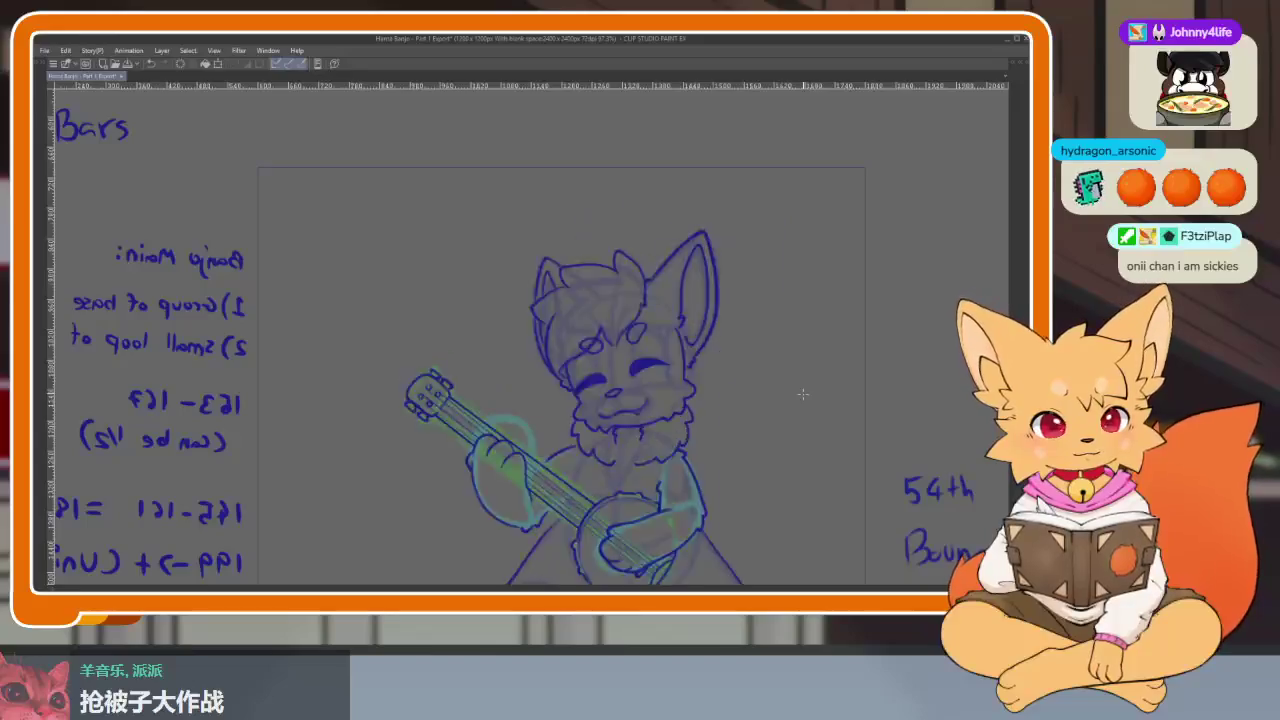
Zoom into the banjo neck and draw the paw's curved top outline.
scroll(547, 405, "up", 2)
scroll(663, 429, "up", 1)
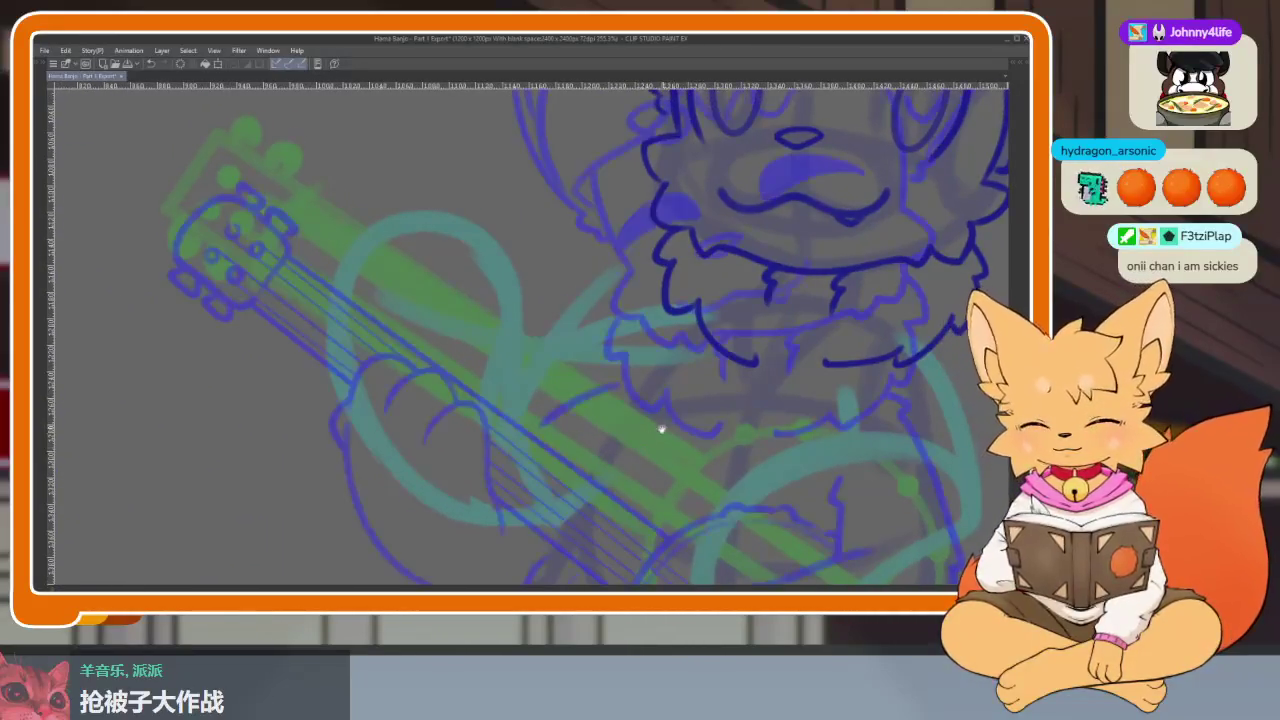
scroll(680, 434, "up", 1)
scroll(622, 453, "up", 2)
scroll(573, 400, "down", 2)
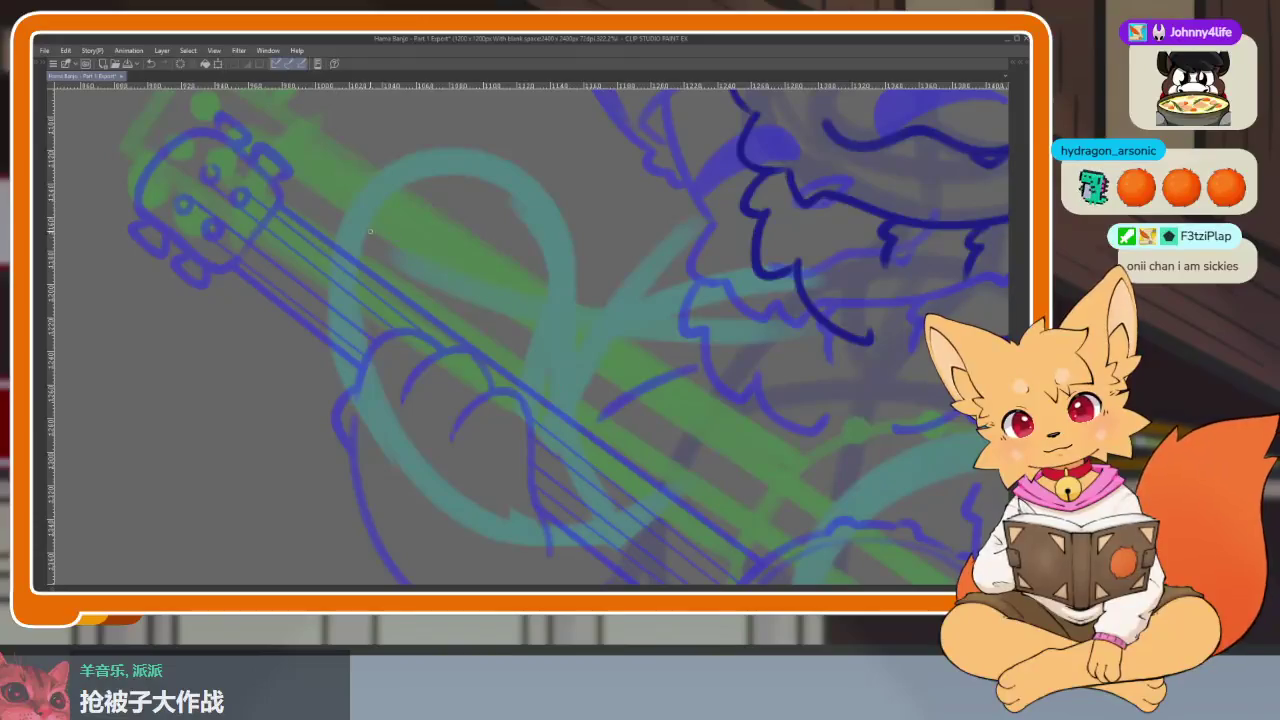
mouse_move(345, 245)
left_mouse_down()
mouse_move(462, 232)
mouse_move(535, 320)
left_mouse_up()
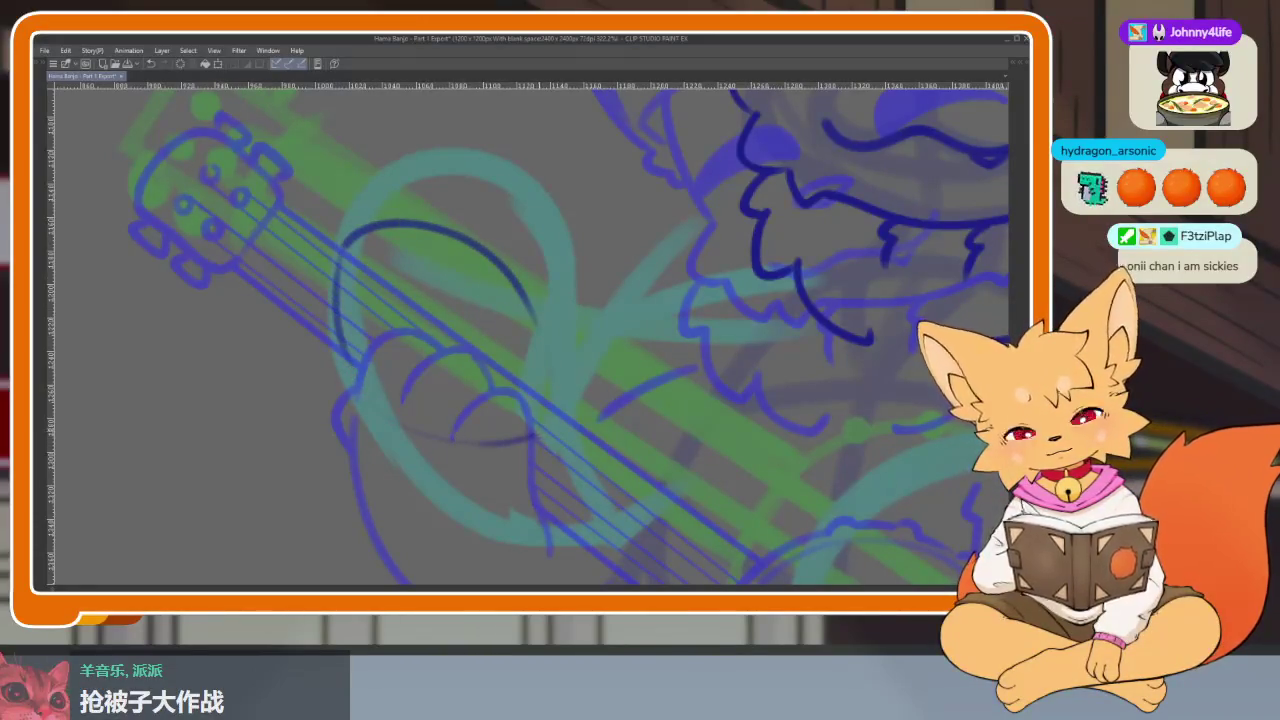
left_click_drag(542, 356, 544, 424)
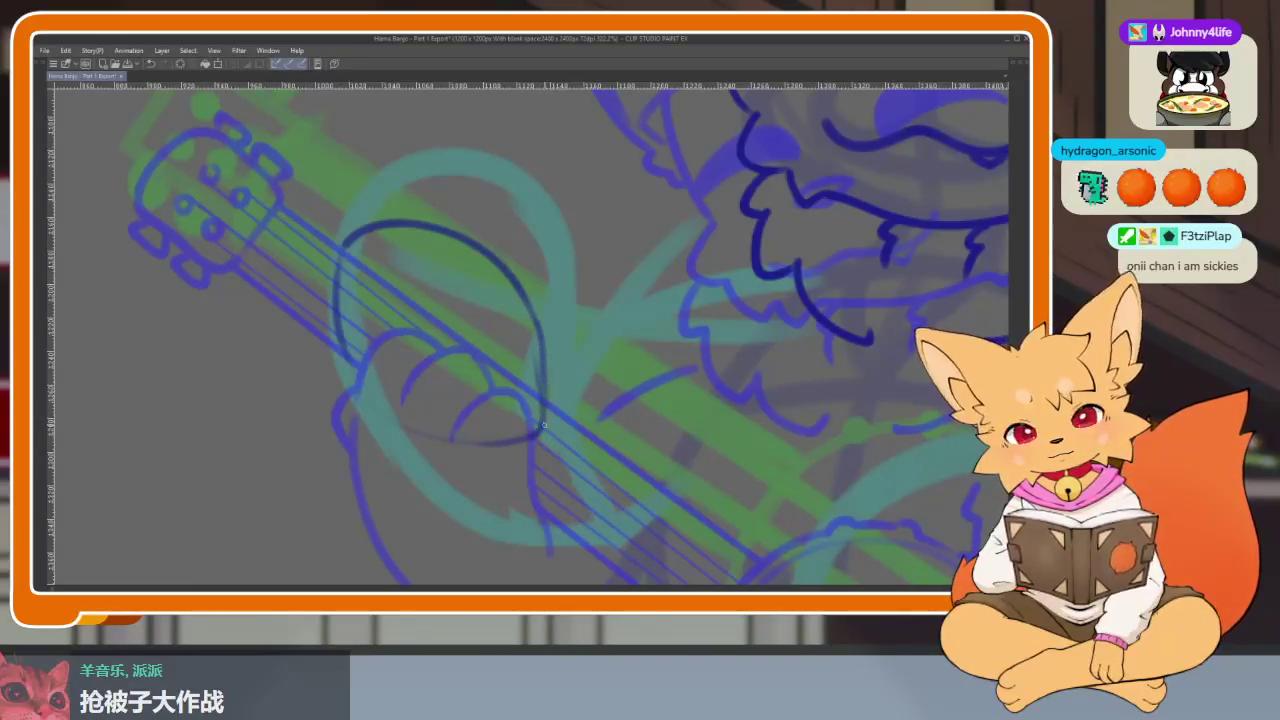
scroll(499, 351, "up", 2)
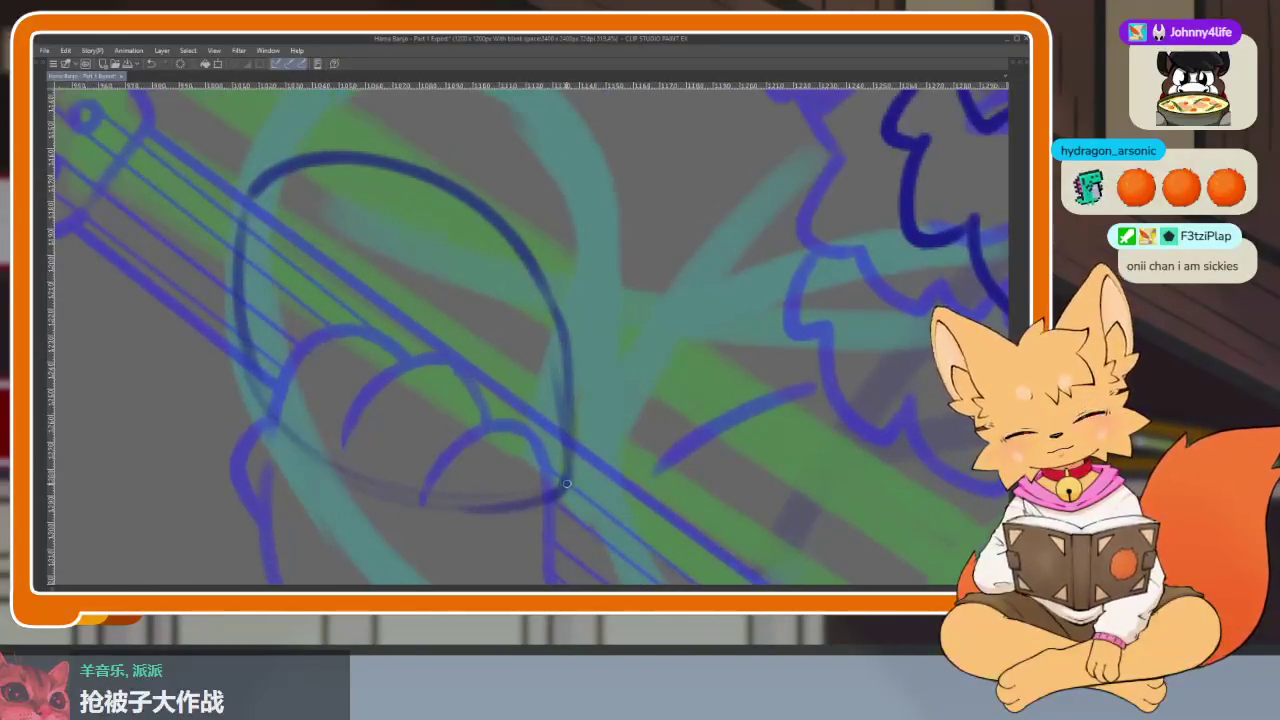
Draw the arched fingers wrapping over the banjo neck.
mouse_move(566, 415)
left_mouse_down()
mouse_move(575, 305)
mouse_move(512, 242)
mouse_move(456, 312)
left_mouse_up()
key("ctrl+z")
mouse_move(584, 405)
left_mouse_down()
mouse_move(576, 292)
mouse_move(478, 302)
mouse_move(448, 356)
left_mouse_up()
mouse_move(522, 262)
left_mouse_down()
mouse_move(445, 186)
mouse_move(362, 284)
left_mouse_up()
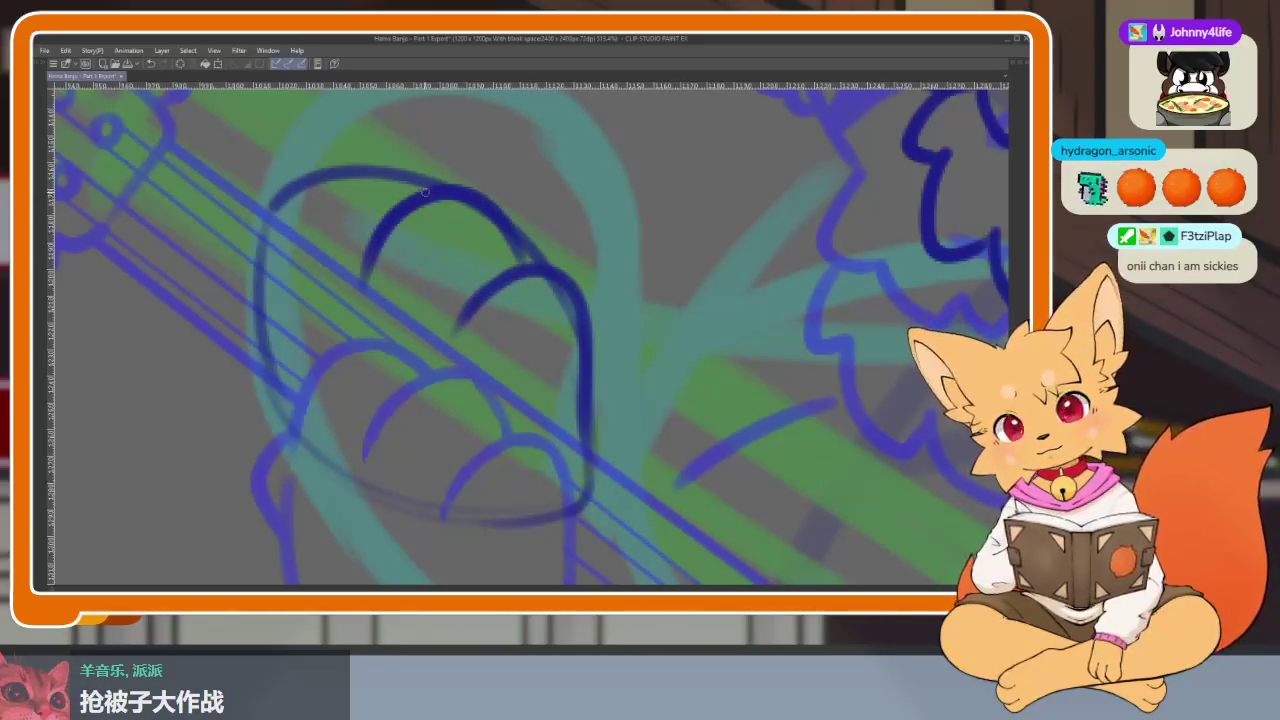
Outline the paw's left side down toward the wrist.
mouse_move(355, 173)
left_mouse_down()
mouse_move(280, 262)
mouse_move(272, 360)
left_mouse_up()
key("ctrl+z")
mouse_move(430, 192)
left_mouse_down()
mouse_move(306, 186)
mouse_move(425, 194)
left_mouse_up()
mouse_move(346, 175)
left_mouse_down()
mouse_move(256, 262)
mouse_move(300, 445)
left_mouse_up()
scroll(686, 386, "down", 10)
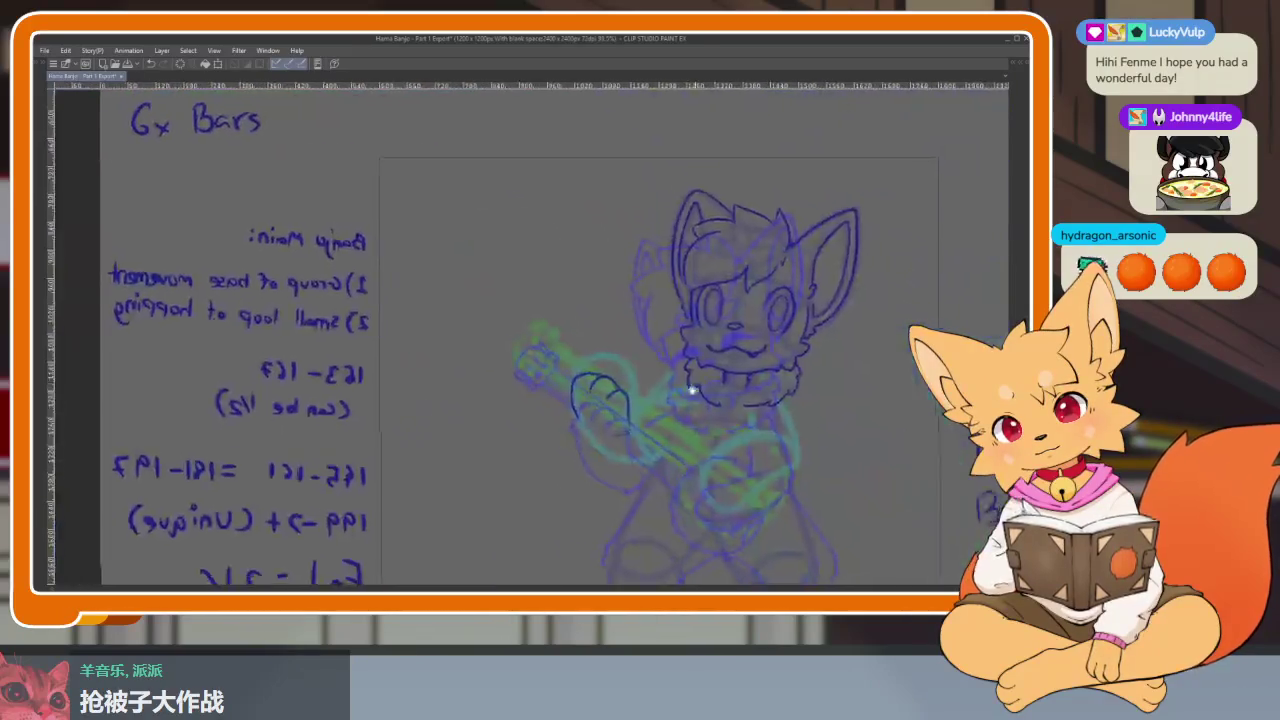
Erase the blurry overlapping line ends where the paw's finger arcs join.
scroll(654, 449, "up", 5)
scroll(627, 437, "up", 3)
scroll(627, 437, "up", 1)
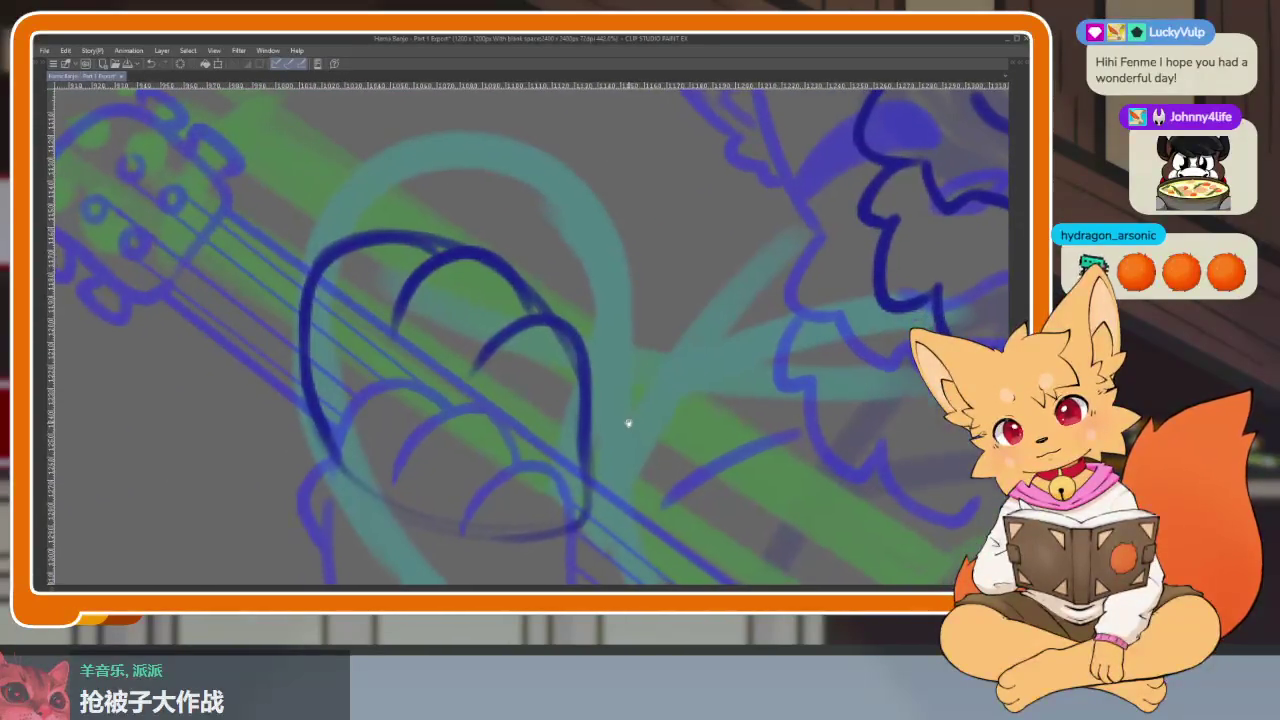
scroll(635, 433, "up", 1)
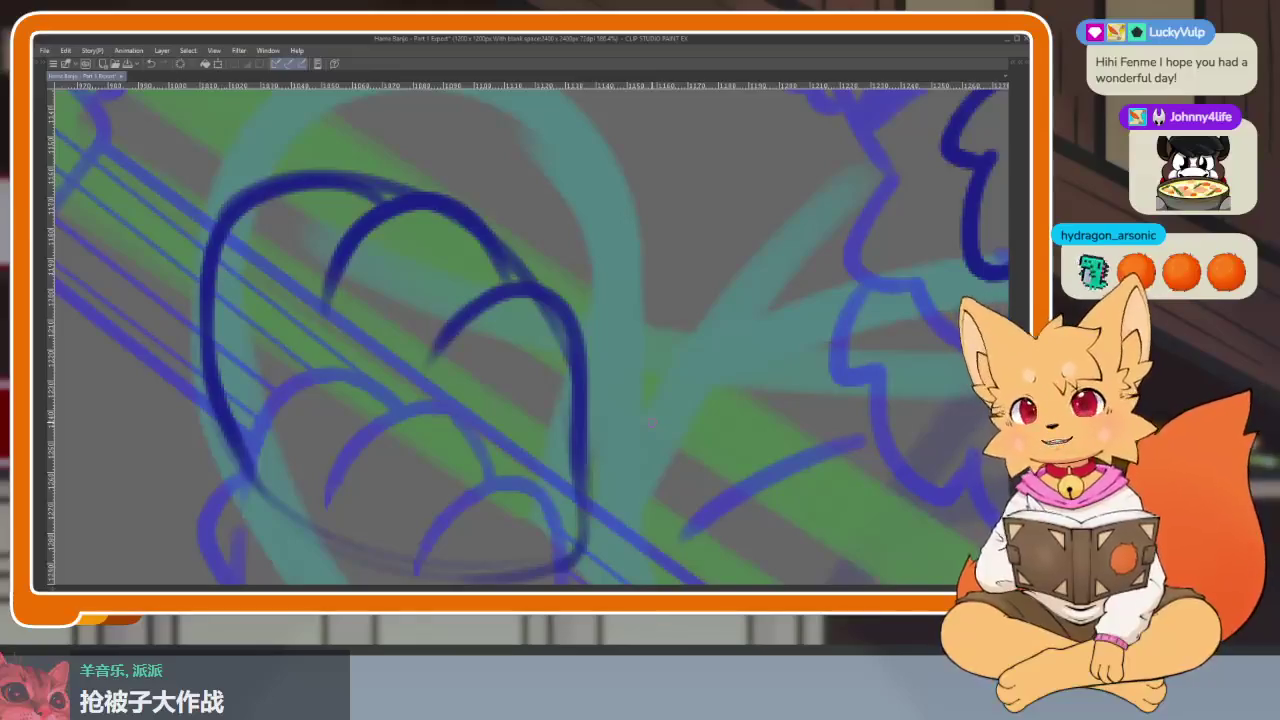
scroll(629, 466, "down", 3)
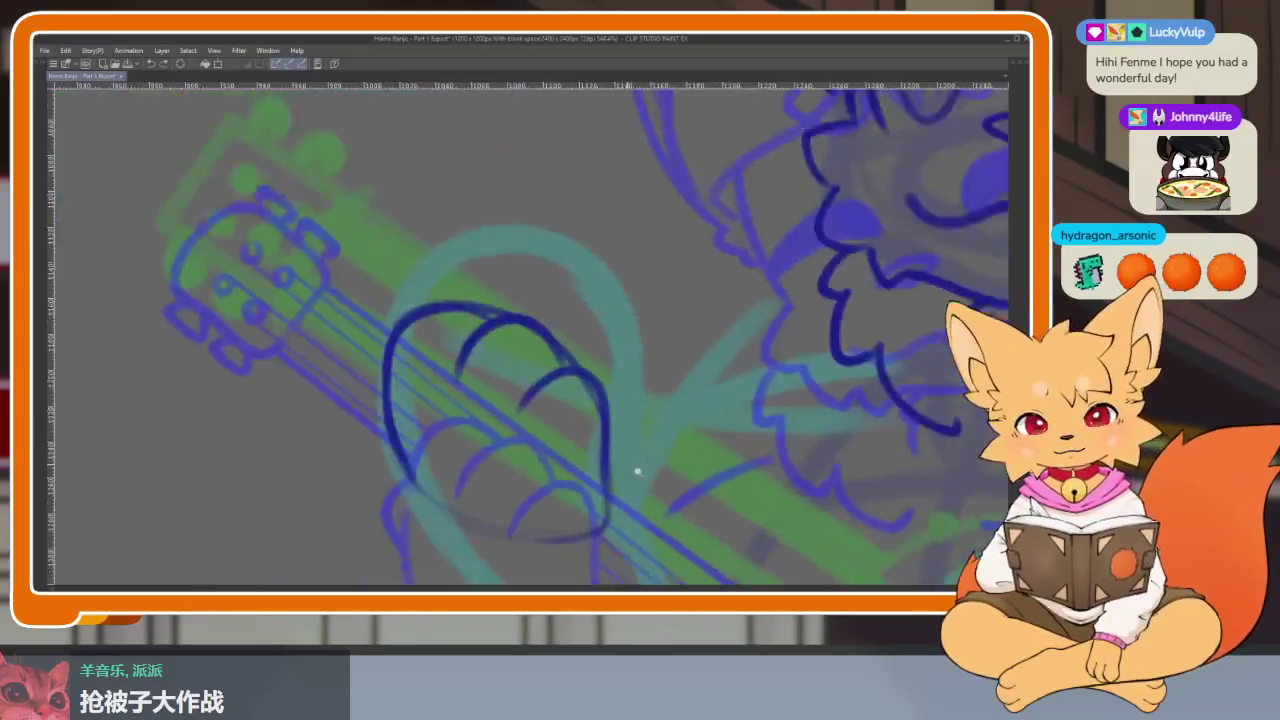
scroll(563, 429, "up", 3)
scroll(555, 314, "up", 2)
scroll(555, 314, "up", 1)
mouse_move(478, 258)
left_mouse_down()
mouse_move(523, 337)
mouse_move(560, 370)
left_mouse_up()
left_click_drag(382, 209, 268, 207)
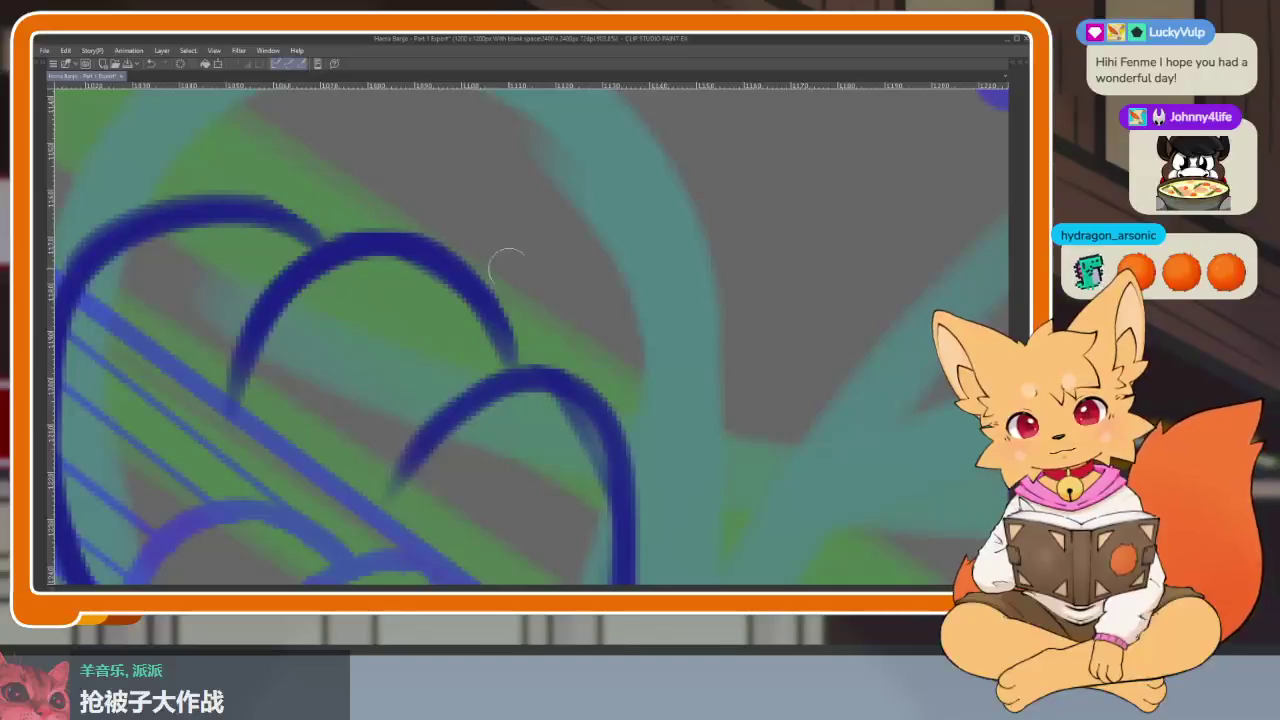
Thin out the right finger arc with the eraser, leaving separated knuckle lines.
scroll(600, 268, "down", 3)
mouse_move(510, 288)
left_mouse_down()
mouse_move(575, 335)
mouse_move(595, 398)
left_mouse_up()
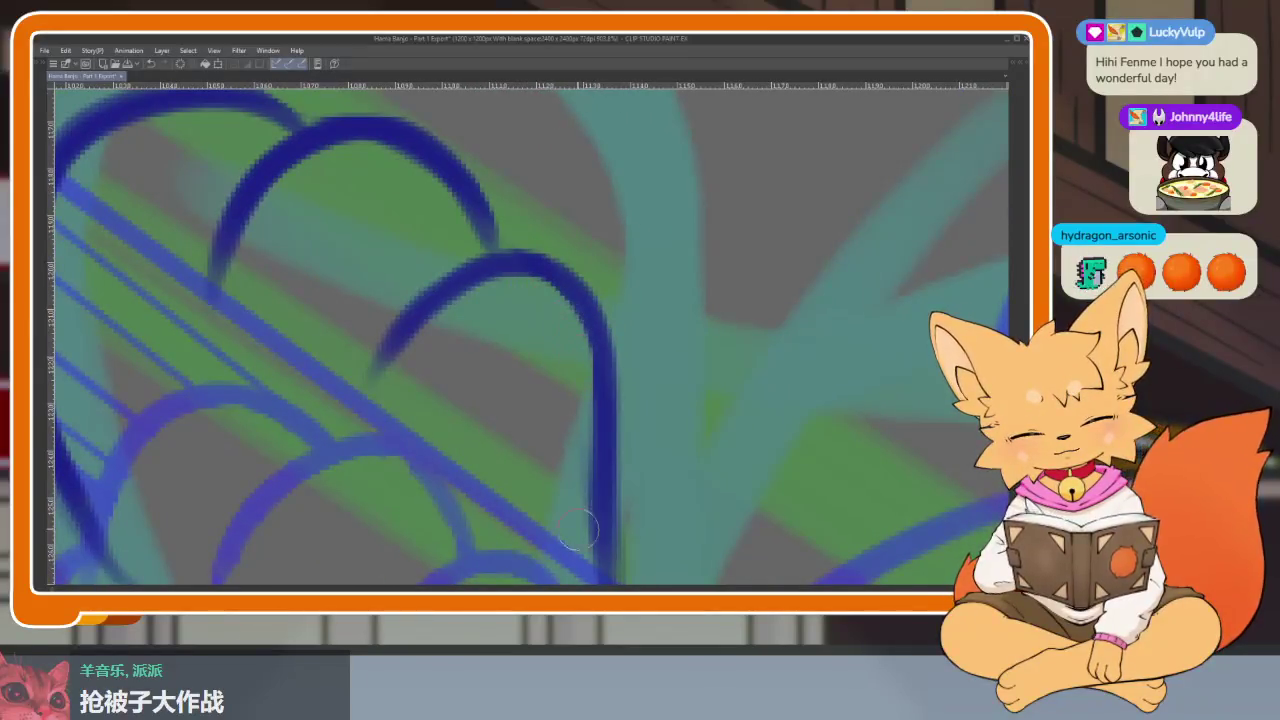
scroll(723, 409, "down", 5)
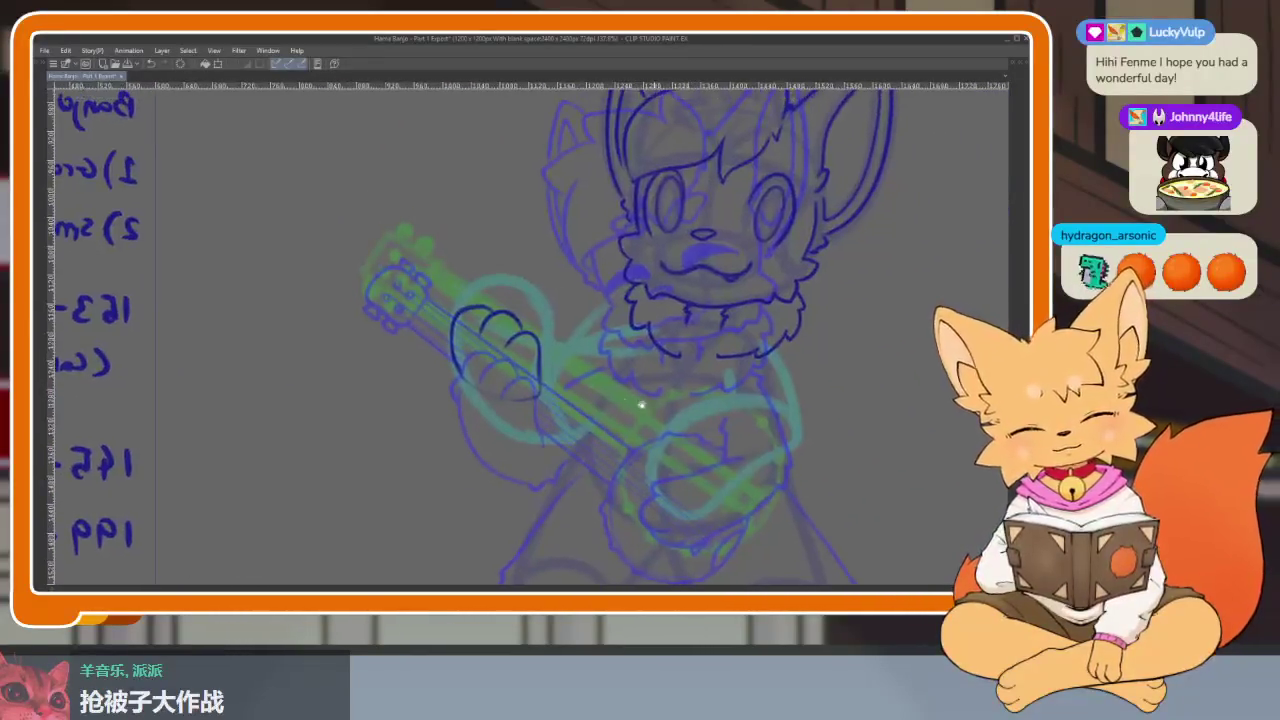
scroll(500, 337, "up", 5)
scroll(537, 337, "up", 3)
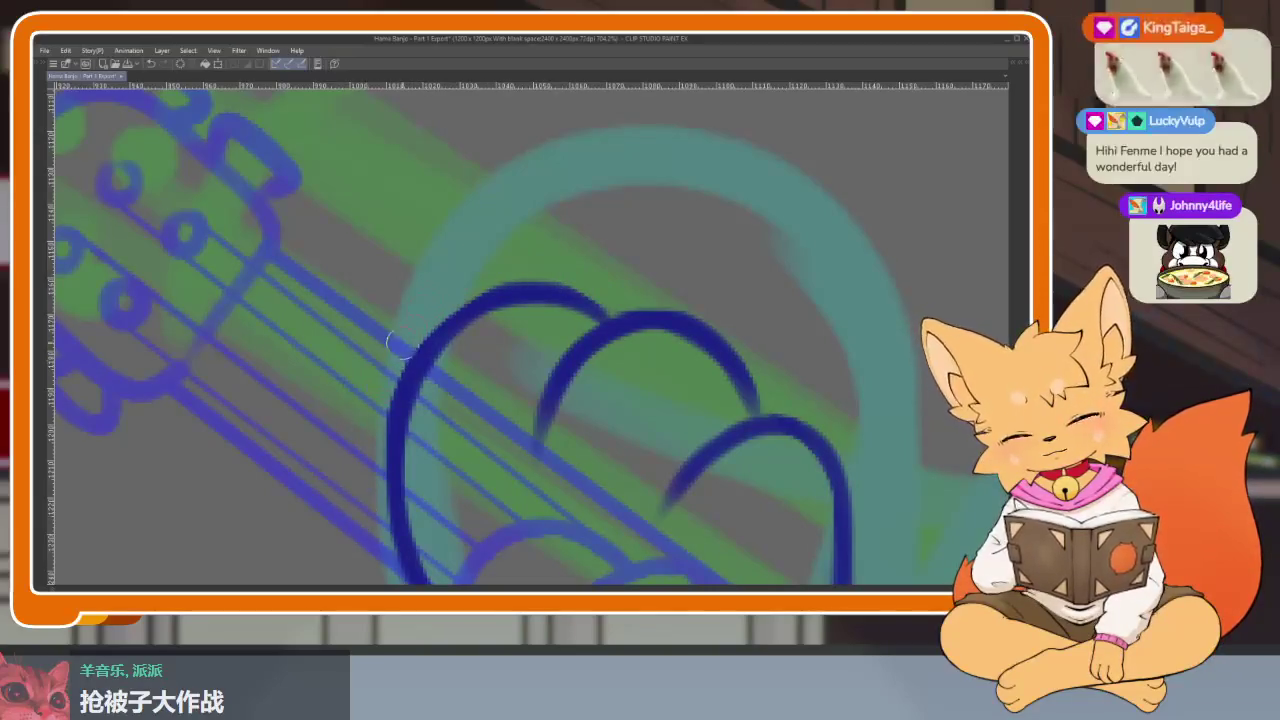
scroll(685, 453, "down", 1)
scroll(685, 453, "down", 5)
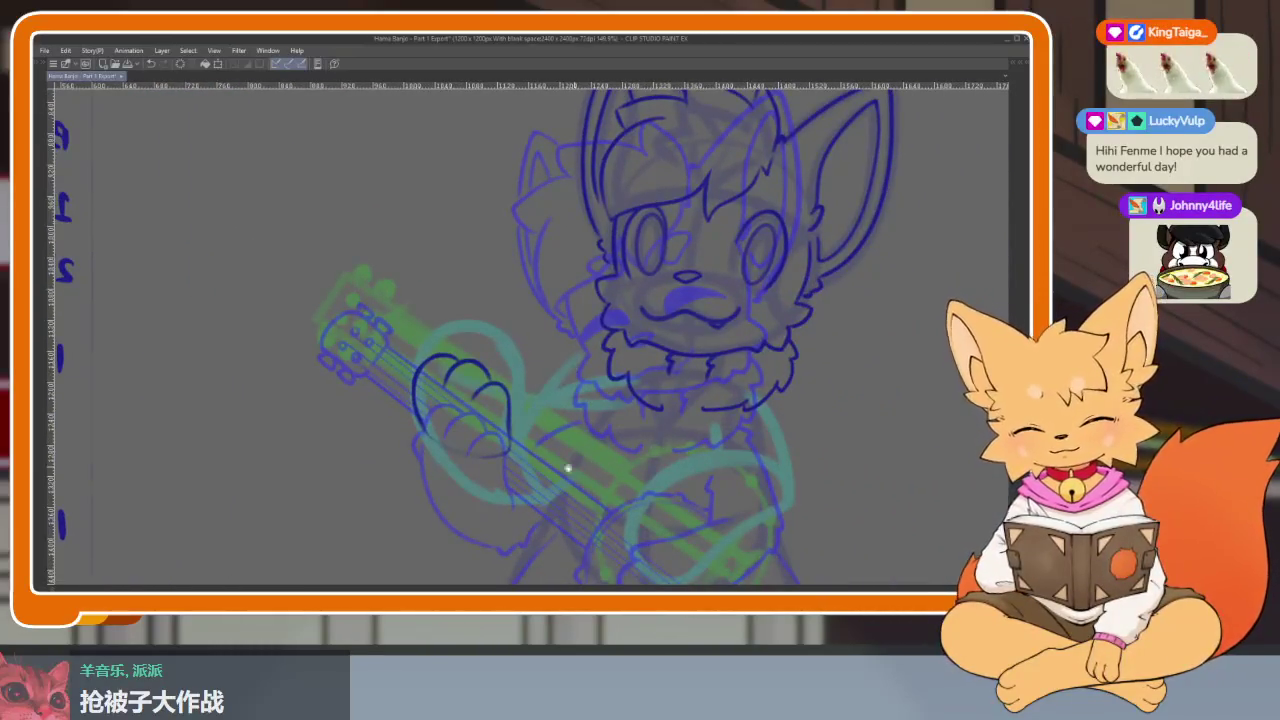
Zoom out to review the inked paw, then bring the paw and banjo neck into view.
scroll(574, 463, "up", 4)
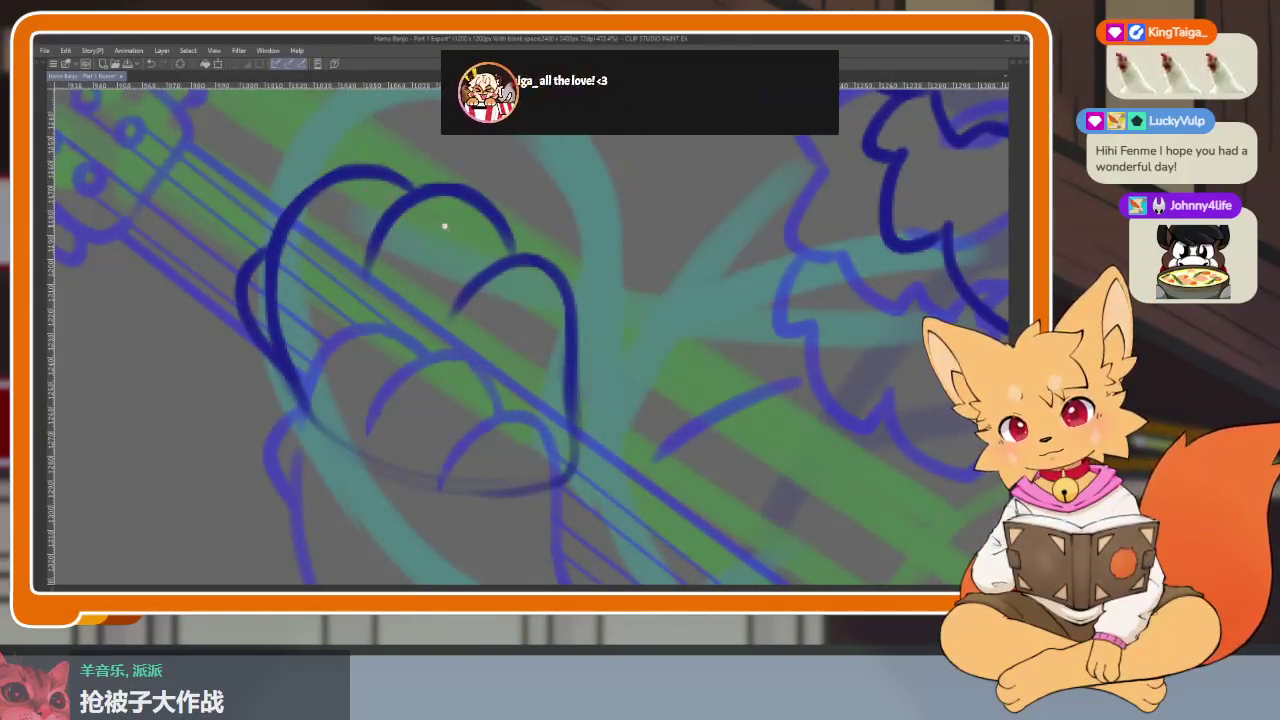
scroll(578, 268, "down", 5)
scroll(537, 374, "up", 2)
scroll(557, 437, "up", 1)
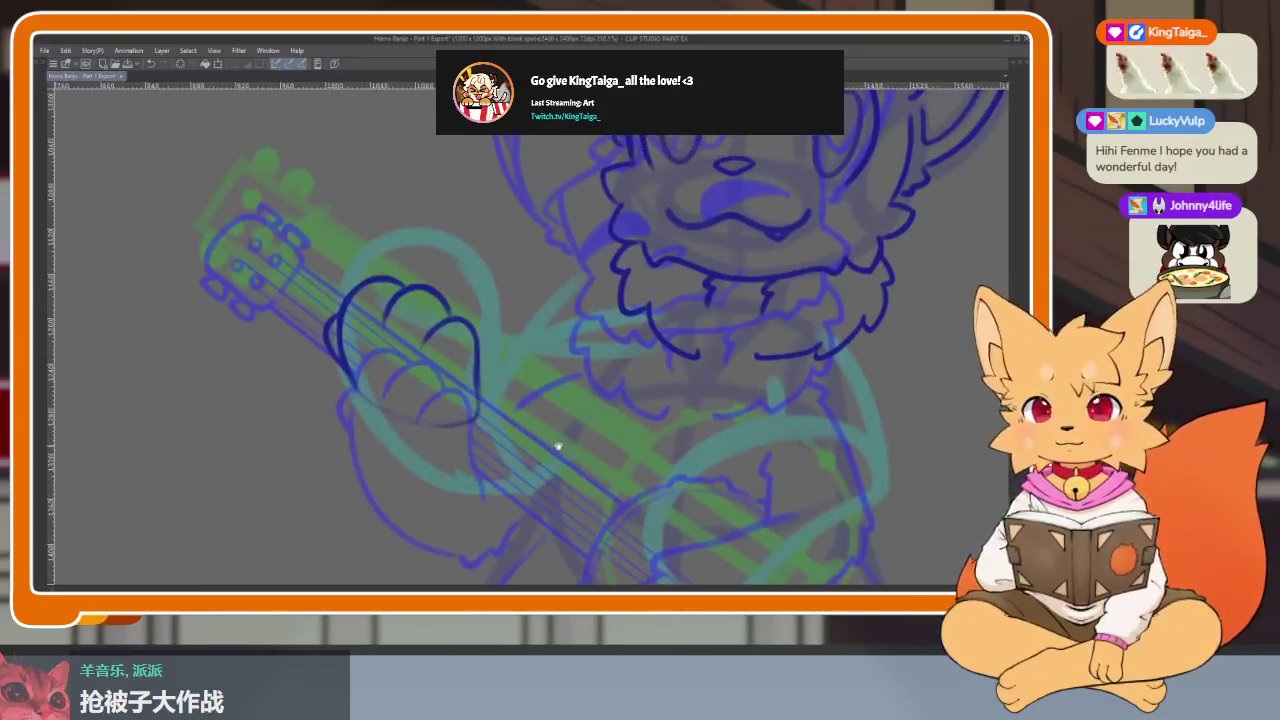
scroll(567, 455, "up", 1)
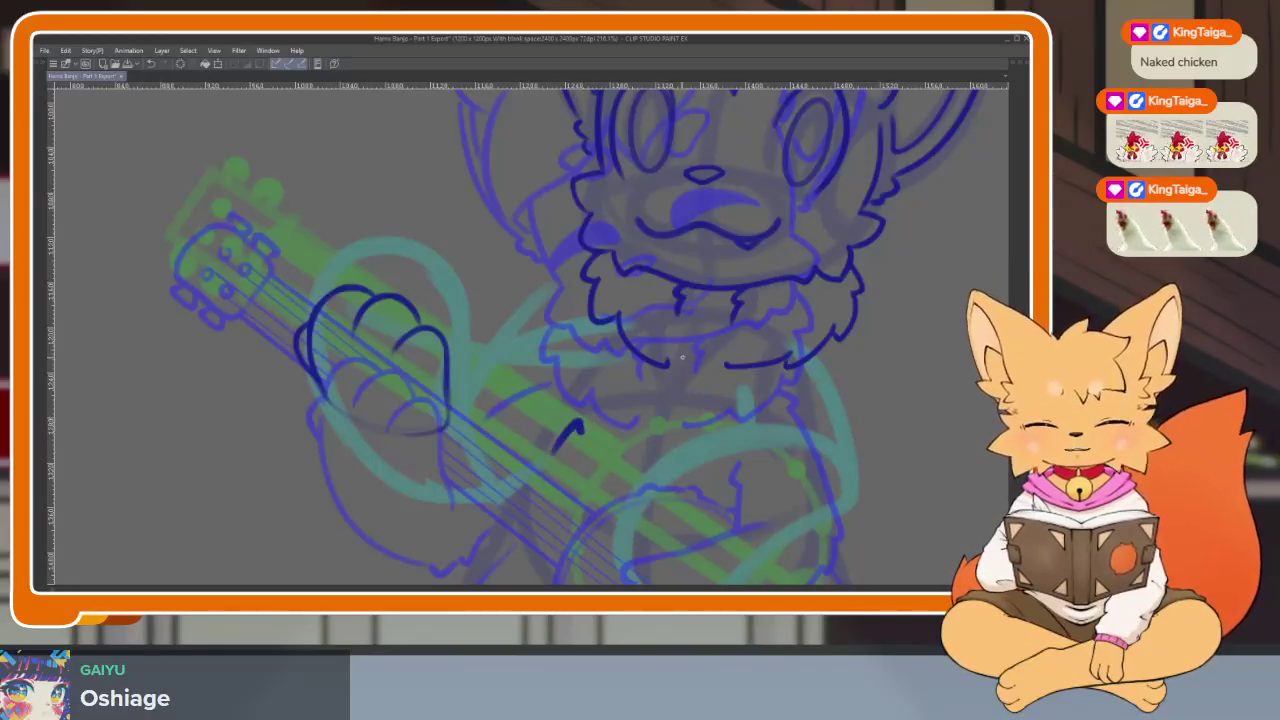
left_click_drag(603, 451, 597, 412)
Ink the long underside curve of the fox's gripping paw in dark blue.
scroll(536, 451, "up", 1)
scroll(540, 448, "up", 1)
scroll(530, 465, "up", 1)
scroll(500, 470, "up", 1)
scroll(496, 463, "up", 1)
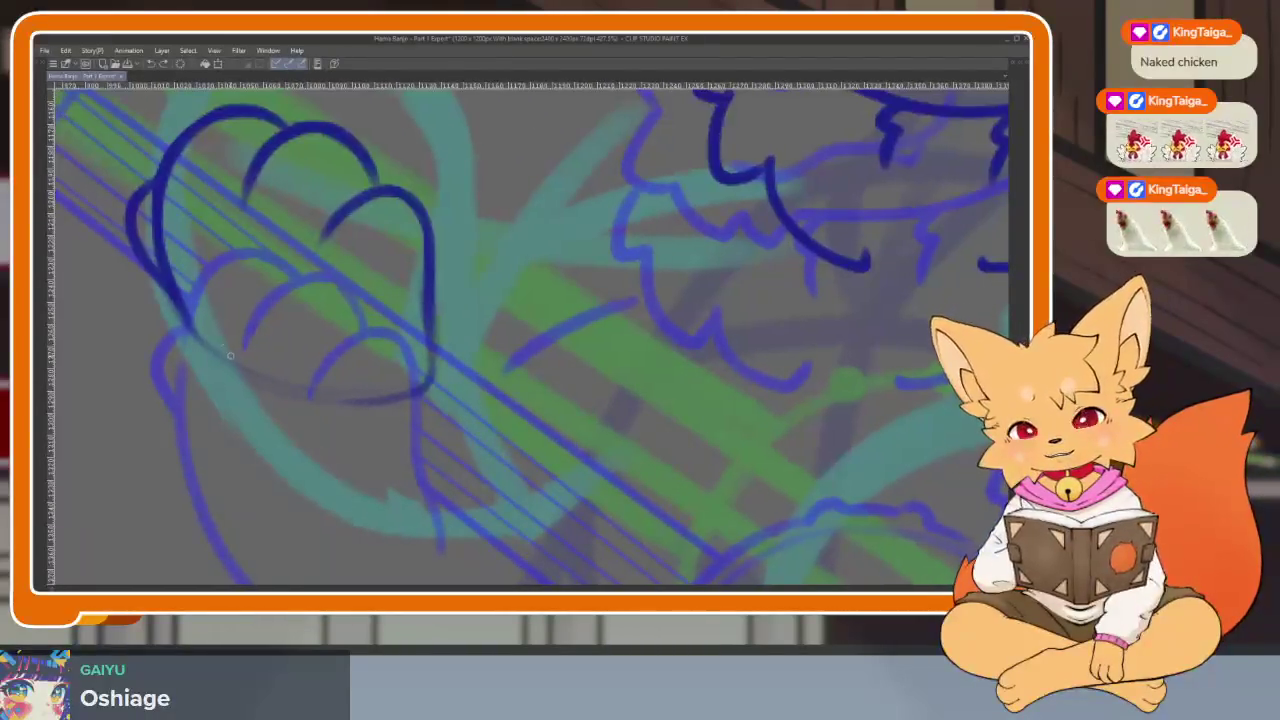
mouse_move(172, 283)
left_mouse_down()
mouse_move(230, 405)
mouse_move(392, 515)
mouse_move(511, 524)
left_mouse_up()
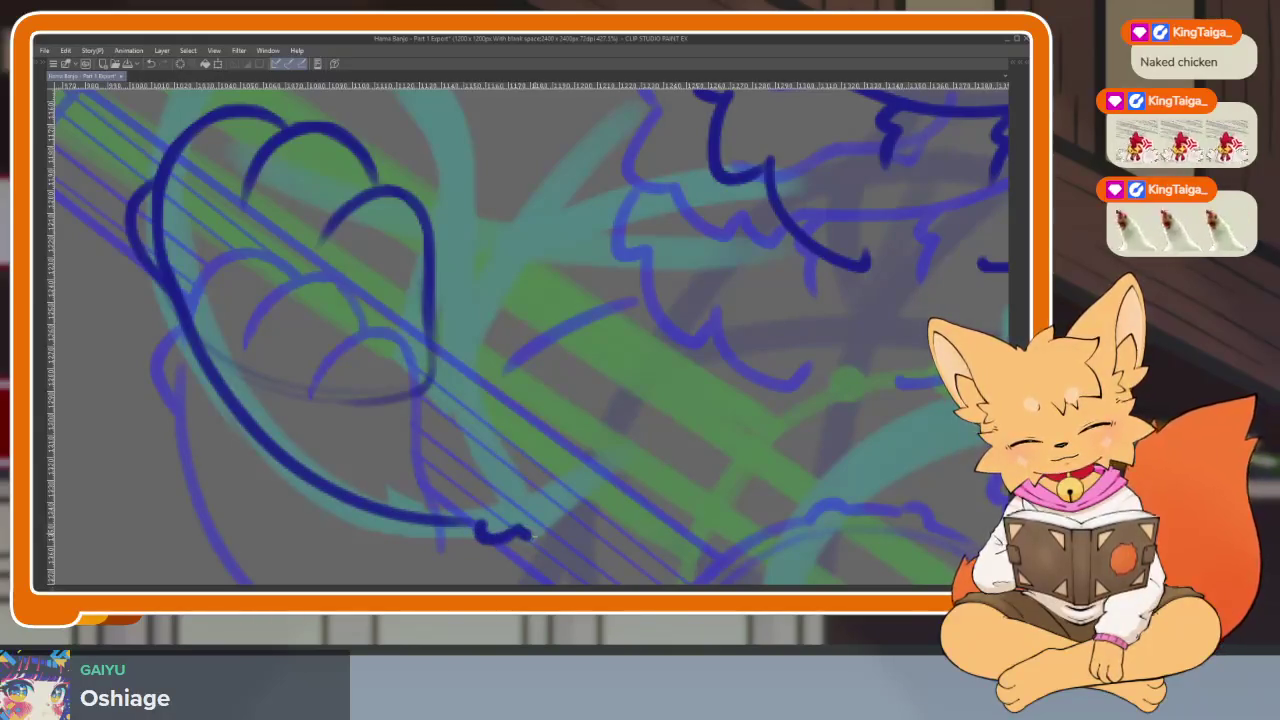
Draw the inner paw line toward the strings, then fit the whole canvas to the window.
mouse_move(609, 473)
left_mouse_down()
mouse_move(603, 447)
mouse_move(528, 490)
left_mouse_up()
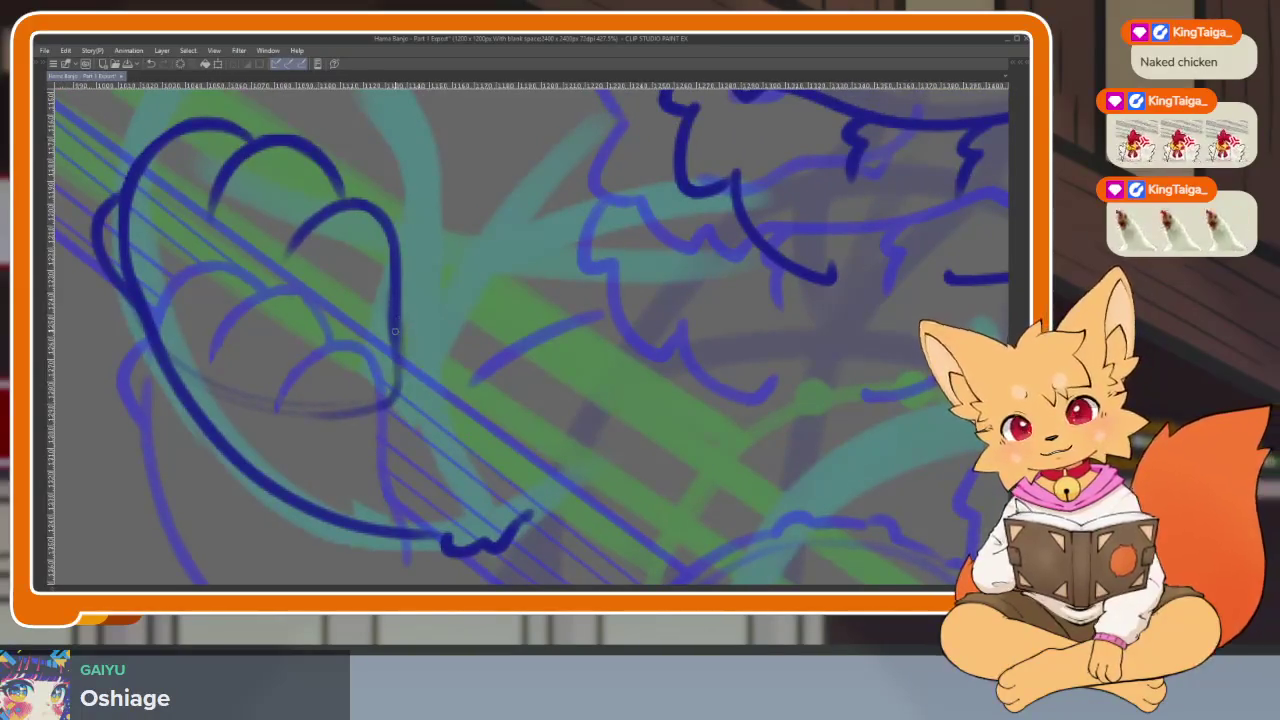
left_click_drag(400, 322, 476, 482)
key("ctrl+z")
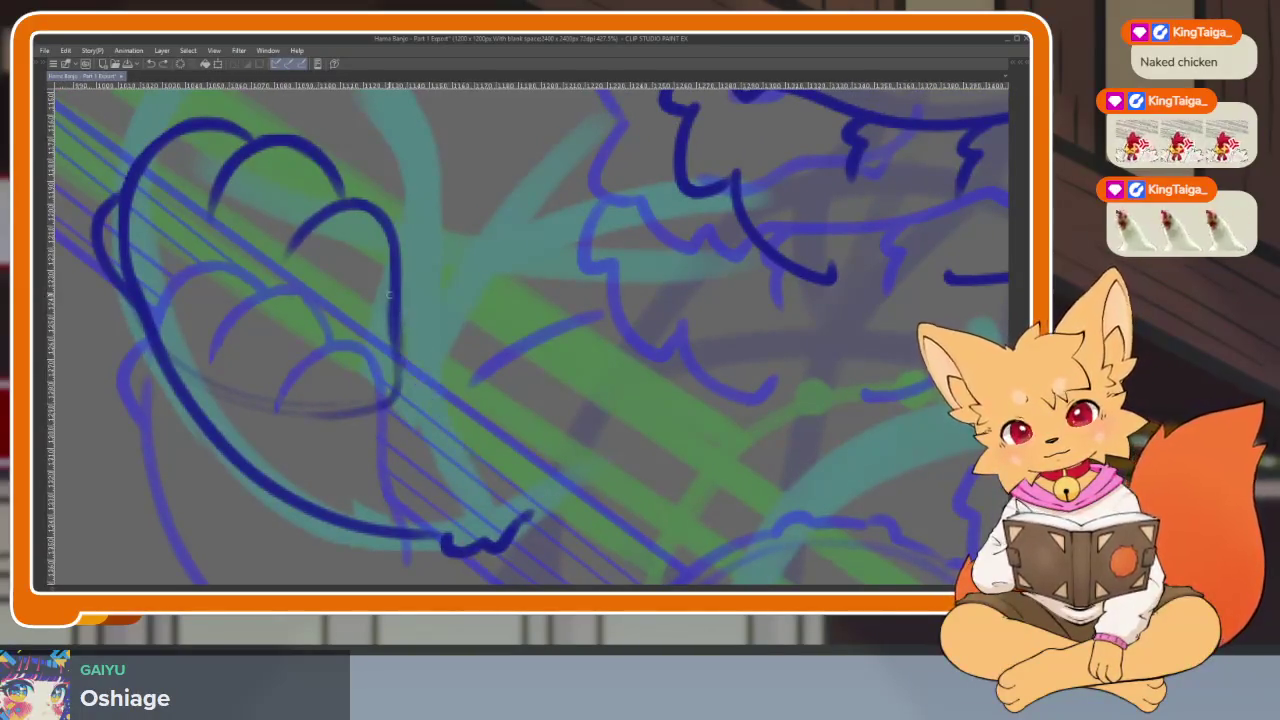
left_click_drag(397, 342, 478, 460)
scroll(455, 441, "up", 1)
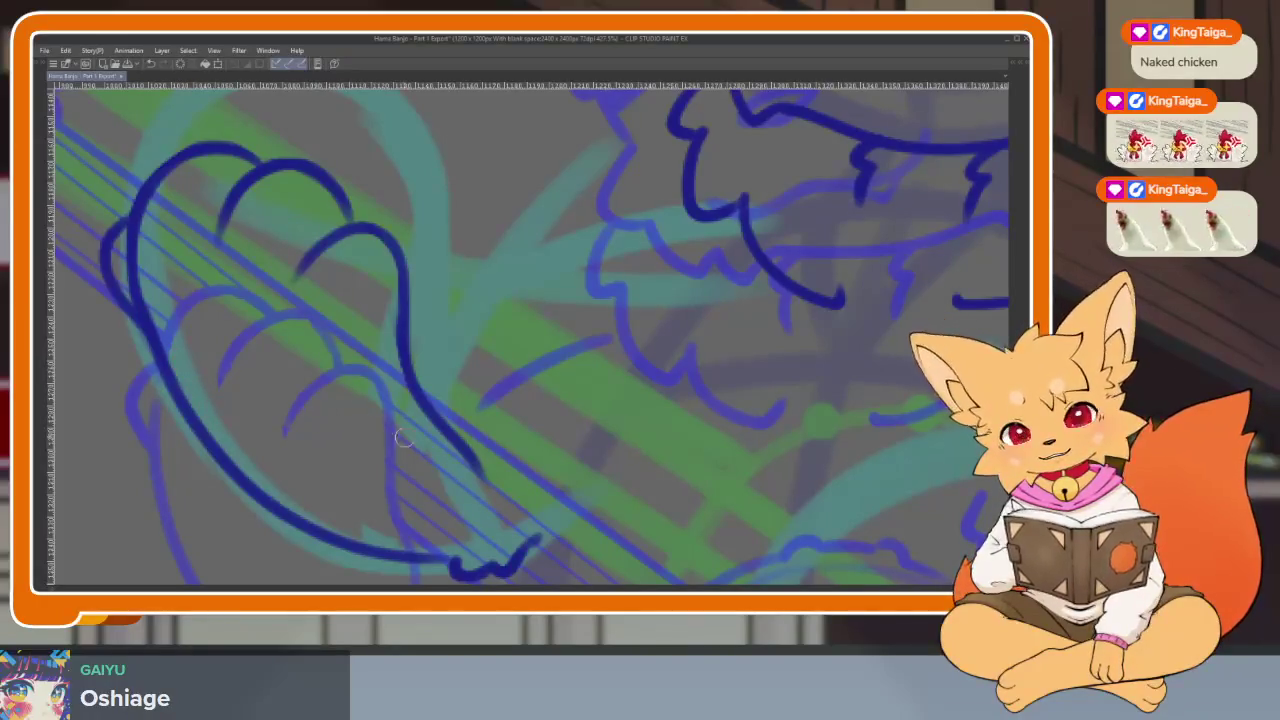
key("ctrl+0")
scroll(646, 420, "up", 1)
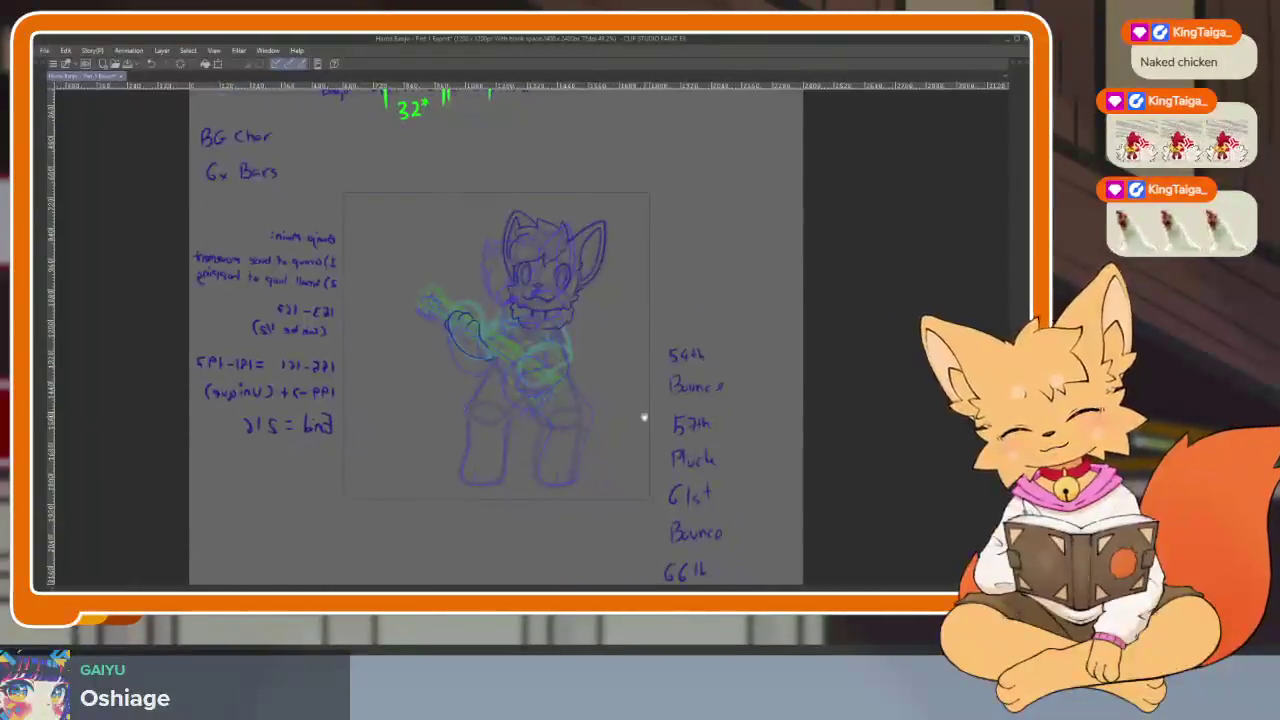
Ink the right leg's outer line down to the foot in dark blue.
scroll(571, 449, "up", 3)
scroll(561, 468, "up", 2)
scroll(561, 468, "up", 1)
scroll(551, 451, "up", 2)
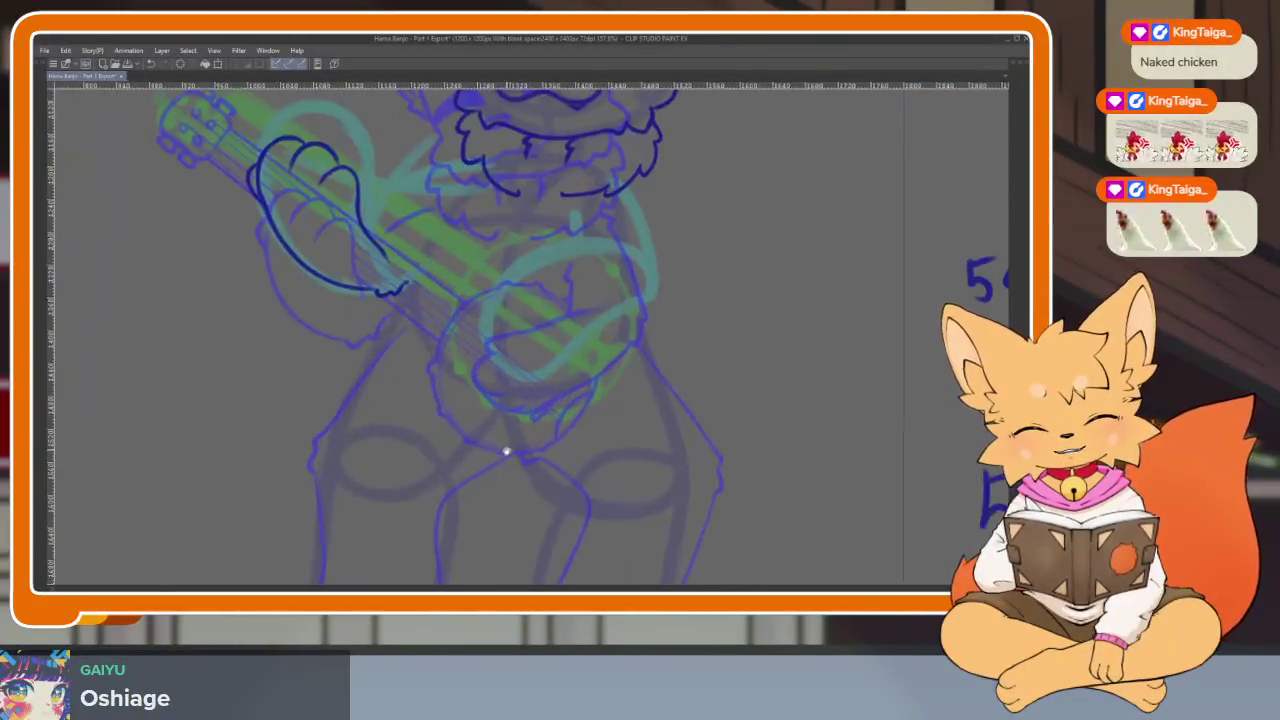
scroll(506, 449, "up", 1)
scroll(514, 451, "up", 1)
scroll(477, 459, "up", 1)
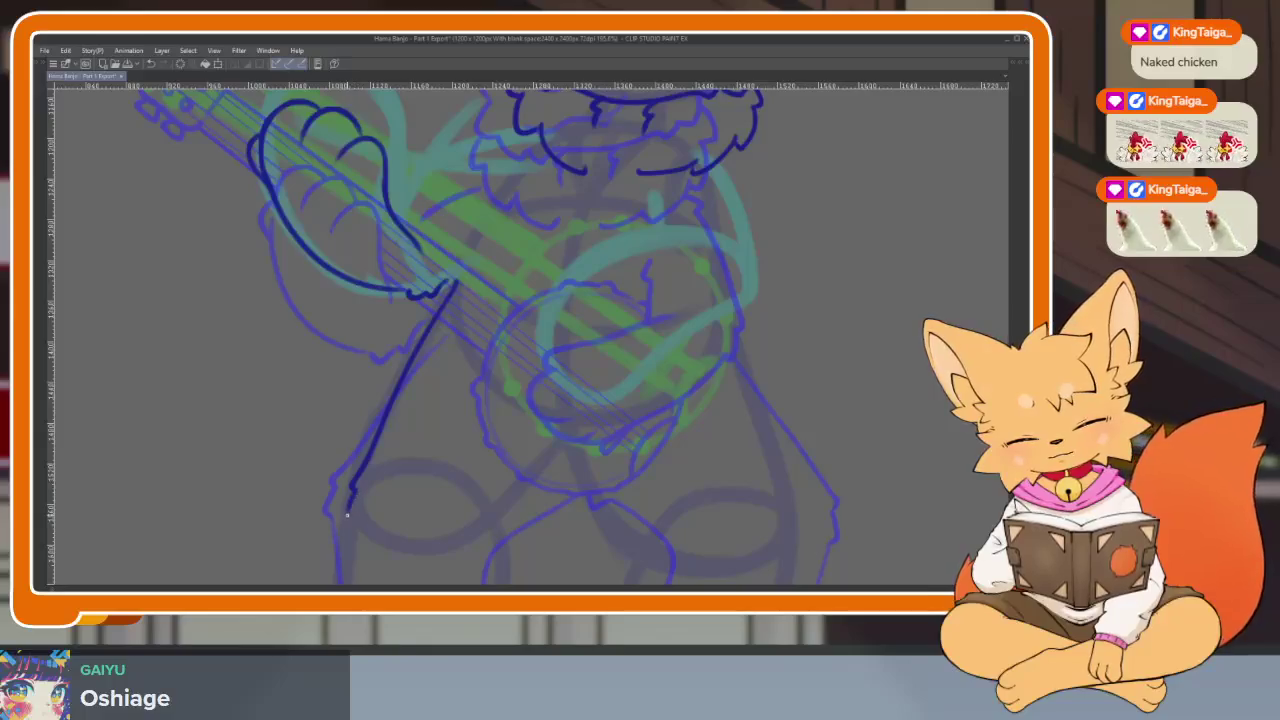
left_click_drag(675, 463, 634, 380)
scroll(583, 262, "down", 1)
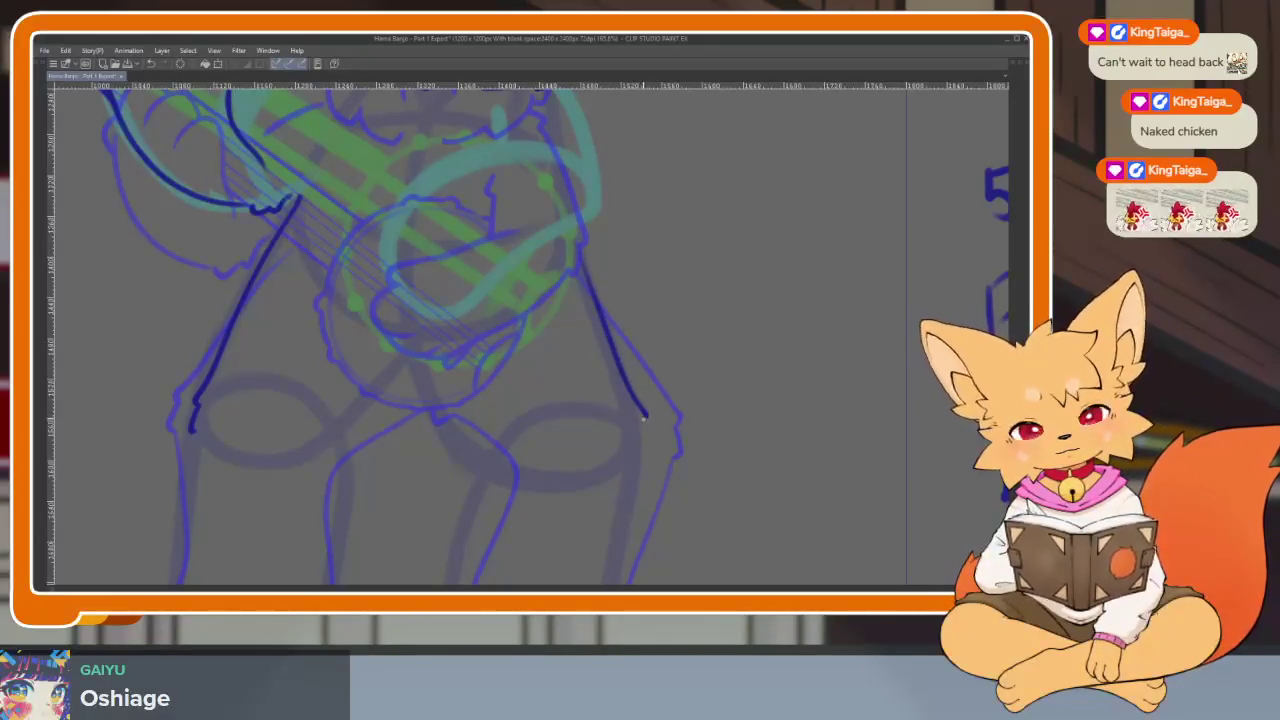
mouse_move(645, 455)
left_mouse_down()
mouse_move(666, 357)
mouse_move(739, 320)
left_mouse_up()
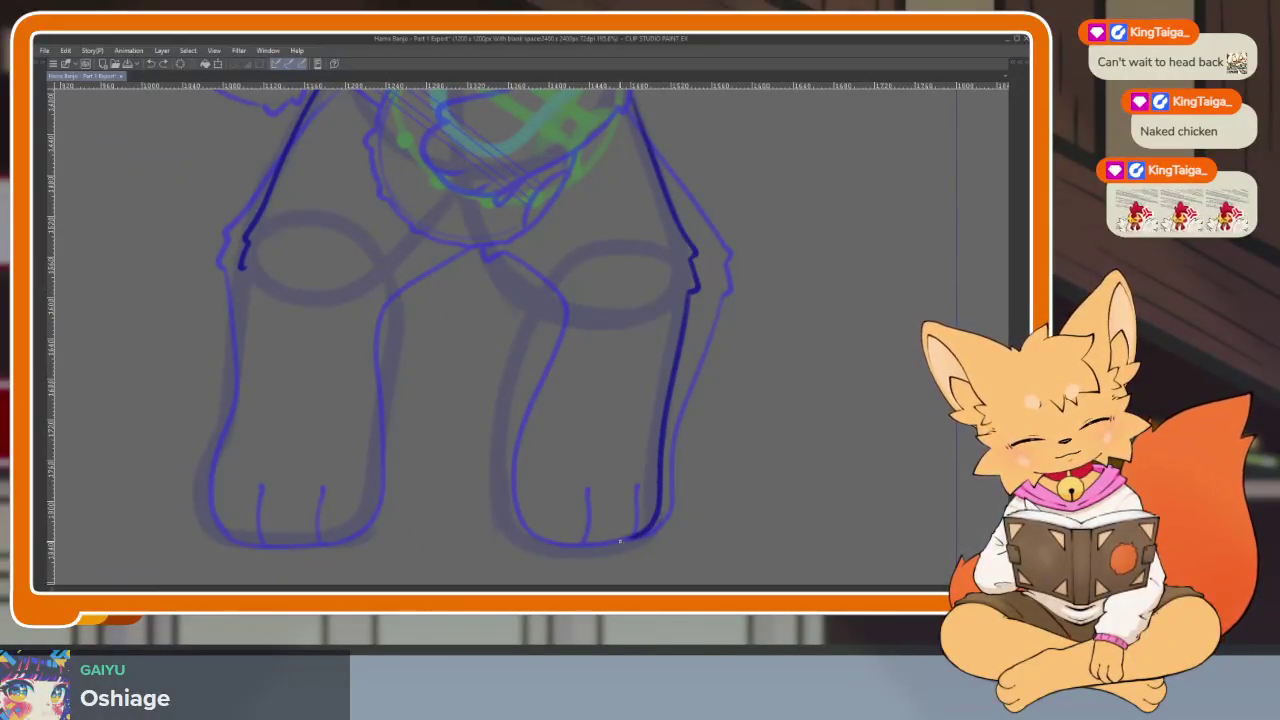
Ink the left leg's outer line, the left foot's bottom and inner leg, and the right leg's inner line.
left_click_drag(527, 352, 706, 418)
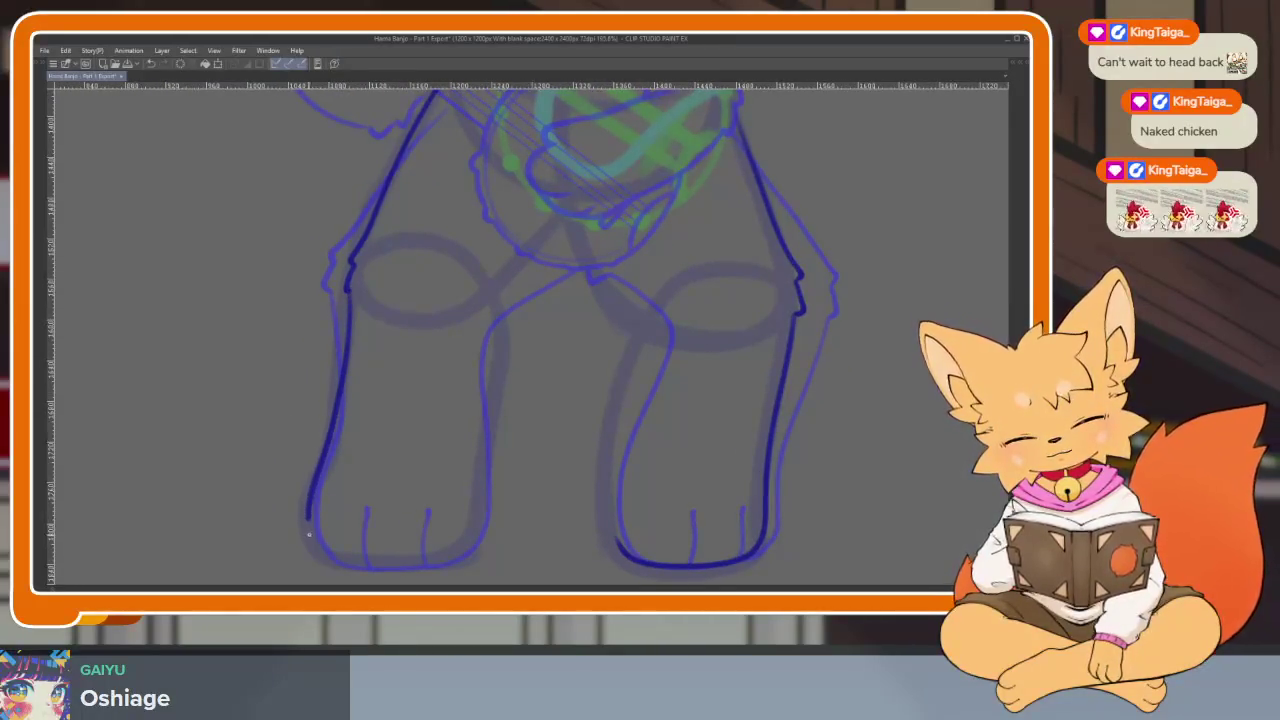
mouse_move(481, 508)
left_mouse_down()
mouse_move(554, 420)
mouse_move(609, 210)
mouse_move(694, 198)
left_mouse_up()
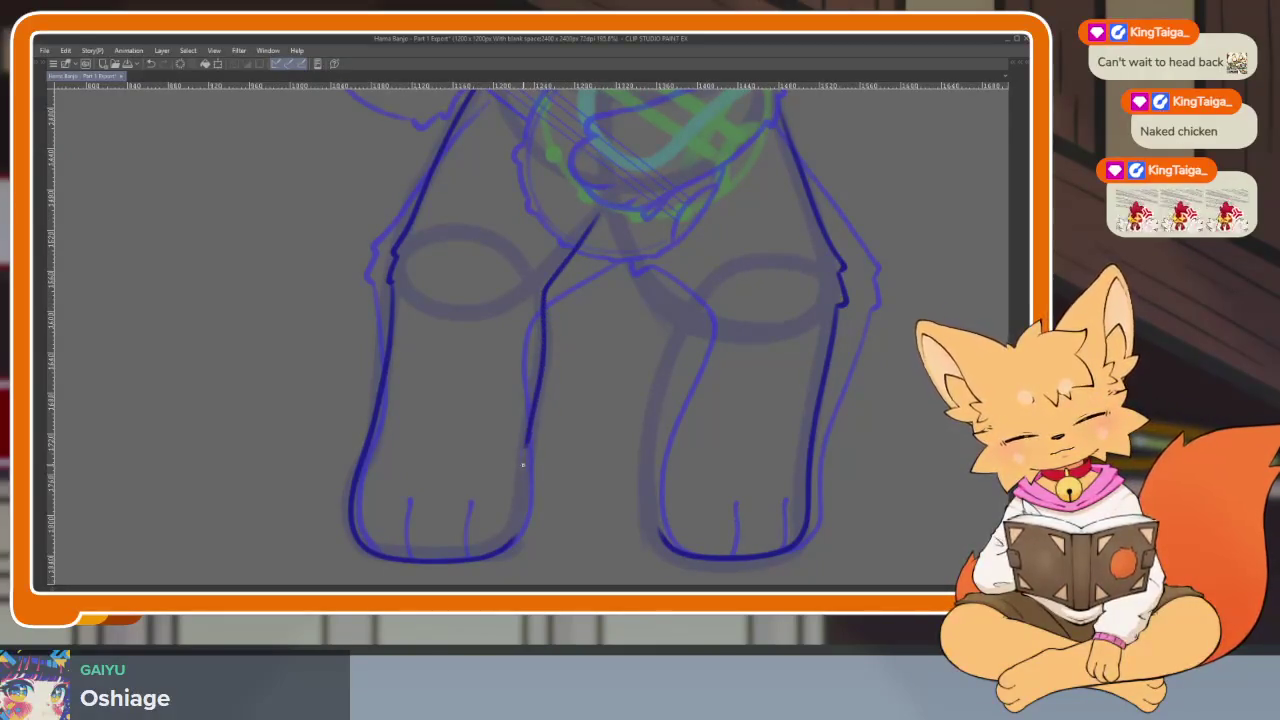
left_click_drag(733, 425, 666, 425)
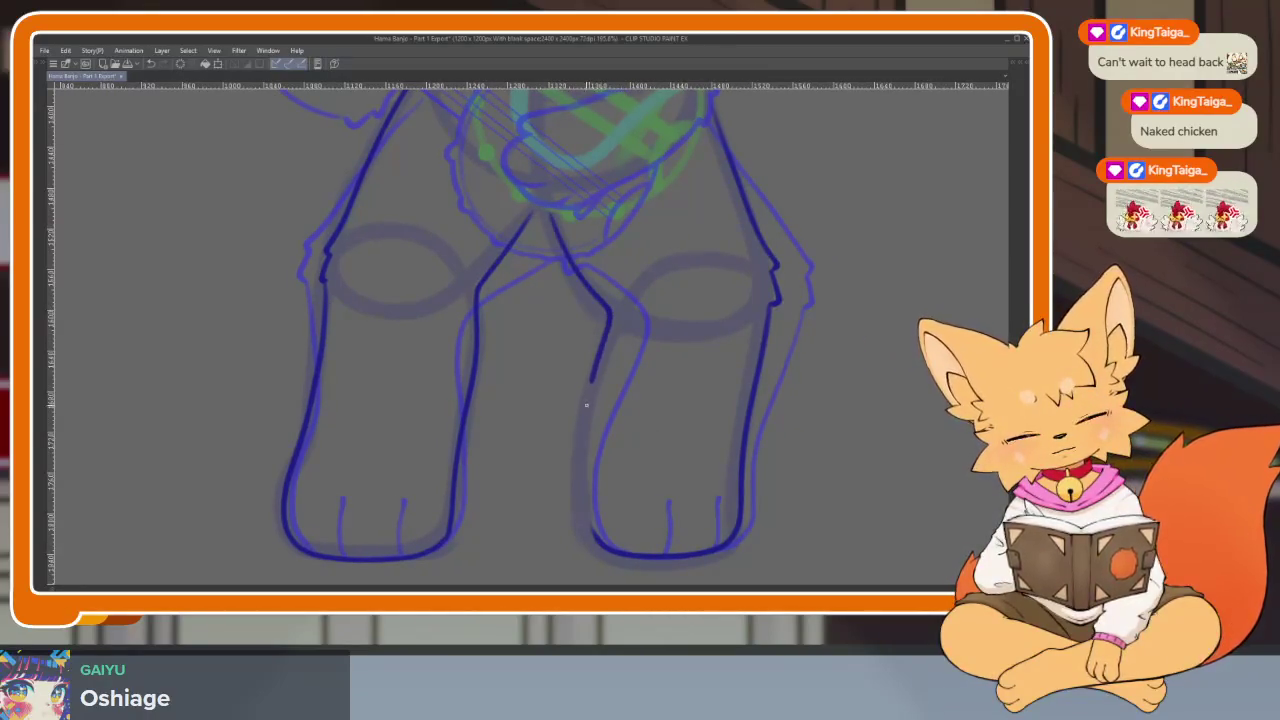
scroll(763, 454, "down", 3)
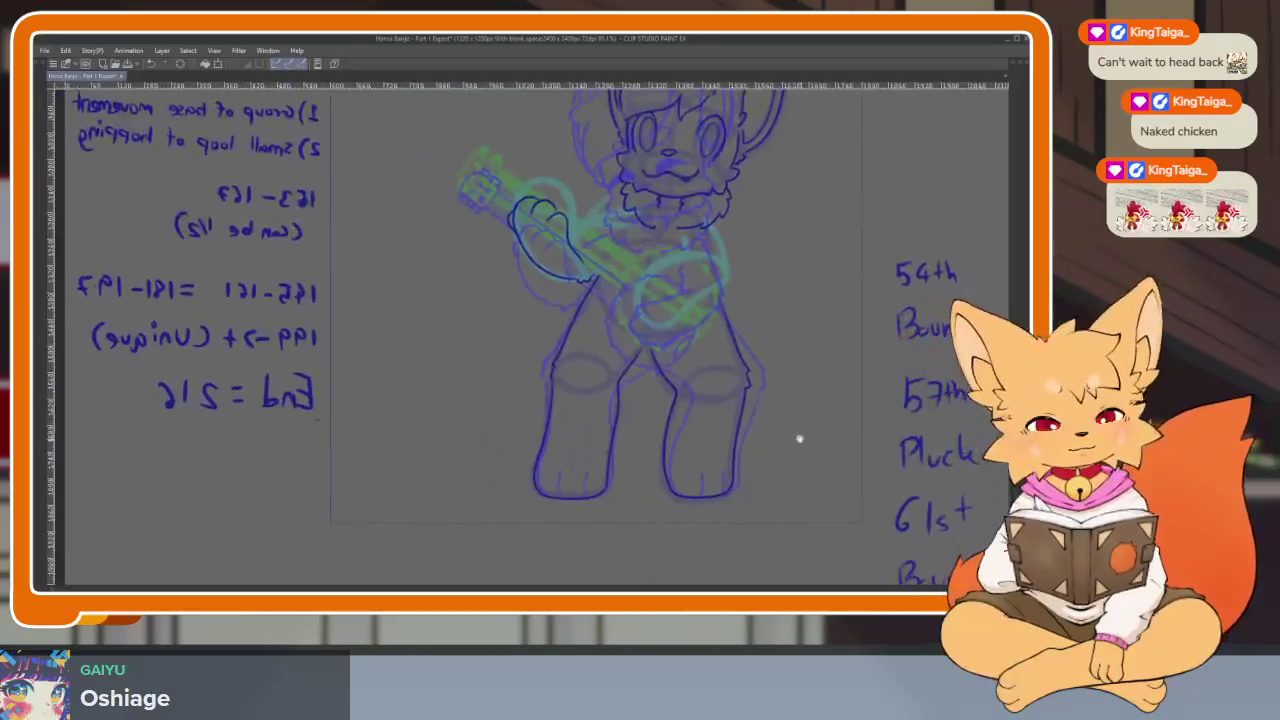
Ink the left and right toe lines on the first foot.
scroll(709, 420, "up", 1)
scroll(629, 480, "up", 2)
scroll(640, 463, "up", 1)
scroll(491, 506, "up", 3)
scroll(467, 499, "up", 1)
scroll(480, 500, "up", 2)
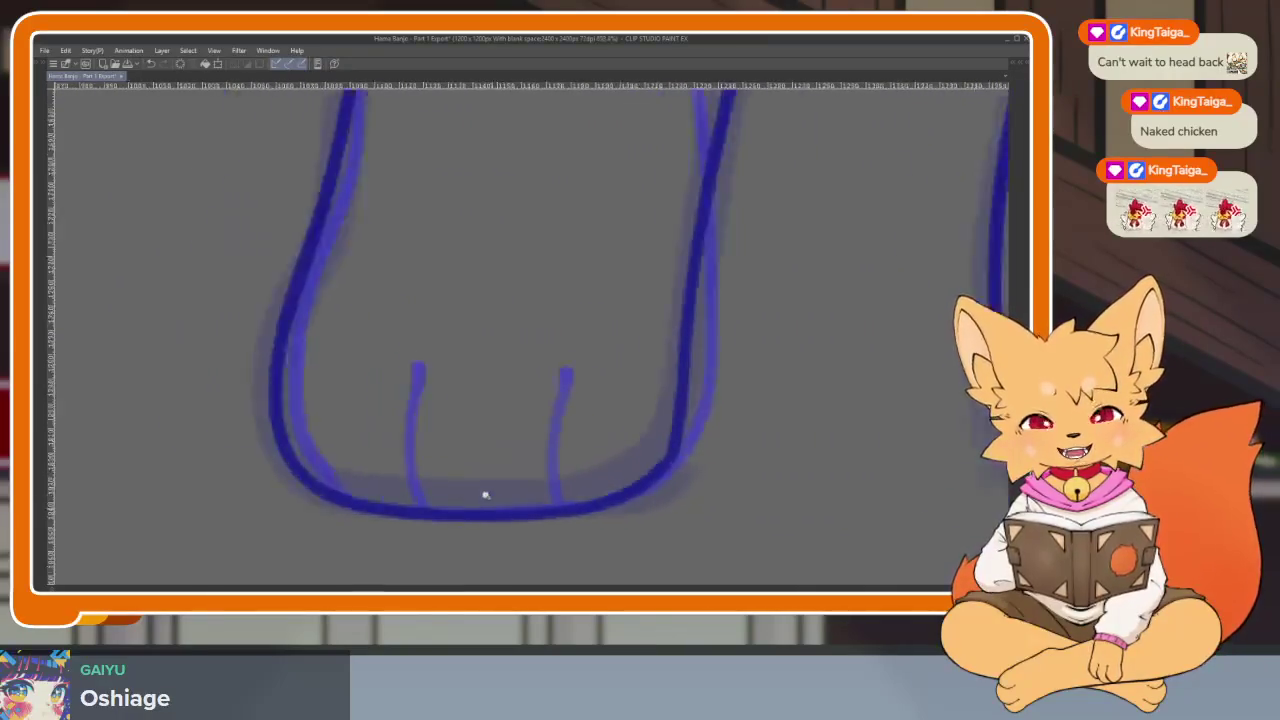
scroll(510, 494, "down", 1)
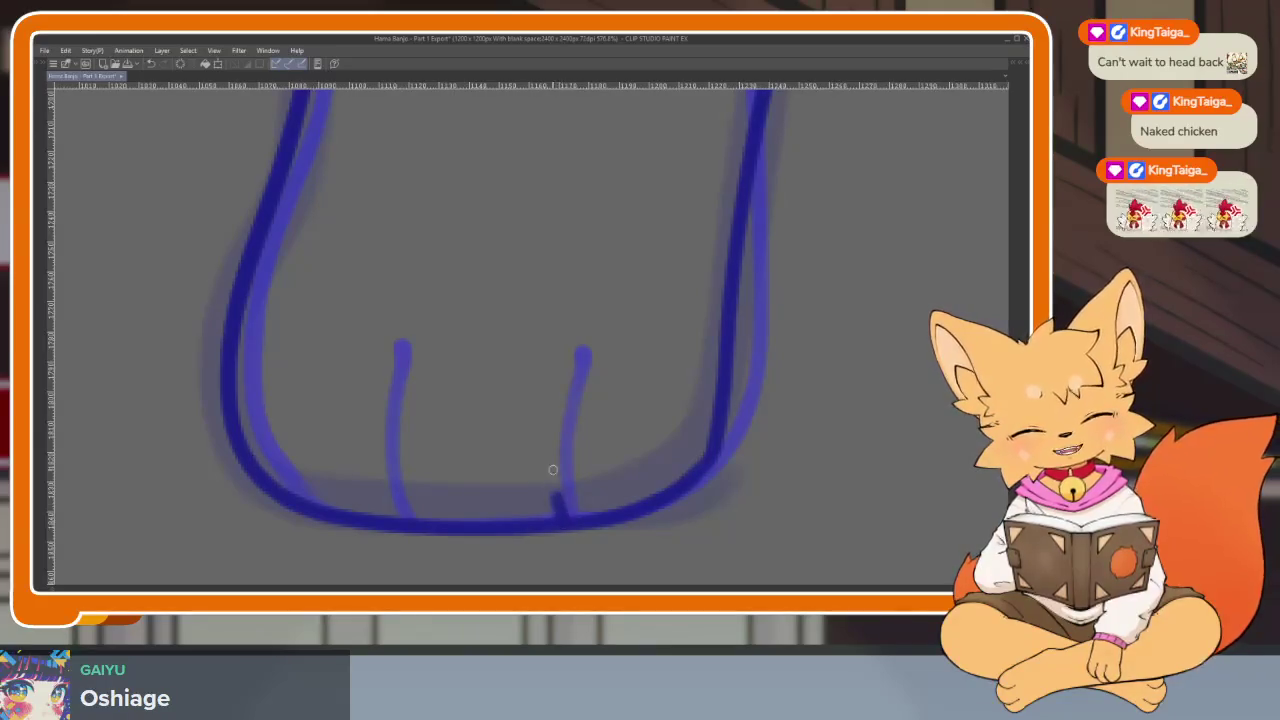
left_click_drag(553, 477, 574, 368)
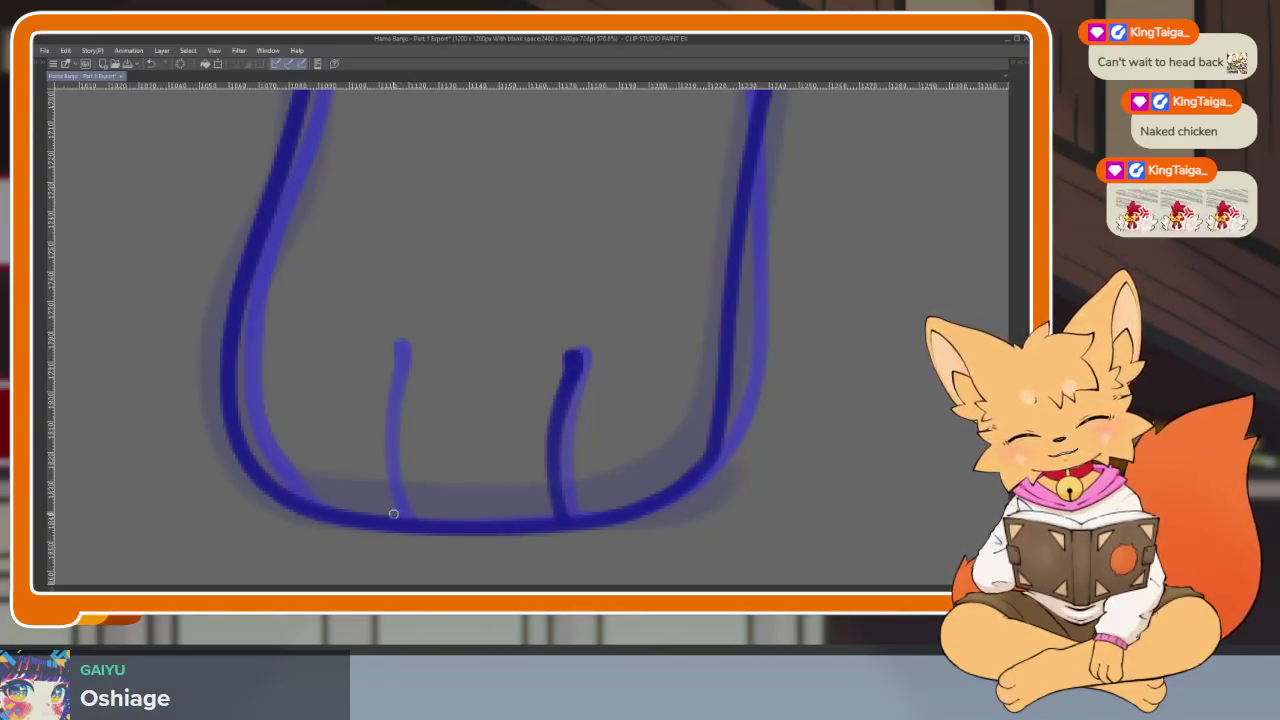
left_click_drag(394, 516, 395, 385)
Ink two toe lines on the other foot.
scroll(700, 410, "down", 3)
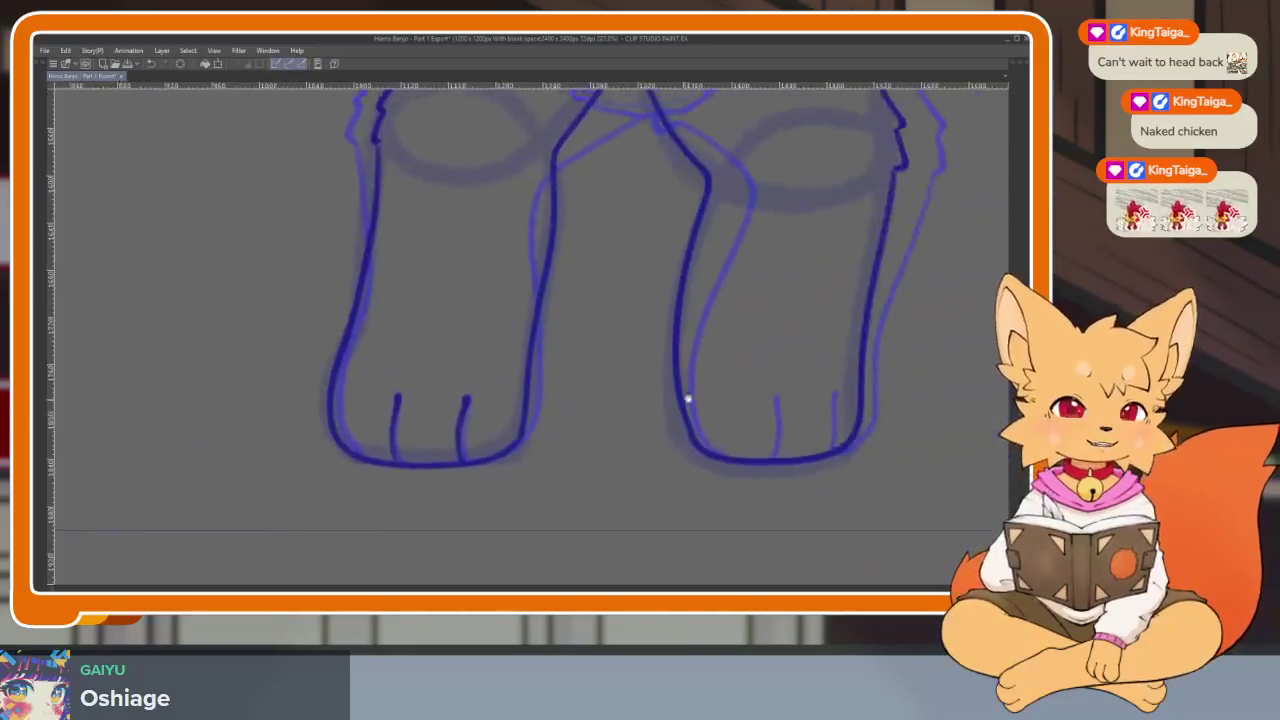
scroll(706, 452, "up", 3)
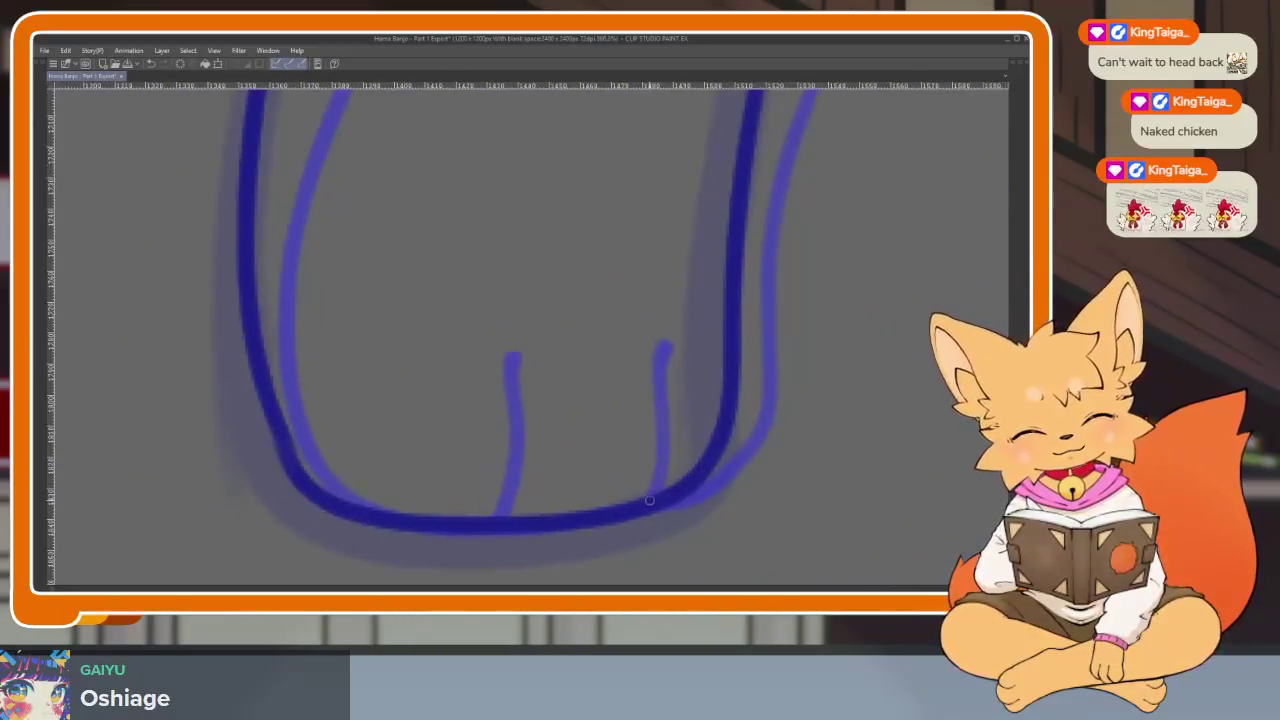
mouse_move(638, 500)
left_mouse_down()
mouse_move(646, 452)
mouse_move(628, 350)
left_mouse_up()
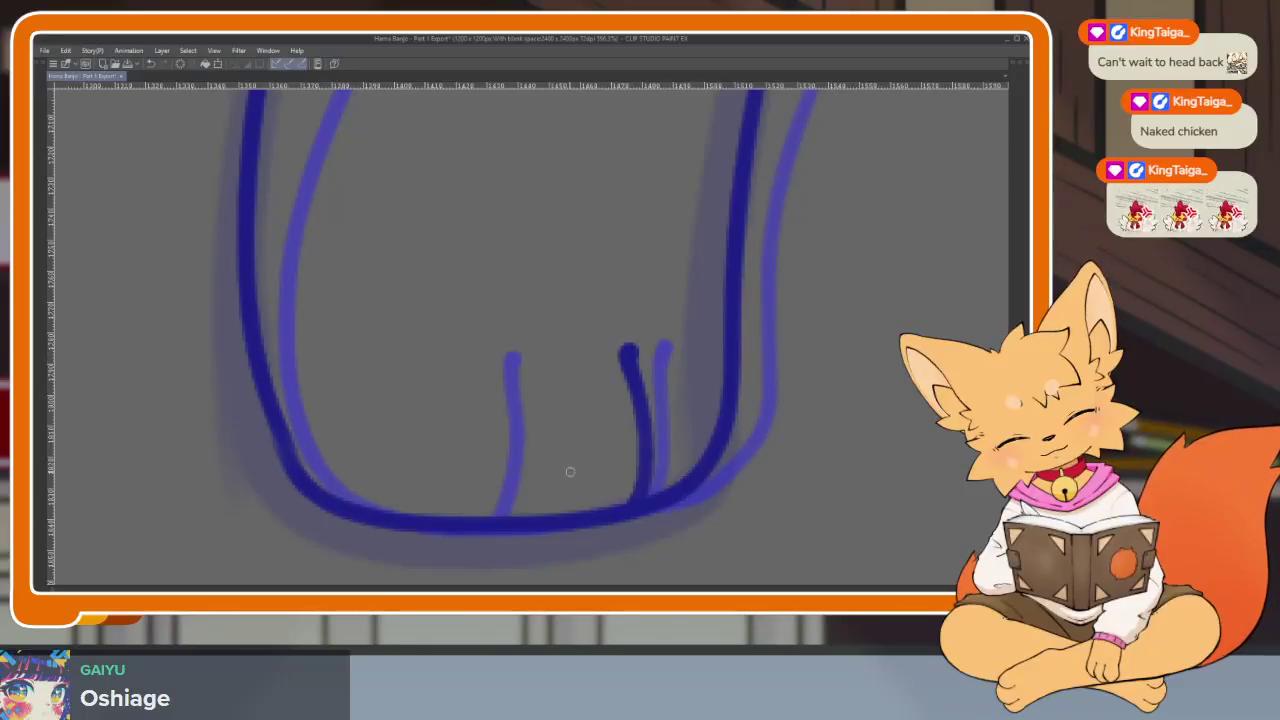
mouse_move(481, 520)
left_mouse_down()
mouse_move(497, 443)
mouse_move(472, 356)
left_mouse_up()
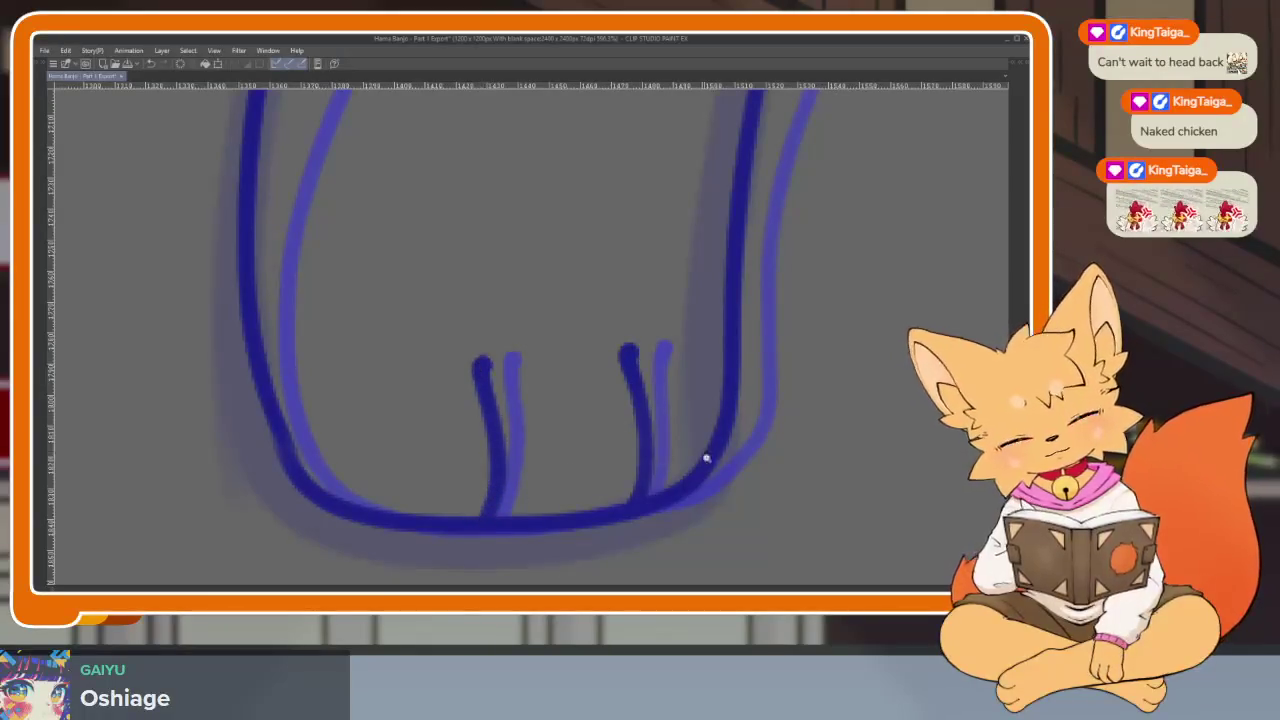
scroll(740, 450, "down", 3)
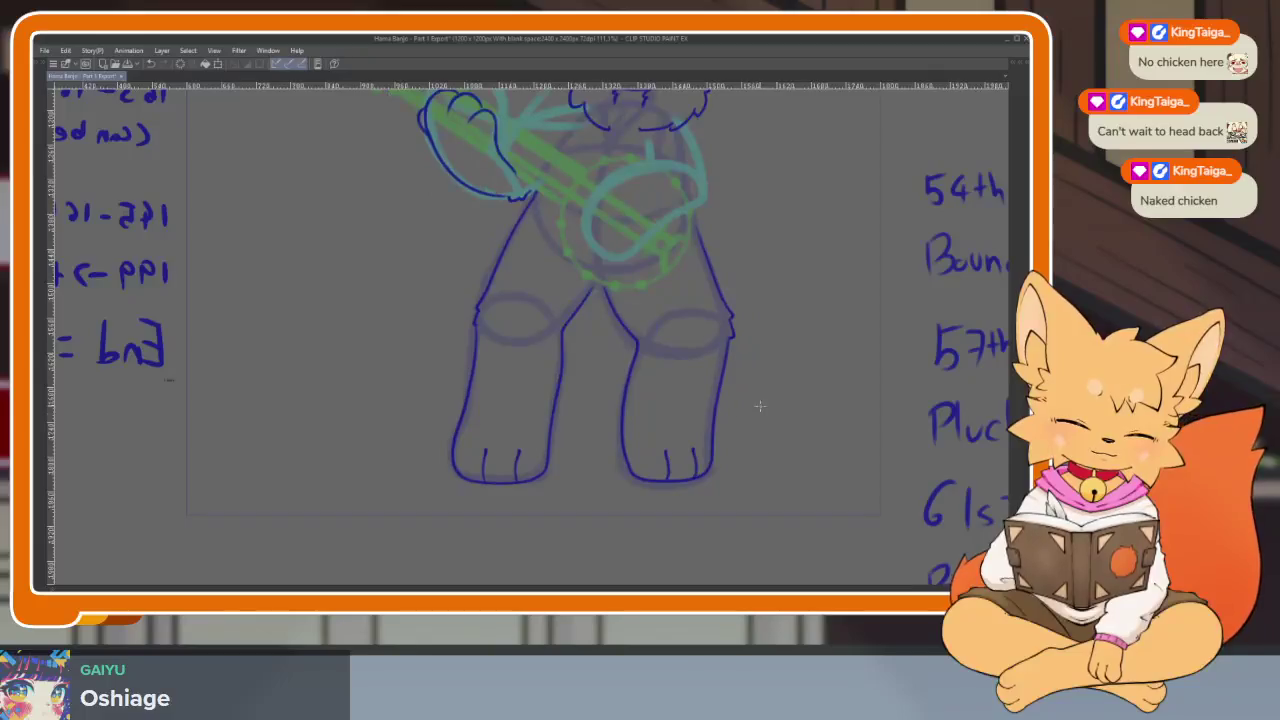
Centre a close-up on the left foot with the palettes hidden for a full canvas view.
left_click_drag(529, 483, 511, 443)
scroll(511, 443, "up", 10)
left_click_drag(586, 428, 620, 434)
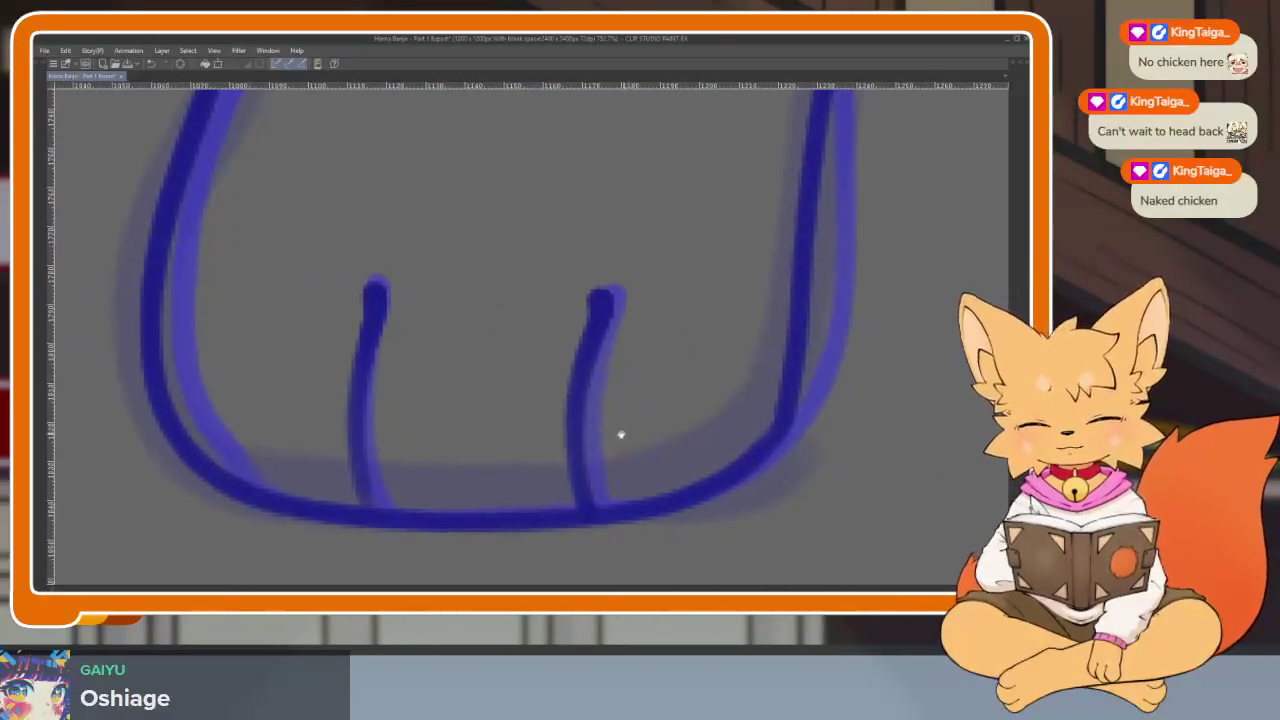
key("Tab")
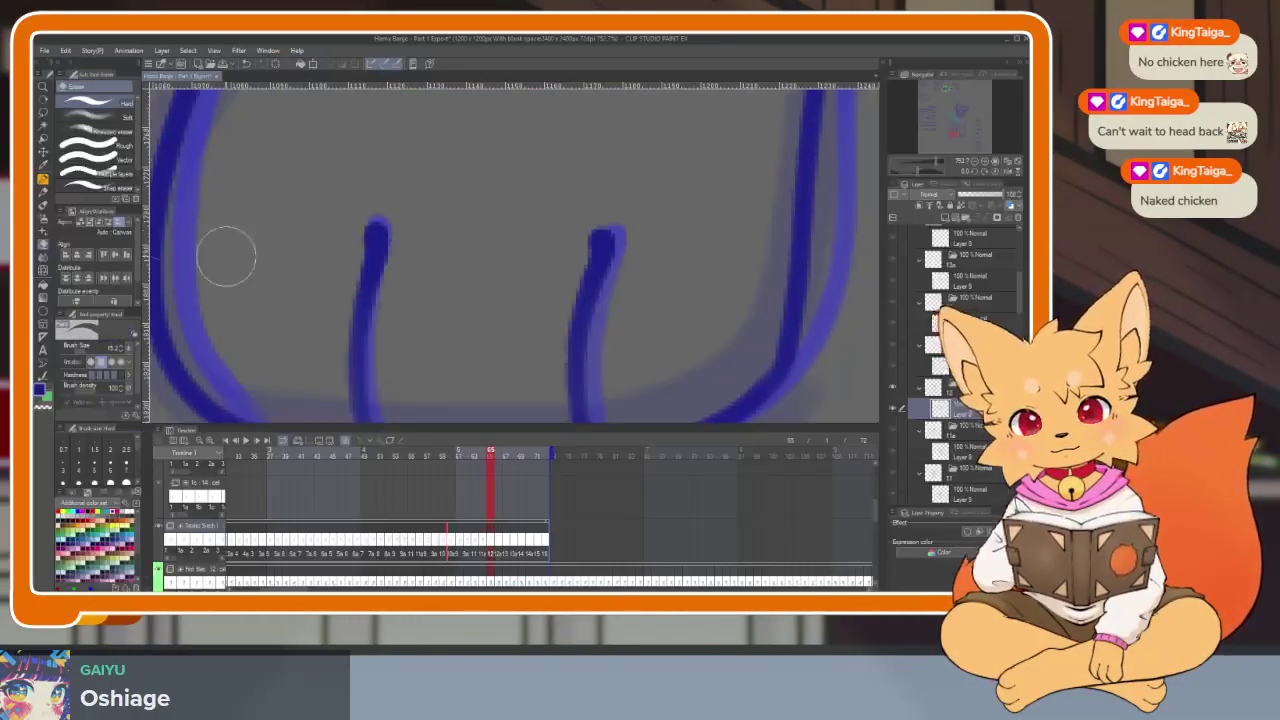
key("Tab")
Lasso the left foot's toe lines, delete the selected strokes, and deselect.
left_click_drag(400, 227, 353, 500)
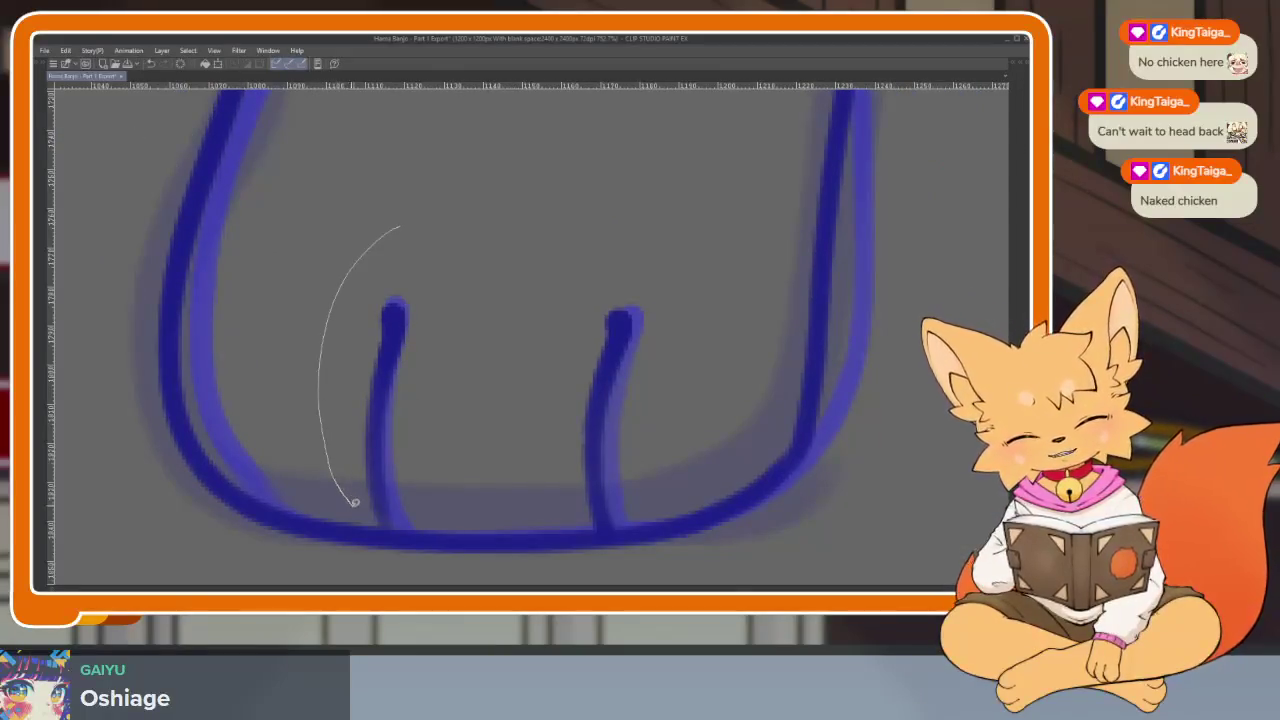
left_click_drag(557, 478, 591, 524)
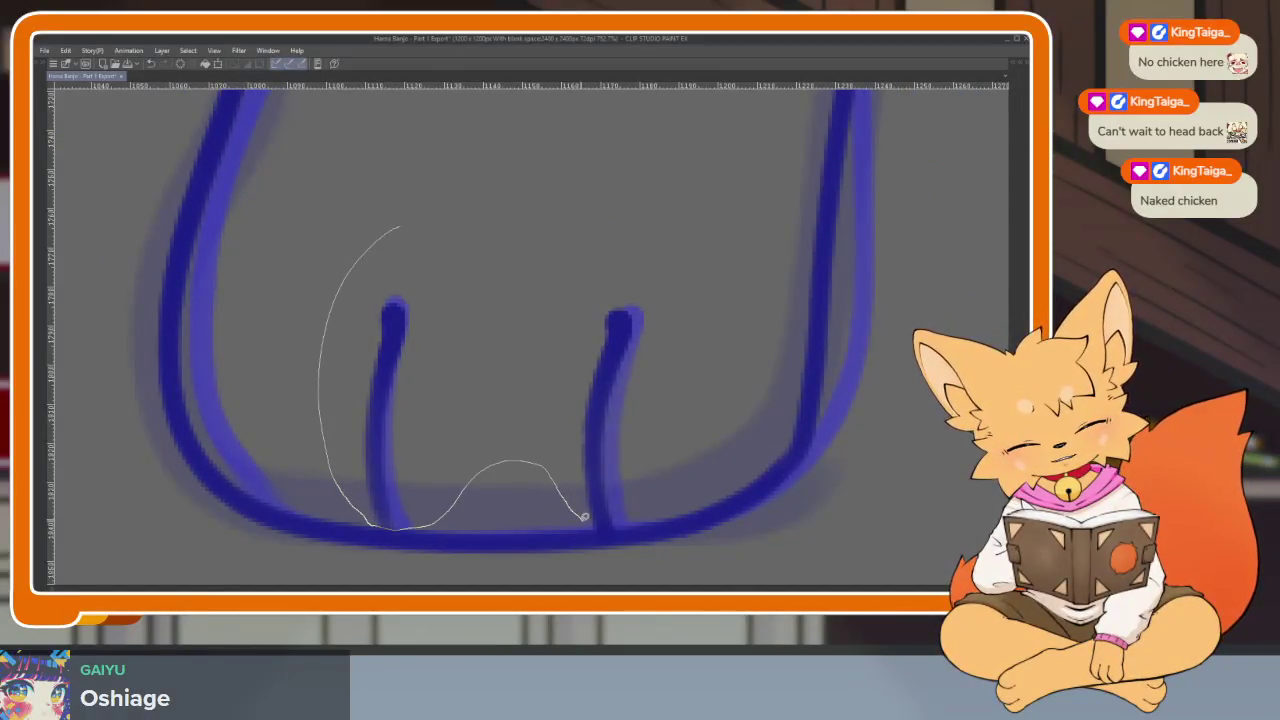
left_click_drag(660, 478, 335, 237)
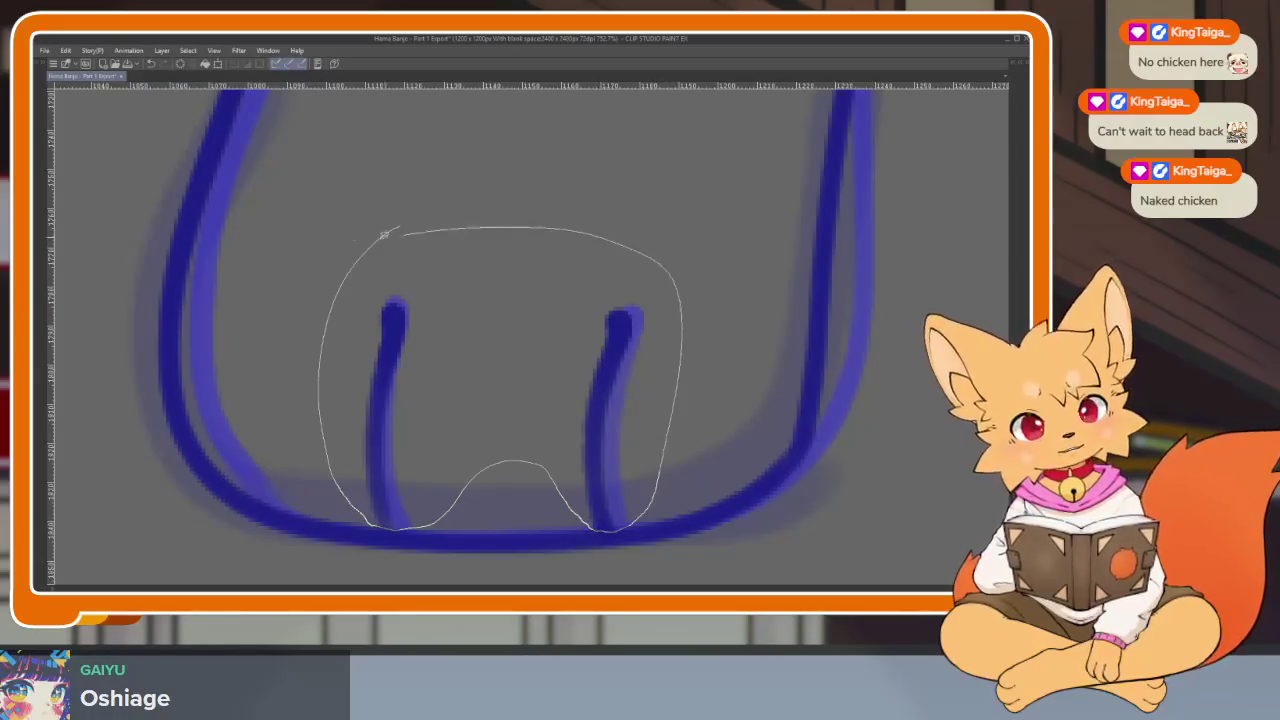
key("Delete")
key("ctrl+d")
scroll(680, 429, "down", 5)
key("ctrl+Right")
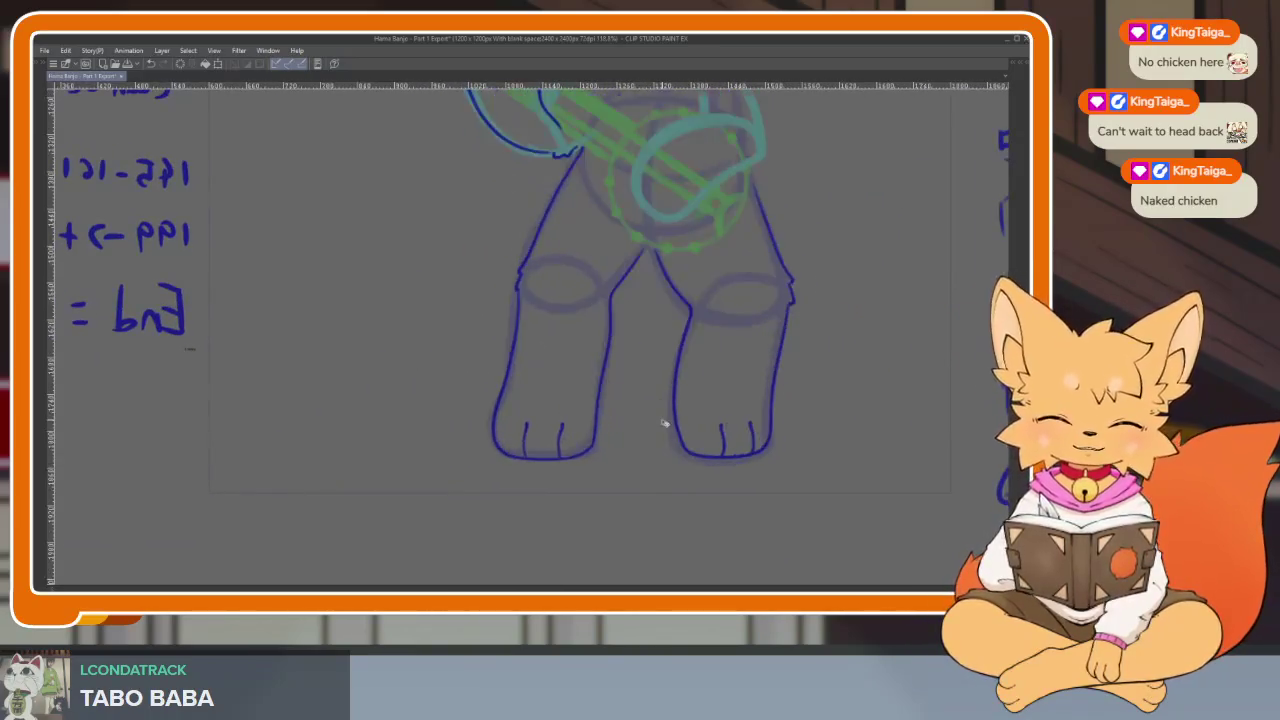
Pan to the fox's head and banjo and zoom in toward the banjo drum.
left_click_drag(808, 331, 686, 474)
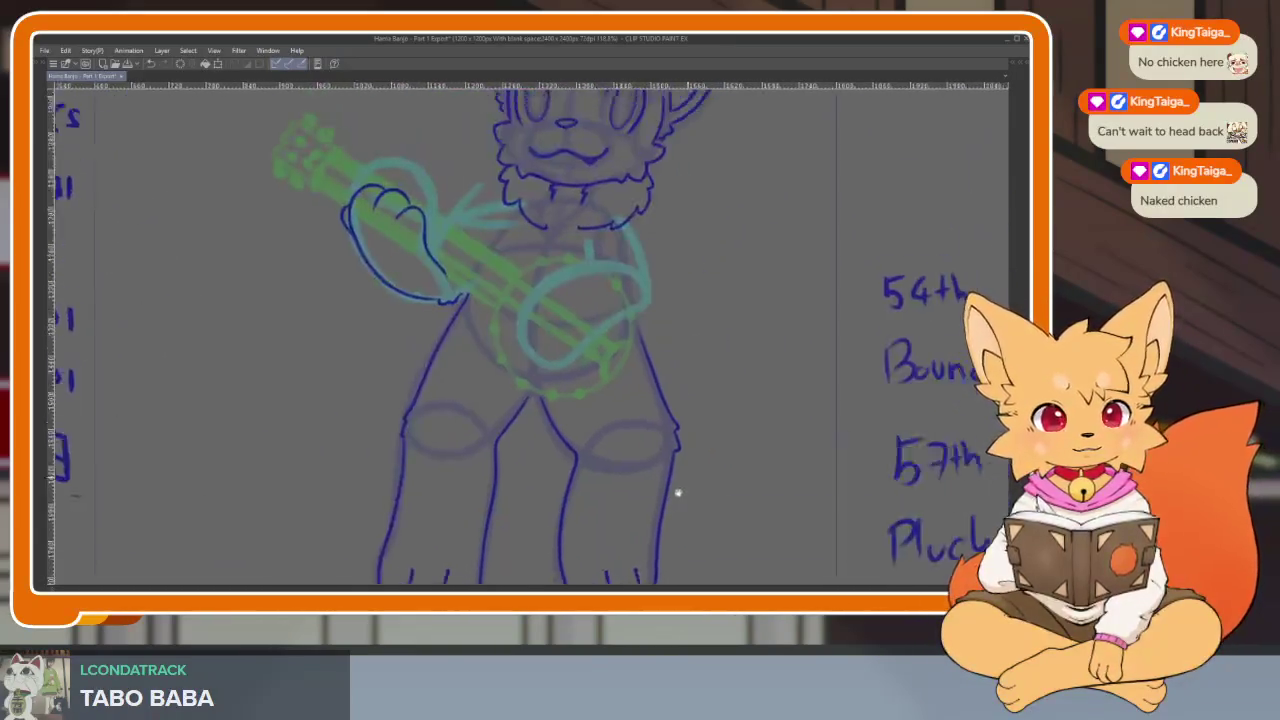
scroll(700, 450, "up", 2)
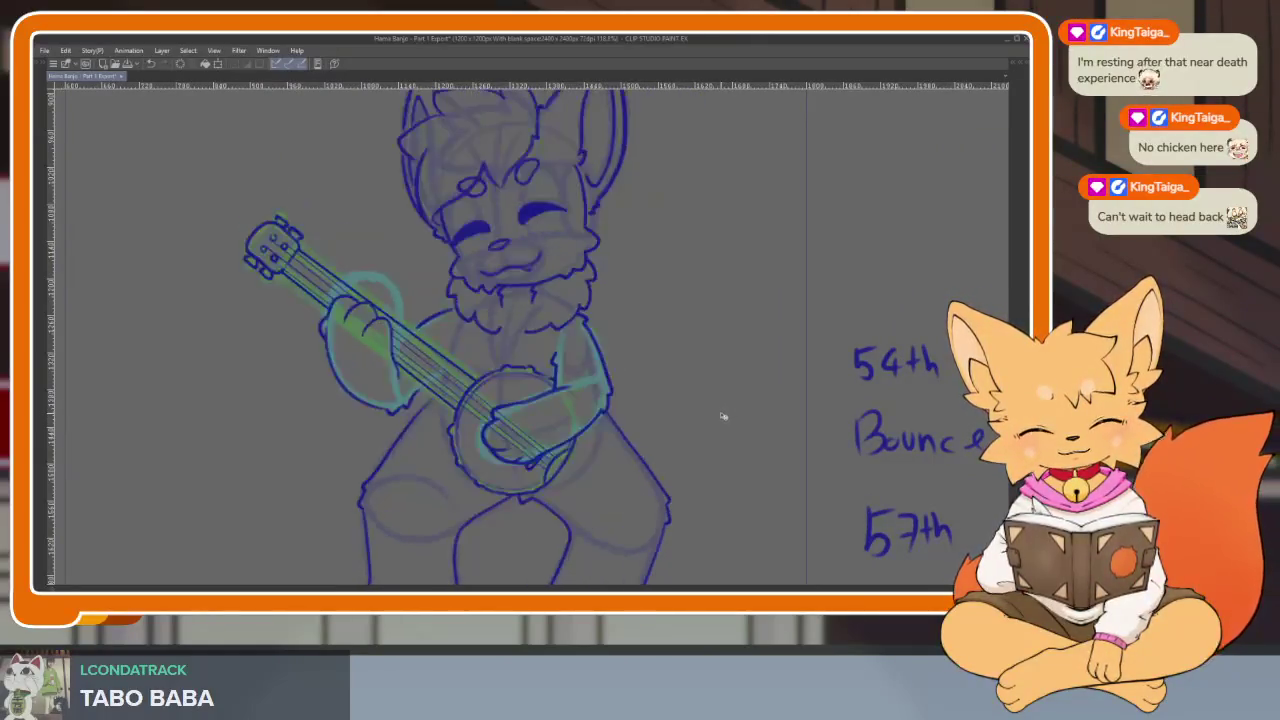
scroll(591, 440, "up", 2)
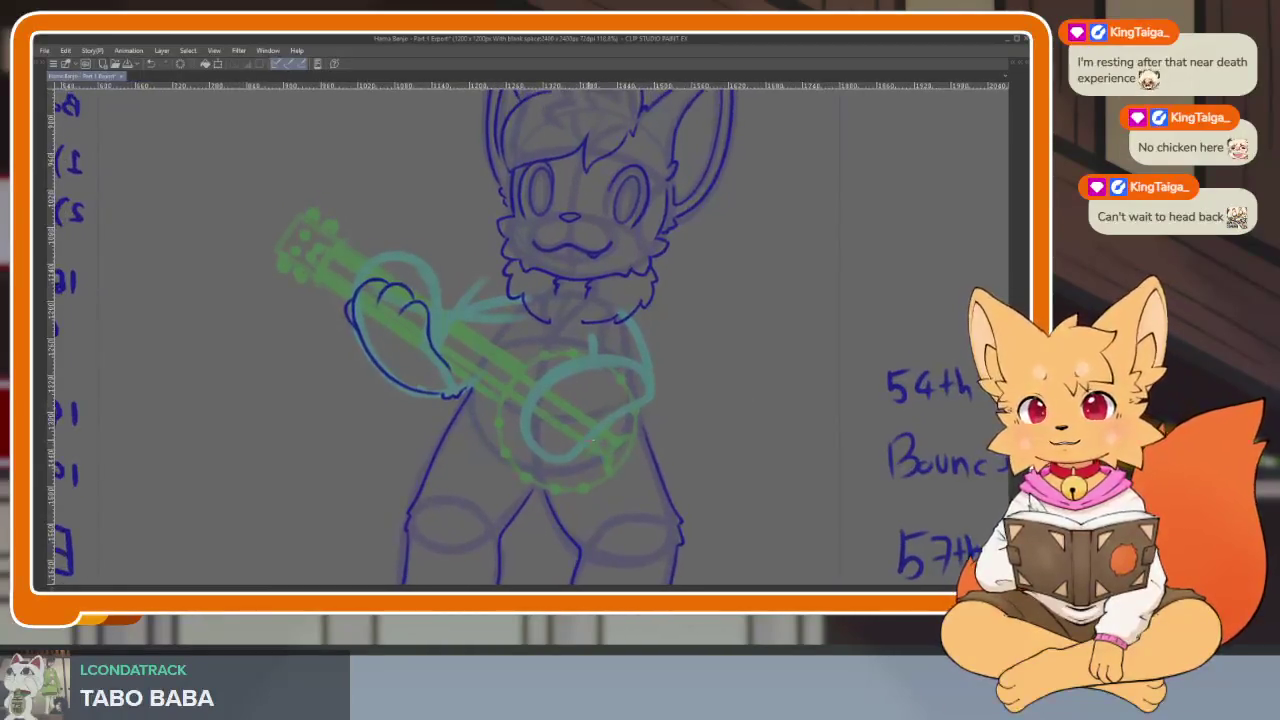
scroll(589, 437, "up", 1)
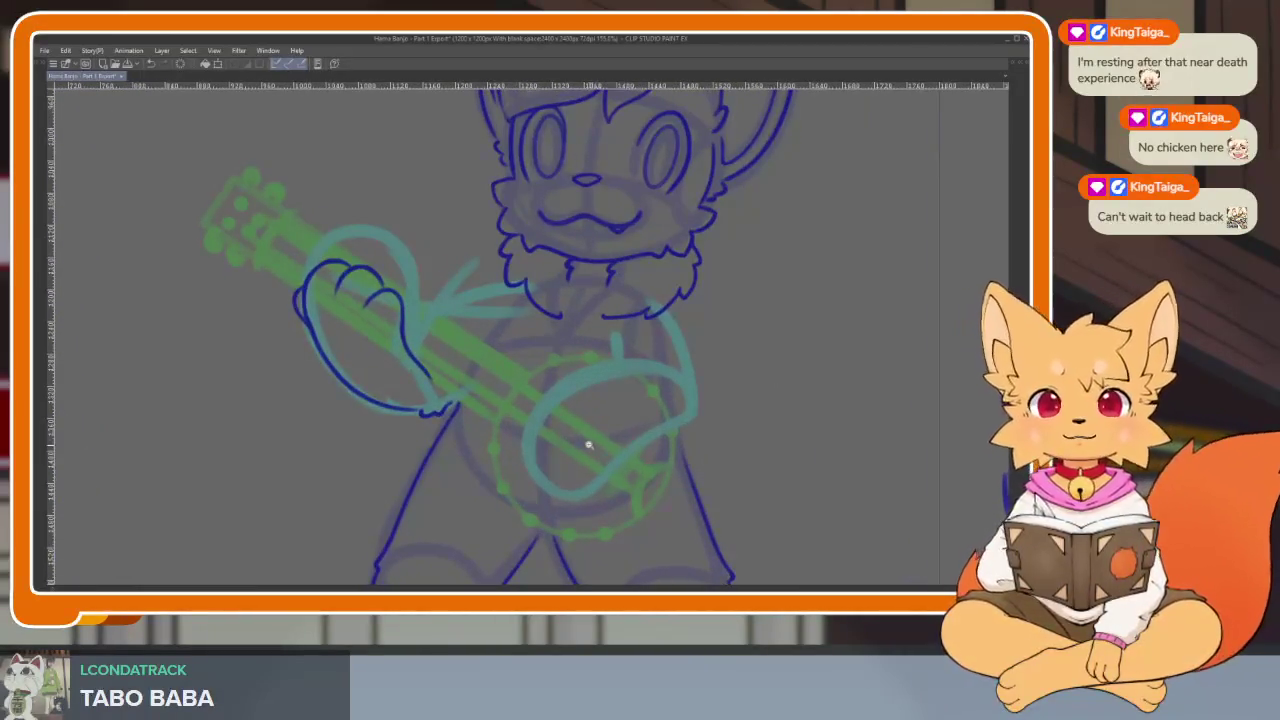
scroll(585, 442, "up", 1)
scroll(592, 449, "up", 1)
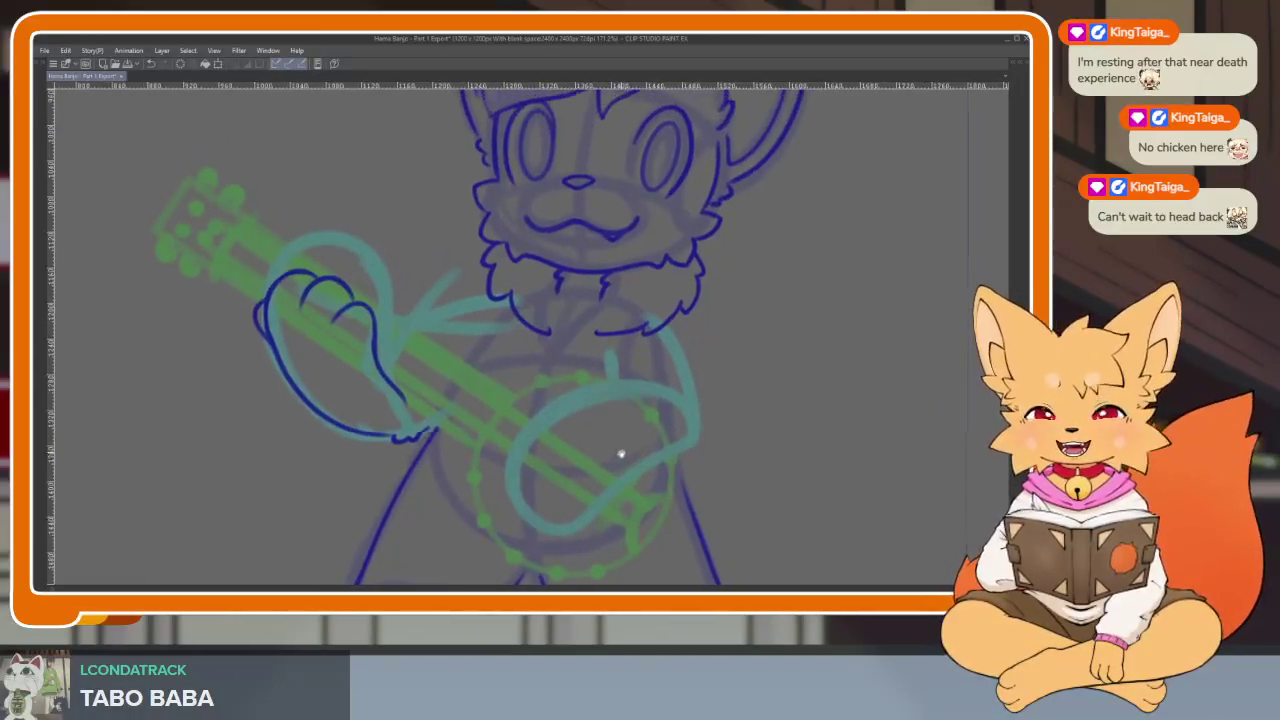
scroll(590, 425, "up", 2)
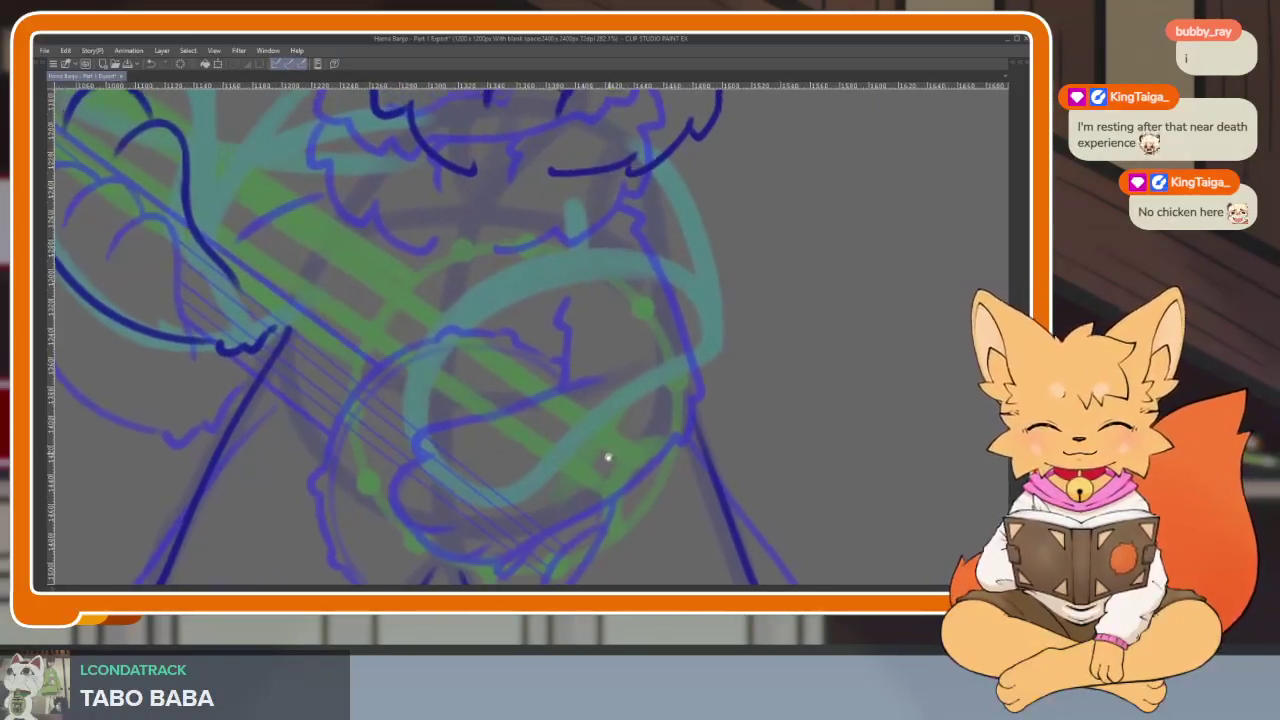
scroll(577, 477, "up", 2)
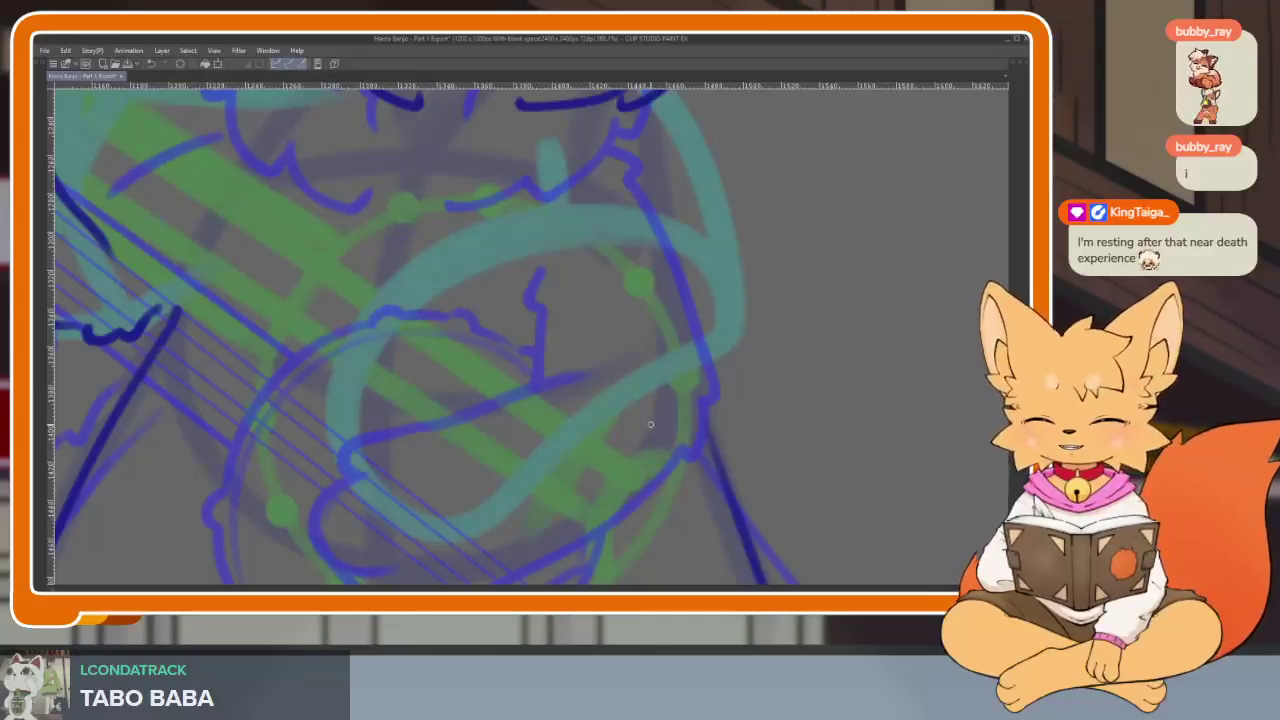
Adjust the zoom until the banjo drum and strumming-hand sketch fill the view.
scroll(610, 476, "up", 1)
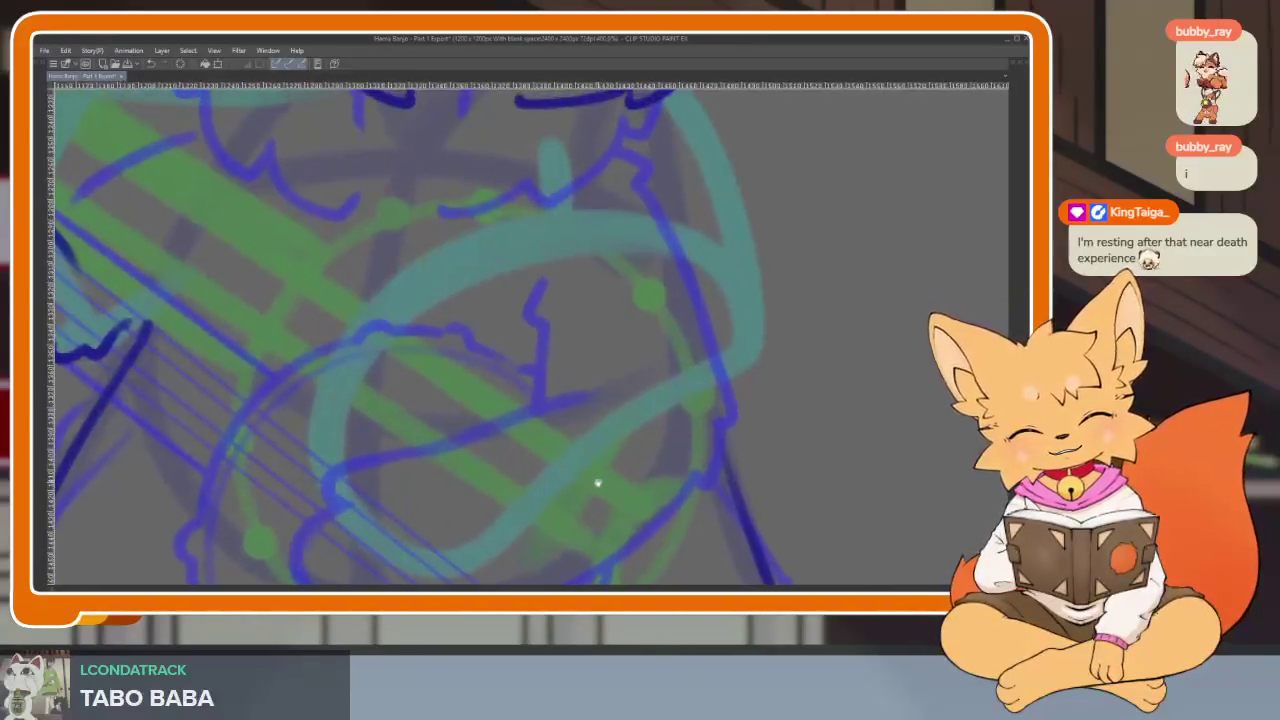
scroll(590, 482, "up", 1)
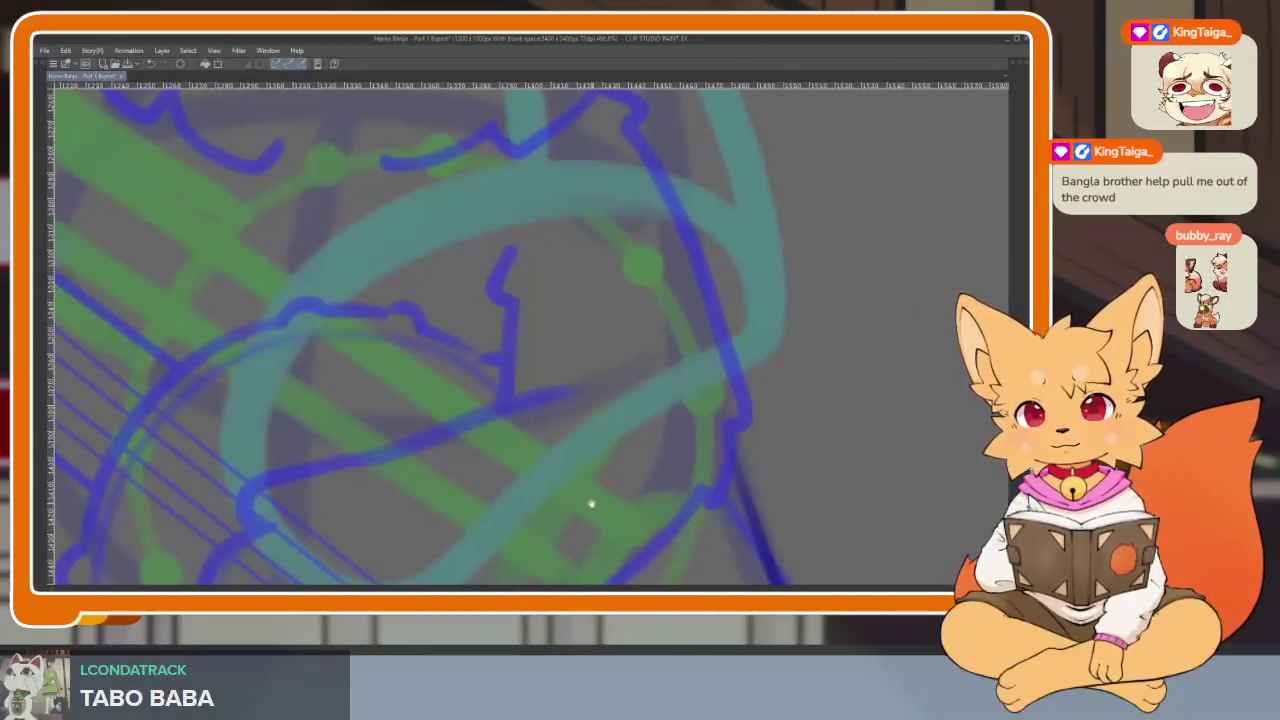
scroll(598, 493, "down", 1)
scroll(604, 500, "down", 1)
scroll(598, 482, "down", 1)
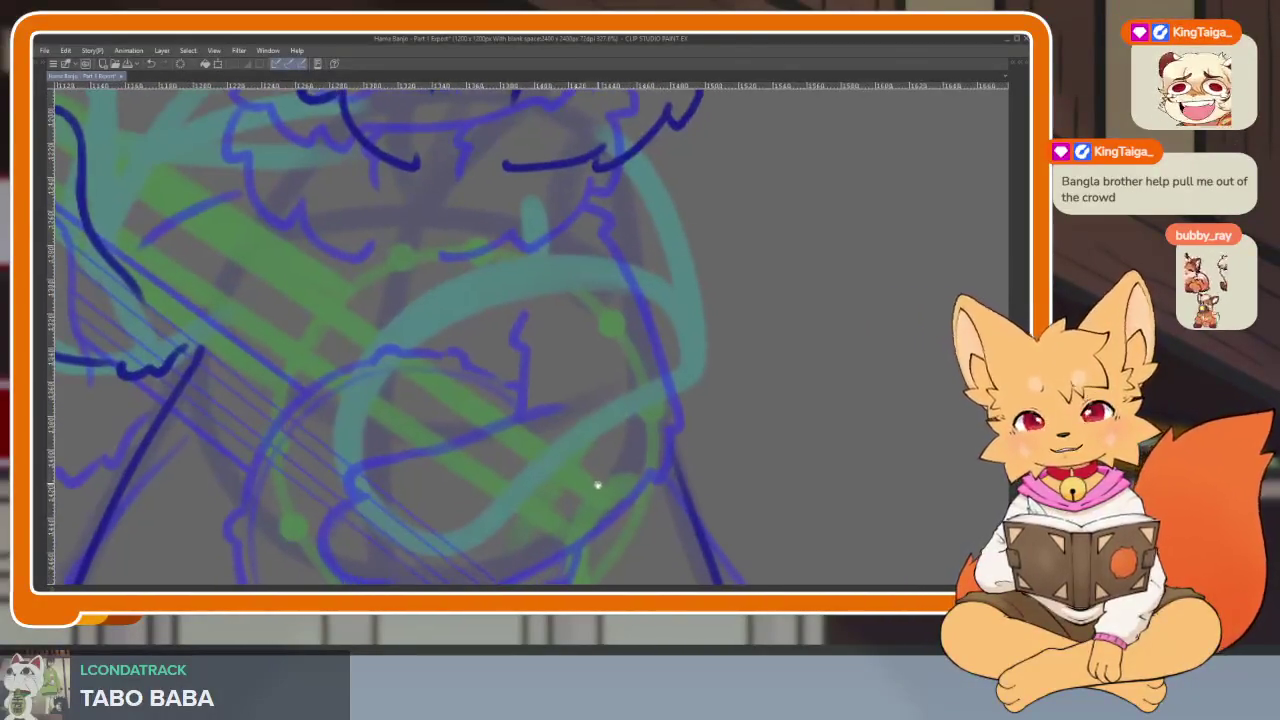
scroll(596, 480, "down", 1)
scroll(590, 457, "up", 1)
scroll(563, 460, "up", 1)
scroll(563, 466, "up", 1)
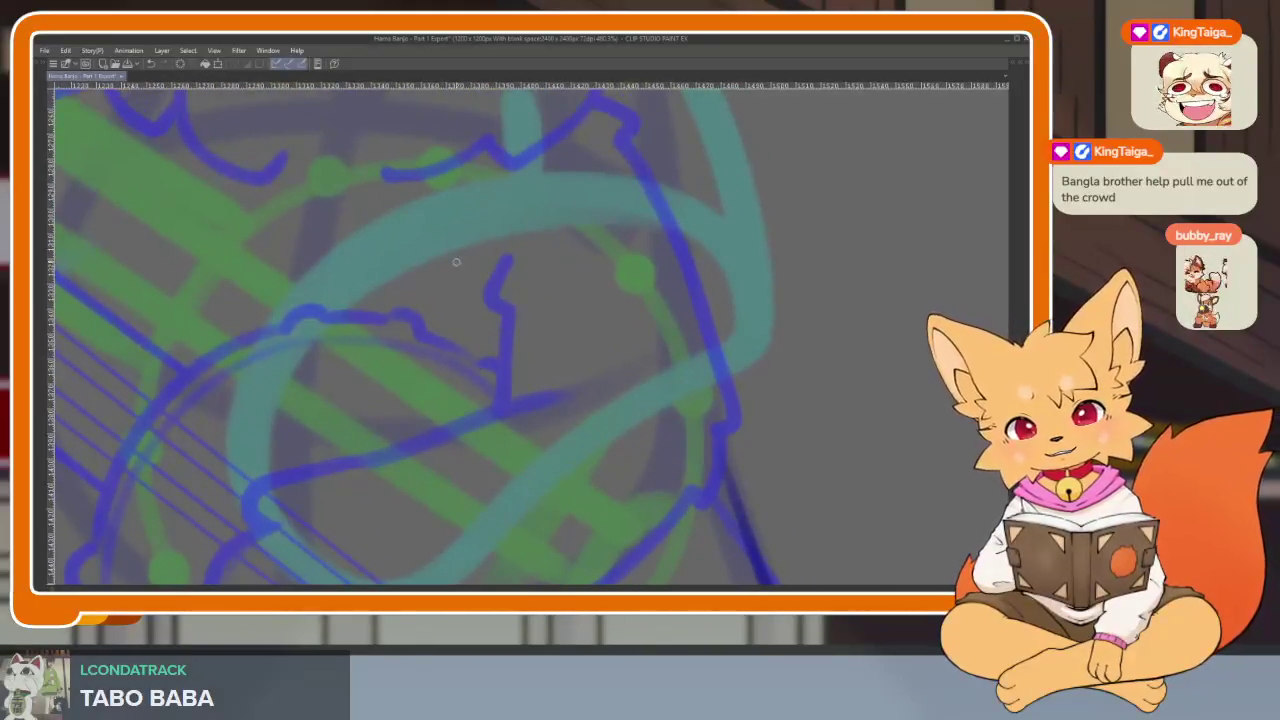
Ink a round dark-blue outline over the banjo drum.
mouse_move(420, 232)
left_mouse_down()
mouse_move(612, 372)
mouse_move(302, 305)
mouse_move(471, 237)
left_mouse_up()
scroll(716, 423, "down", 10)
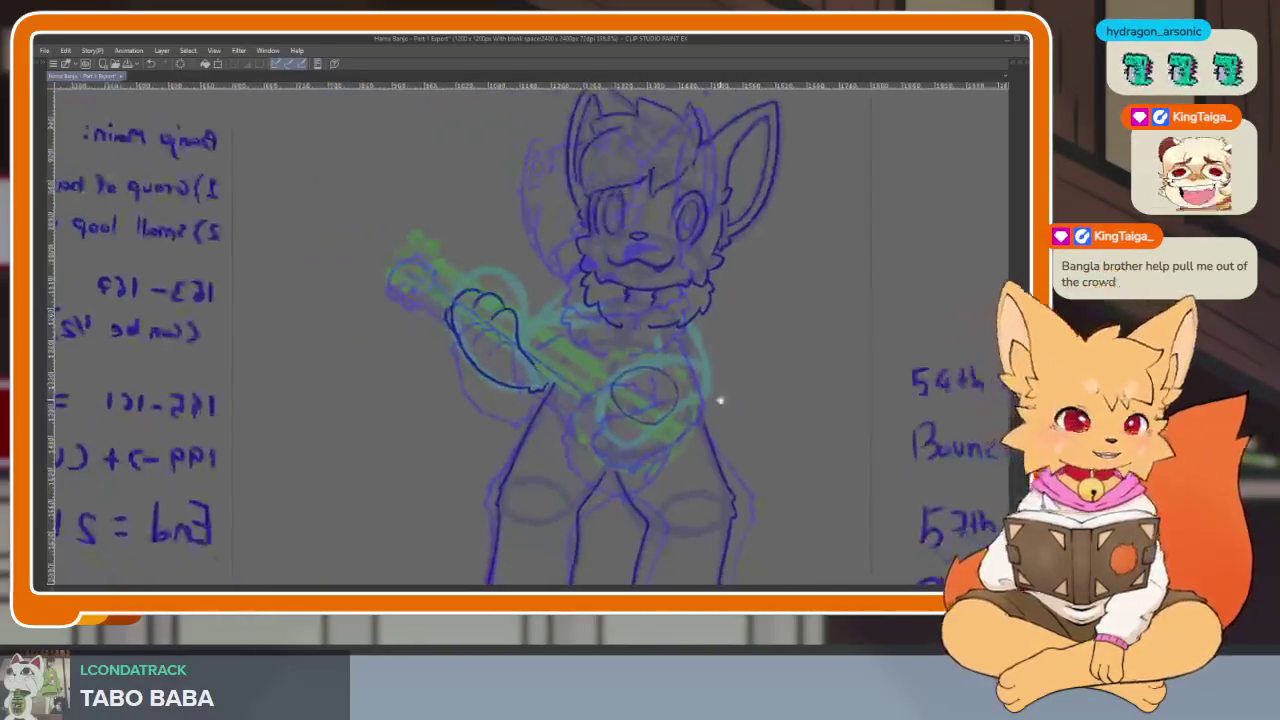
scroll(700, 430, "up", 3)
scroll(686, 434, "up", 2)
scroll(669, 454, "up", 2)
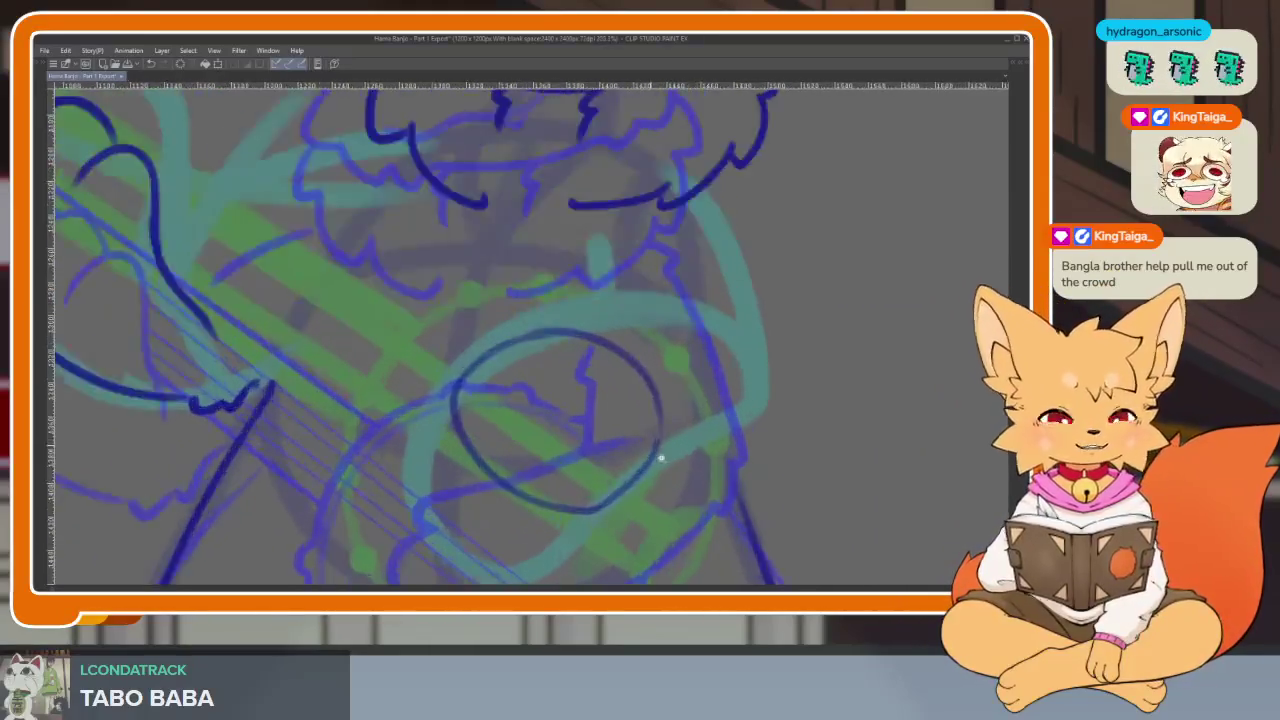
scroll(654, 449, "up", 2)
scroll(600, 440, "up", 2)
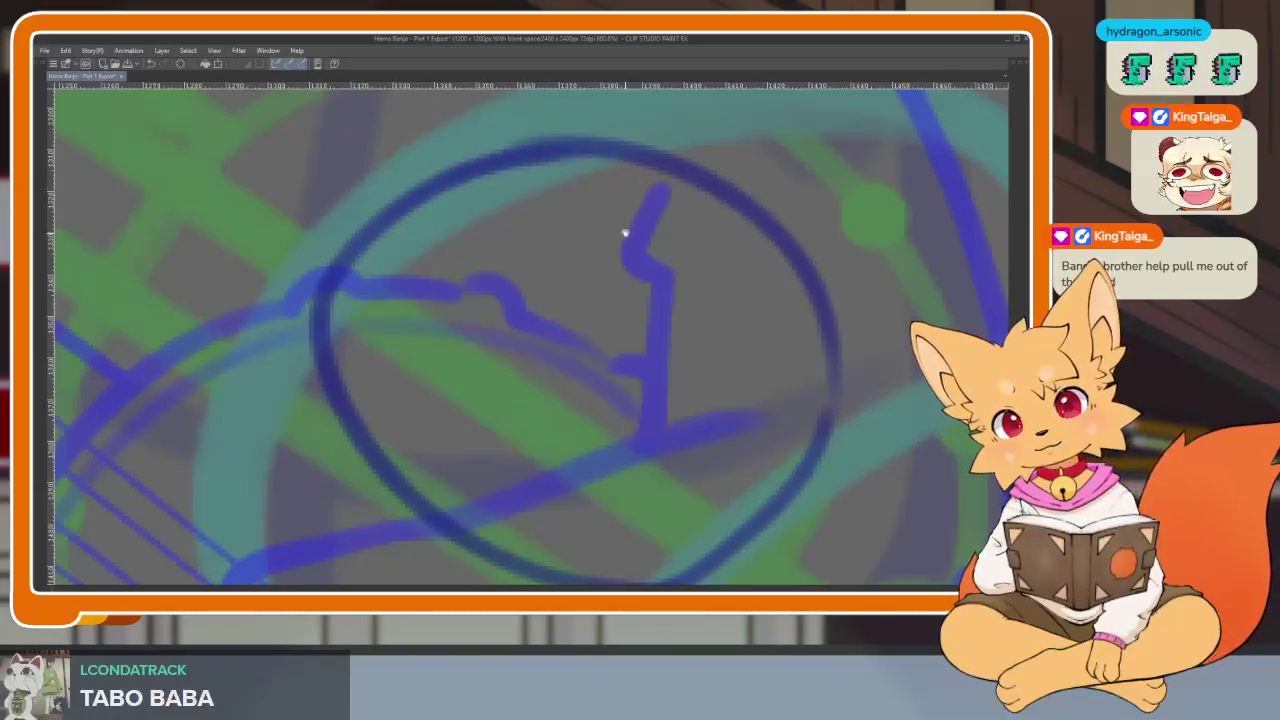
scroll(430, 150, "down", 1)
Ink the strumming paw's left edge and first finger curves, redoing a misplaced stroke.
mouse_move(404, 170)
left_mouse_down()
mouse_move(330, 318)
mouse_move(400, 405)
mouse_move(475, 392)
left_mouse_up()
key("ctrl+z")
mouse_move(405, 165)
left_mouse_down()
mouse_move(335, 265)
mouse_move(436, 441)
left_mouse_up()
mouse_move(414, 321)
left_mouse_down()
mouse_move(405, 390)
mouse_move(462, 505)
mouse_move(565, 515)
left_mouse_up()
mouse_move(550, 385)
left_mouse_down()
mouse_move(548, 495)
mouse_move(700, 555)
mouse_move(806, 456)
left_mouse_up()
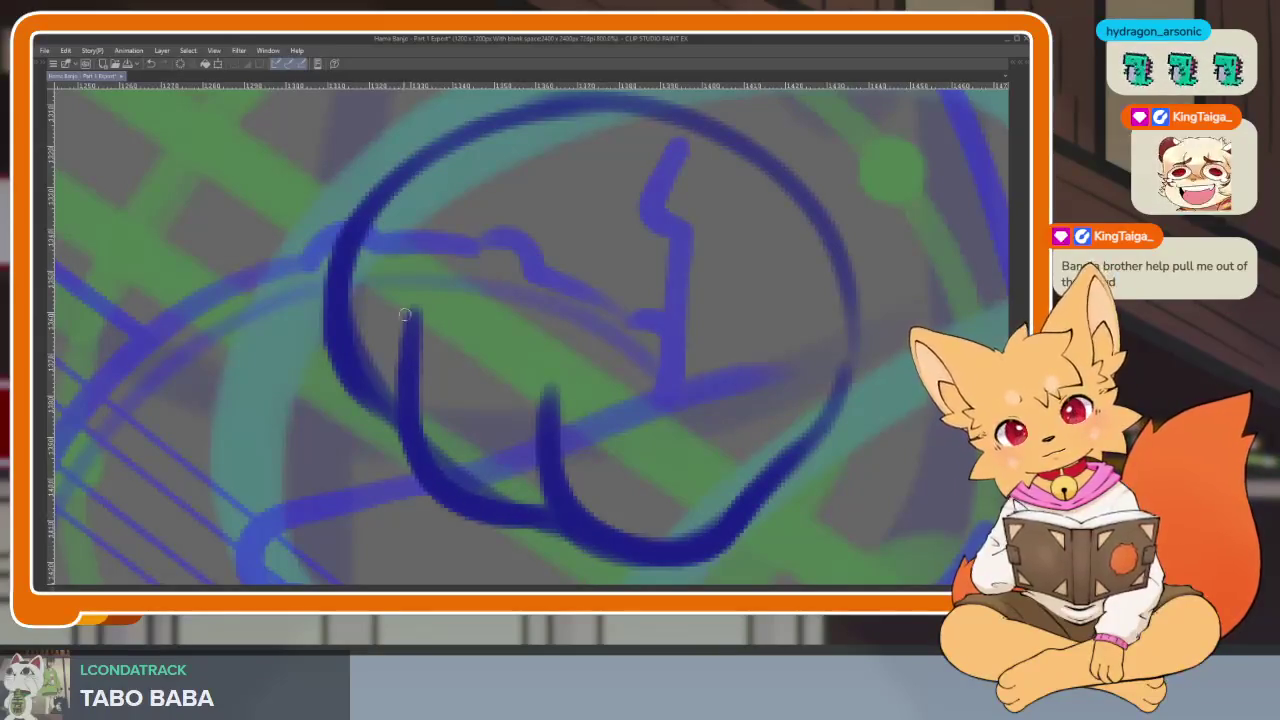
scroll(401, 330, "down", 1)
scroll(608, 400, "down", 3)
scroll(663, 400, "up", 4)
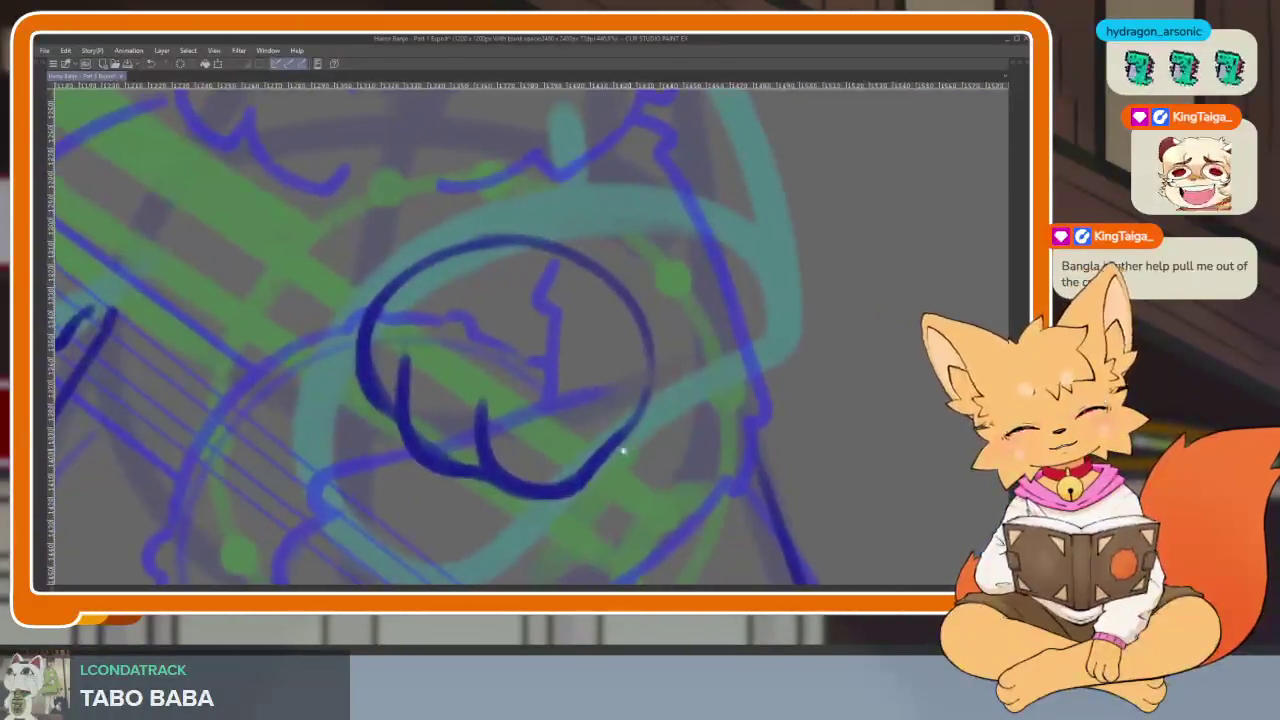
scroll(629, 451, "up", 2)
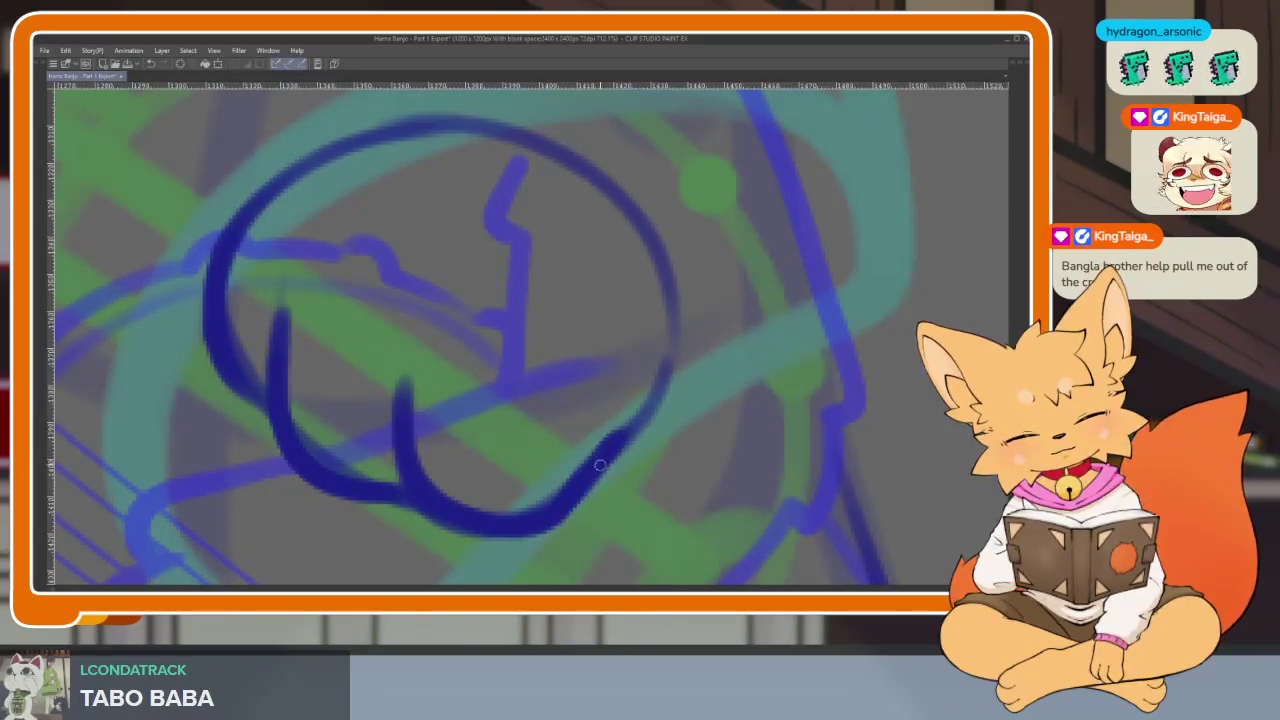
Extend the paw's right side and erase stray parts of the round outline and upper arc.
left_click_drag(595, 470, 680, 358)
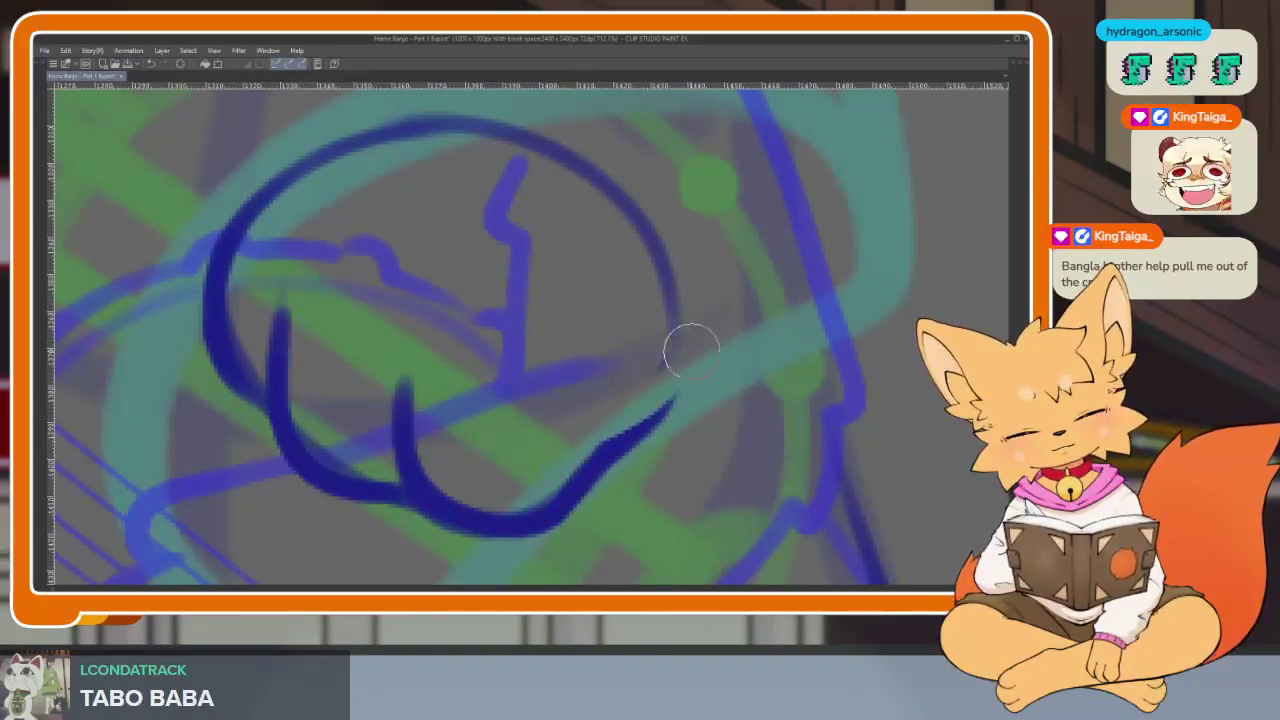
scroll(680, 370, "up", 1)
mouse_move(576, 468)
left_mouse_down()
mouse_move(663, 303)
mouse_move(451, 194)
mouse_move(457, 177)
mouse_move(472, 195)
mouse_move(535, 190)
left_mouse_up()
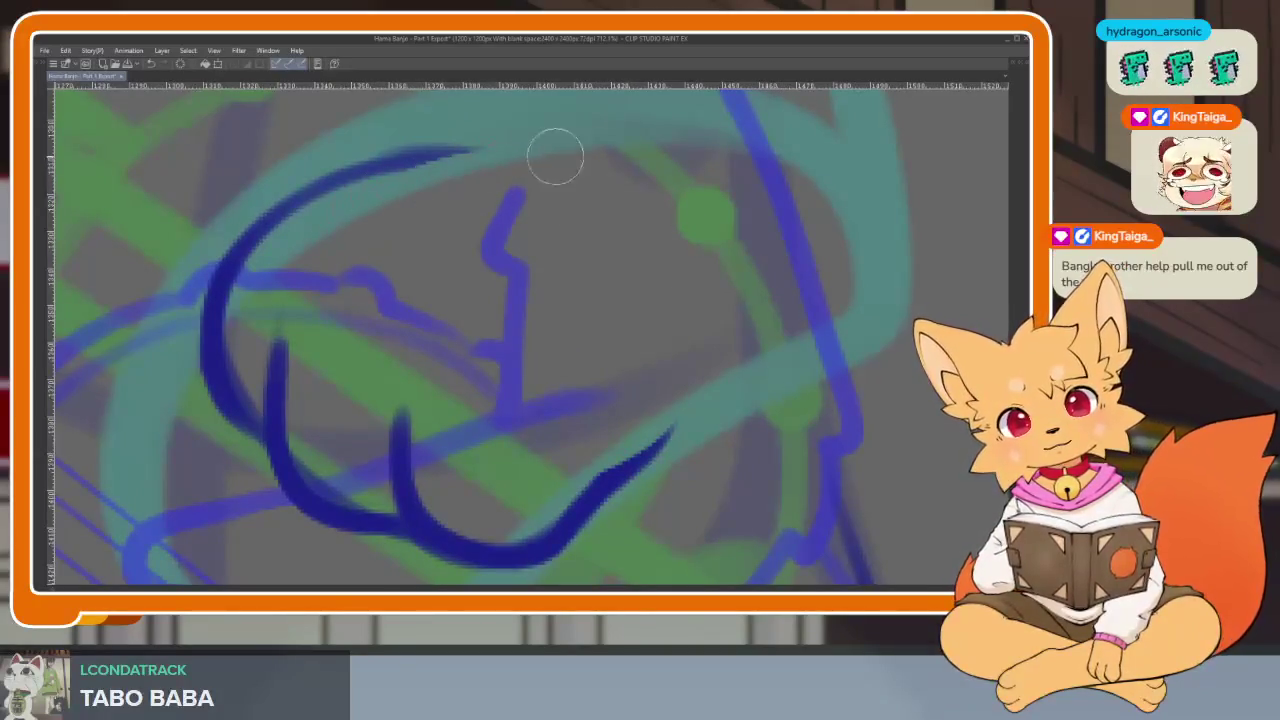
left_click_drag(320, 150, 569, 183)
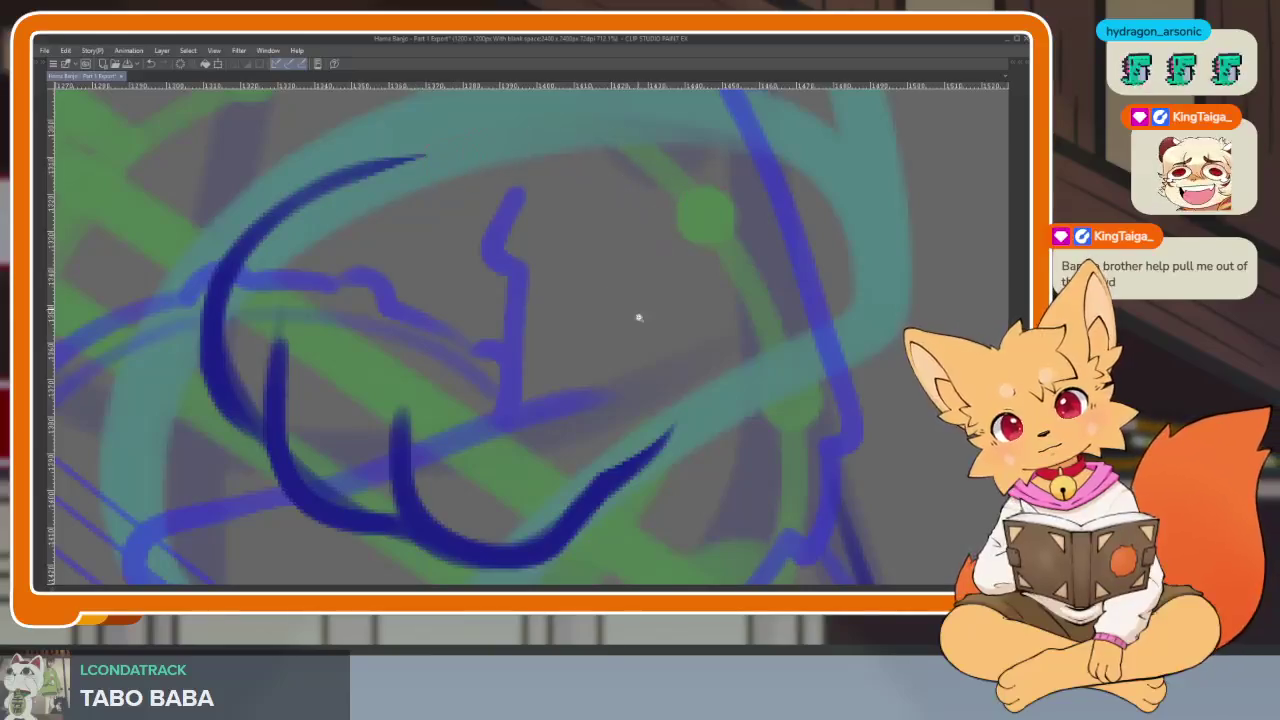
scroll(637, 306, "down", 5)
scroll(651, 373, "up", 4)
scroll(609, 371, "down", 1)
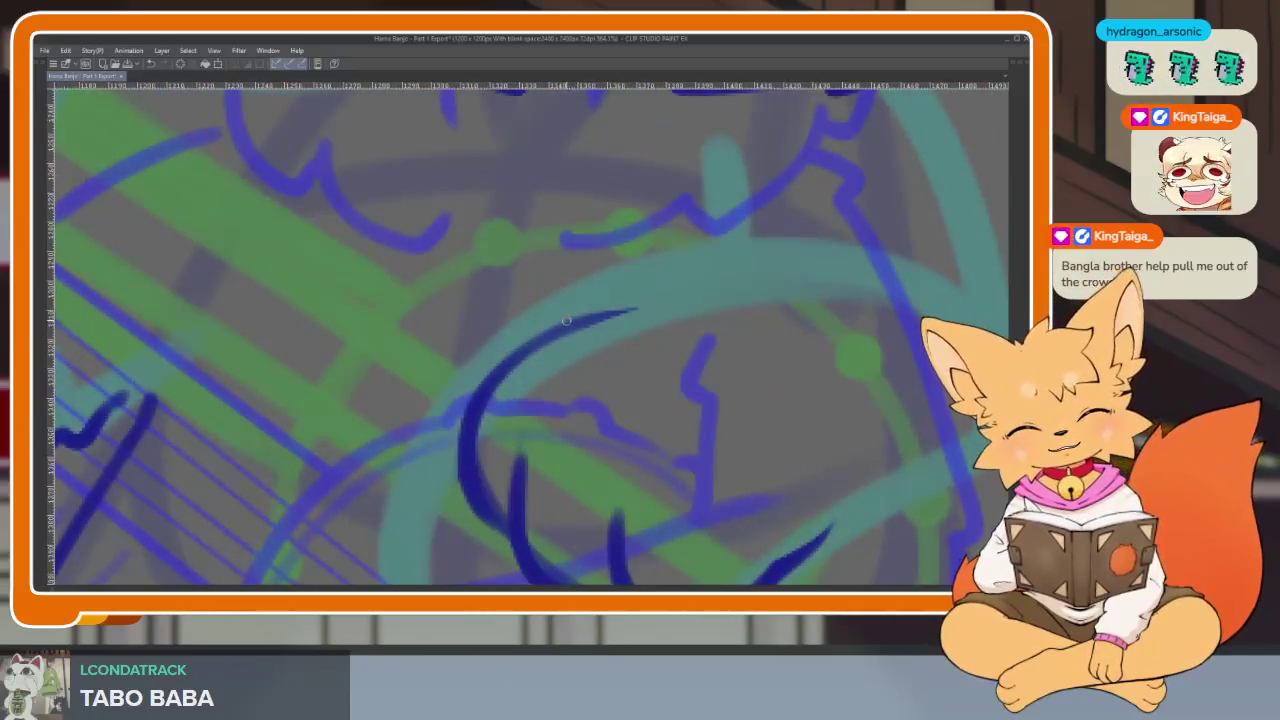
Retrace the paw's upper arc in a darker line.
left_click_drag(540, 324, 468, 410)
scroll(643, 400, "down", 5)
scroll(686, 423, "up", 2)
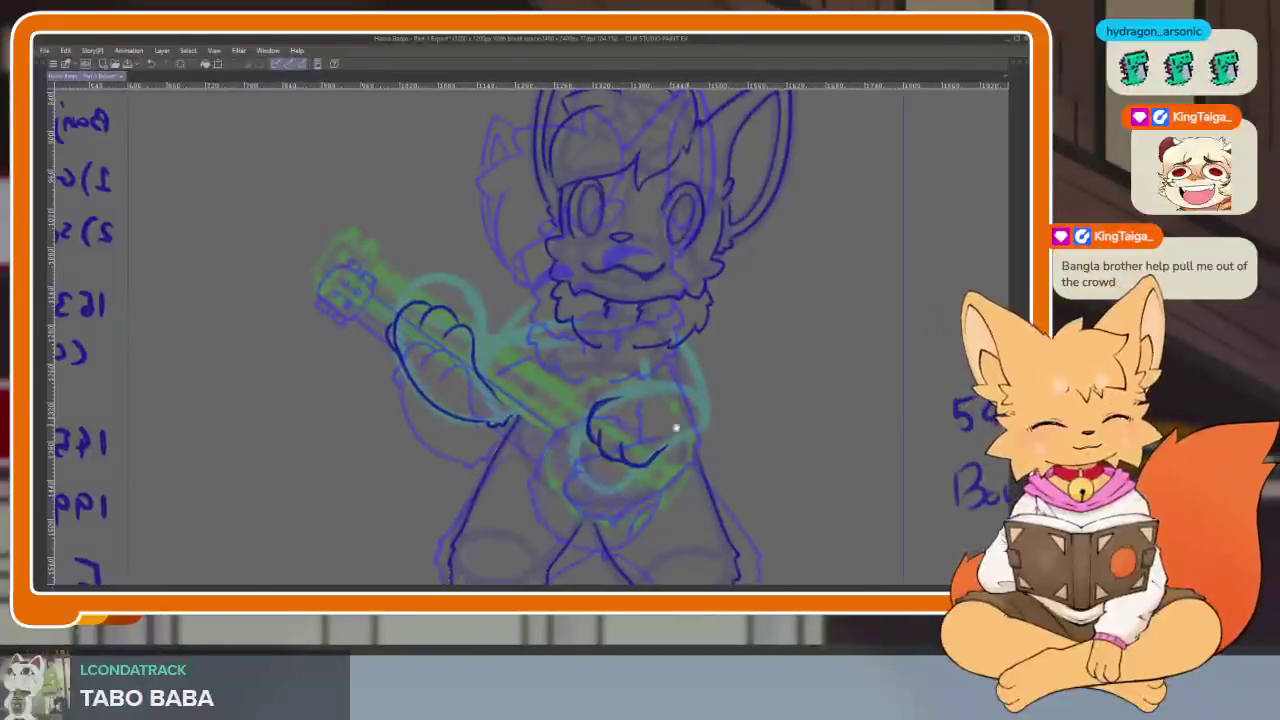
scroll(647, 448, "up", 4)
scroll(647, 448, "up", 2)
scroll(531, 380, "up", 2)
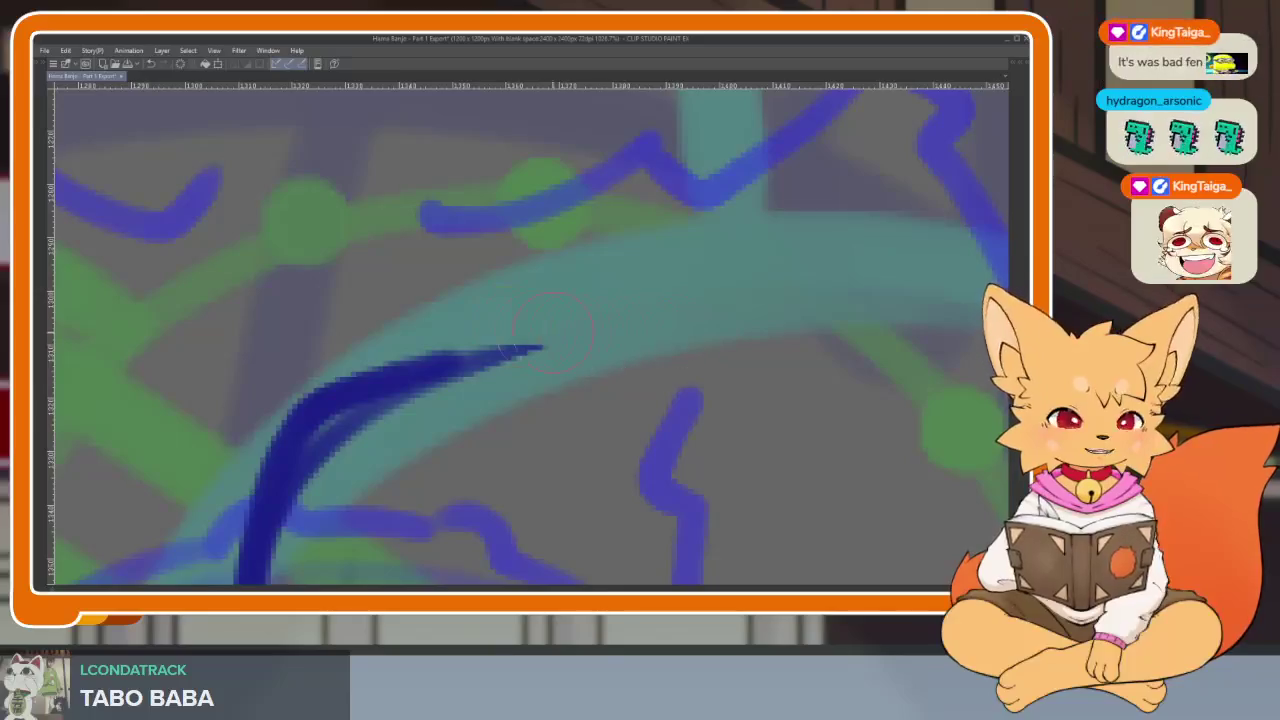
scroll(623, 420, "down", 2)
scroll(558, 407, "down", 2)
scroll(617, 457, "up", 1)
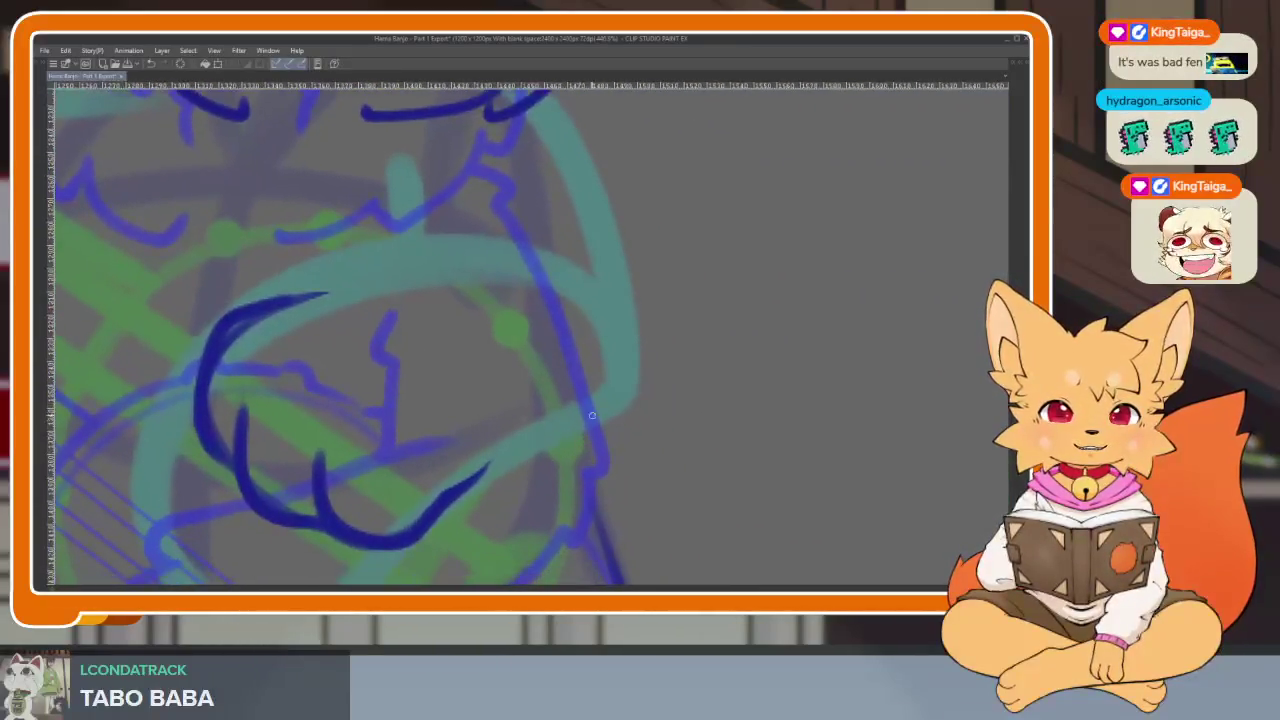
scroll(557, 457, "up", 1)
scroll(534, 490, "up", 1)
scroll(540, 498, "up", 1)
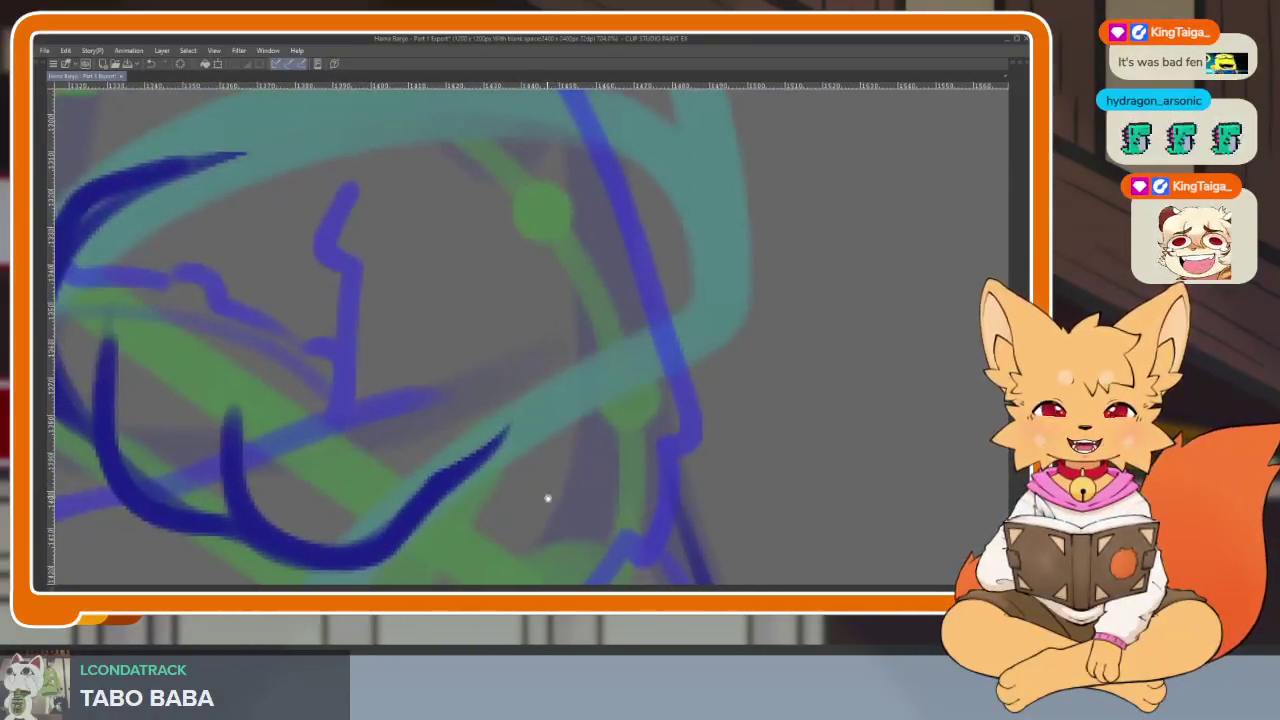
scroll(537, 500, "up", 1)
scroll(546, 503, "up", 1)
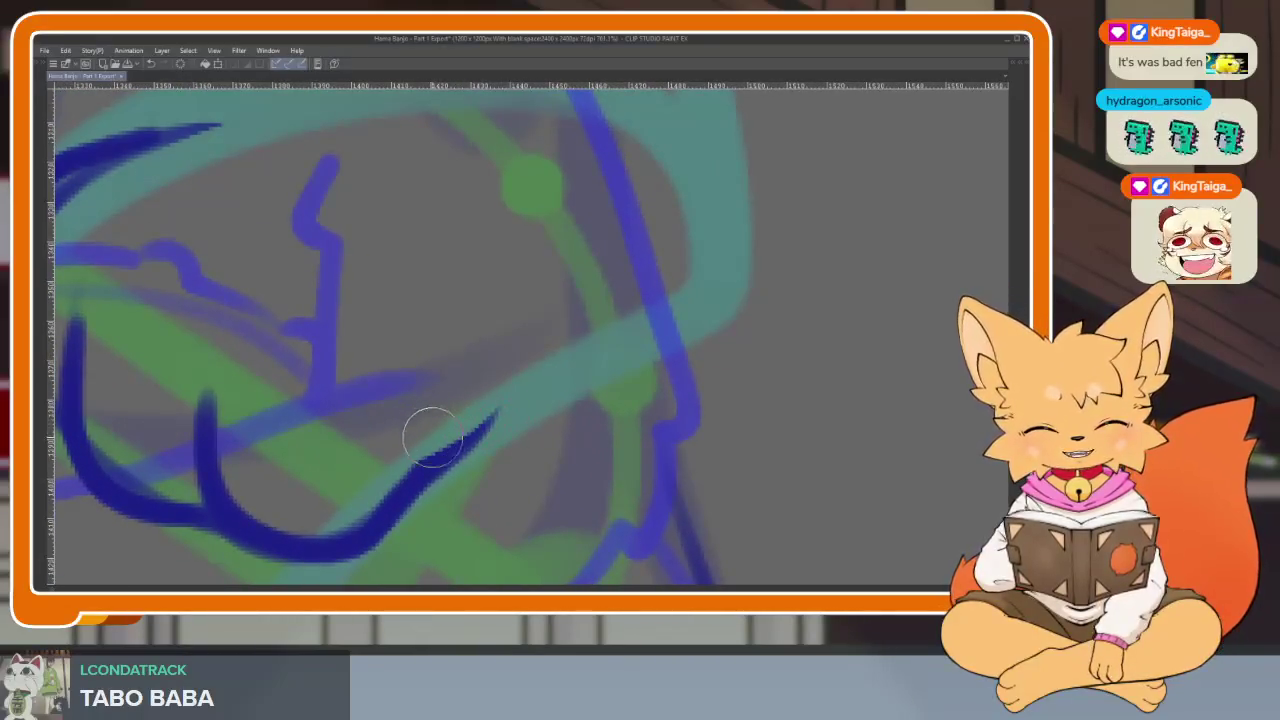
scroll(586, 486, "up", 1)
scroll(551, 503, "right", 1)
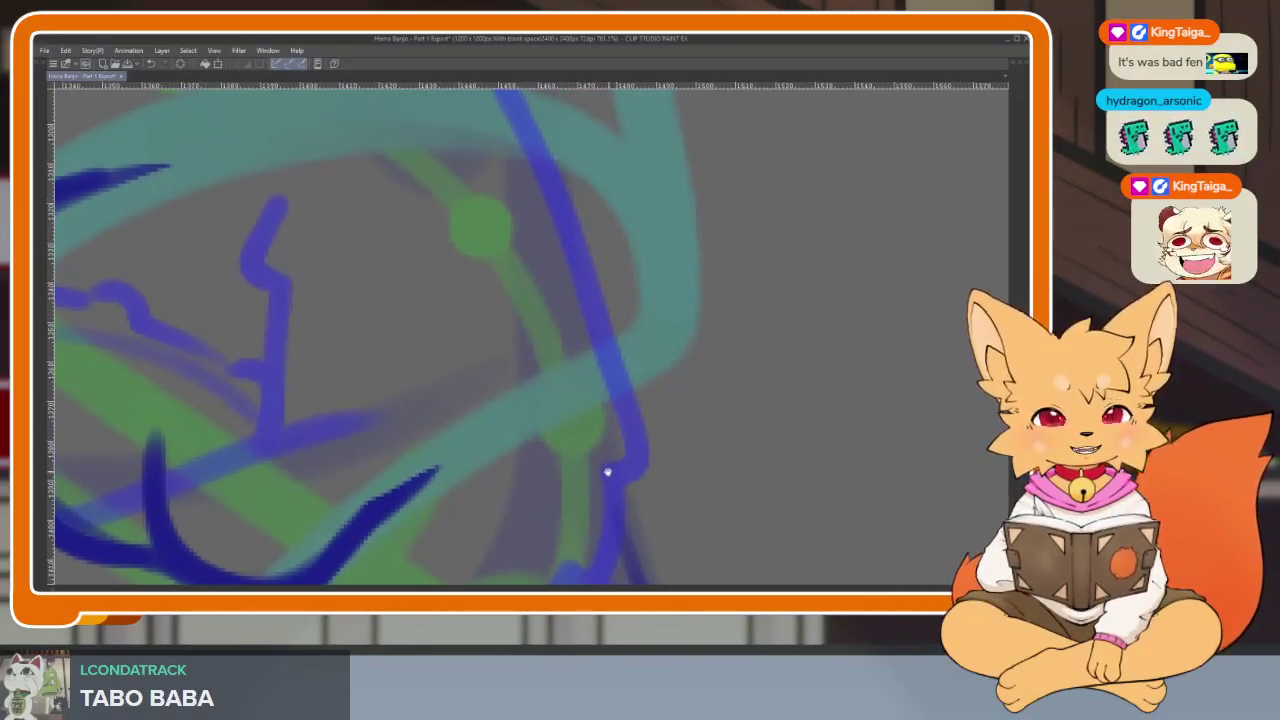
Extend the paw's top line and ink the arm outline down its right side.
left_click_drag(408, 493, 660, 326)
scroll(651, 414, "up", 1)
scroll(651, 414, "right", 1)
scroll(628, 478, "up", 1)
scroll(628, 478, "right", 1)
scroll(628, 478, "down", 2)
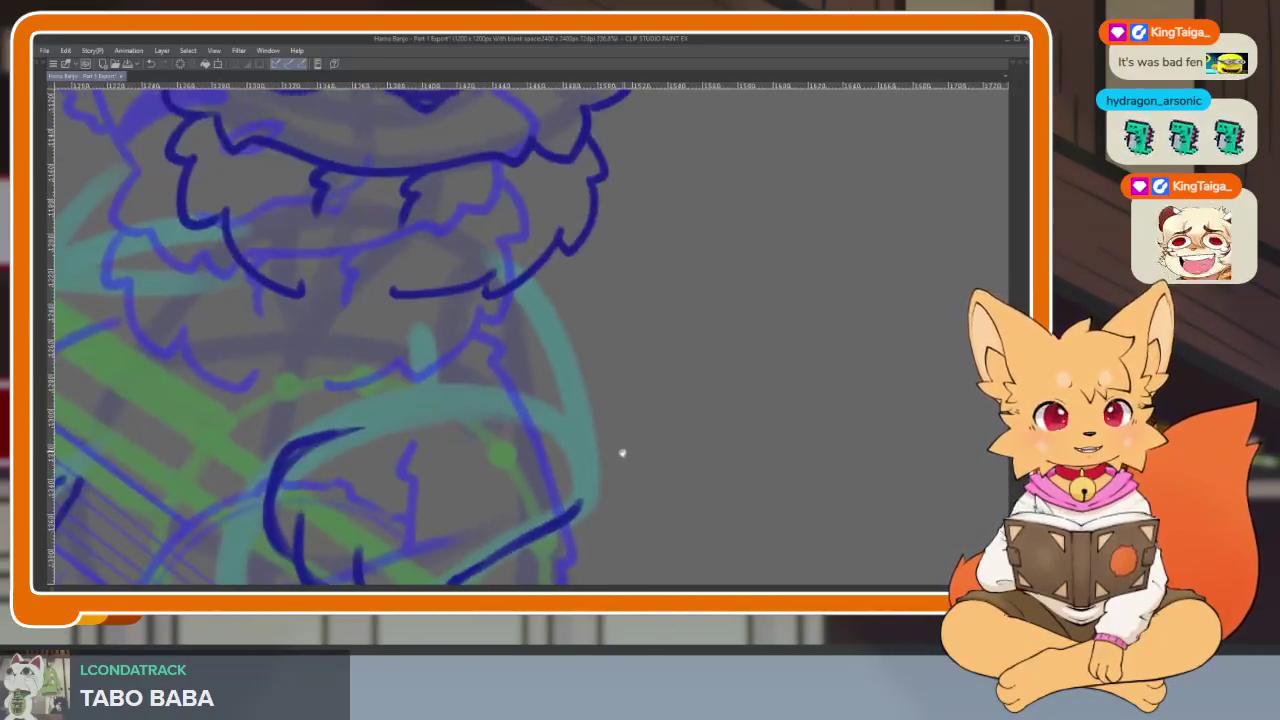
scroll(614, 463, "up", 1)
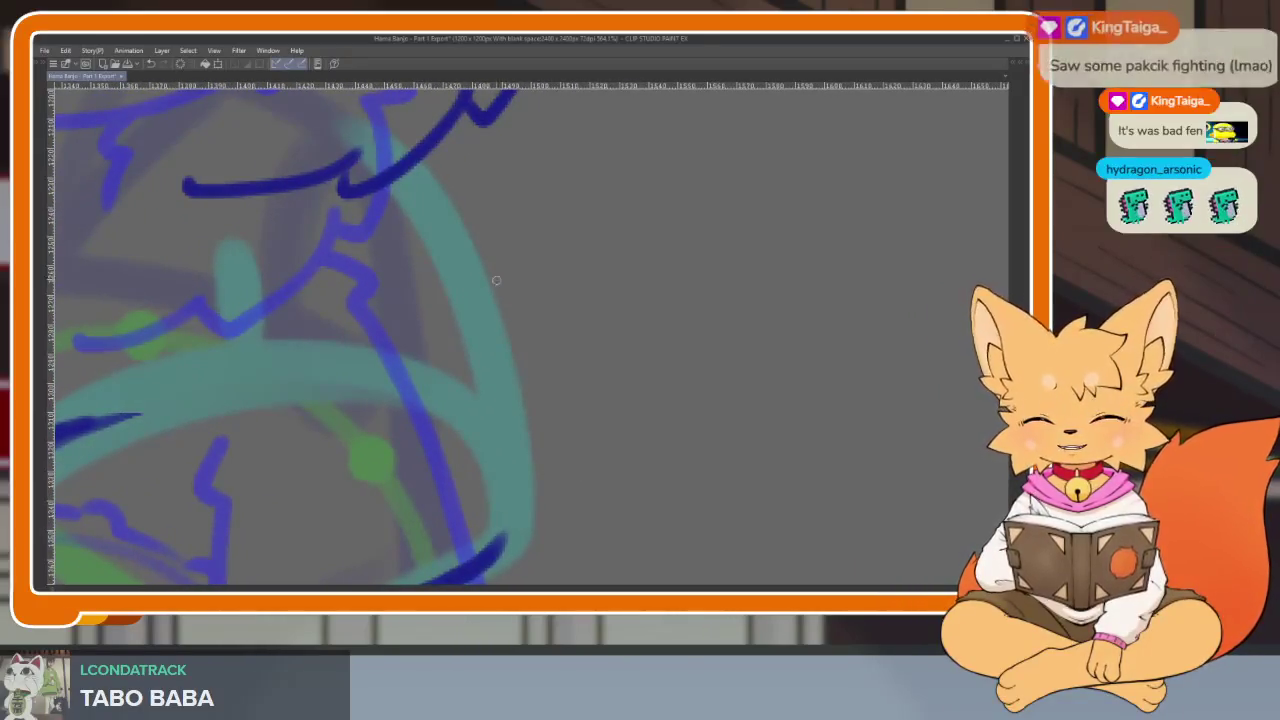
left_click_drag(432, 190, 540, 490)
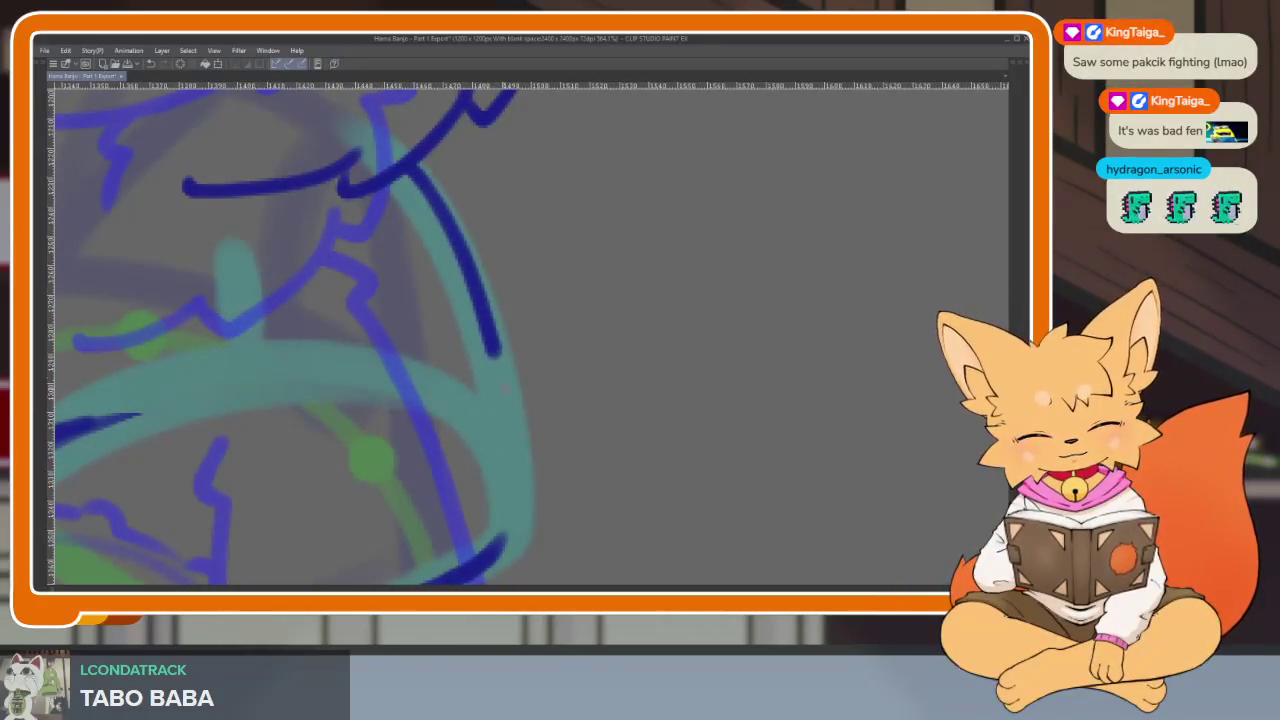
scroll(530, 460, "down", 3)
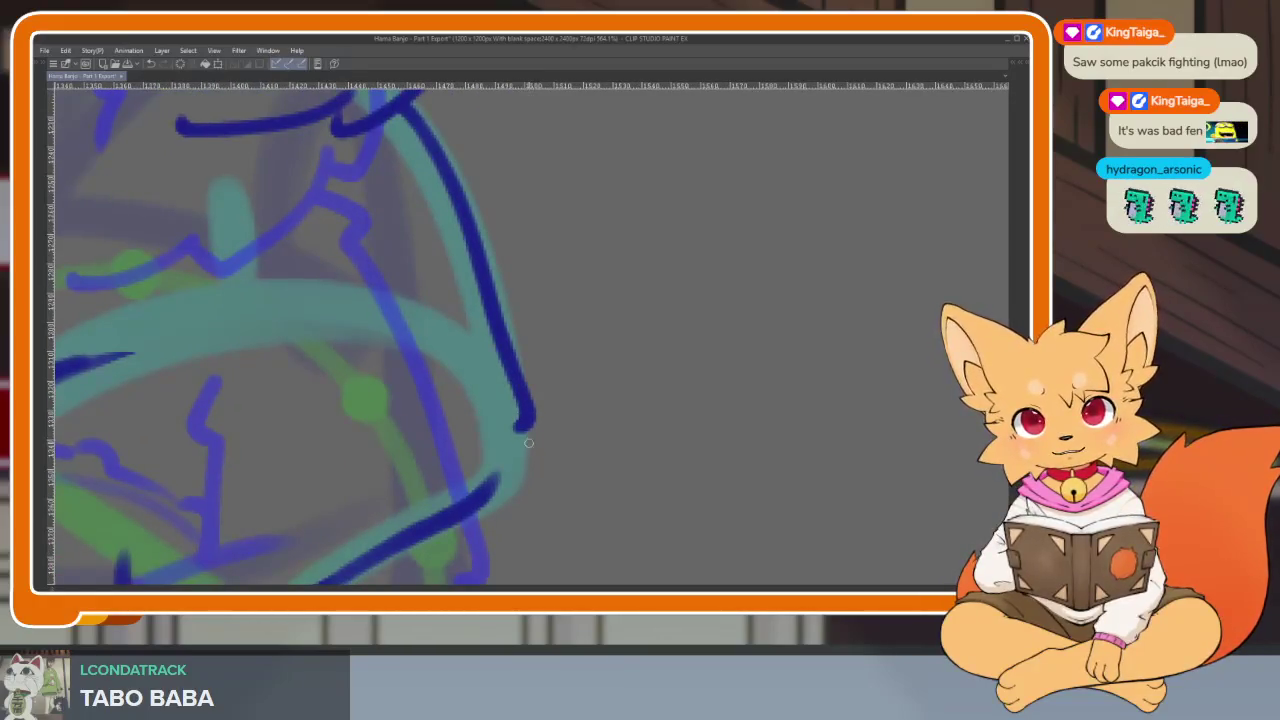
scroll(497, 485, "down", 3)
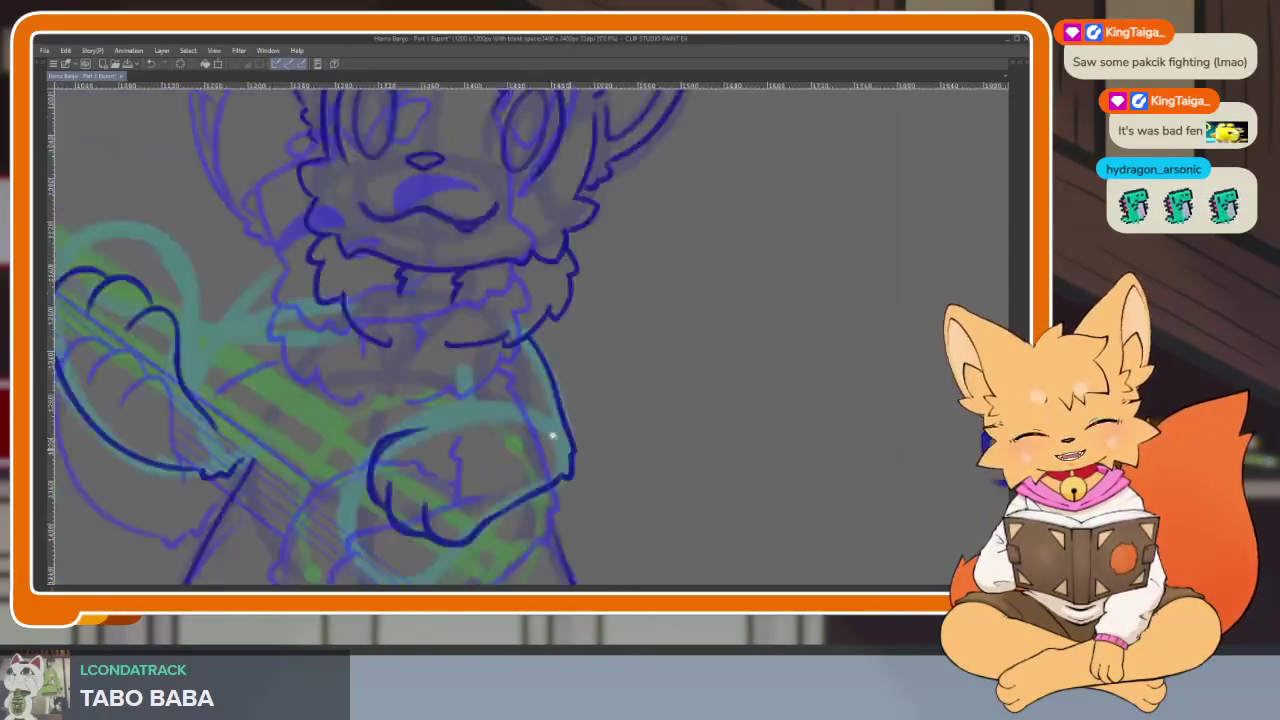
scroll(614, 437, "down", 3)
scroll(605, 440, "up", 4)
scroll(529, 447, "up", 2)
scroll(529, 447, "up", 3)
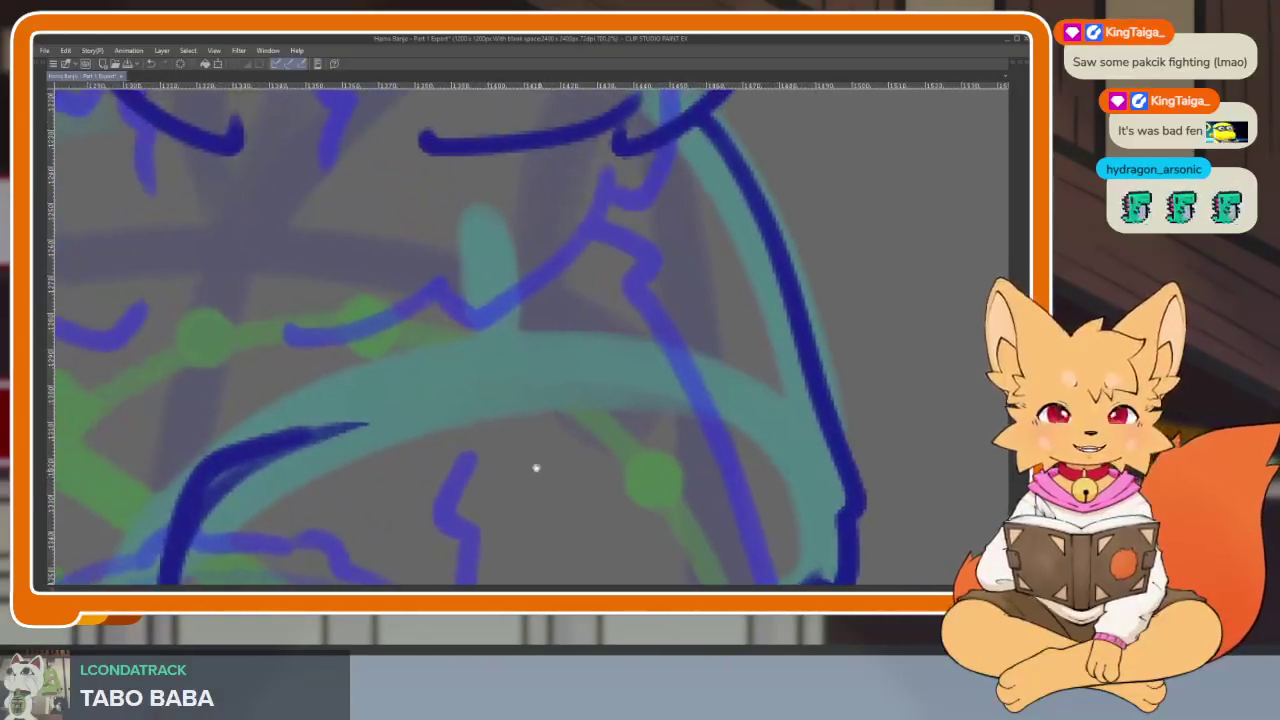
scroll(543, 420, "up", 1)
Extend the lower-left hand stroke and try a strumming-hand stroke, then undo it.
mouse_move(290, 448)
left_mouse_down()
mouse_move(500, 368)
mouse_move(620, 372)
left_mouse_up()
scroll(690, 375, "down", 3)
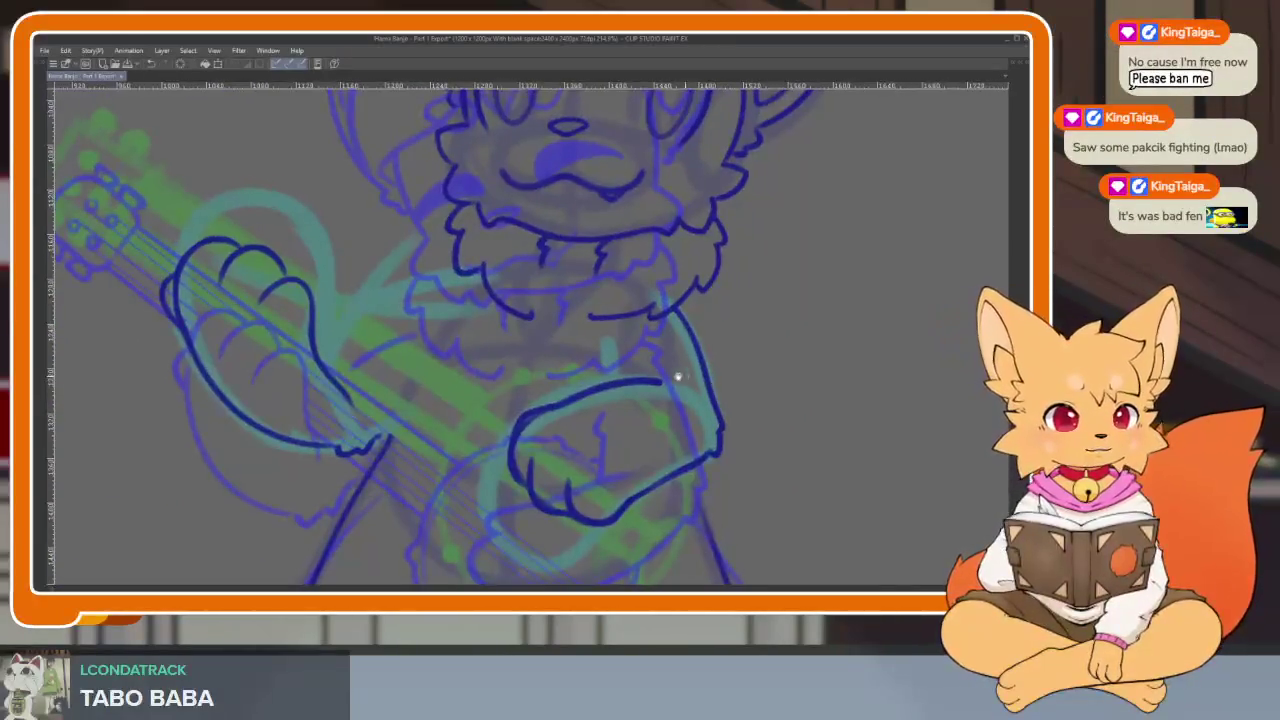
scroll(686, 377, "up", 5)
mouse_move(572, 249)
left_mouse_down()
mouse_move(545, 290)
mouse_move(570, 322)
mouse_move(576, 402)
left_mouse_up()
scroll(549, 438, "down", 5)
scroll(634, 409, "down", 2)
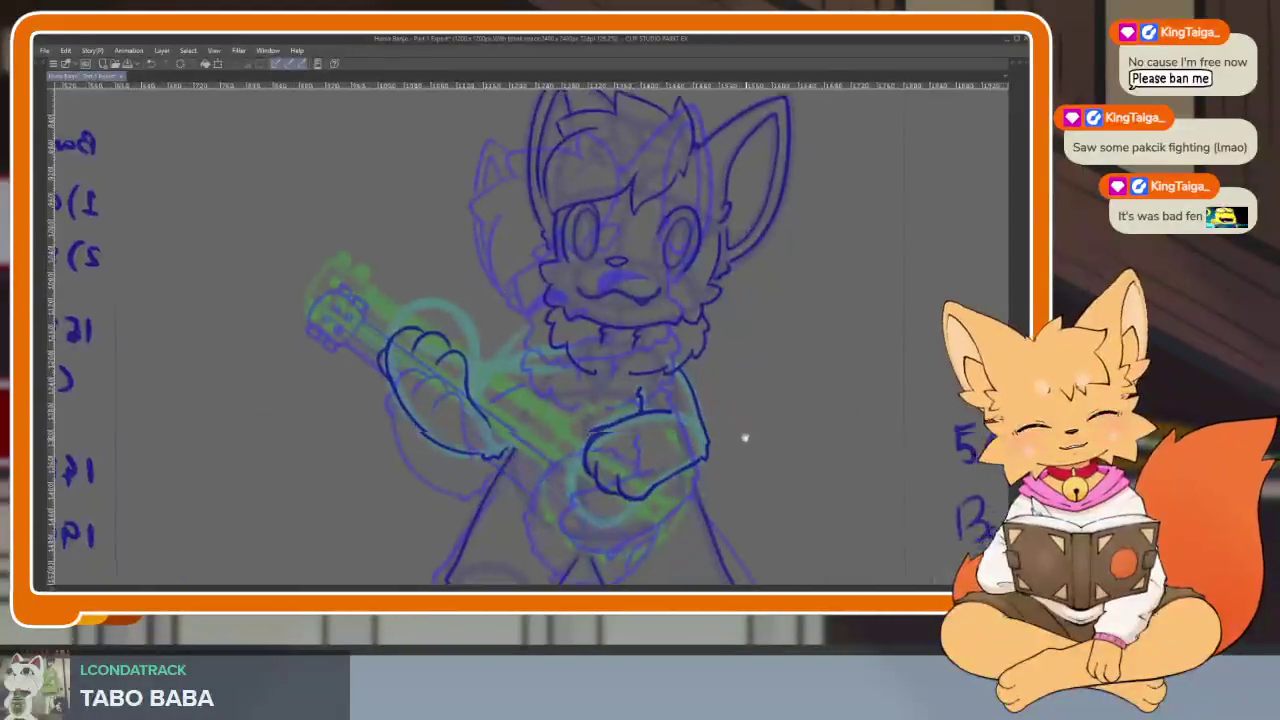
scroll(743, 443, "up", 2)
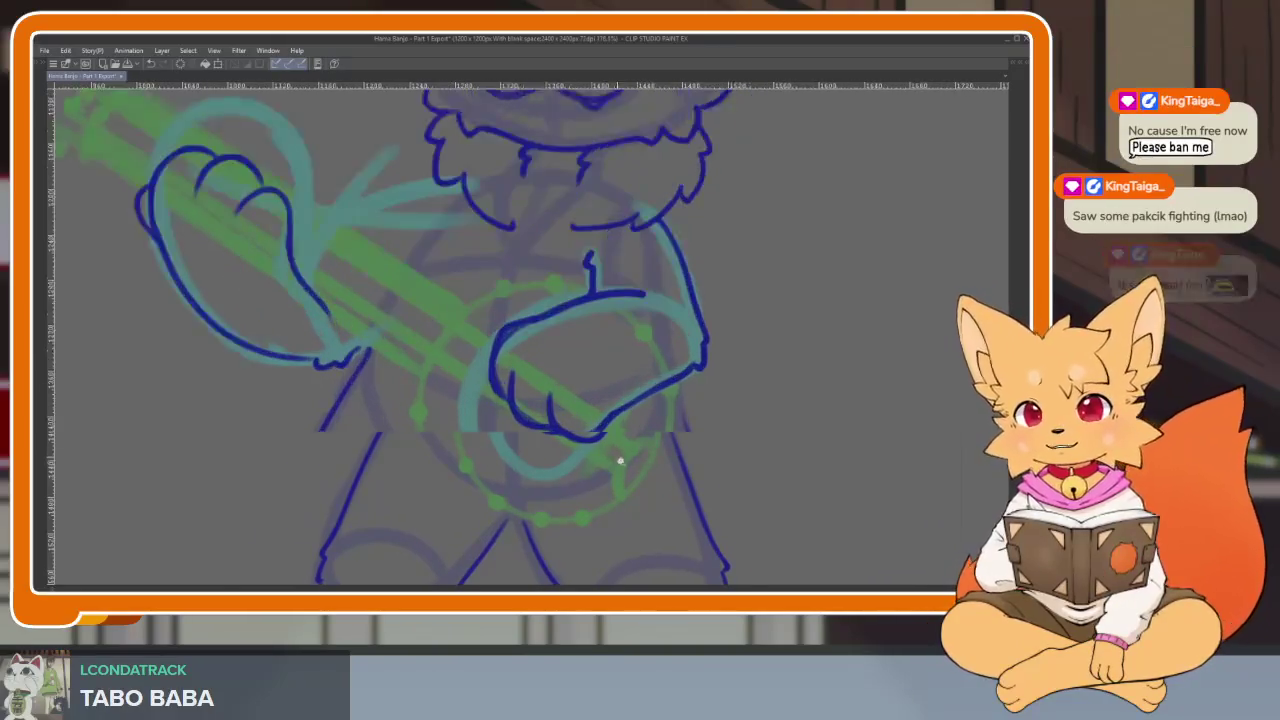
scroll(543, 449, "up", 3)
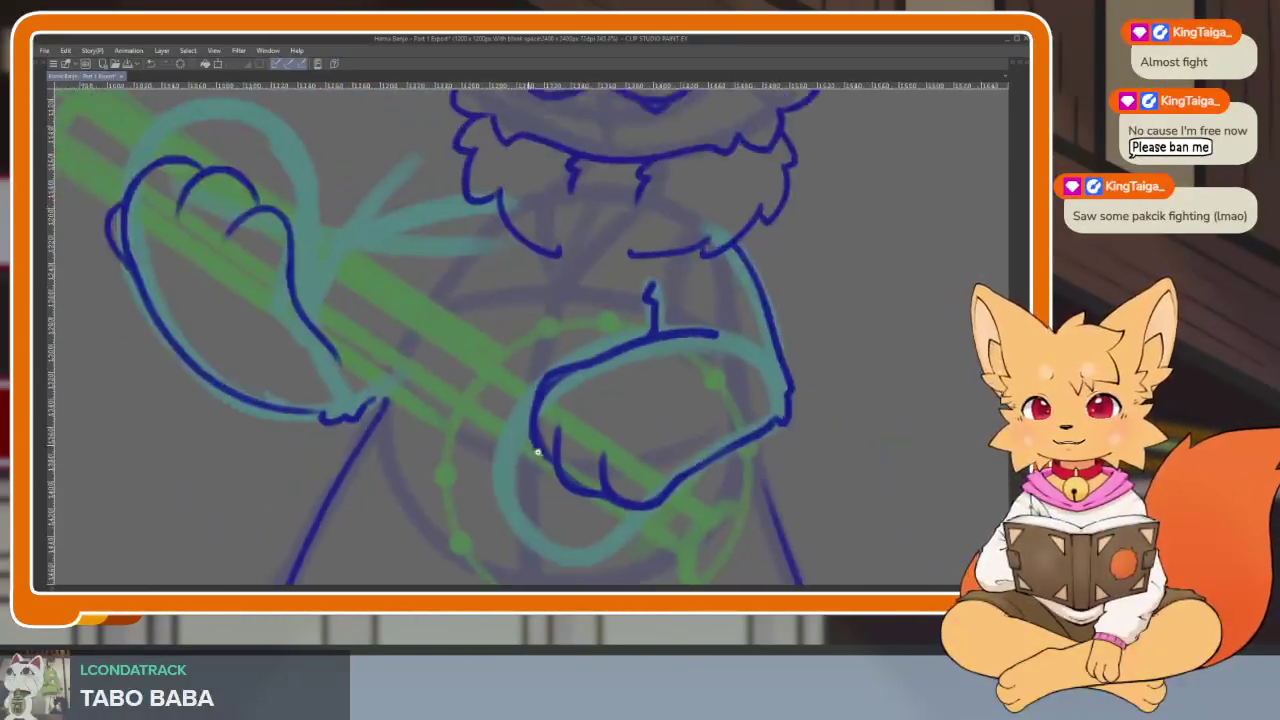
scroll(532, 449, "up", 2)
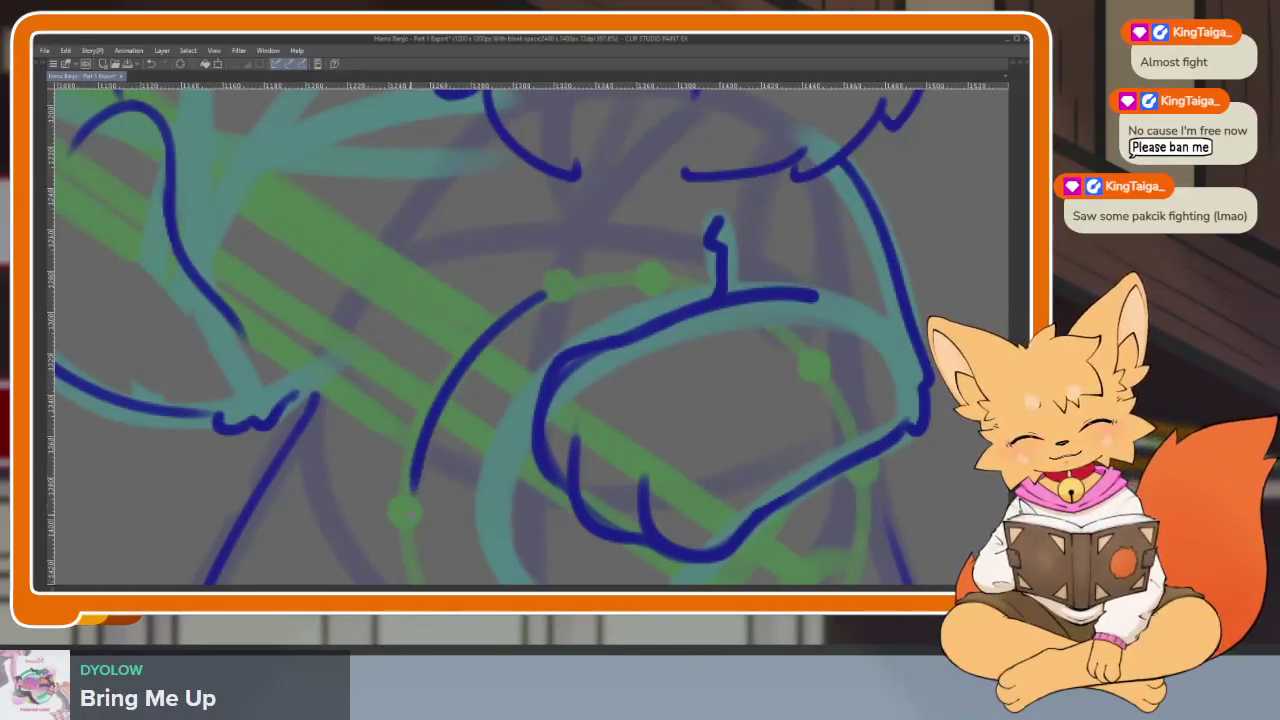
key("ctrl+z")
Ink the rim line along the banjo's lower edge.
left_click_drag(400, 497, 445, 290)
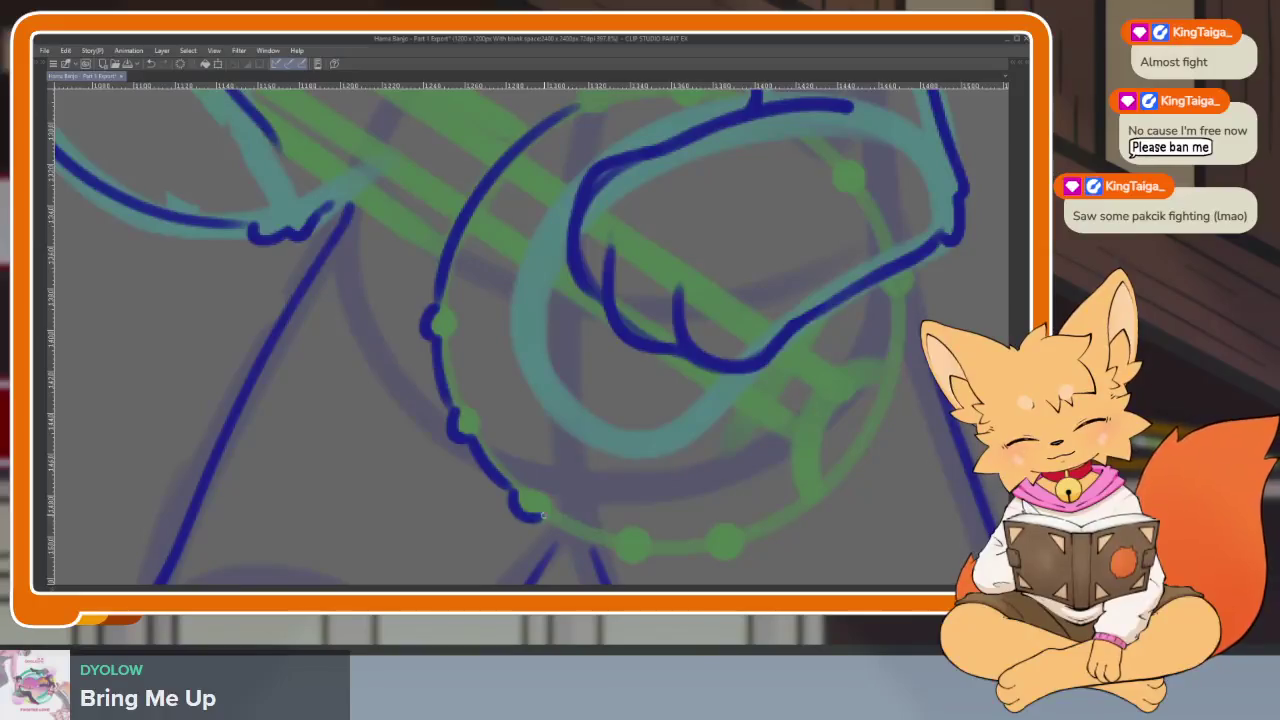
left_click_drag(587, 537, 612, 545)
left_click_drag(906, 311, 746, 286)
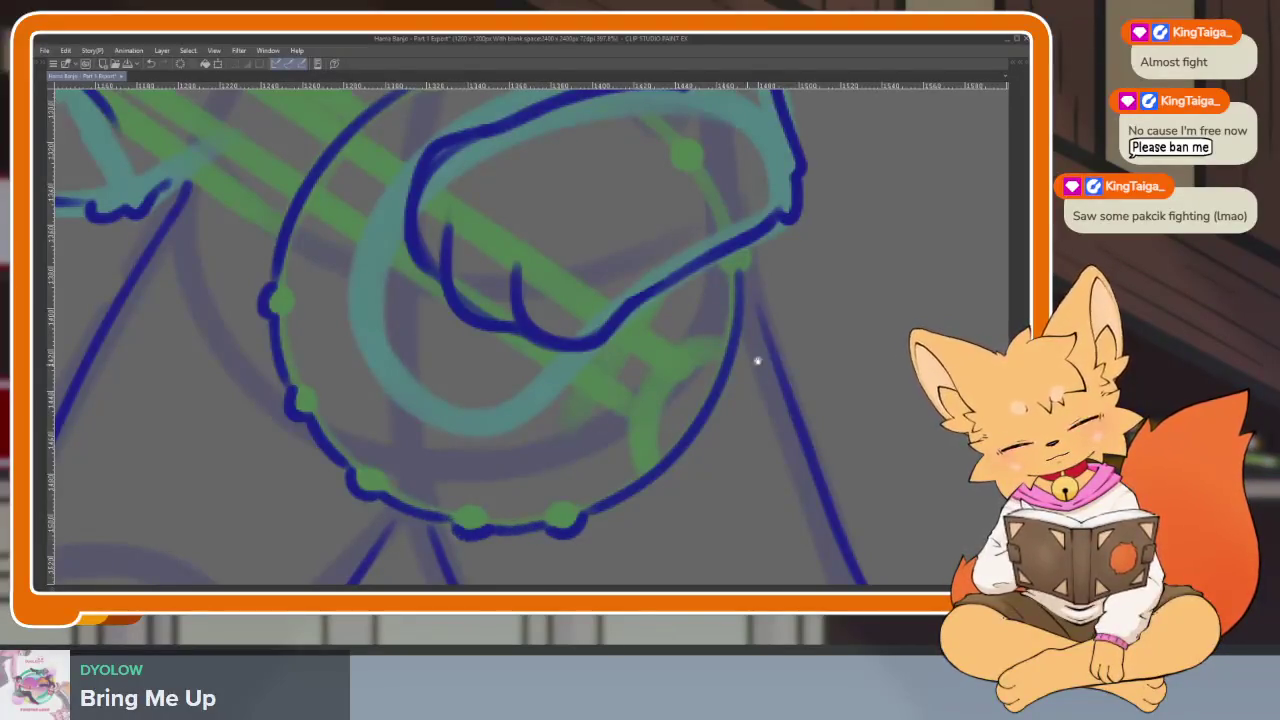
scroll(742, 367, "down", 1)
mouse_move(677, 333)
left_mouse_down()
mouse_move(701, 387)
mouse_move(602, 522)
left_mouse_up()
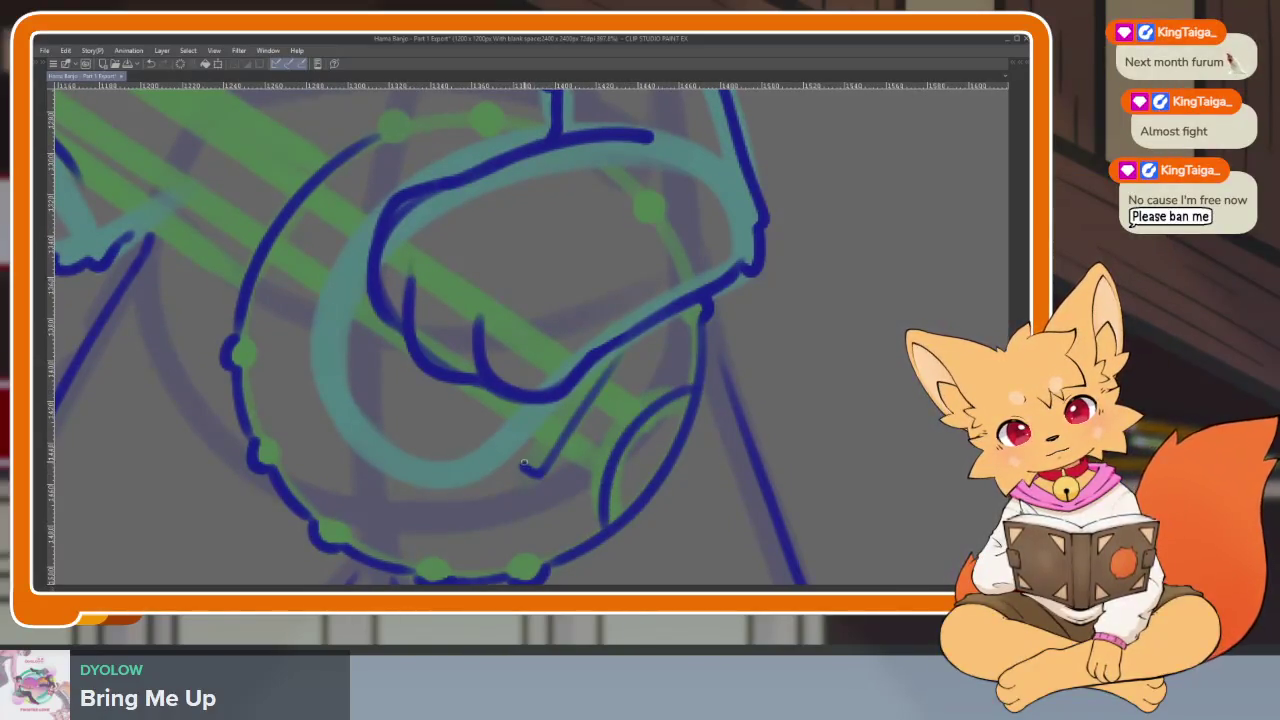
scroll(698, 424, "down", 5)
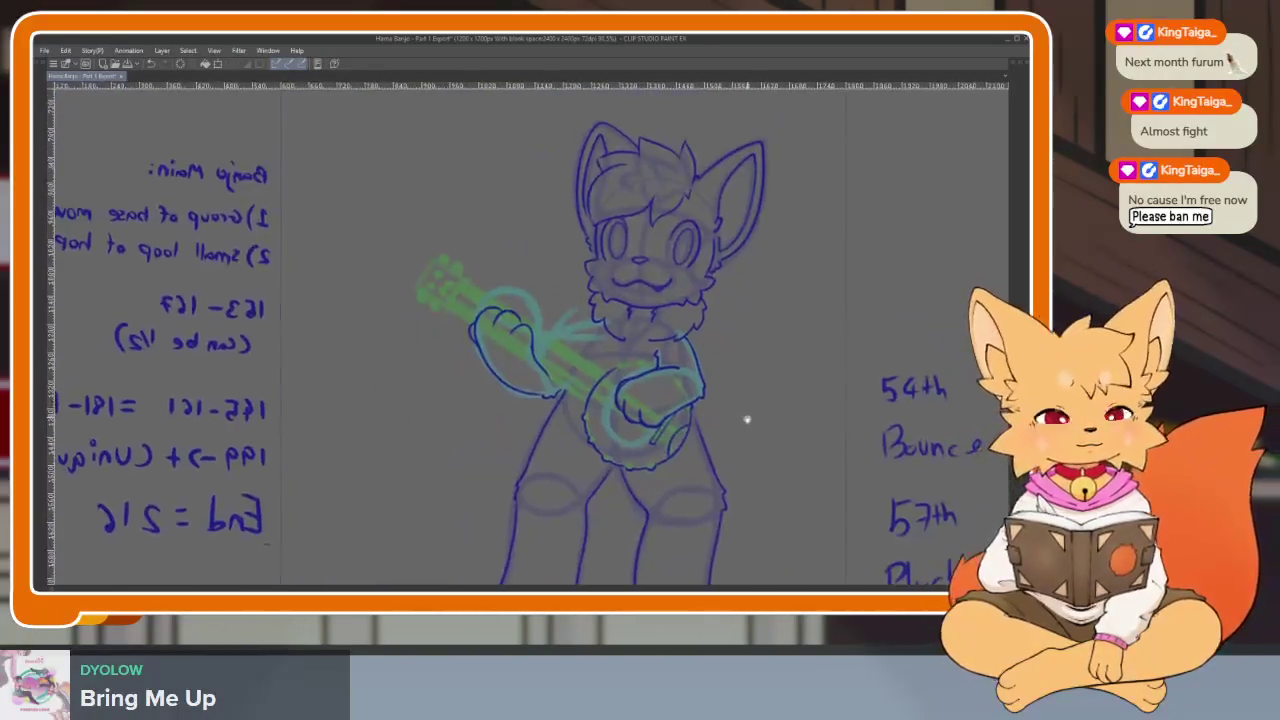
Dab the rim line's end and extend the top rim line to the right.
scroll(686, 457, "up", 2)
scroll(631, 457, "up", 1)
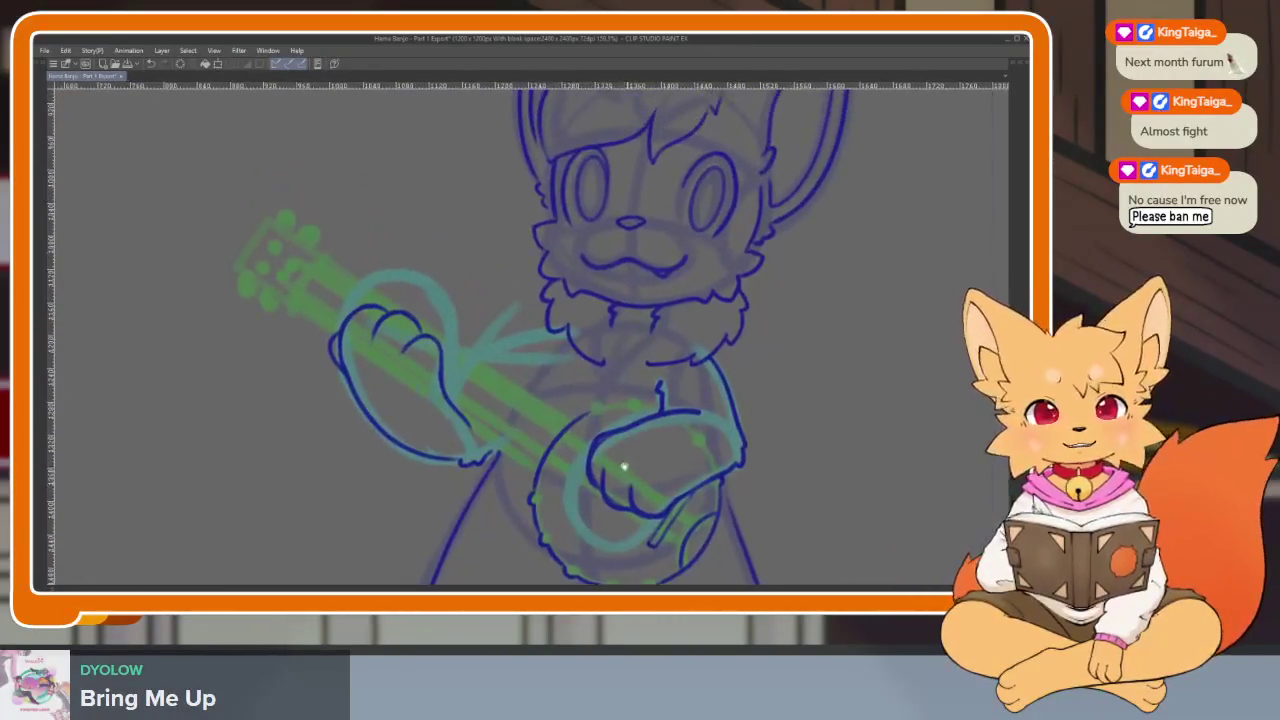
scroll(414, 380, "up", 5)
mouse_move(414, 380)
left_mouse_down()
mouse_move(415, 353)
mouse_move(613, 336)
left_mouse_up()
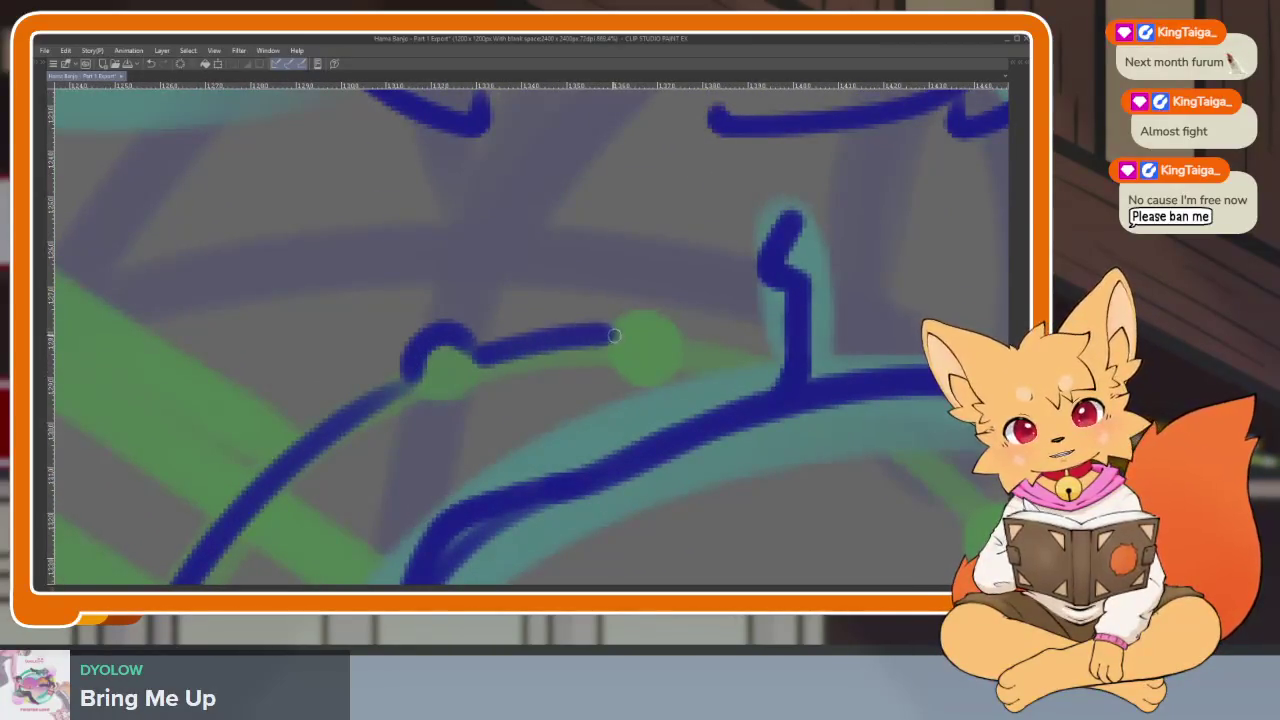
left_click_drag(688, 347, 785, 378)
scroll(791, 380, "down", 3)
scroll(800, 400, "down", 2)
scroll(706, 410, "down", 2)
scroll(706, 410, "up", 5)
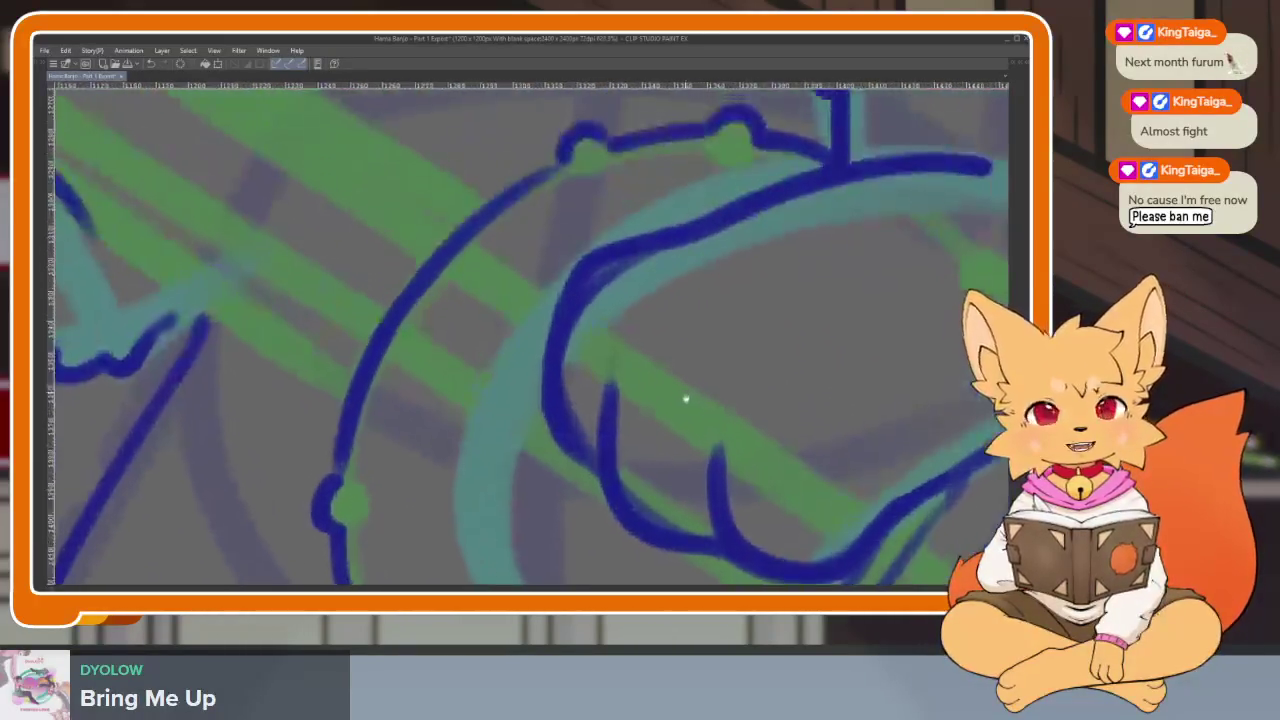
scroll(673, 425, "up", 1)
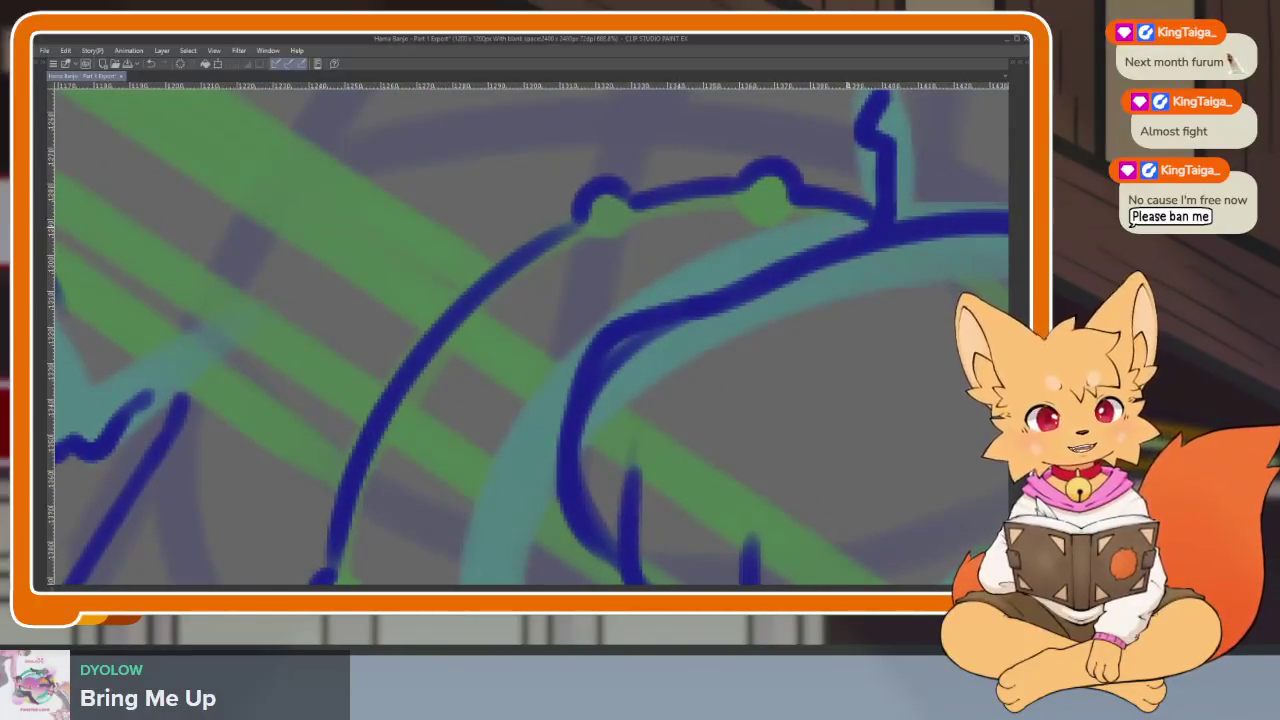
Trace the top edge of the banjo rim, replacing a faint stroke.
left_click_drag(815, 221, 832, 228)
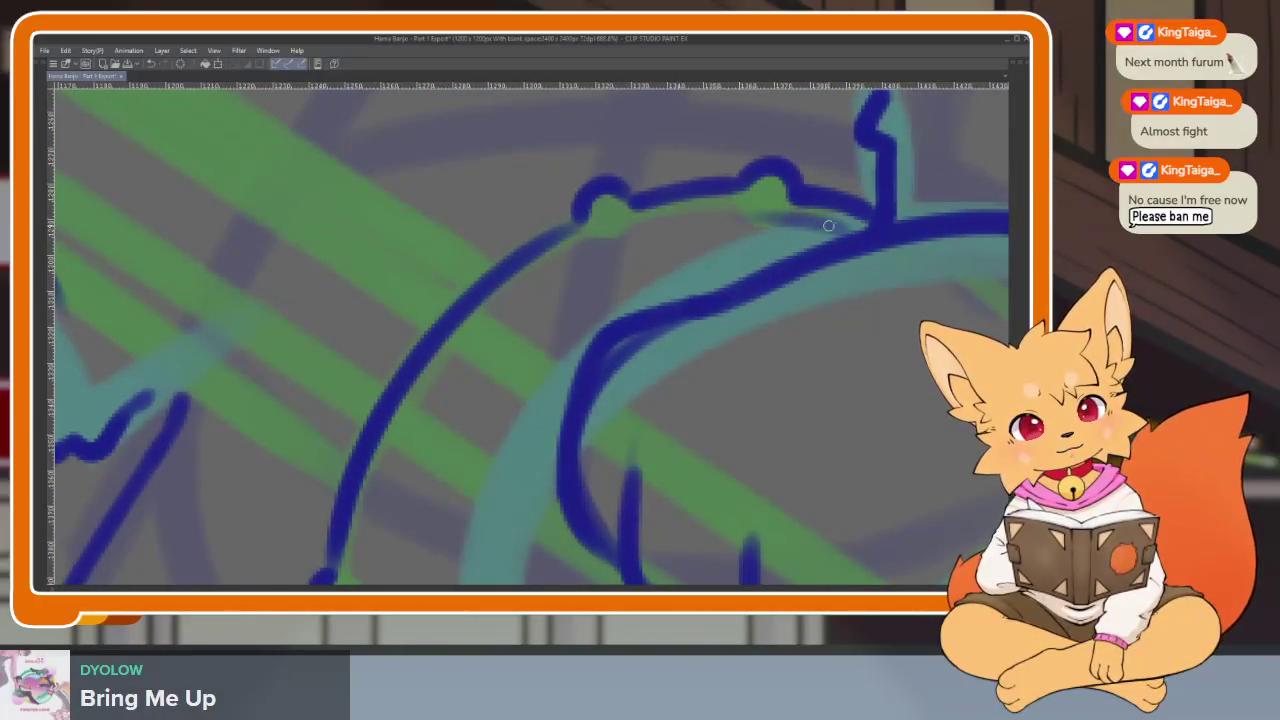
left_click_drag(568, 265, 712, 217)
key("ctrl+z")
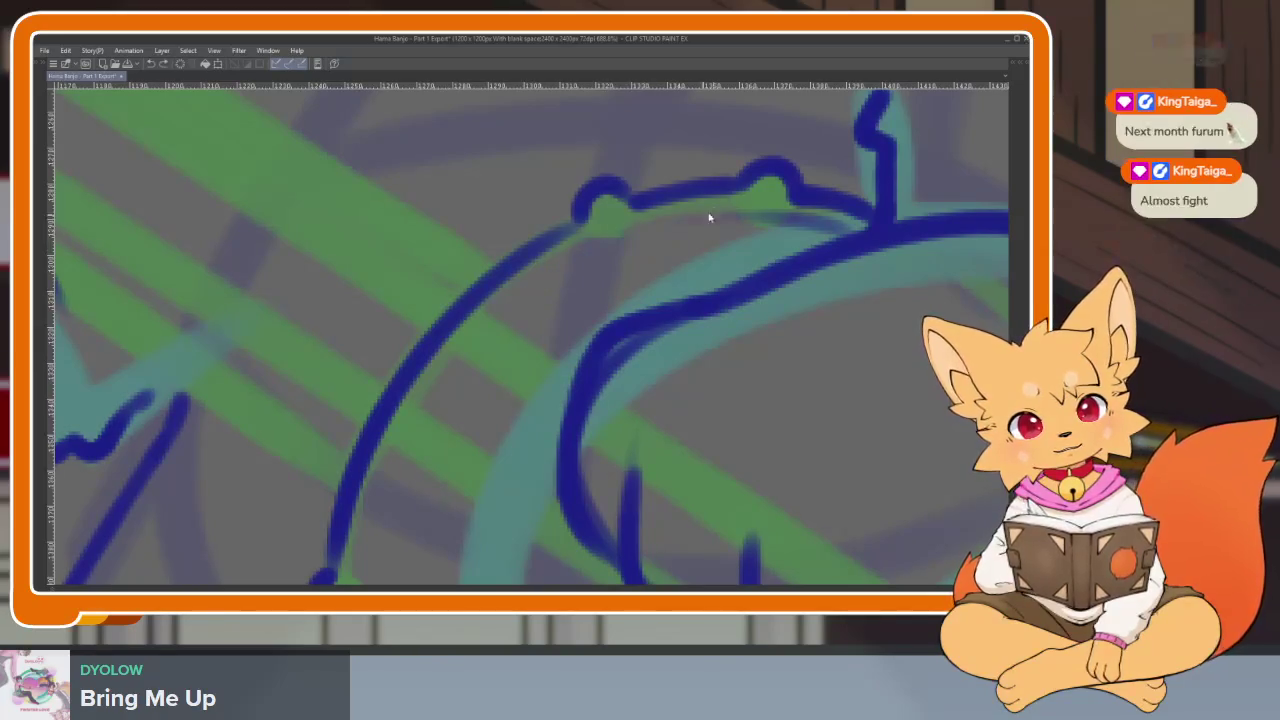
mouse_move(528, 282)
left_mouse_down()
mouse_move(462, 344)
mouse_move(382, 480)
left_mouse_up()
scroll(473, 322, "down", 3)
scroll(473, 322, "down", 3)
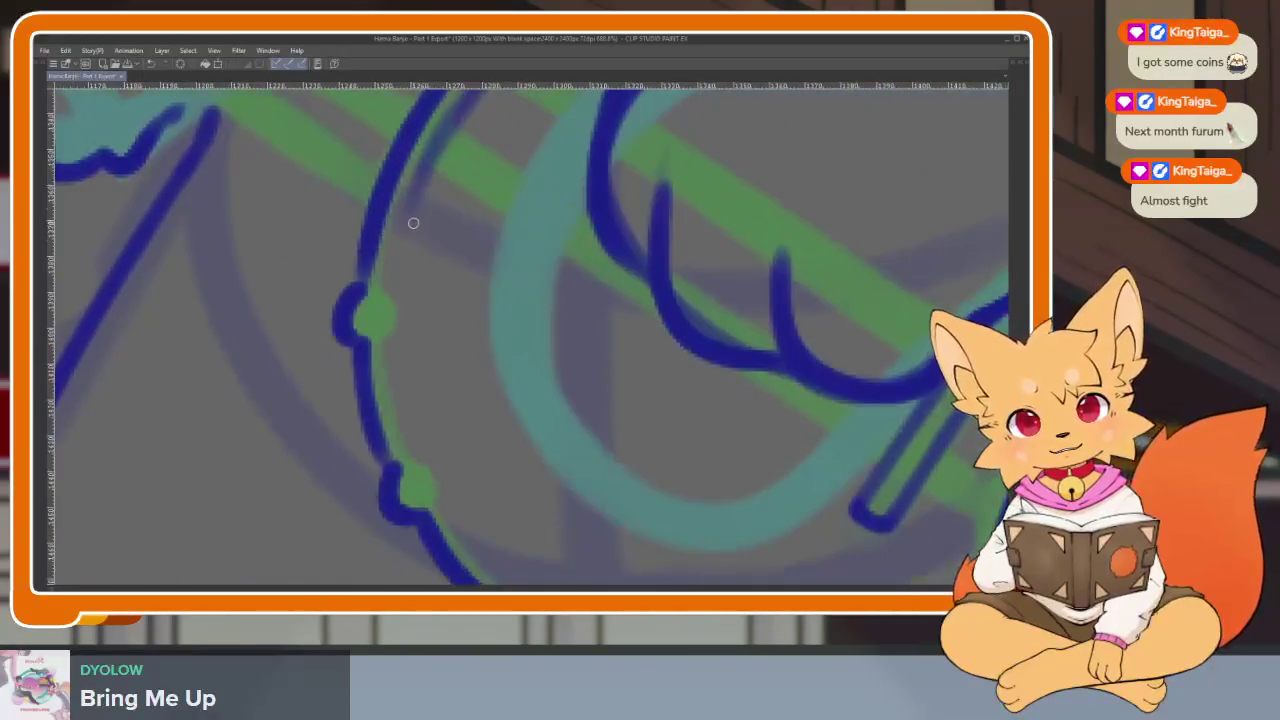
Add bracket strokes along the rim curve and its lower-left section.
left_click_drag(423, 167, 385, 345)
mouse_move(395, 278)
left_mouse_down()
mouse_move(390, 385)
mouse_move(426, 490)
left_mouse_up()
left_click_drag(422, 358, 342, 258)
left_click_drag(325, 320, 375, 420)
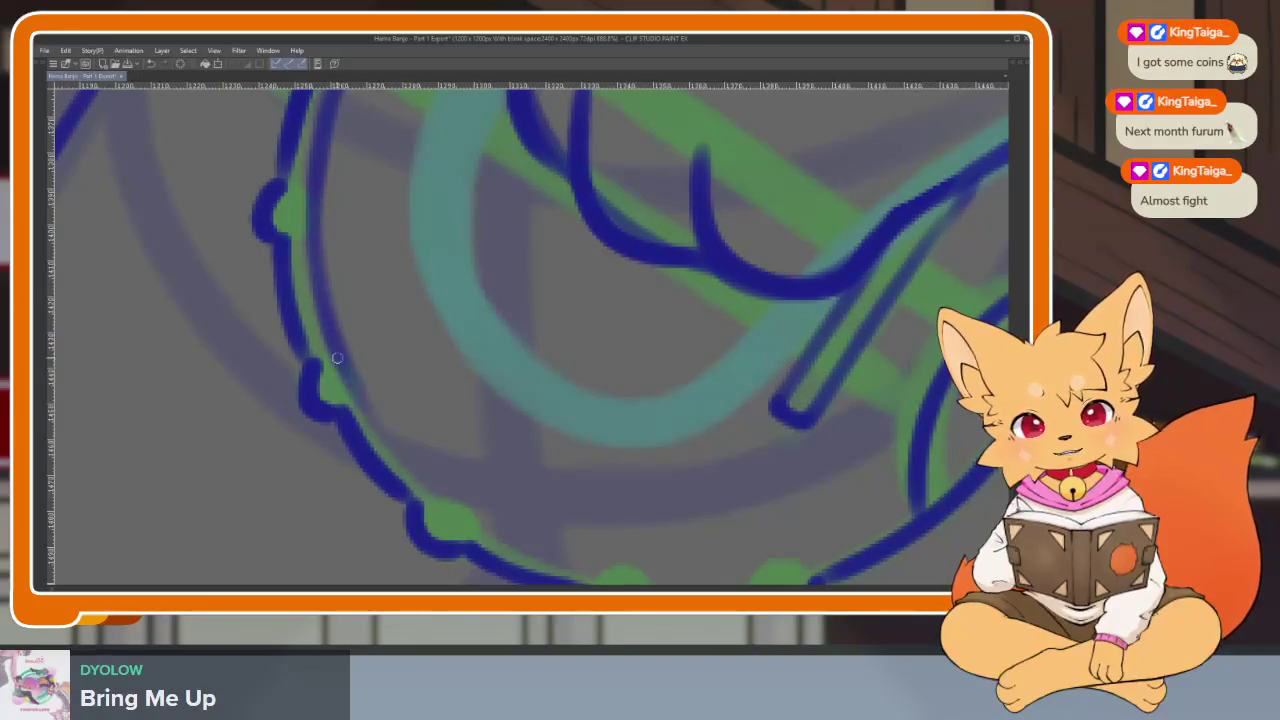
left_click_drag(340, 365, 430, 490)
left_click_drag(390, 425, 460, 505)
Rotate the canvas and darken the lower-left rim line.
scroll(620, 478, "down", 2)
scroll(620, 478, "right", 4)
mouse_move(620, 478)
left_mouse_down()
mouse_move(700, 366)
mouse_move(720, 434)
mouse_move(229, 331)
left_mouse_up()
left_click_drag(270, 390, 350, 468)
mouse_move(300, 425)
left_mouse_down()
mouse_move(405, 502)
mouse_move(515, 535)
mouse_move(628, 535)
left_mouse_up()
scroll(689, 417, "right", 4)
scroll(689, 417, "up", 1)
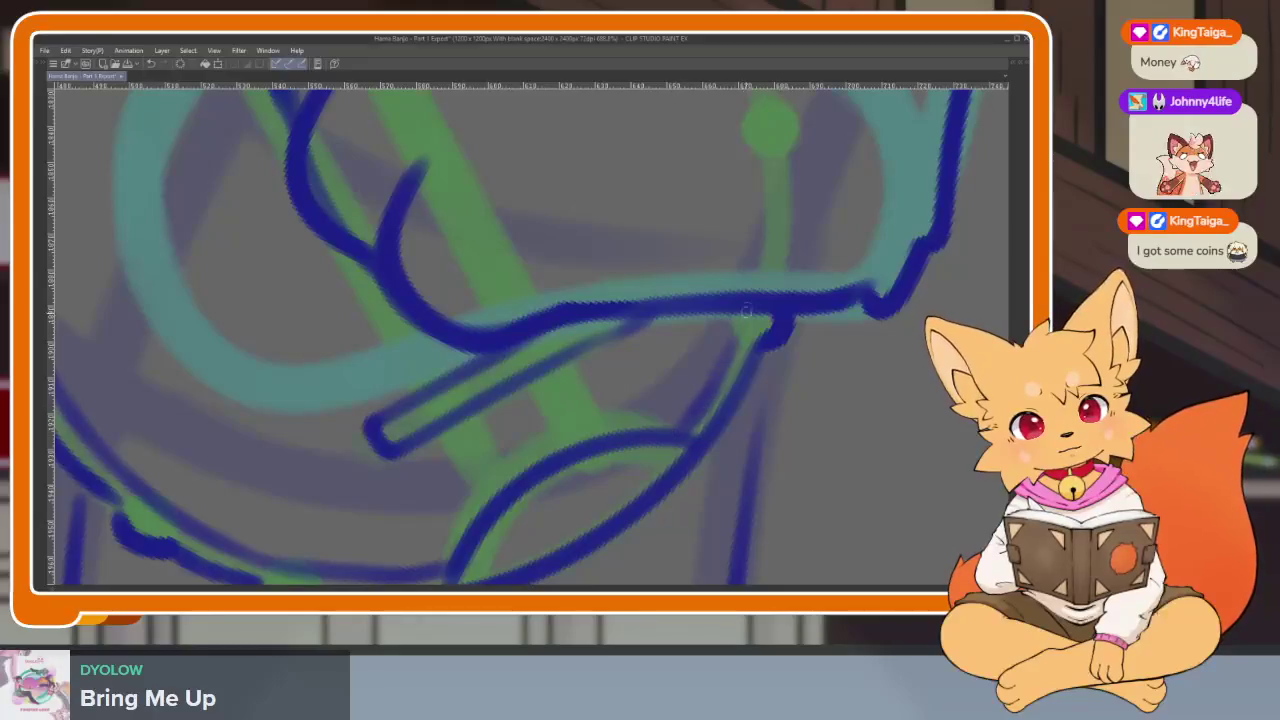
scroll(660, 459, "down", 3)
scroll(700, 440, "down", 2)
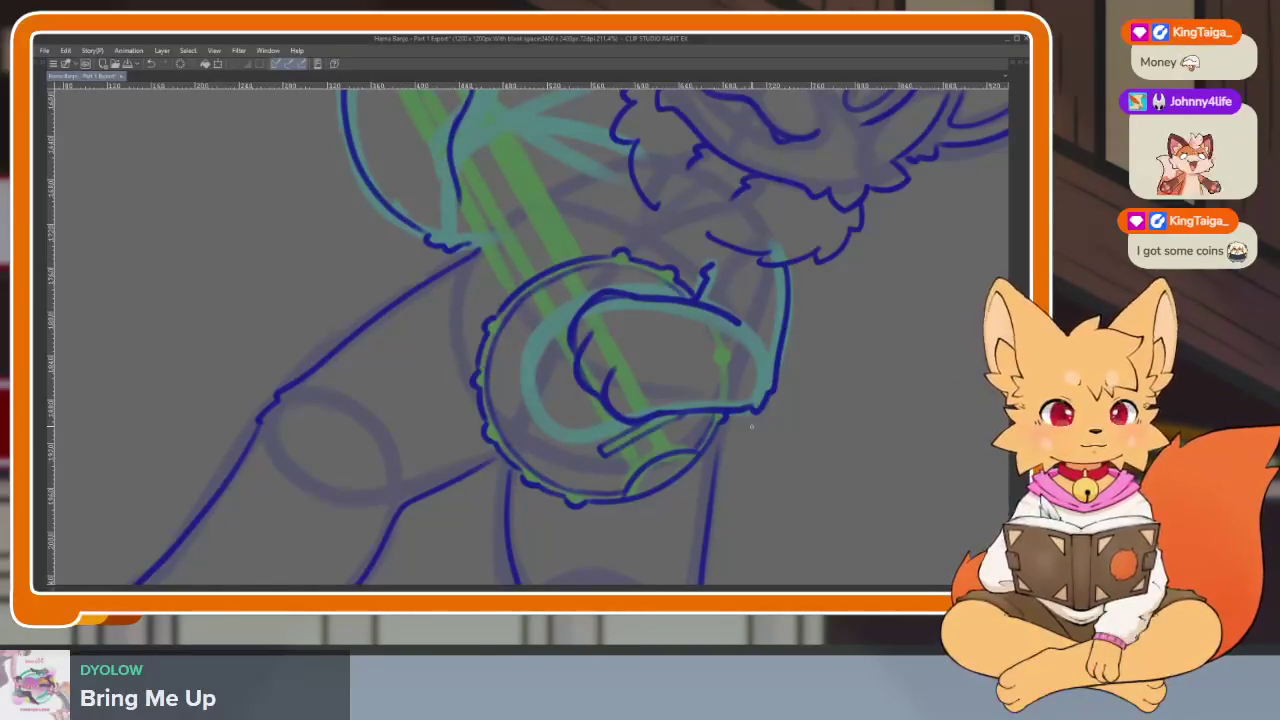
Draw the arc of the headstock's top edge, undoing a bad stroke.
left_click_drag(819, 430, 834, 422)
scroll(835, 430, "down", 5)
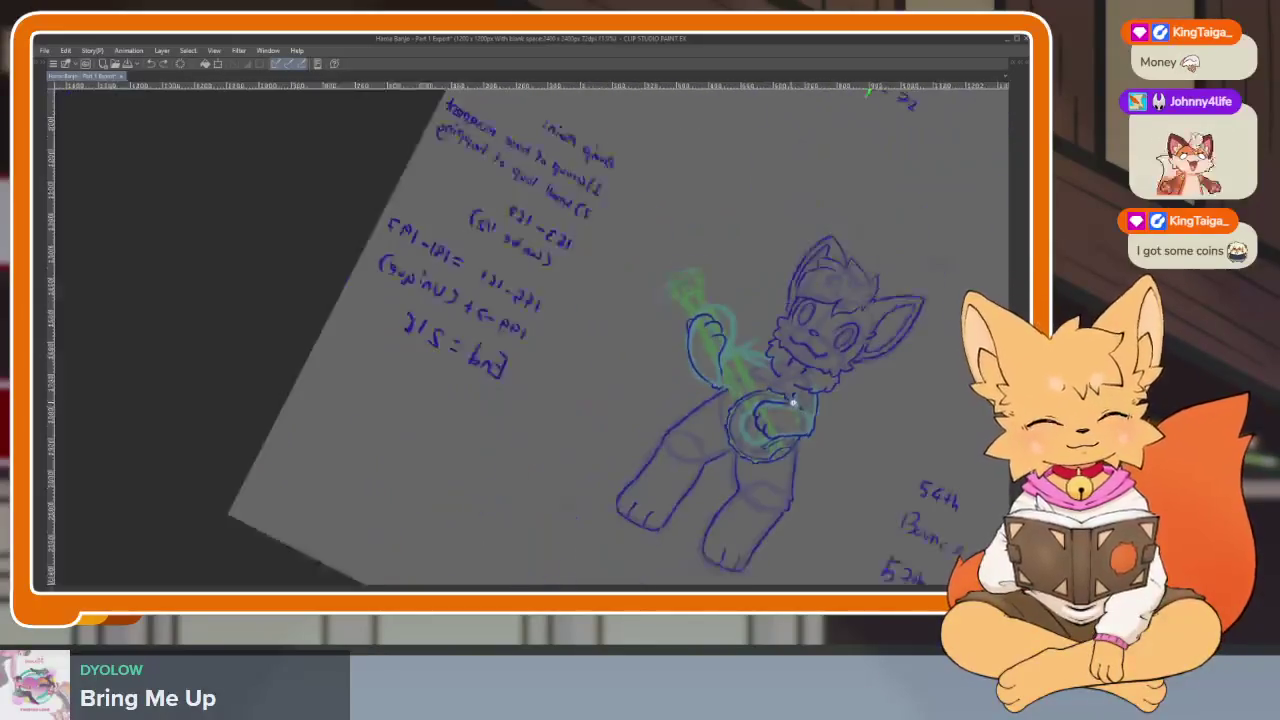
scroll(694, 420, "up", 5)
scroll(657, 503, "down", 2)
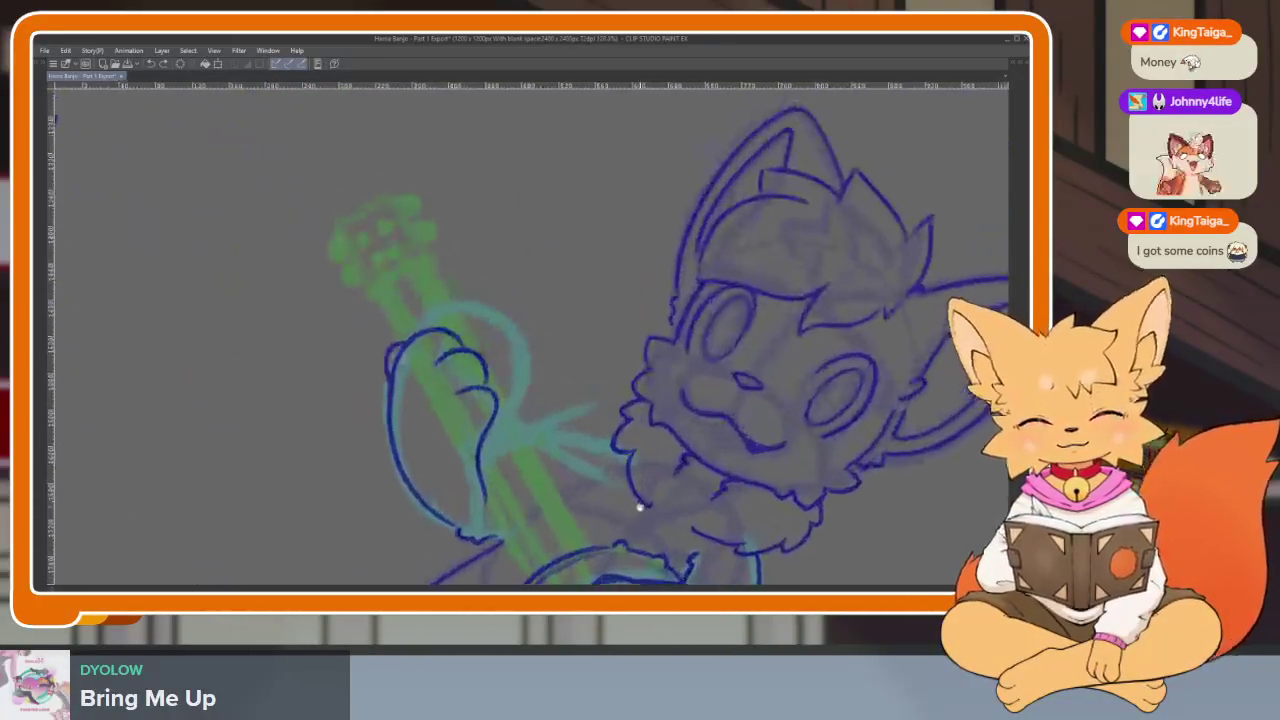
scroll(463, 380, "down", 2)
scroll(466, 371, "up", 5)
scroll(504, 394, "up", 2)
scroll(504, 394, "down", 3)
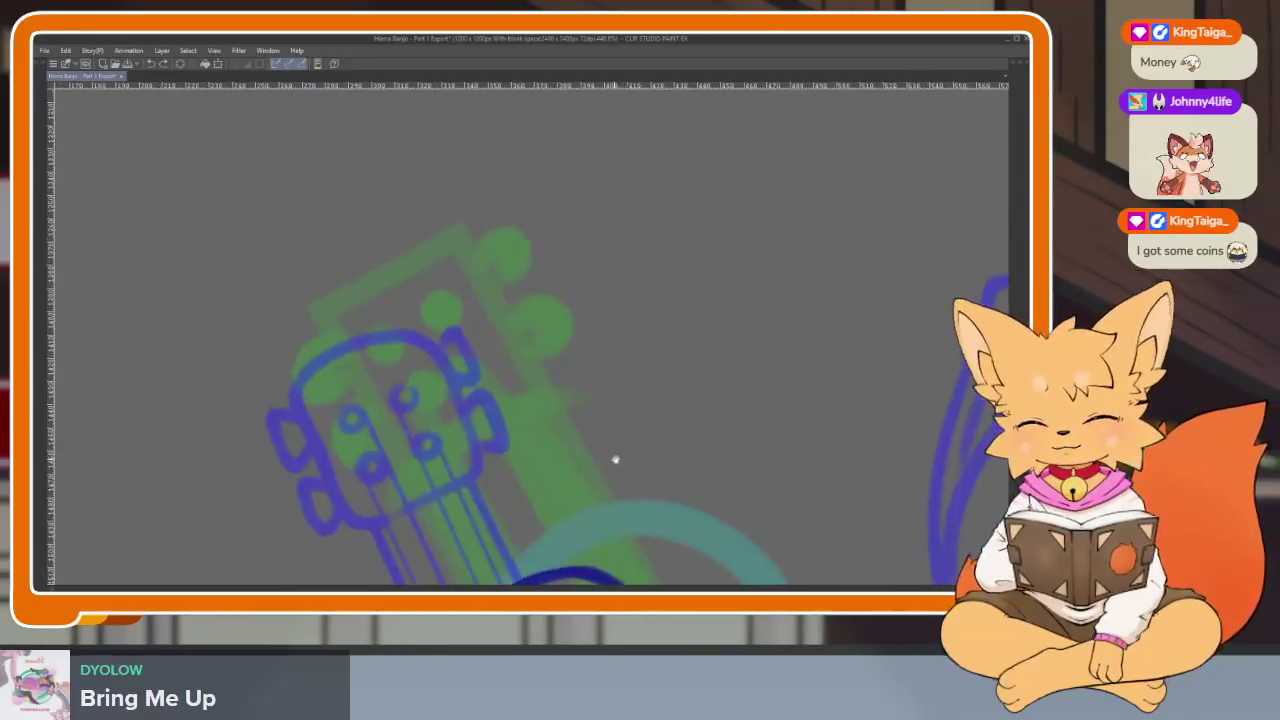
scroll(560, 437, "up", 1)
scroll(580, 449, "up", 2)
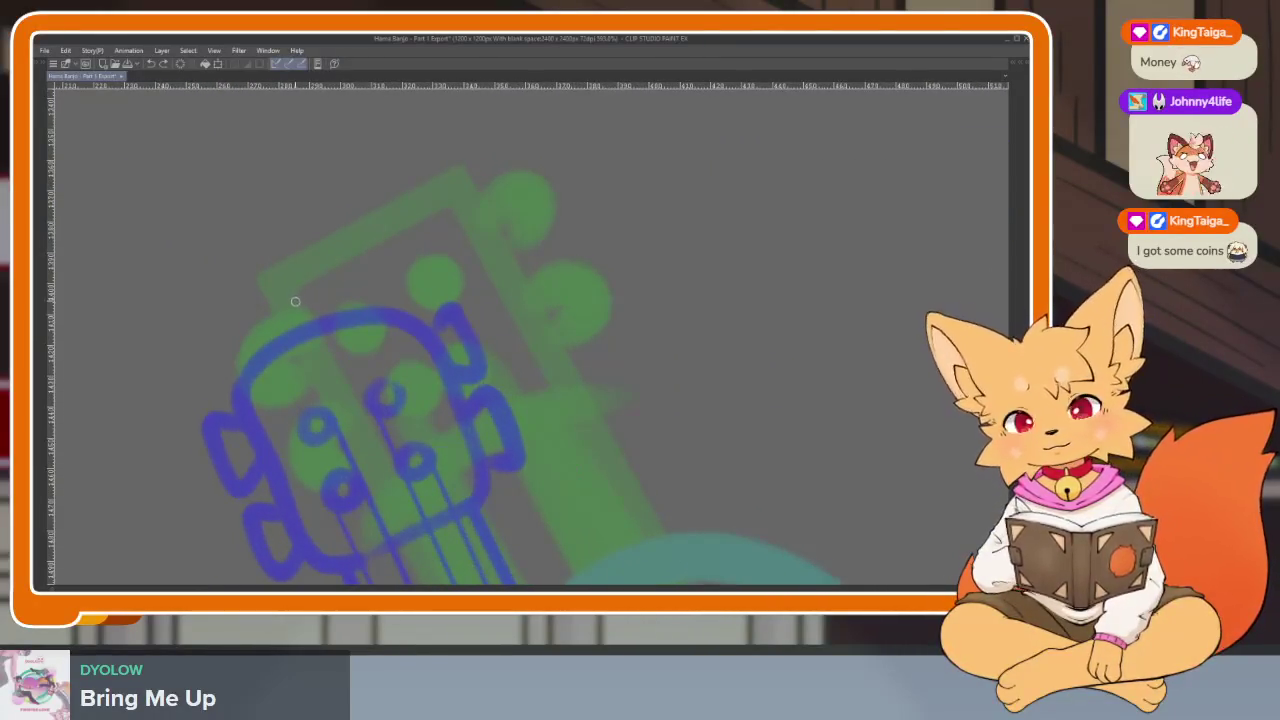
mouse_move(358, 224)
left_mouse_down()
mouse_move(479, 210)
mouse_move(570, 357)
left_mouse_up()
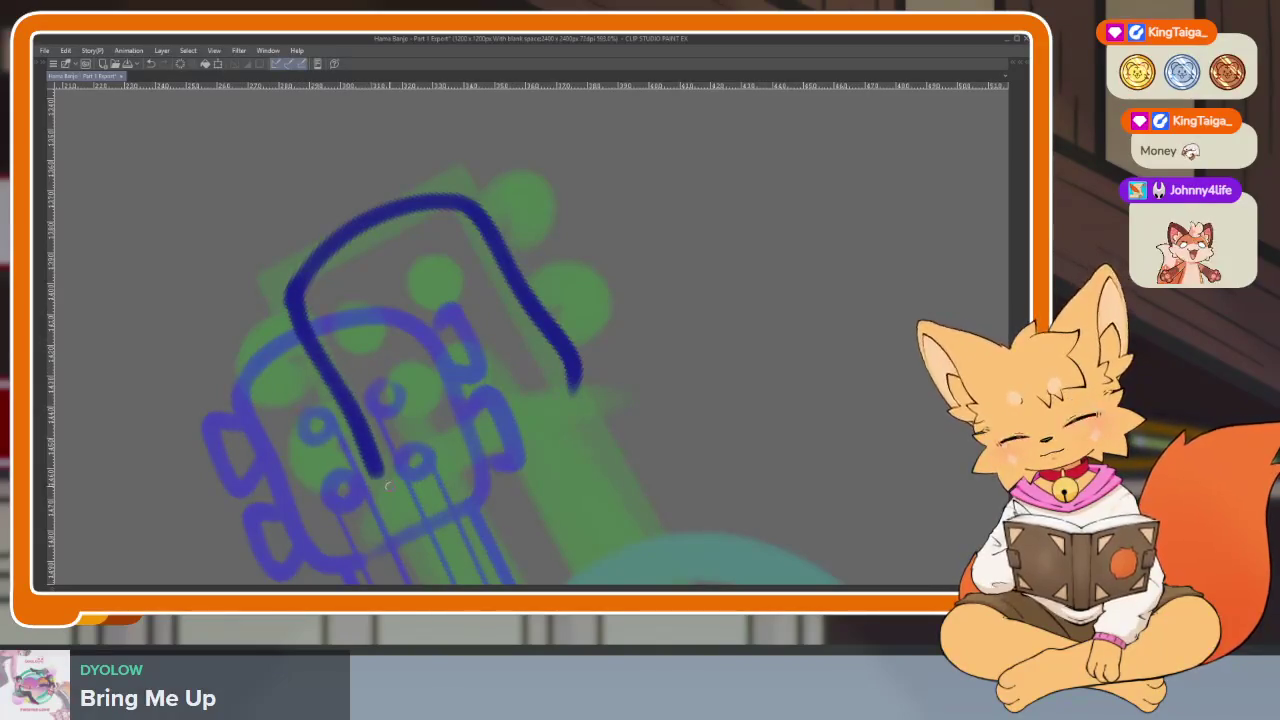
key("ctrl+z")
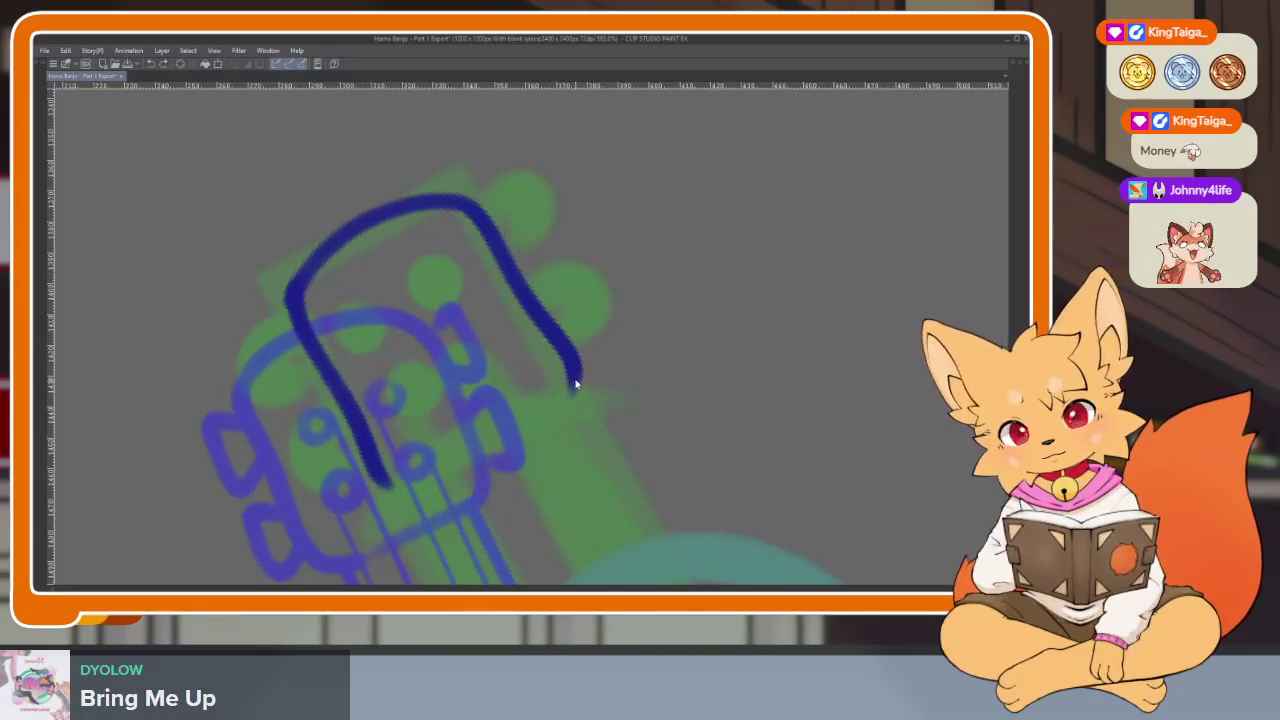
Rotate the view to the headstock and ink another side of its outline.
mouse_move(390, 484)
left_mouse_down()
mouse_move(609, 300)
mouse_move(473, 253)
left_mouse_up()
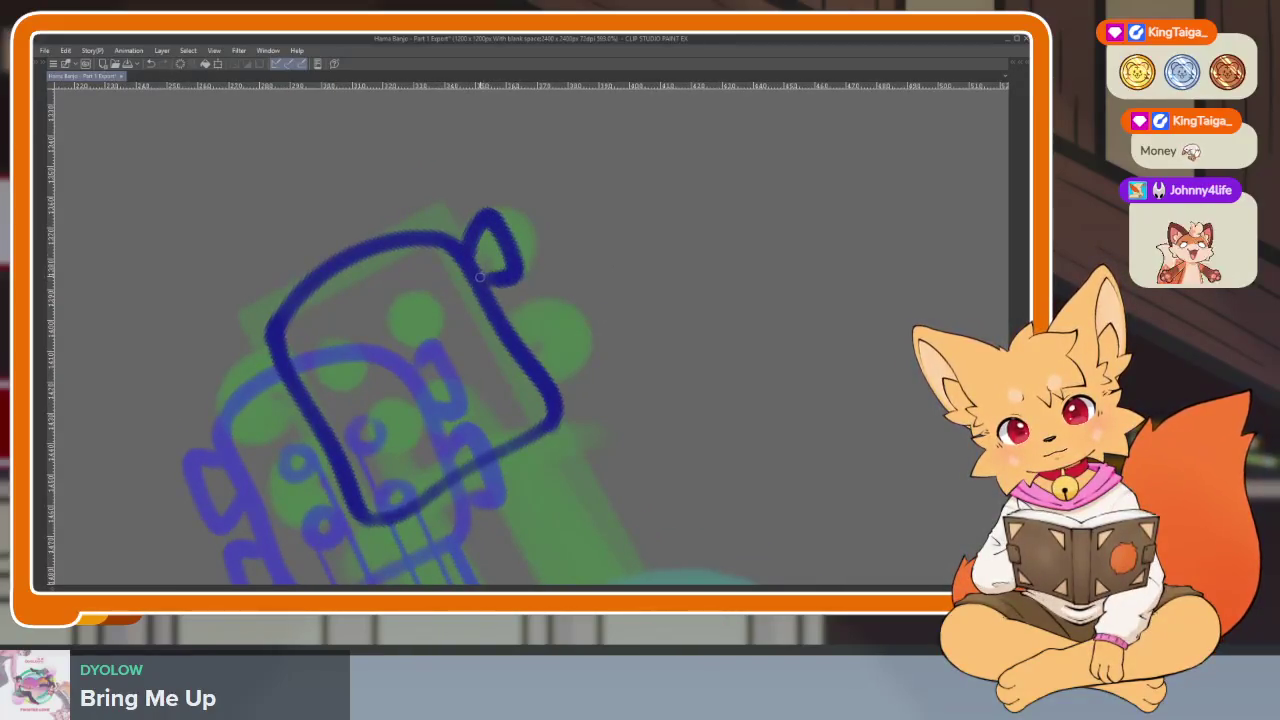
left_click_drag(533, 372, 447, 323)
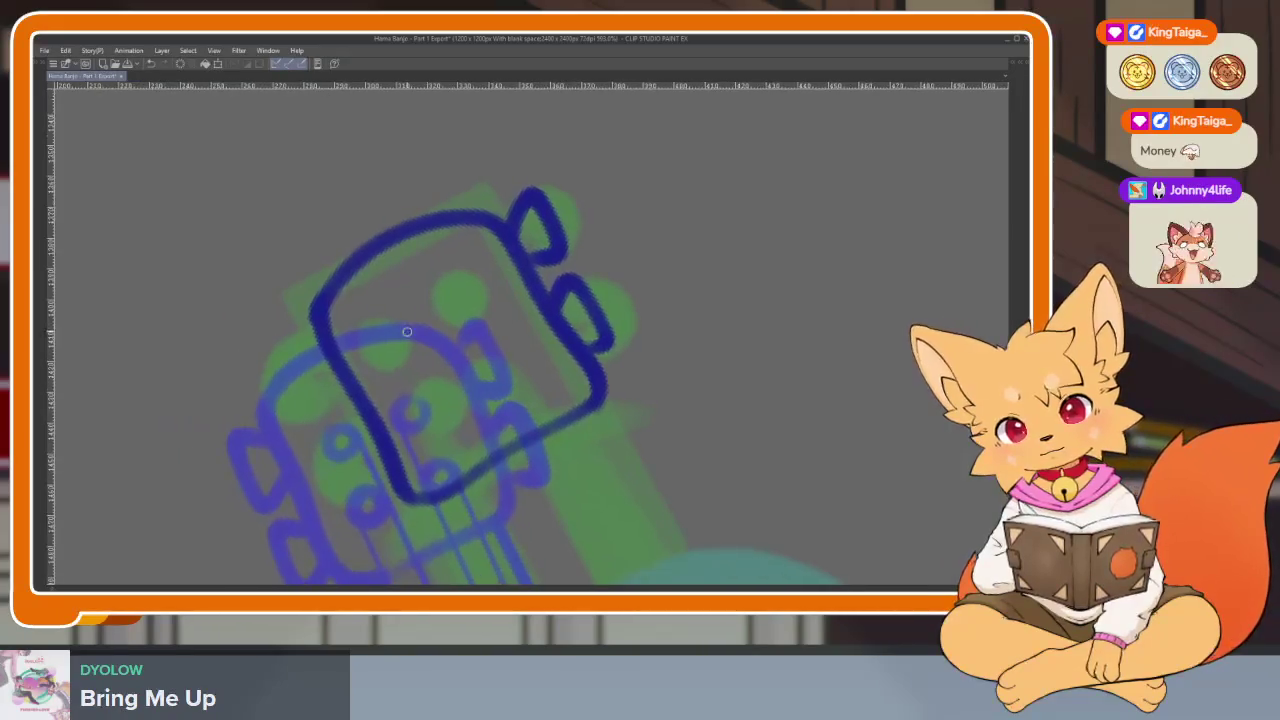
left_click_drag(292, 355, 388, 470)
scroll(711, 437, "down", 5)
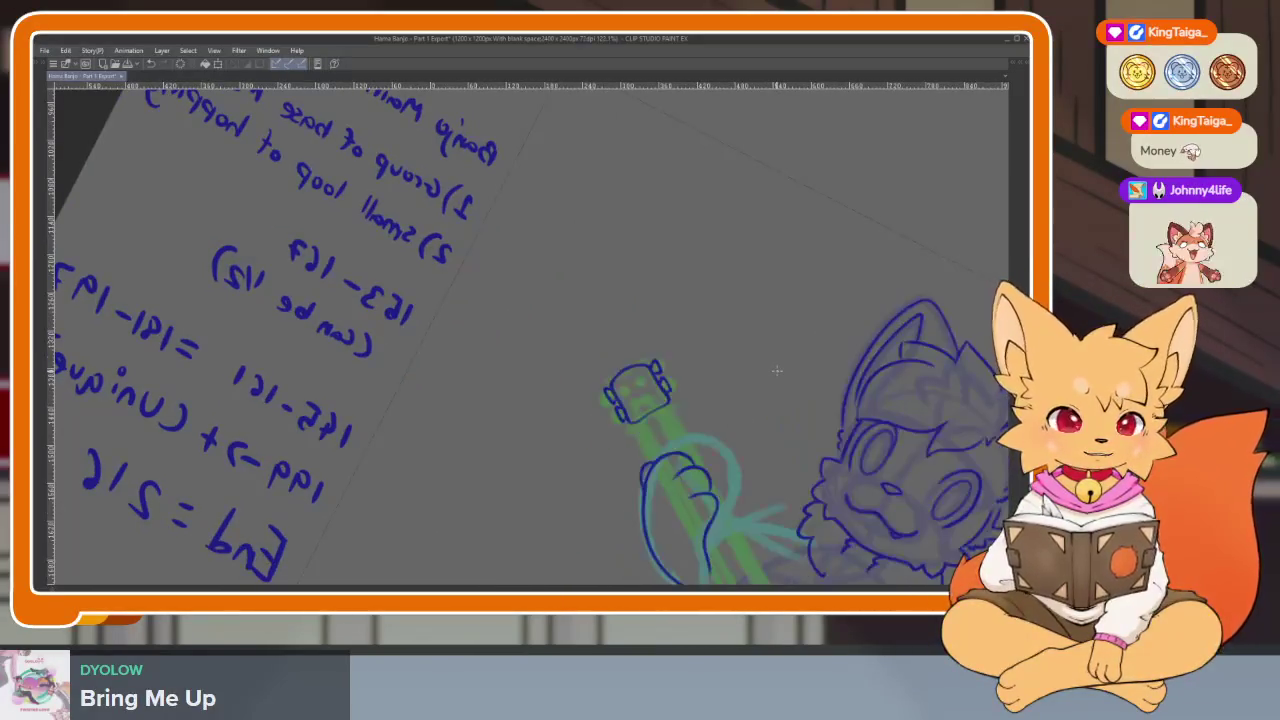
Zoom into the banjo headstock and trace a blue circle over the first tuning peg.
scroll(600, 445, "up", 5)
scroll(596, 454, "up", 3)
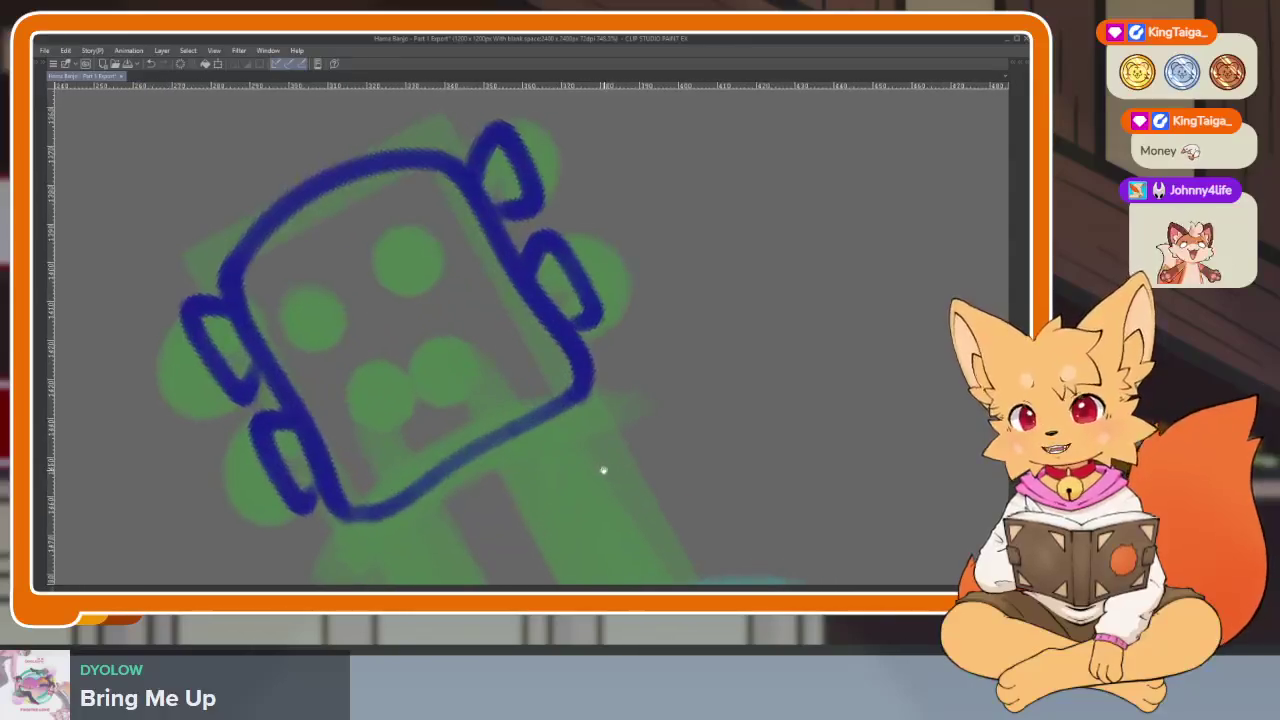
scroll(590, 452, "down", 1)
scroll(566, 447, "up", 1)
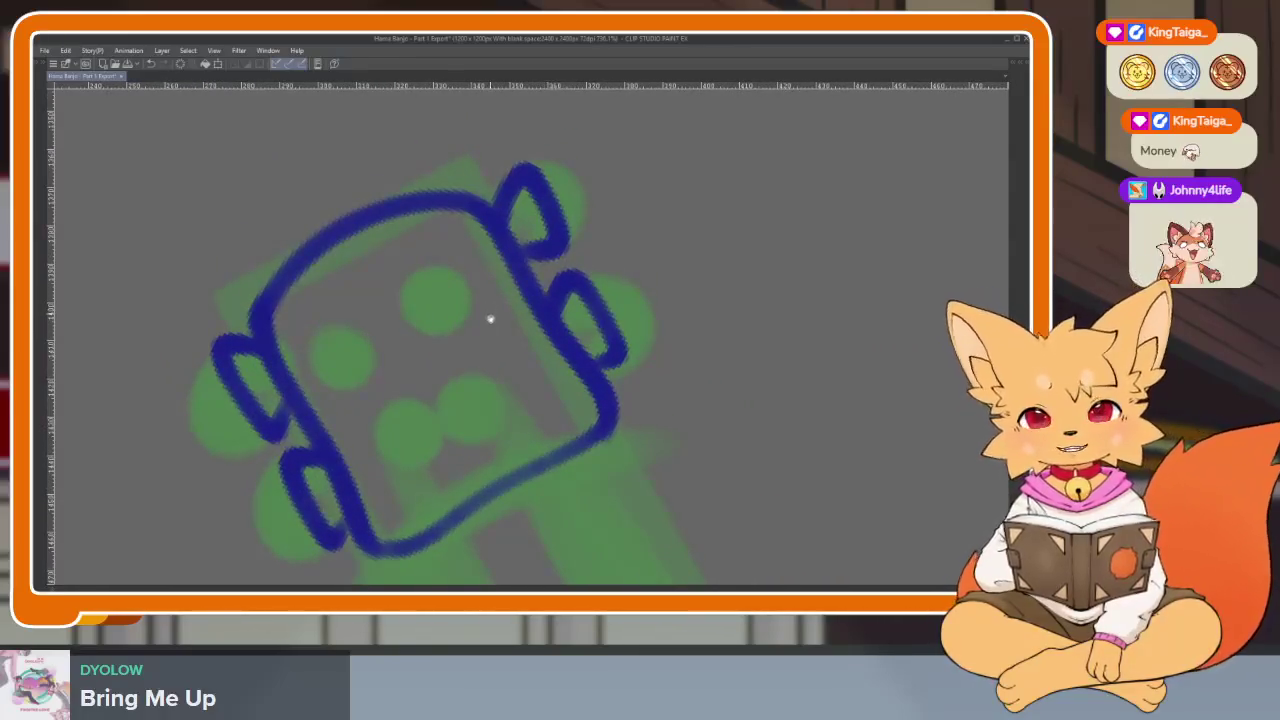
scroll(443, 350, "up", 2)
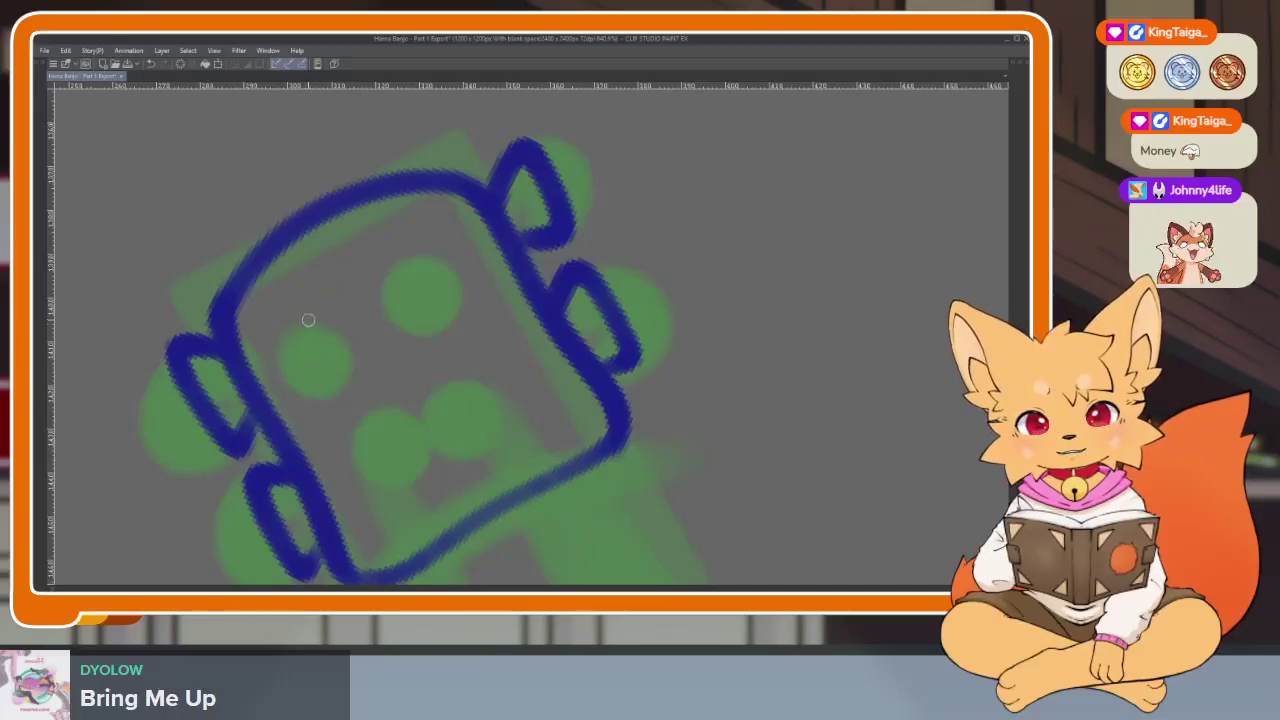
left_click_drag(335, 384, 292, 330)
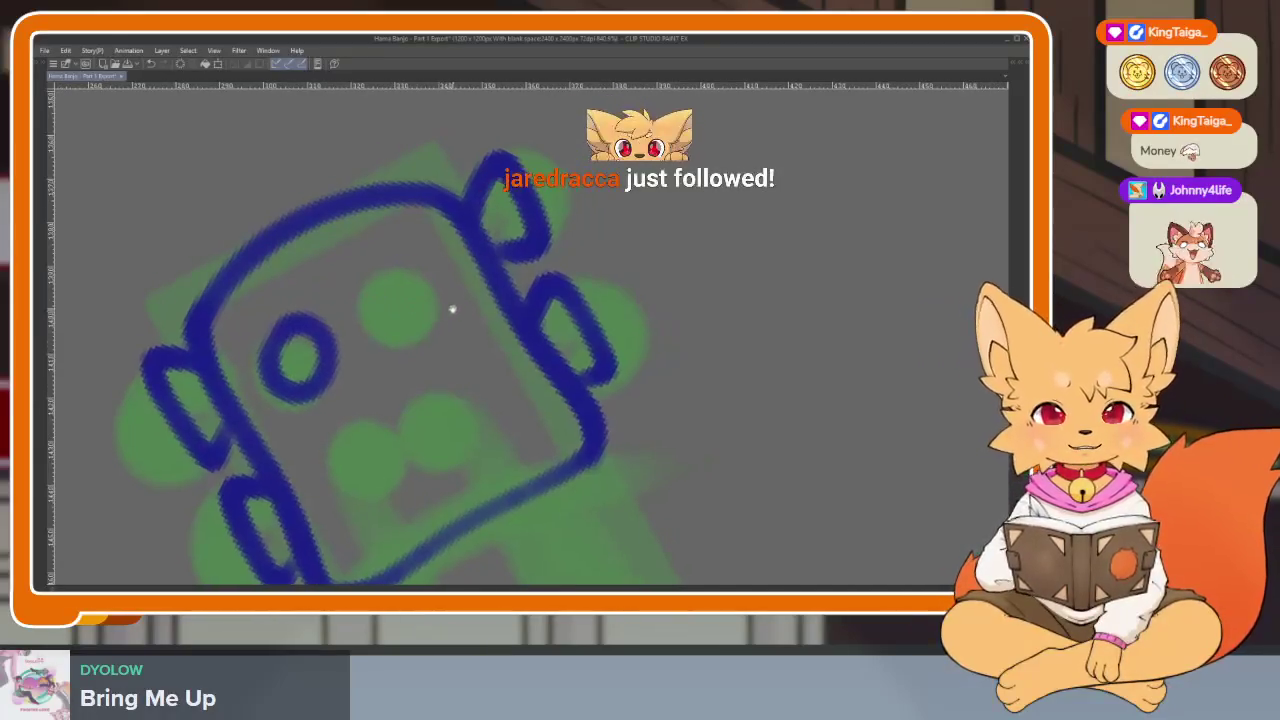
Reposition the view, then undo a misplaced arc drawn over the upper green peg.
scroll(455, 306, "down", 2)
scroll(434, 310, "down", 1)
scroll(418, 345, "down", 1)
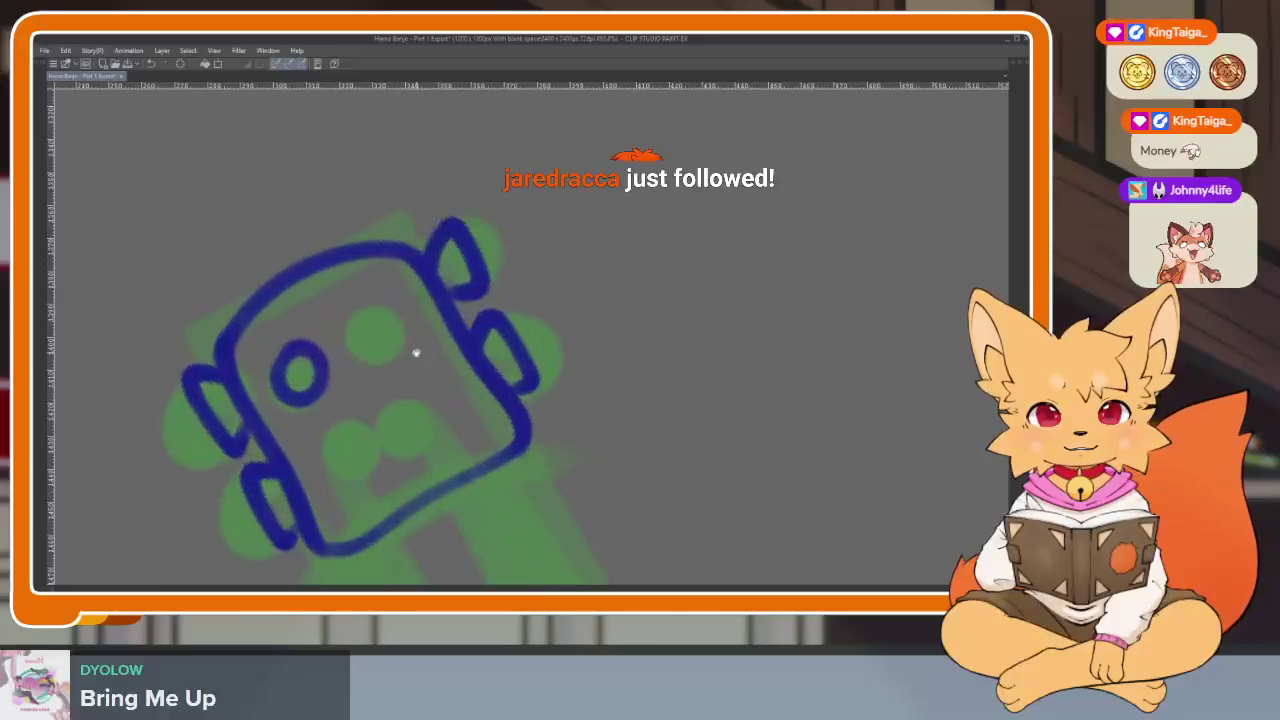
scroll(420, 349, "down", 1)
scroll(410, 358, "down", 1)
scroll(404, 363, "up", 1)
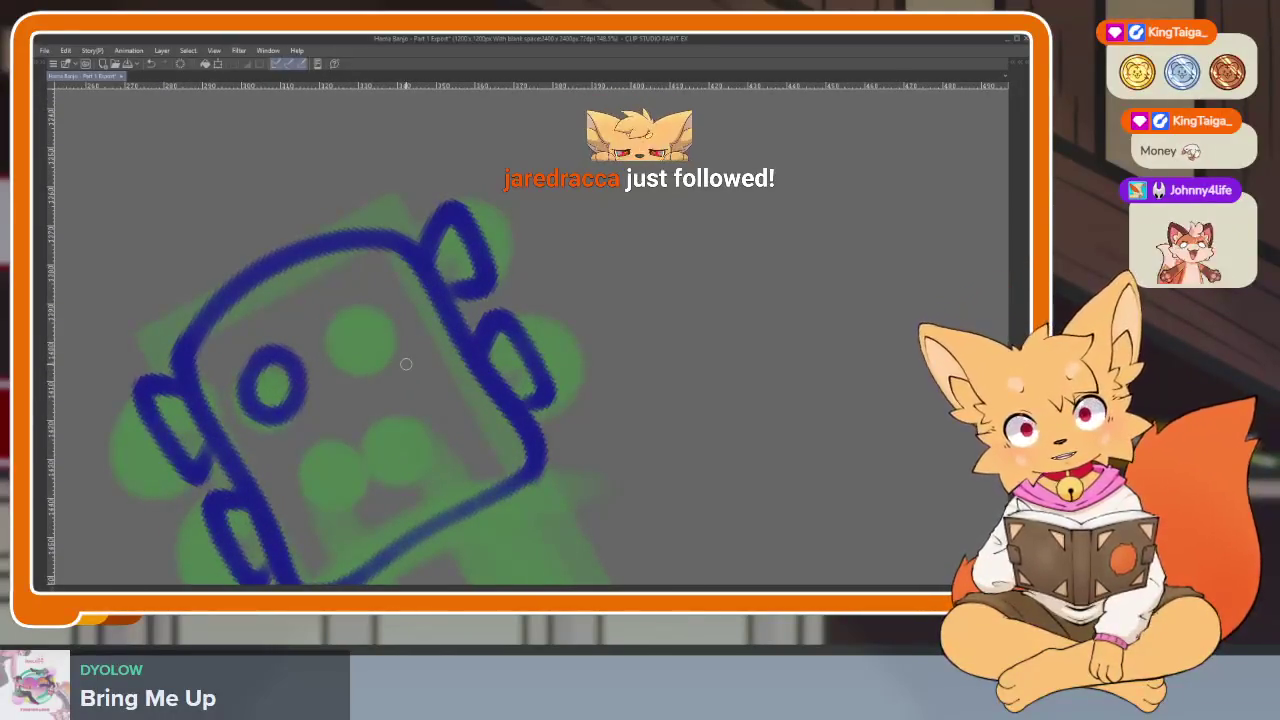
scroll(591, 434, "down", 1)
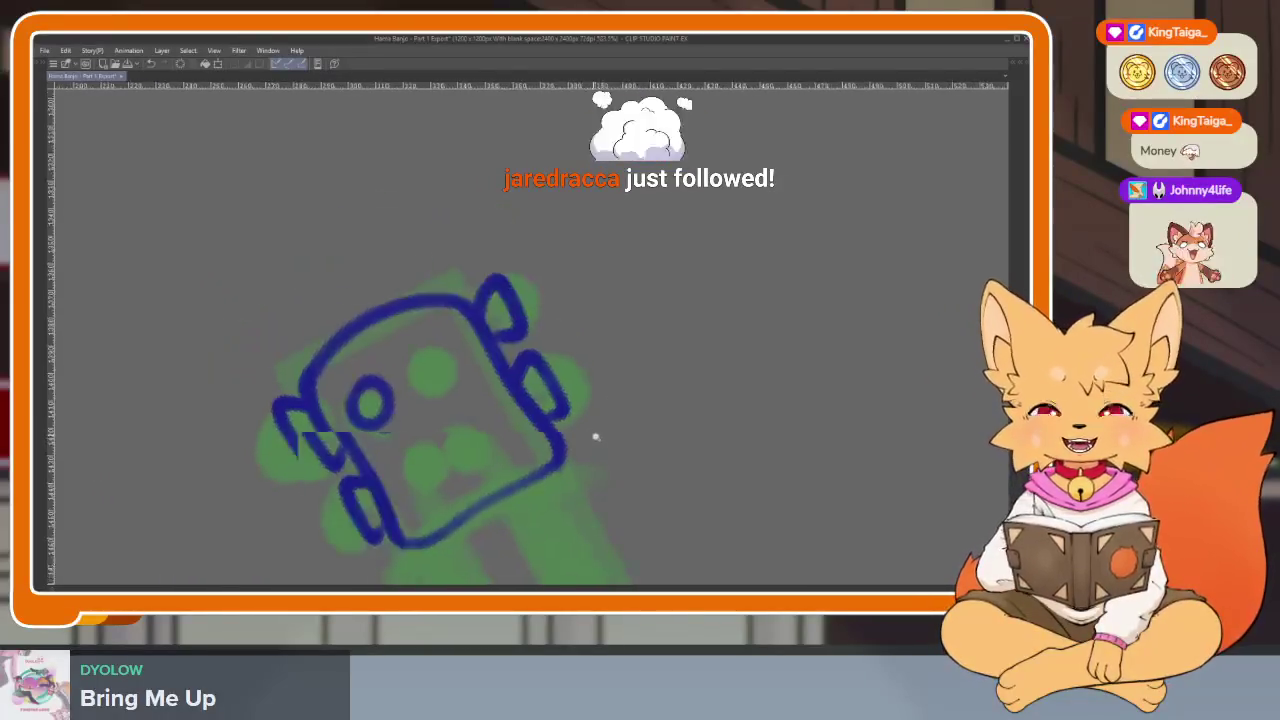
scroll(600, 454, "up", 1)
scroll(608, 427, "up", 1)
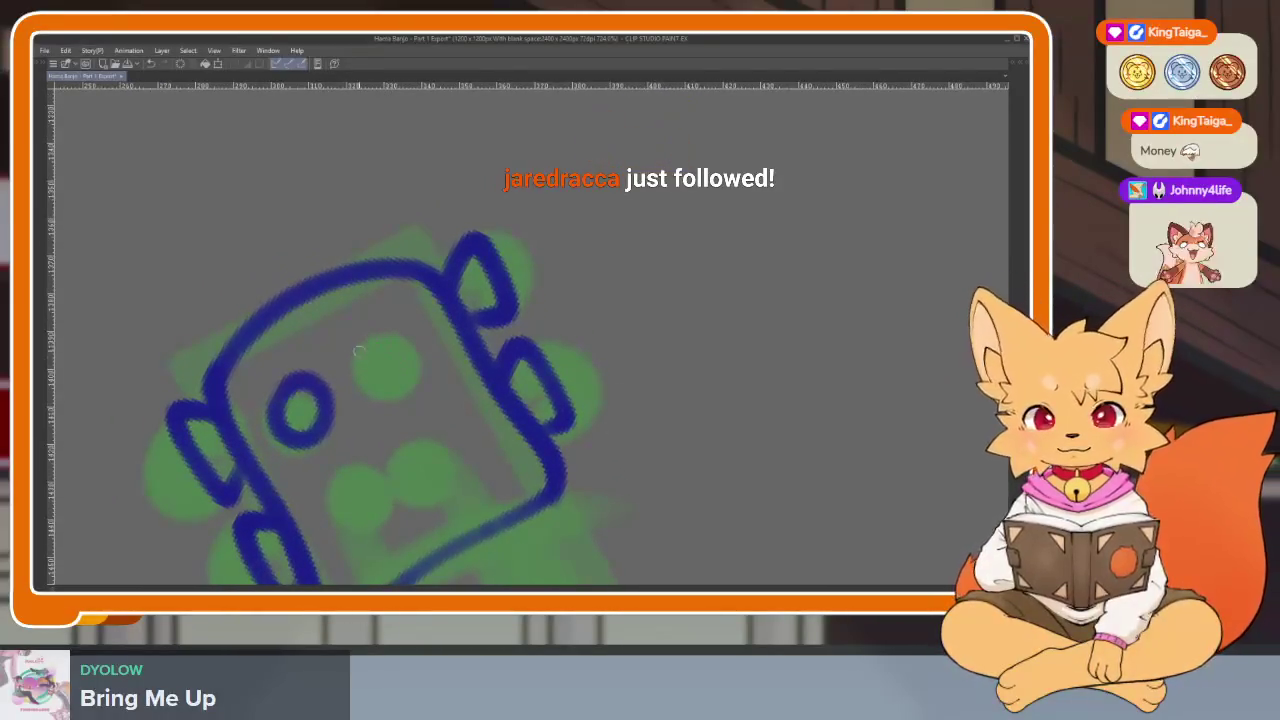
mouse_move(355, 358)
left_mouse_down()
mouse_move(414, 366)
mouse_move(400, 330)
left_mouse_up()
key("ctrl+z")
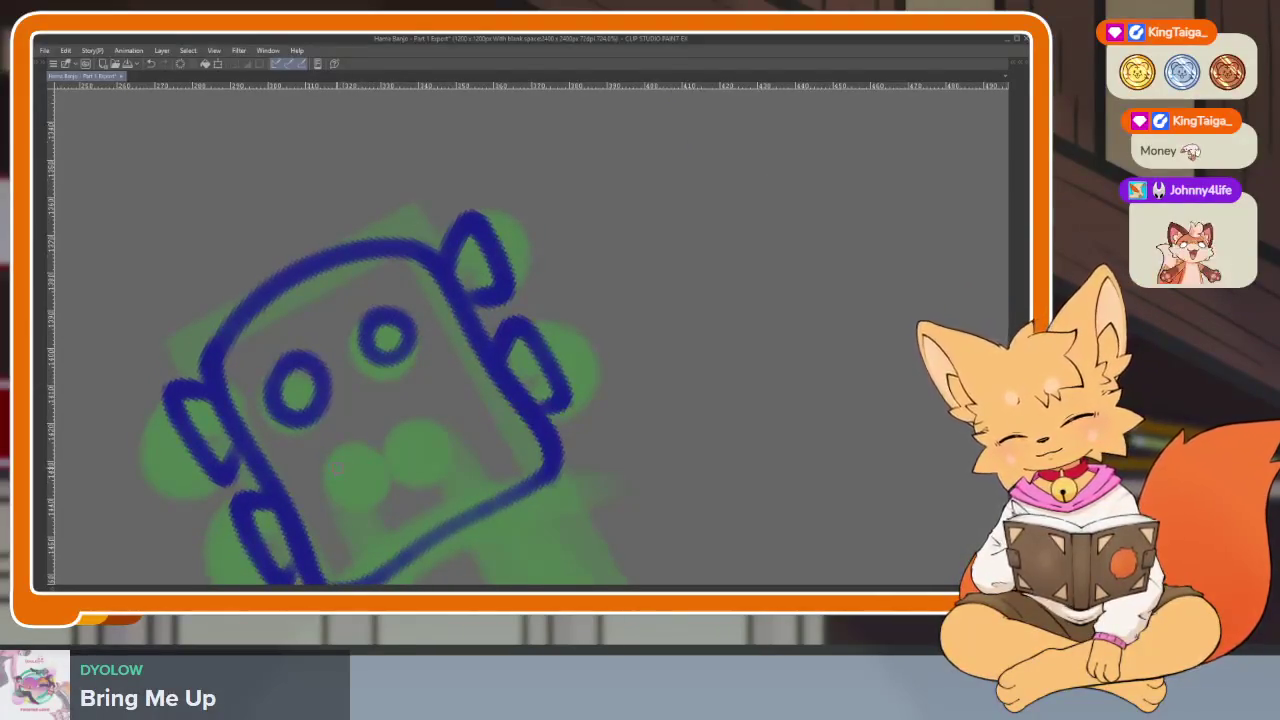
Circle the lower green peg and another headstock peg with small blue circles.
left_click_drag(338, 469, 345, 466)
left_click_drag(411, 433, 415, 438)
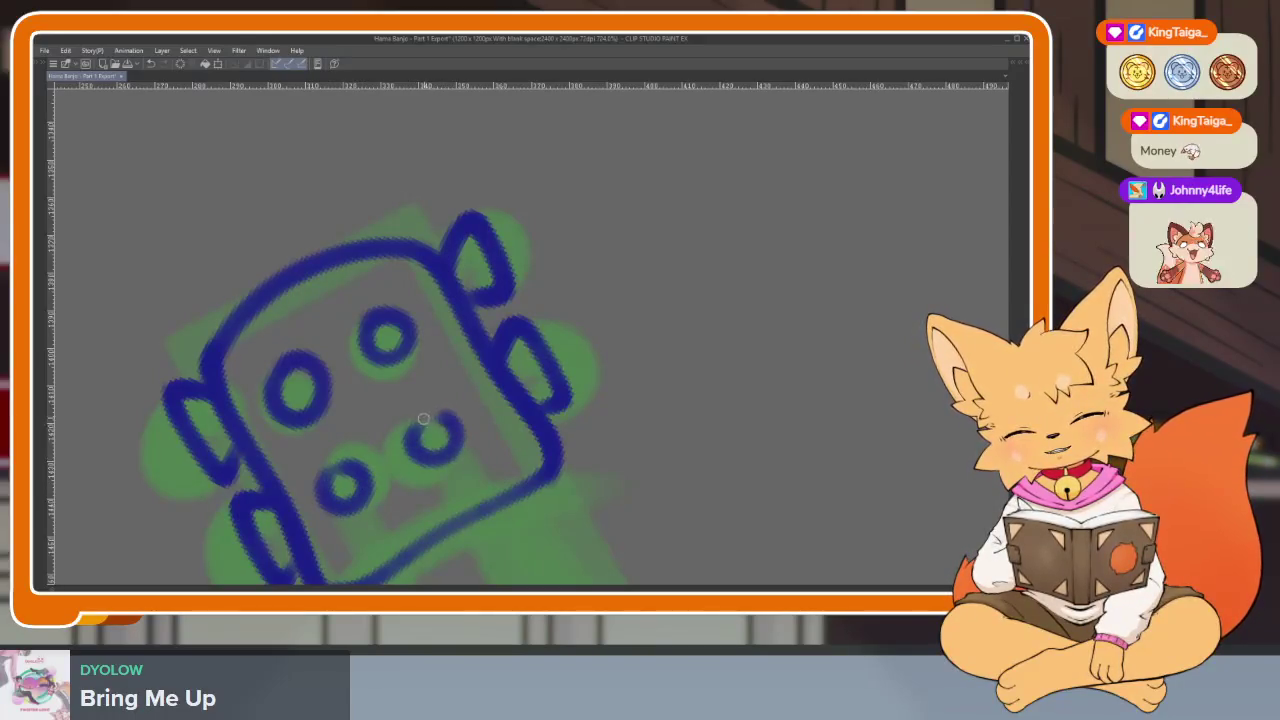
scroll(420, 440, "down", 5)
scroll(608, 443, "up", 2)
scroll(525, 443, "down", 4)
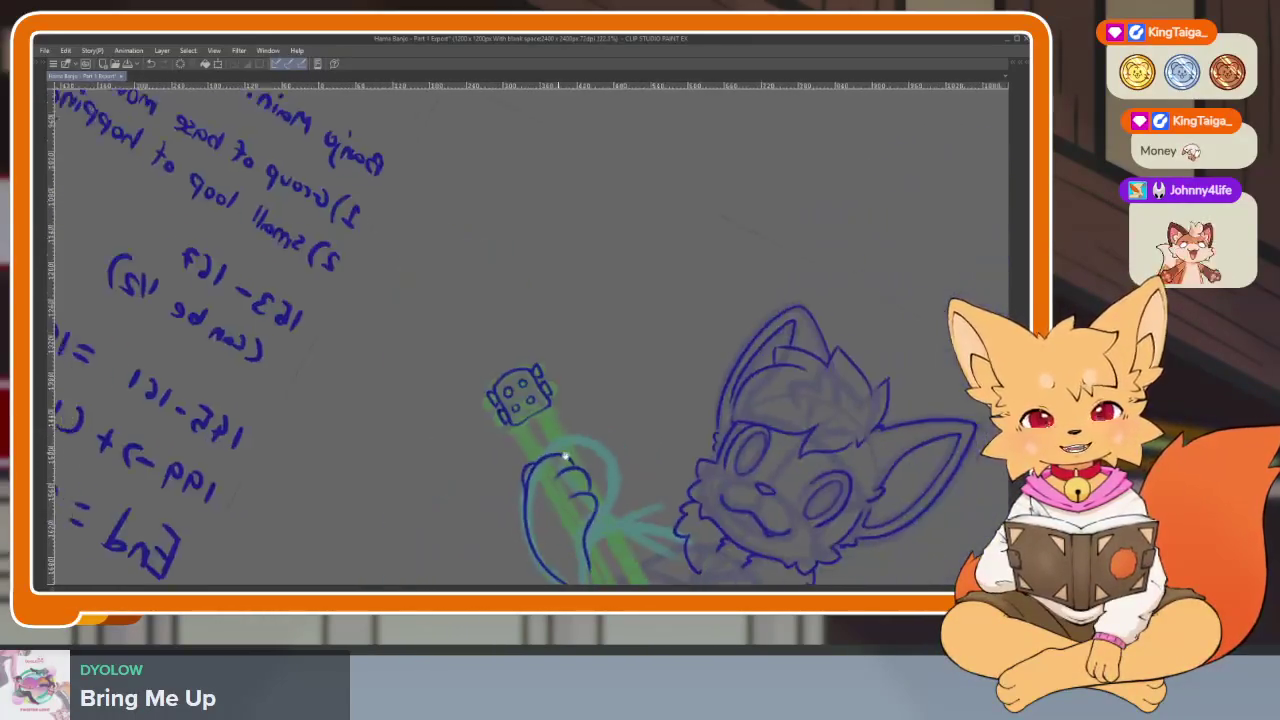
scroll(560, 455, "up", 2)
scroll(620, 472, "up", 2)
scroll(600, 473, "up", 1)
scroll(600, 473, "down", 1)
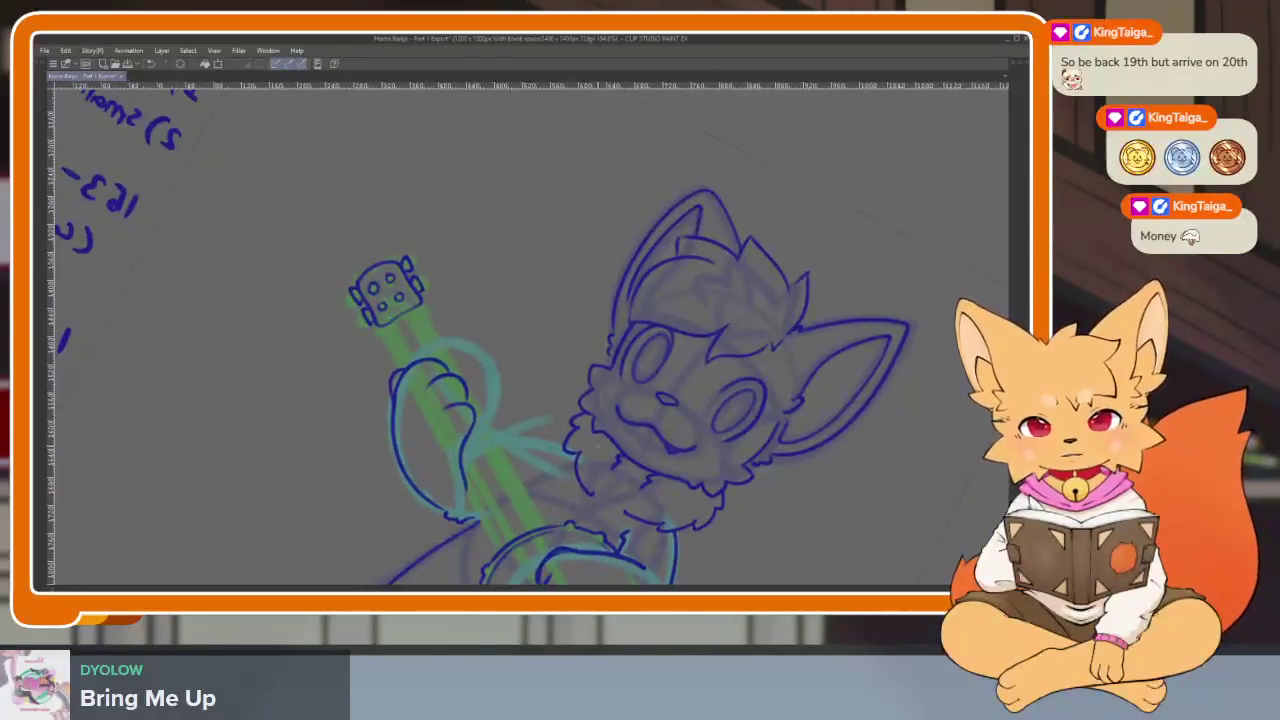
scroll(605, 455, "up", 1)
scroll(612, 437, "up", 1)
scroll(612, 437, "up", 1)
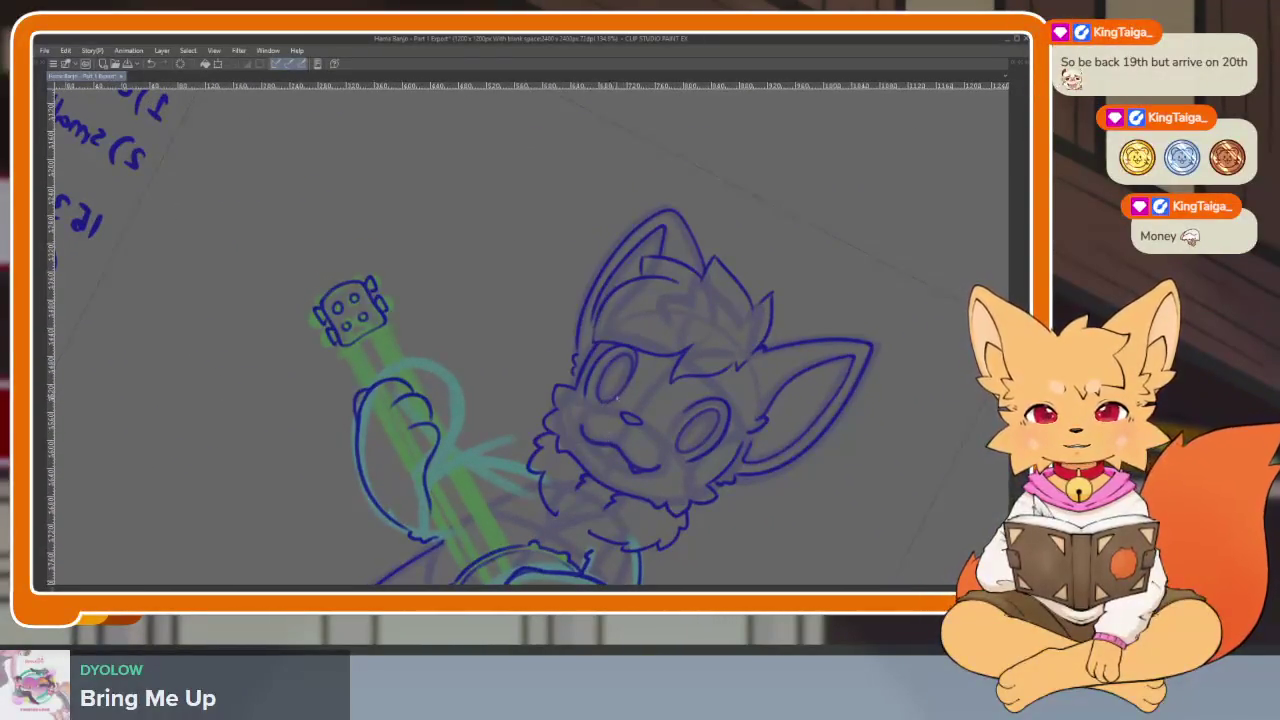
Toggle the workspace panels with Tab and move the view along the banjo neck.
key("Tab")
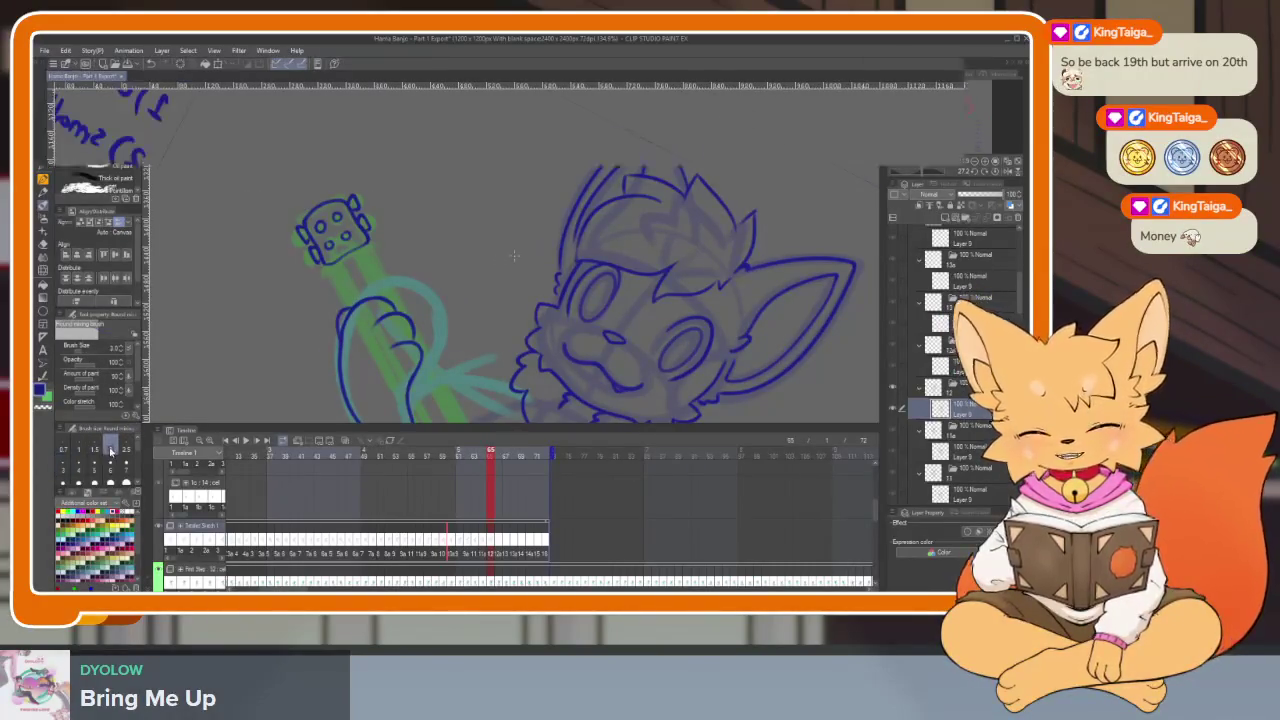
key("Tab")
scroll(409, 371, "up", 2)
scroll(370, 345, "up", 3)
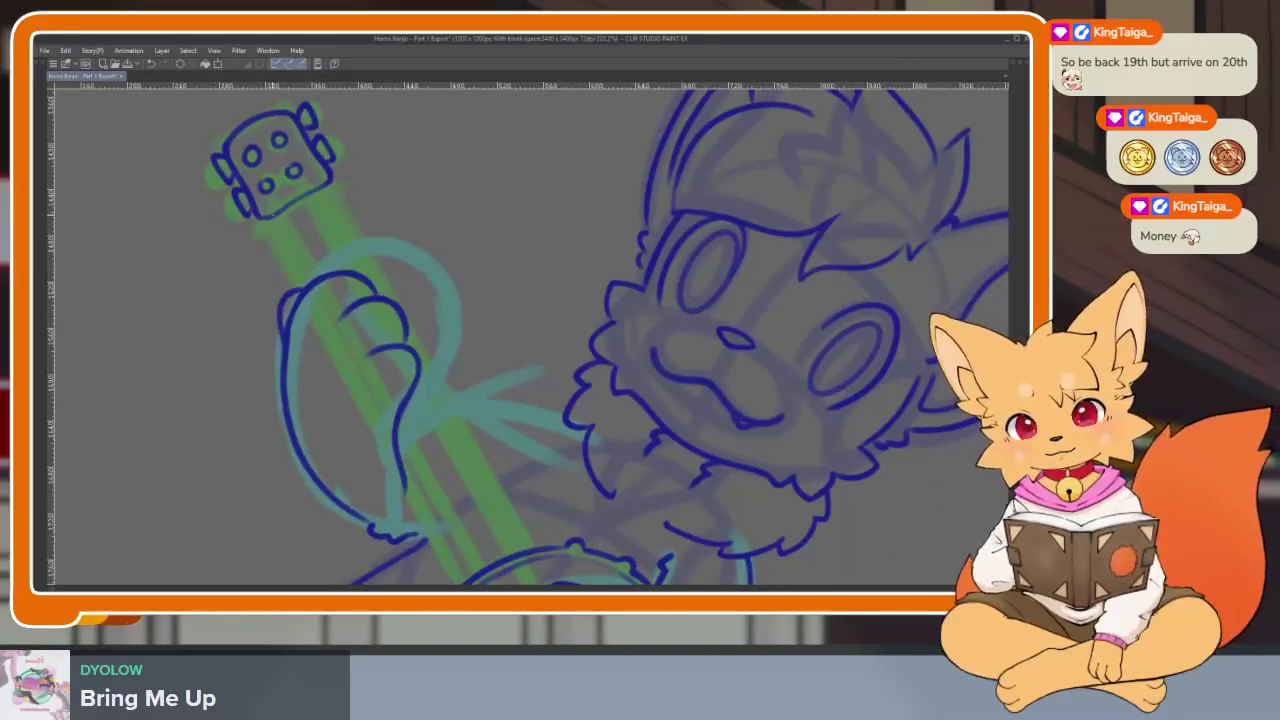
left_click_drag(437, 463, 423, 428)
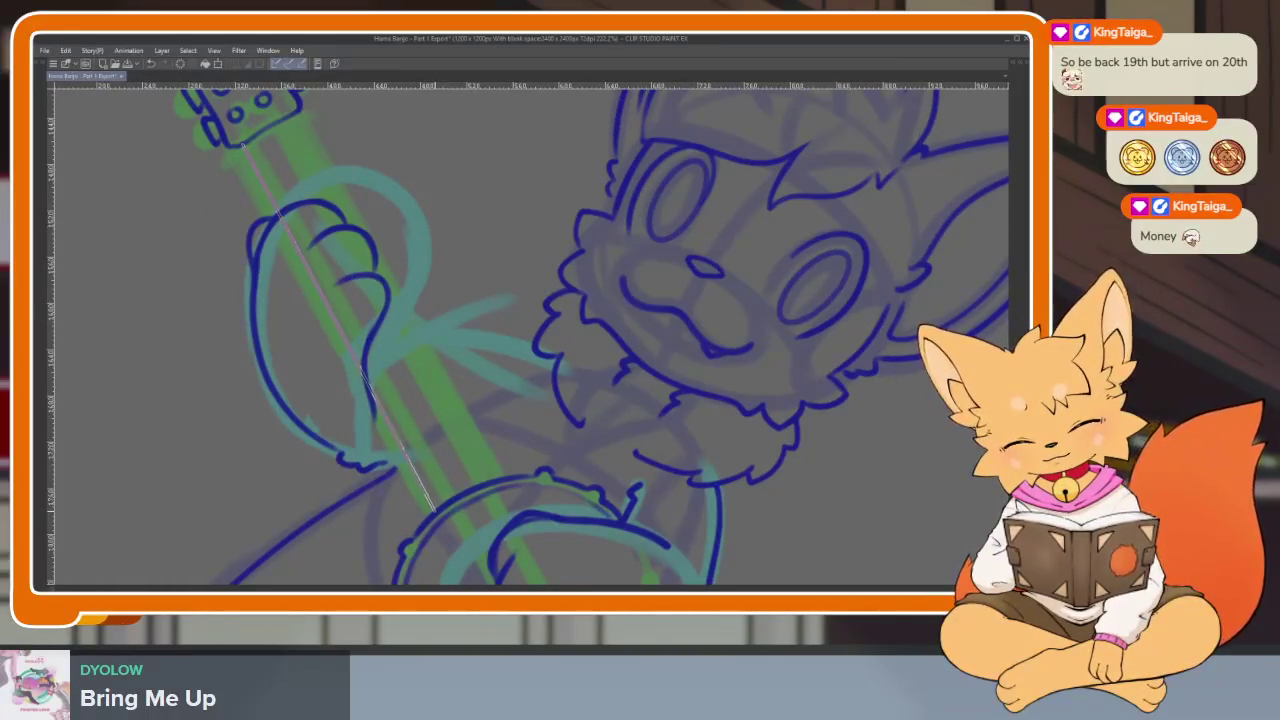
left_click(437, 509, "shift")
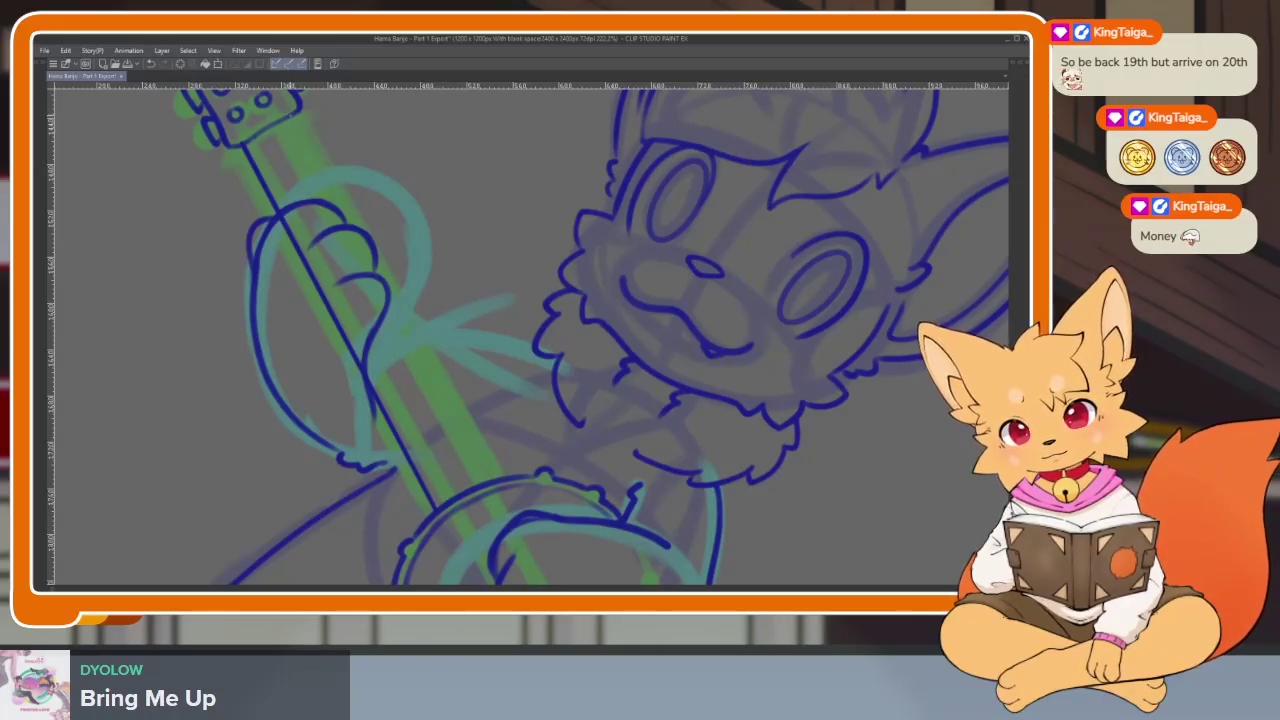
left_click(496, 479, "shift")
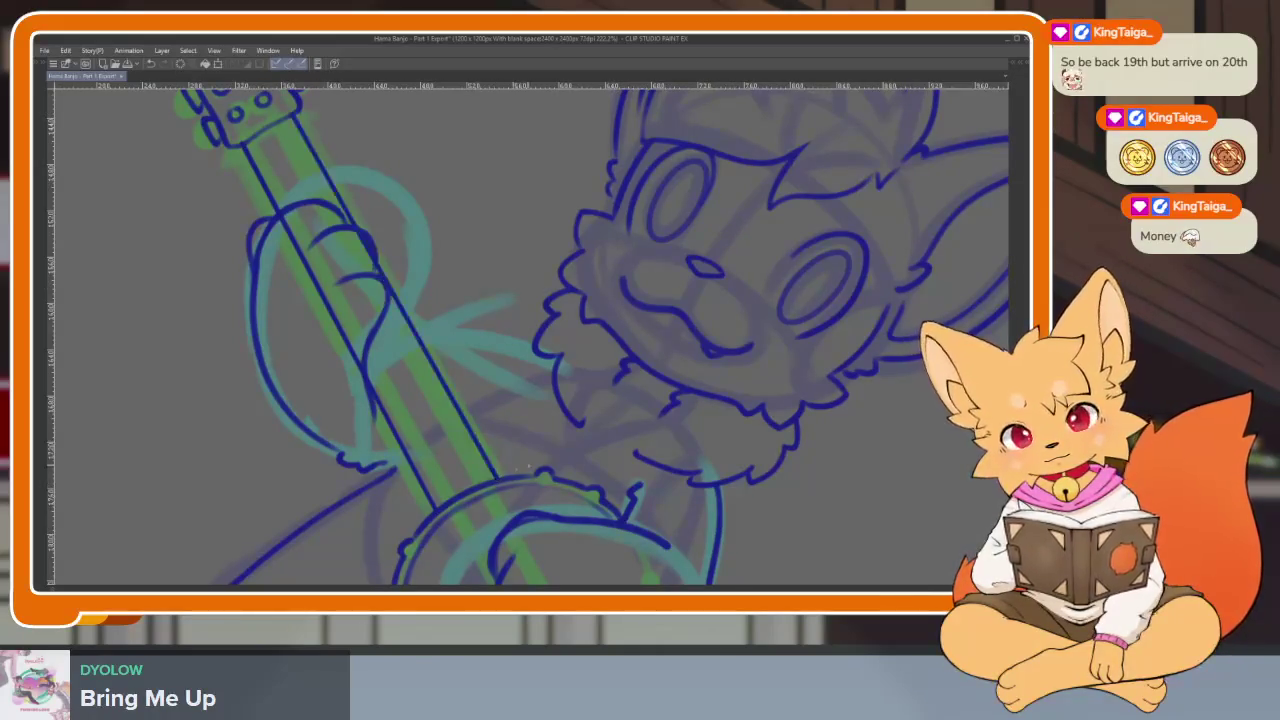
scroll(500, 470, "down", 5)
scroll(540, 430, "up", 5)
scroll(526, 427, "up", 3)
scroll(526, 427, "down", 3)
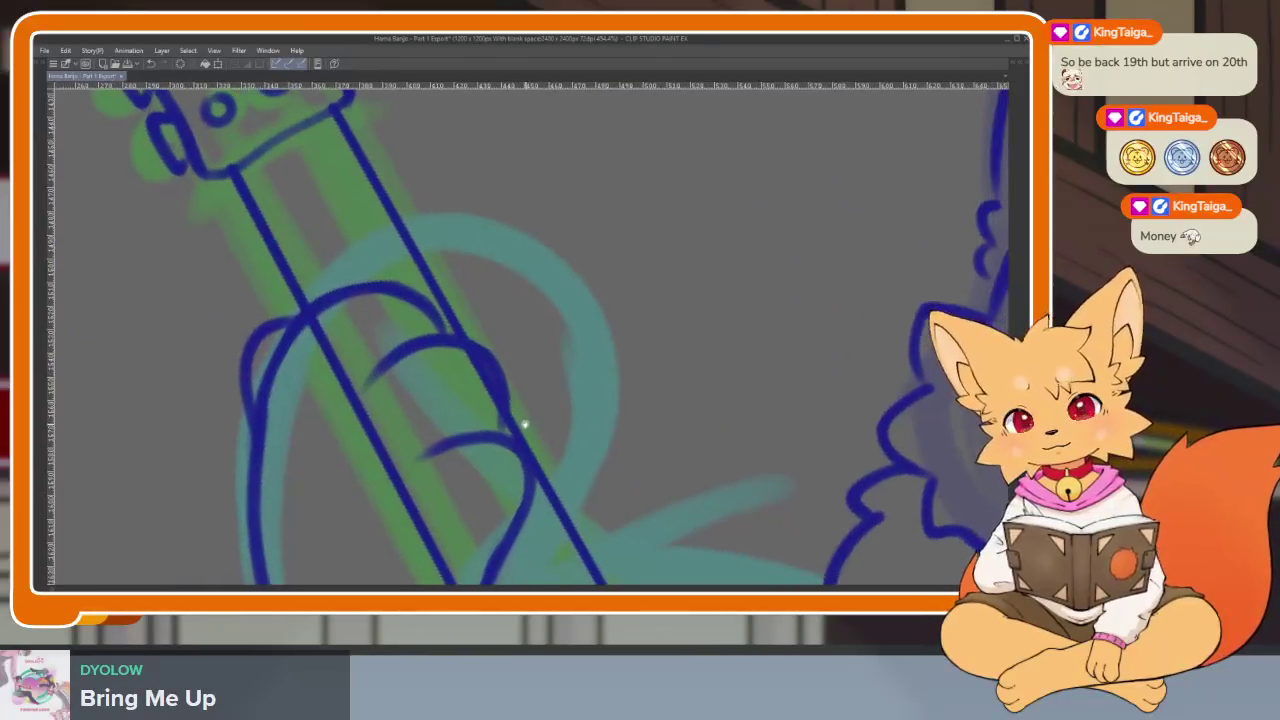
scroll(526, 427, "down", 4)
scroll(540, 400, "up", 1)
scroll(525, 343, "up", 1)
scroll(531, 339, "up", 1)
scroll(531, 339, "up", 1)
key("Tab")
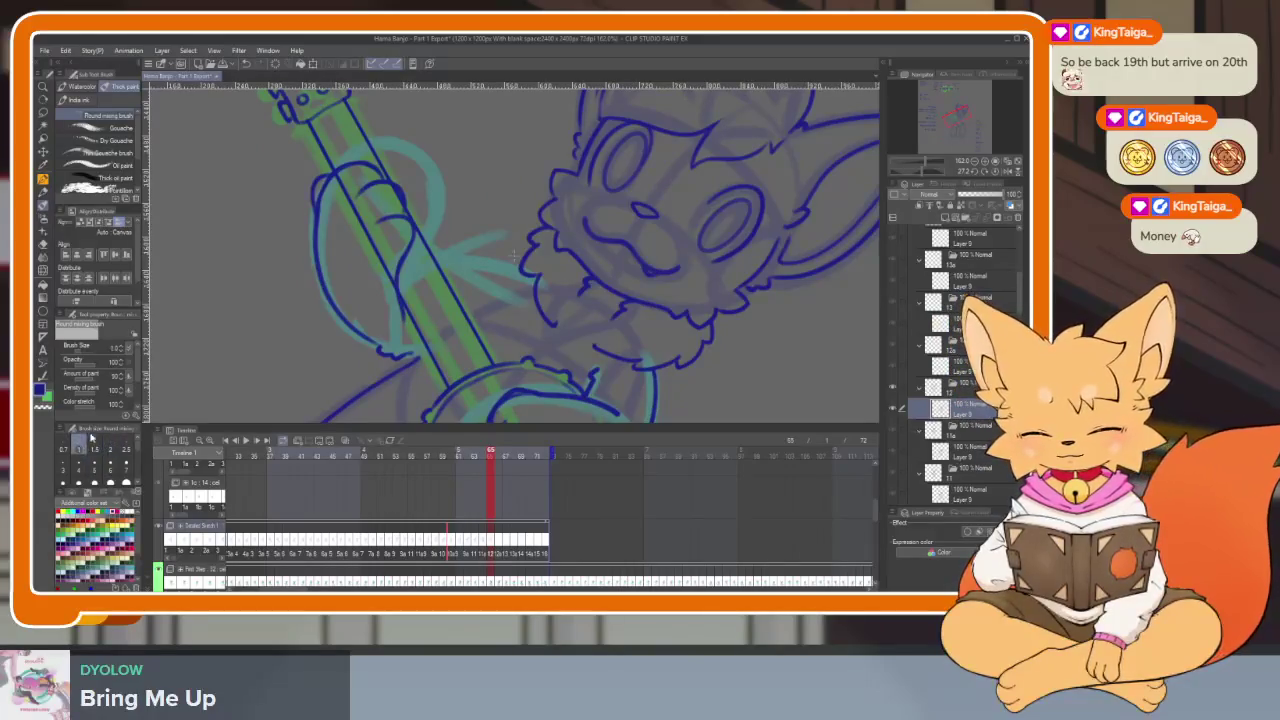
key("Tab")
scroll(451, 297, "down", 1)
scroll(403, 251, "up", 4)
scroll(277, 213, "up", 1)
scroll(277, 213, "down", 3)
scroll(474, 457, "up", 1)
scroll(467, 508, "up", 3)
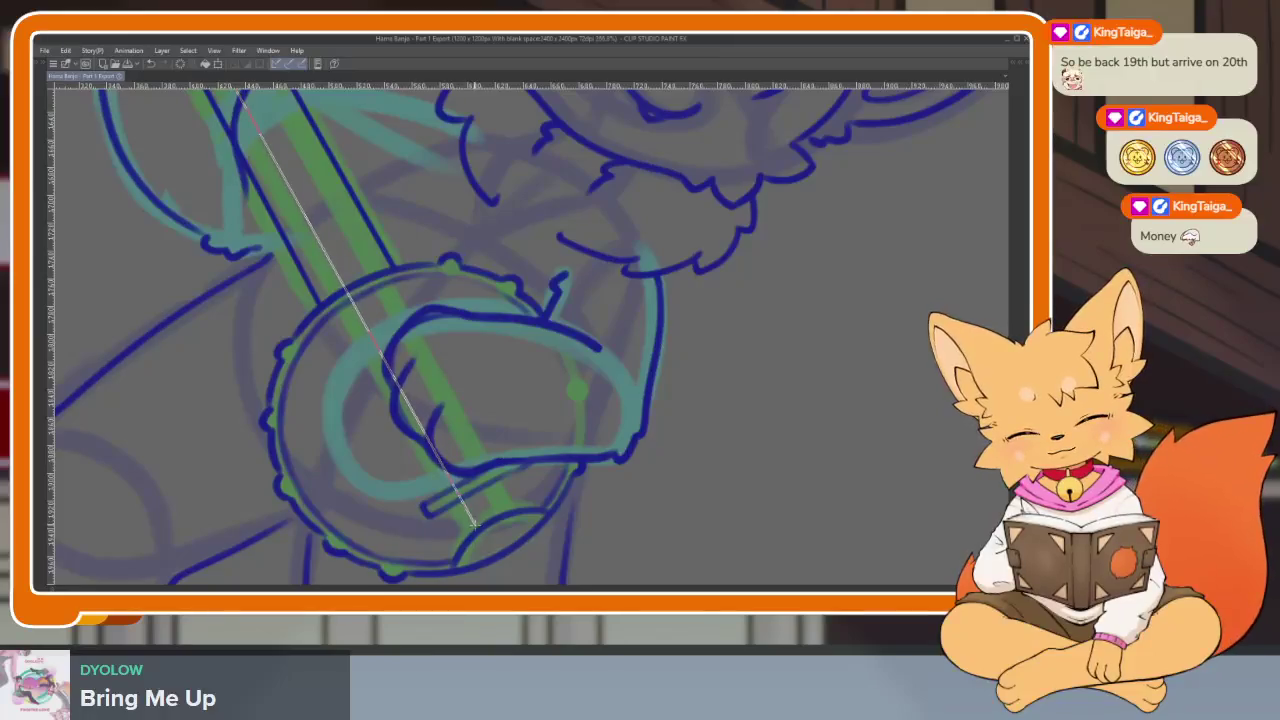
scroll(514, 480, "down", 1)
scroll(386, 323, "up", 1)
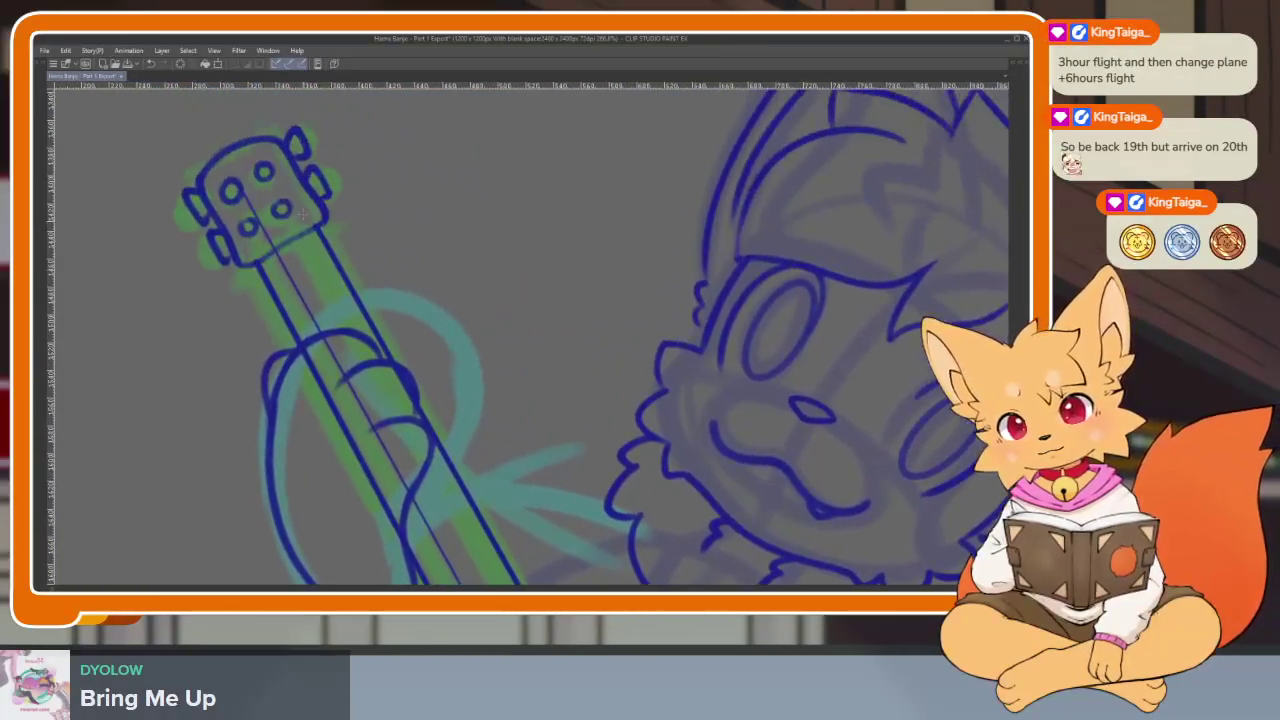
scroll(425, 415, "up", 2)
scroll(423, 374, "up", 1)
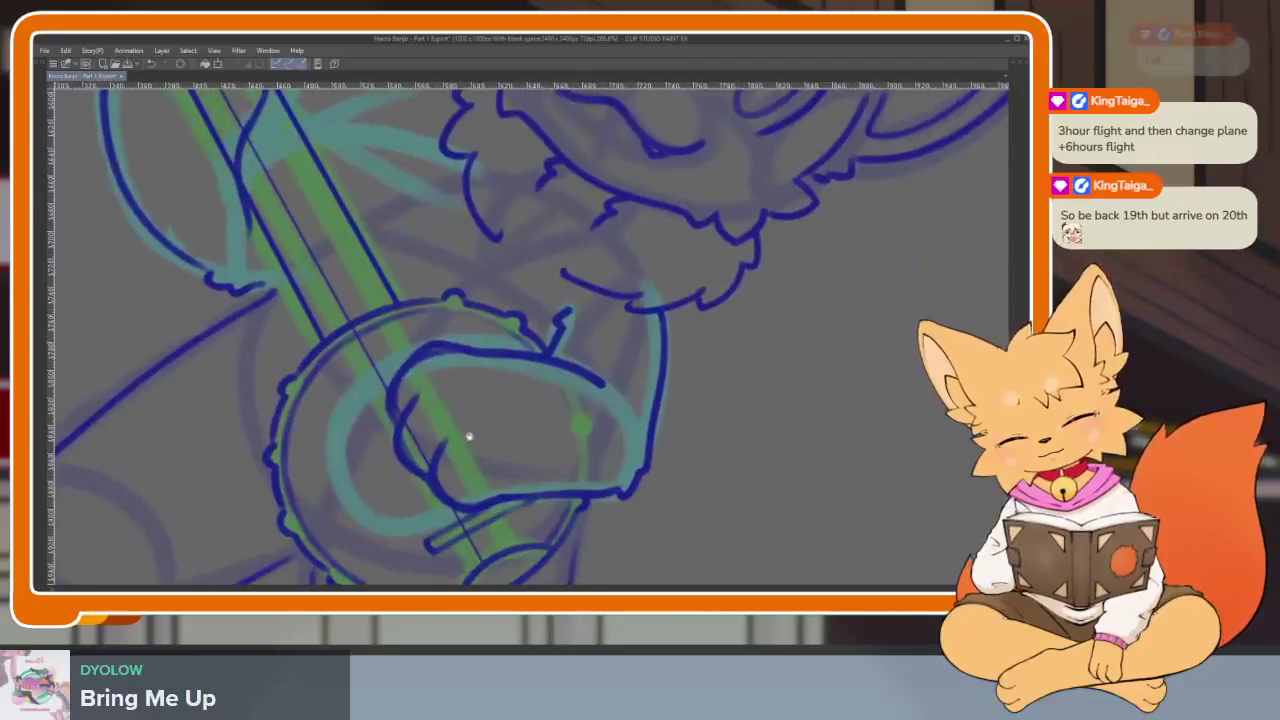
scroll(475, 489, "down", 2)
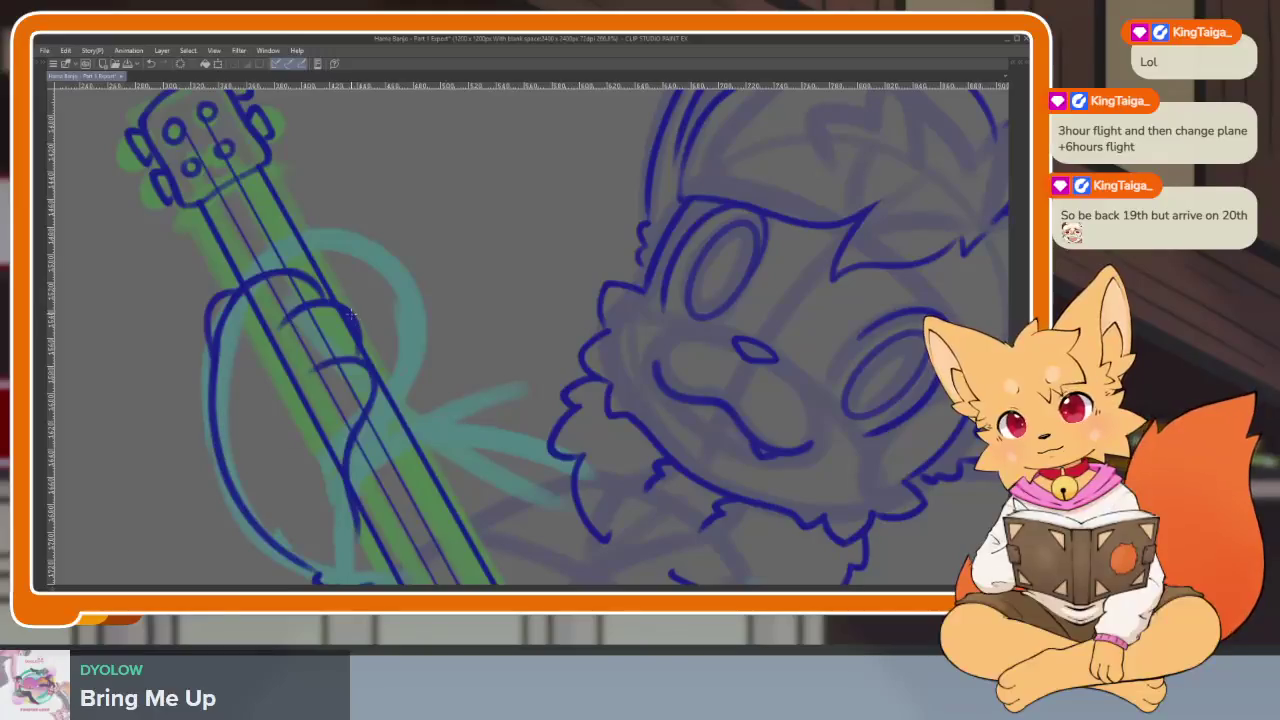
scroll(250, 197, "down", 1)
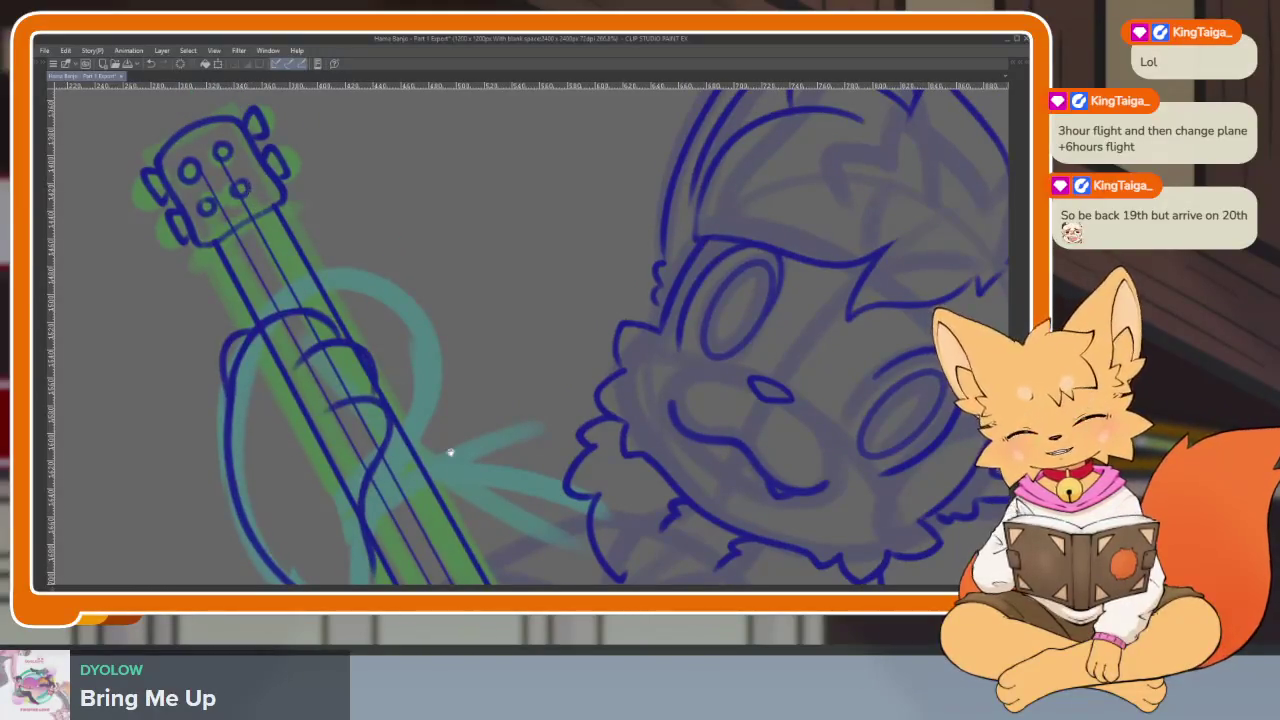
scroll(442, 441, "up", 2)
scroll(403, 326, "down", 2)
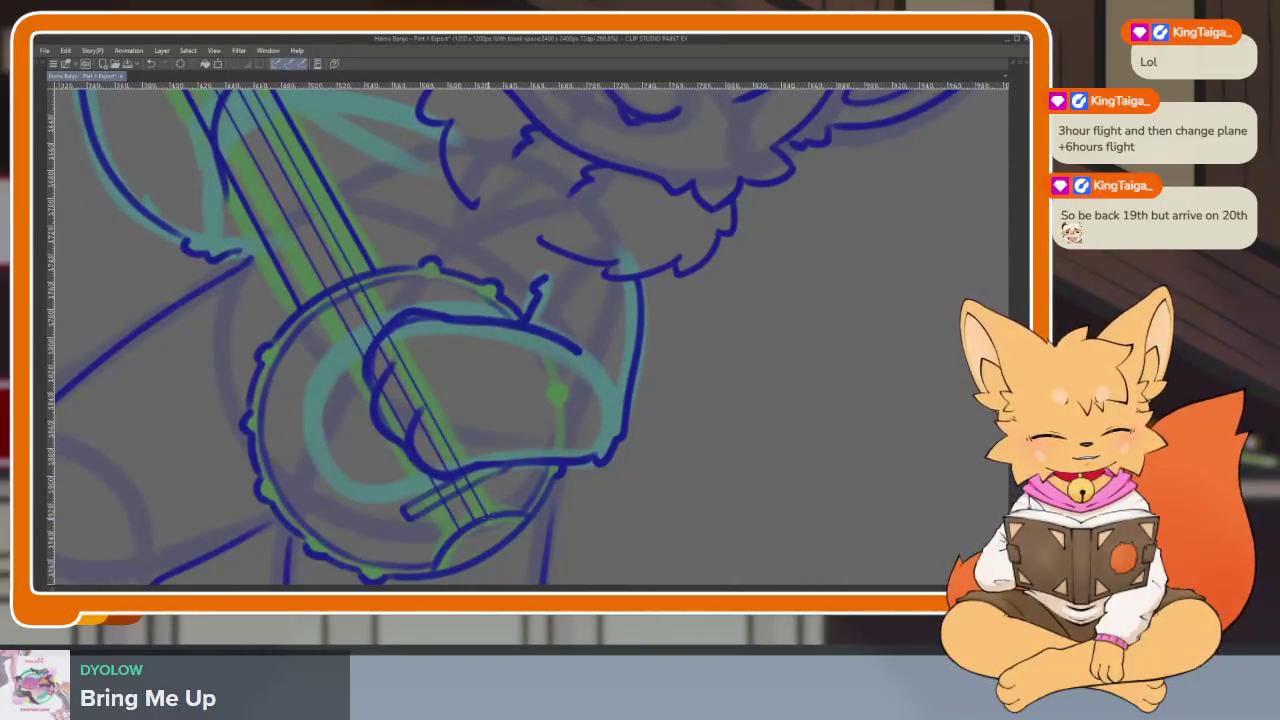
scroll(300, 325, "down", 2)
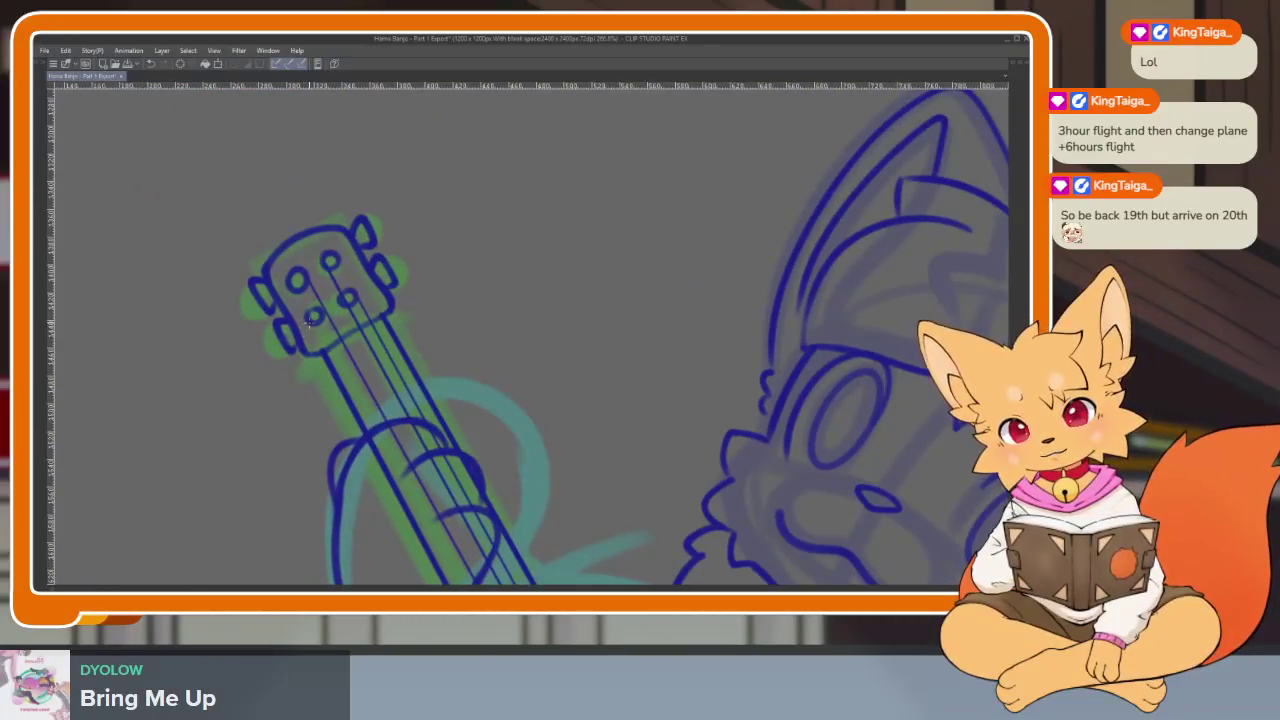
scroll(395, 402, "down", 2)
scroll(434, 366, "down", 2)
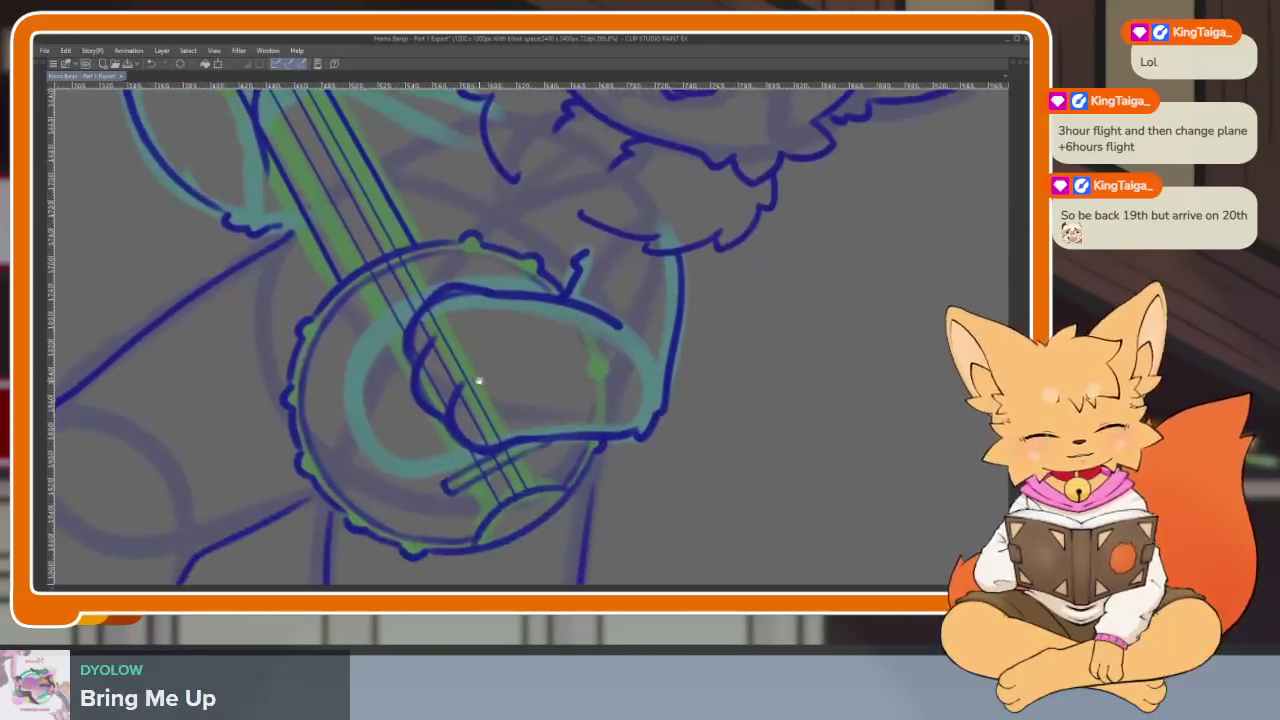
scroll(488, 510, "down", 2)
scroll(488, 510, "down", 3)
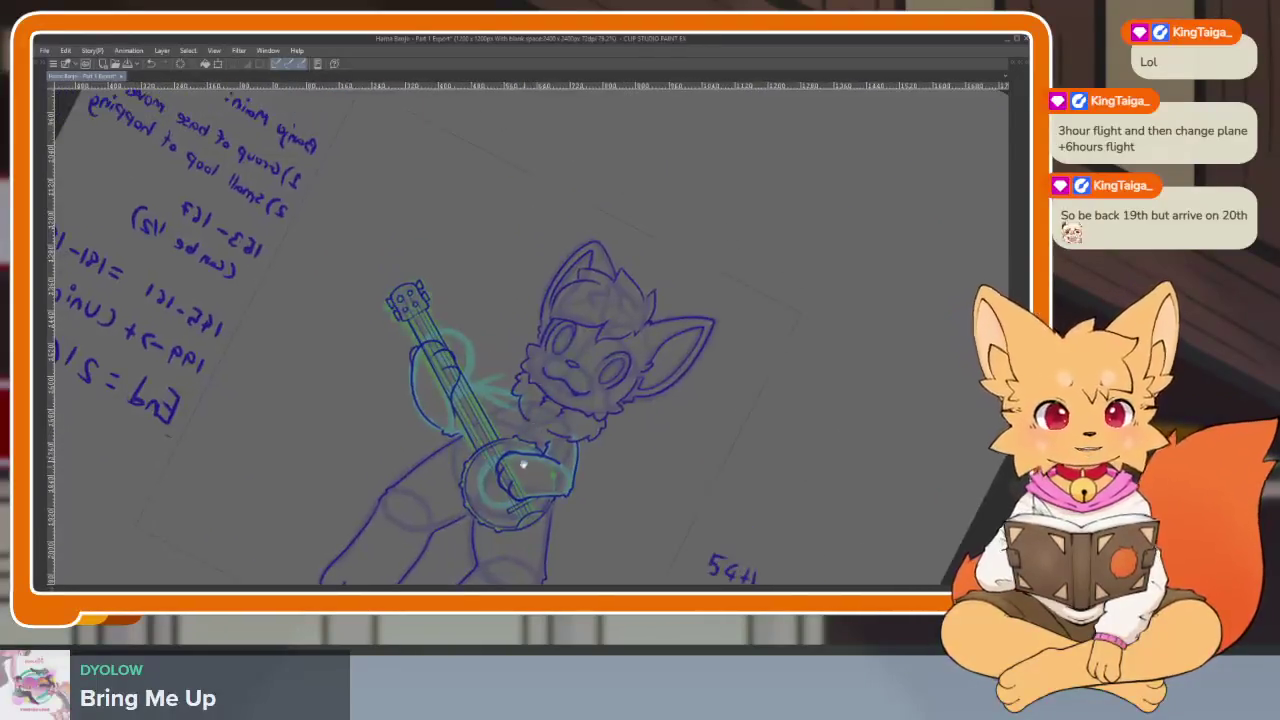
scroll(625, 462, "up", 4)
scroll(571, 423, "up", 3)
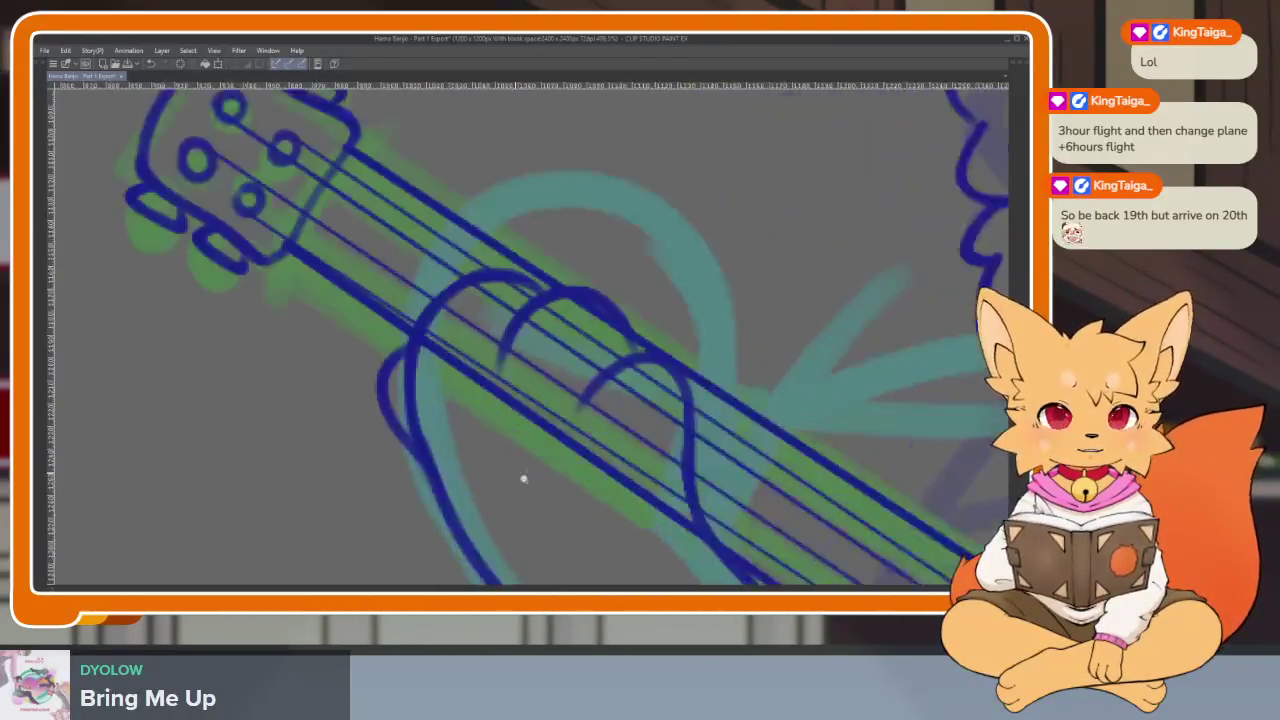
Erase a gap in the strings where they cross the first finger curve, cleaning leftover fragments.
scroll(520, 474, "up", 1)
scroll(750, 382, "up", 2)
scroll(745, 400, "up", 2)
scroll(757, 409, "up", 1)
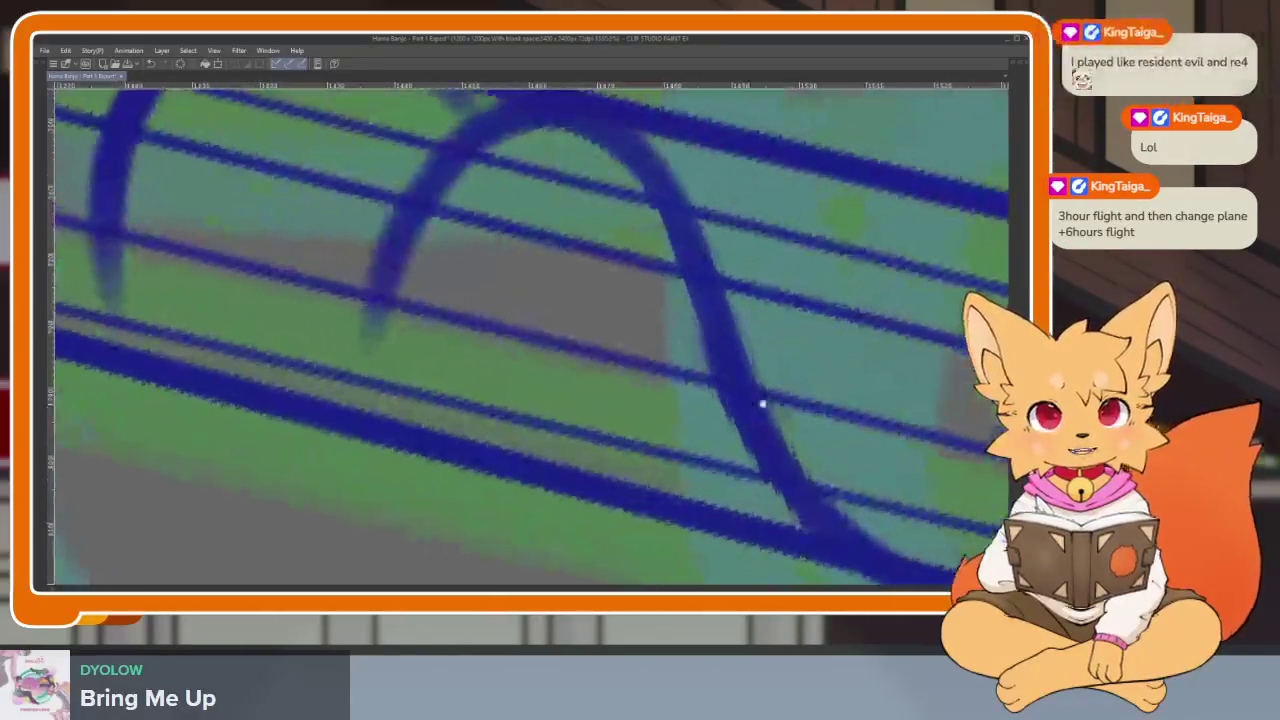
scroll(766, 403, "down", 1)
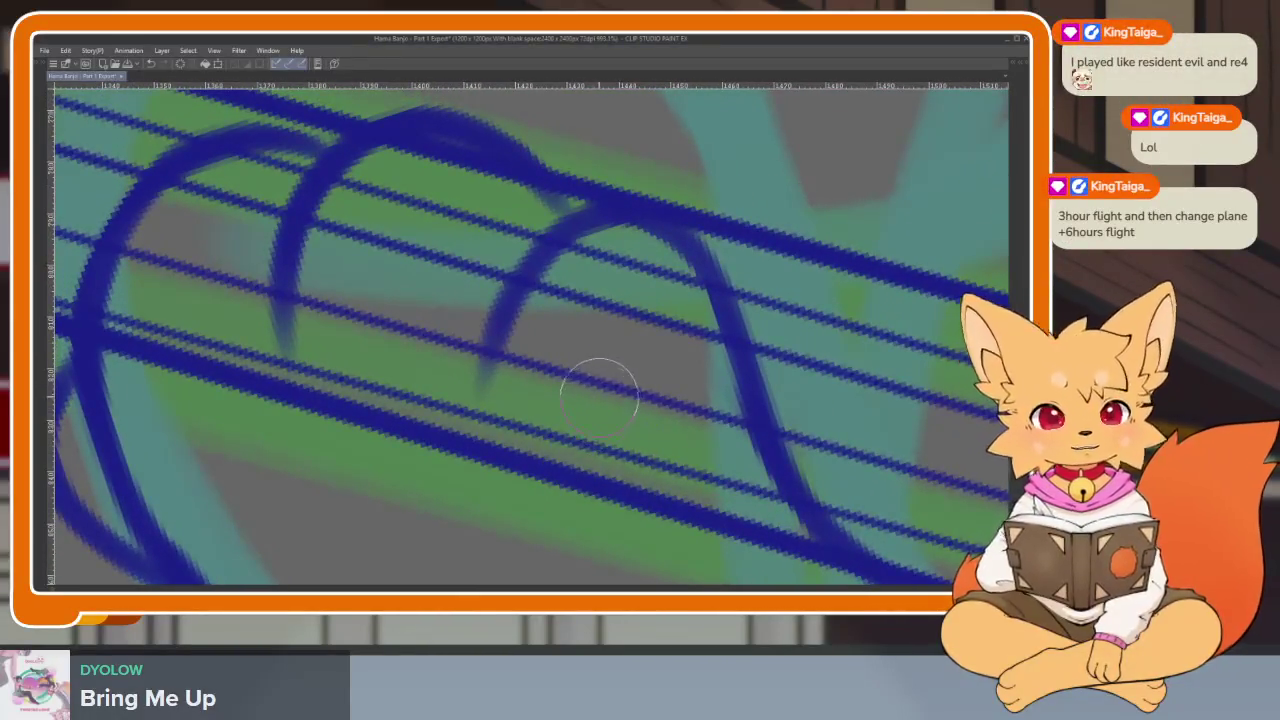
mouse_move(586, 386)
left_mouse_down()
mouse_move(543, 457)
mouse_move(560, 440)
left_mouse_up()
left_click_drag(610, 250, 522, 473)
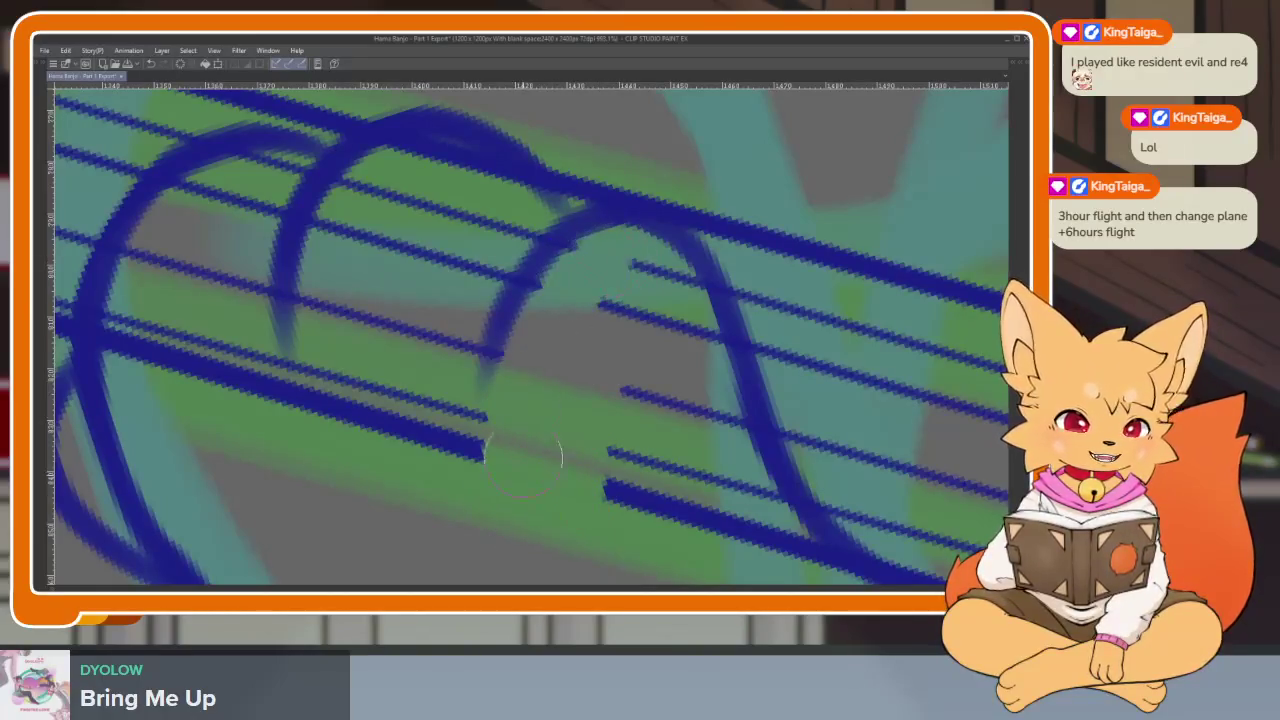
mouse_move(592, 250)
left_mouse_down()
mouse_move(543, 449)
mouse_move(529, 277)
mouse_move(533, 537)
mouse_move(557, 280)
mouse_move(612, 418)
mouse_move(700, 540)
left_mouse_up()
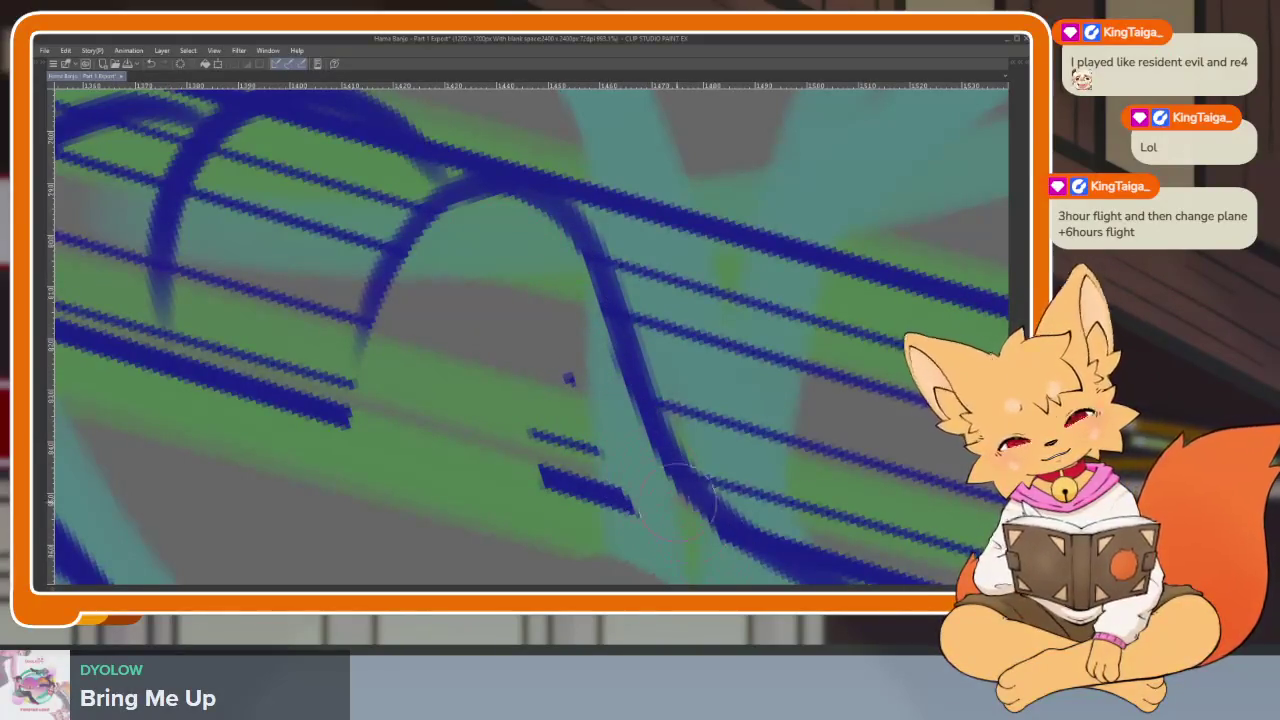
left_click_drag(640, 512, 551, 363)
mouse_move(493, 402)
left_mouse_down()
mouse_move(658, 437)
mouse_move(728, 380)
mouse_move(725, 398)
left_mouse_up()
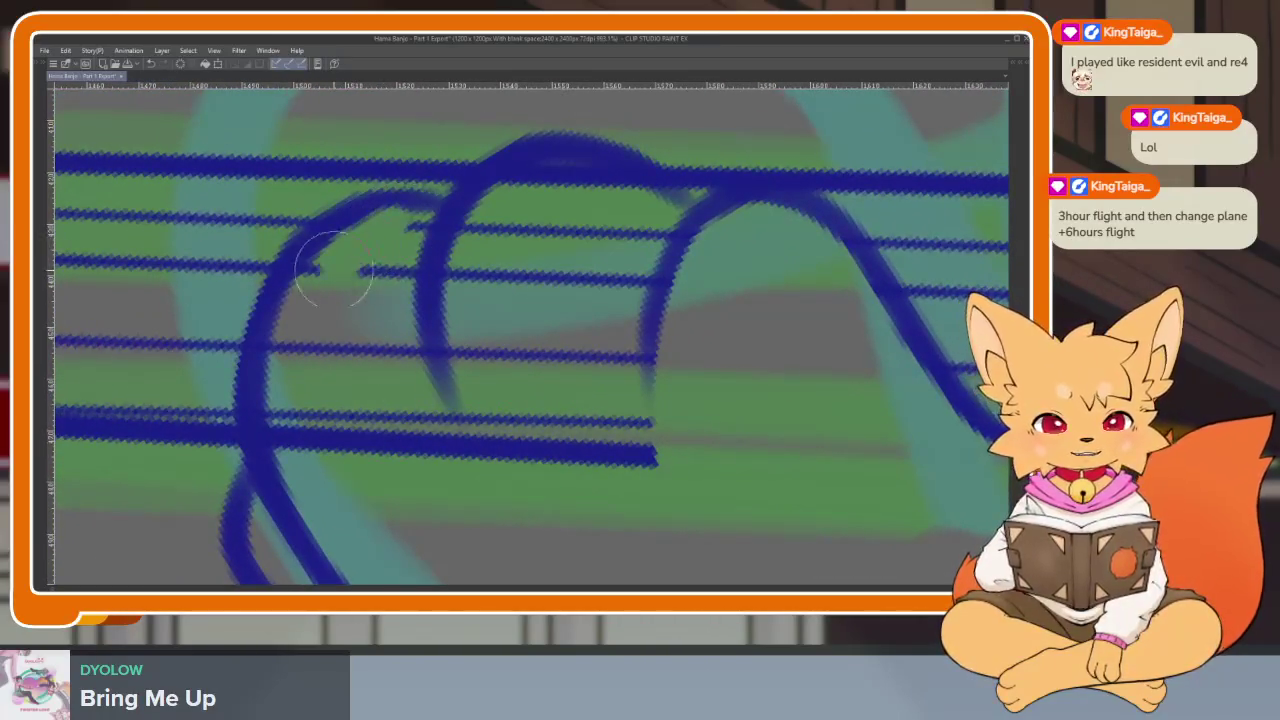
Erase the string ends inside the remaining finger arcs and tidy the finger strokes' edges.
mouse_move(343, 248)
left_mouse_down()
mouse_move(304, 302)
mouse_move(340, 440)
mouse_move(386, 437)
left_mouse_up()
left_click_drag(402, 285, 391, 371)
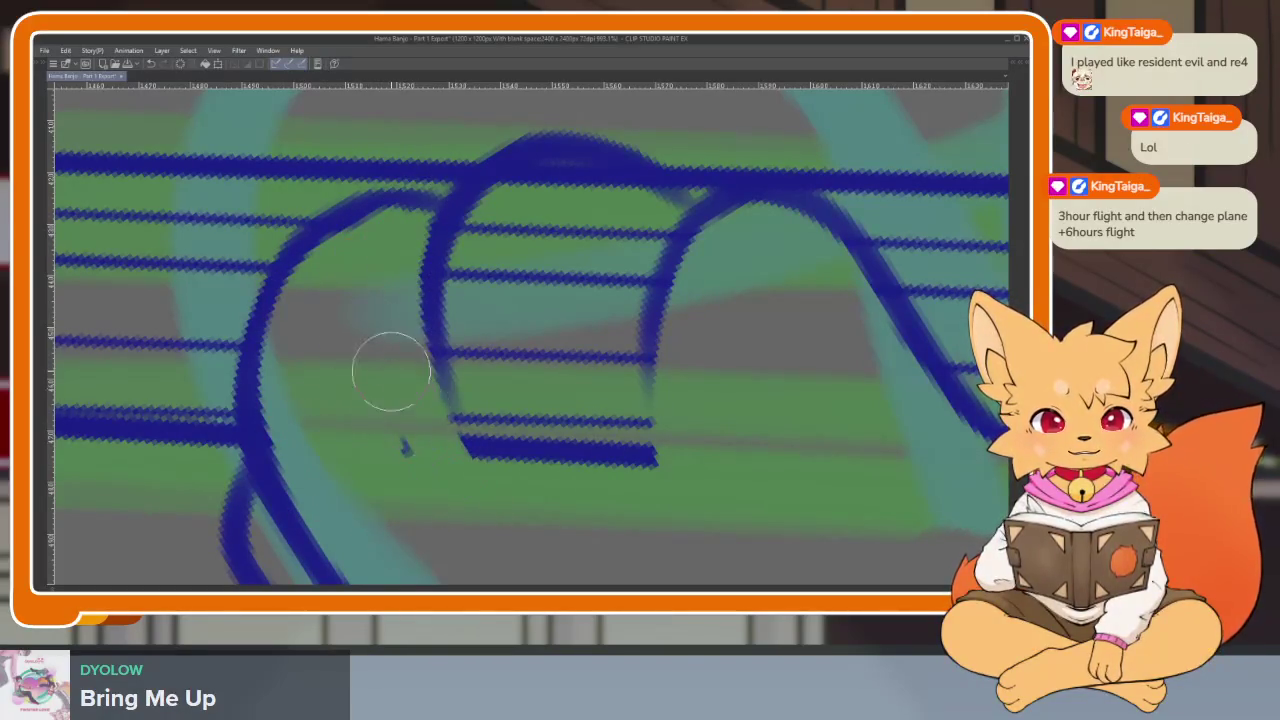
mouse_move(503, 212)
left_mouse_down()
mouse_move(470, 300)
mouse_move(485, 385)
left_mouse_up()
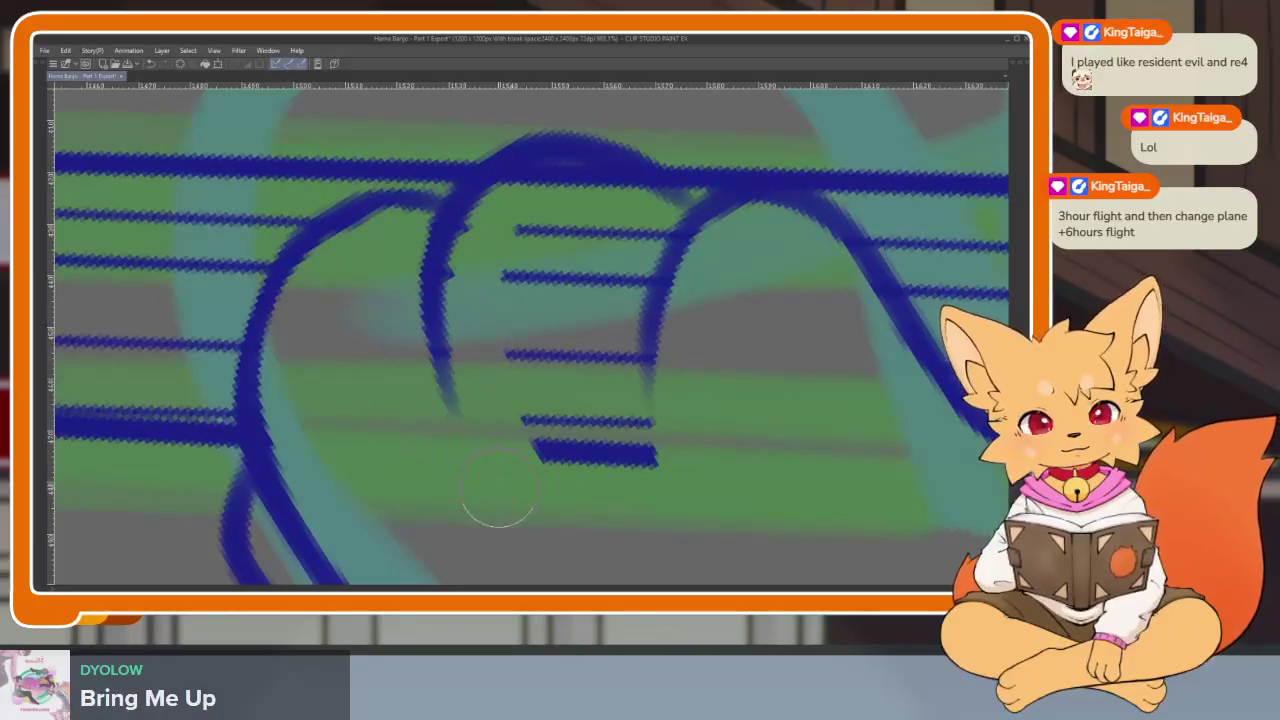
left_click_drag(505, 262, 571, 500)
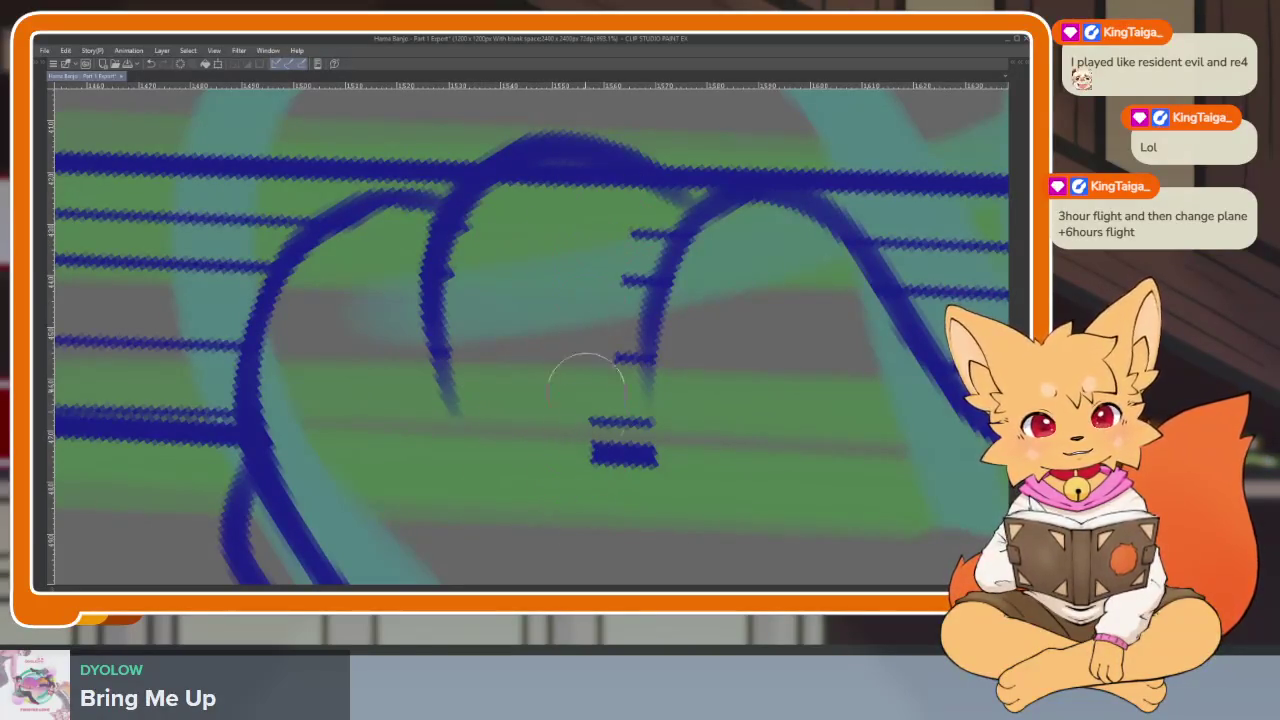
left_click_drag(666, 208, 652, 485)
left_click_drag(490, 215, 458, 425)
scroll(698, 452, "down", 5)
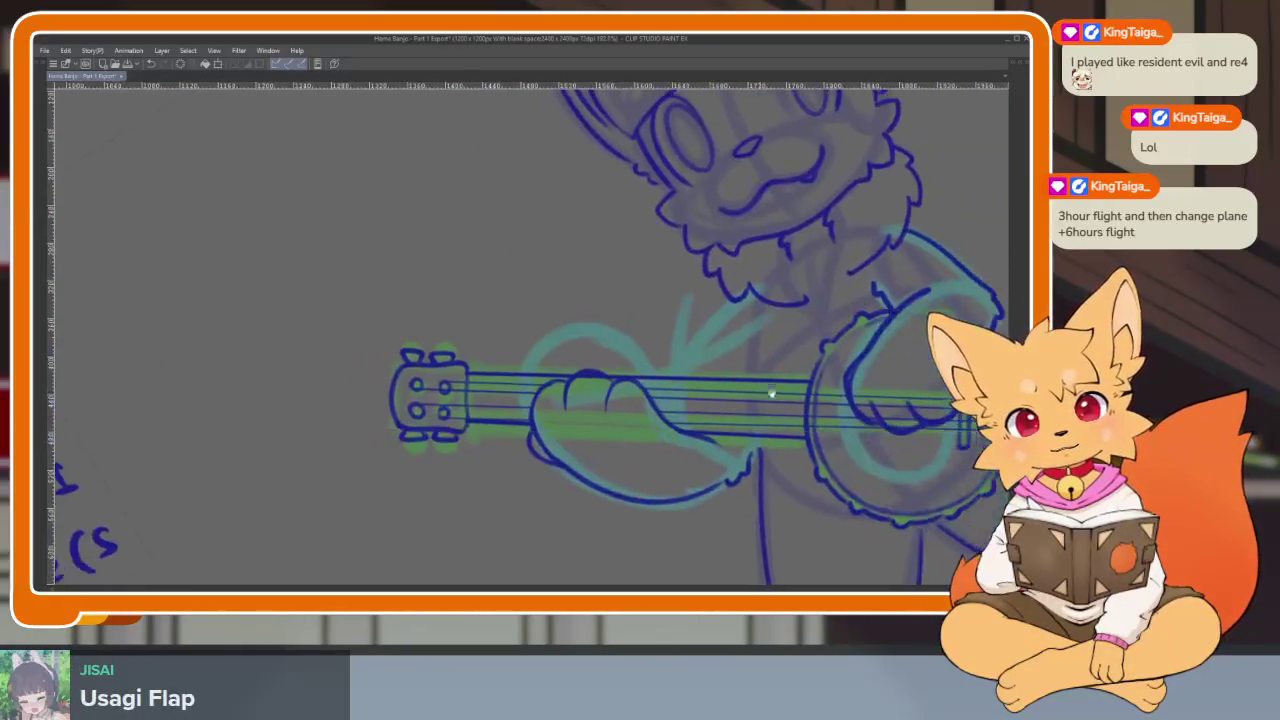
Erase the strings crossing the strumming paw's fingers over the drum and remove the finger stroke's stray loop.
scroll(563, 394, "up", 3)
scroll(702, 269, "up", 3)
scroll(702, 269, "up", 2)
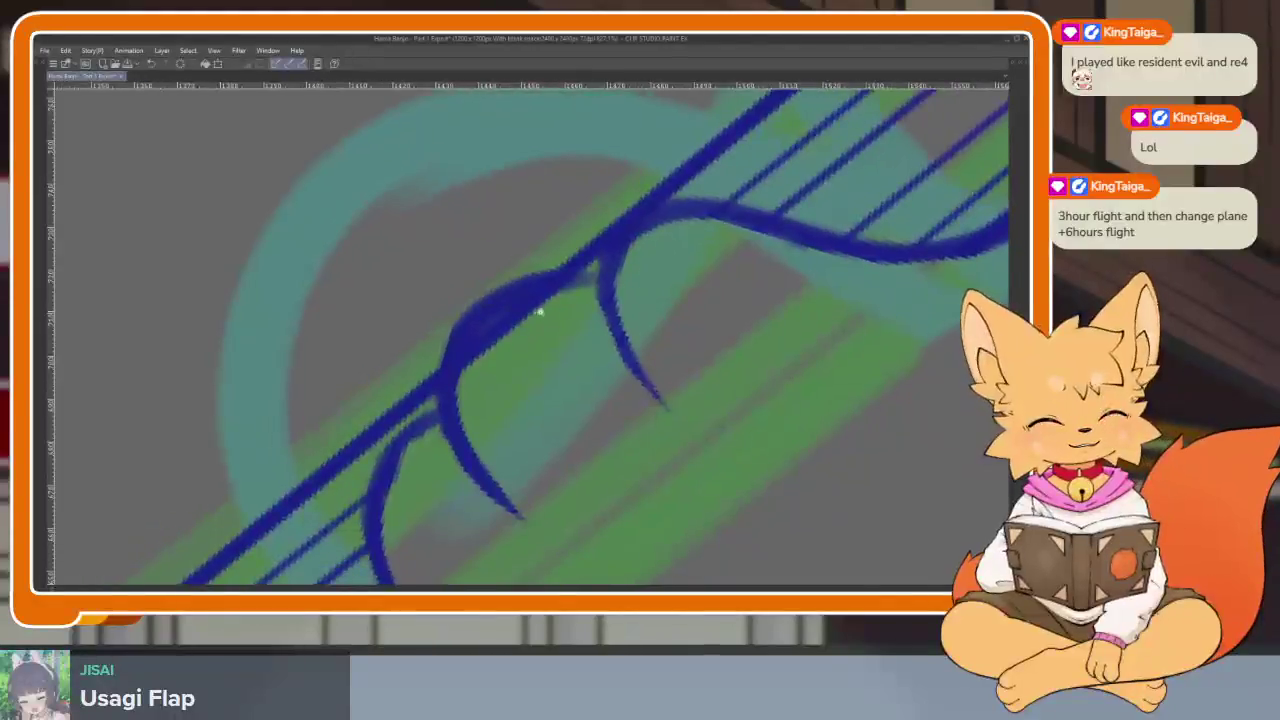
scroll(534, 306, "up", 2)
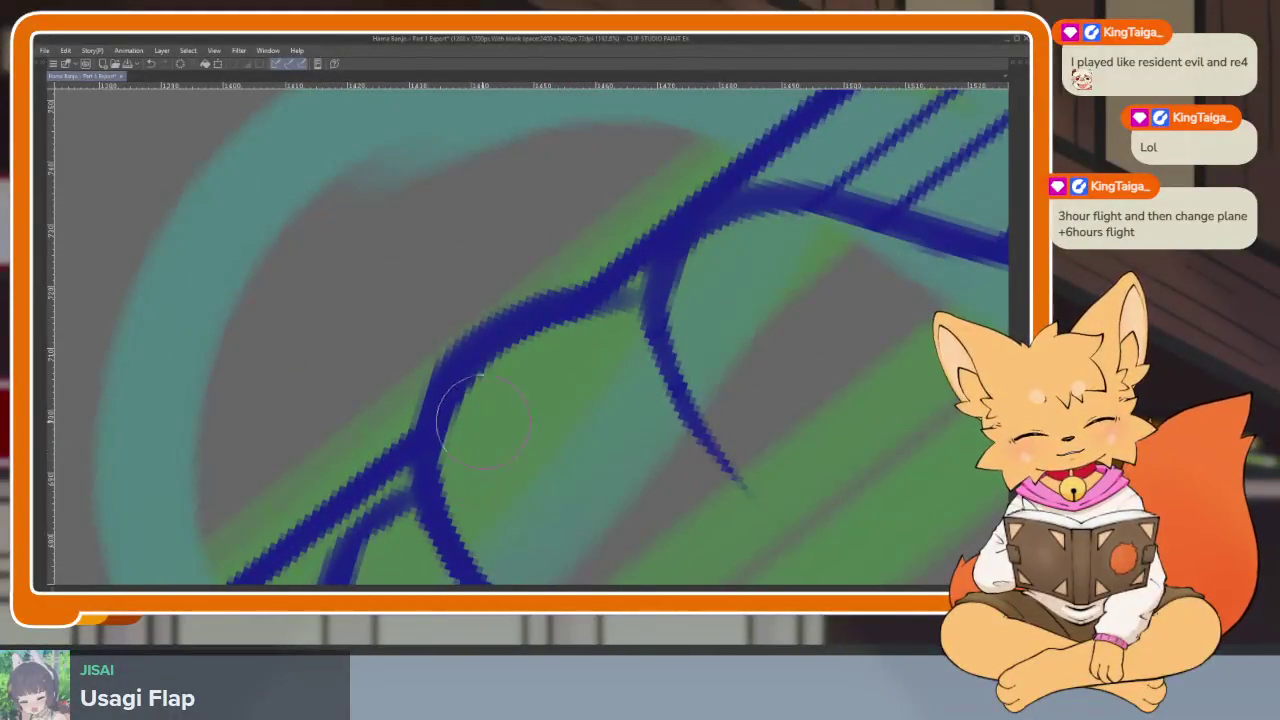
scroll(478, 425, "down", 5)
scroll(591, 400, "up", 2)
scroll(789, 380, "up", 1)
scroll(646, 457, "up", 1)
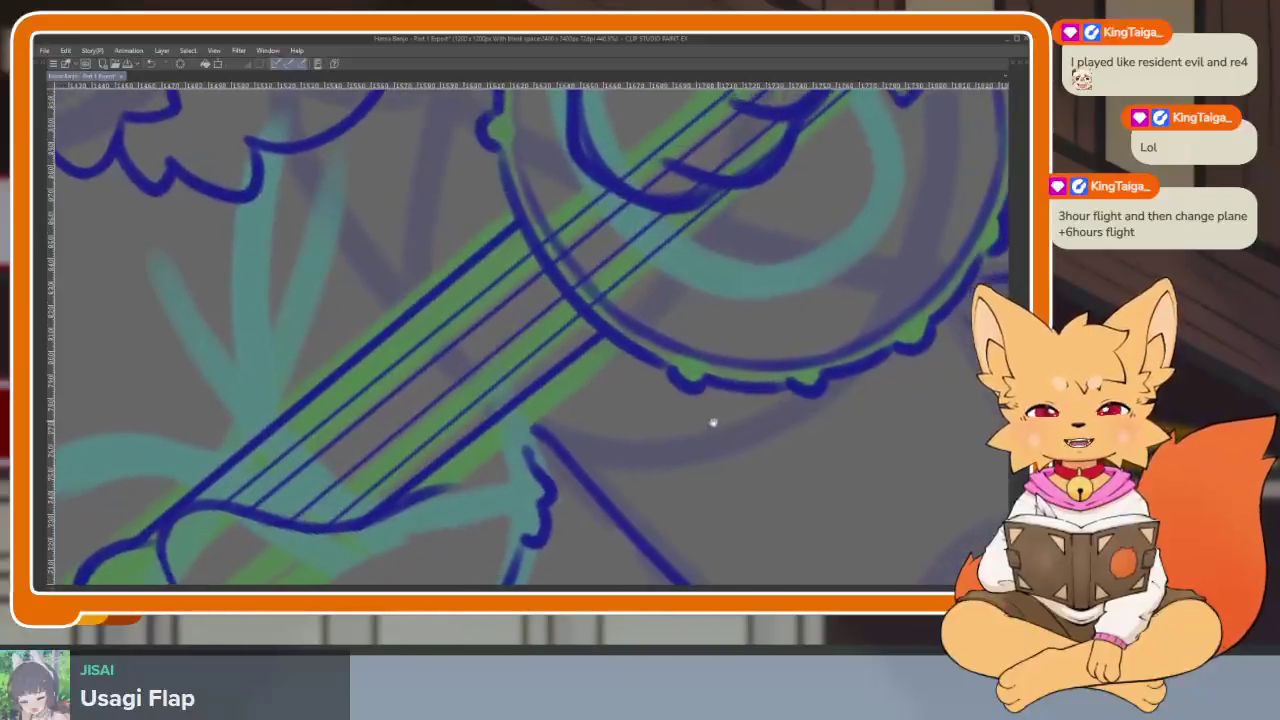
scroll(680, 449, "up", 1)
scroll(604, 443, "up", 2)
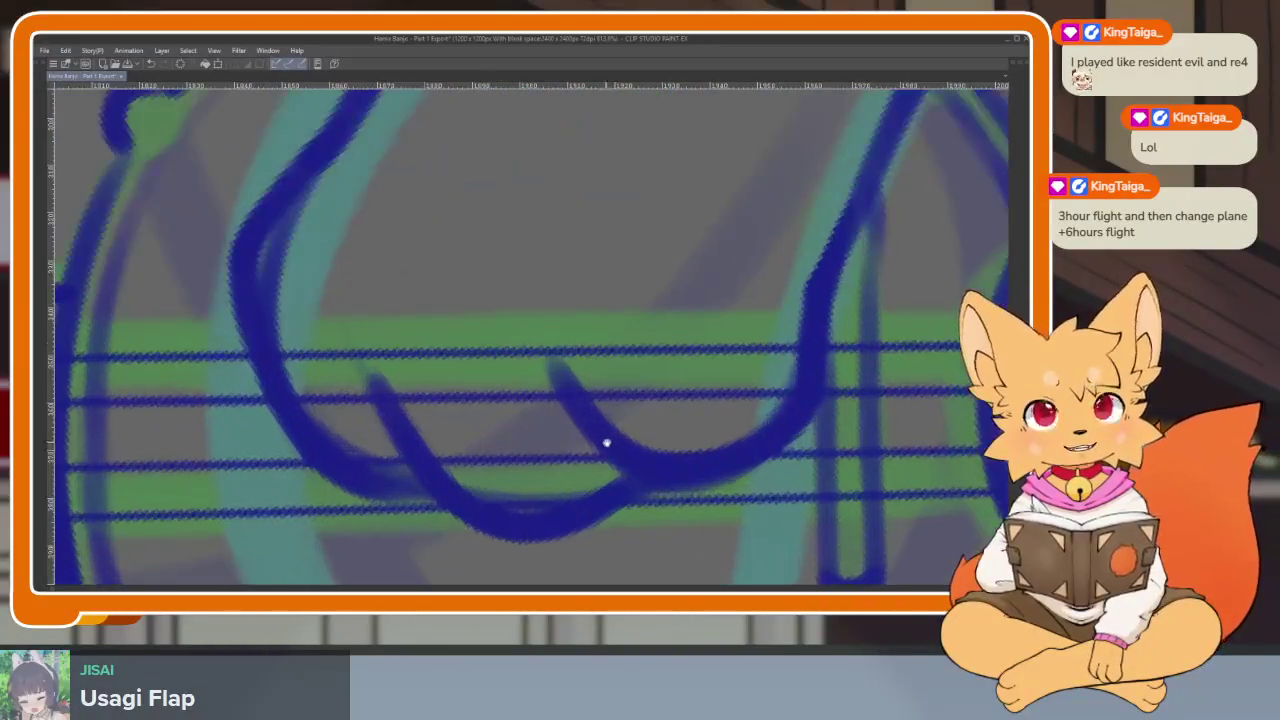
scroll(689, 451, "up", 1)
scroll(626, 451, "up", 1)
scroll(629, 466, "up", 1)
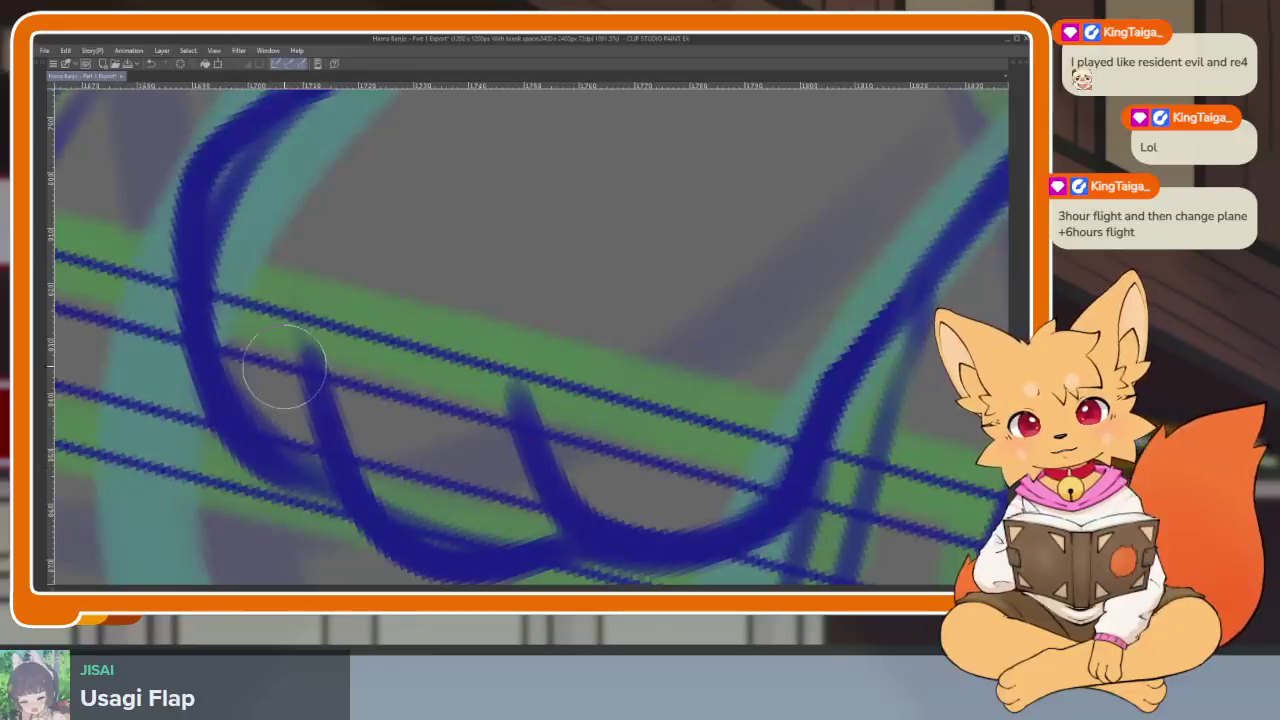
left_click_drag(245, 380, 225, 290)
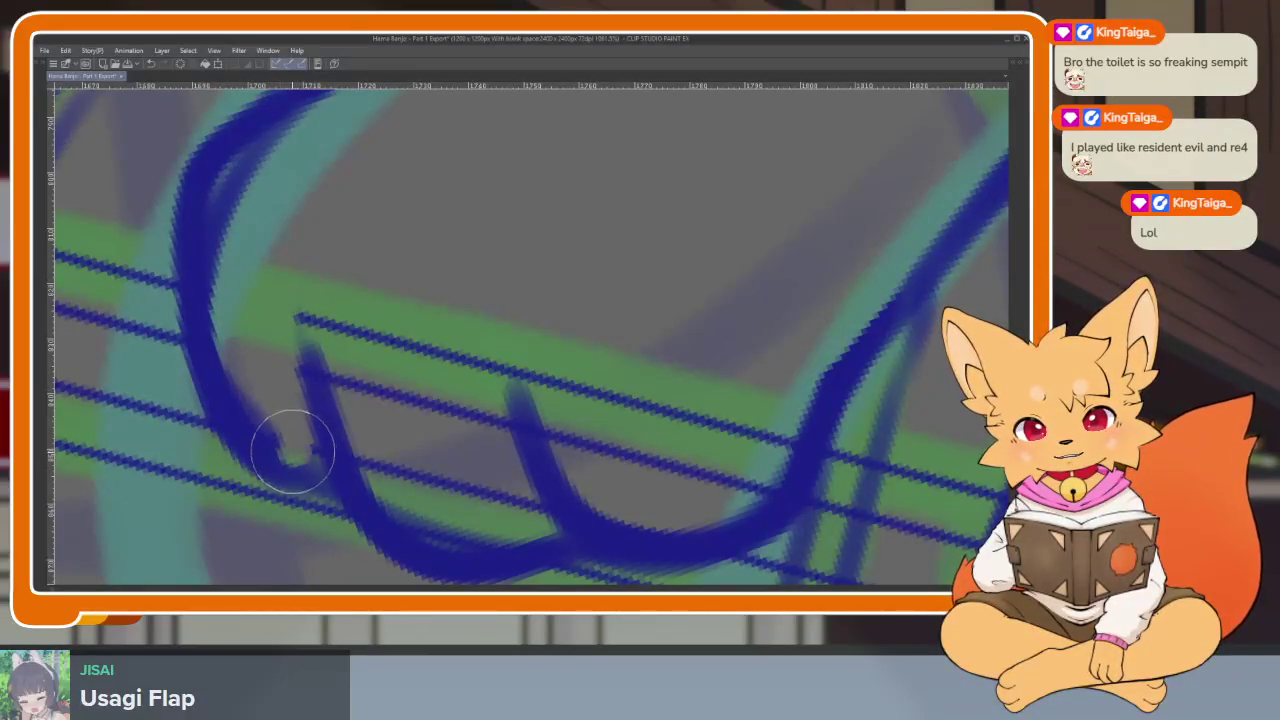
left_click_drag(294, 452, 238, 337)
left_click_drag(307, 444, 285, 310)
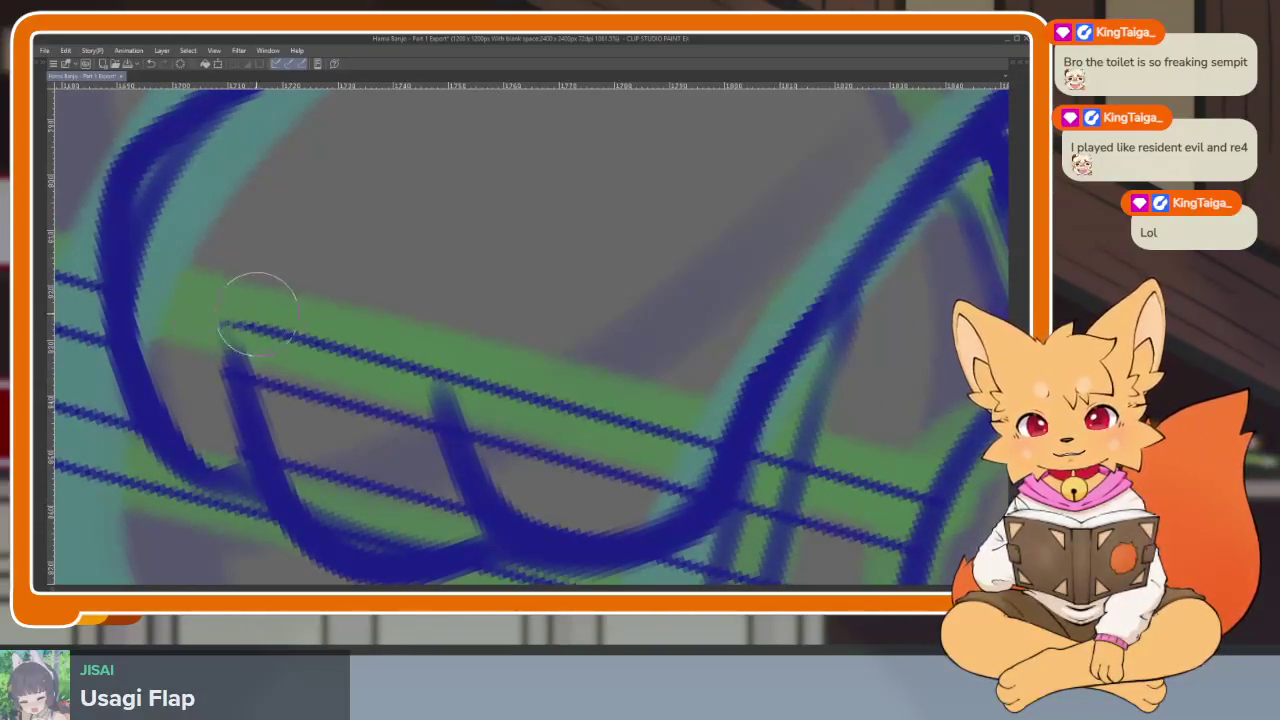
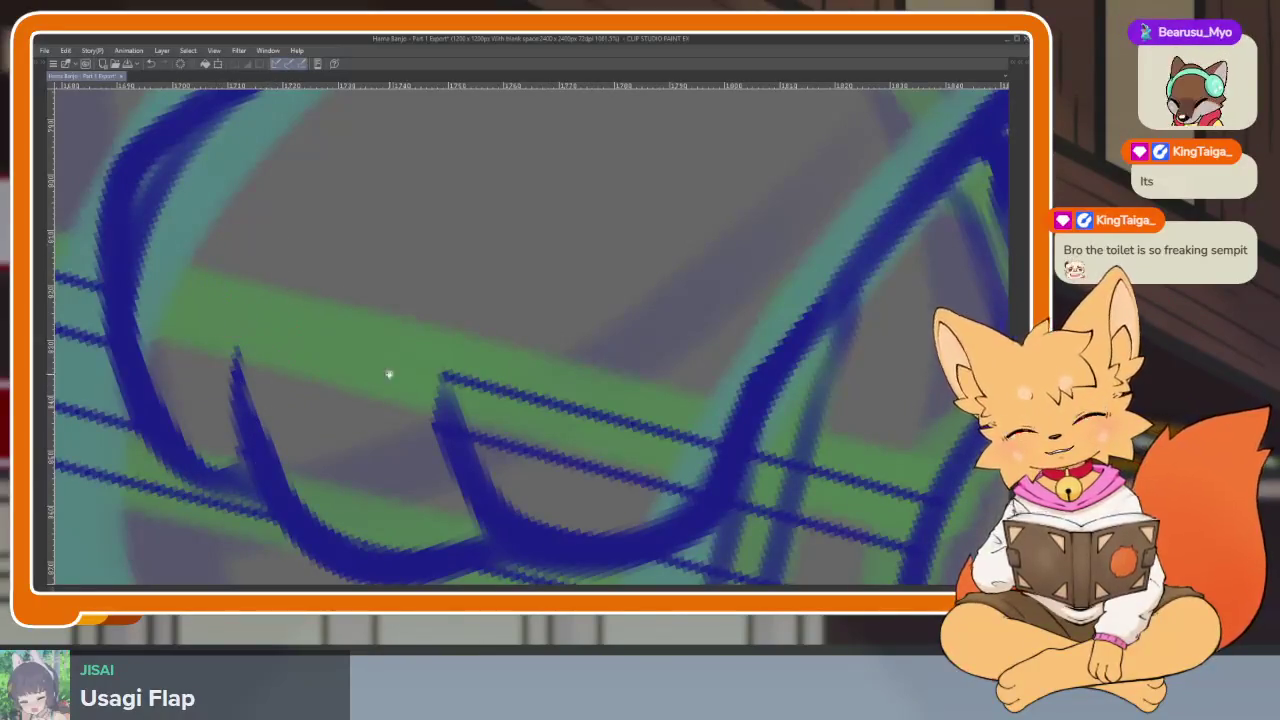
Erase the stray bits of the blue banjo string lines.
scroll(560, 410, "up", 2)
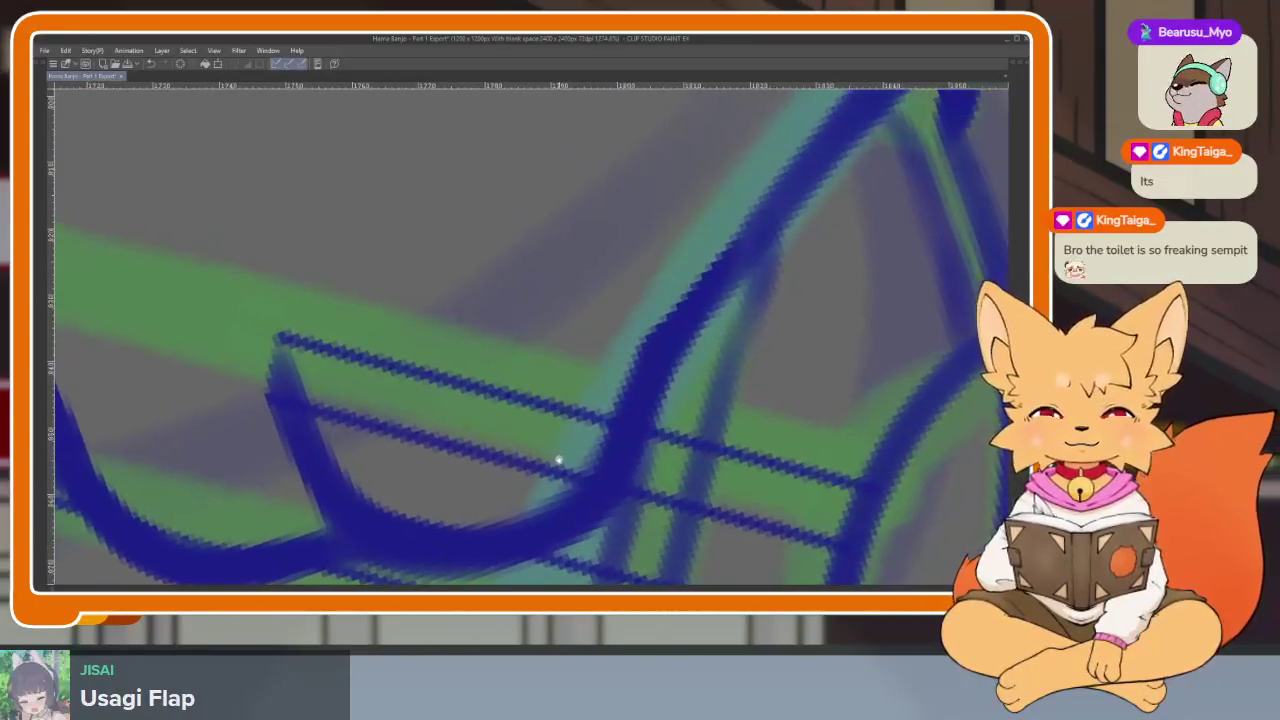
scroll(558, 459, "up", 2)
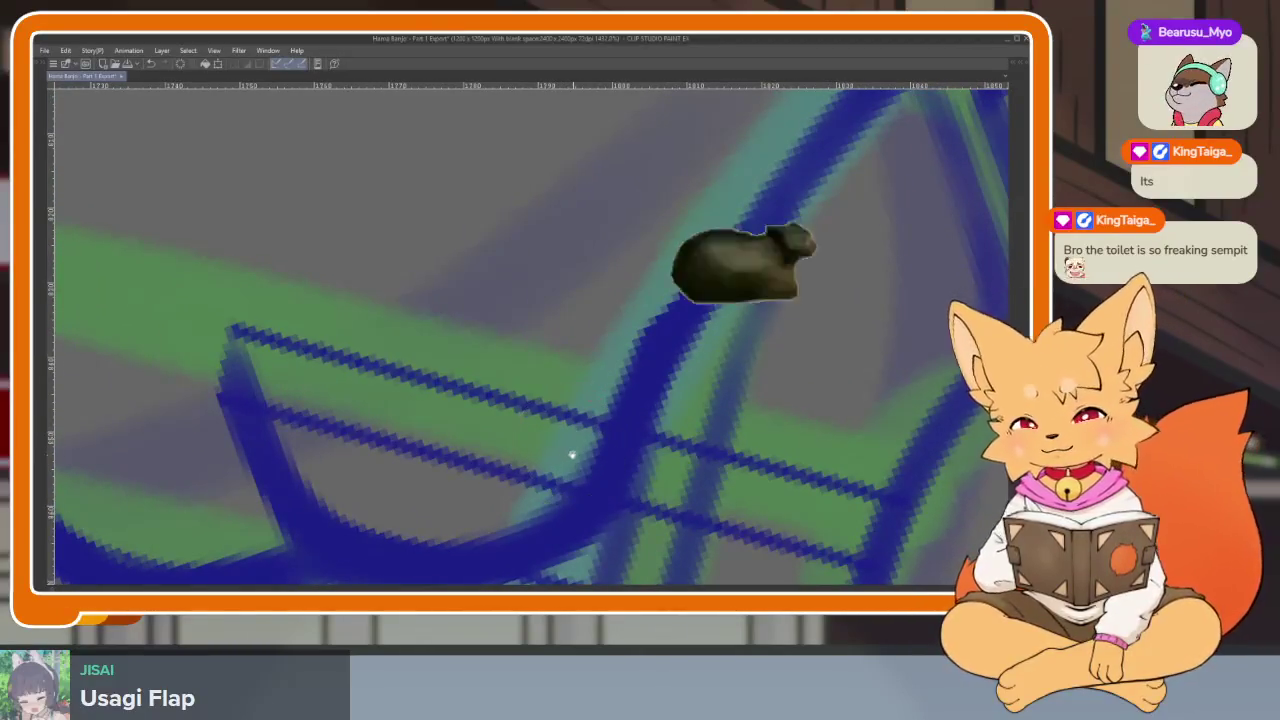
scroll(573, 453, "up", 1)
mouse_move(296, 297)
left_mouse_down()
mouse_move(268, 329)
mouse_move(337, 357)
mouse_move(468, 363)
mouse_move(490, 465)
left_mouse_up()
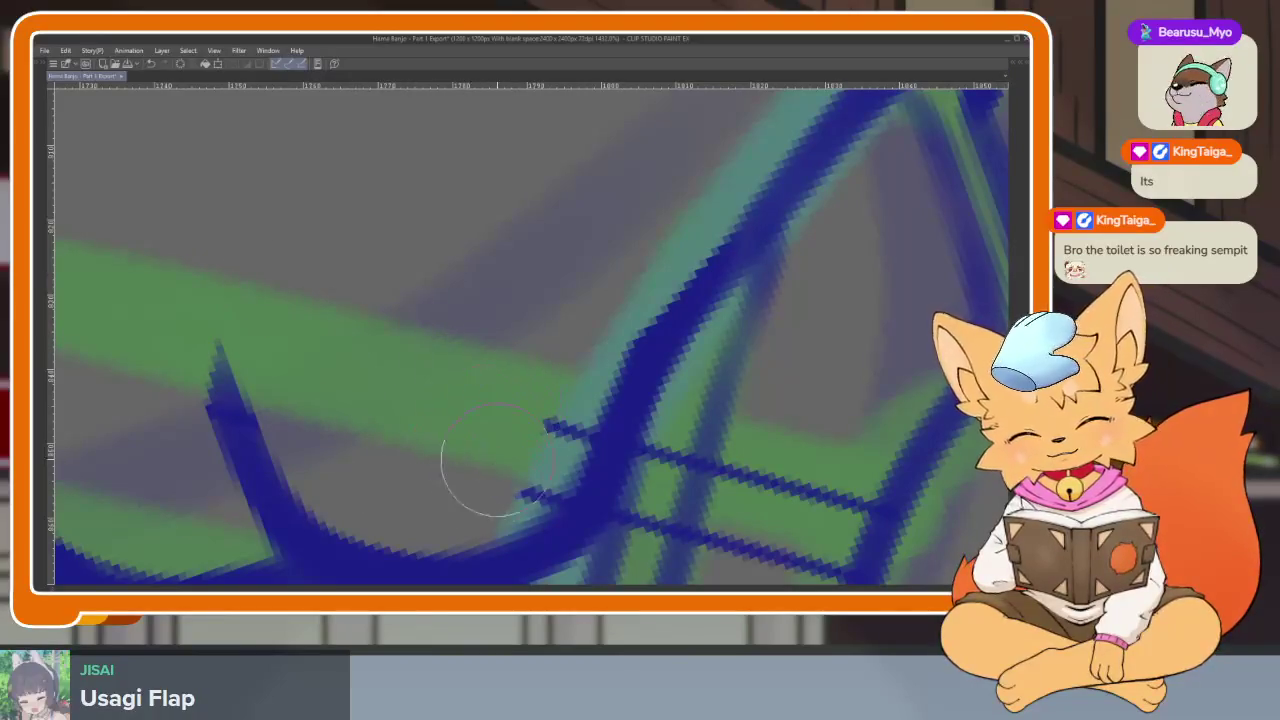
scroll(714, 440, "down", 10)
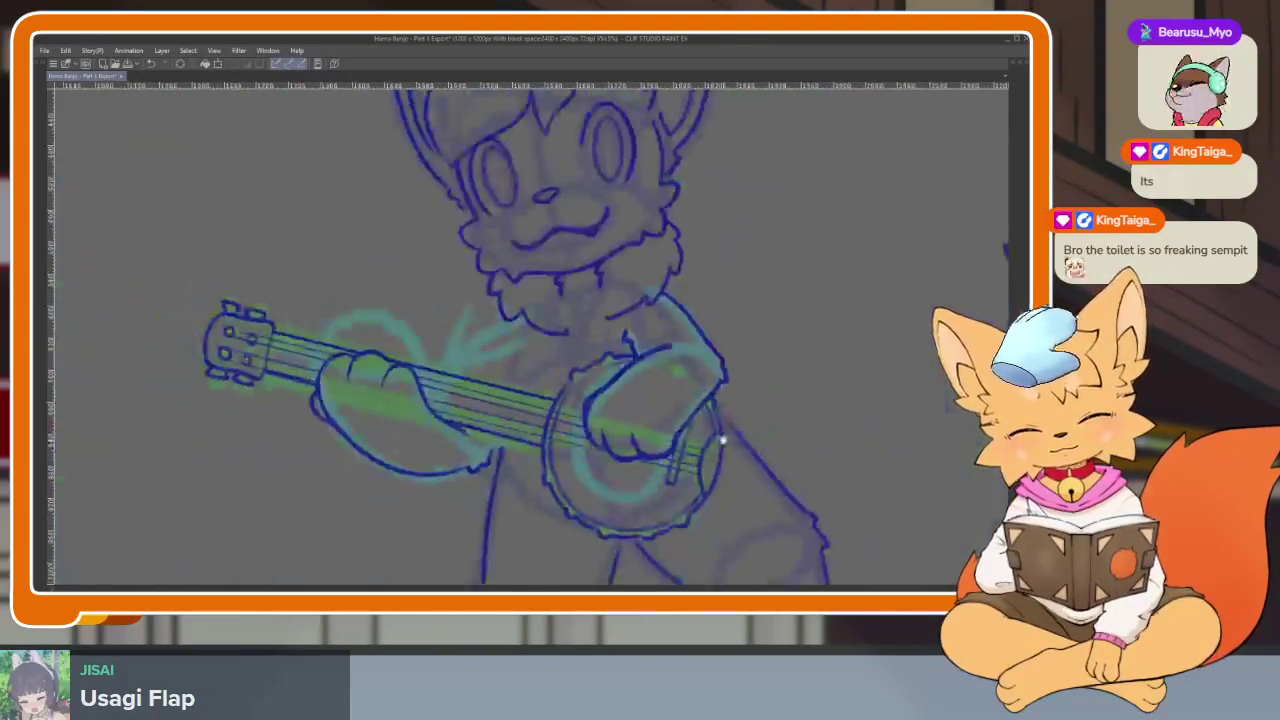
scroll(716, 417, "down", 1)
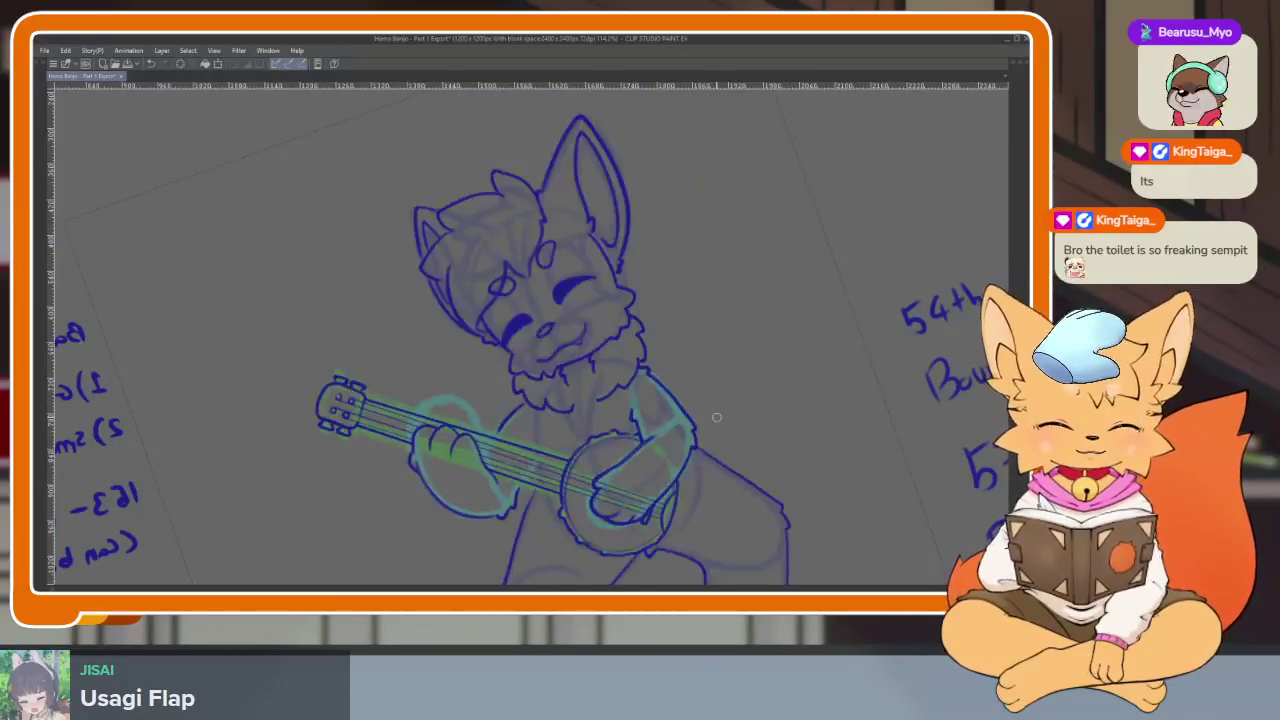
scroll(716, 417, "up", 2)
scroll(550, 434, "up", 3)
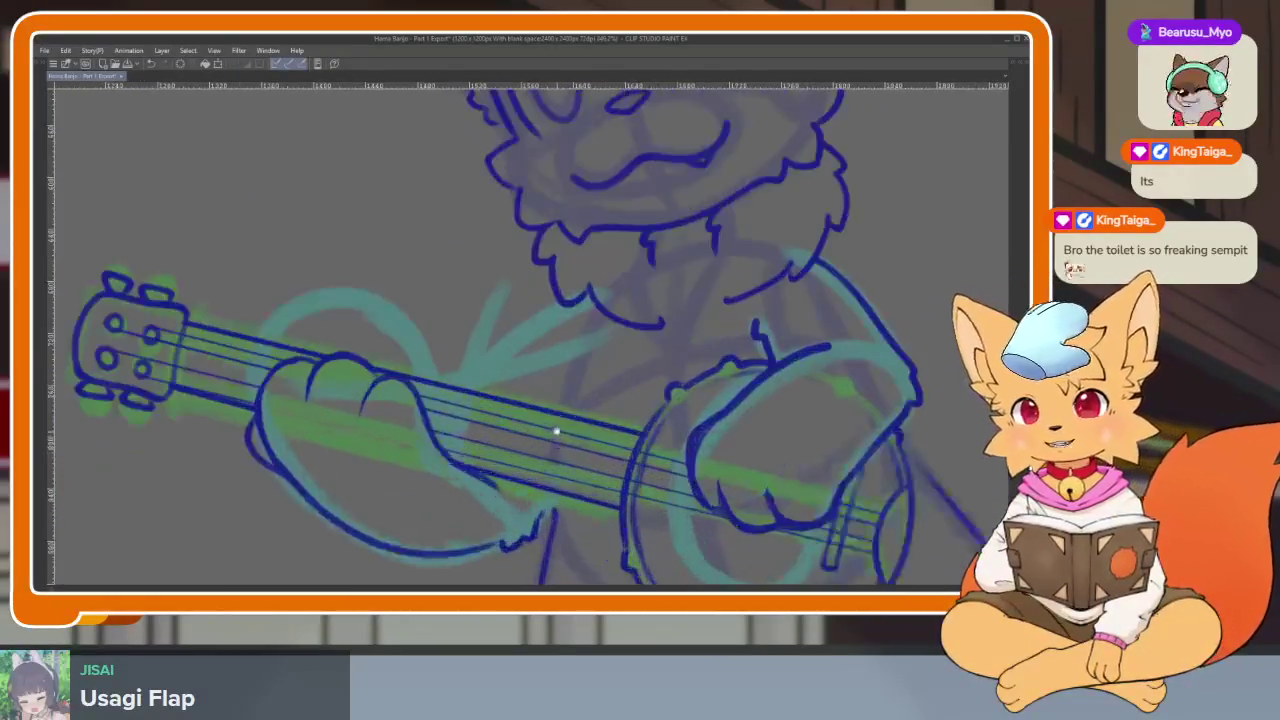
scroll(546, 426, "up", 2)
scroll(535, 438, "up", 2)
scroll(535, 438, "up", 2)
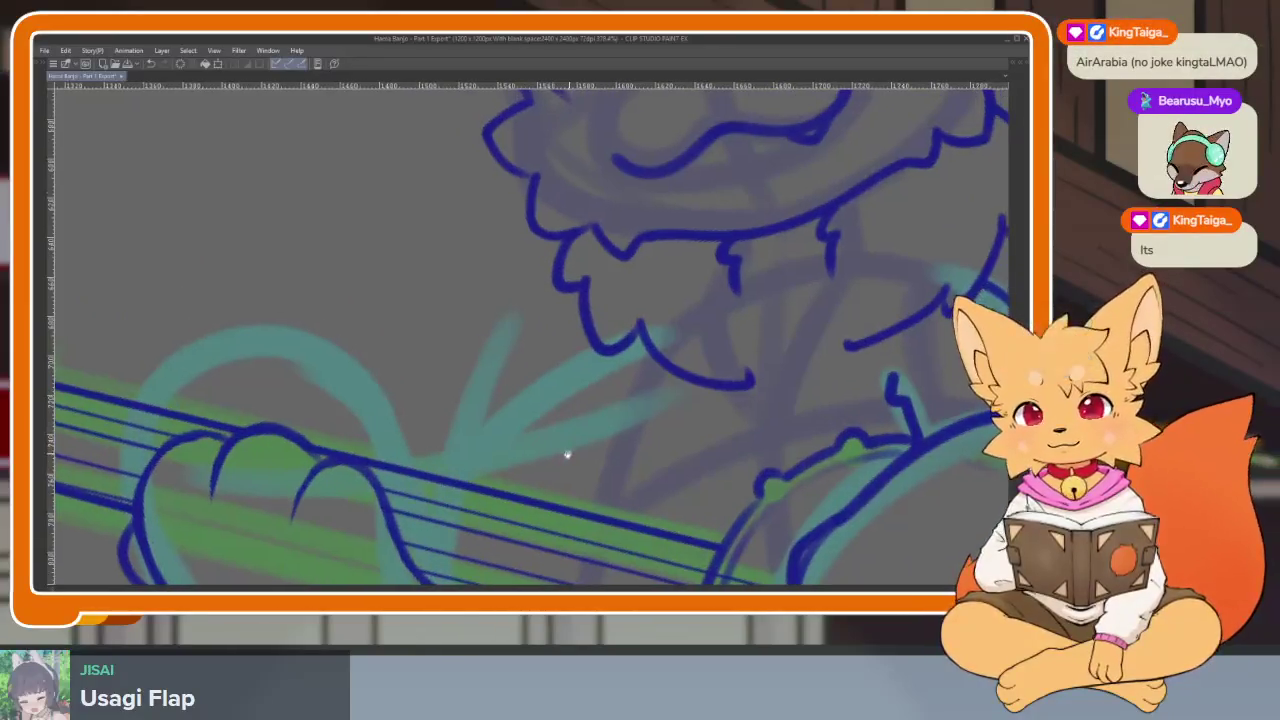
scroll(539, 474, "up", 2)
scroll(543, 471, "up", 2)
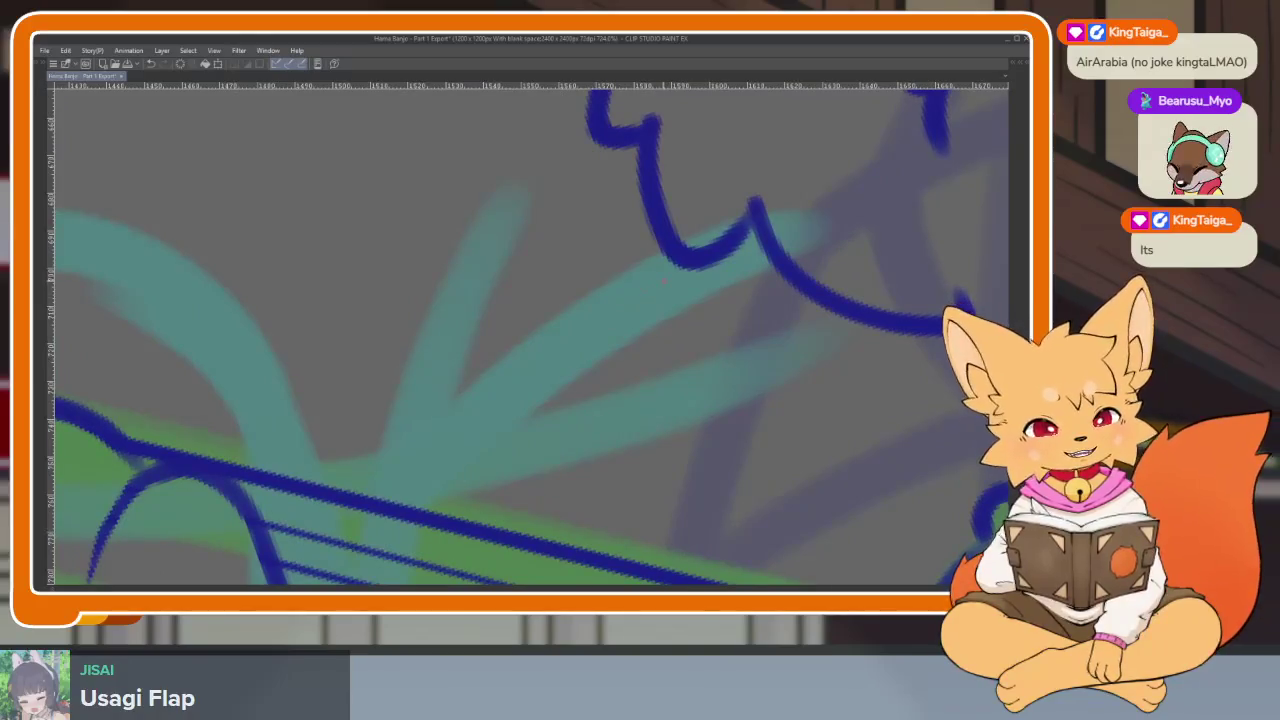
Ink a curved line hanging down from the chest fur, with the palettes shown.
key("Tab")
key("Tab")
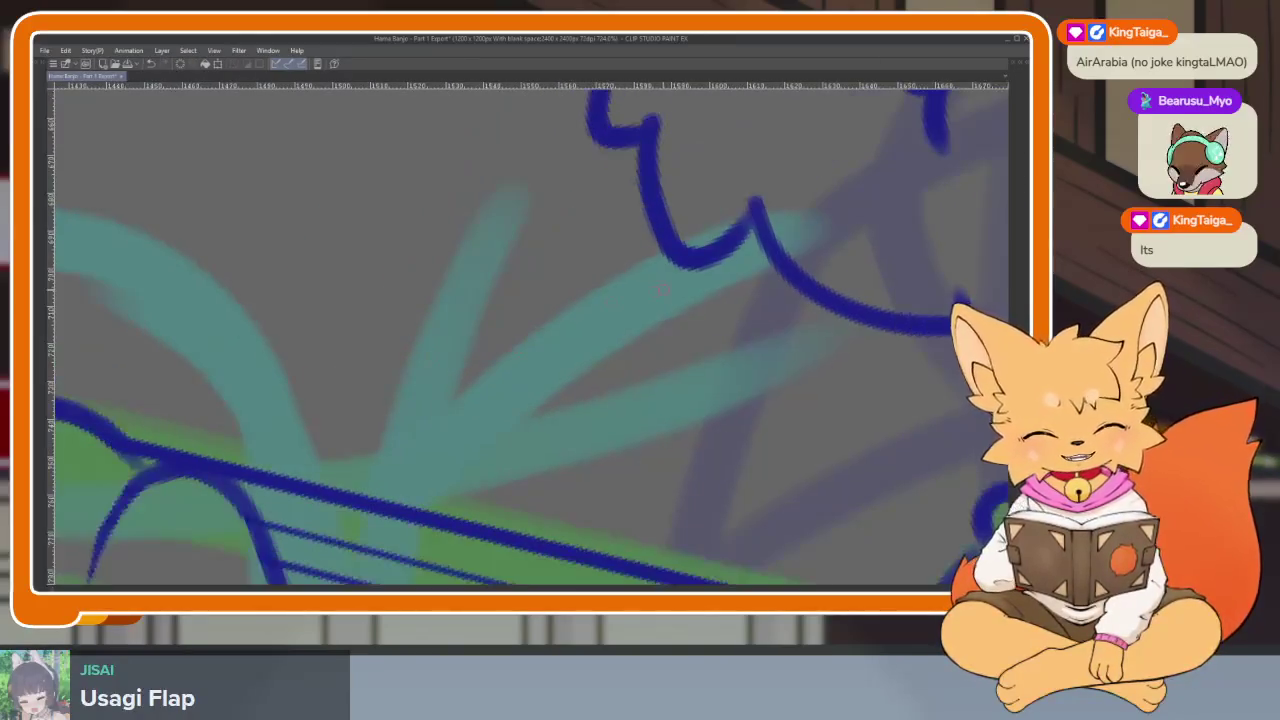
left_click_drag(676, 260, 490, 396)
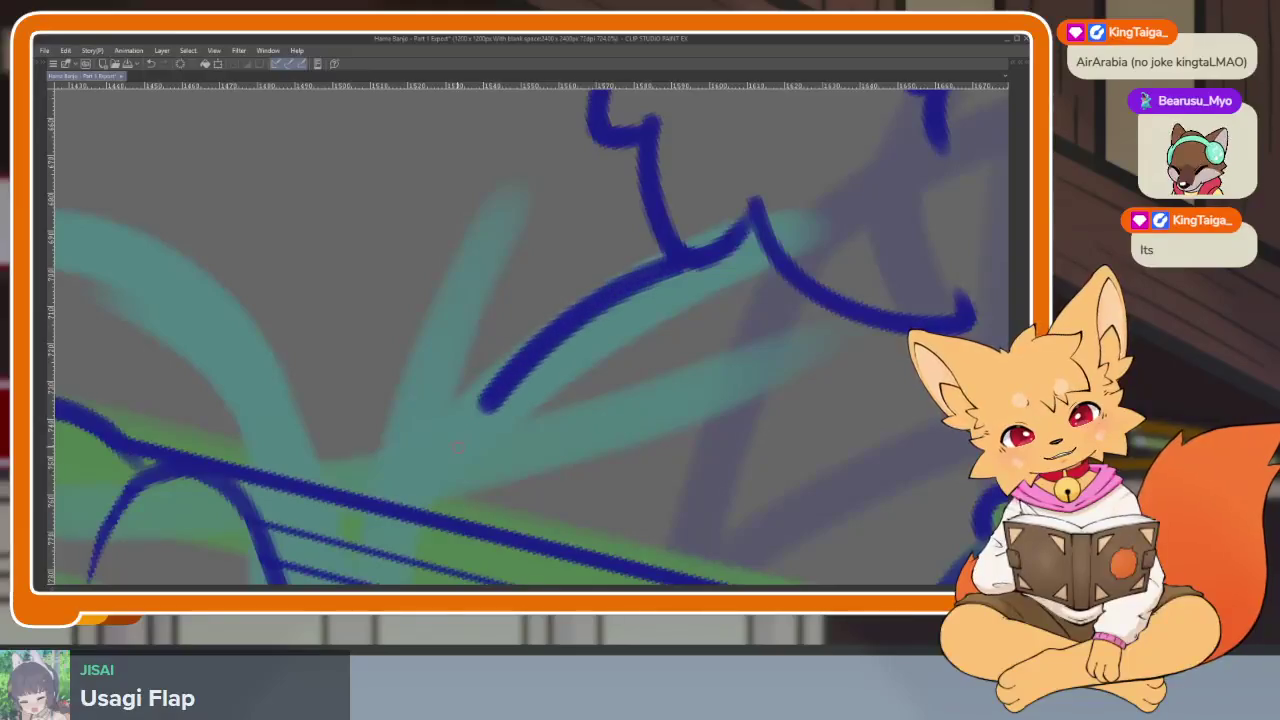
scroll(455, 442, "down", 10)
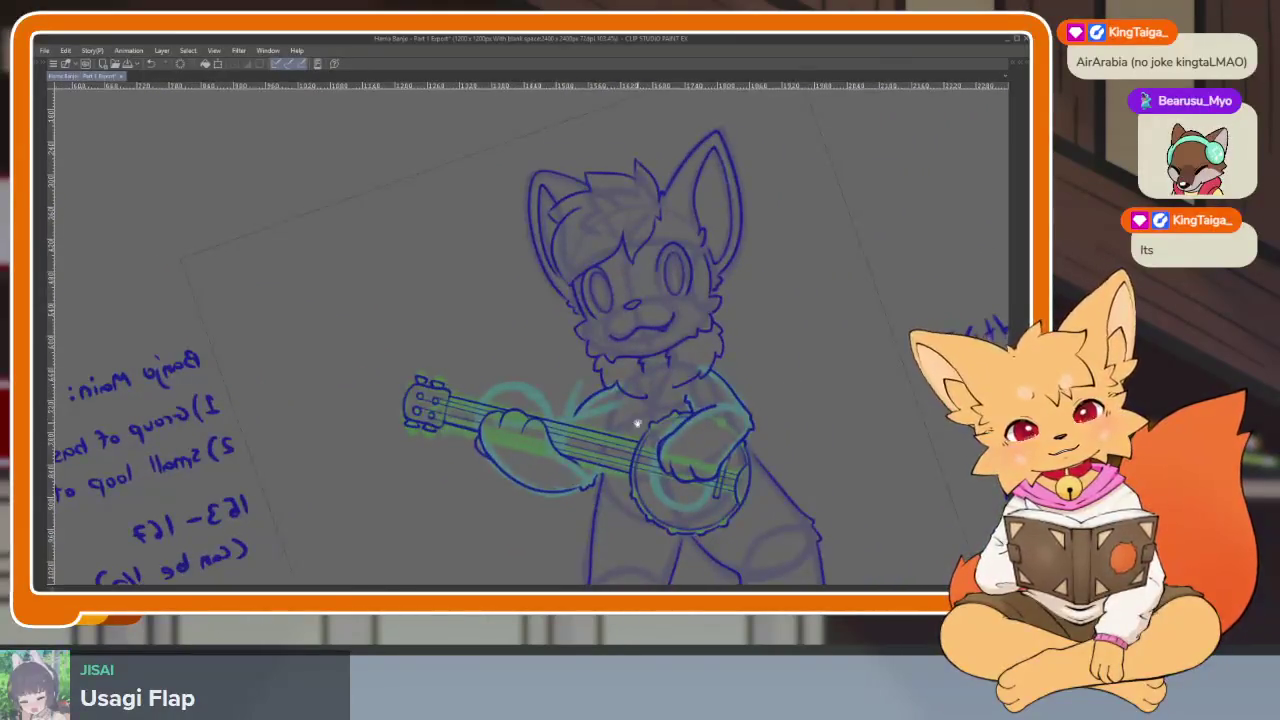
scroll(634, 396, "up", 6)
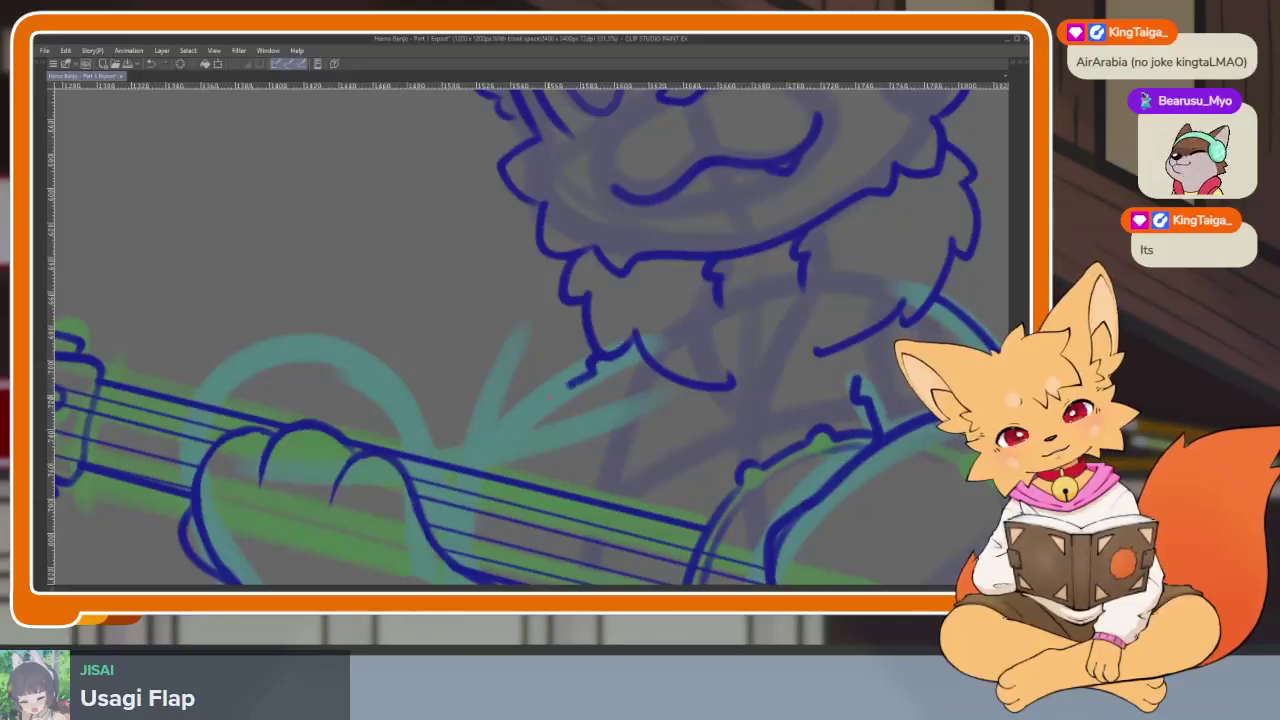
scroll(746, 386, "down", 5)
scroll(746, 386, "up", 2)
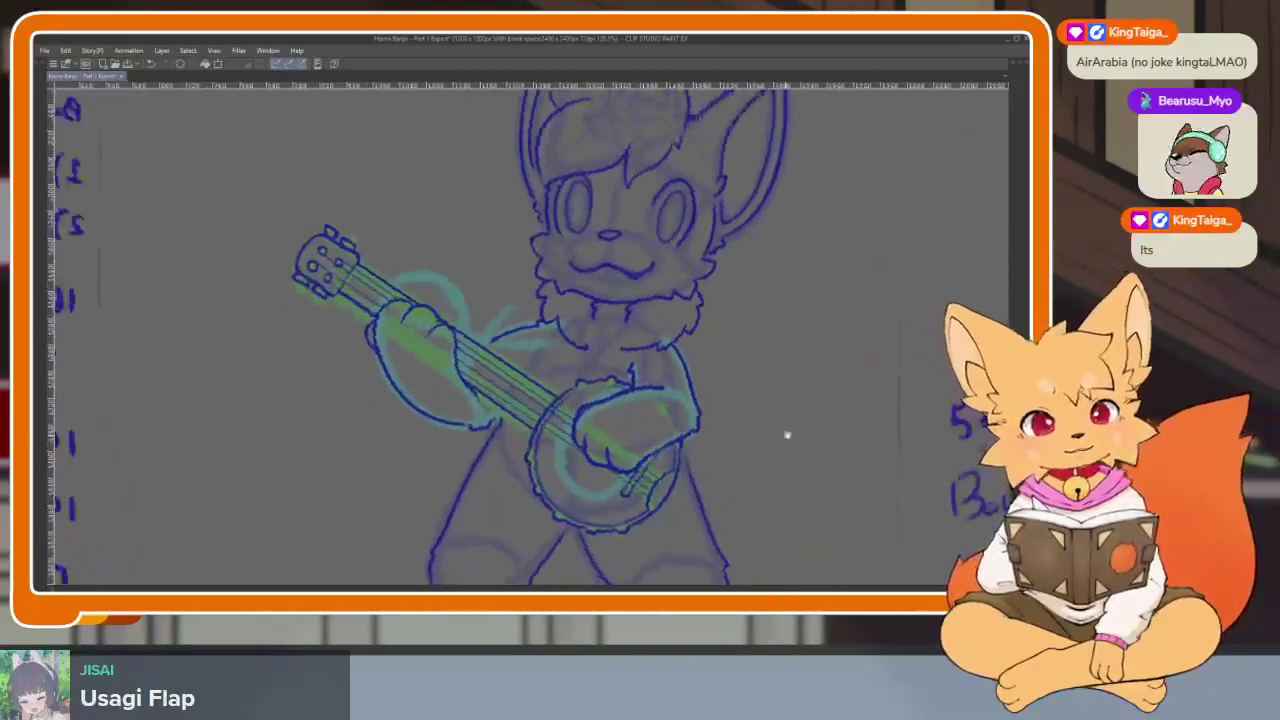
left_click_drag(784, 435, 764, 460)
key("Tab")
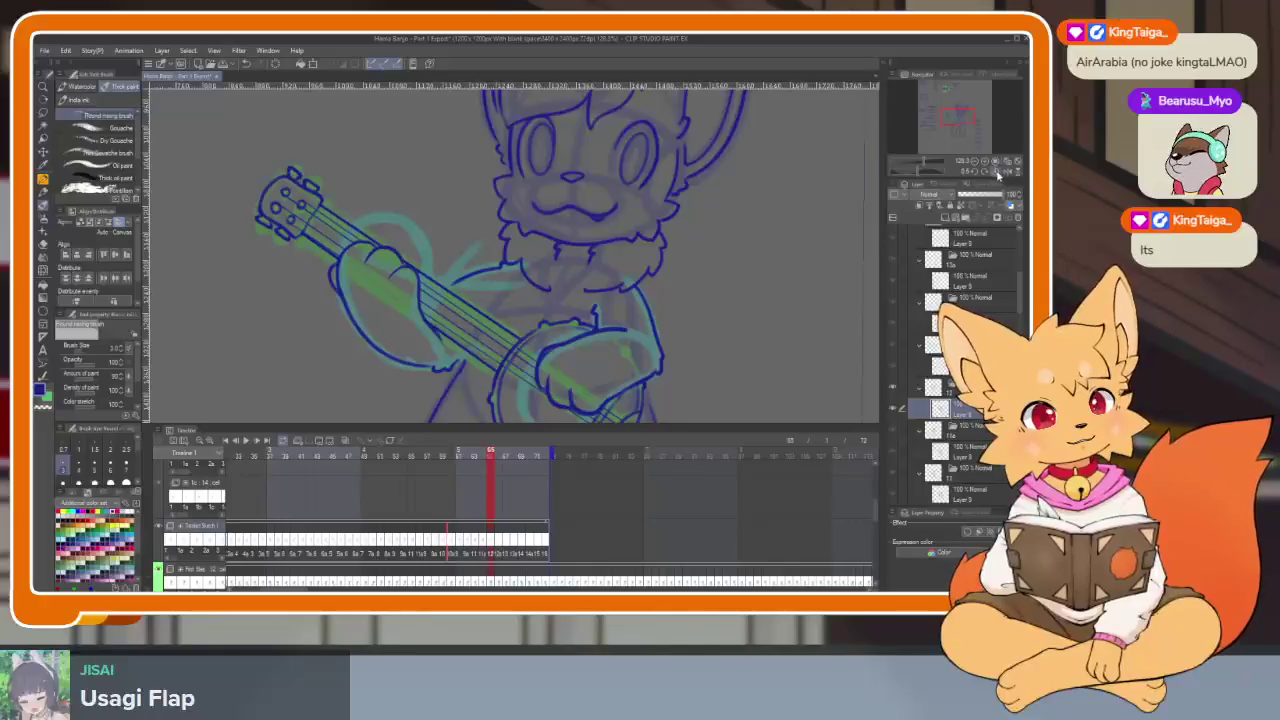
Hide the palettes and step ahead two frames to an un-inked fox sketch.
key("Tab")
scroll(731, 420, "down", 3)
scroll(731, 420, "up", 2)
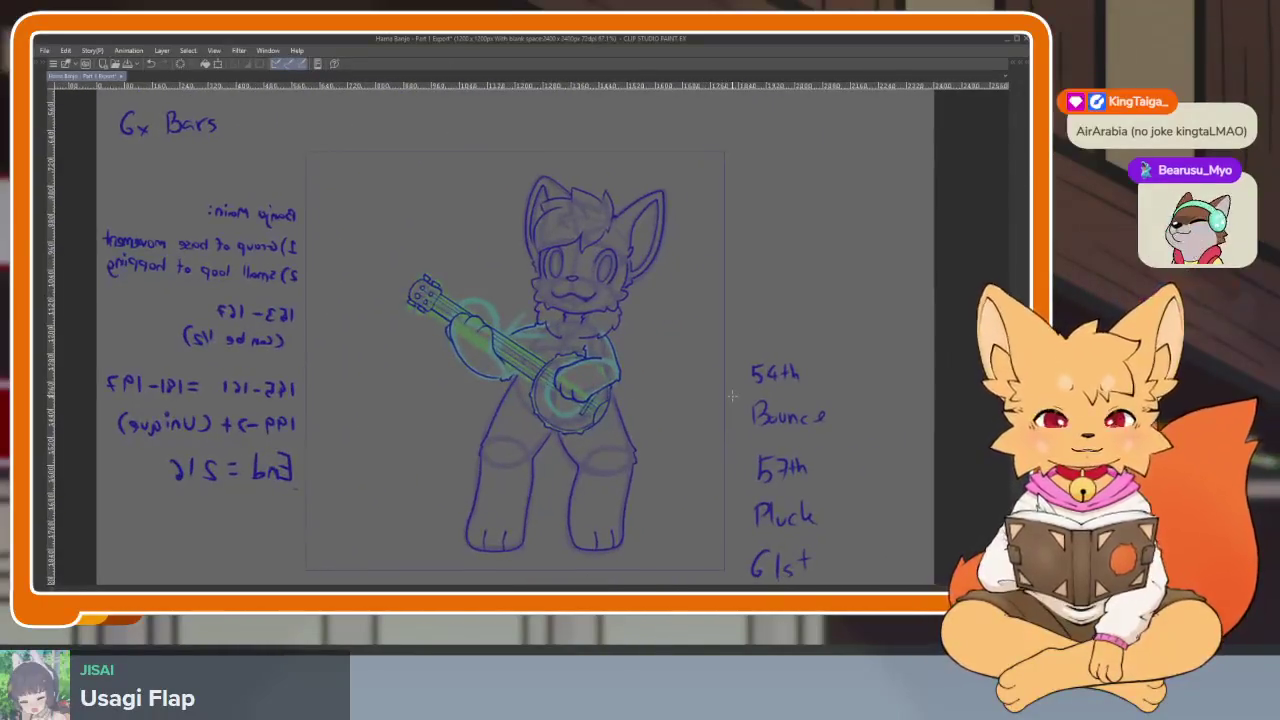
key("Right")
key("Right")
key("Right")
key("Right")
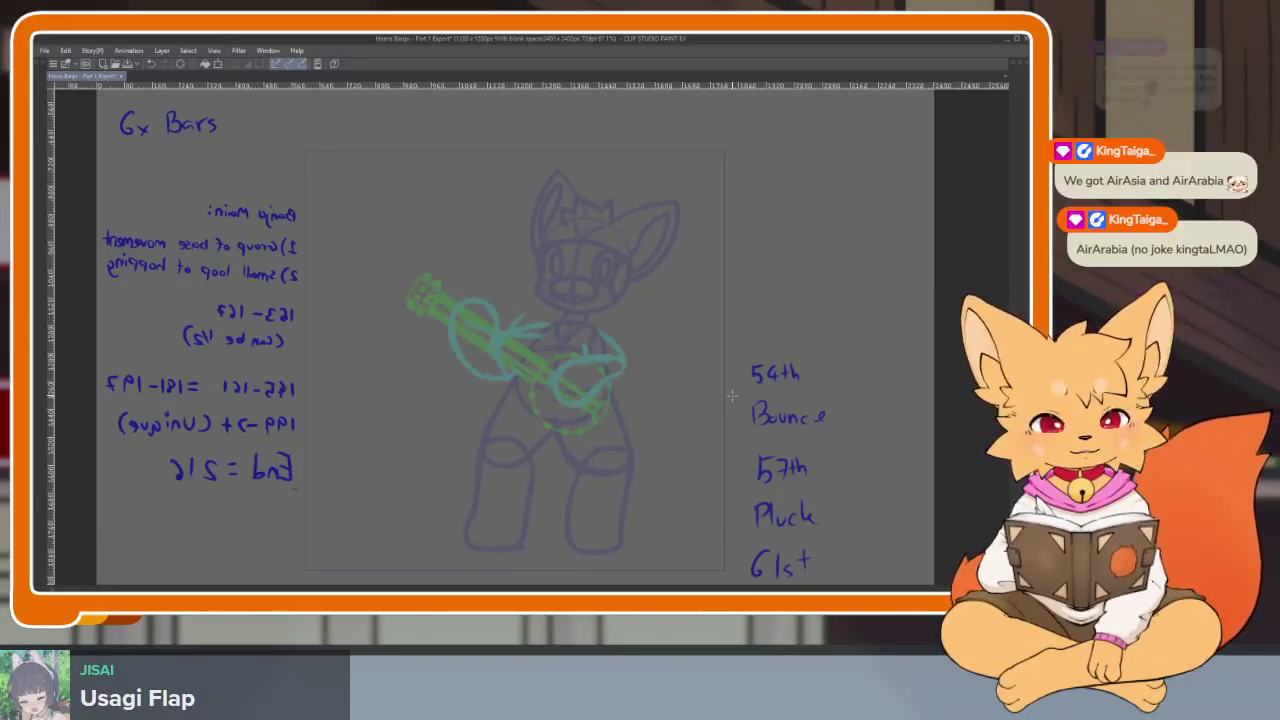
key("Right")
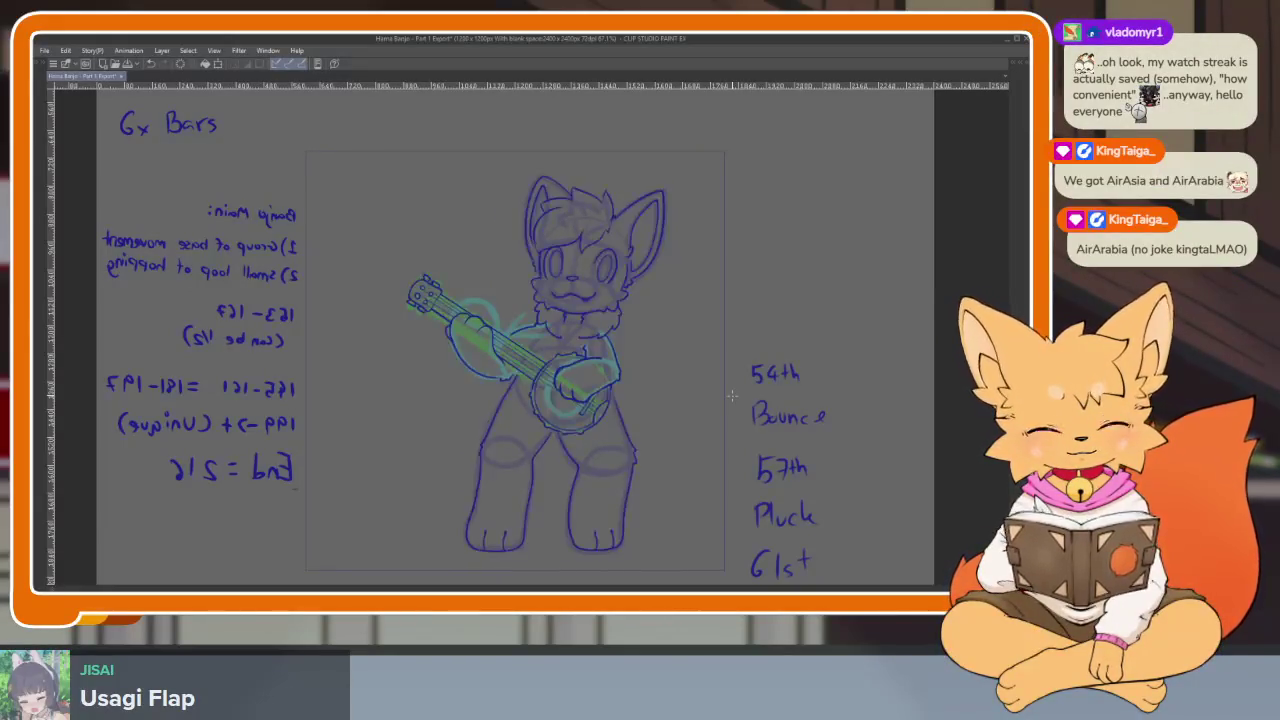
Zoom in on the mouth area and ink a dark line down the face side to the chin.
scroll(732, 396, "up", 1)
scroll(666, 477, "up", 3)
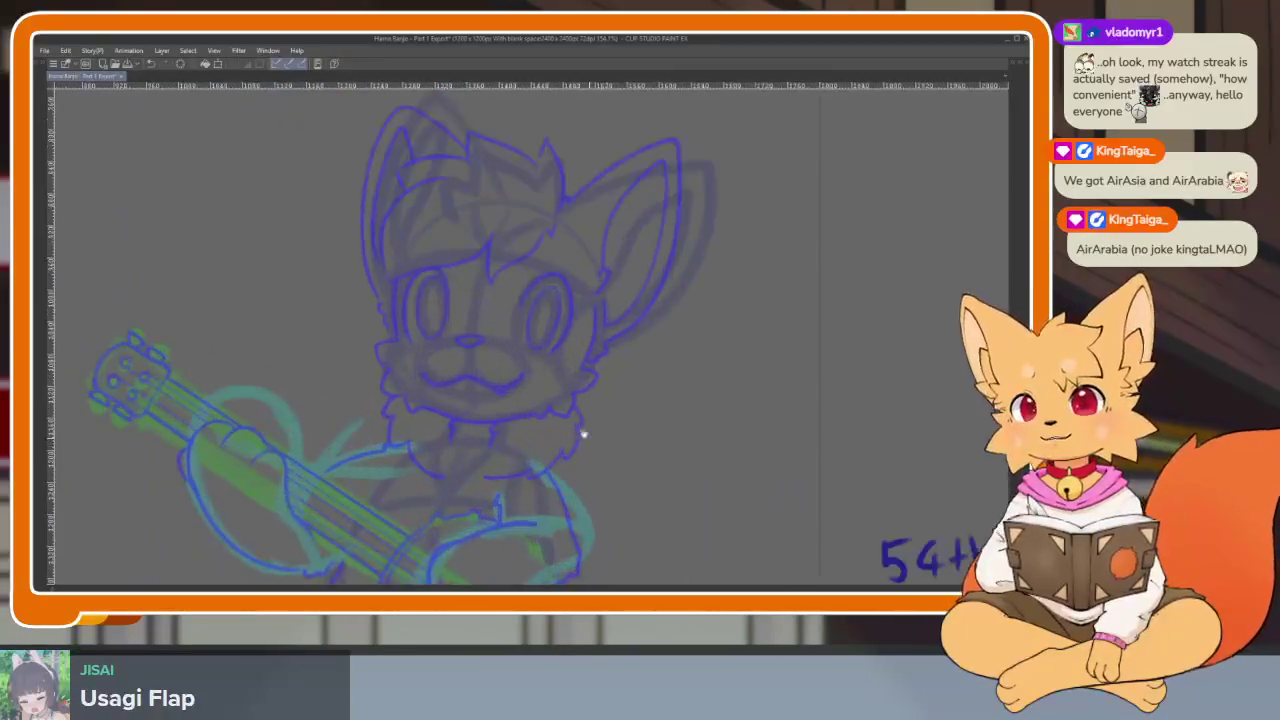
scroll(589, 437, "up", 1)
scroll(601, 451, "up", 1)
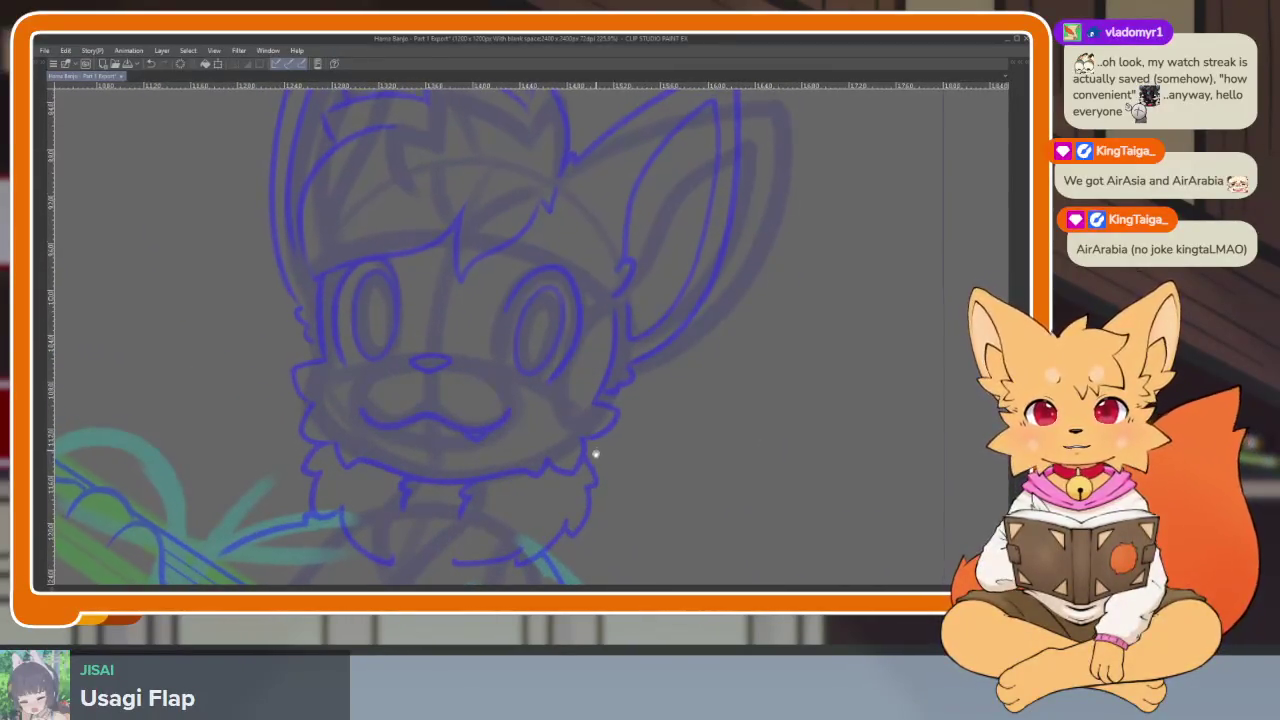
scroll(594, 451, "up", 1)
scroll(589, 457, "up", 1)
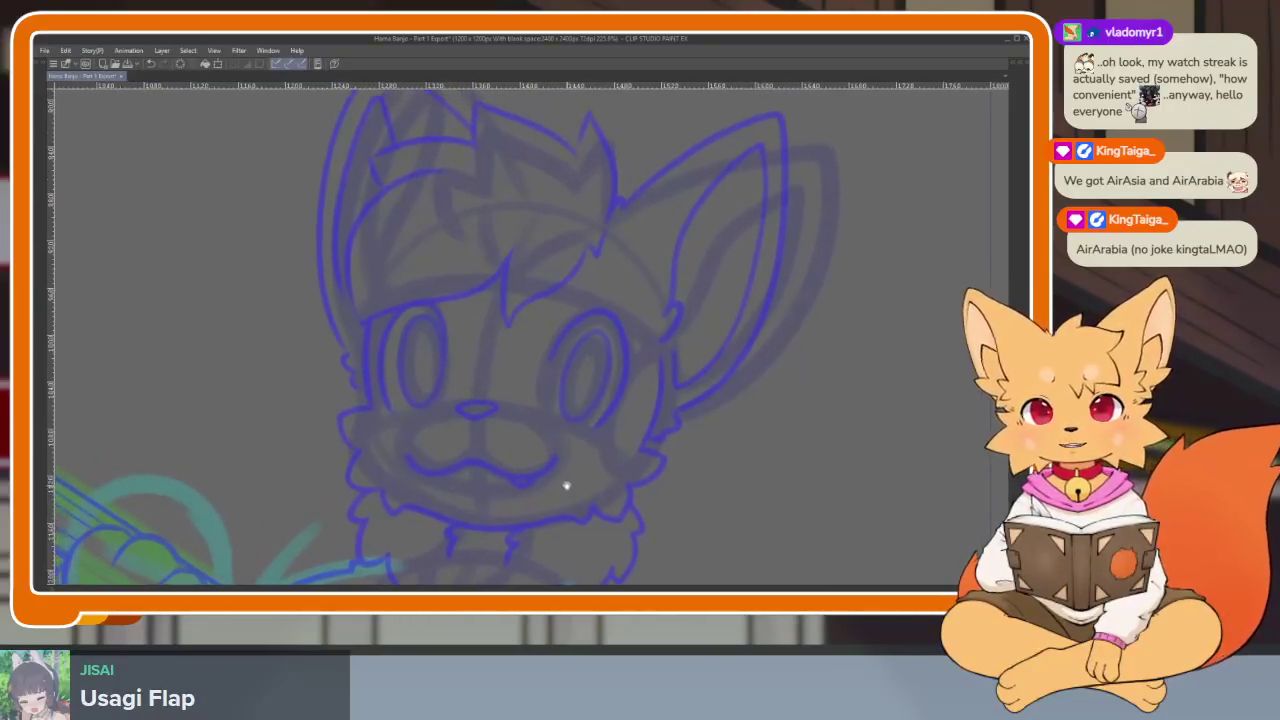
scroll(525, 490, "up", 1)
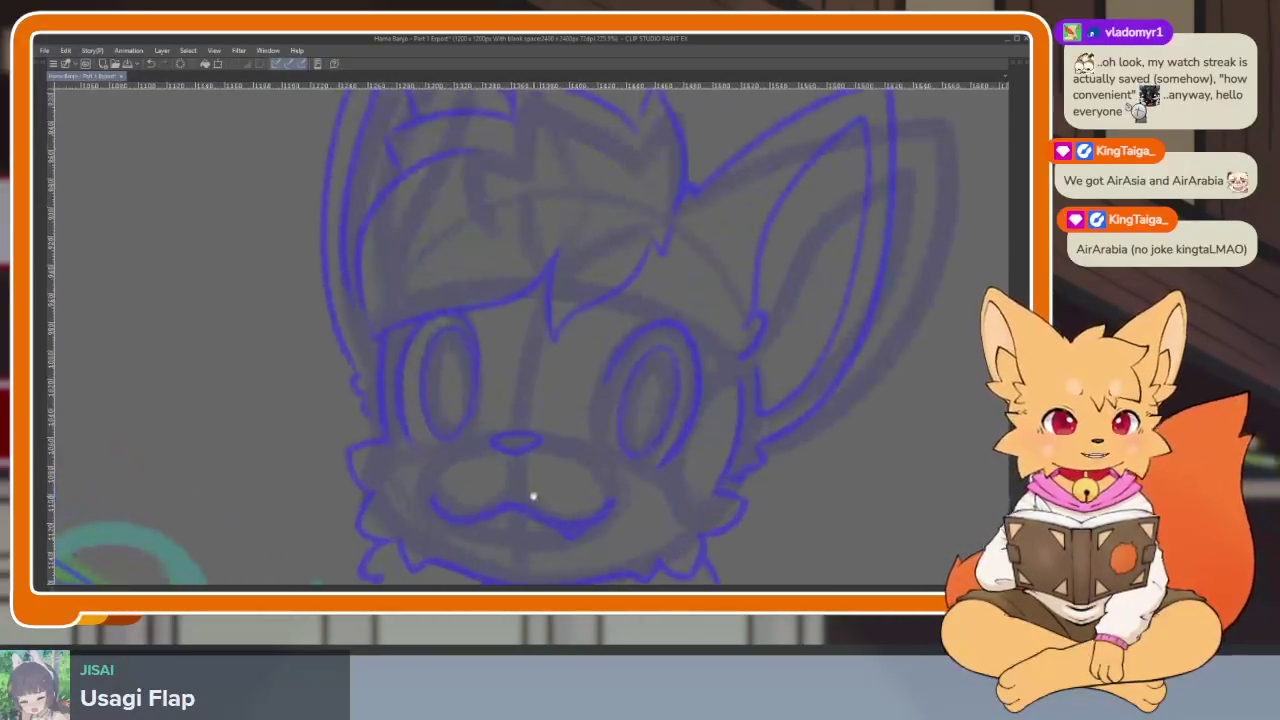
scroll(496, 508, "up", 3)
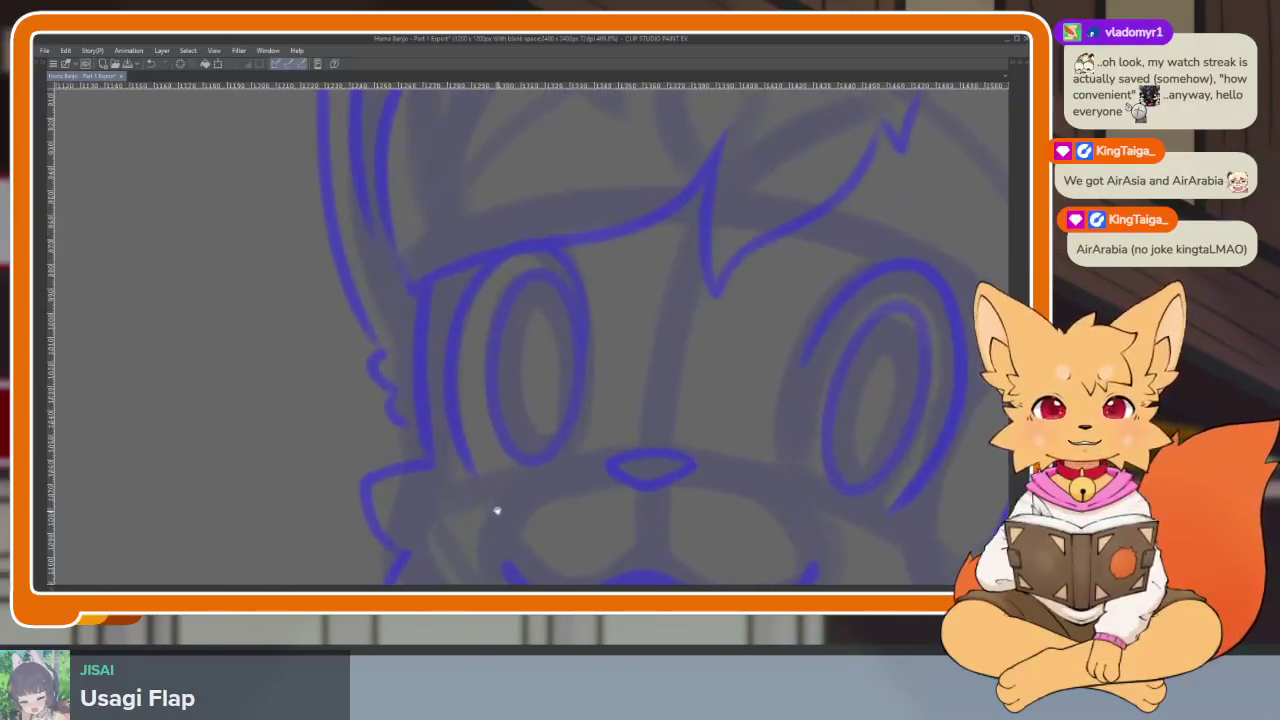
scroll(520, 475, "up", 1)
scroll(505, 490, "up", 1)
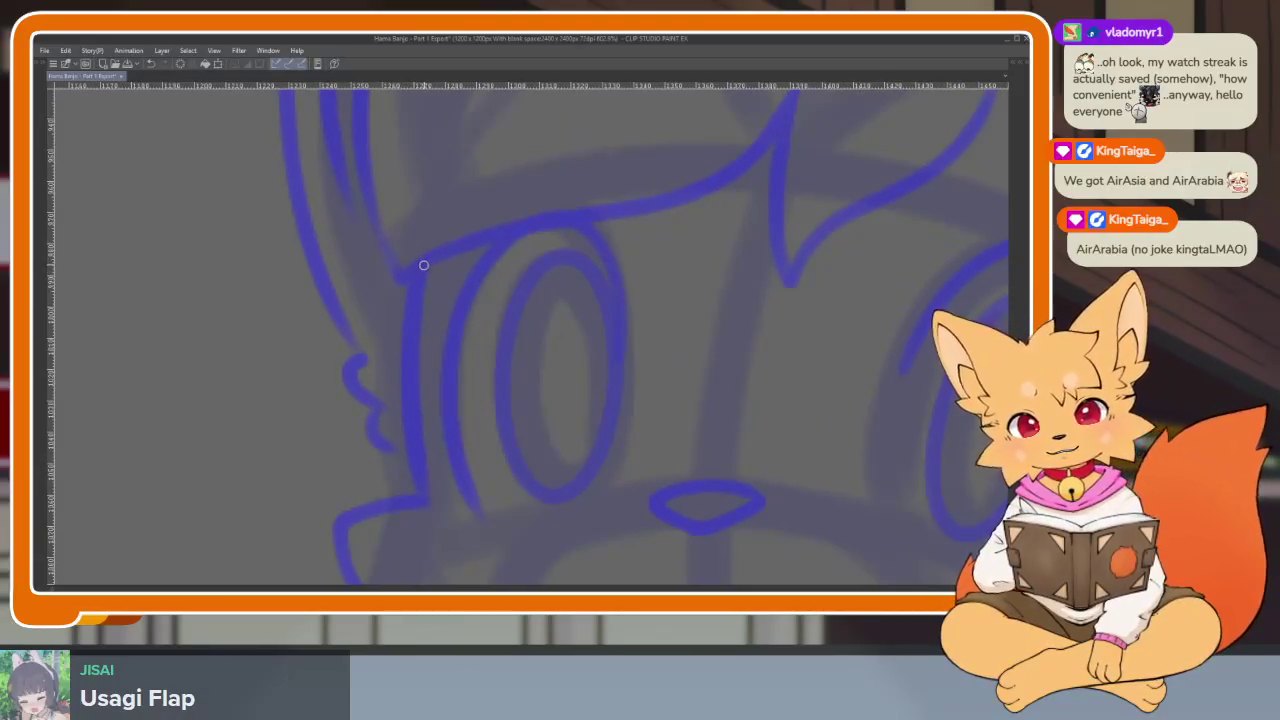
mouse_move(424, 504)
left_mouse_down()
mouse_move(497, 320)
mouse_move(446, 251)
left_mouse_up()
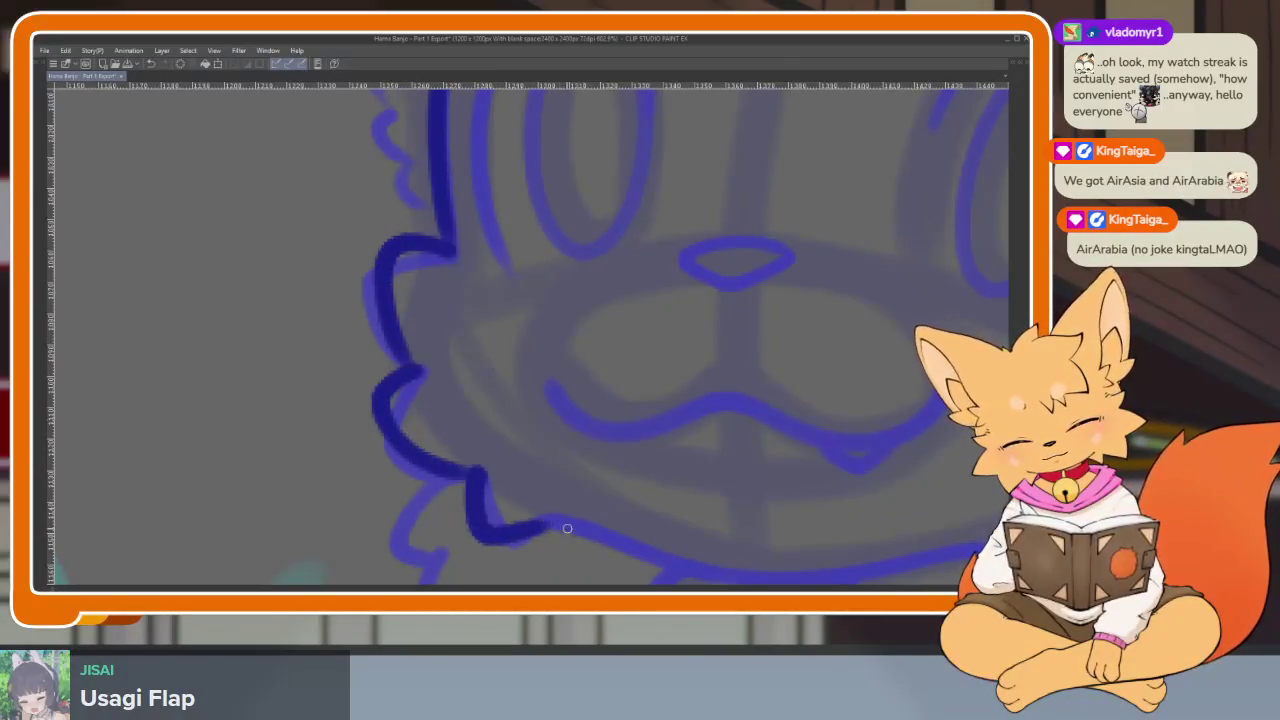
scroll(709, 493, "down", 3)
scroll(710, 381, "up", 3)
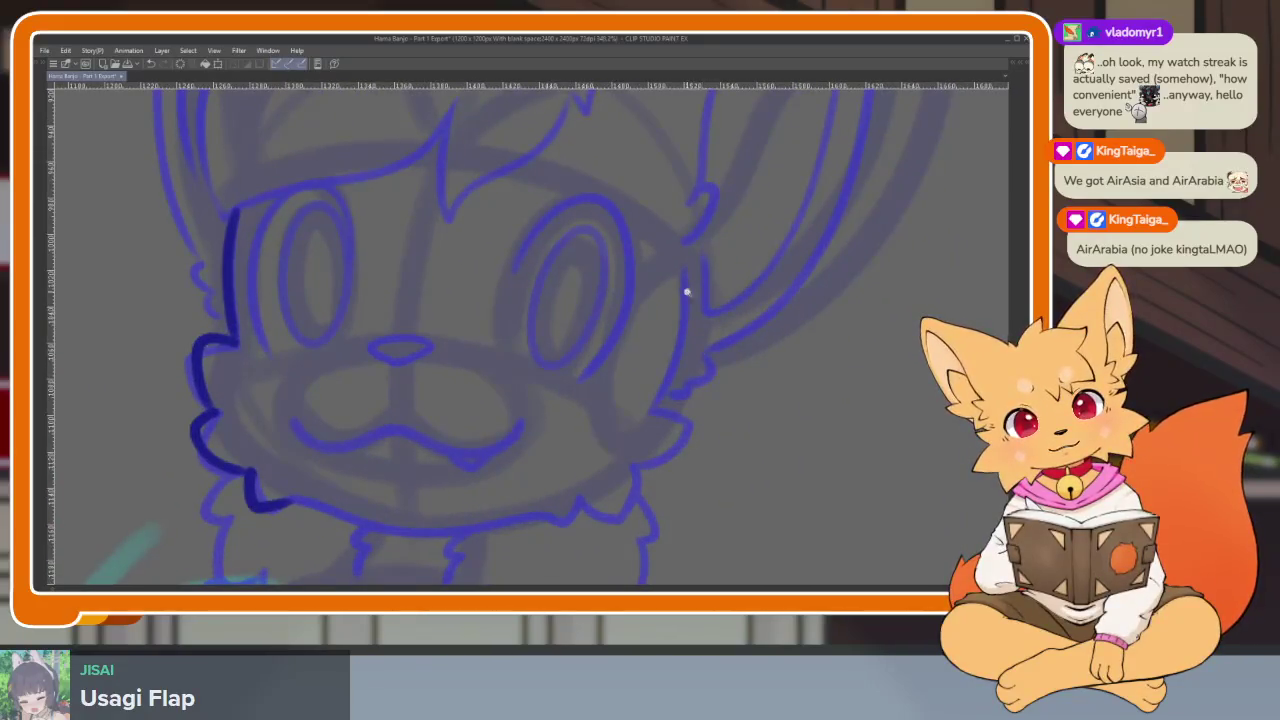
scroll(687, 288, "up", 2)
mouse_move(671, 229)
left_mouse_down()
mouse_move(632, 511)
mouse_move(729, 403)
mouse_move(741, 358)
left_mouse_up()
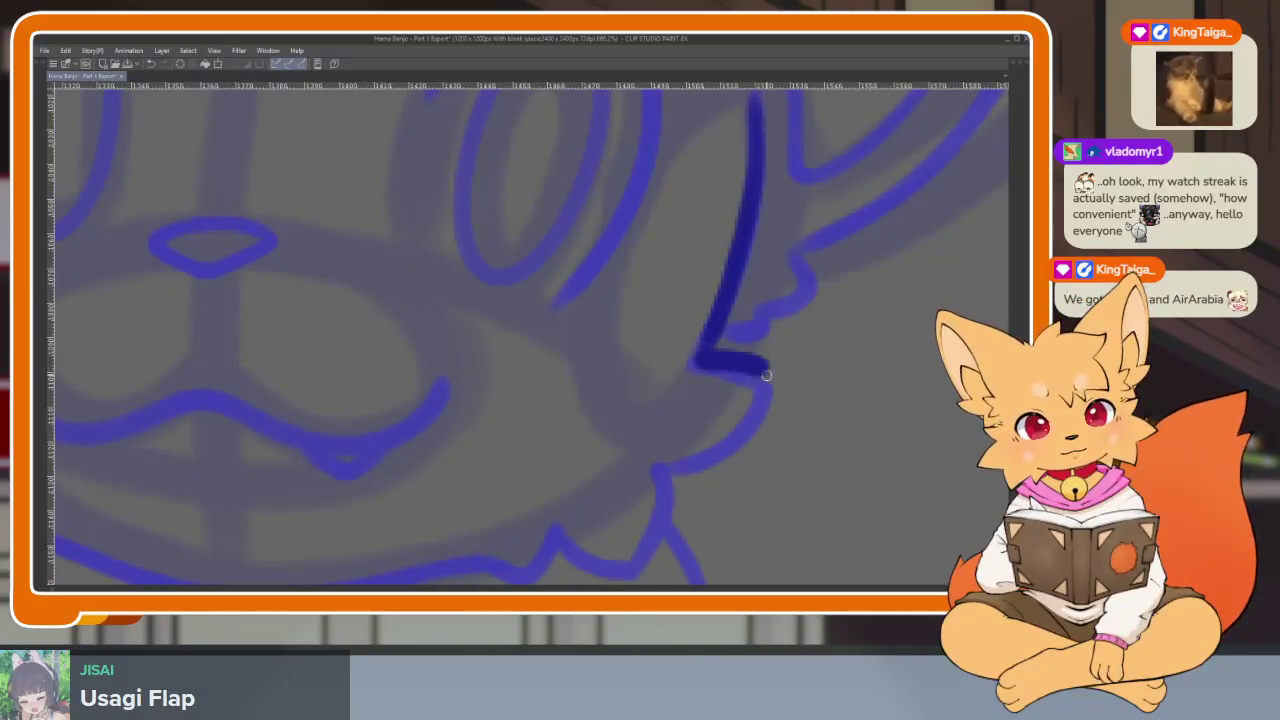
mouse_move(679, 484)
left_mouse_down()
mouse_move(650, 540)
mouse_move(585, 540)
left_mouse_up()
Continue the dark outline around the chin and extend it left along the jaw.
left_click_drag(585, 540, 645, 476)
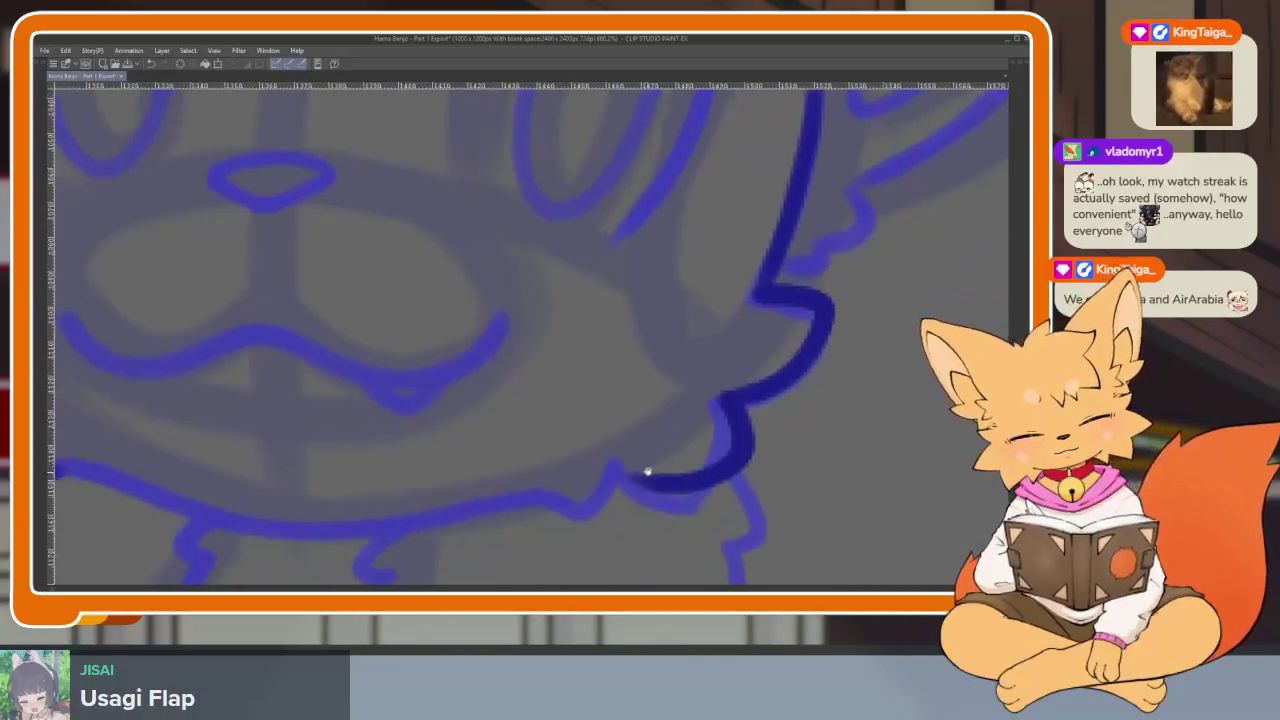
left_click_drag(563, 498, 769, 478)
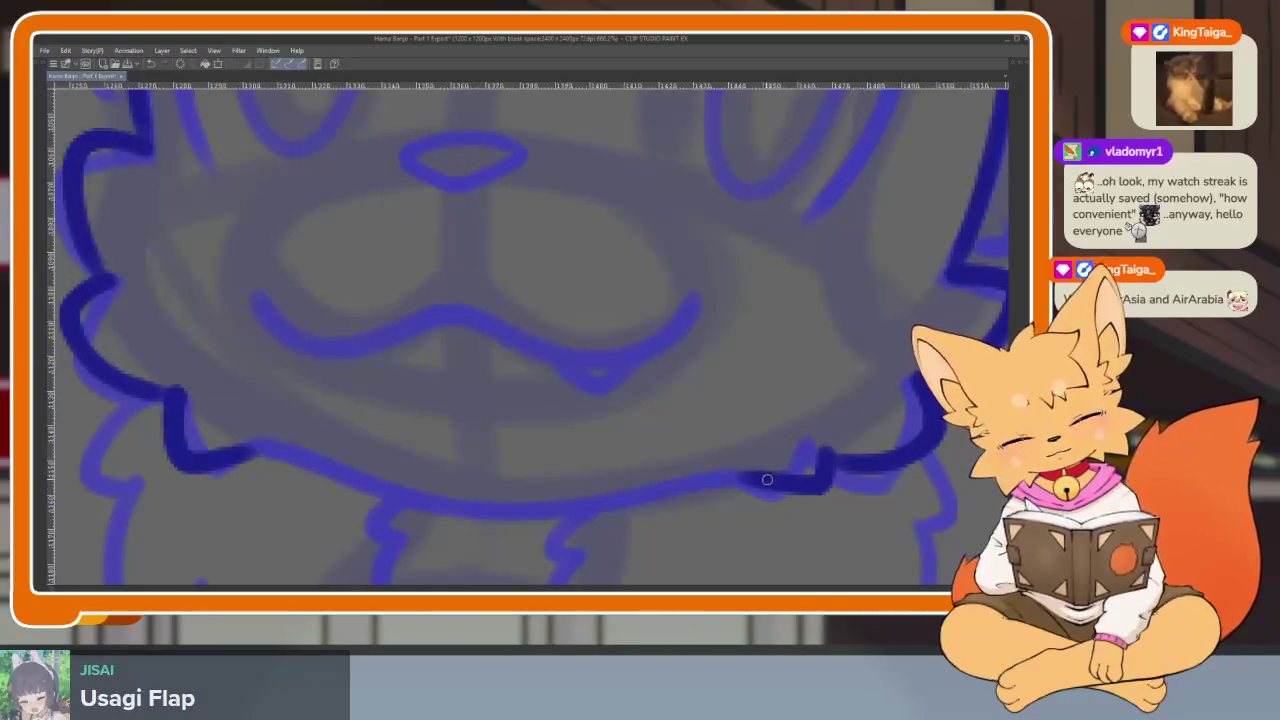
mouse_move(672, 485)
left_mouse_down()
mouse_move(517, 514)
mouse_move(260, 448)
left_mouse_up()
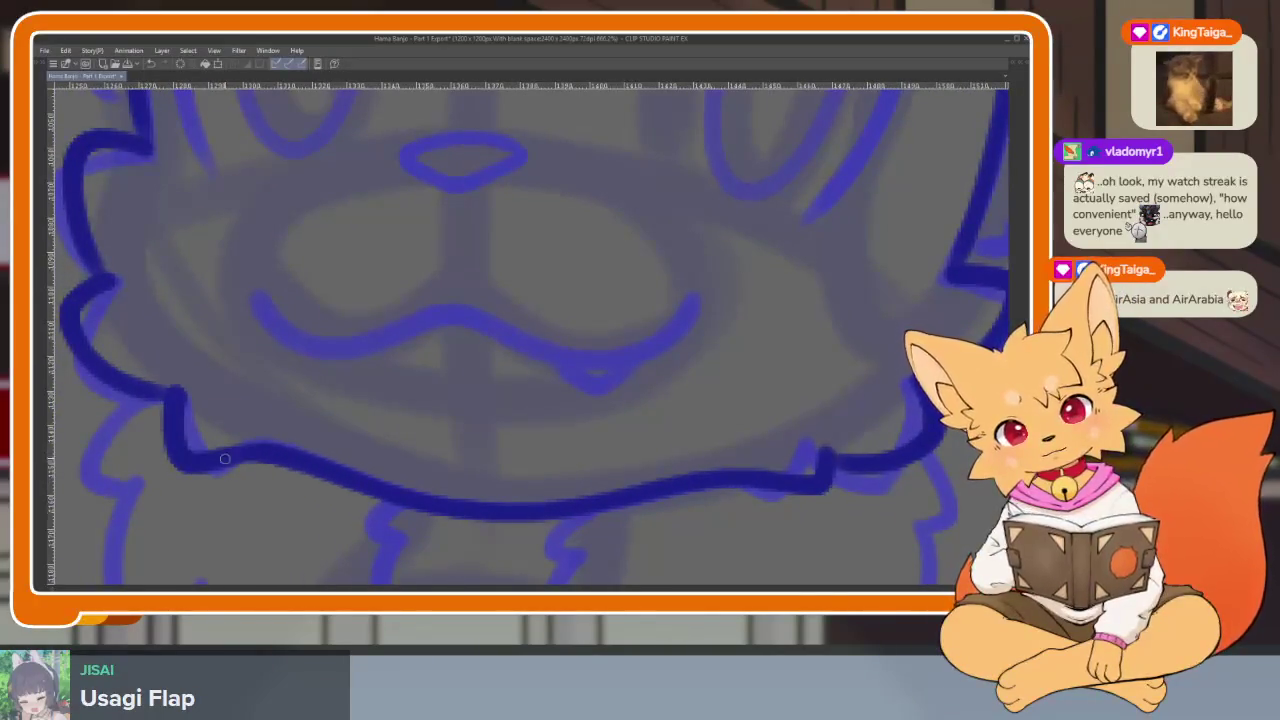
scroll(647, 399, "down", 5)
scroll(660, 420, "down", 1)
scroll(700, 452, "up", 3)
scroll(695, 445, "up", 2)
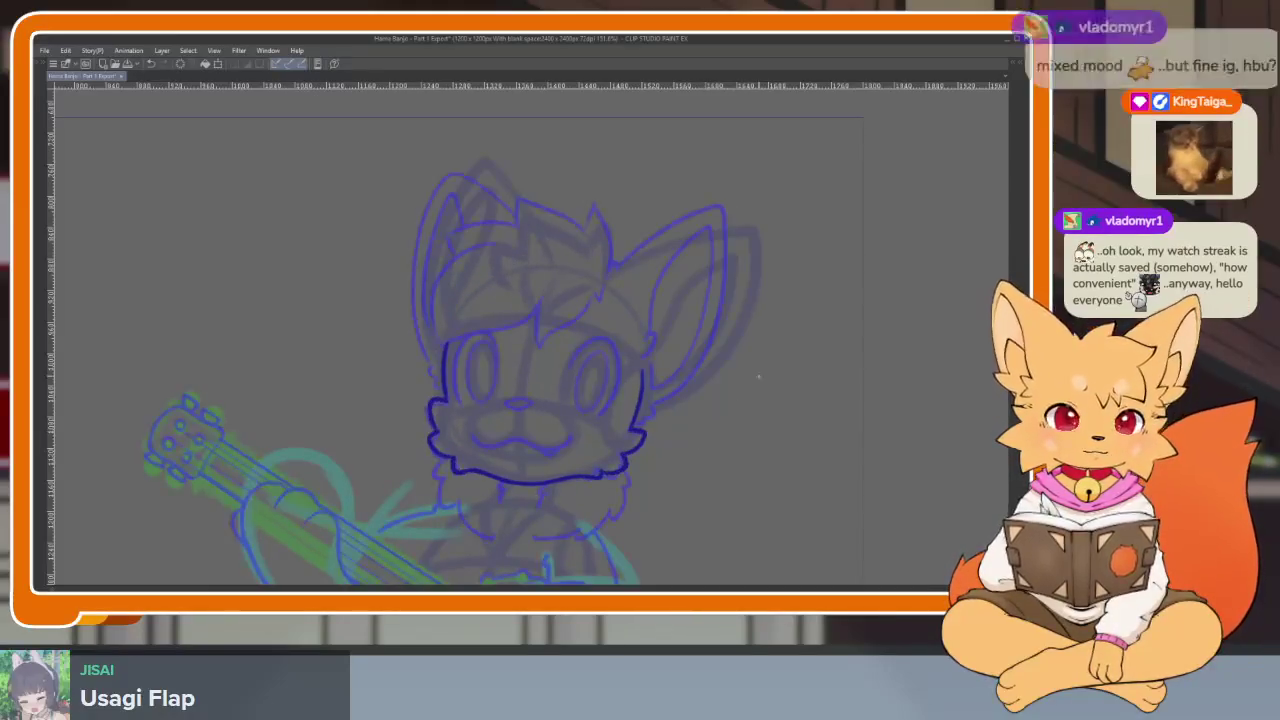
Zoom in and trace the fox's nose ring in dark blue ink.
scroll(500, 451, "up", 3)
scroll(632, 441, "up", 2)
scroll(600, 428, "down", 1)
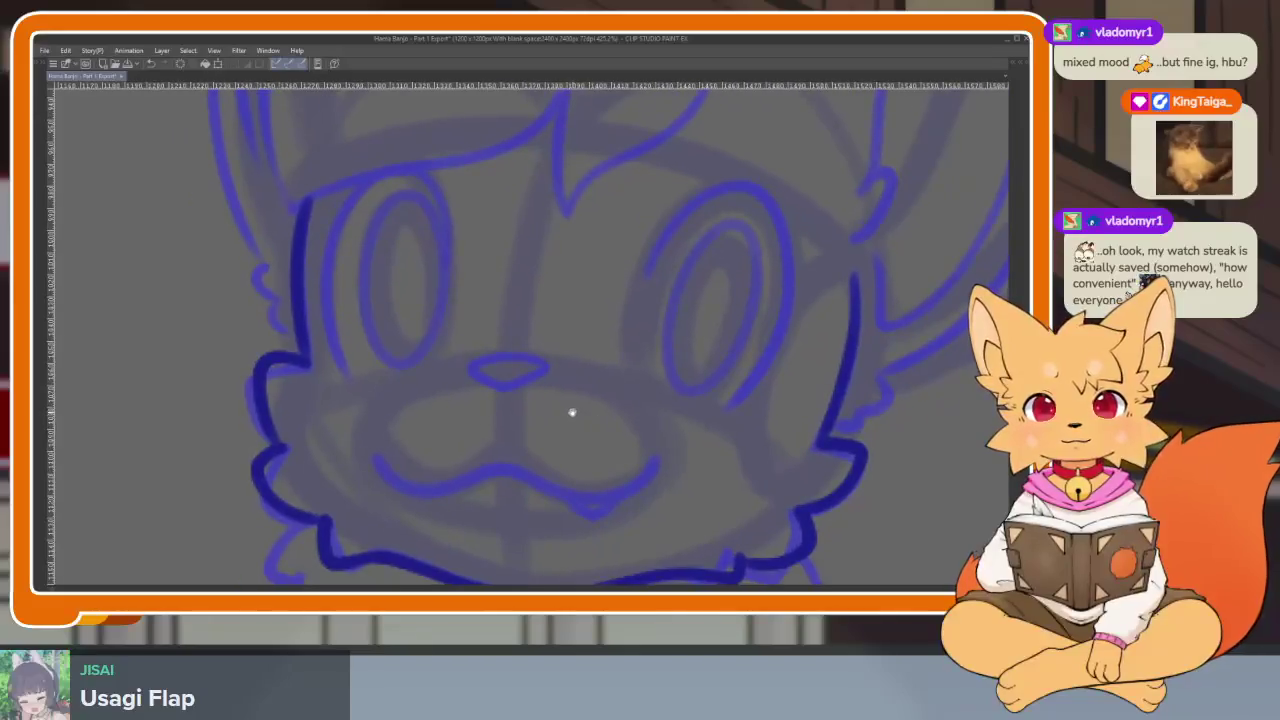
scroll(571, 414, "up", 3)
scroll(557, 420, "up", 1)
scroll(597, 483, "up", 1)
scroll(577, 472, "down", 2)
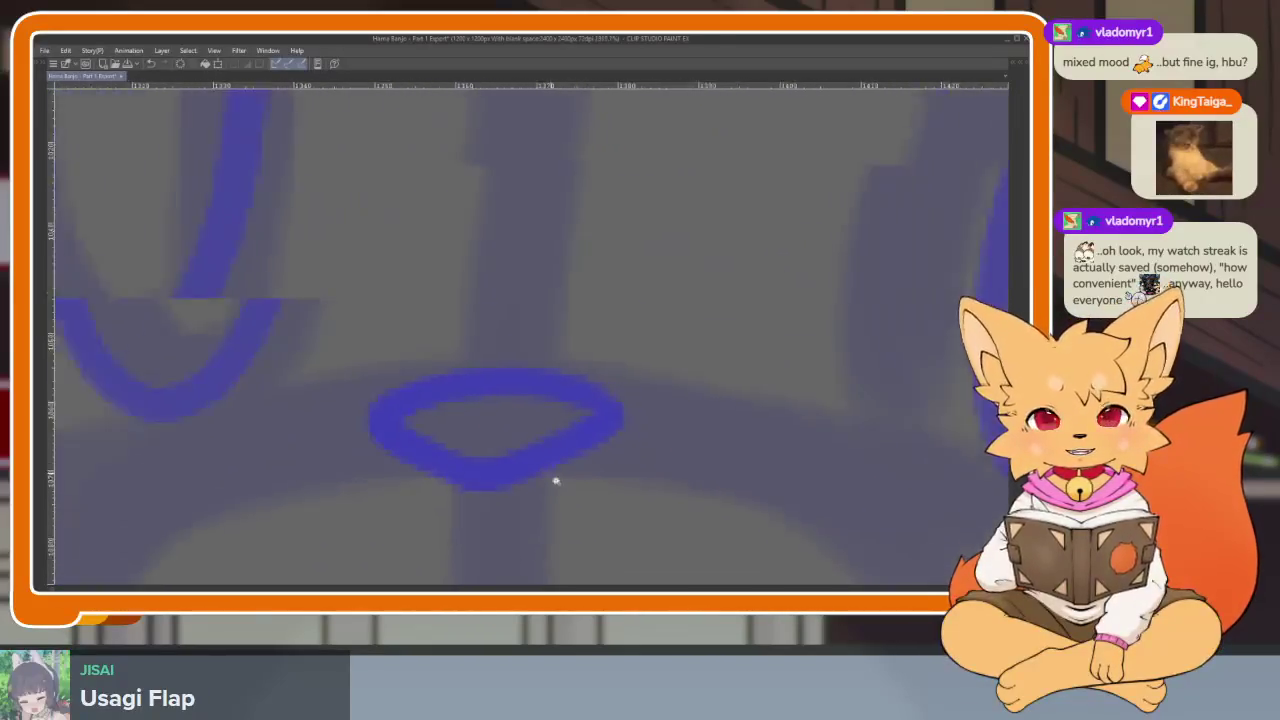
scroll(551, 477, "up", 2)
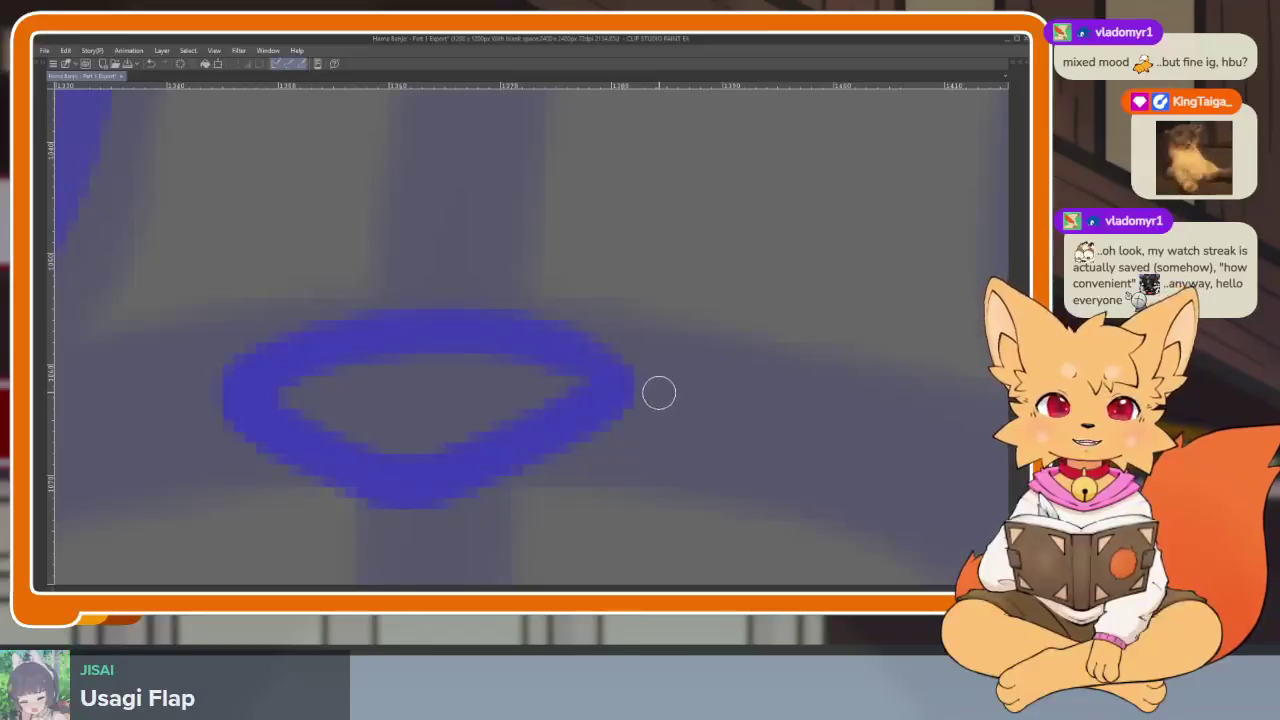
scroll(597, 474, "down", 1)
scroll(557, 514, "up", 2)
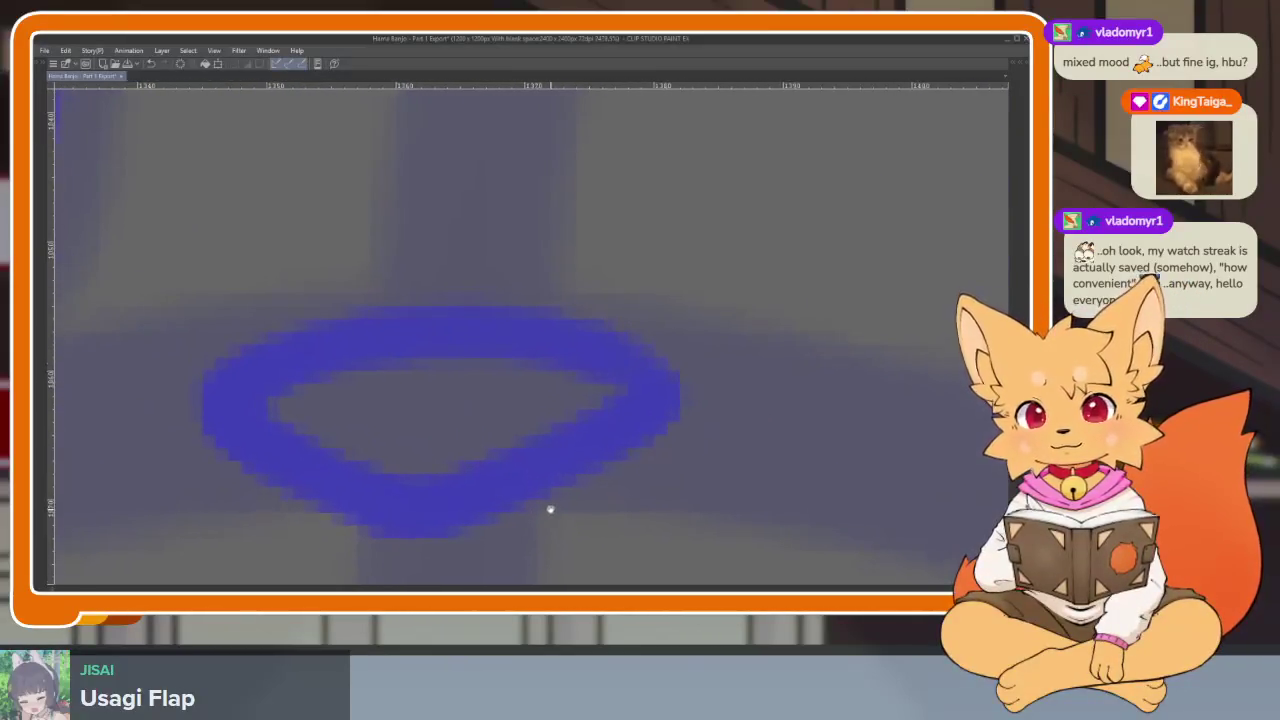
scroll(570, 478, "down", 1)
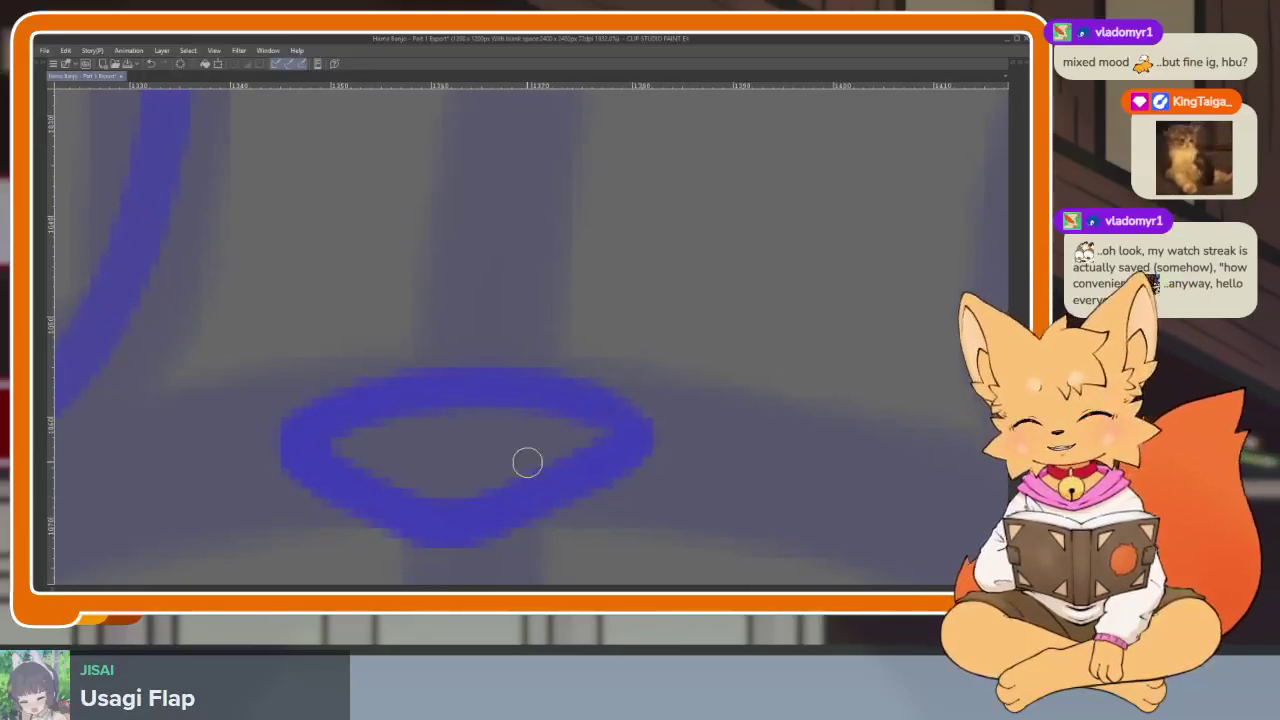
mouse_move(301, 442)
left_mouse_down()
mouse_move(391, 391)
mouse_move(551, 391)
mouse_move(623, 437)
mouse_move(553, 486)
mouse_move(357, 517)
mouse_move(300, 440)
left_mouse_up()
Ink the wavy smiling mouth curve from its right end to its left end.
scroll(554, 401, "down", 5)
scroll(554, 401, "down", 3)
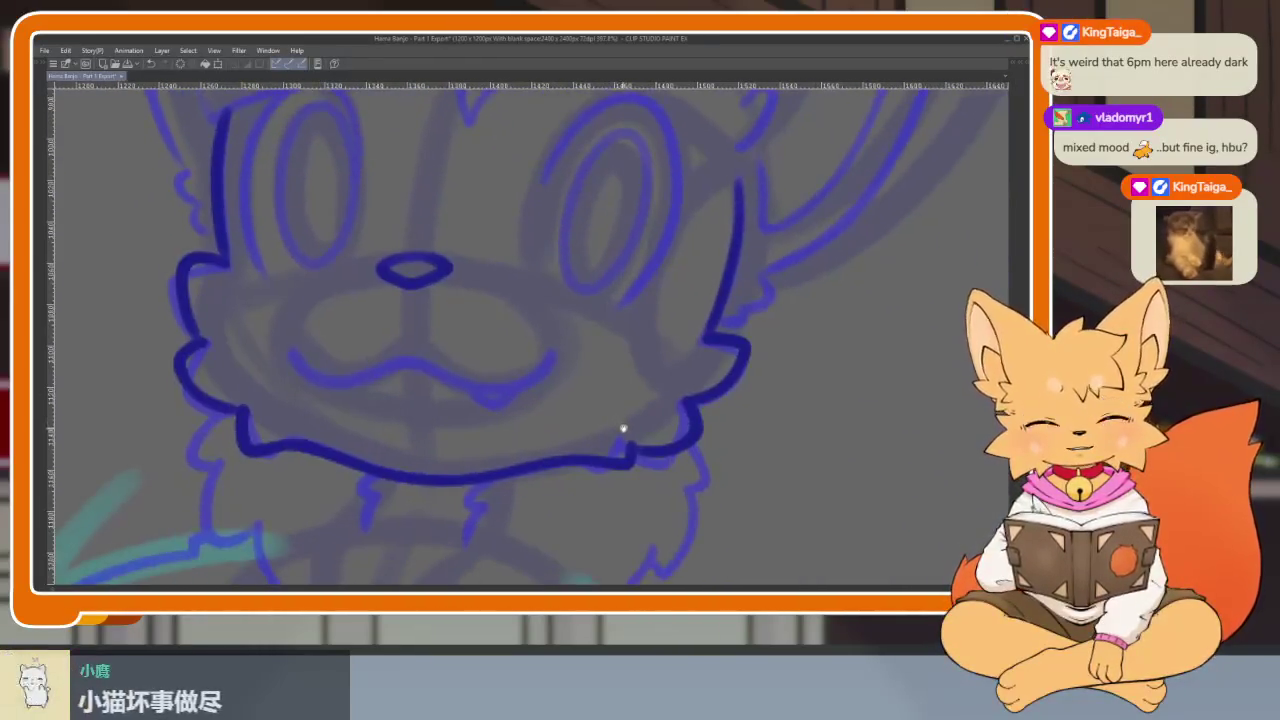
scroll(623, 349, "up", 5)
scroll(600, 451, "down", 3)
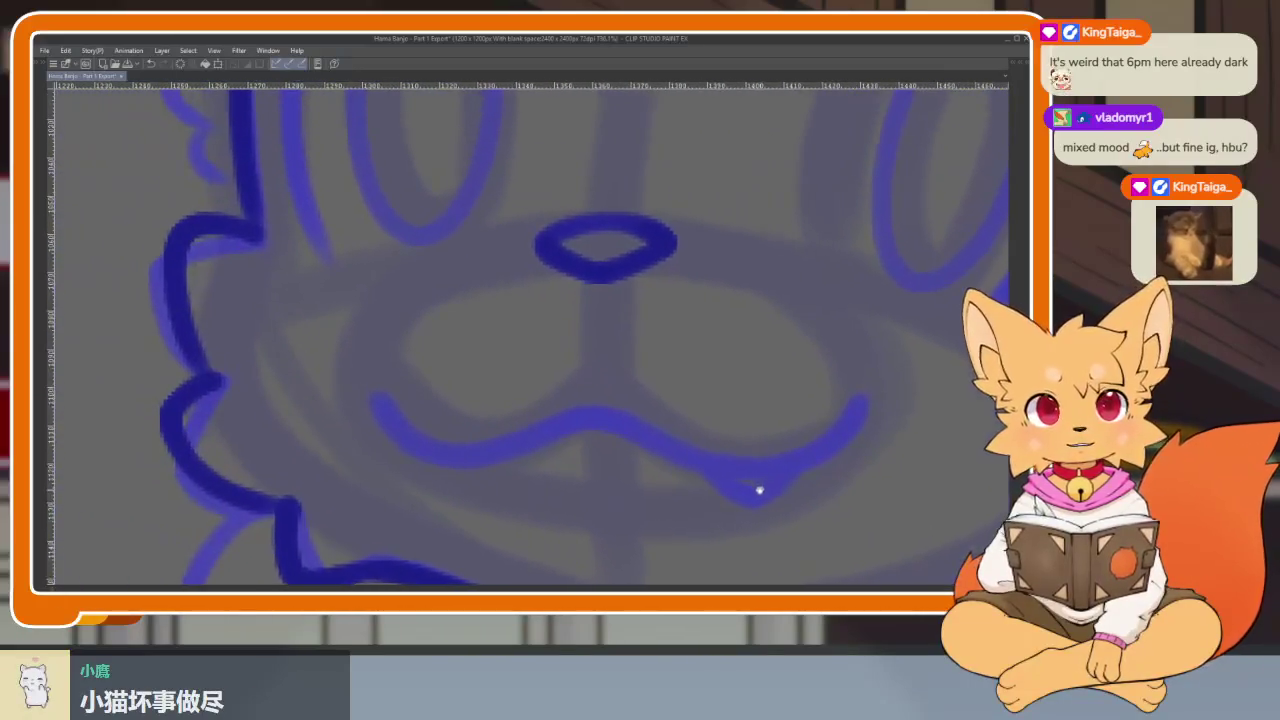
scroll(729, 509, "up", 2)
scroll(760, 487, "up", 1)
scroll(760, 487, "down", 3)
scroll(770, 495, "up", 3)
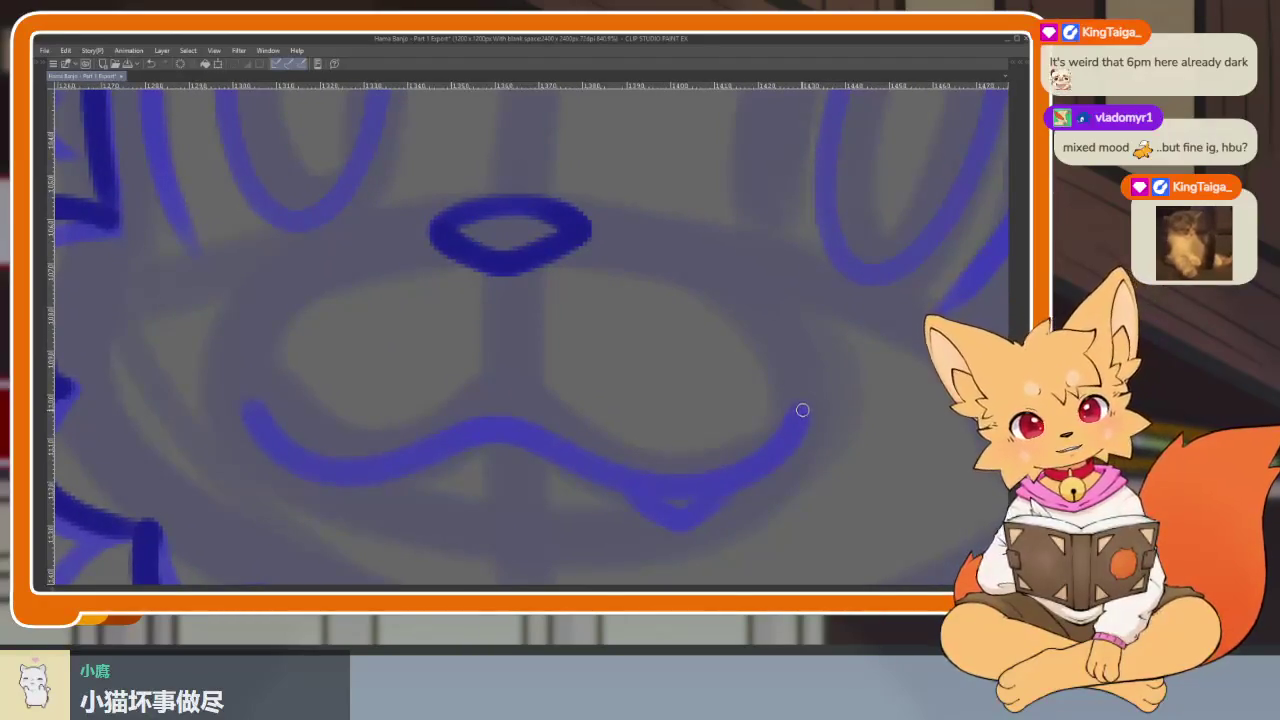
left_click_drag(687, 485, 582, 462)
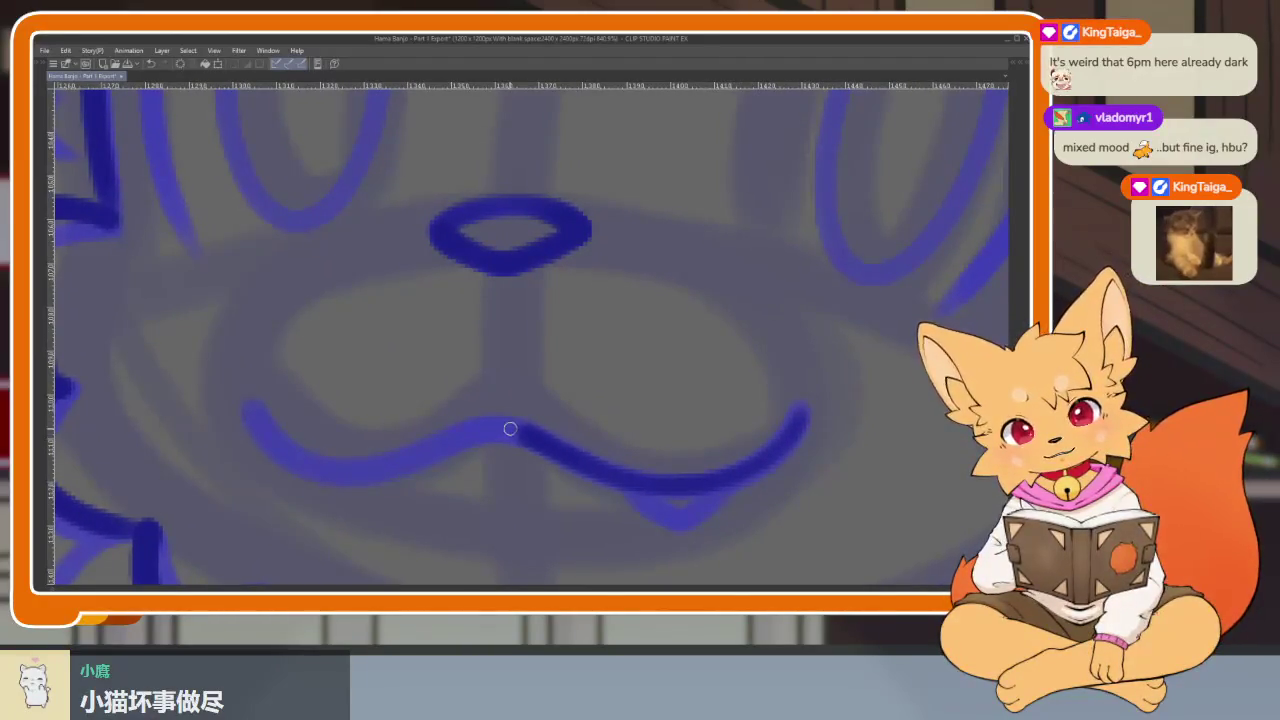
left_click_drag(435, 445, 250, 408)
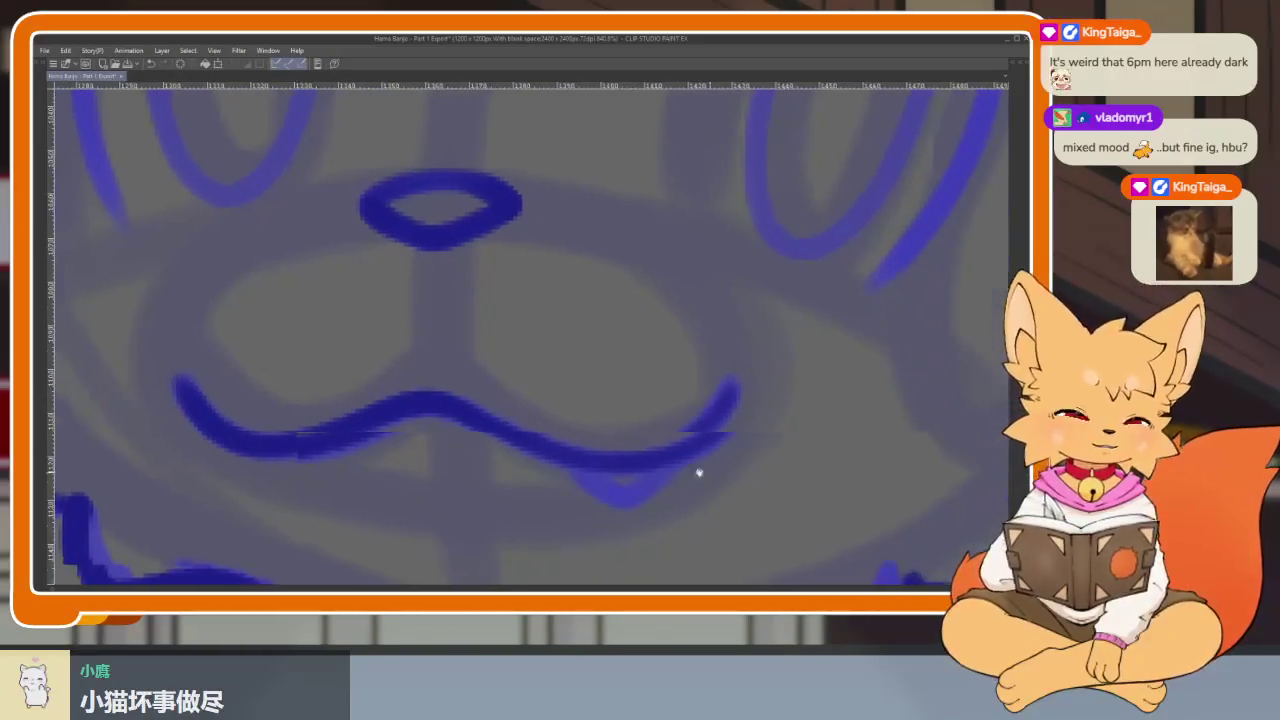
scroll(698, 447, "down", 4)
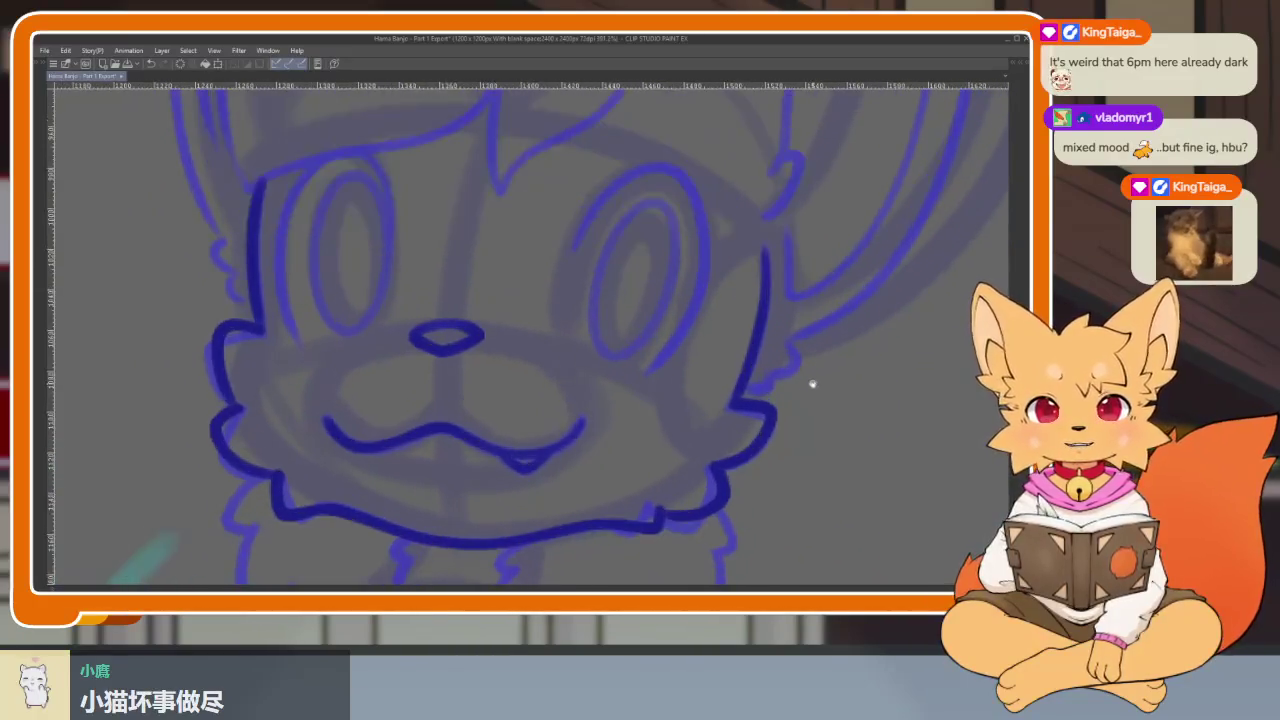
left_click_drag(810, 385, 709, 461)
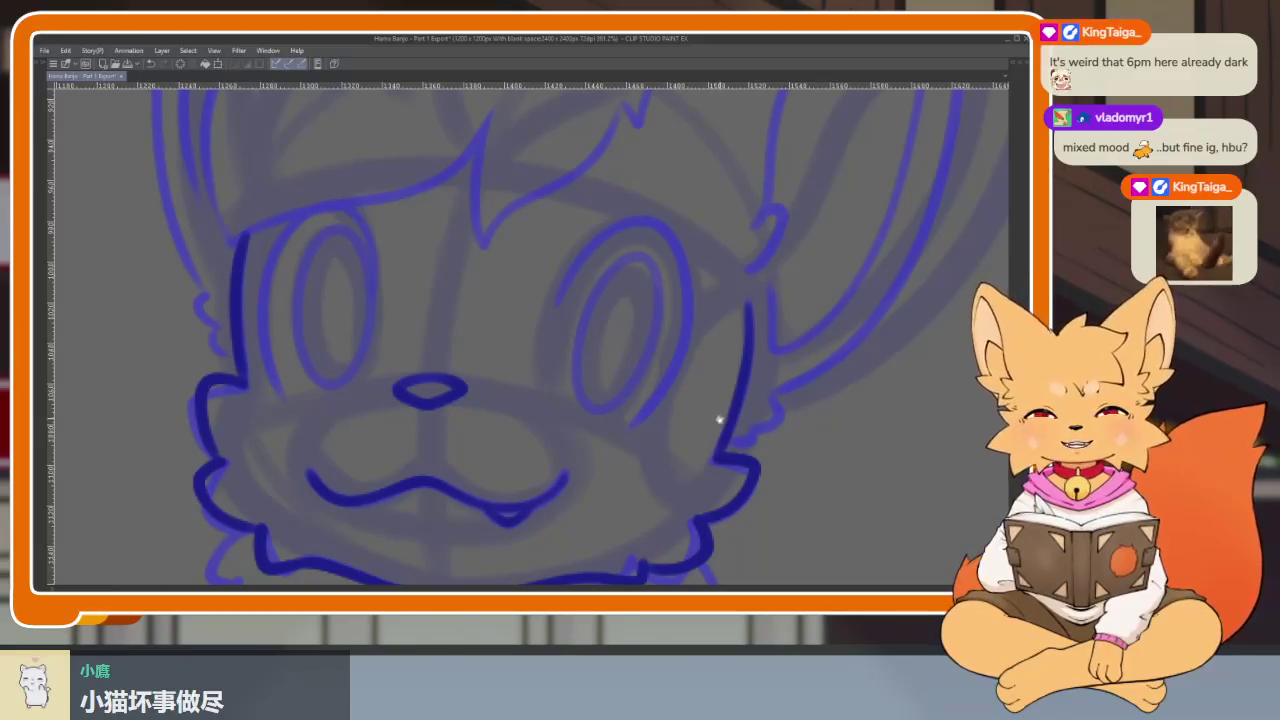
scroll(614, 457, "down", 2)
scroll(626, 457, "up", 2)
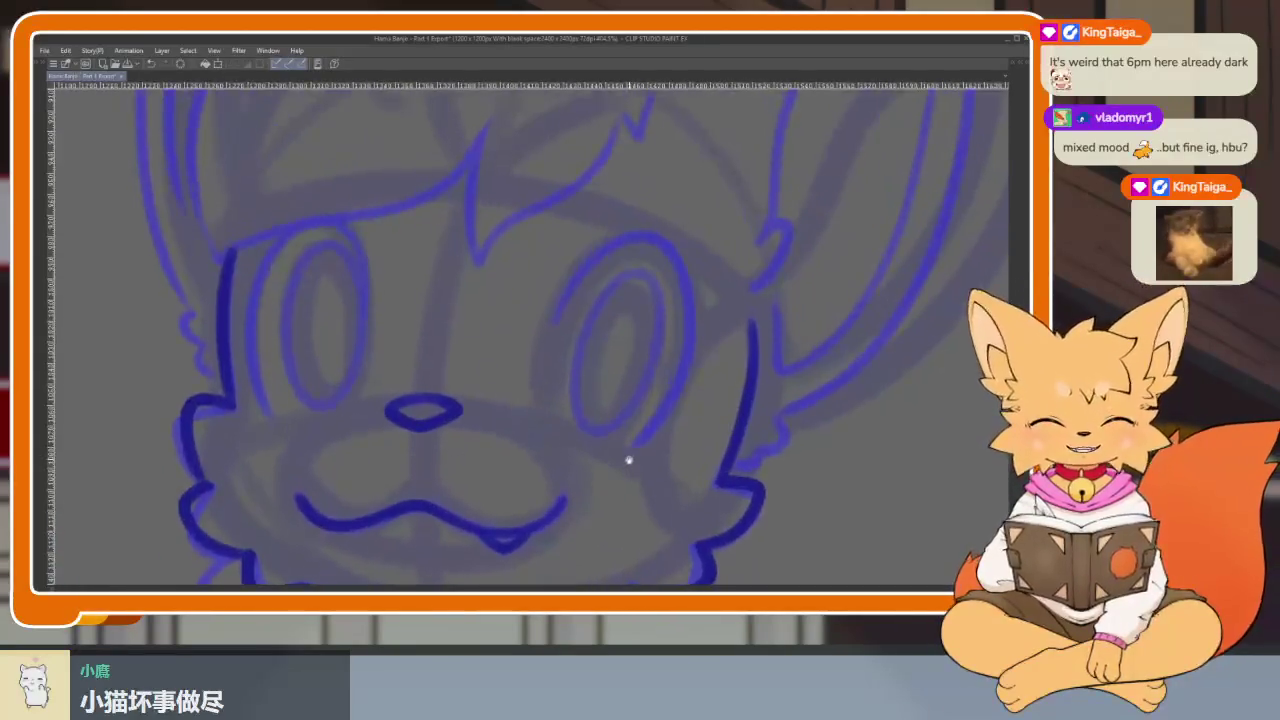
Bring back the panels and timeline and navigate the canvas to the fox's left eye.
scroll(634, 466, "up", 2)
scroll(634, 466, "up", 2)
scroll(790, 432, "down", 1)
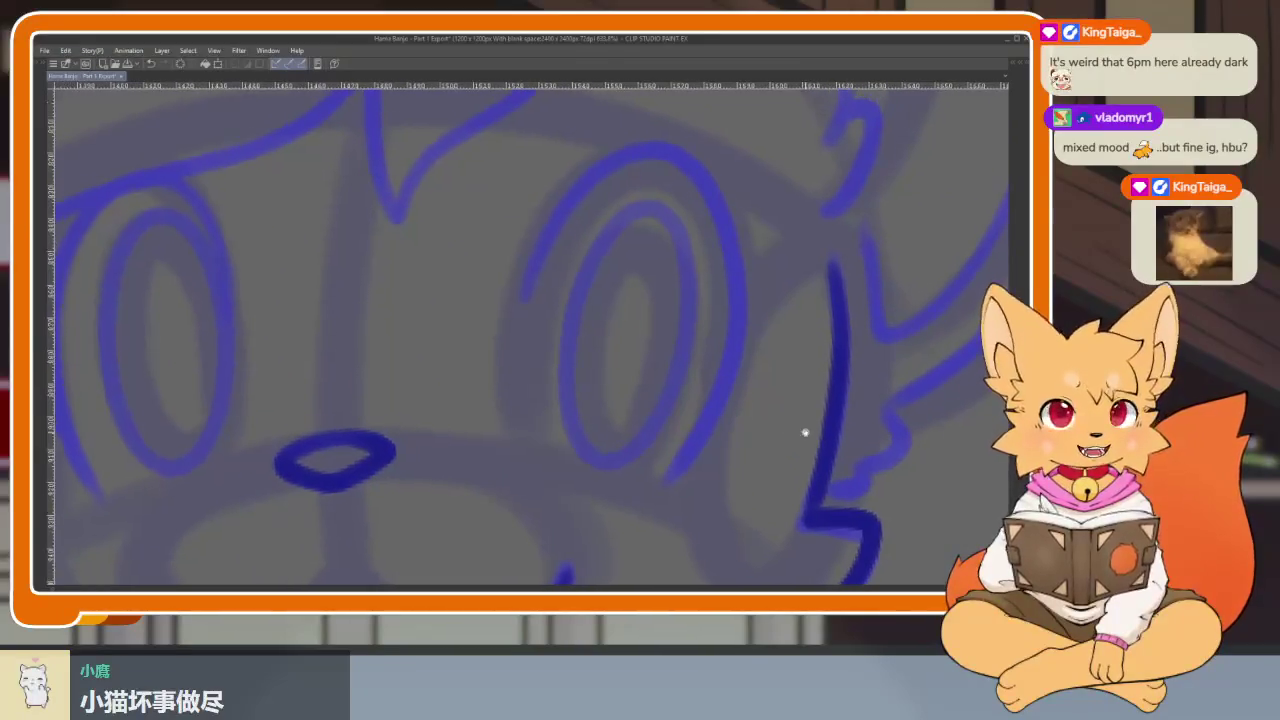
key("Tab")
key("Tab")
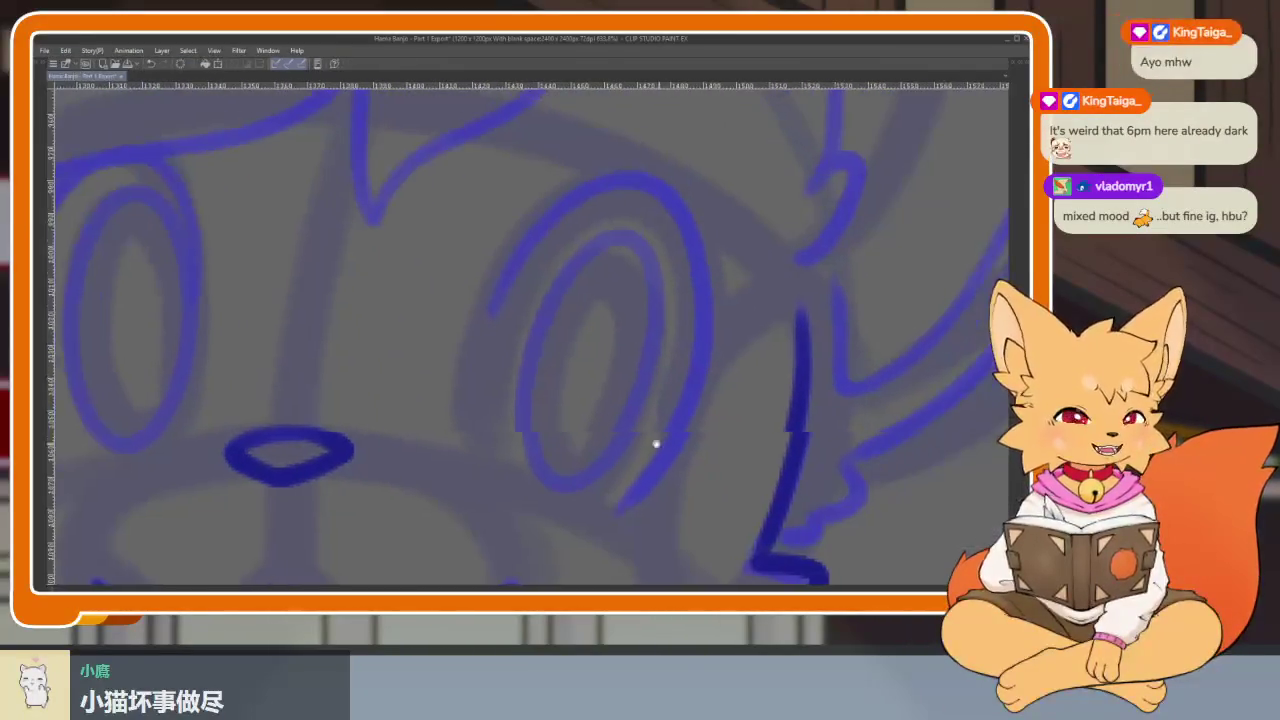
scroll(665, 460, "up", 1)
scroll(670, 467, "down", 1)
scroll(686, 480, "down", 1)
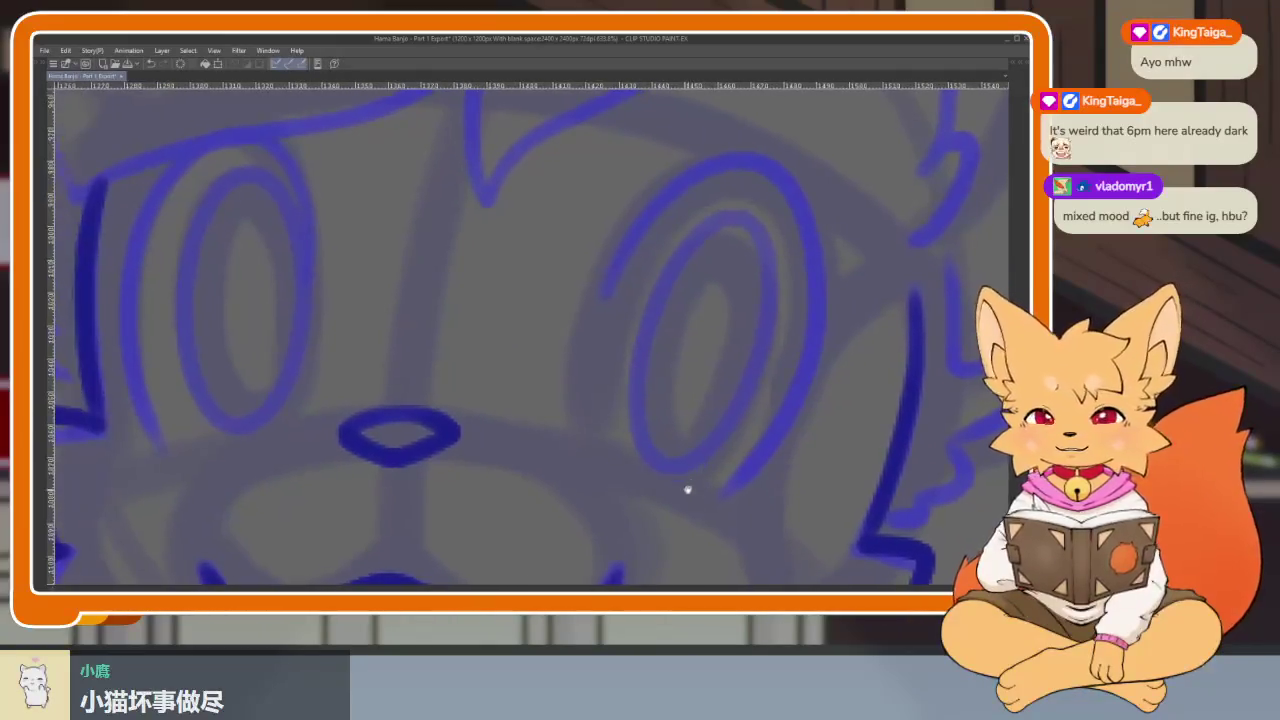
scroll(689, 486, "down", 1)
scroll(654, 477, "down", 1)
scroll(488, 485, "up", 1)
scroll(451, 471, "up", 1)
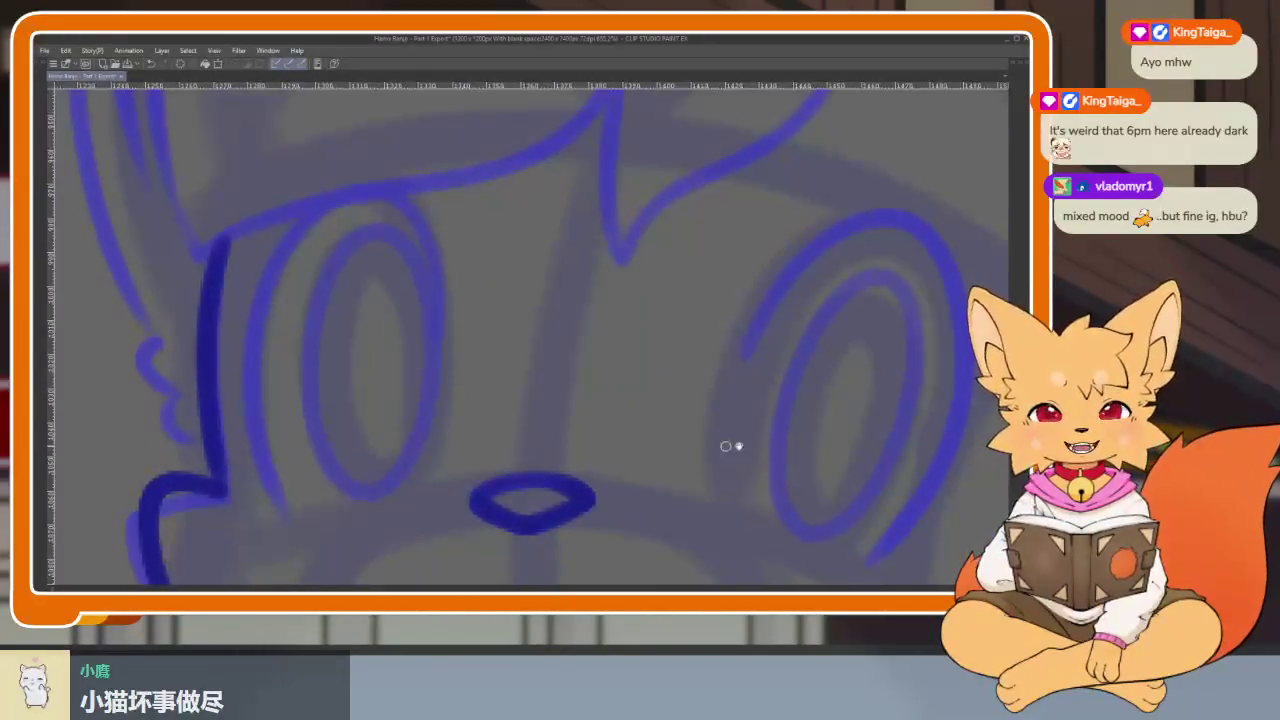
scroll(714, 446, "right", 2)
scroll(623, 460, "down", 2)
scroll(701, 454, "up", 1)
scroll(713, 467, "left", 1)
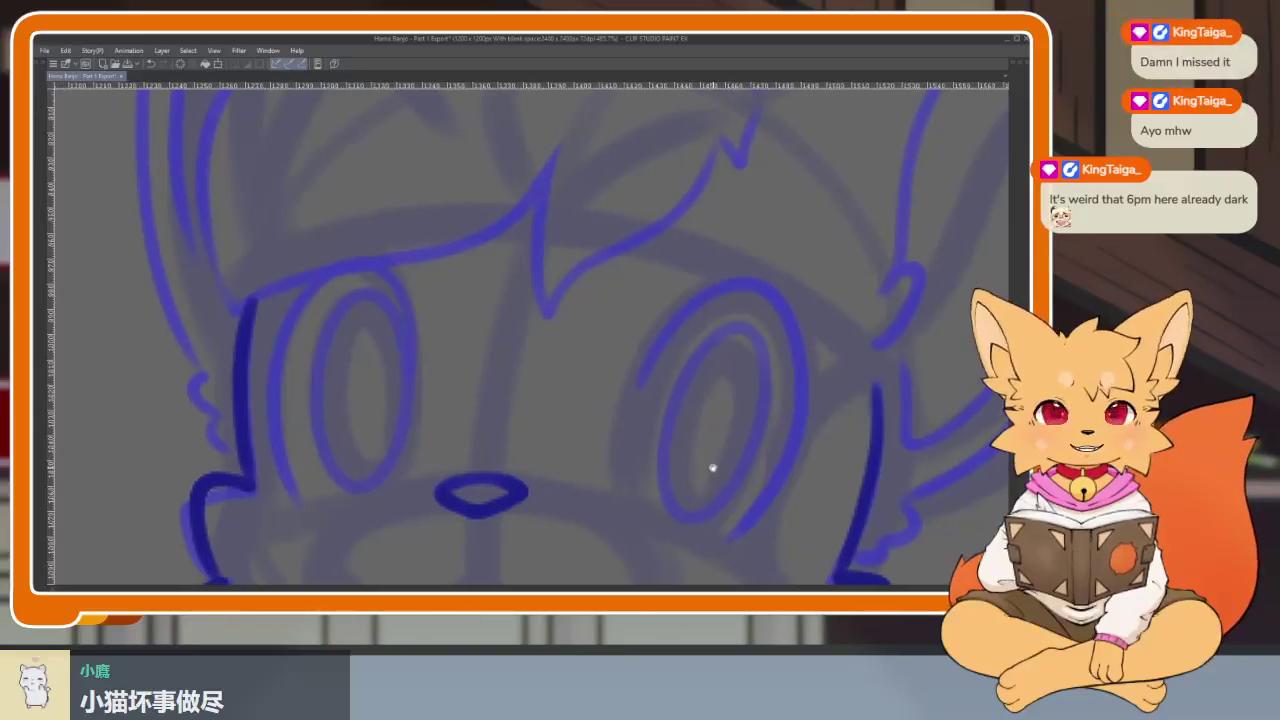
scroll(440, 470, "left", 1)
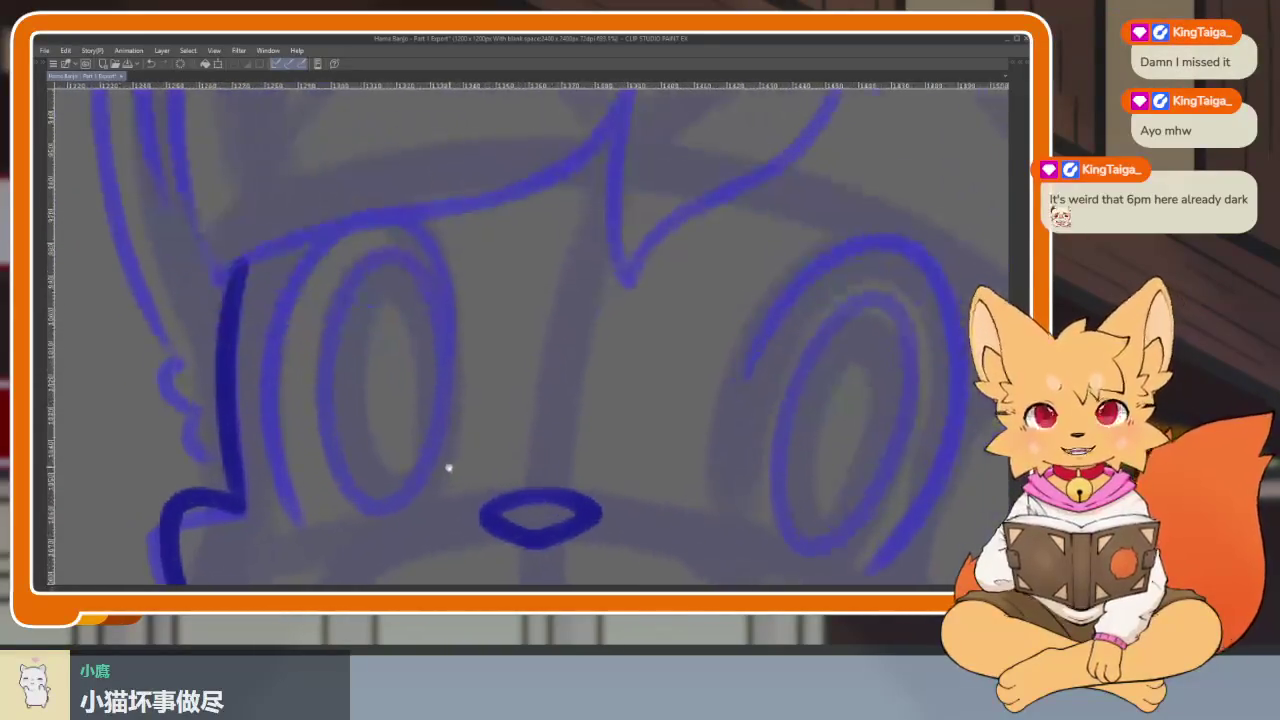
scroll(491, 460, "up", 1)
scroll(514, 449, "down", 1)
scroll(494, 451, "down", 1)
scroll(625, 447, "left", 1)
scroll(550, 450, "up", 2)
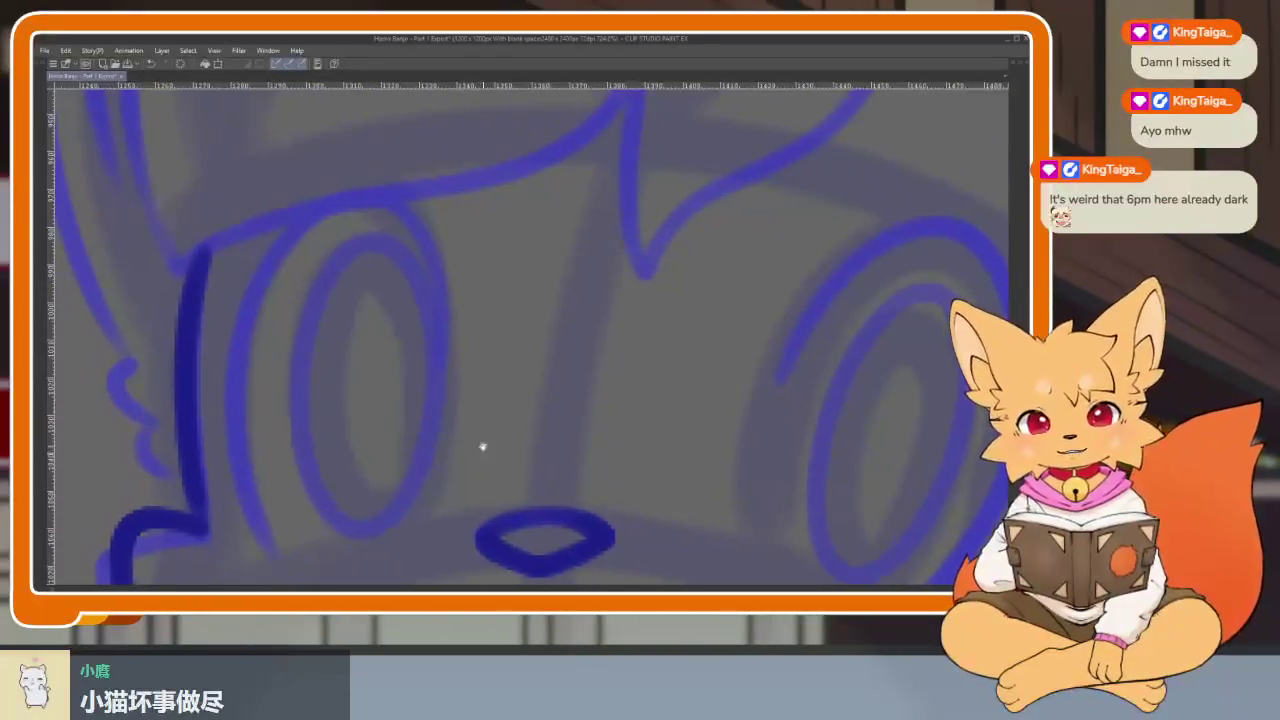
scroll(505, 407, "left", 1)
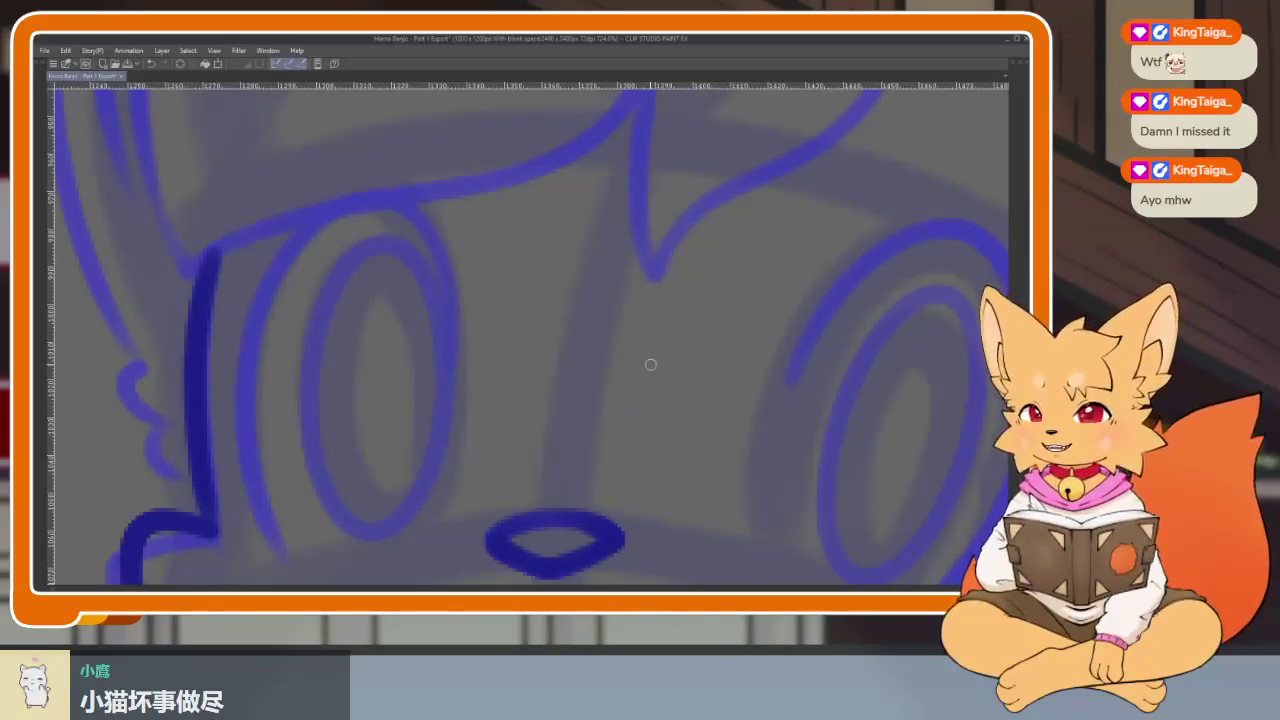
scroll(542, 411, "down", 2)
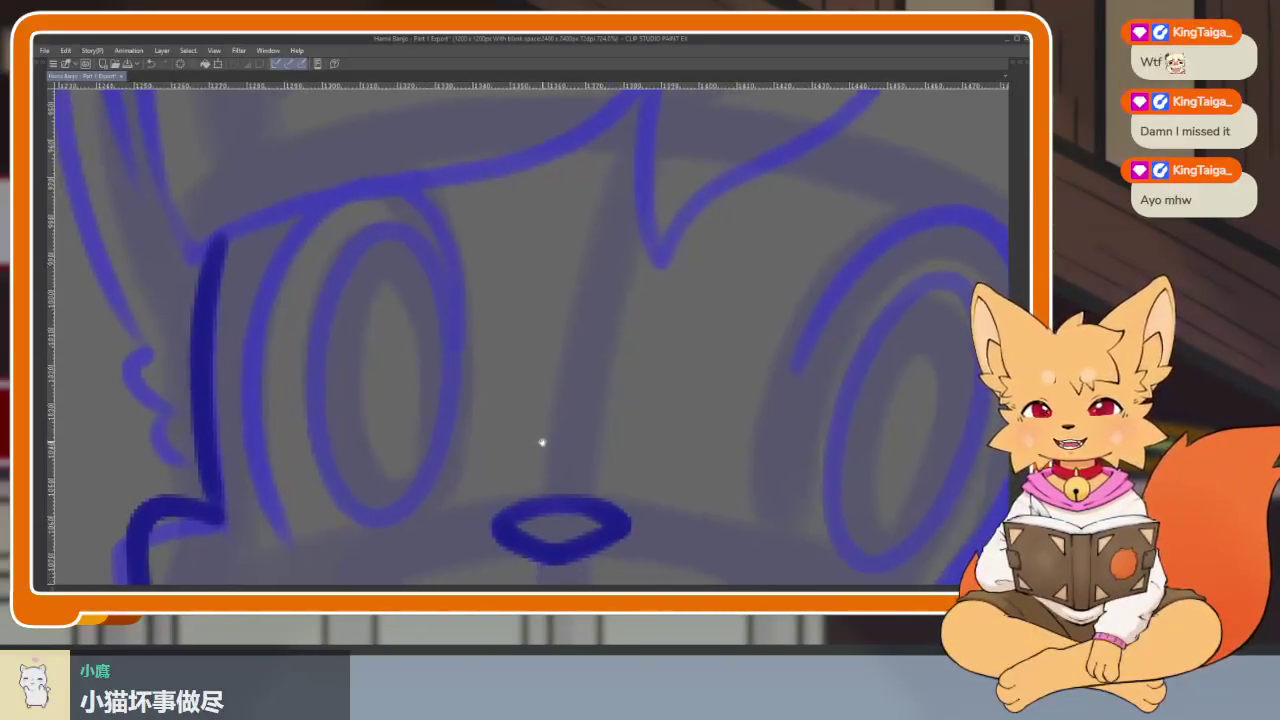
scroll(545, 426, "up", 1)
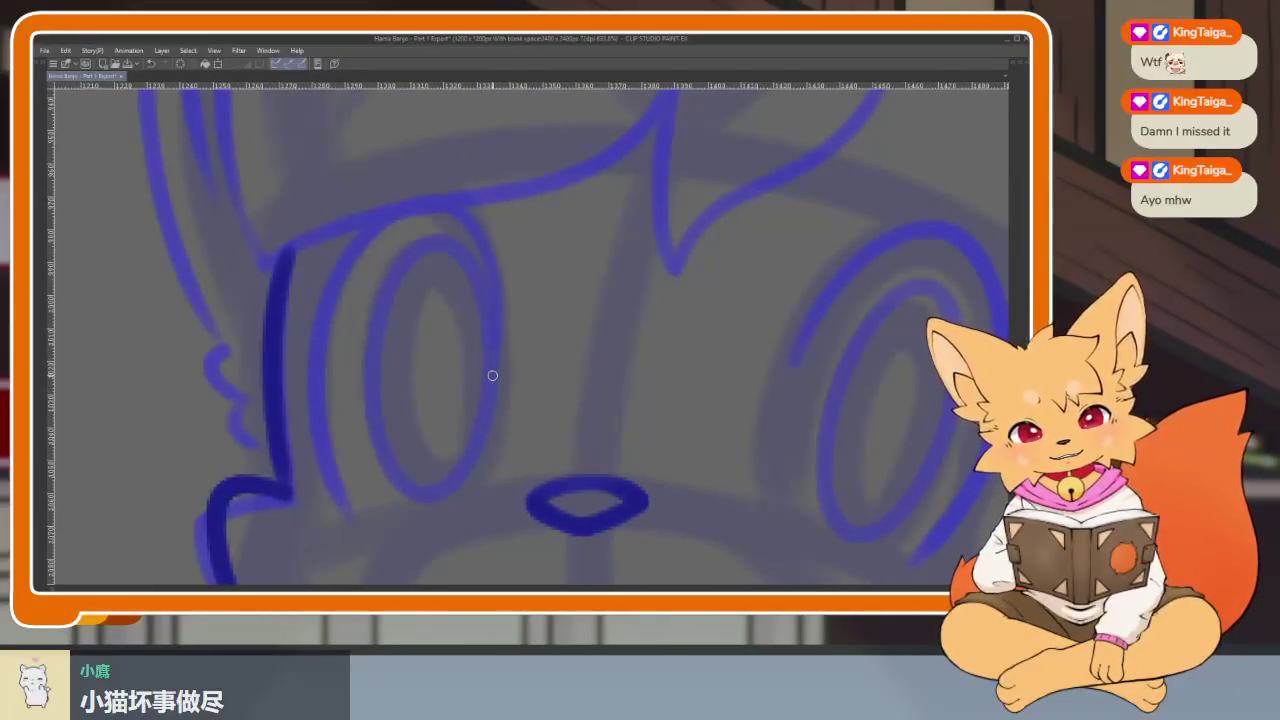
Ink the outer curve of the fox's left eye in dark blue.
mouse_move(413, 209)
left_mouse_down()
mouse_move(334, 277)
mouse_move(318, 432)
left_mouse_up()
scroll(560, 480, "right", 2)
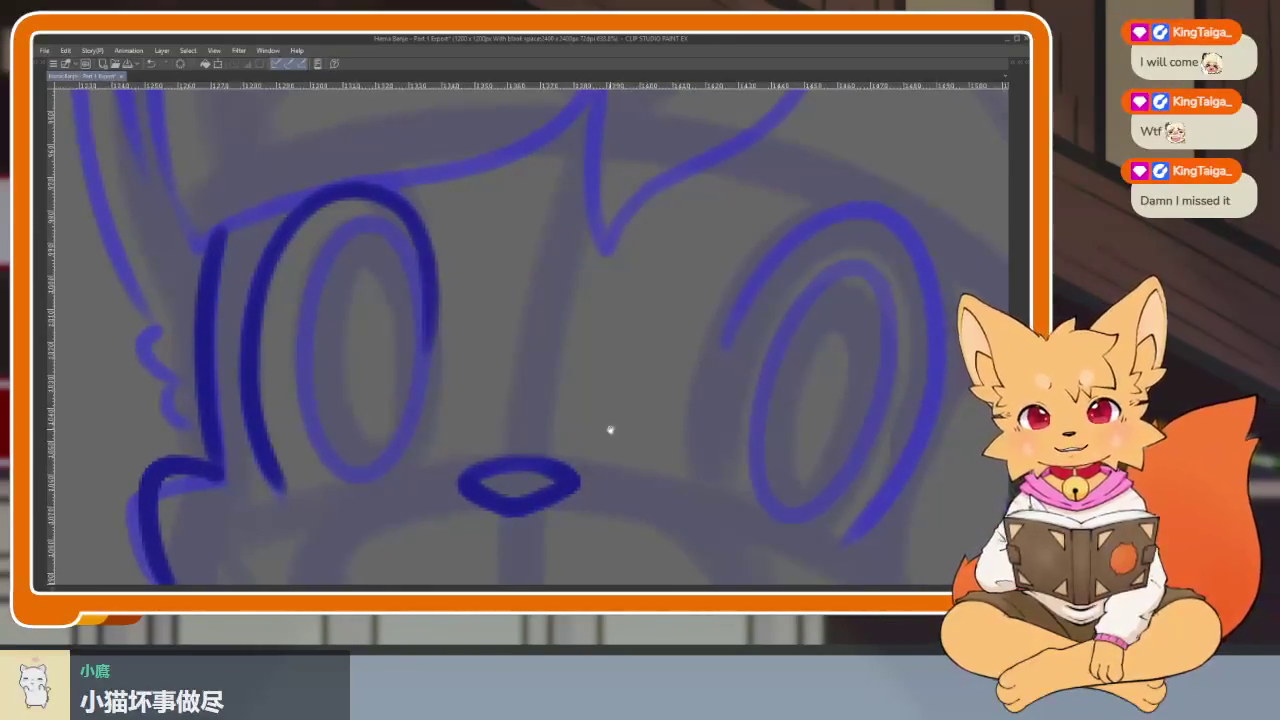
scroll(640, 420, "right", 4)
scroll(700, 433, "right", 3)
scroll(750, 415, "up", 1)
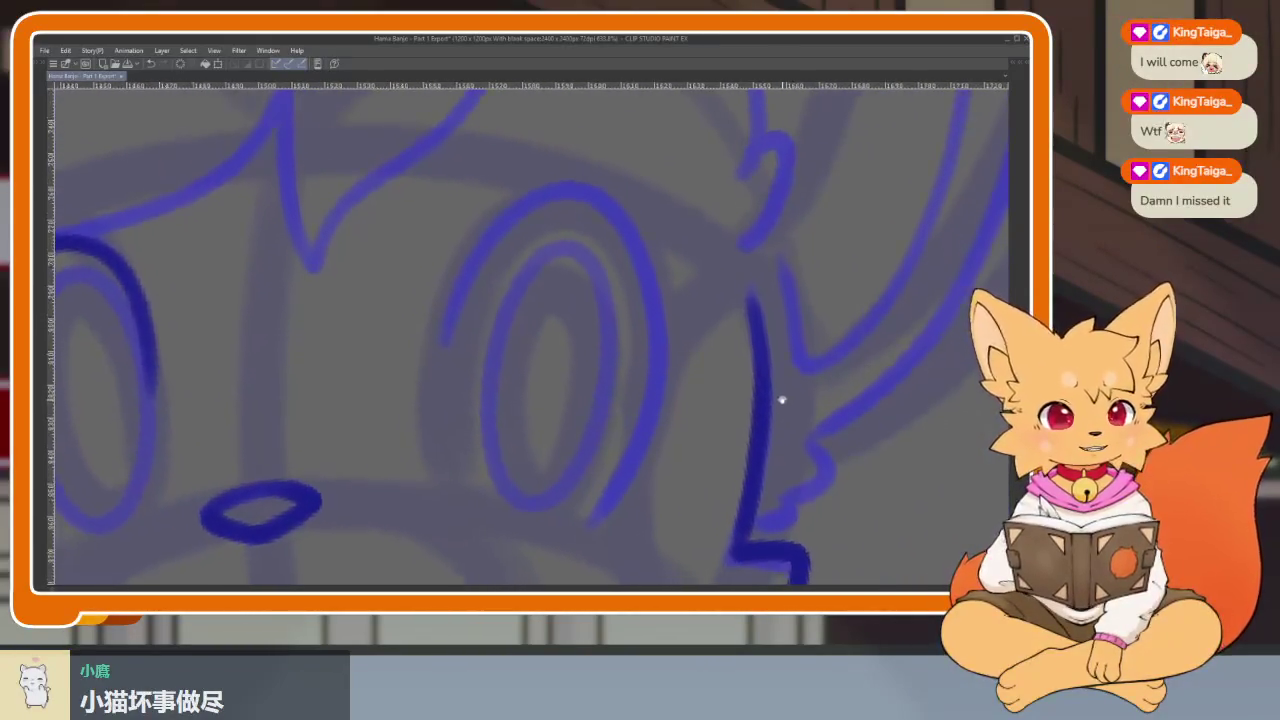
scroll(737, 400, "down", 1)
scroll(720, 410, "up", 2)
scroll(735, 408, "down", 2)
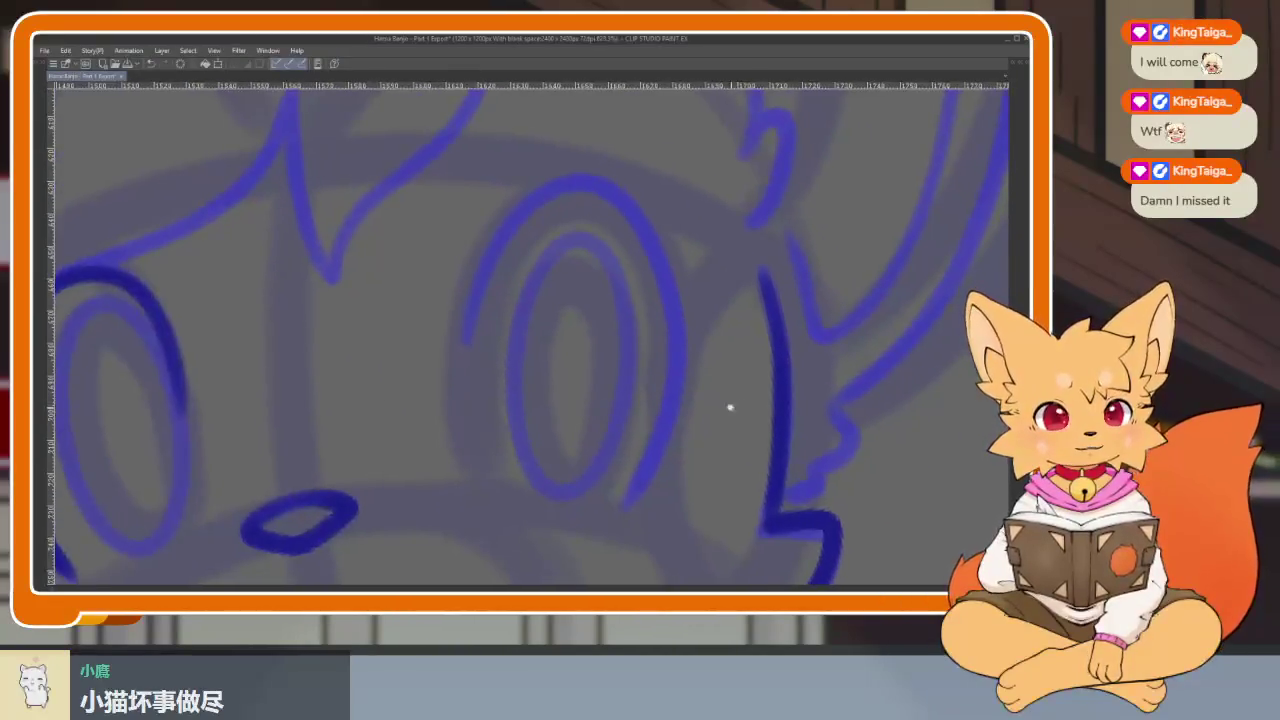
scroll(743, 397, "up", 2)
scroll(723, 409, "down", 1)
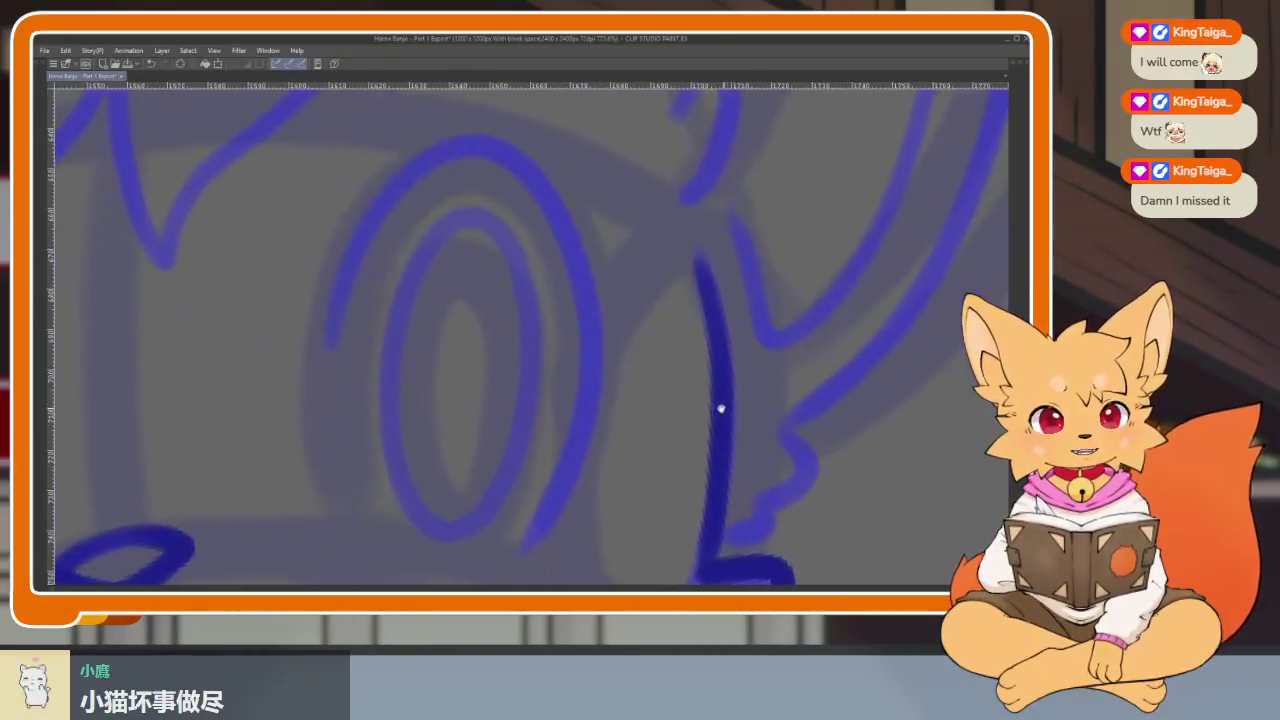
scroll(737, 390, "down", 1)
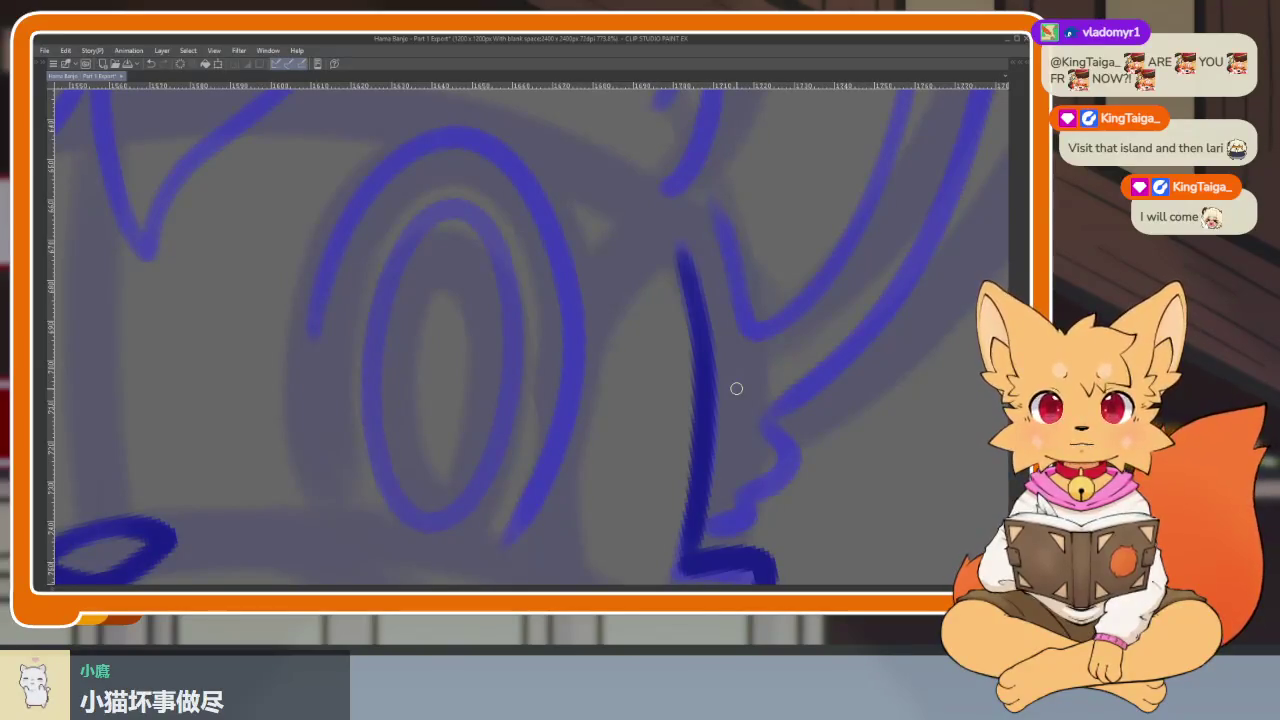
Undo the stray dark blue ink dot with Ctrl+Z.
left_click(523, 423)
key("ctrl+z")
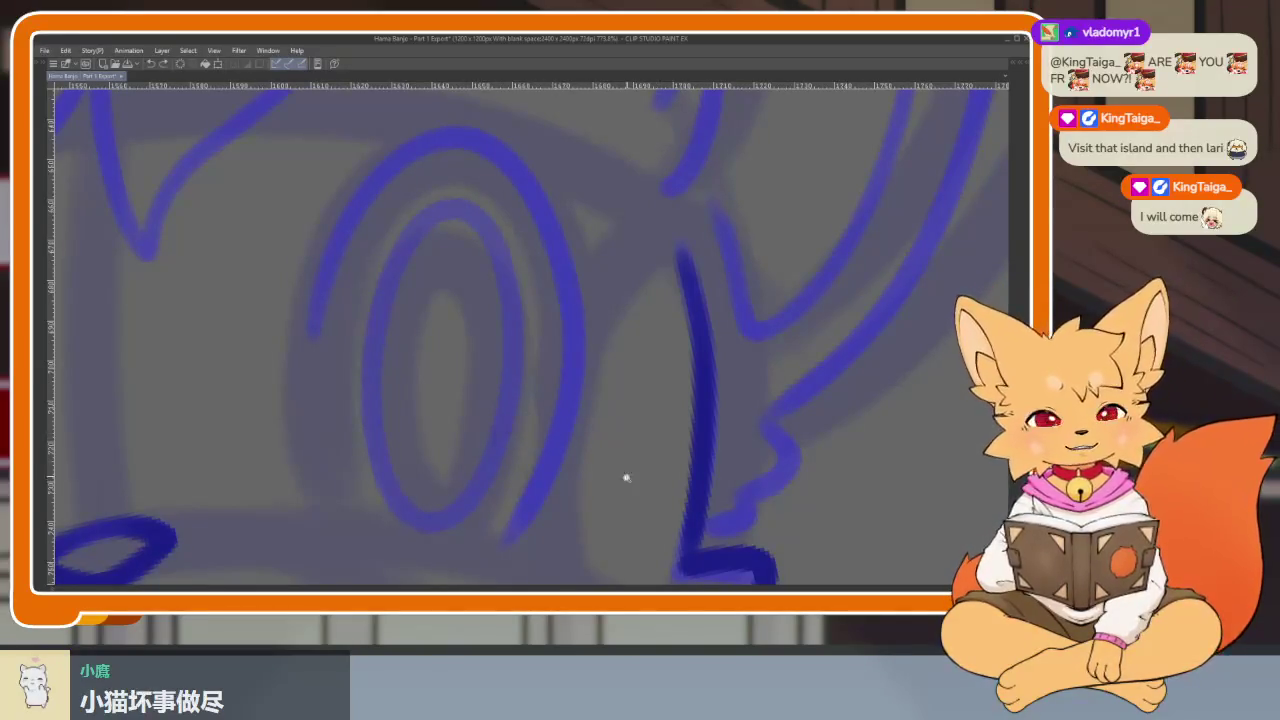
scroll(626, 471, "down", 1)
scroll(606, 466, "up", 1)
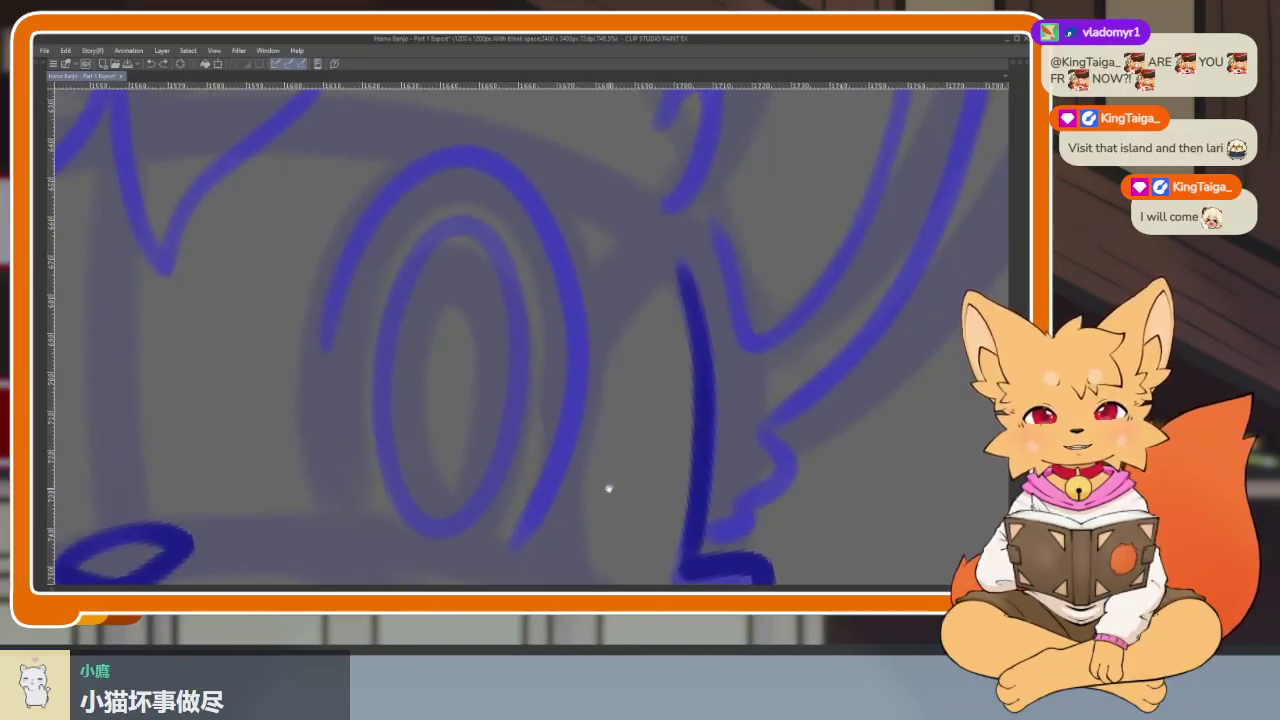
scroll(608, 478, "down", 1)
scroll(600, 495, "up", 2)
scroll(604, 502, "down", 1)
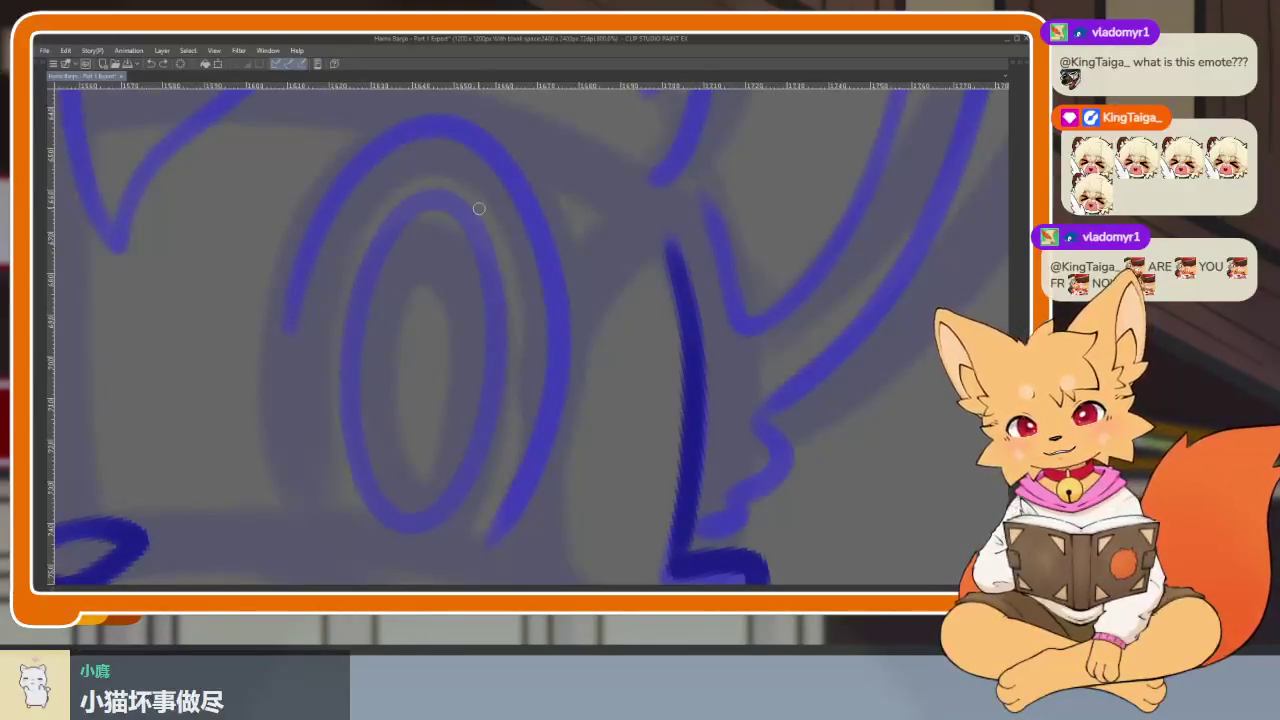
Ink the outer arc around the fox's eye in dark blue.
mouse_move(282, 312)
left_mouse_down()
mouse_move(286, 329)
mouse_move(334, 194)
mouse_move(431, 131)
mouse_move(503, 167)
mouse_move(543, 263)
mouse_move(554, 394)
mouse_move(490, 544)
left_mouse_up()
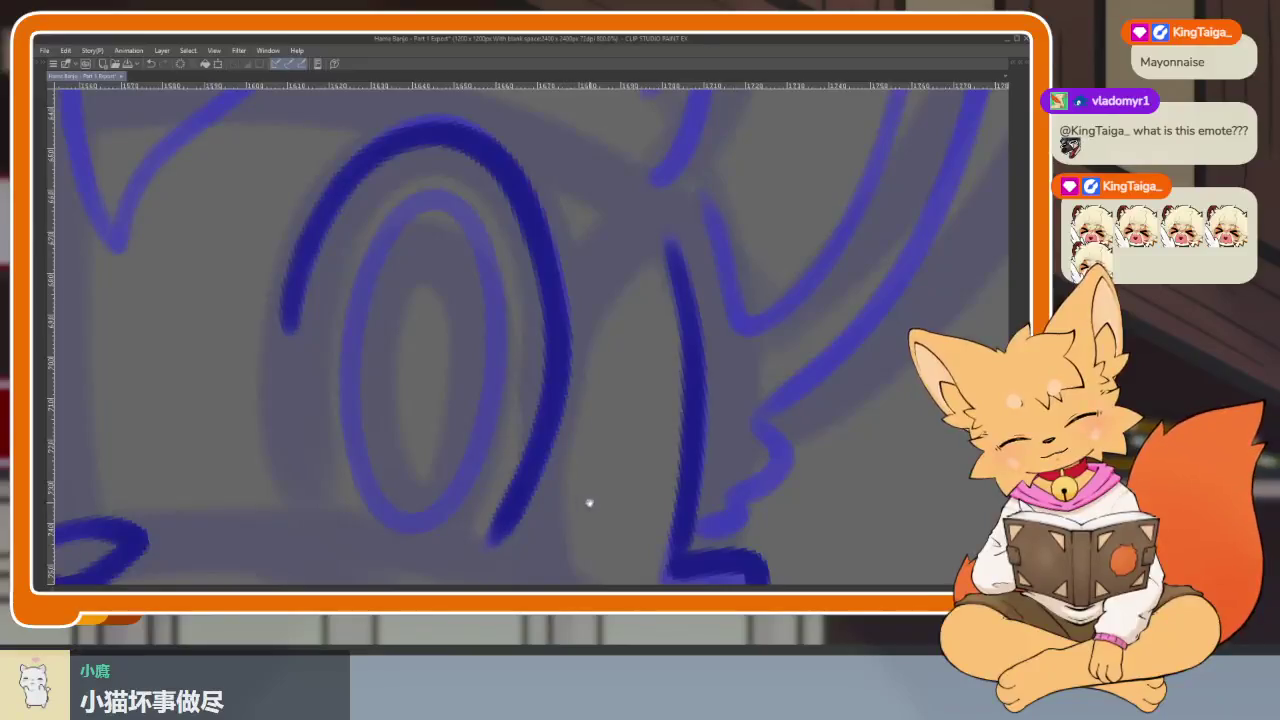
scroll(589, 501, "down", 2)
scroll(586, 486, "down", 2)
scroll(563, 480, "down", 1)
scroll(566, 503, "down", 2)
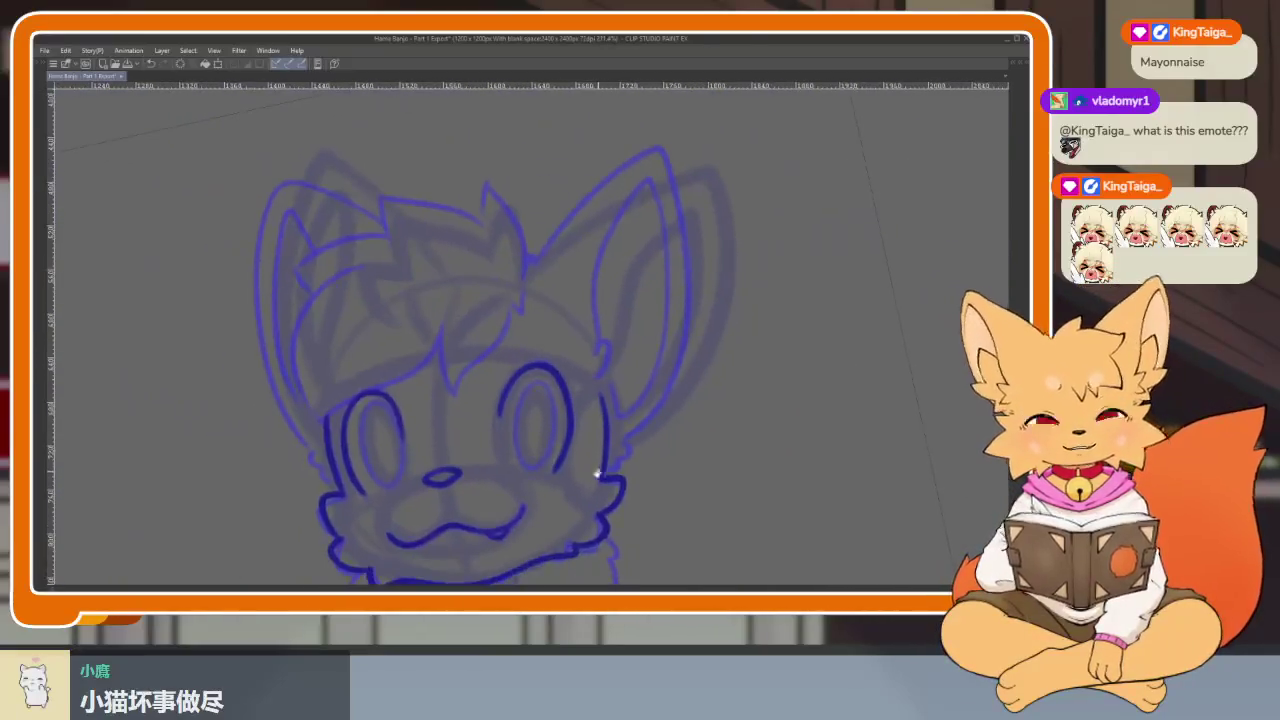
scroll(598, 470, "up", 3)
Switch to the Figure > Ellipse sub-tool with the panels hidden.
key("Tab")
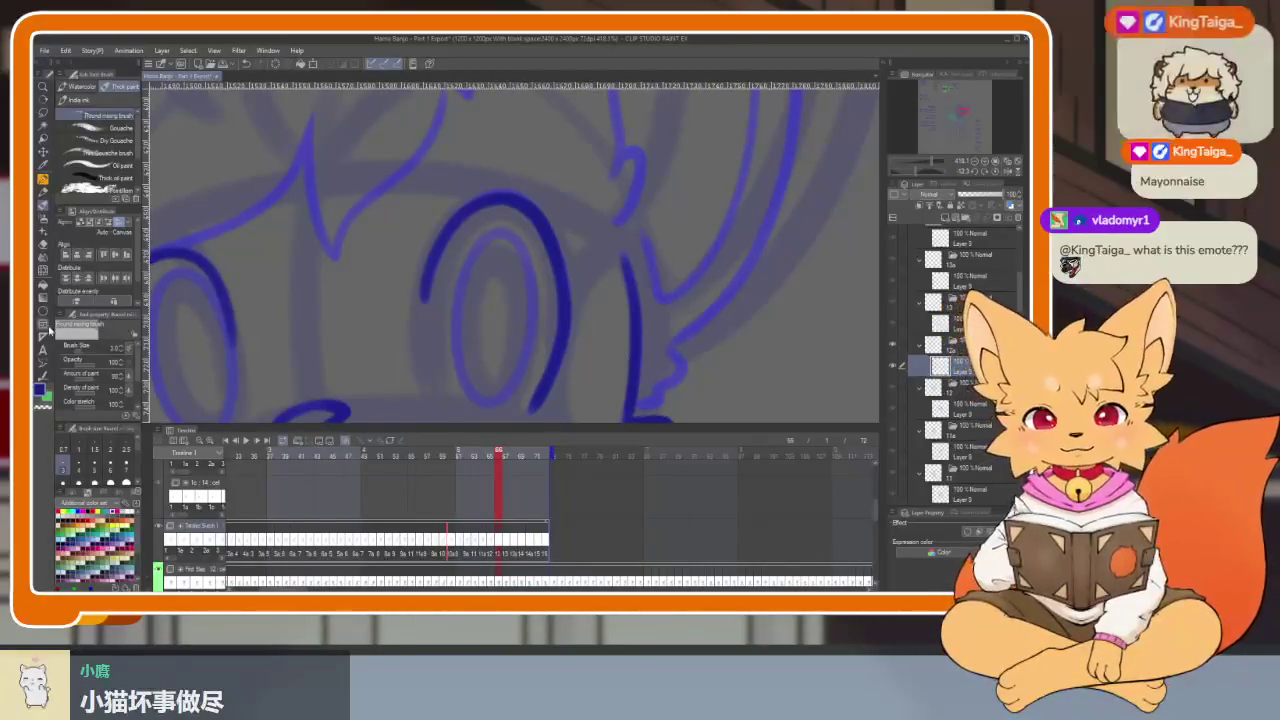
key("Tab")
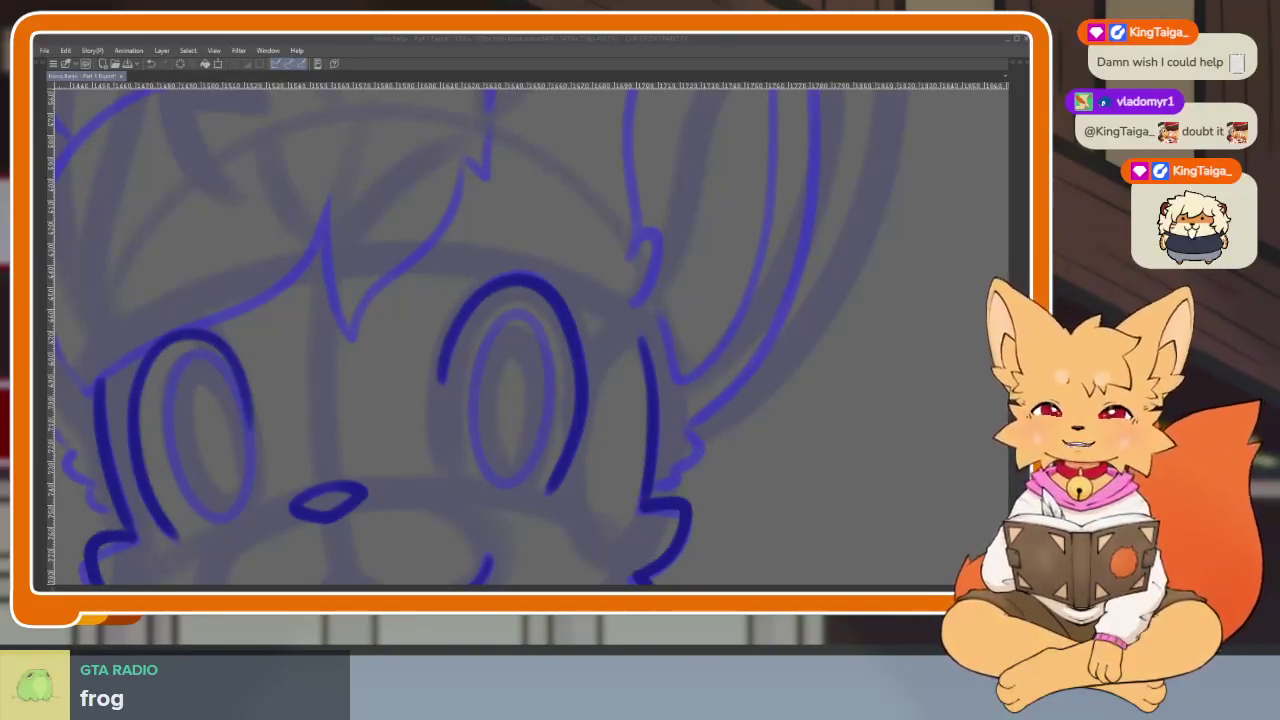
left_click(760, 408)
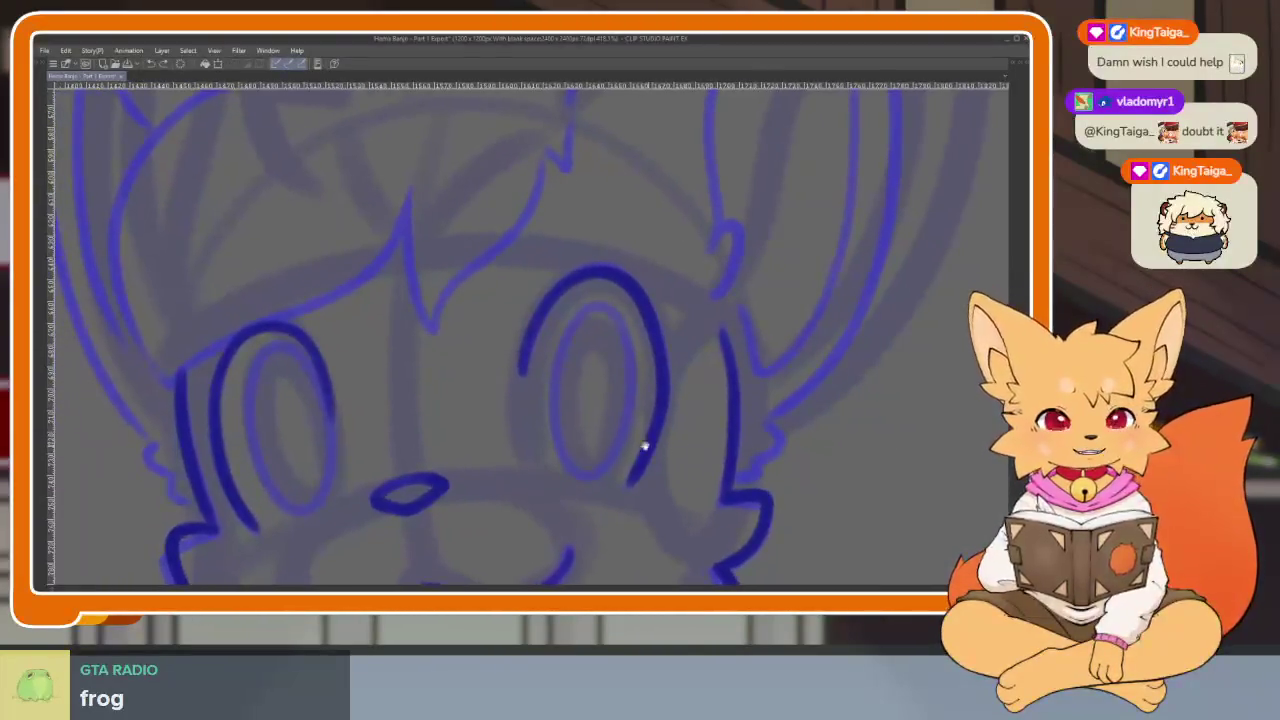
scroll(654, 446, "up", 2)
scroll(569, 469, "up", 2)
scroll(588, 483, "down", 1)
scroll(606, 460, "down", 1)
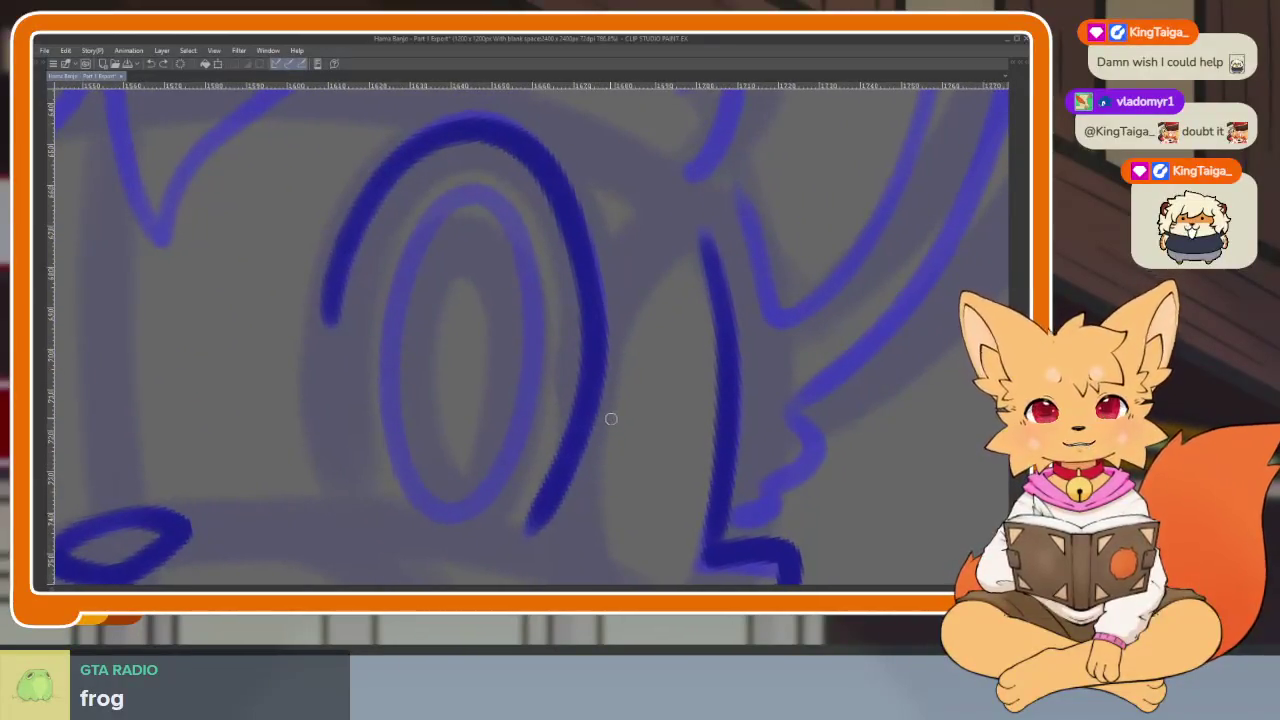
key("Tab")
left_click(43, 323)
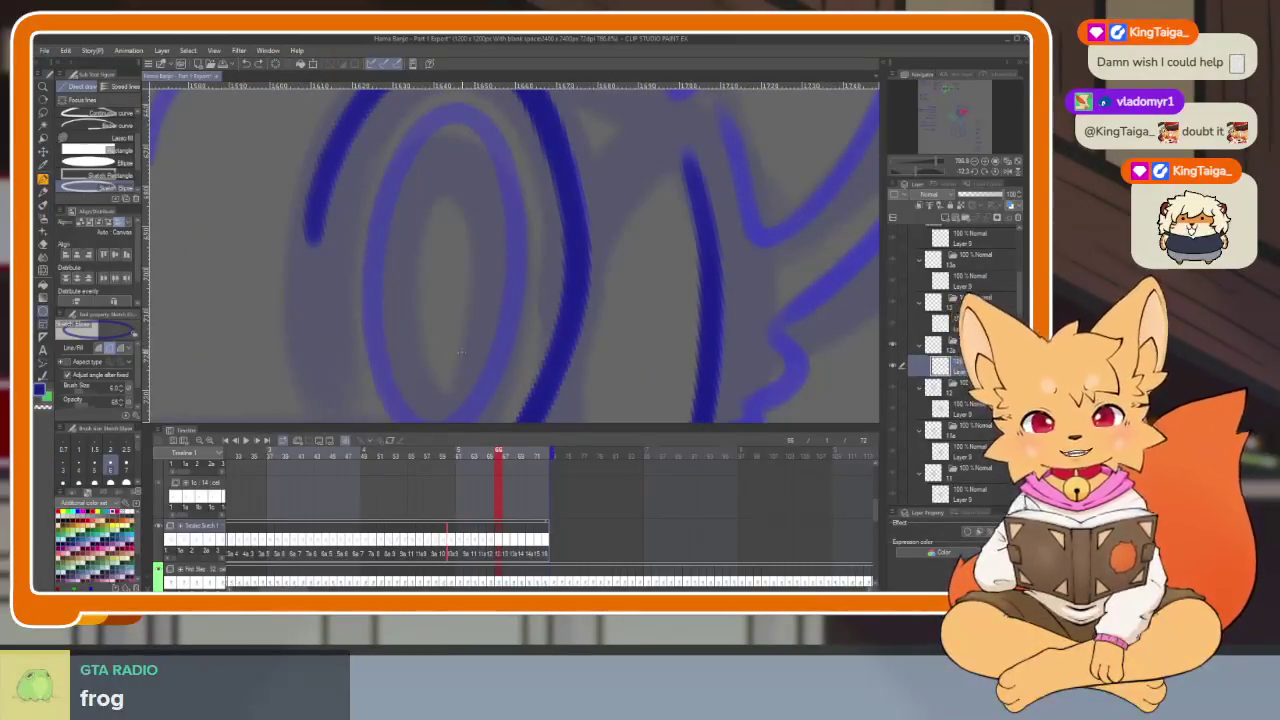
key("Tab")
Draw clean dark blue ellipses over the inner outlines of both eyes.
left_click_drag(424, 204, 557, 519)
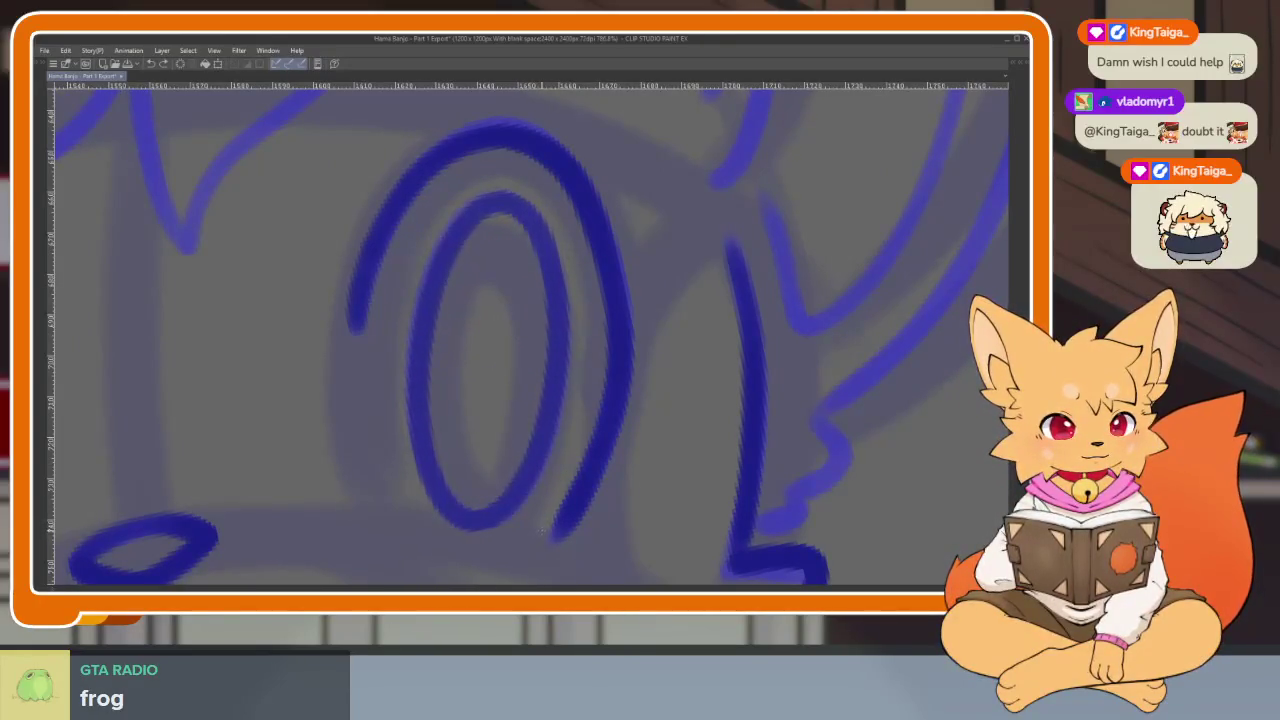
scroll(546, 530, "down", 3)
scroll(768, 471, "up", 5)
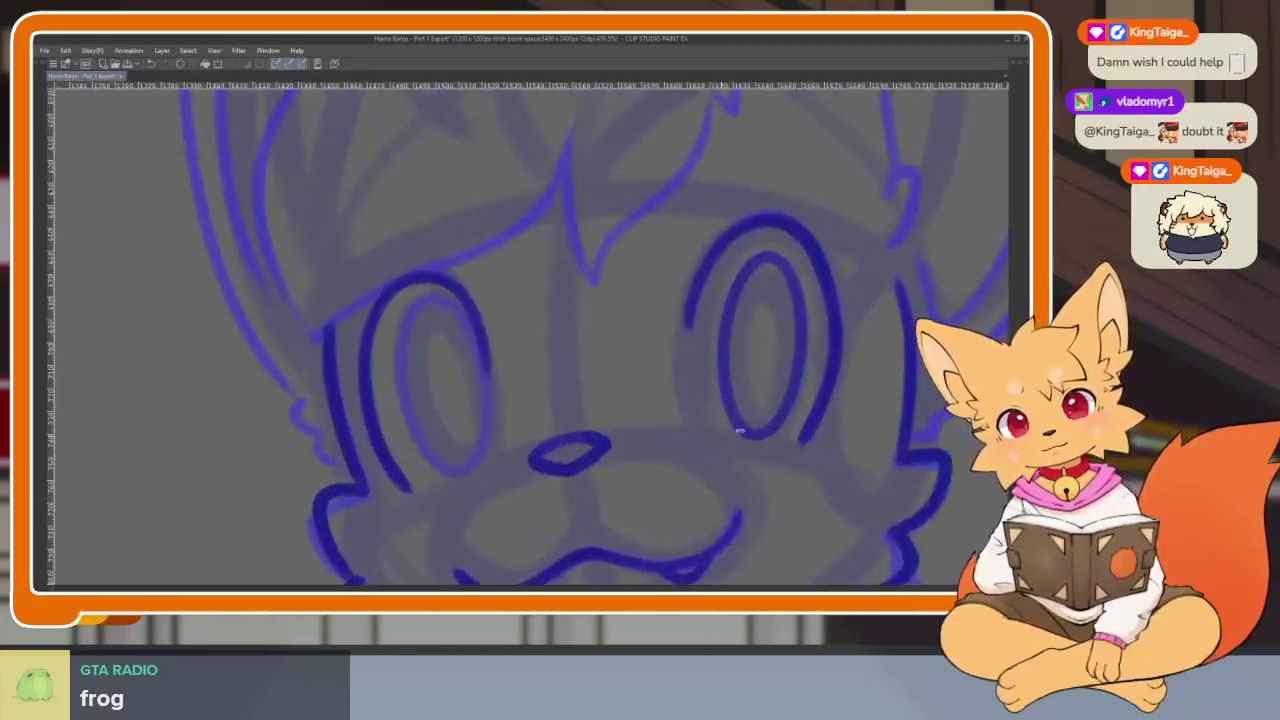
scroll(768, 471, "up", 2)
left_click_drag(412, 278, 498, 500)
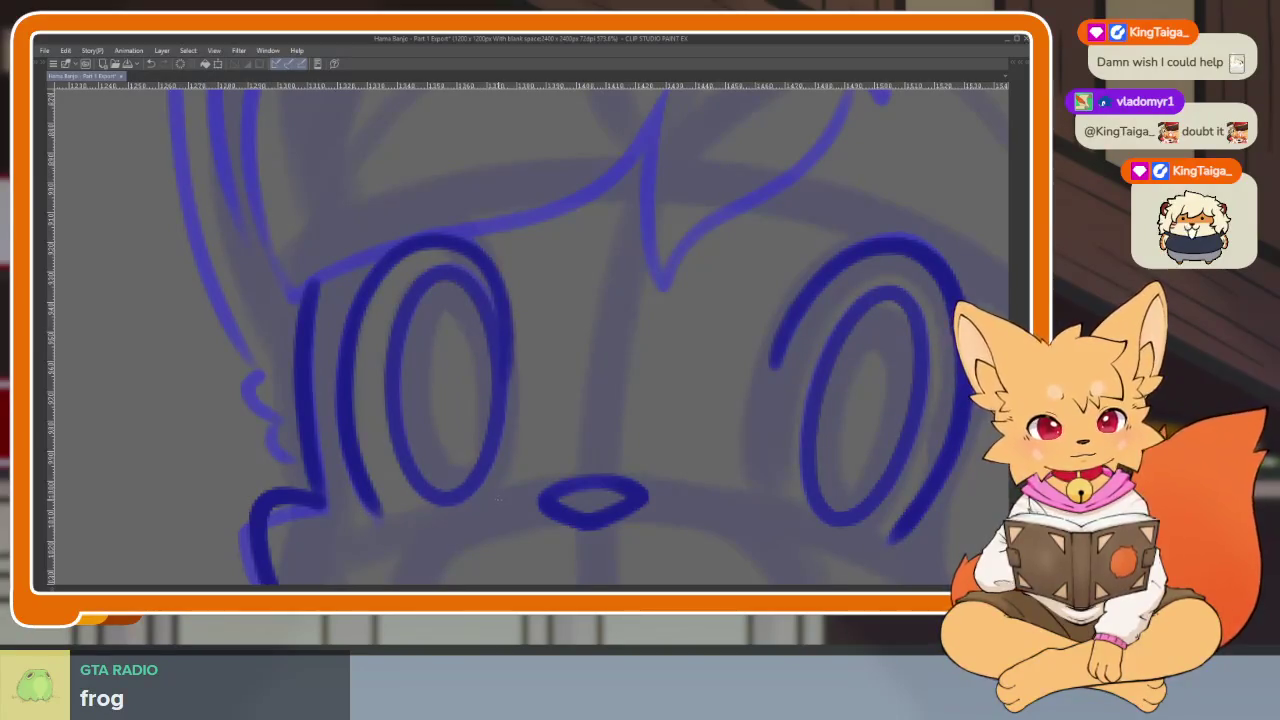
scroll(709, 474, "down", 5)
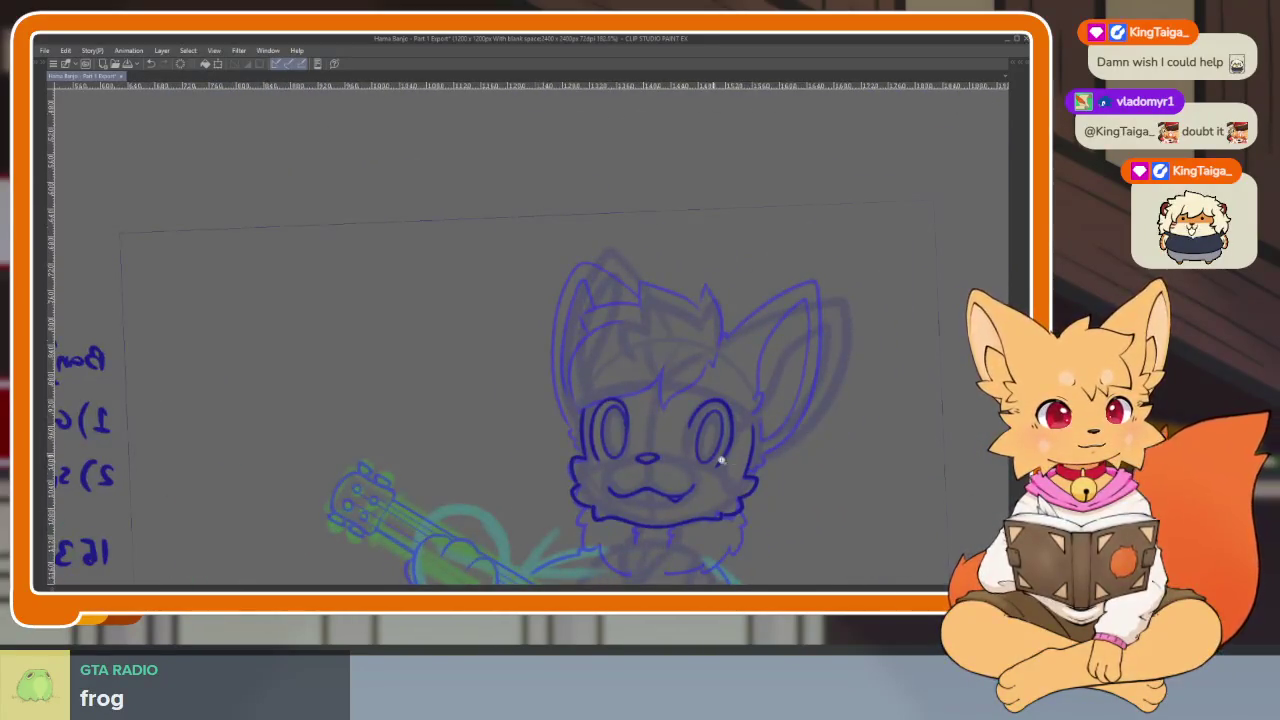
scroll(720, 460, "up", 3)
scroll(760, 460, "down", 5)
scroll(770, 470, "up", 1)
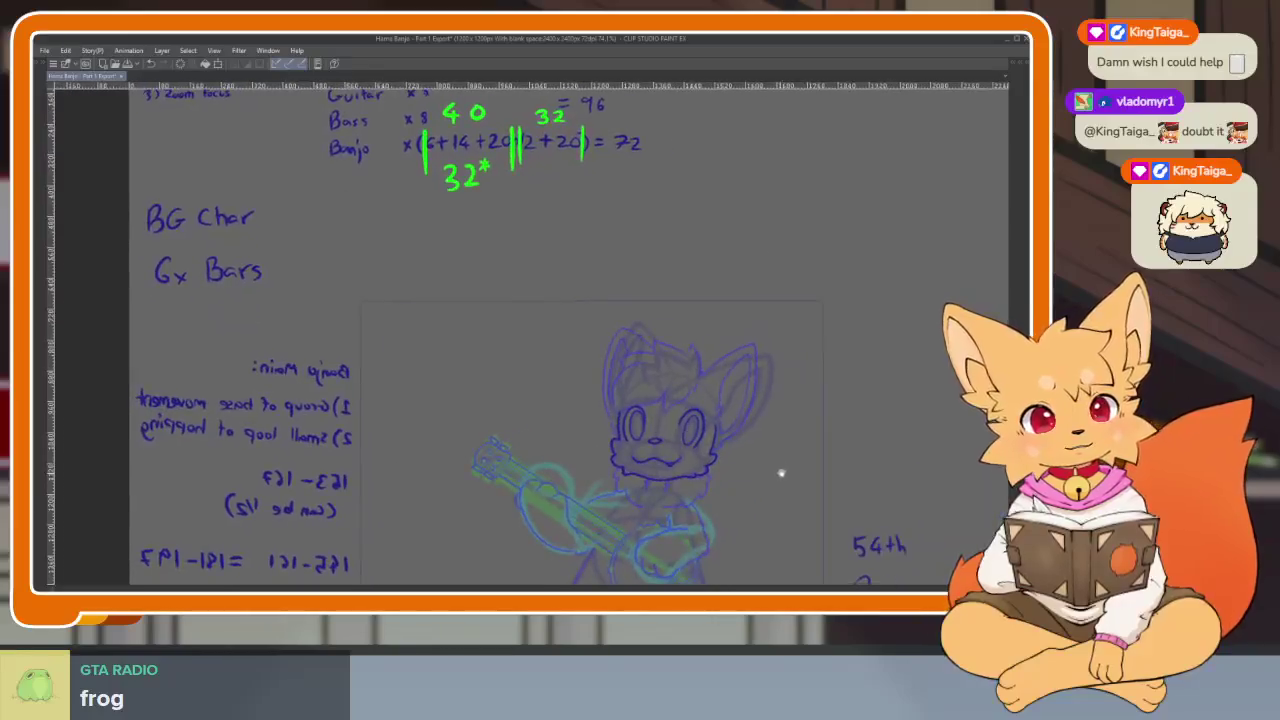
scroll(778, 473, "up", 2)
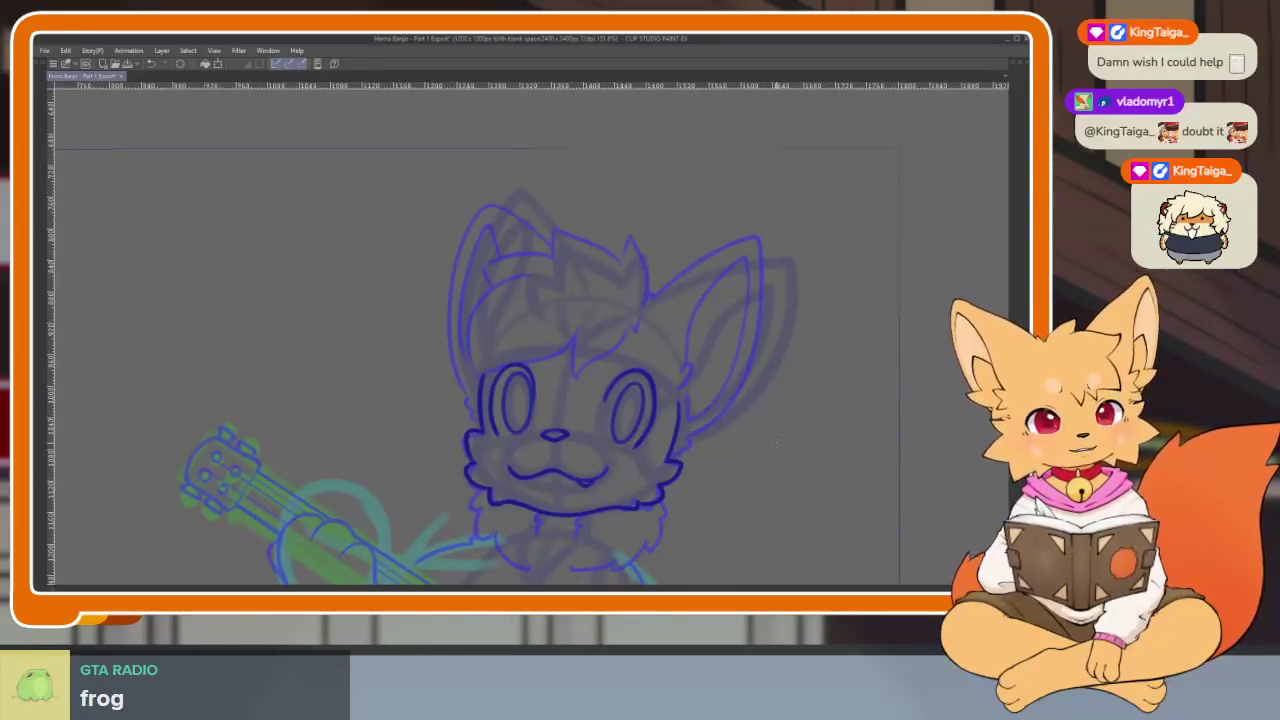
scroll(591, 402, "up", 2)
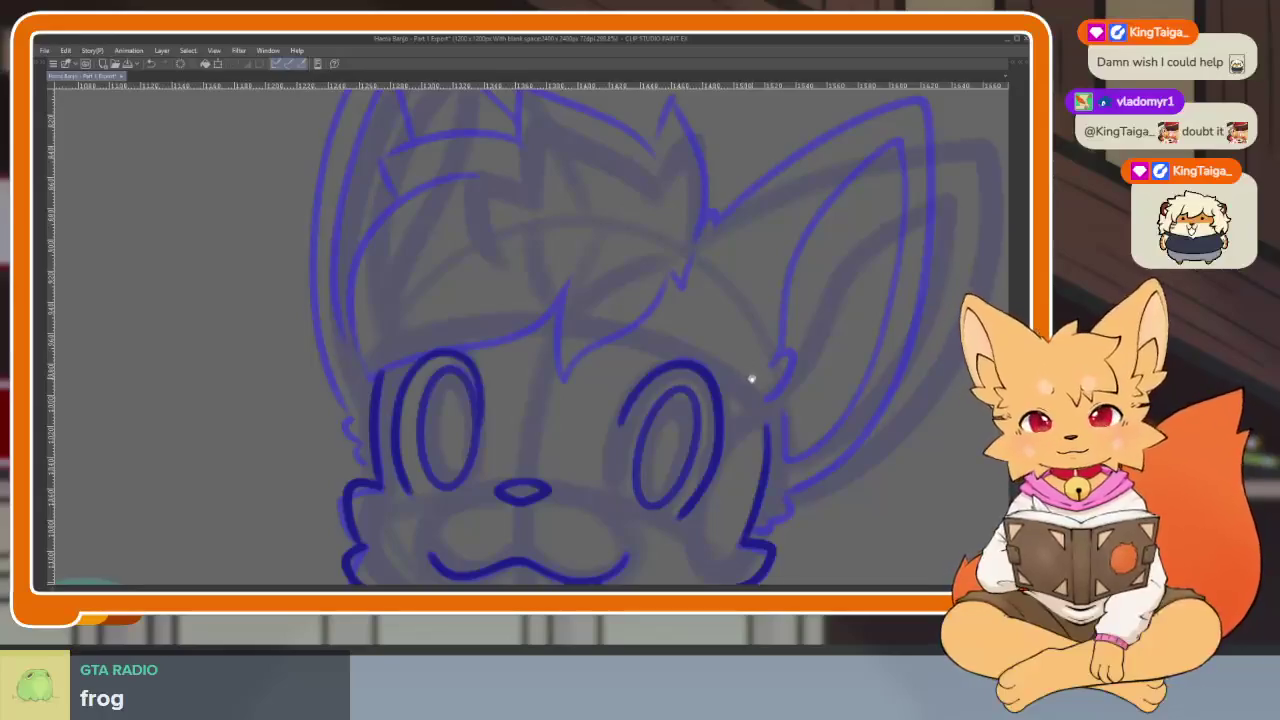
scroll(745, 400, "up", 1)
scroll(723, 440, "up", 1)
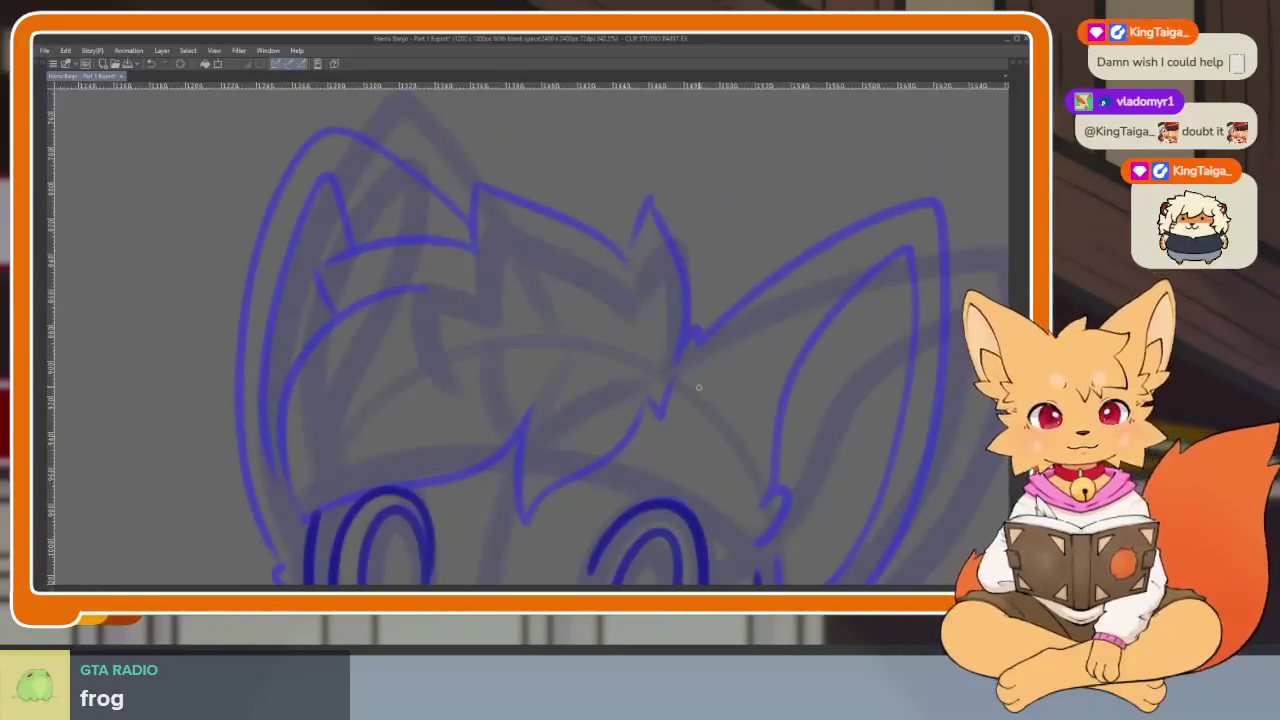
scroll(694, 440, "up", 1)
scroll(674, 449, "up", 1)
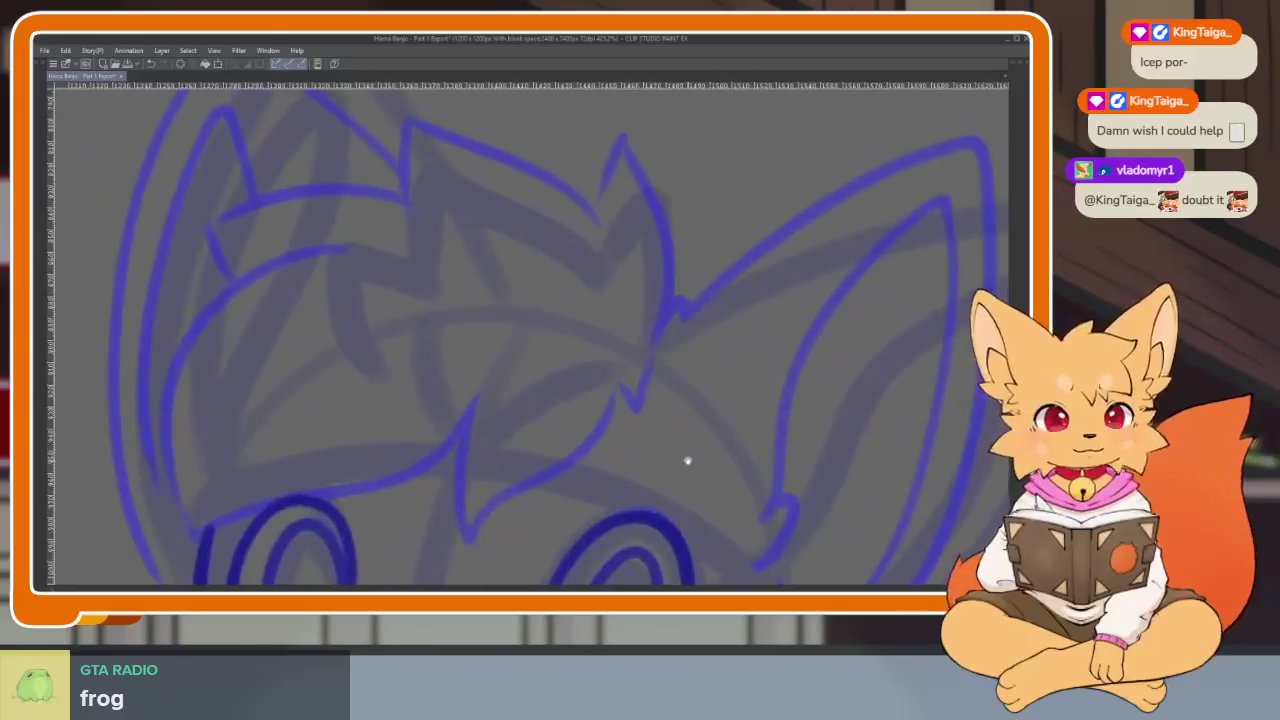
scroll(684, 454, "down", 1)
scroll(725, 453, "down", 1)
scroll(775, 450, "down", 1)
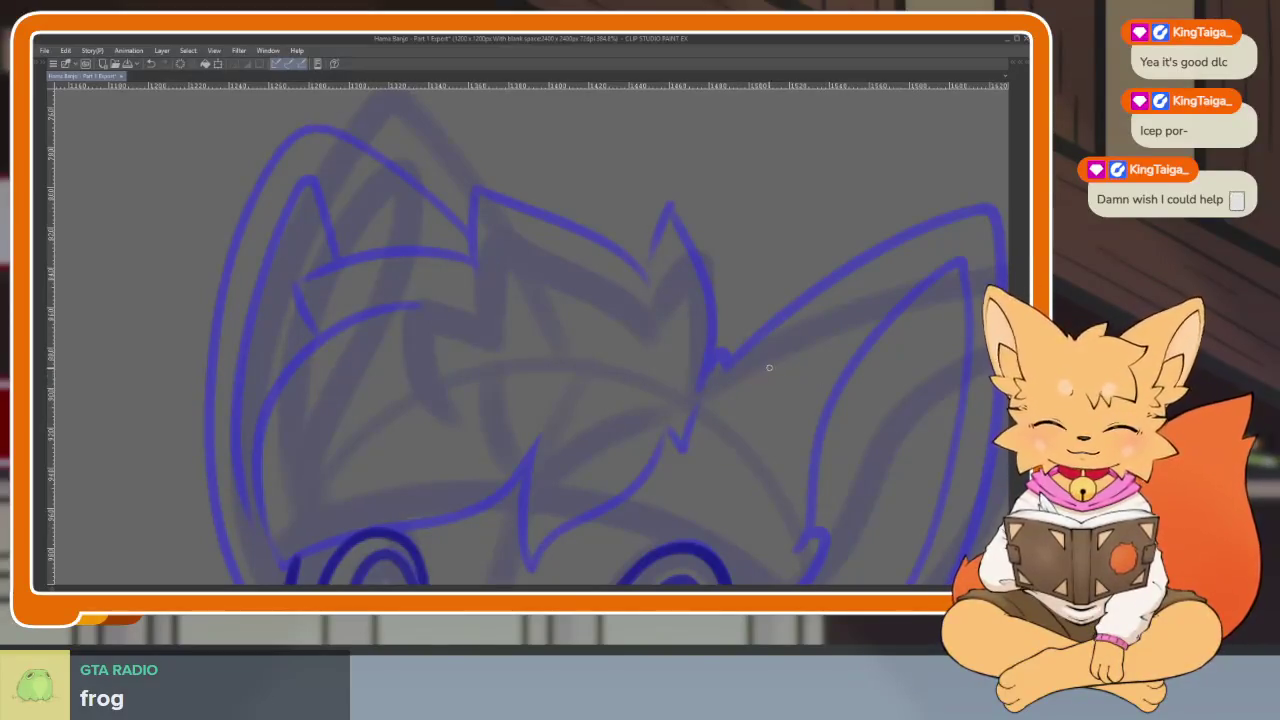
Ink the hair tuft's right edge and top zigzag in dark blue, then undo the strokes.
scroll(735, 408, "up", 1)
scroll(735, 408, "up", 1)
mouse_move(688, 421)
left_mouse_down()
mouse_move(705, 378)
mouse_move(693, 261)
left_mouse_up()
mouse_move(629, 298)
left_mouse_down()
mouse_move(550, 251)
mouse_move(481, 303)
left_mouse_up()
left_click_drag(401, 289, 324, 293)
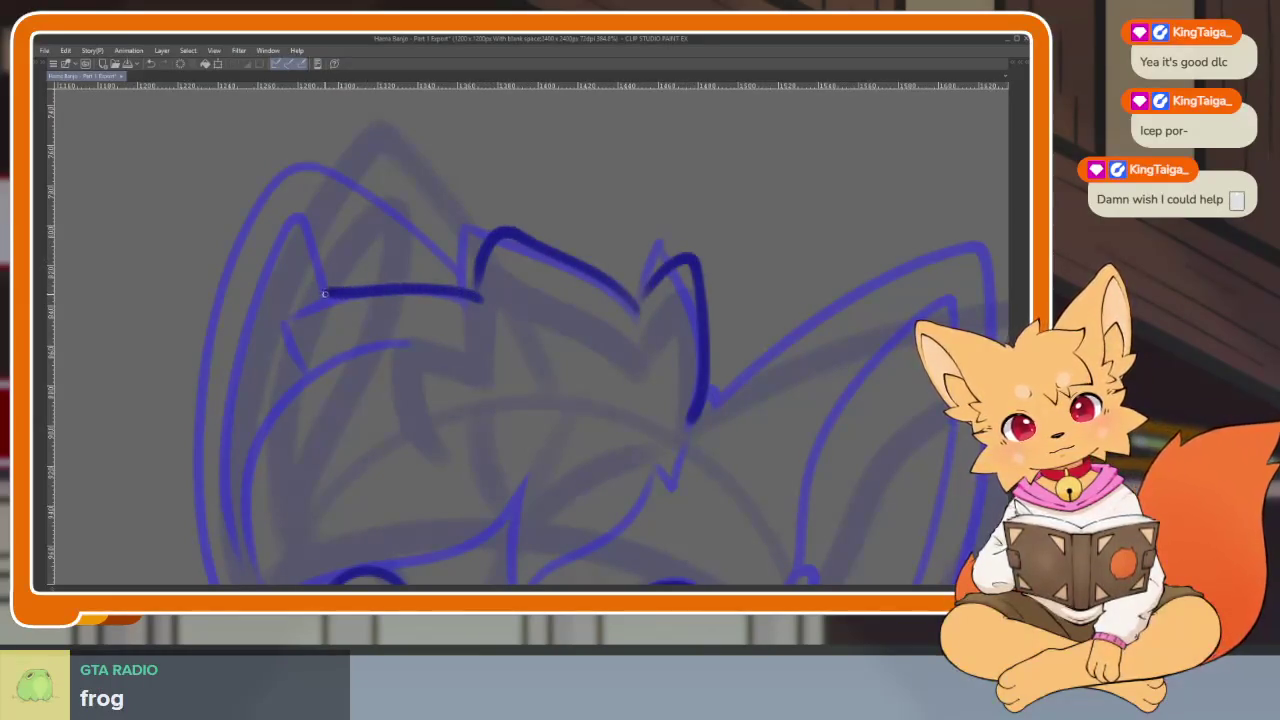
key("ctrl+z")
key("ctrl+z")
key("ctrl+z")
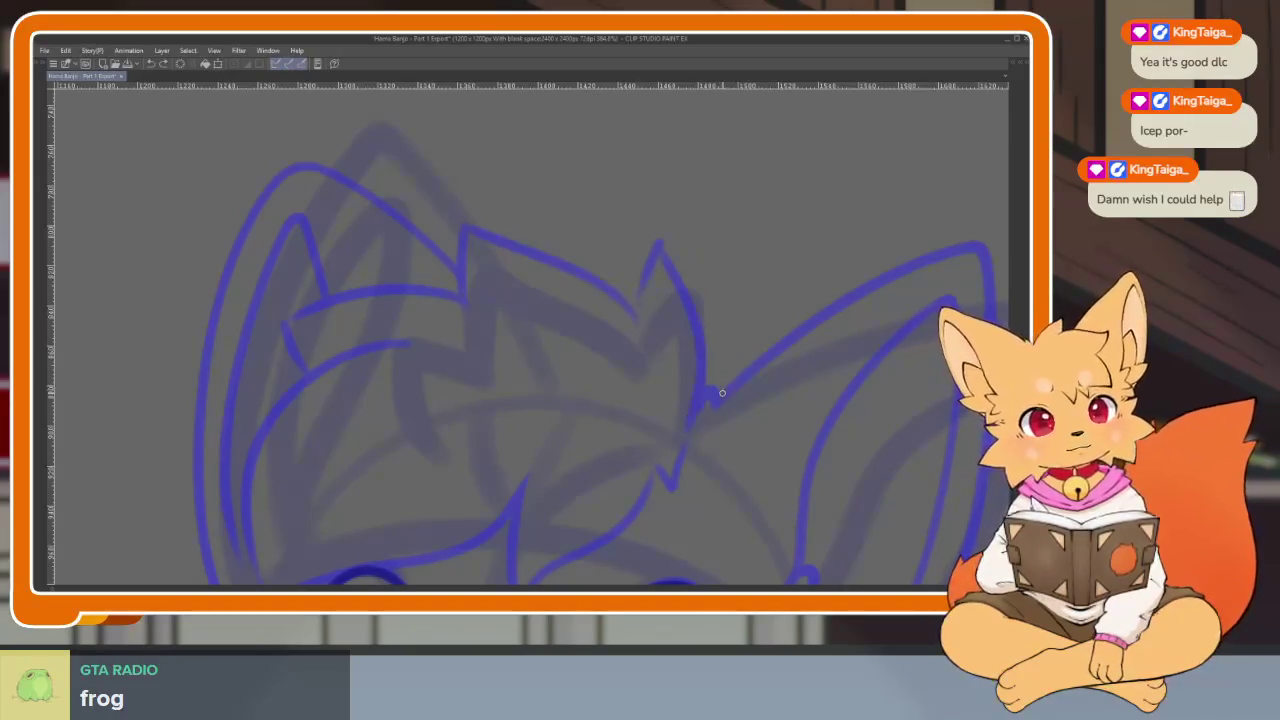
Redraw the tuft's right edge and zigzag, extending its left outline down to the brow.
mouse_move(690, 414)
left_mouse_down()
mouse_move(700, 325)
mouse_move(675, 250)
mouse_move(640, 305)
mouse_move(590, 255)
left_mouse_up()
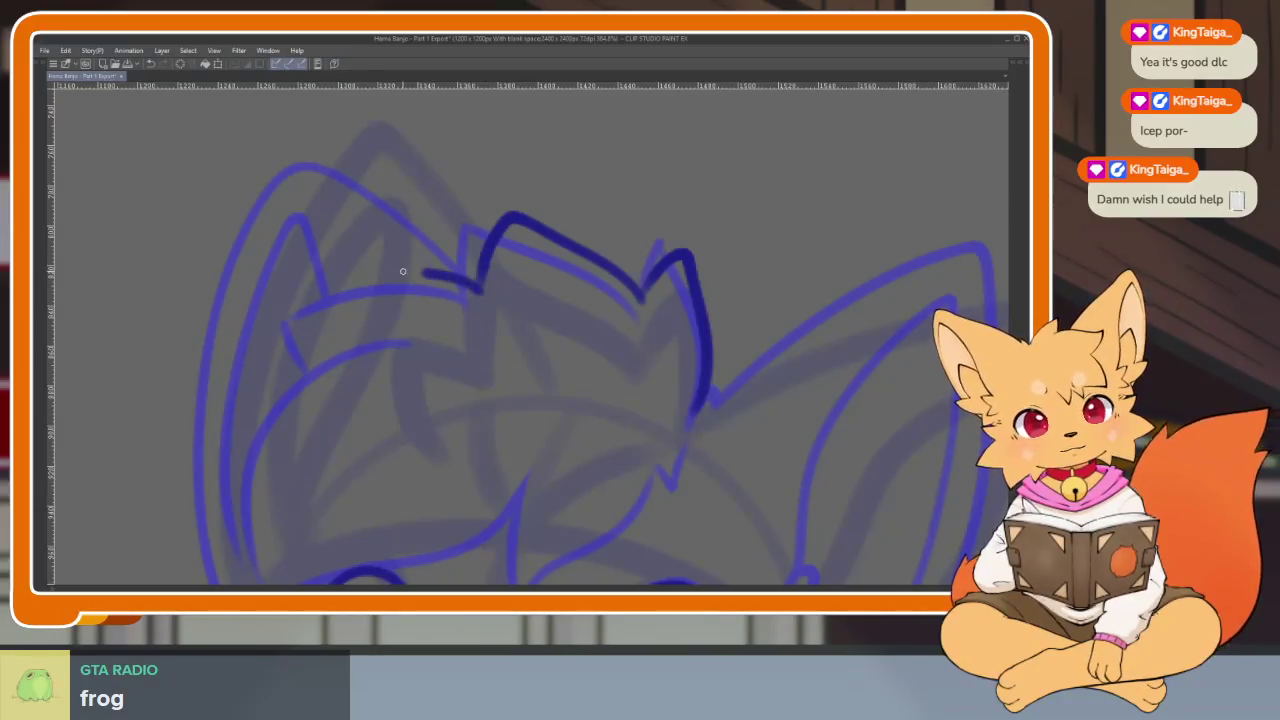
left_click_drag(334, 268, 330, 340)
scroll(586, 337, "down", 5)
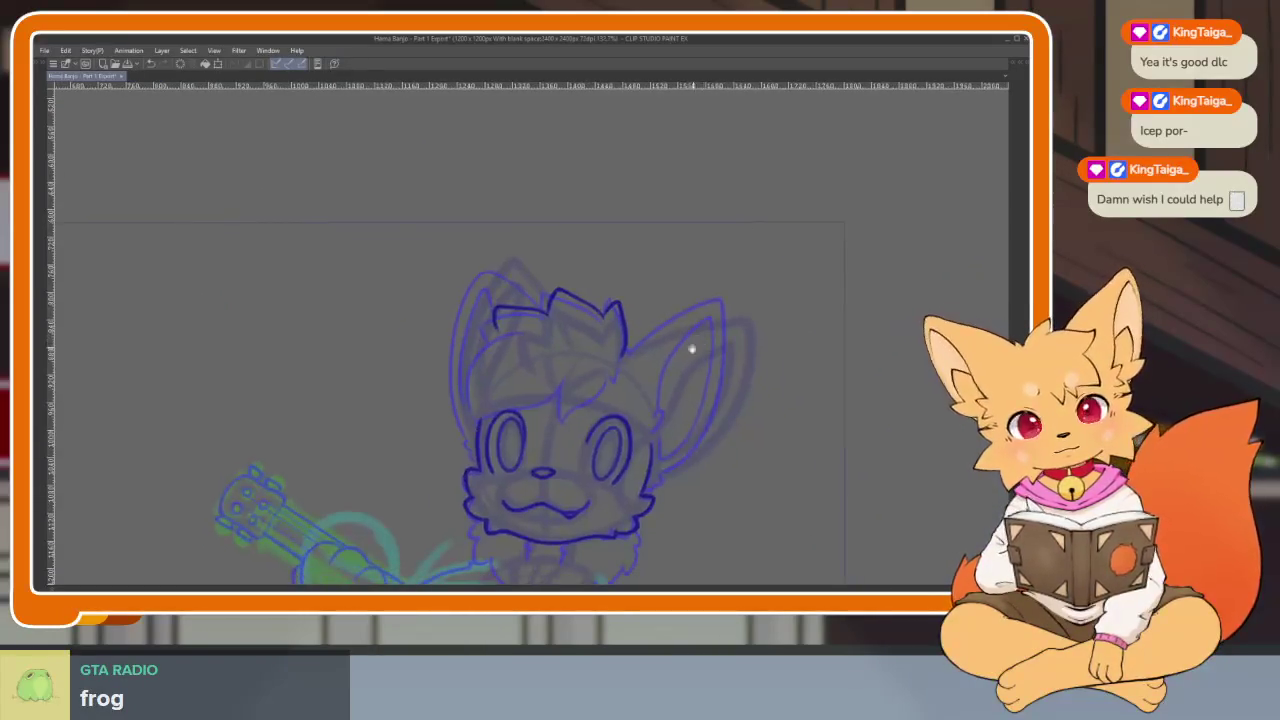
scroll(578, 405, "up", 5)
scroll(590, 395, "up", 2)
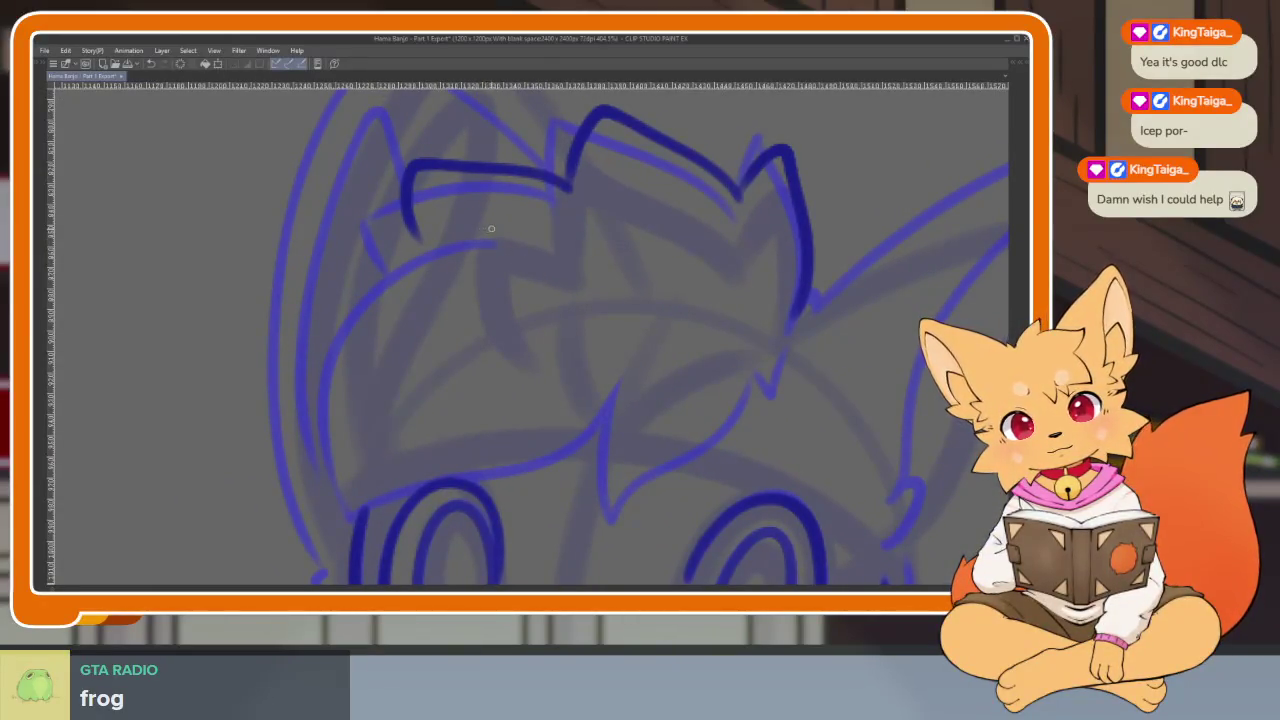
mouse_move(432, 227)
left_mouse_down()
mouse_move(342, 292)
mouse_move(312, 445)
mouse_move(360, 492)
mouse_move(504, 450)
mouse_move(607, 377)
mouse_move(619, 469)
mouse_move(740, 405)
mouse_move(763, 354)
left_mouse_up()
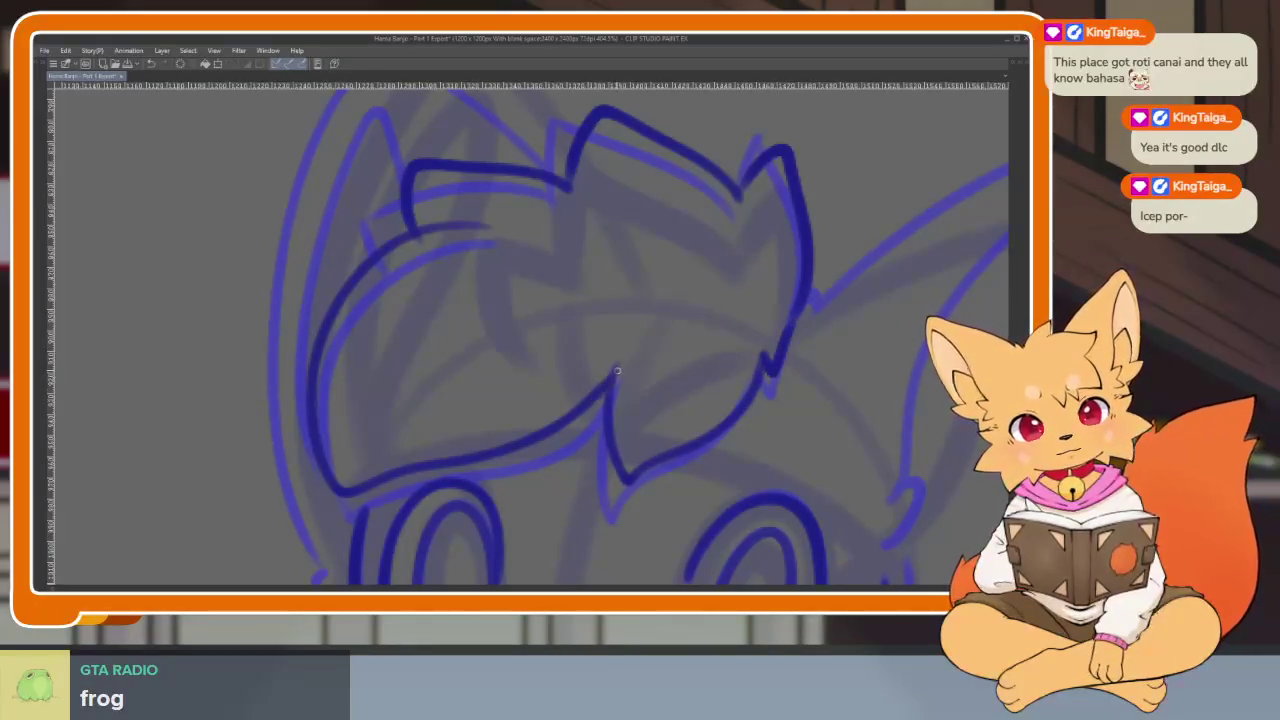
Pan and zoom around the head to bring another line-art frame into view.
scroll(717, 396, "down", 5)
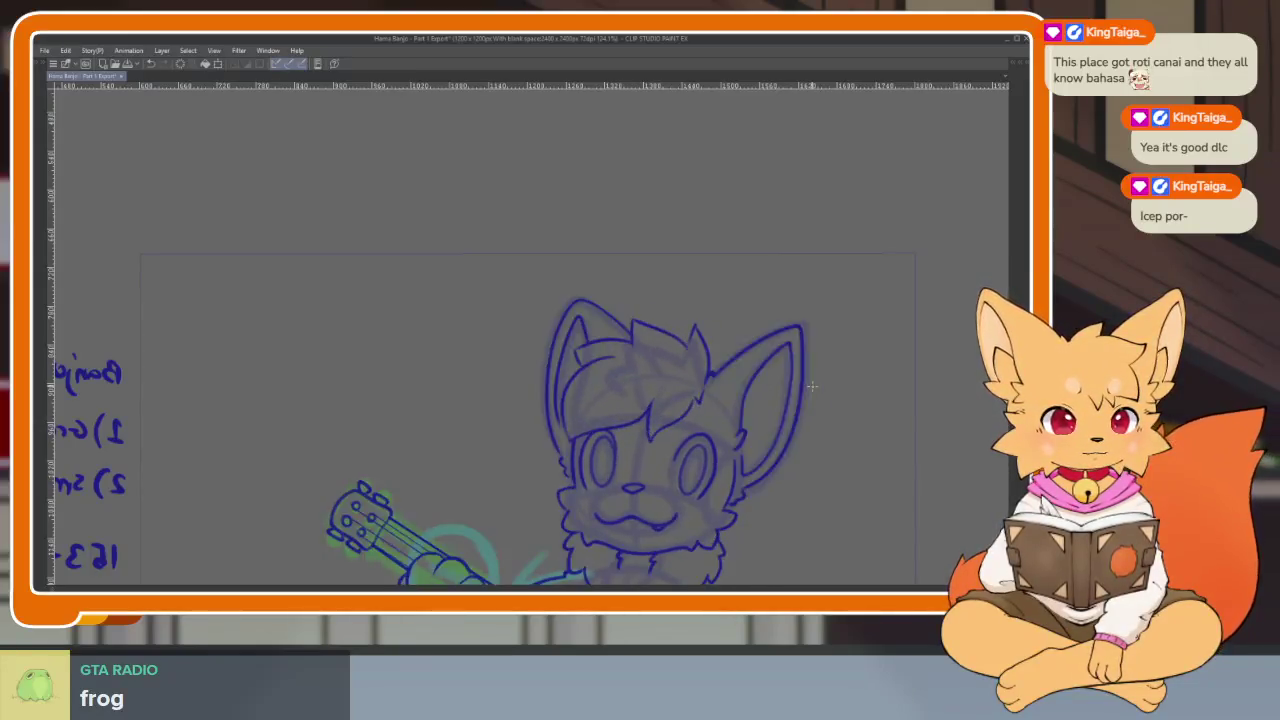
left_click_drag(812, 386, 633, 413)
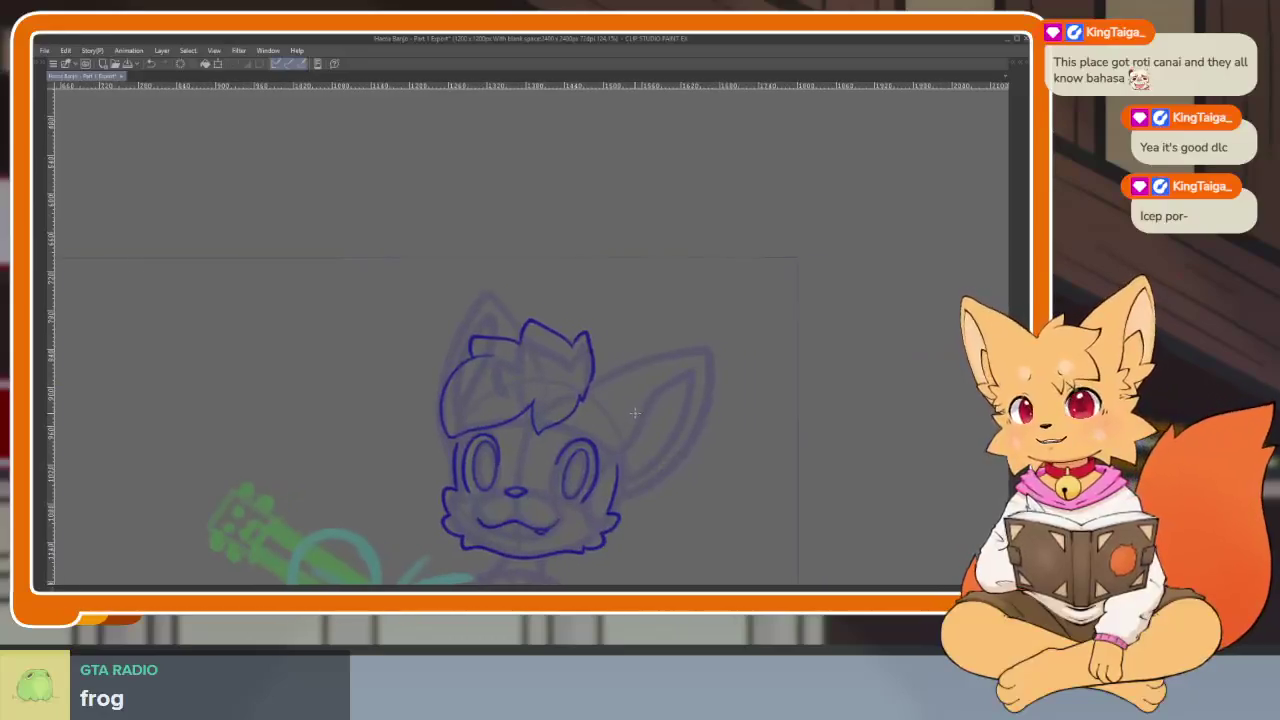
scroll(636, 430, "up", 2)
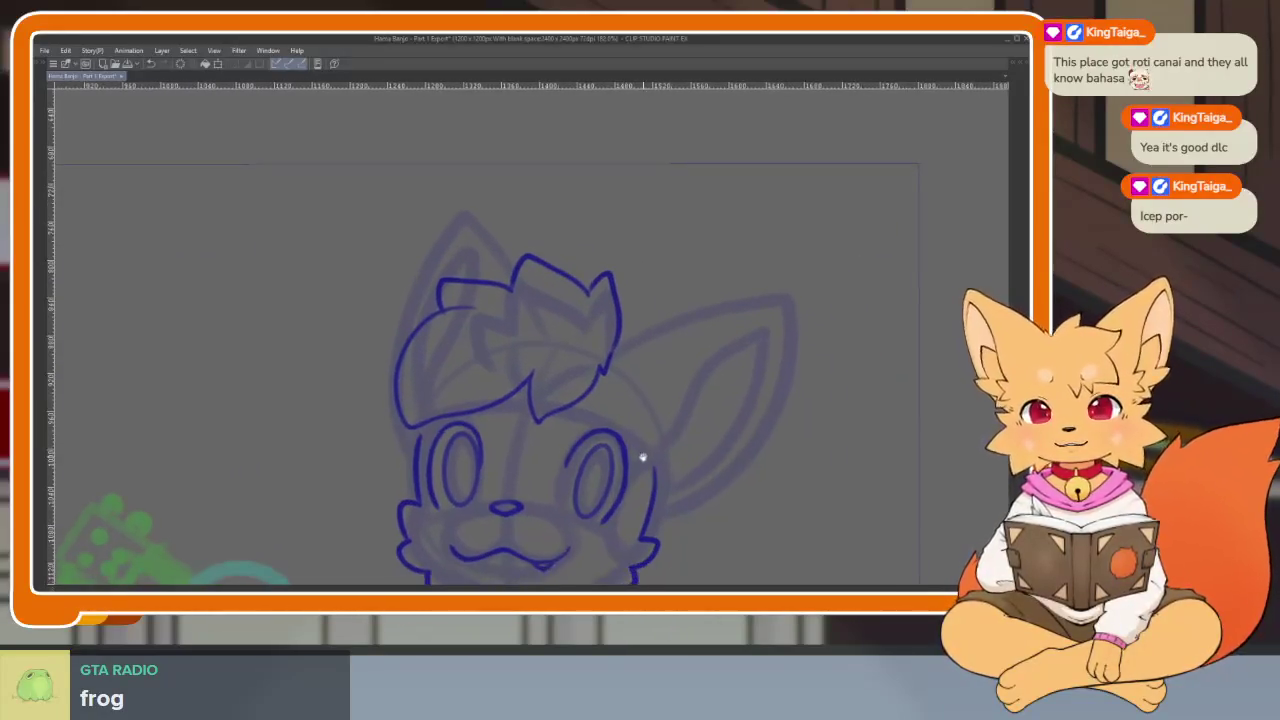
scroll(650, 460, "up", 1)
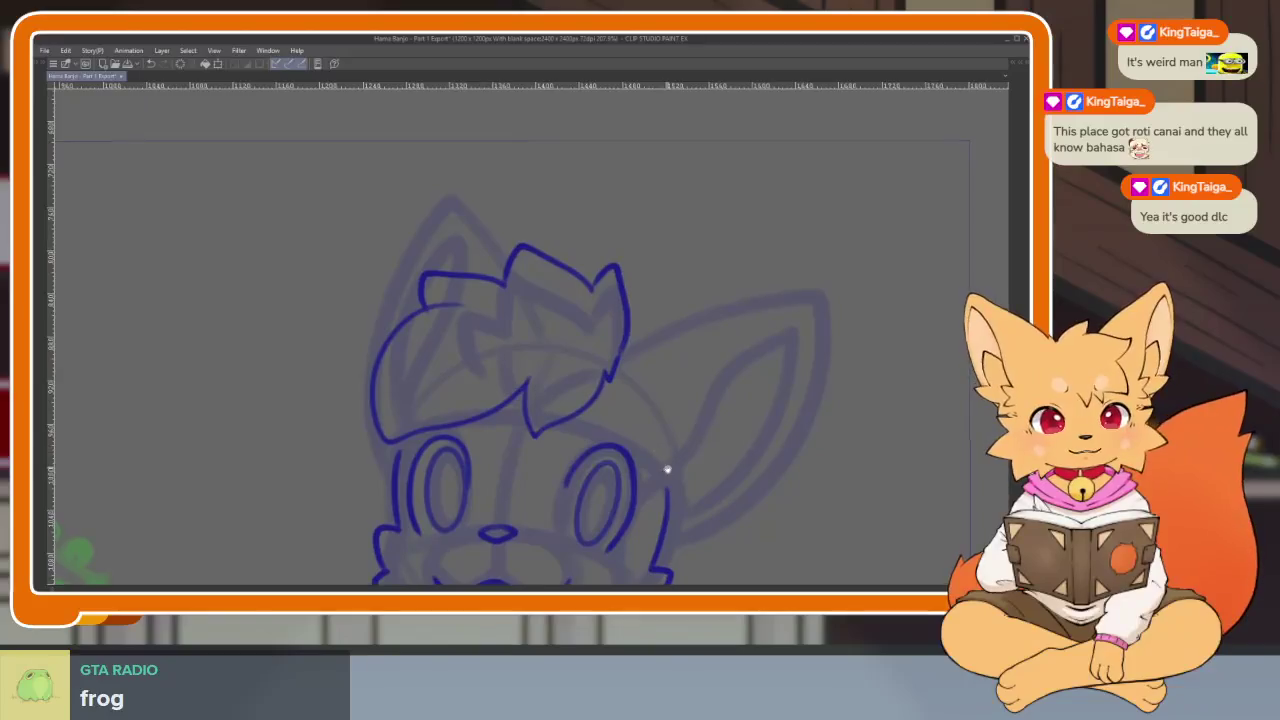
scroll(434, 371, "up", 5)
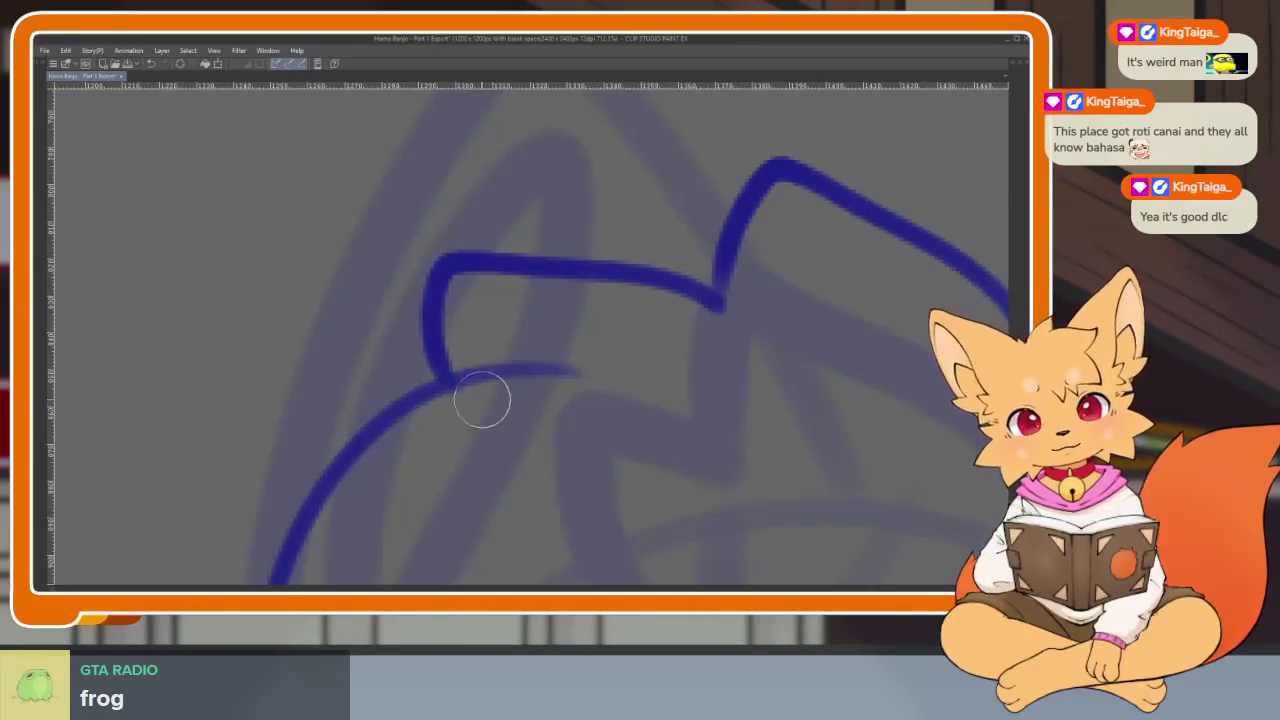
scroll(757, 457, "down", 5)
scroll(554, 406, "up", 2)
scroll(502, 366, "up", 3)
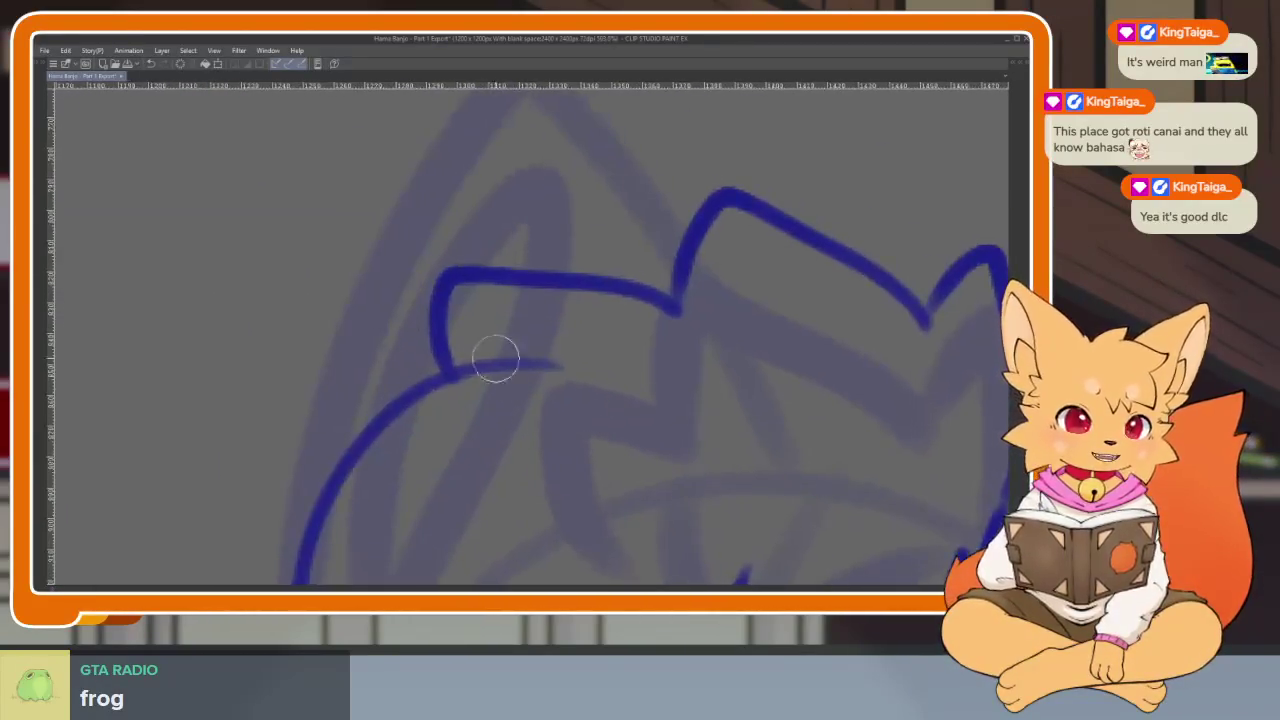
scroll(657, 380, "down", 4)
Toggle undo/redo to compare the ear and hair tuft line art, keeping the redrawn tuft.
key("ctrl+z")
key("ctrl+y")
key("ctrl+z")
key("ctrl+z")
key("ctrl+y")
key("ctrl+z")
key("ctrl+z")
key("ctrl+y")
key("ctrl+y")
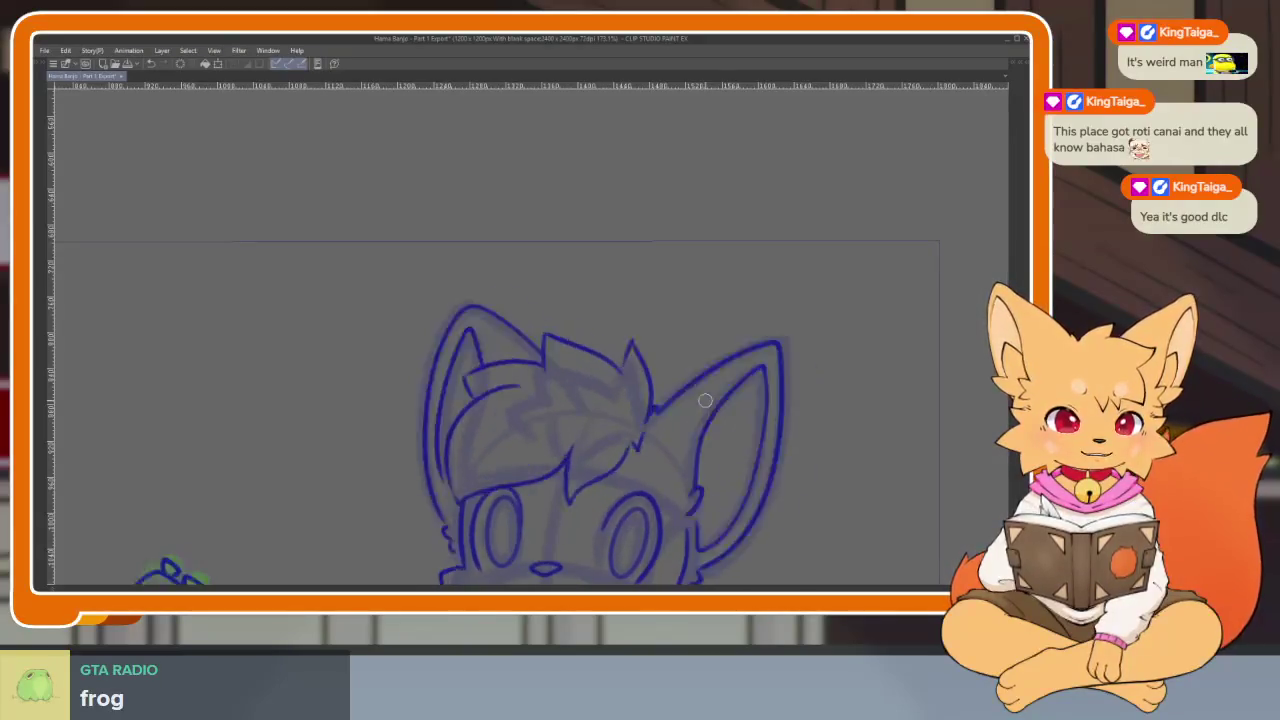
key("ctrl+z")
key("ctrl+y")
key("ctrl+z")
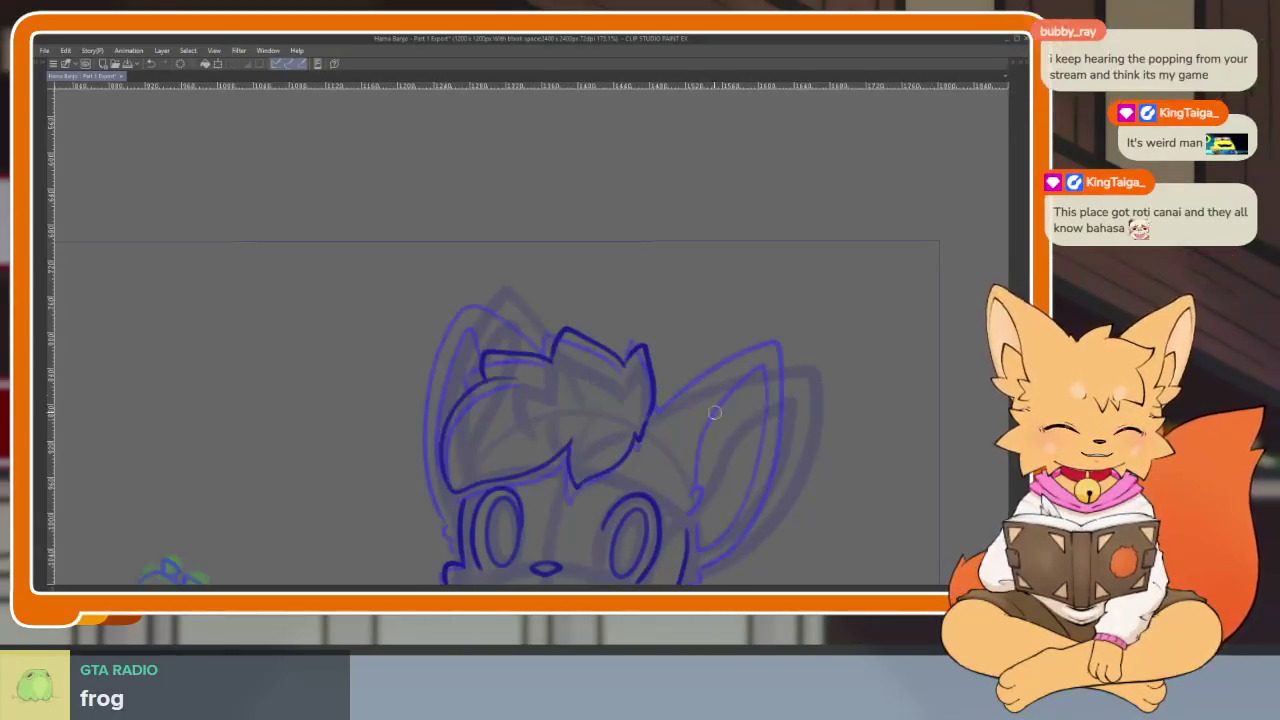
key("ctrl+y")
Zoom out and pan right to review the inked forelock above the eyes.
scroll(606, 466, "up", 3)
scroll(603, 471, "up", 2)
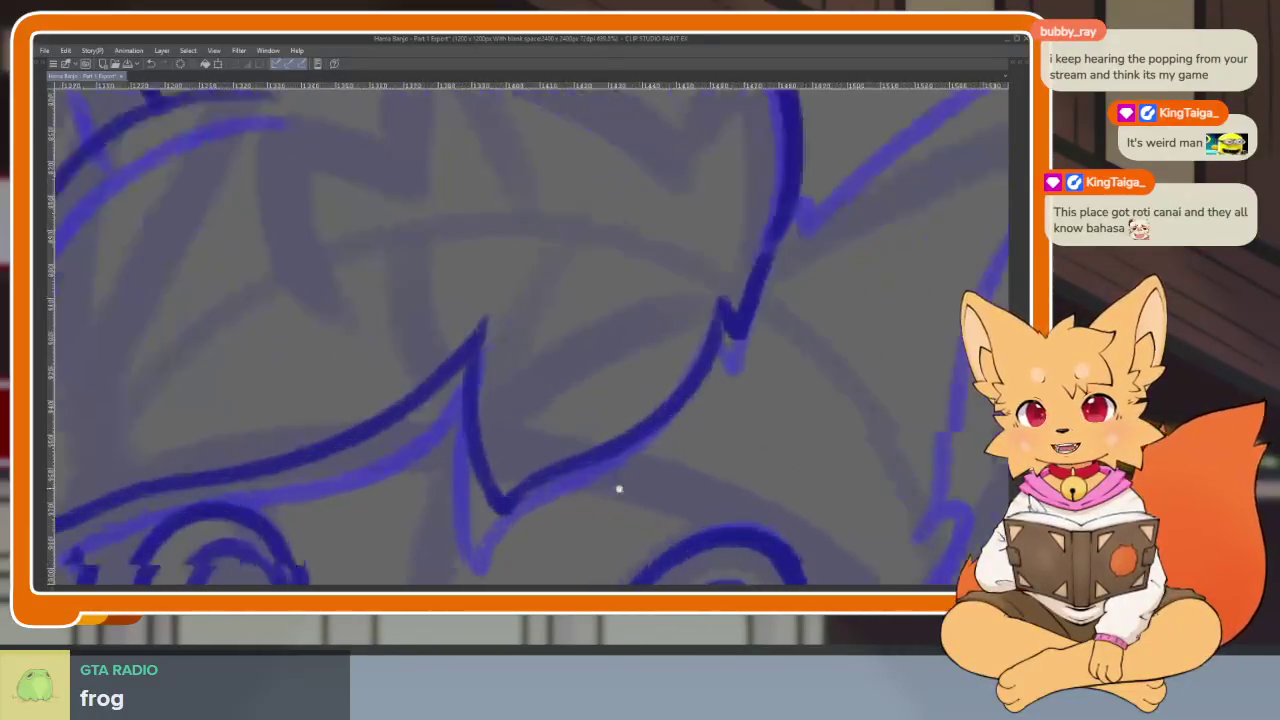
scroll(612, 486, "down", 1)
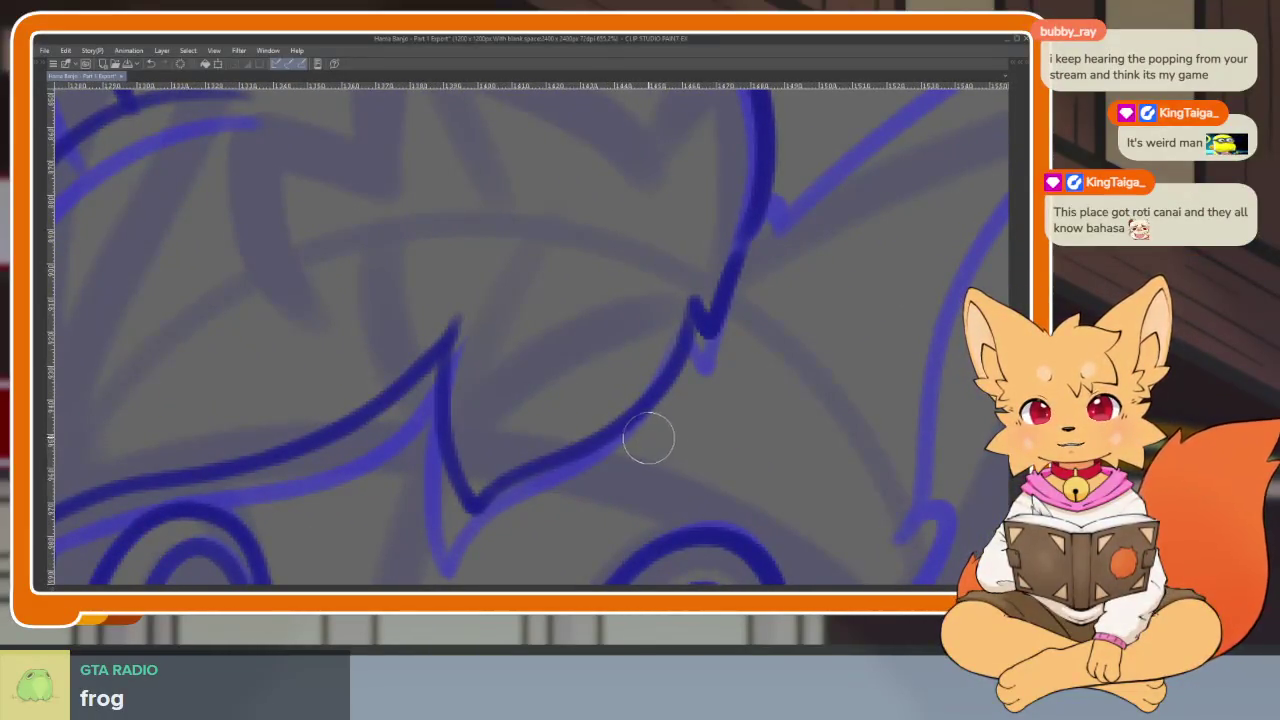
scroll(662, 472, "up", 1)
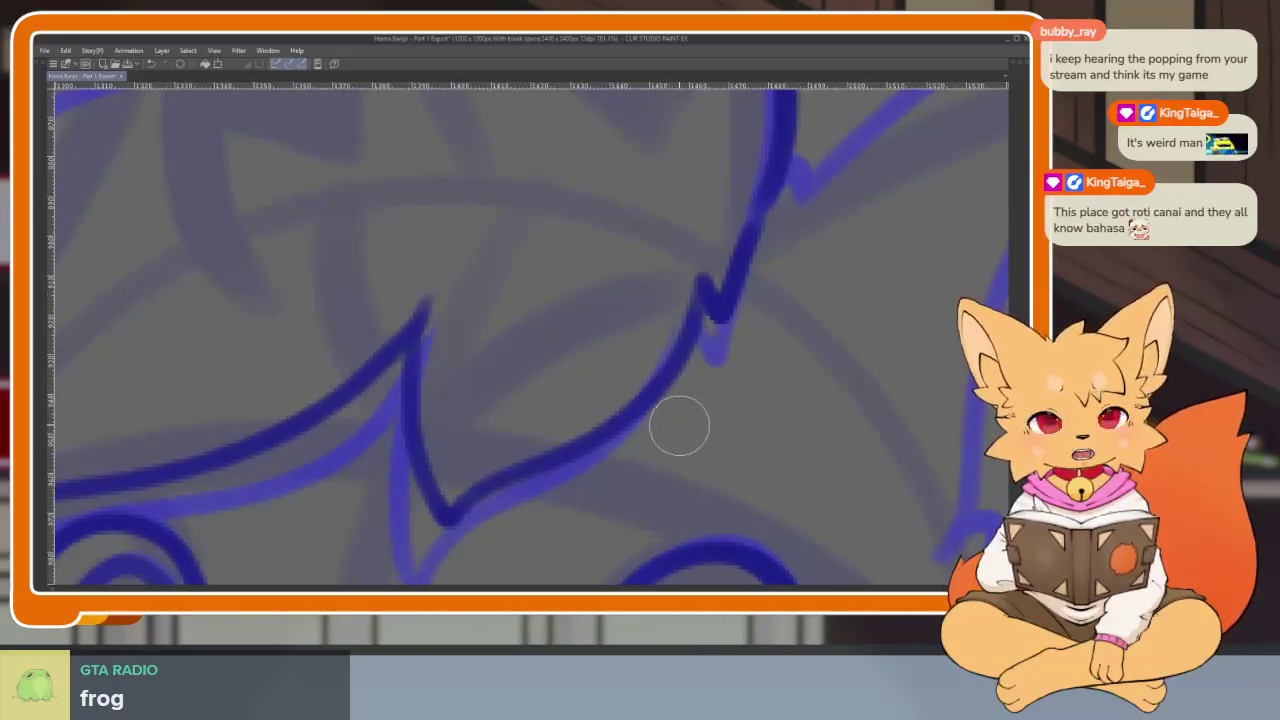
scroll(694, 431, "down", 1)
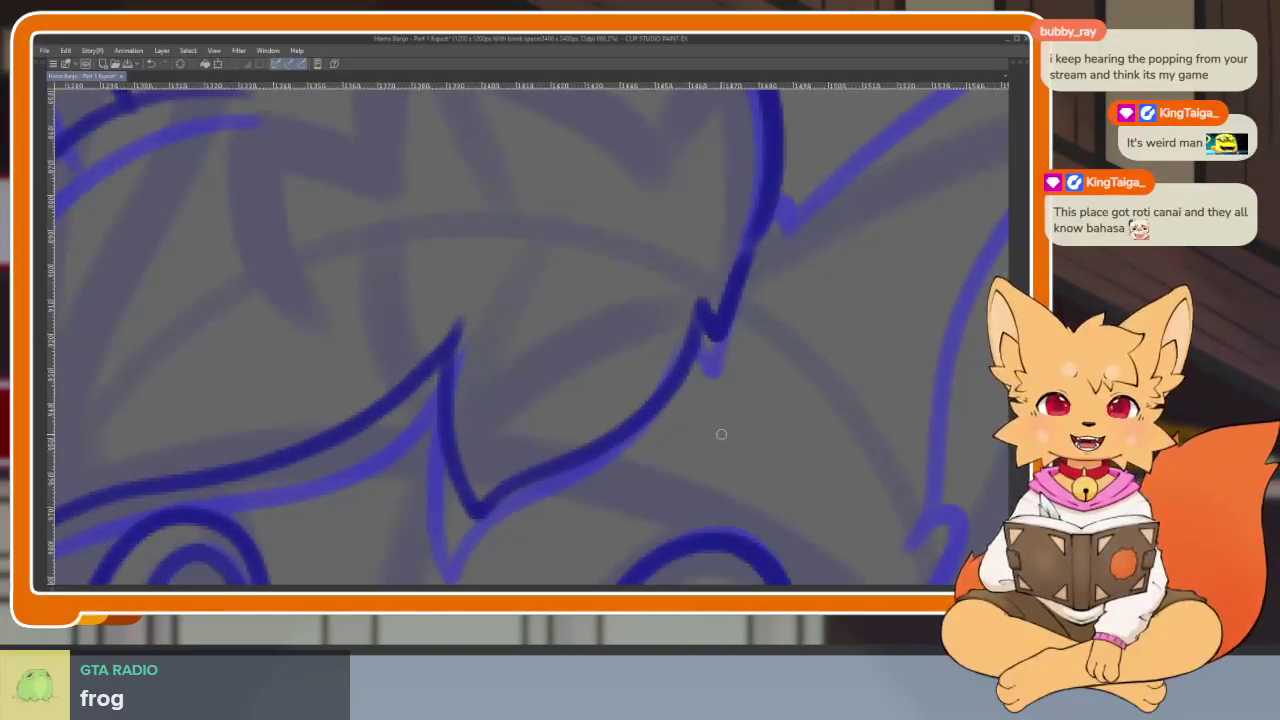
scroll(710, 420, "down", 1)
scroll(689, 457, "down", 1)
scroll(630, 450, "right", 3)
scroll(614, 431, "right", 3)
scroll(677, 457, "right", 3)
scroll(609, 420, "down", 2)
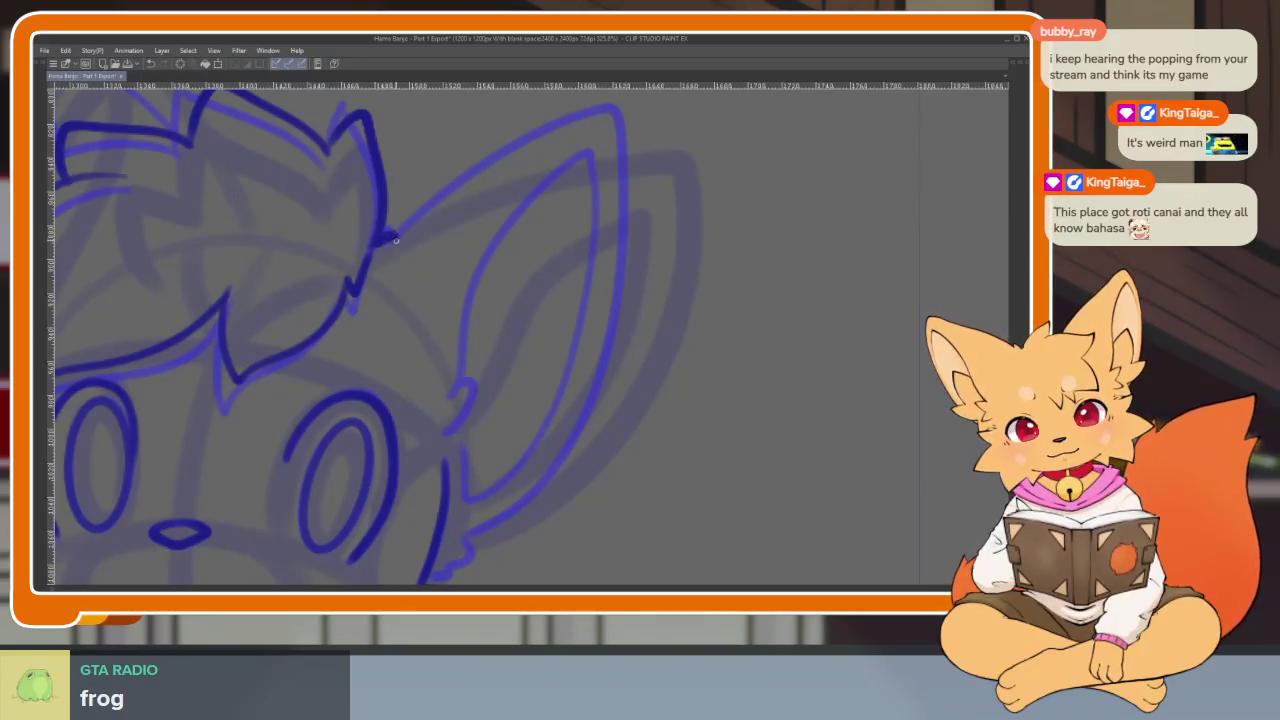
Trace a thick dark-blue outline along the right ear's outer edge, joining its base into the cheek fur.
scroll(682, 188, "right", 1)
scroll(682, 188, "up", 1)
mouse_move(443, 223)
left_mouse_down()
mouse_move(571, 186)
mouse_move(632, 189)
mouse_move(630, 300)
mouse_move(555, 490)
mouse_move(440, 568)
left_mouse_up()
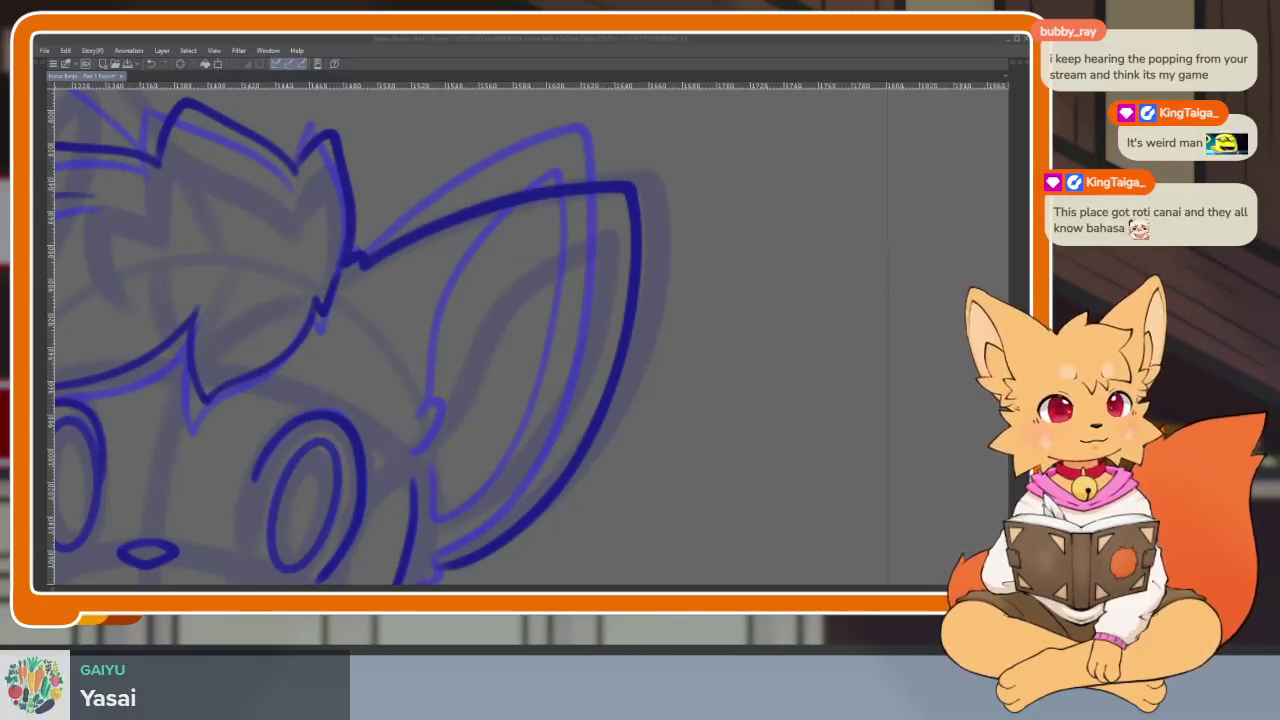
left_click_drag(657, 491, 594, 440)
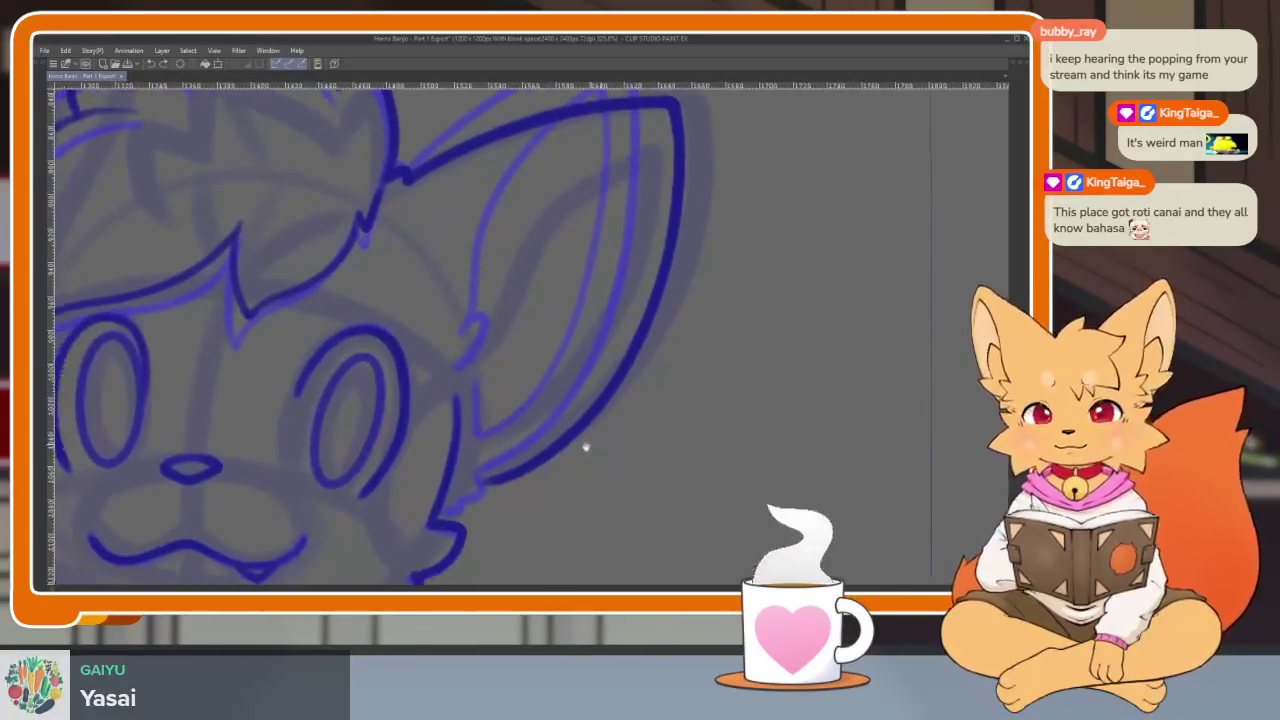
scroll(527, 507, "up", 2)
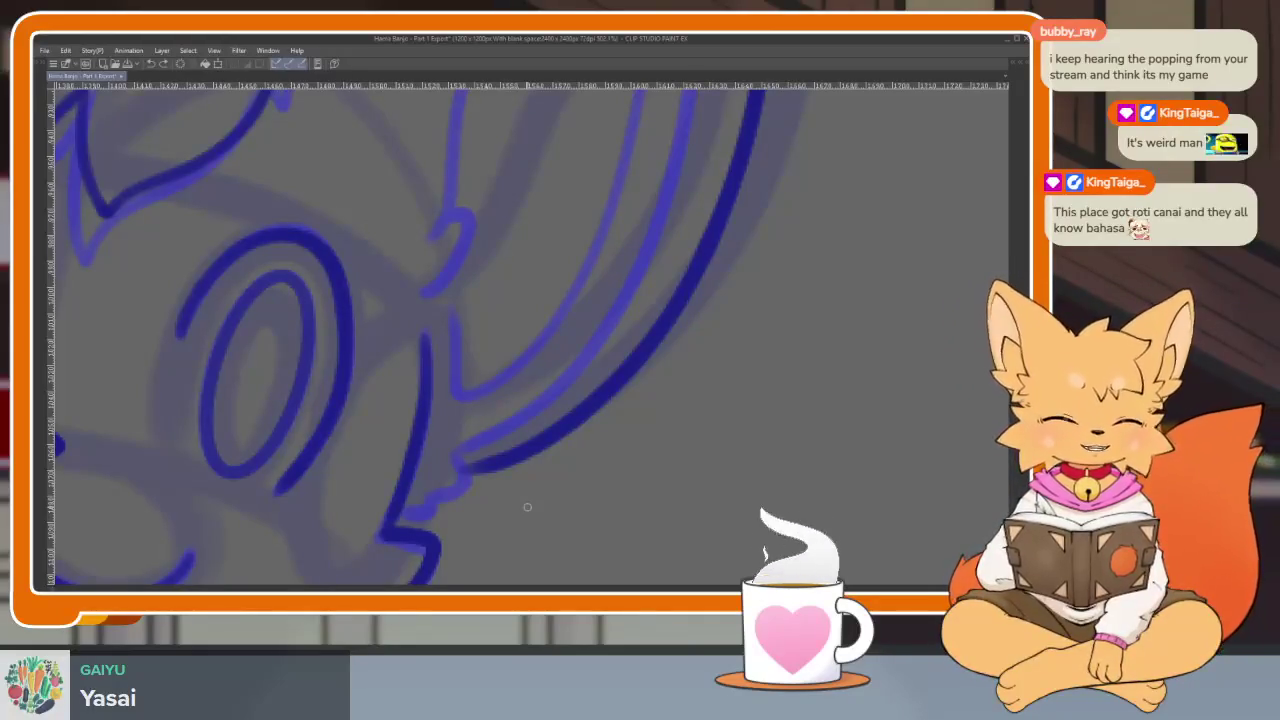
scroll(523, 491, "up", 2)
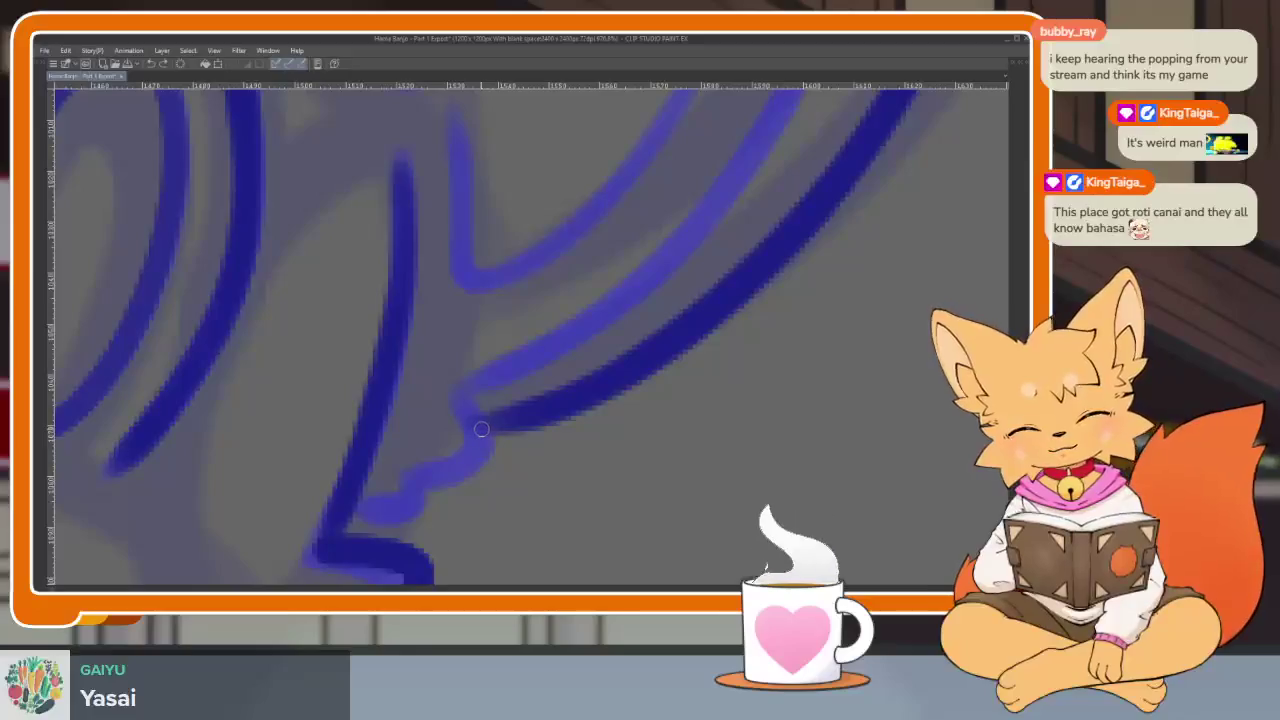
left_click_drag(481, 429, 362, 503)
scroll(559, 455, "down", 1)
Ink an upward dark-blue stroke along the fox's hair.
scroll(559, 455, "down", 3)
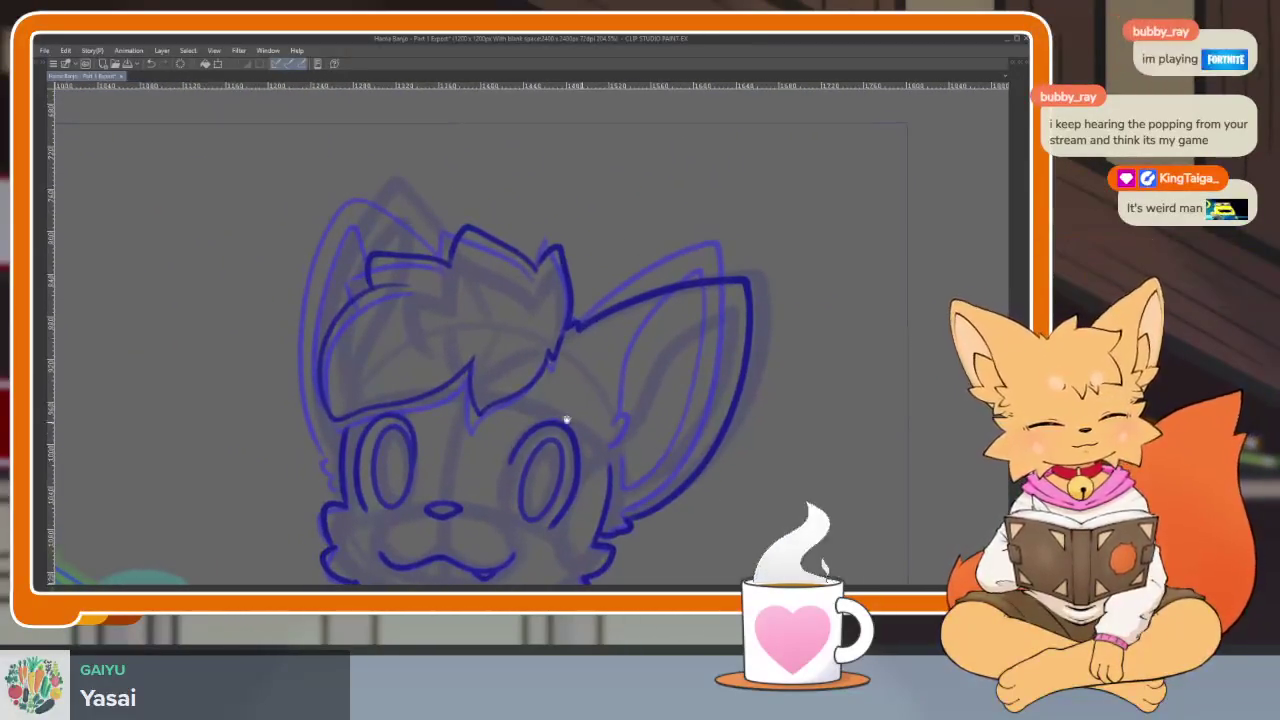
scroll(581, 423, "up", 1)
scroll(694, 443, "up", 2)
scroll(746, 410, "up", 1)
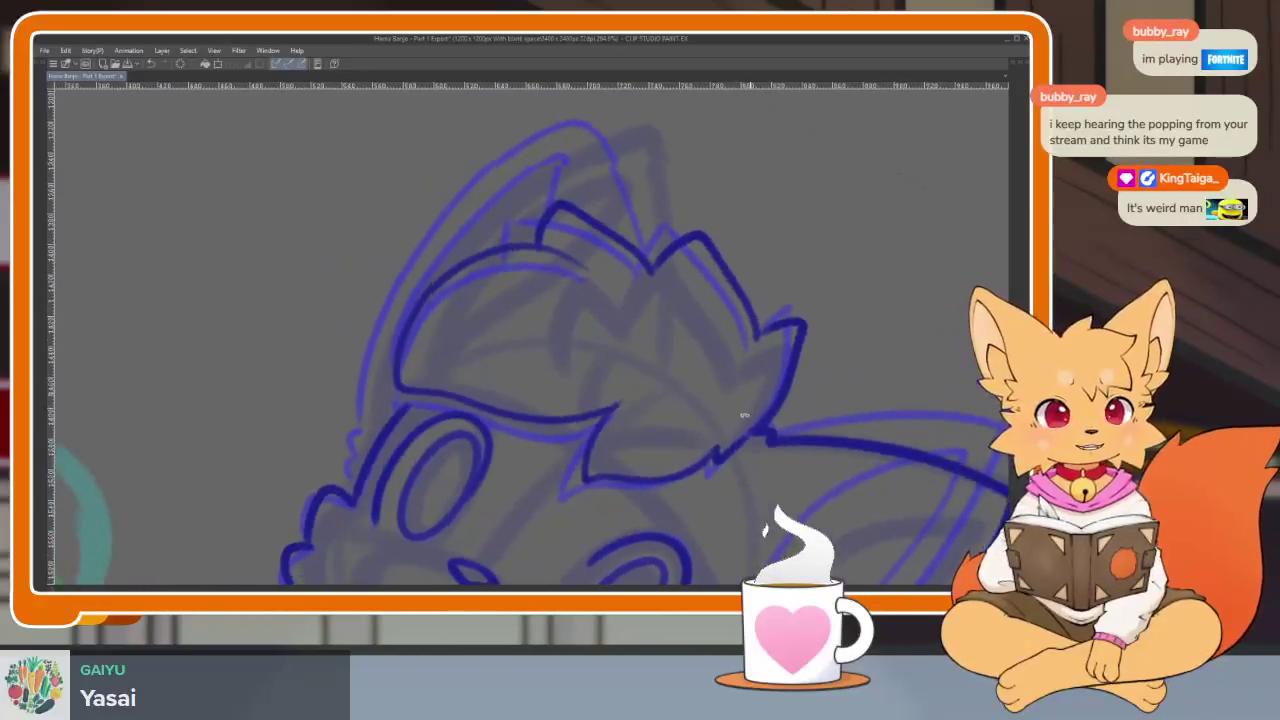
scroll(714, 434, "up", 2)
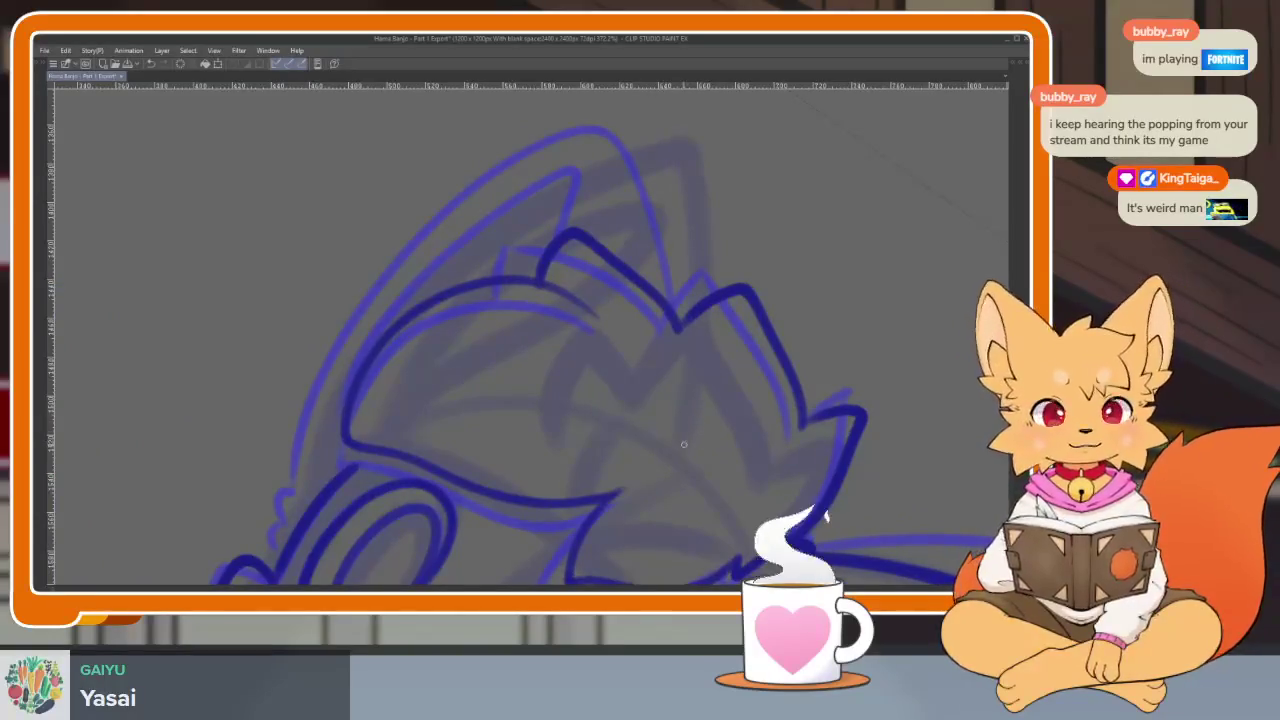
scroll(677, 452, "down", 1)
mouse_move(722, 311)
left_mouse_down()
mouse_move(719, 182)
mouse_move(576, 218)
mouse_move(435, 315)
left_mouse_up()
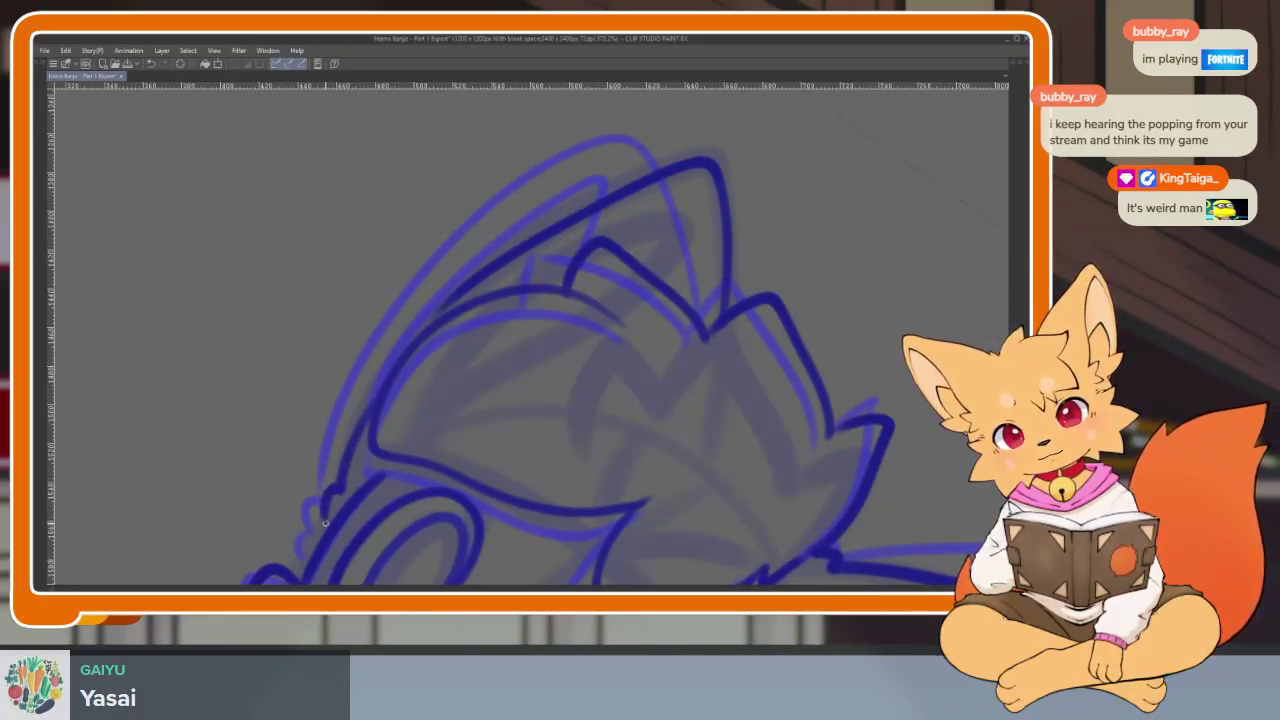
mouse_move(721, 390)
left_mouse_down()
mouse_move(635, 308)
mouse_move(666, 226)
mouse_move(590, 245)
left_mouse_up()
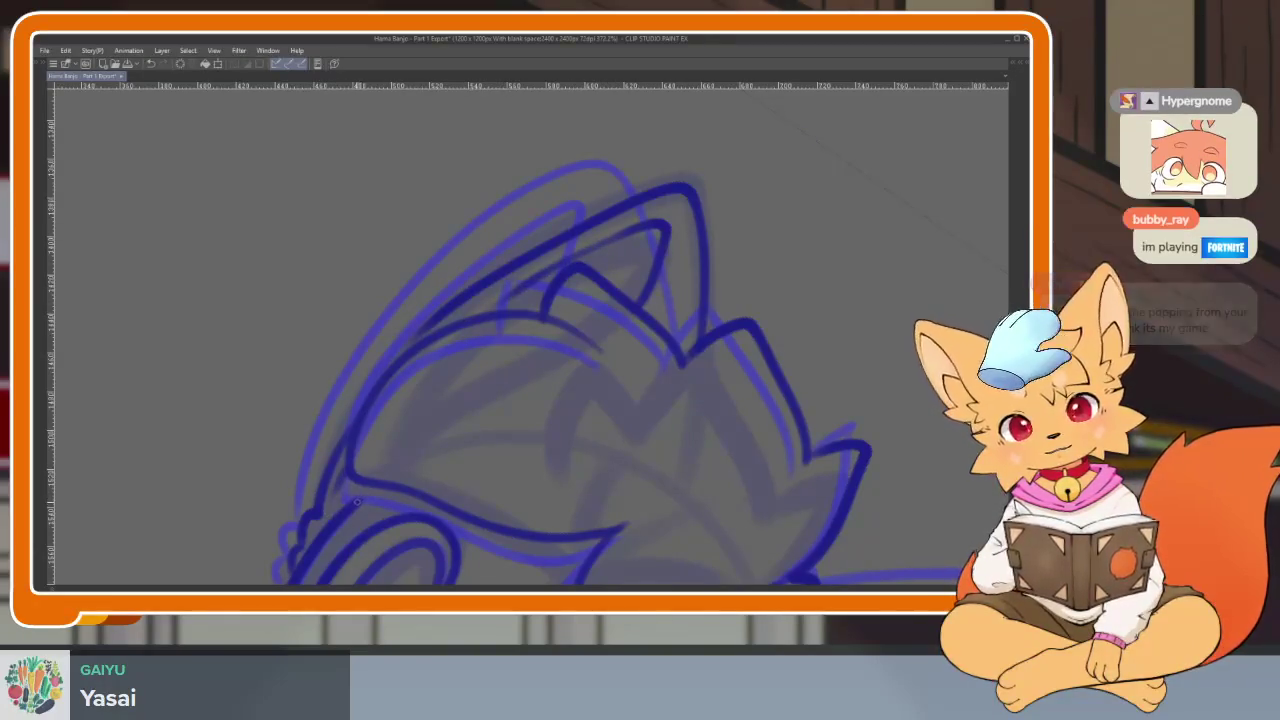
Rotate the canvas onto the ear and bring back the tool, layer and timeline panels.
mouse_move(583, 420)
left_mouse_down()
mouse_move(734, 457)
mouse_move(628, 449)
mouse_move(777, 443)
mouse_move(686, 409)
mouse_move(749, 463)
left_mouse_up()
key("Tab")
key("Tab")
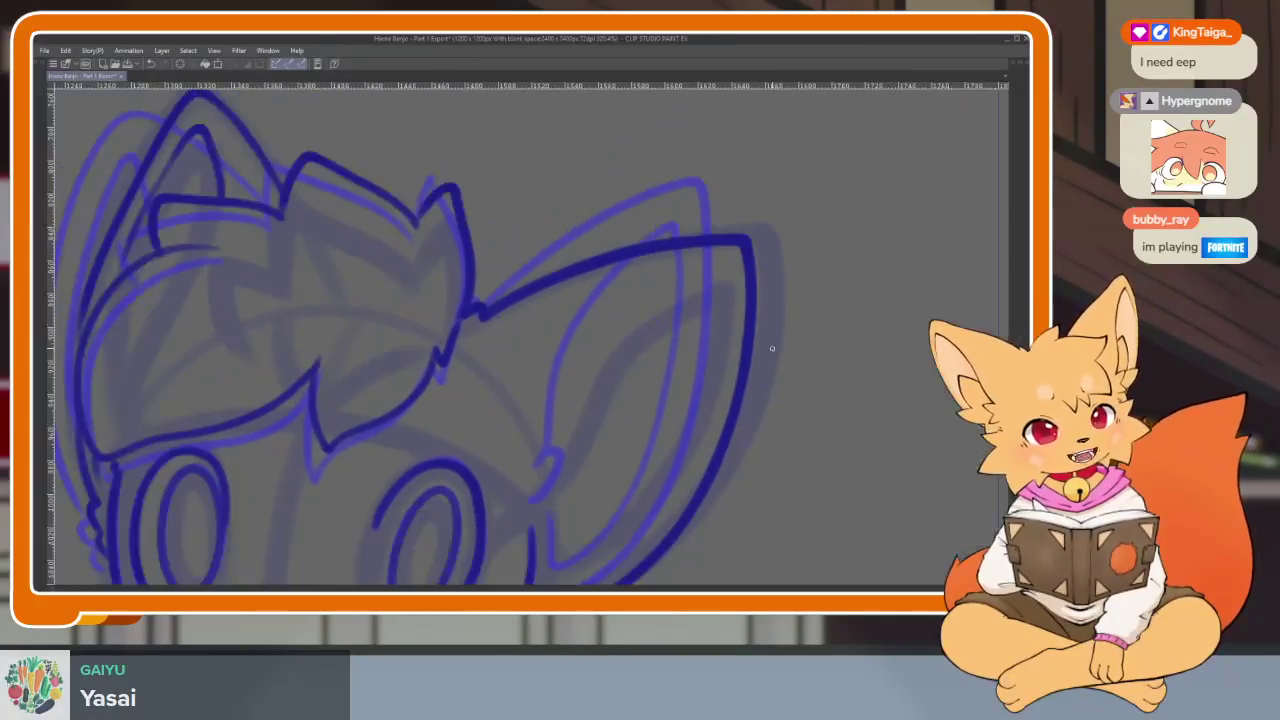
scroll(623, 414, "down", 2)
scroll(594, 429, "down", 2)
scroll(617, 420, "up", 5)
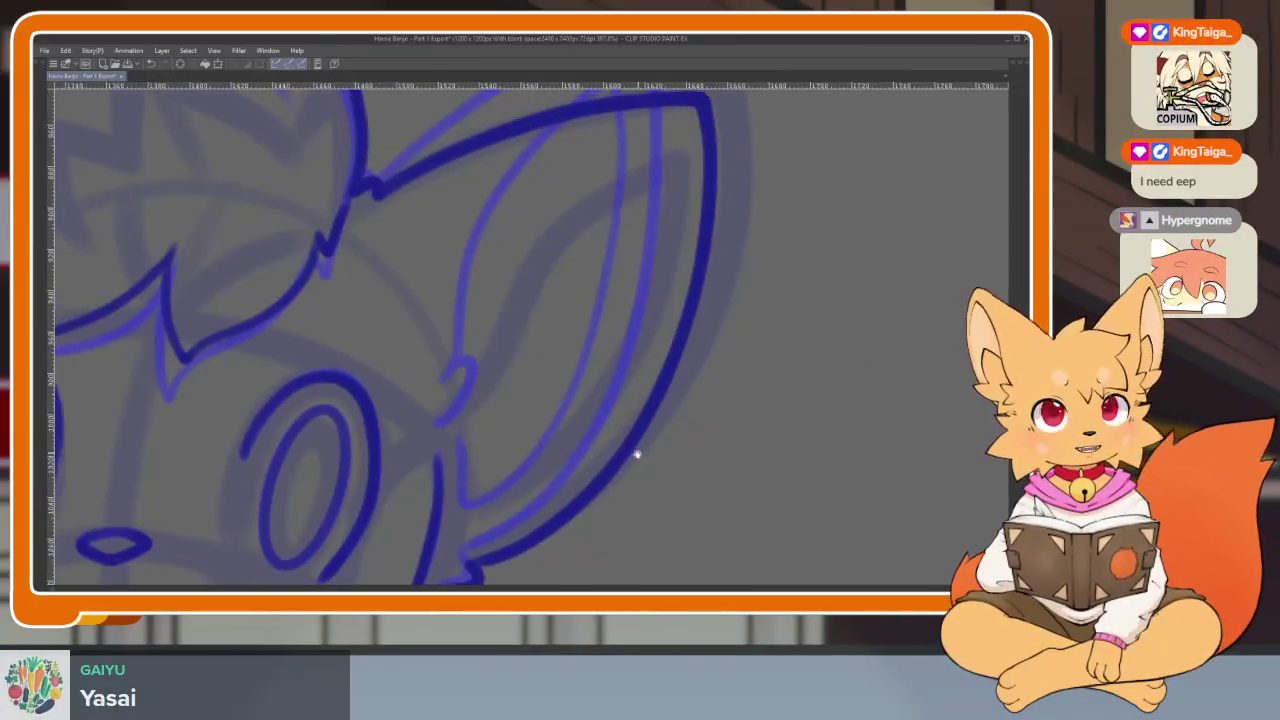
left_click_drag(617, 420, 679, 350)
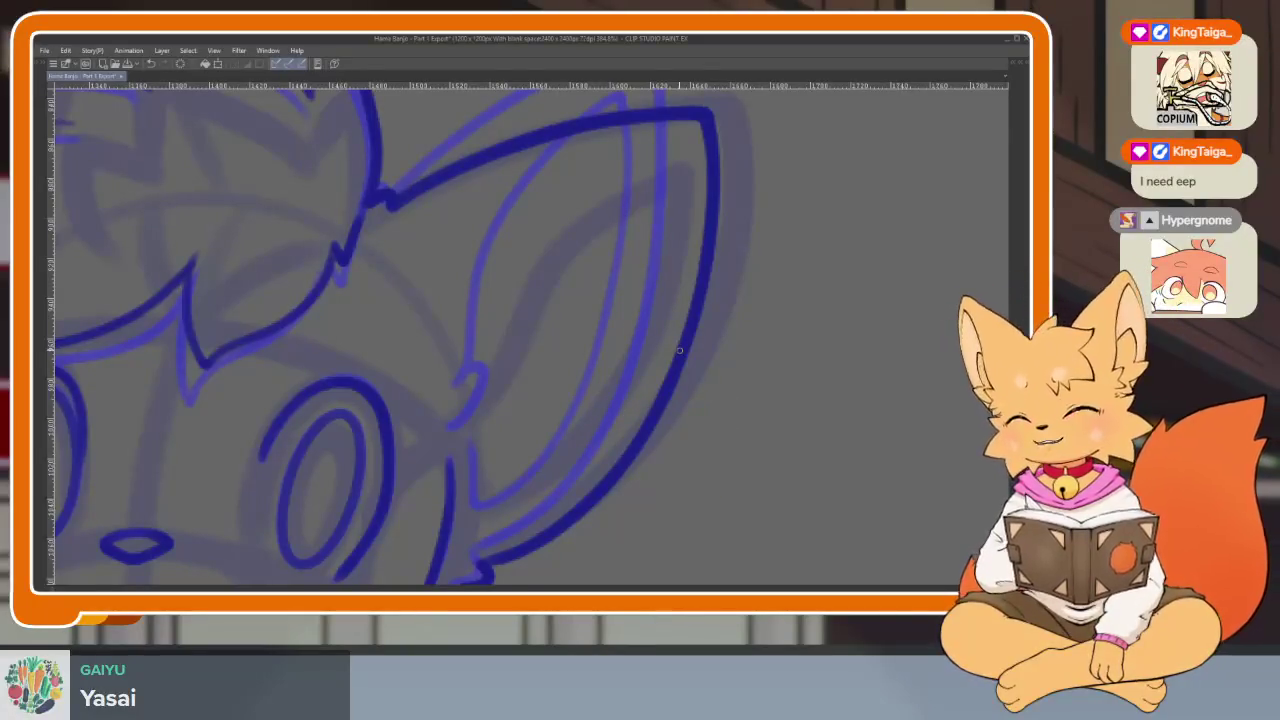
Ink a small detail at the ear's base and the ear's inner contour curve.
scroll(686, 429, "up", 2)
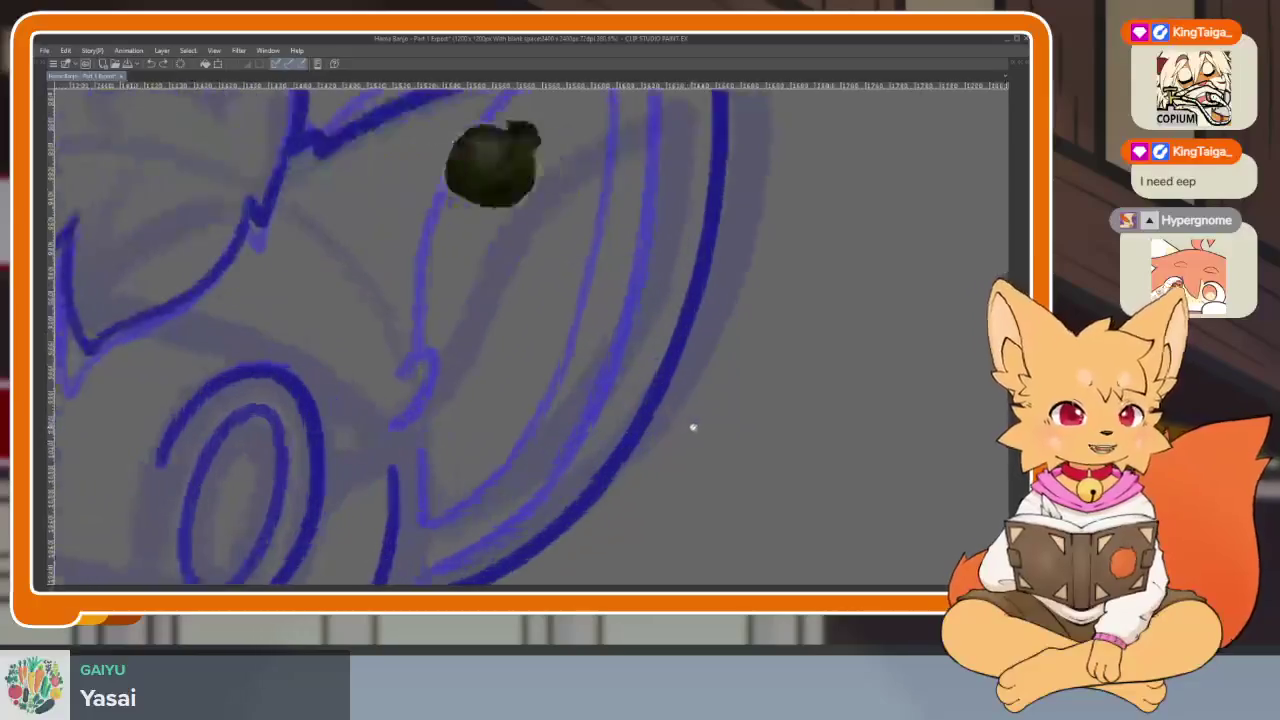
scroll(674, 429, "up", 1)
scroll(673, 440, "up", 1)
scroll(691, 403, "down", 1)
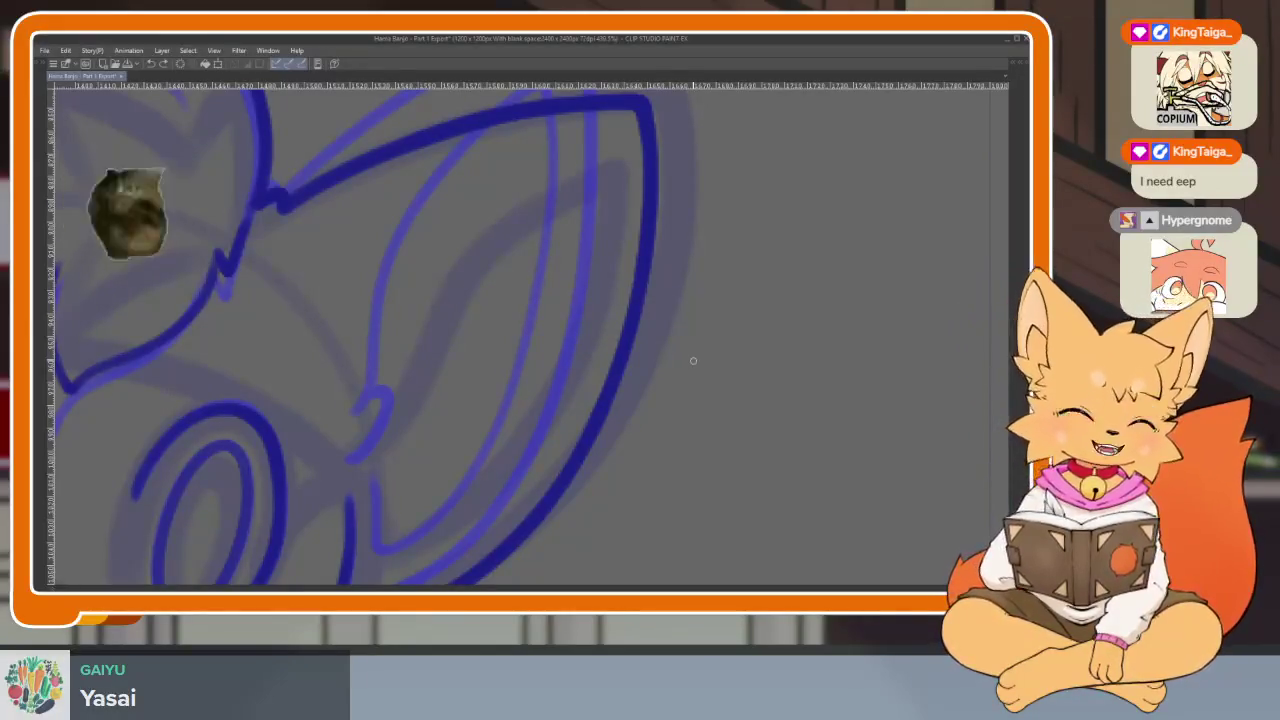
scroll(658, 432, "down", 2)
scroll(662, 440, "up", 2)
scroll(665, 452, "down", 1)
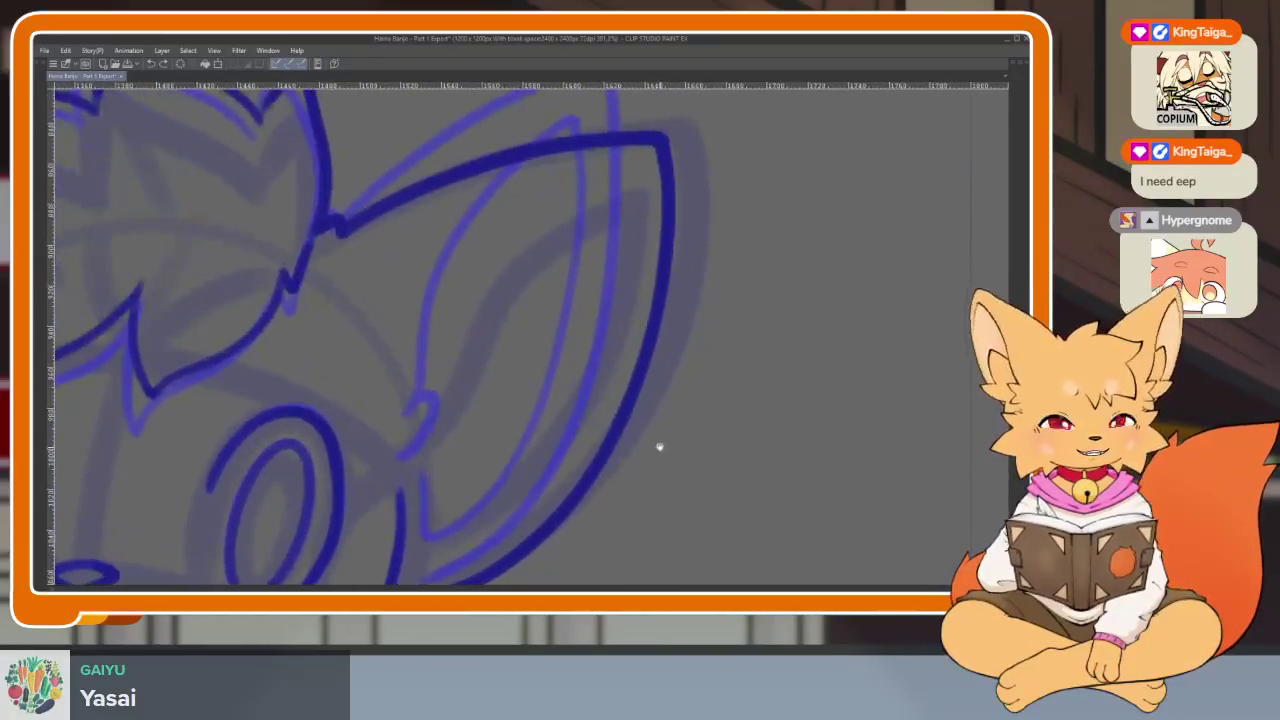
scroll(652, 442, "down", 1)
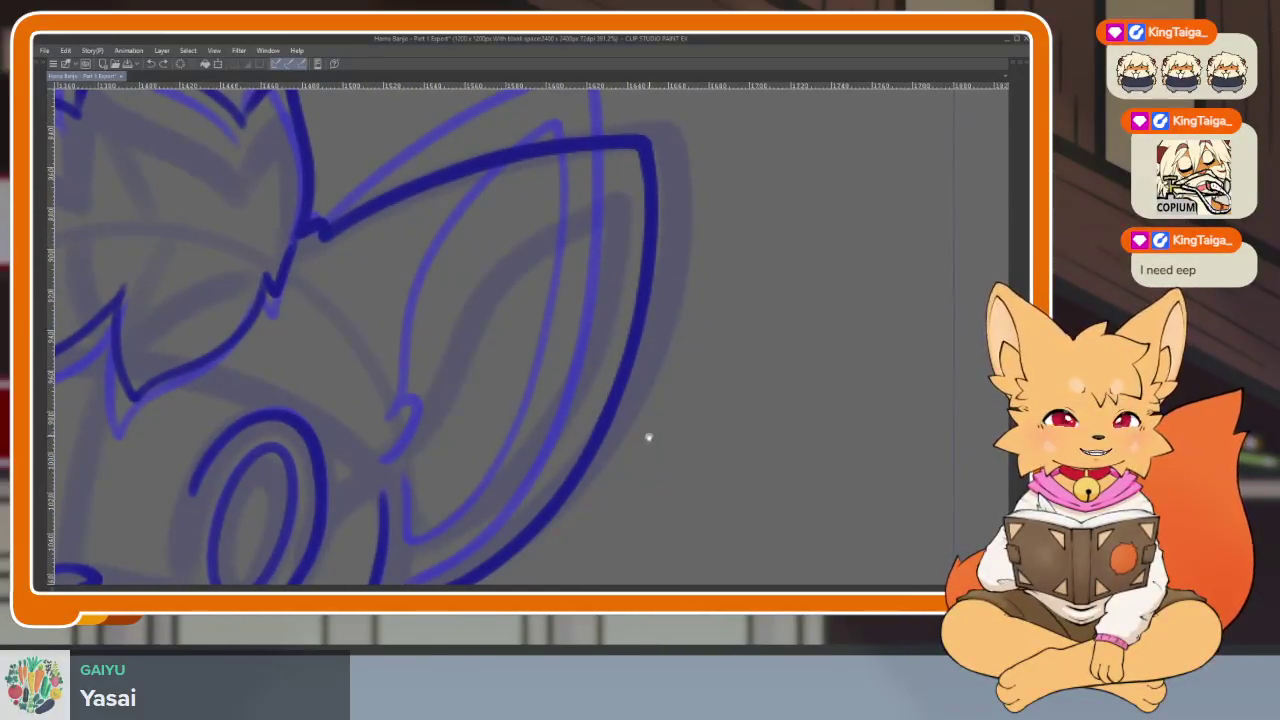
scroll(635, 458, "down", 1)
scroll(629, 465, "down", 1)
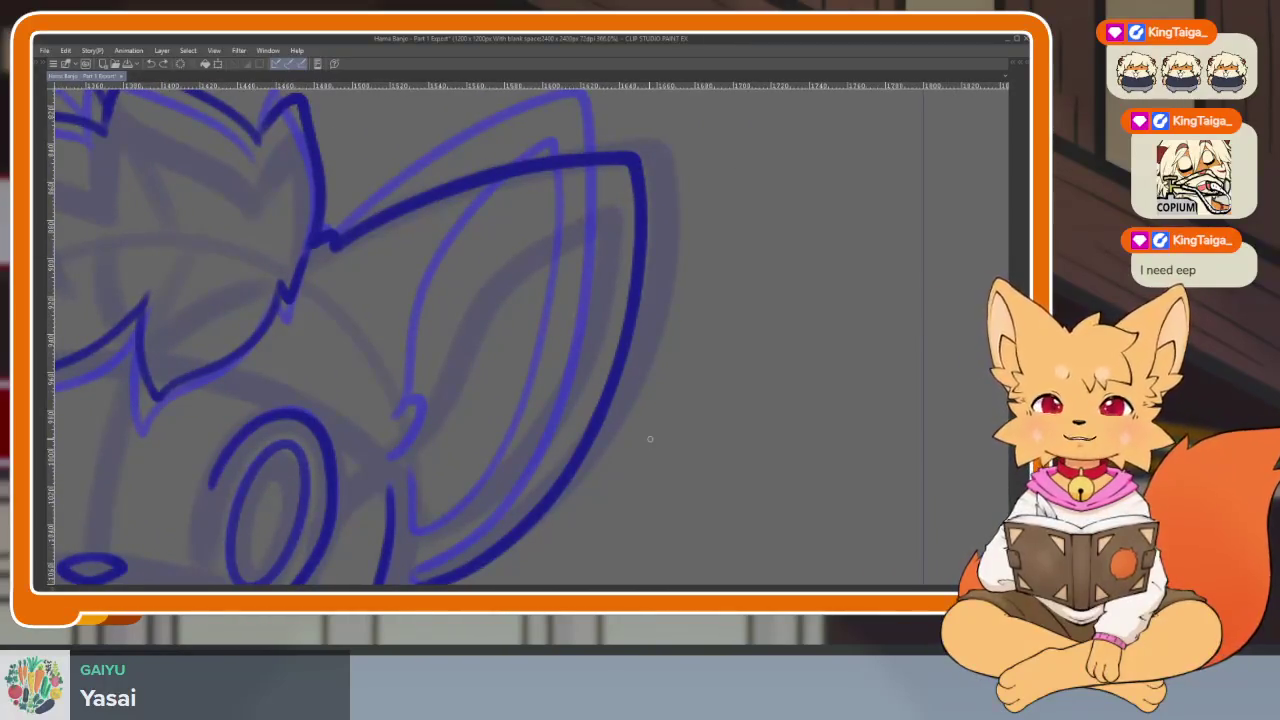
scroll(560, 443, "down", 1)
scroll(560, 443, "down", 2)
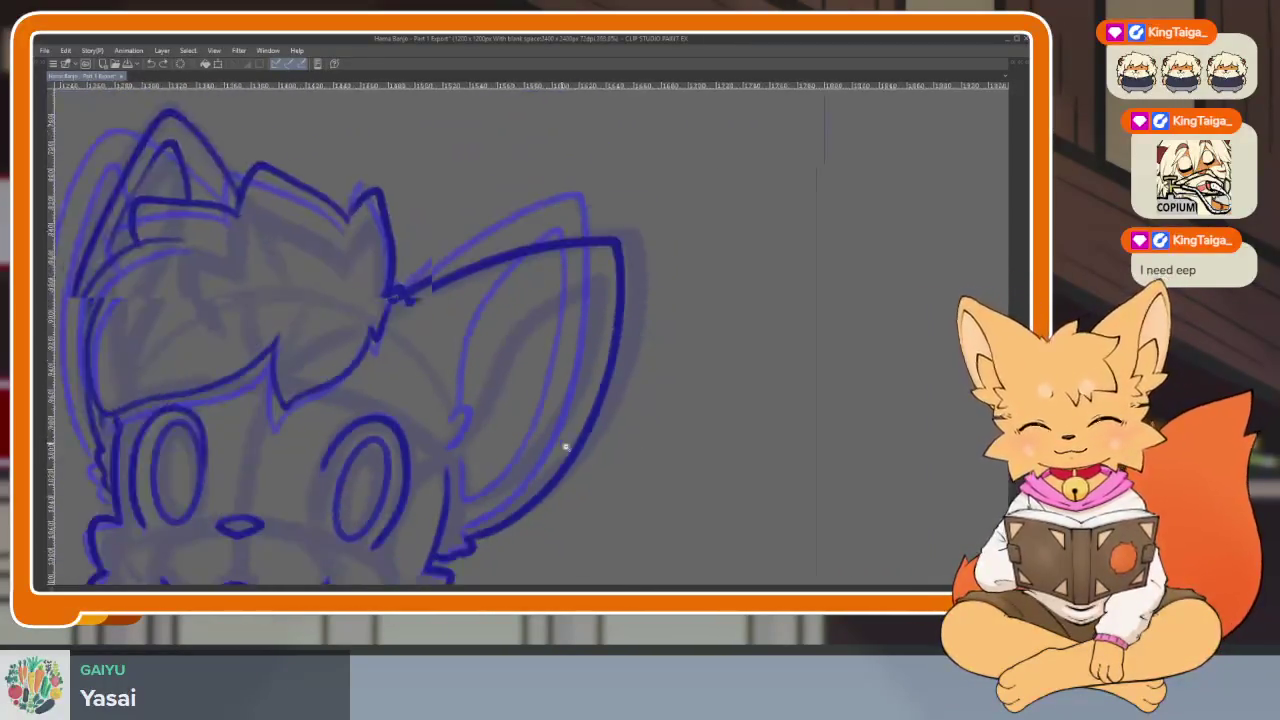
scroll(560, 447, "up", 3)
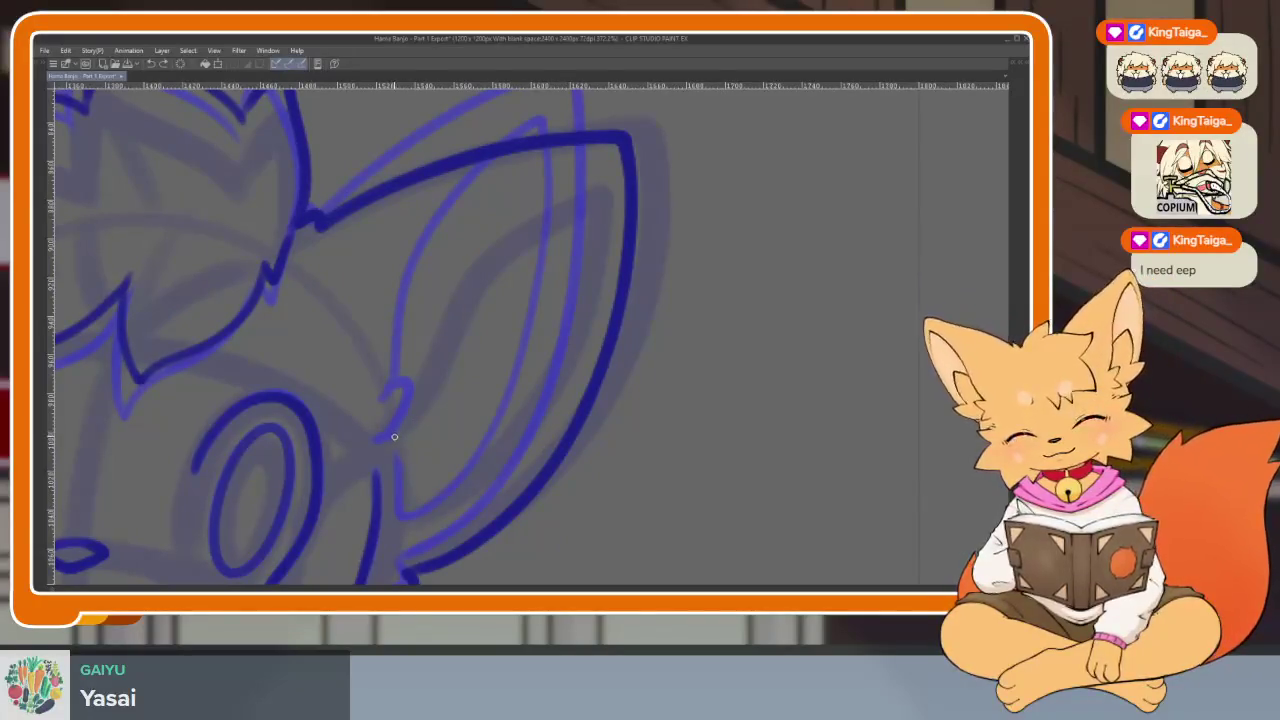
mouse_move(398, 432)
left_mouse_down()
mouse_move(420, 391)
mouse_move(600, 203)
left_mouse_up()
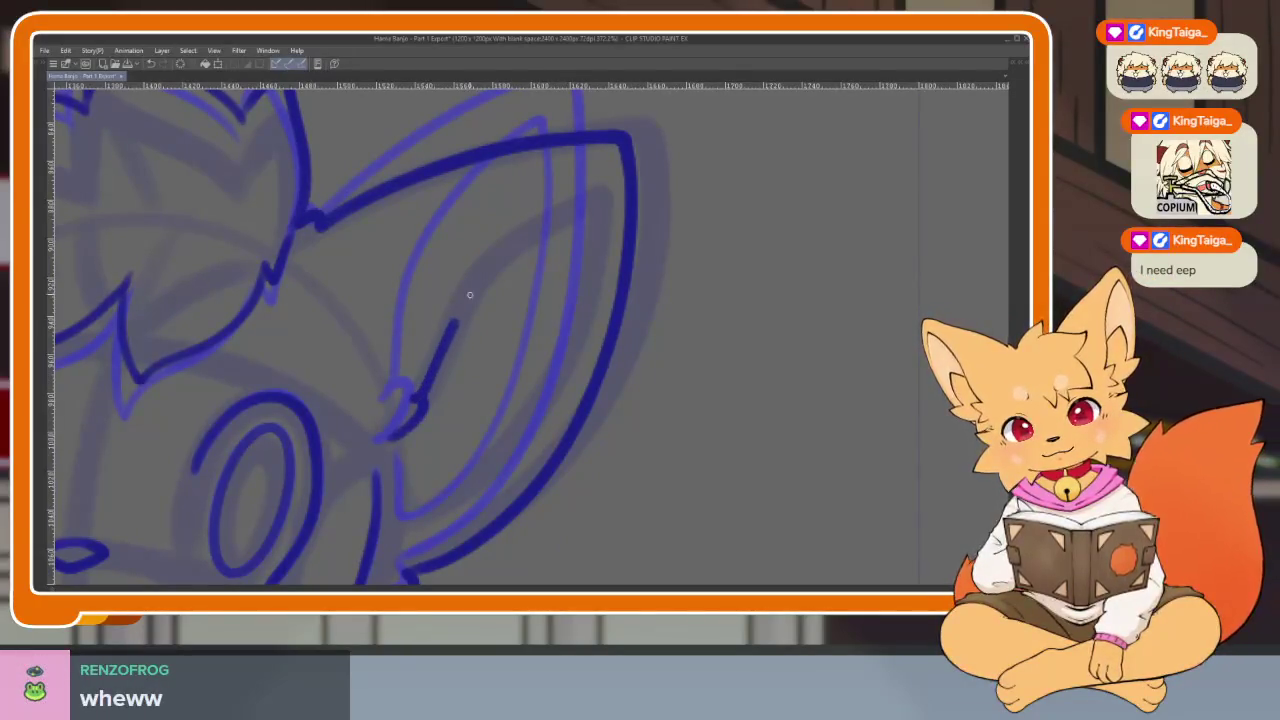
mouse_move(556, 330)
left_mouse_down()
mouse_move(505, 425)
mouse_move(380, 522)
left_mouse_up()
scroll(380, 410, "down", 5)
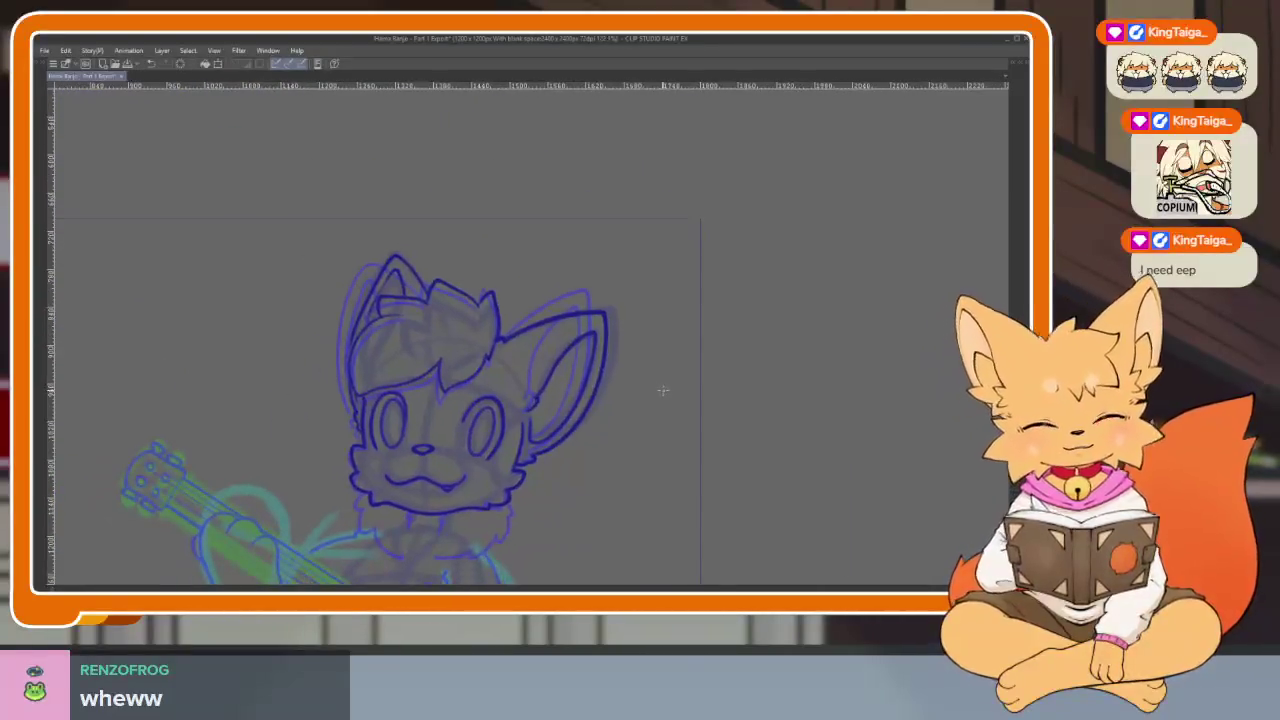
Flip between frames to compare, then zoom in on the fox's chin.
key("ctrl+z")
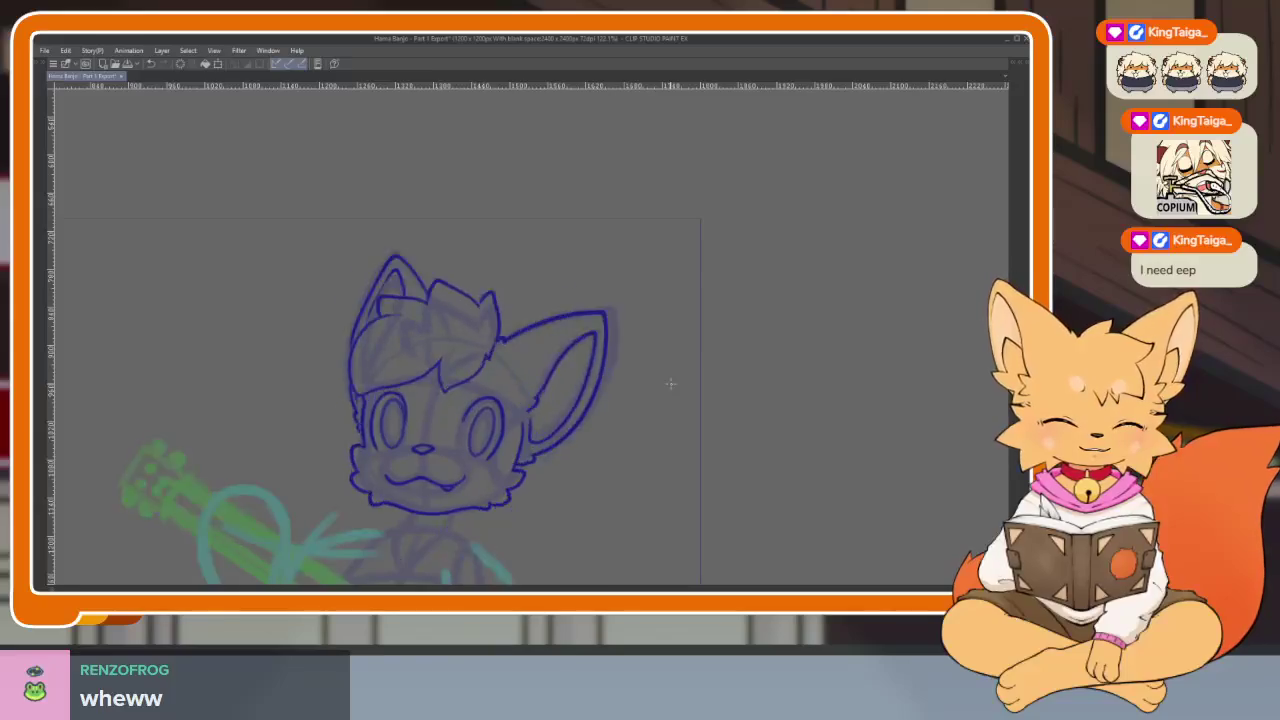
key("ctrl+y")
scroll(634, 423, "up", 1)
scroll(543, 451, "up", 3)
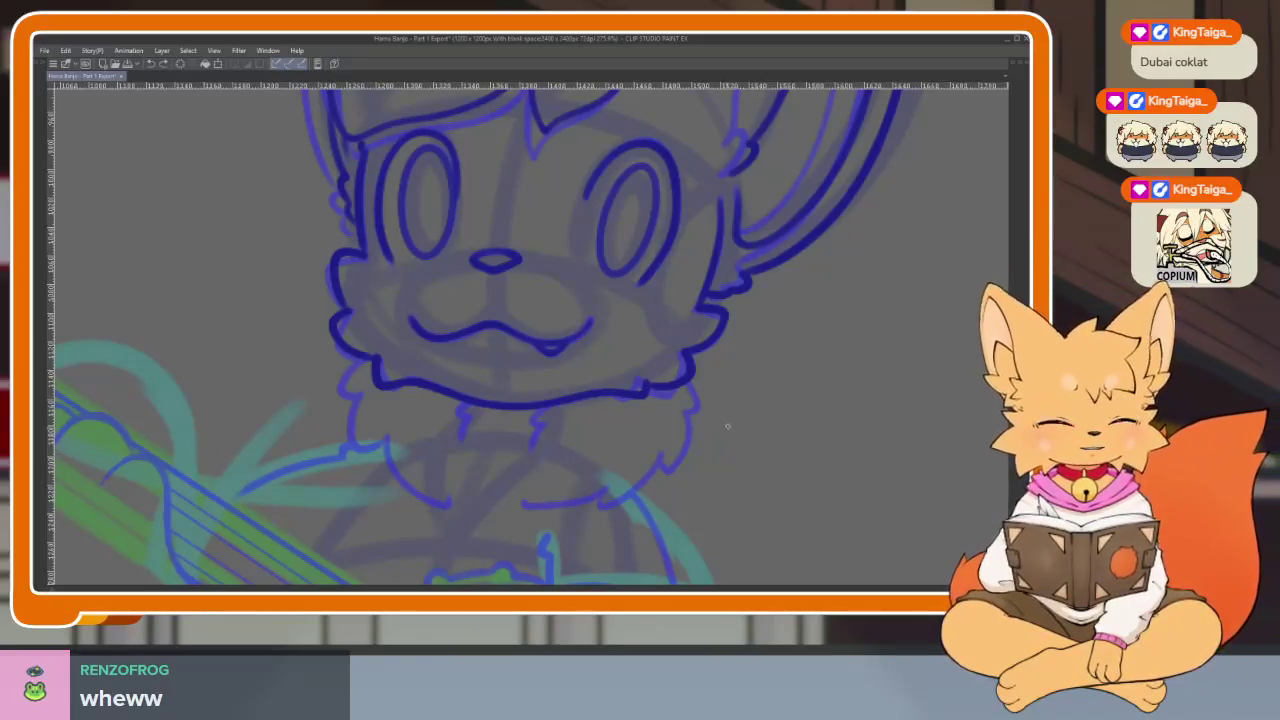
scroll(520, 483, "up", 2)
scroll(556, 494, "up", 1)
scroll(460, 474, "up", 1)
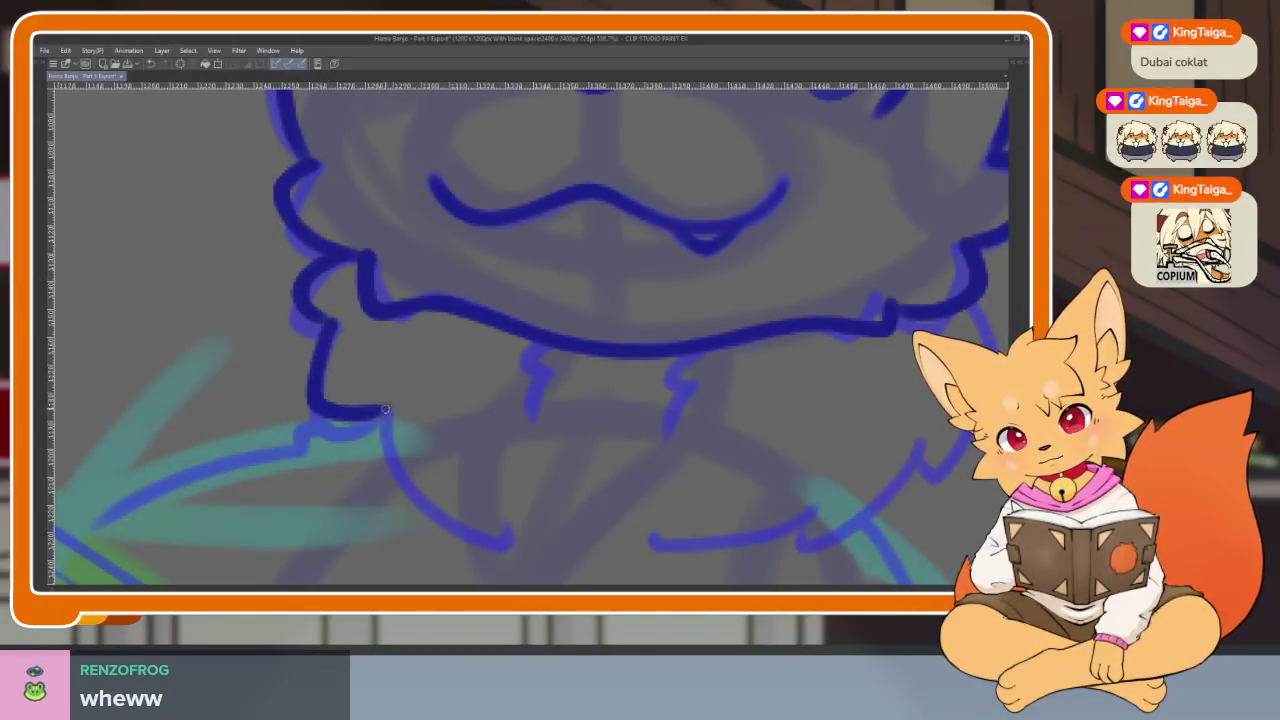
scroll(674, 403, "right", 3)
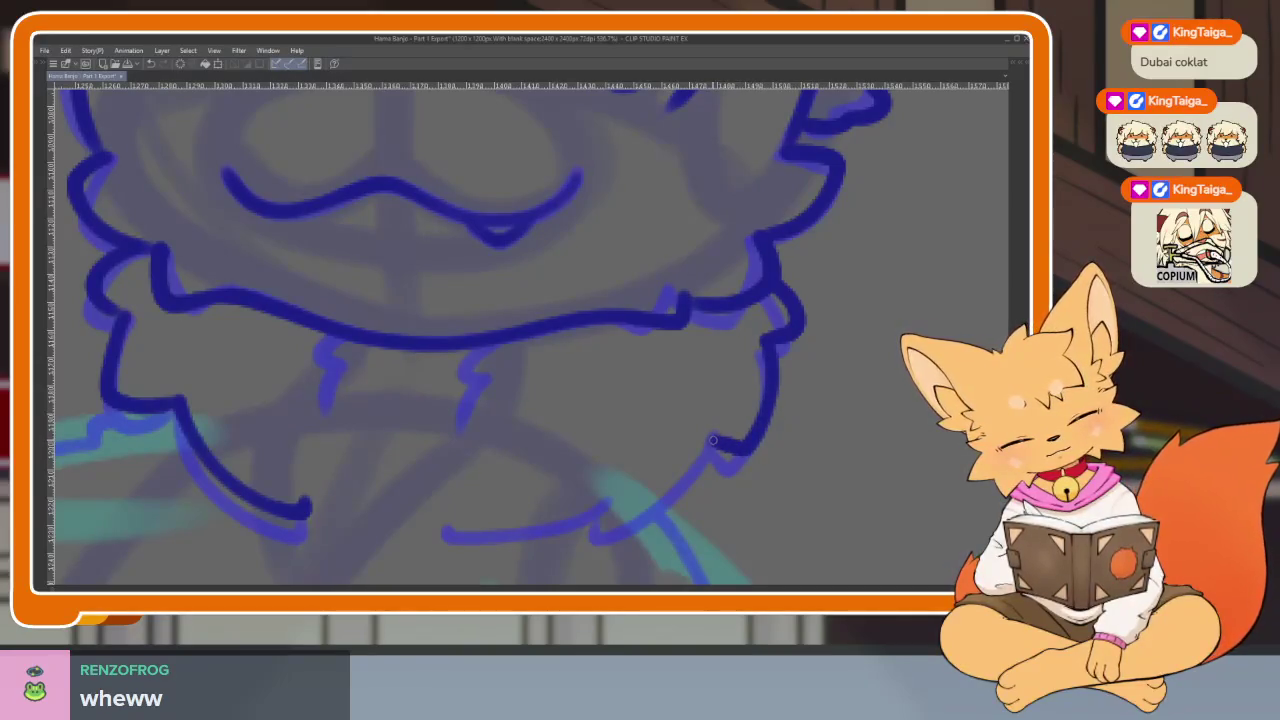
Undo the last chest fur stroke and redraw the right side of the chest ruff.
key("ctrl+z")
mouse_move(678, 482)
left_mouse_down()
mouse_move(613, 514)
mouse_move(442, 518)
left_mouse_up()
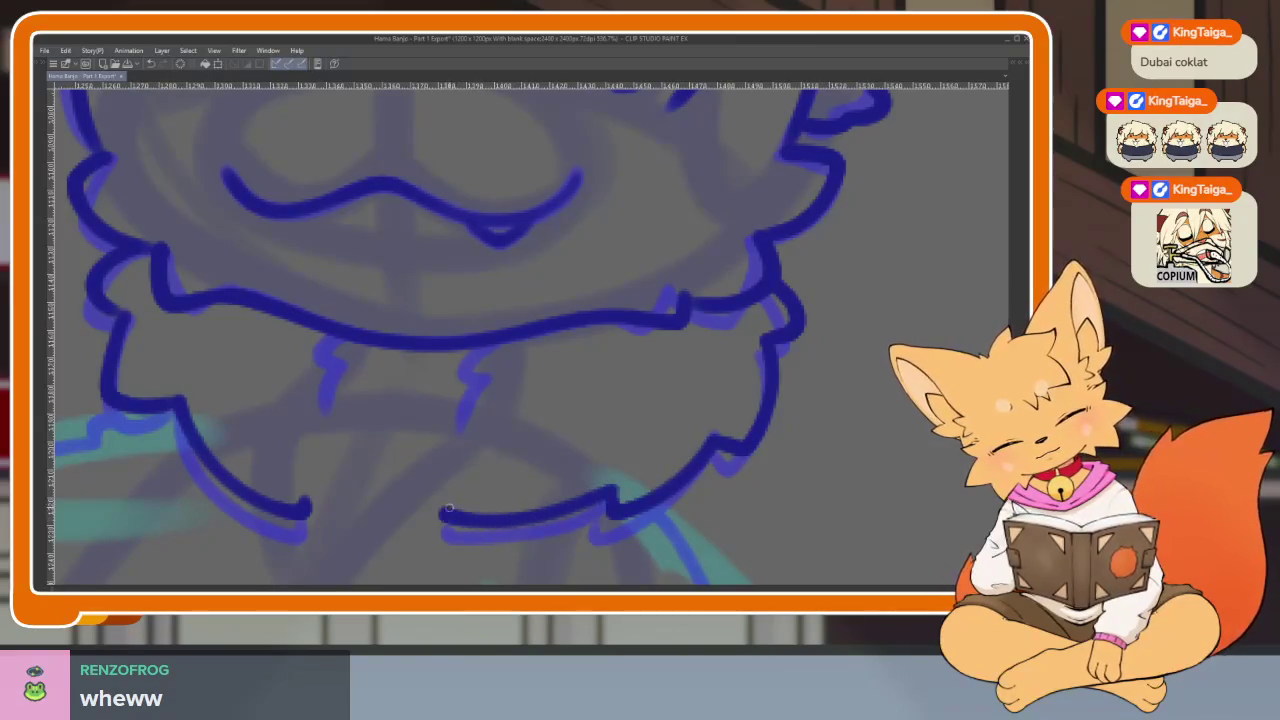
scroll(560, 389, "left", 1)
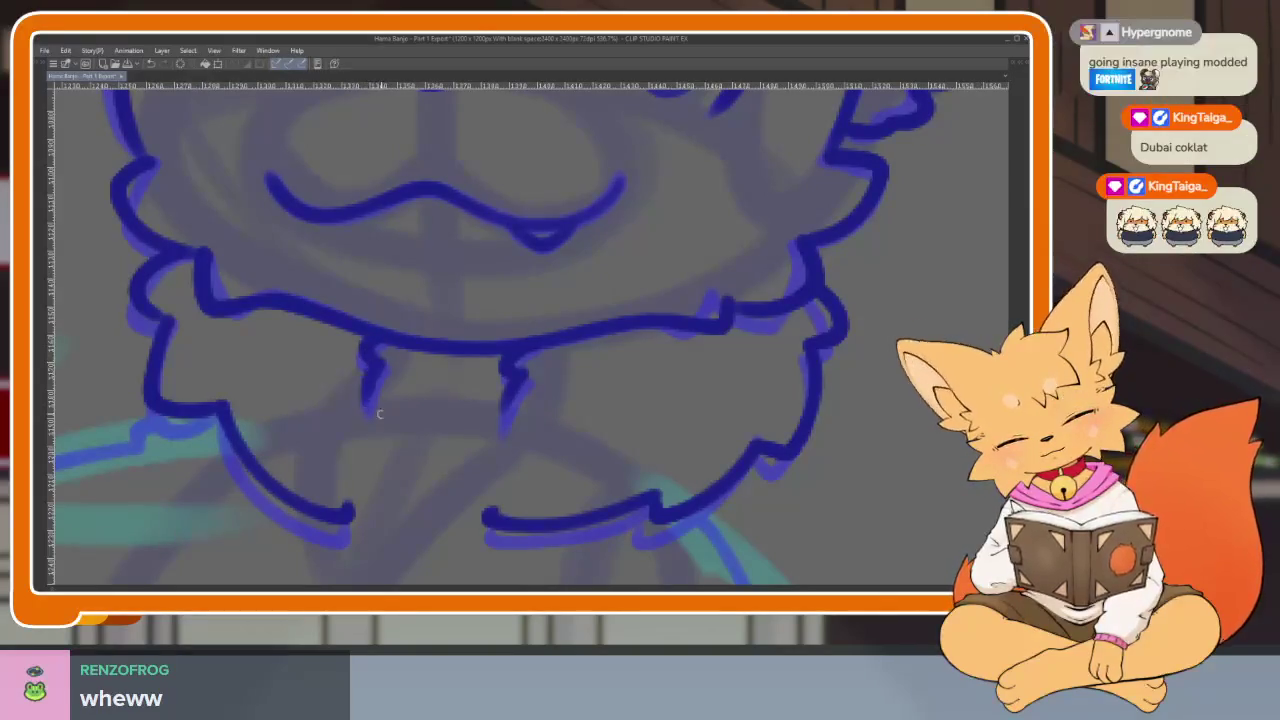
scroll(691, 423, "down", 3)
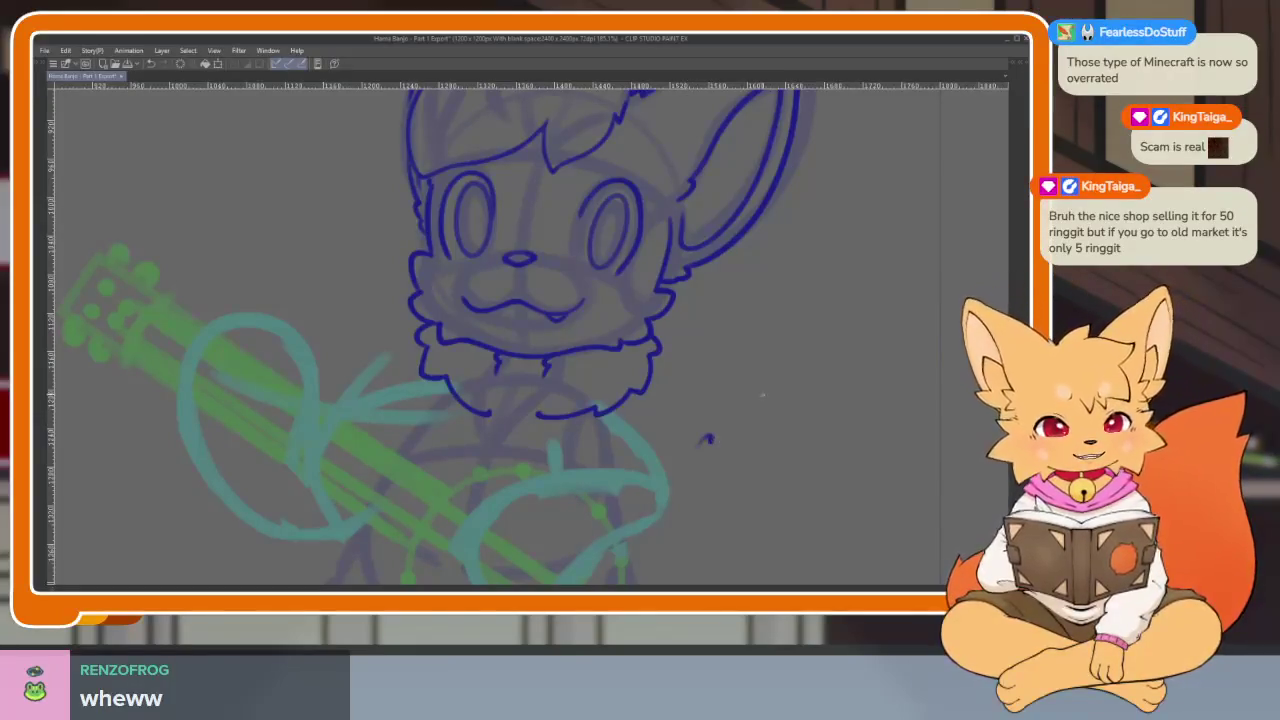
Rotate the canvas and pan over to the banjo's line art.
mouse_move(742, 440)
left_mouse_down()
mouse_move(722, 398)
mouse_move(656, 475)
left_mouse_up()
scroll(656, 475, "up", 1)
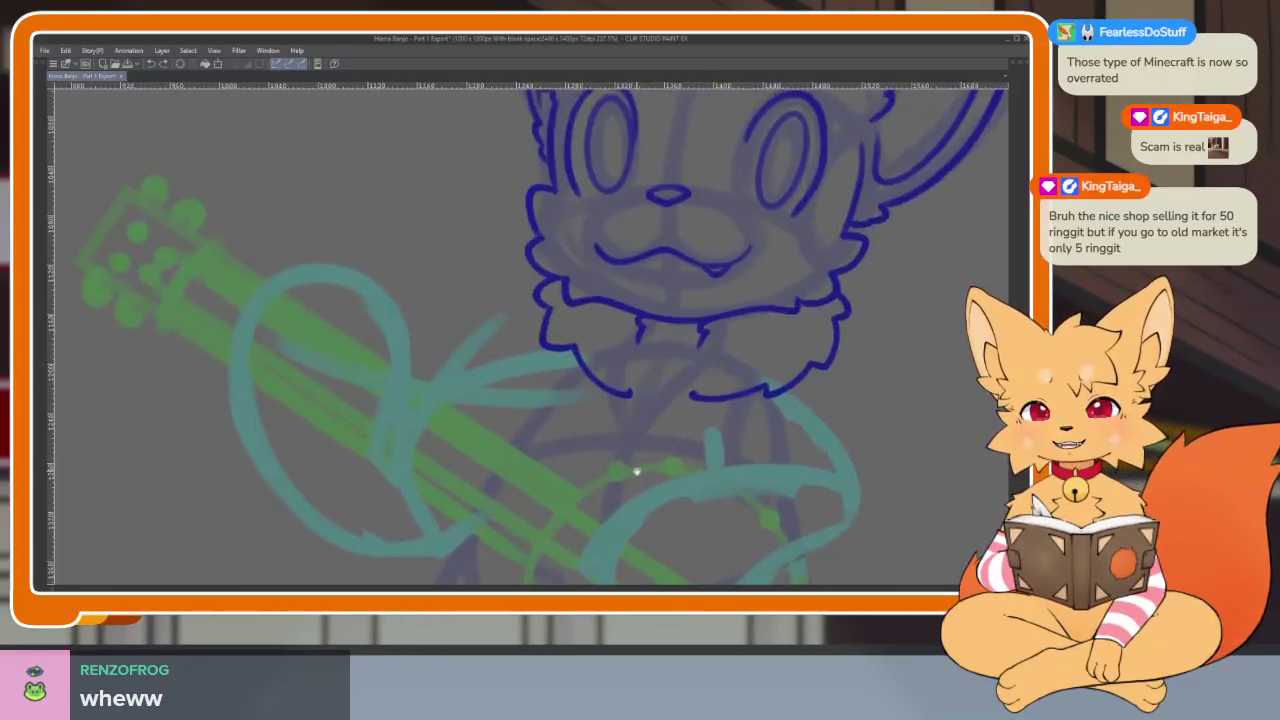
scroll(631, 443, "up", 1)
scroll(560, 465, "down", 1)
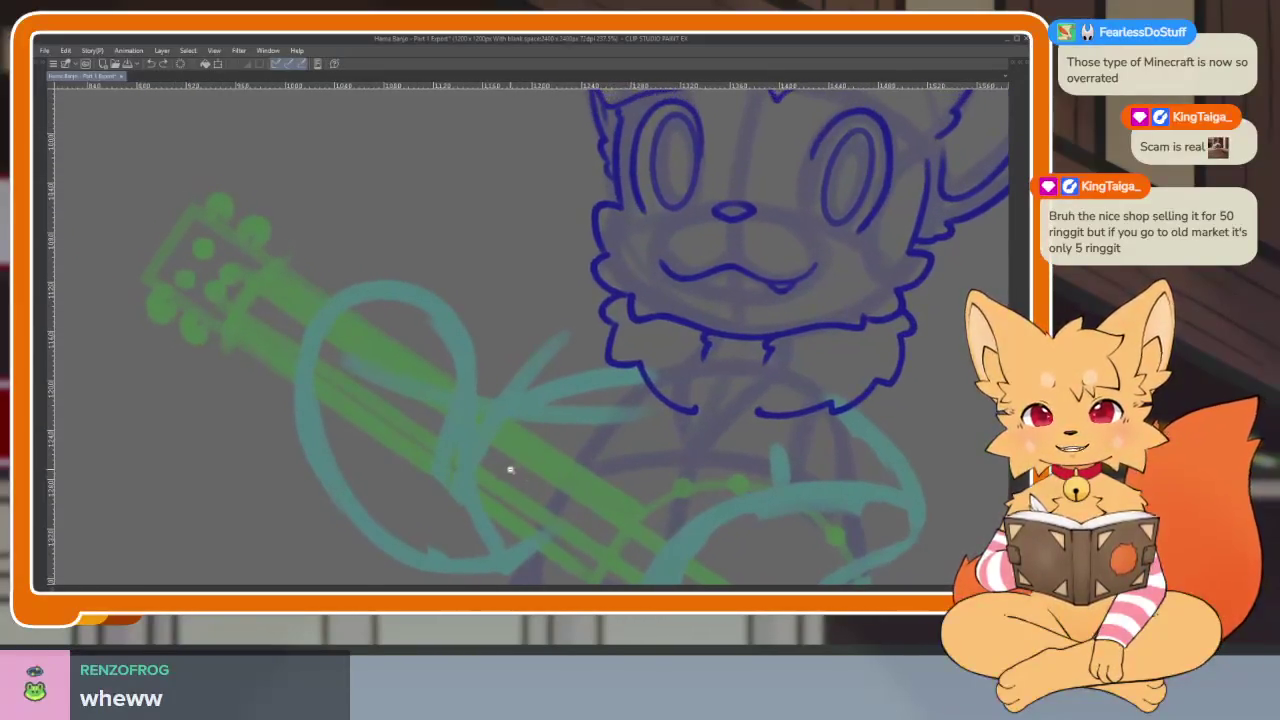
scroll(520, 475, "up", 2)
scroll(528, 455, "down", 2)
scroll(600, 440, "down", 3)
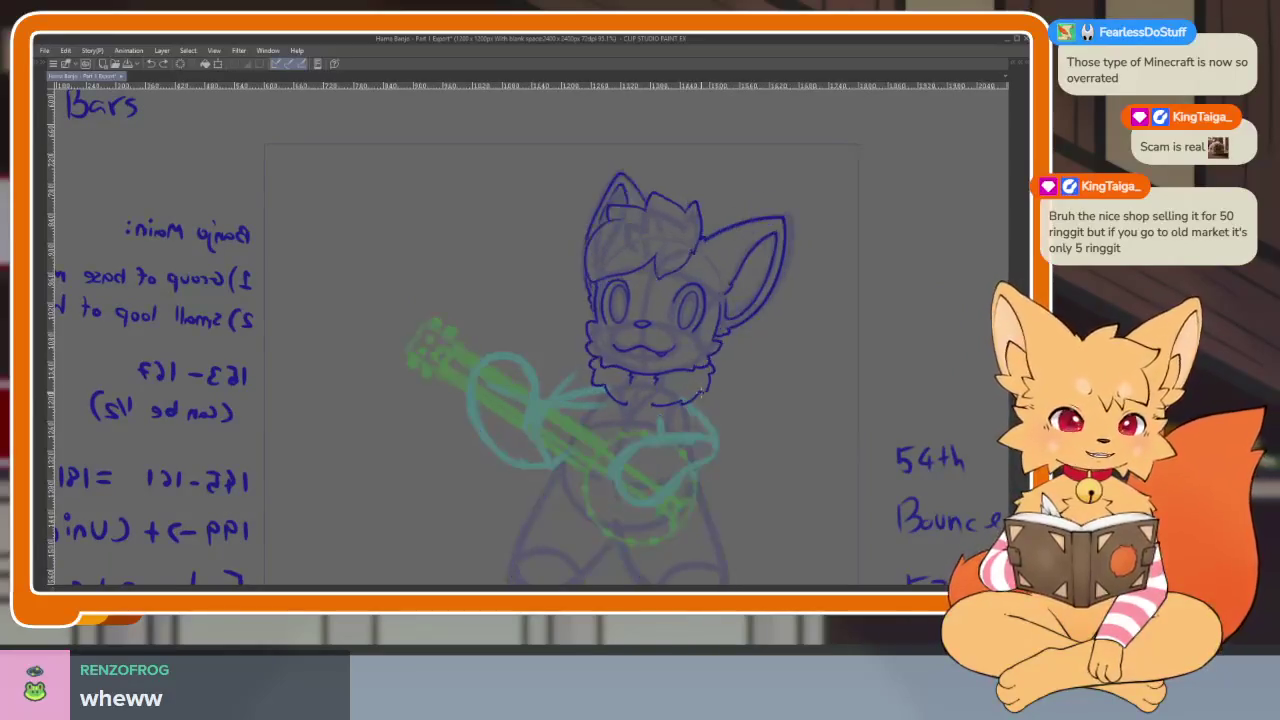
left_click_drag(702, 392, 505, 438)
scroll(505, 440, "up", 2)
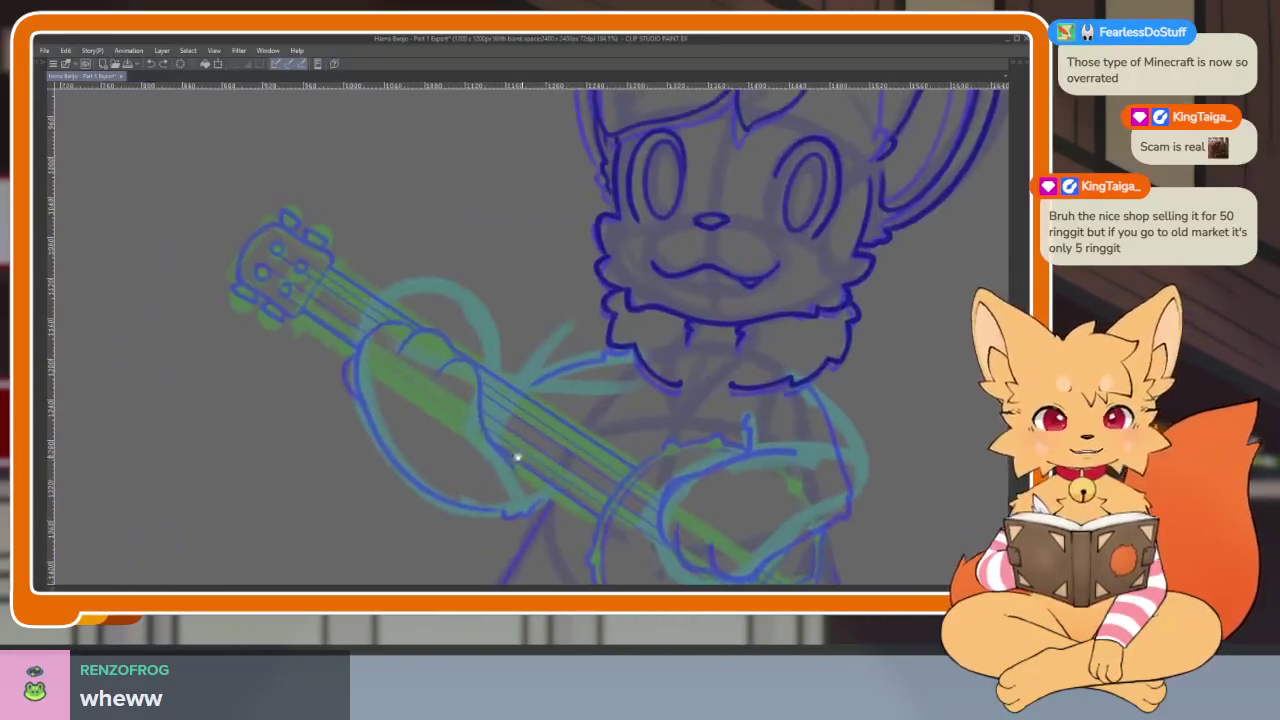
Zoom in on the banjo neck and ink the outer curve of the gripping paw.
scroll(520, 457, "up", 2)
scroll(506, 480, "up", 2)
scroll(557, 466, "up", 2)
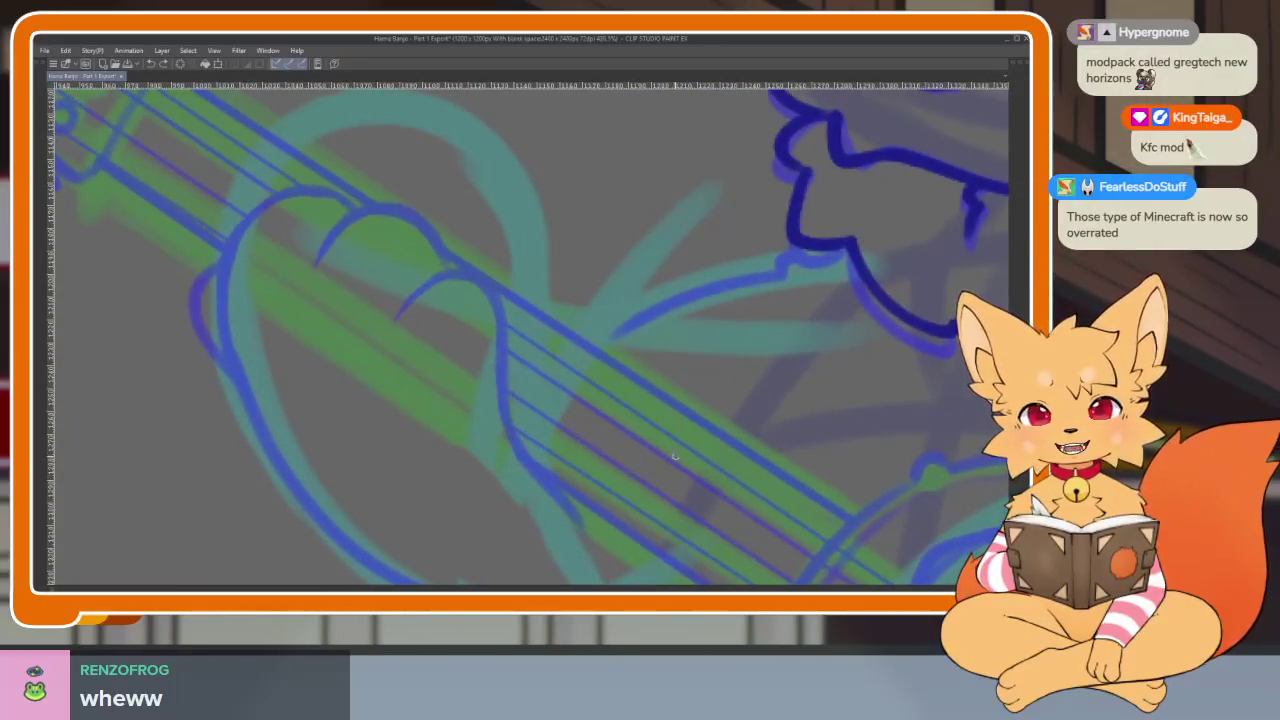
scroll(668, 449, "right", 3)
left_click_drag(672, 455, 667, 464)
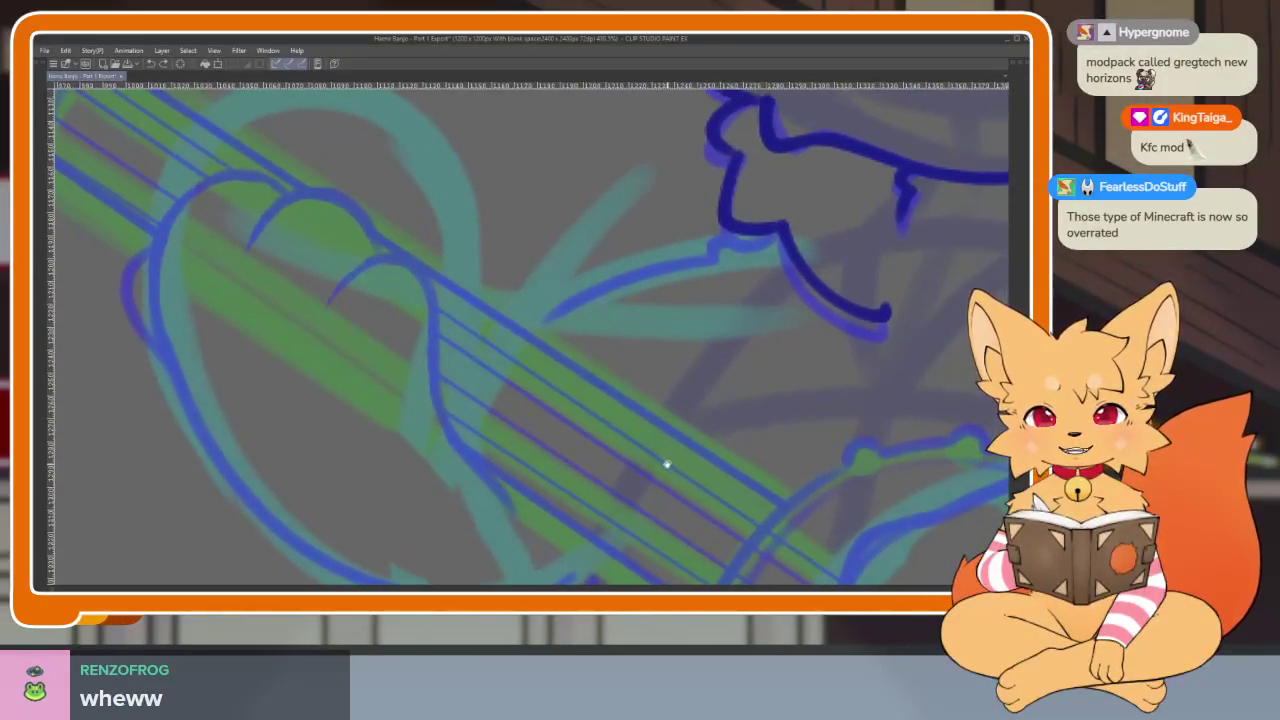
scroll(660, 460, "down", 2)
scroll(657, 475, "up", 2)
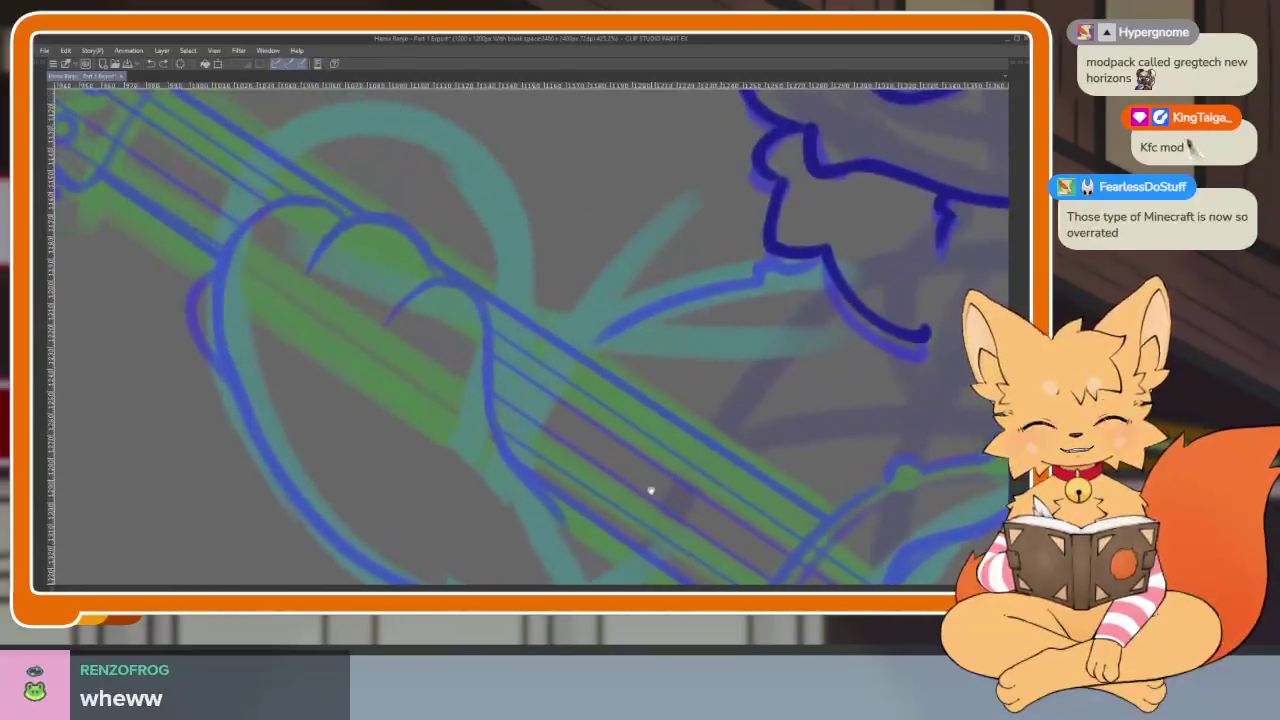
scroll(645, 498, "up", 1)
scroll(637, 506, "up", 1)
scroll(606, 480, "up", 1)
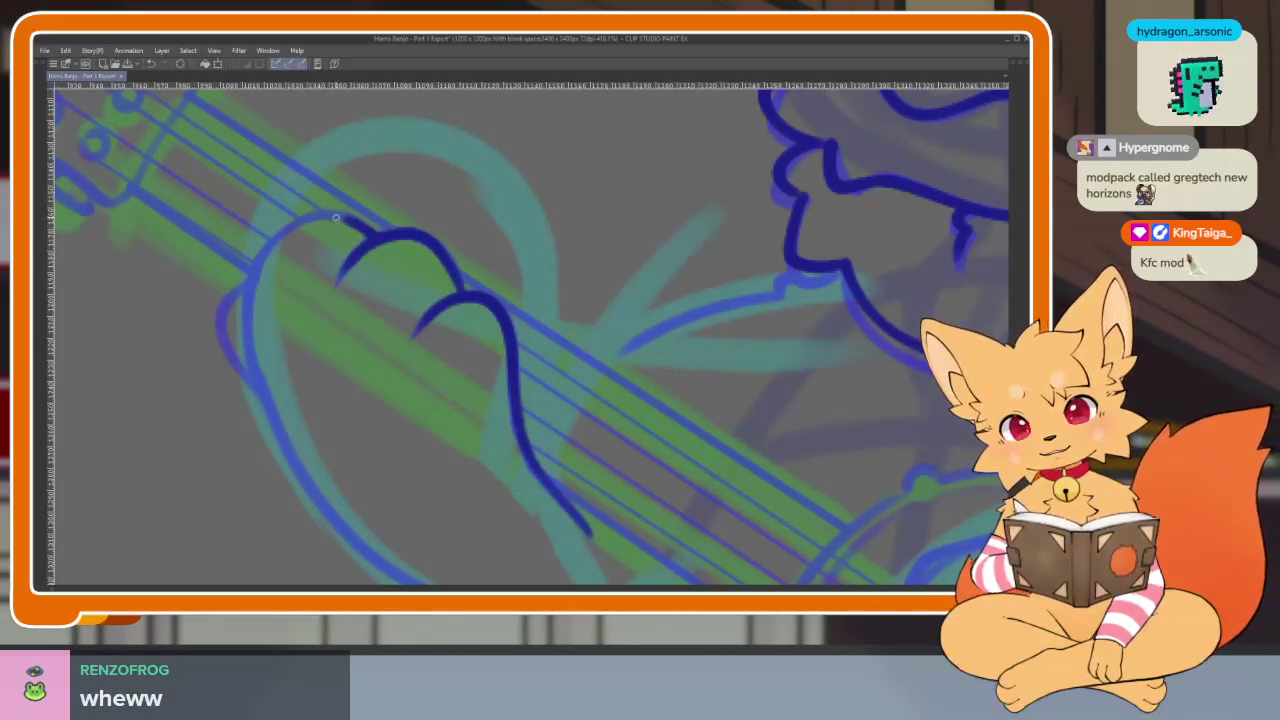
left_click_drag(264, 255, 256, 400)
mouse_move(256, 350)
left_mouse_down()
mouse_move(193, 243)
mouse_move(282, 428)
mouse_move(410, 497)
mouse_move(526, 523)
left_mouse_up()
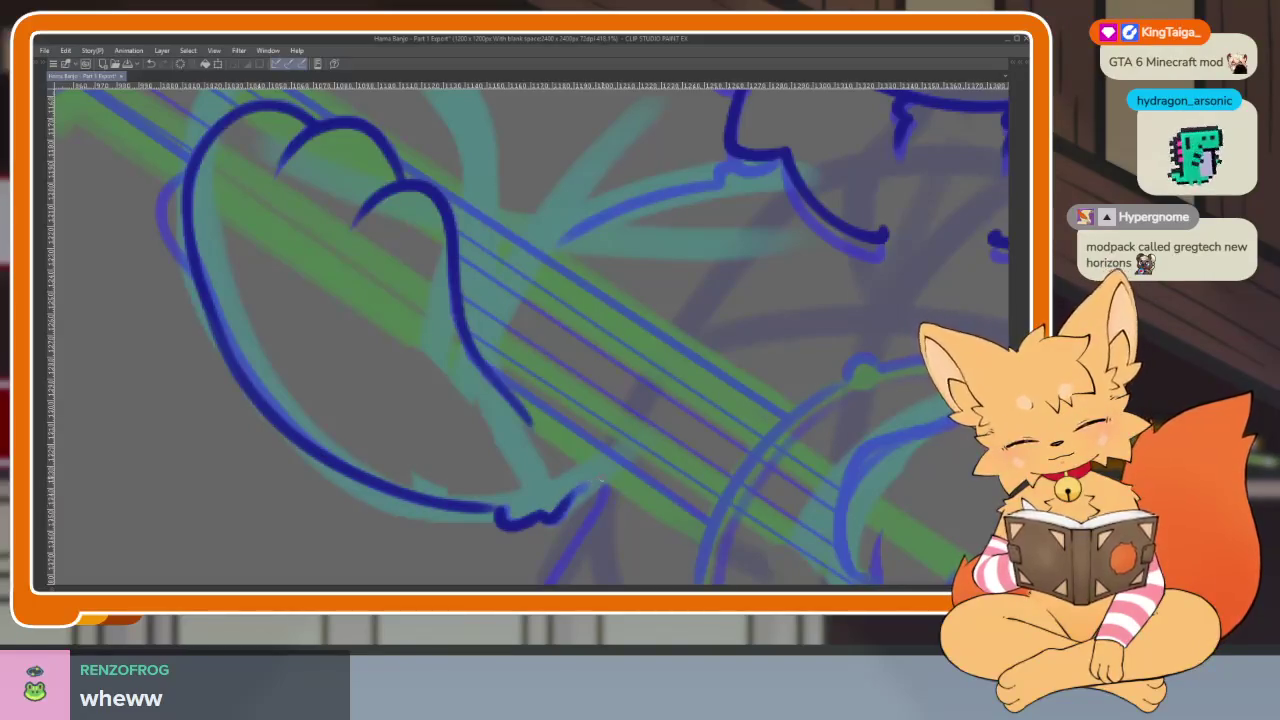
Undo the paw's outer curve, redraw its left side, then undo those strokes again.
key("ctrl+z")
key("ctrl+z")
key("ctrl+z")
key("ctrl+z")
left_click_drag(329, 291, 333, 260)
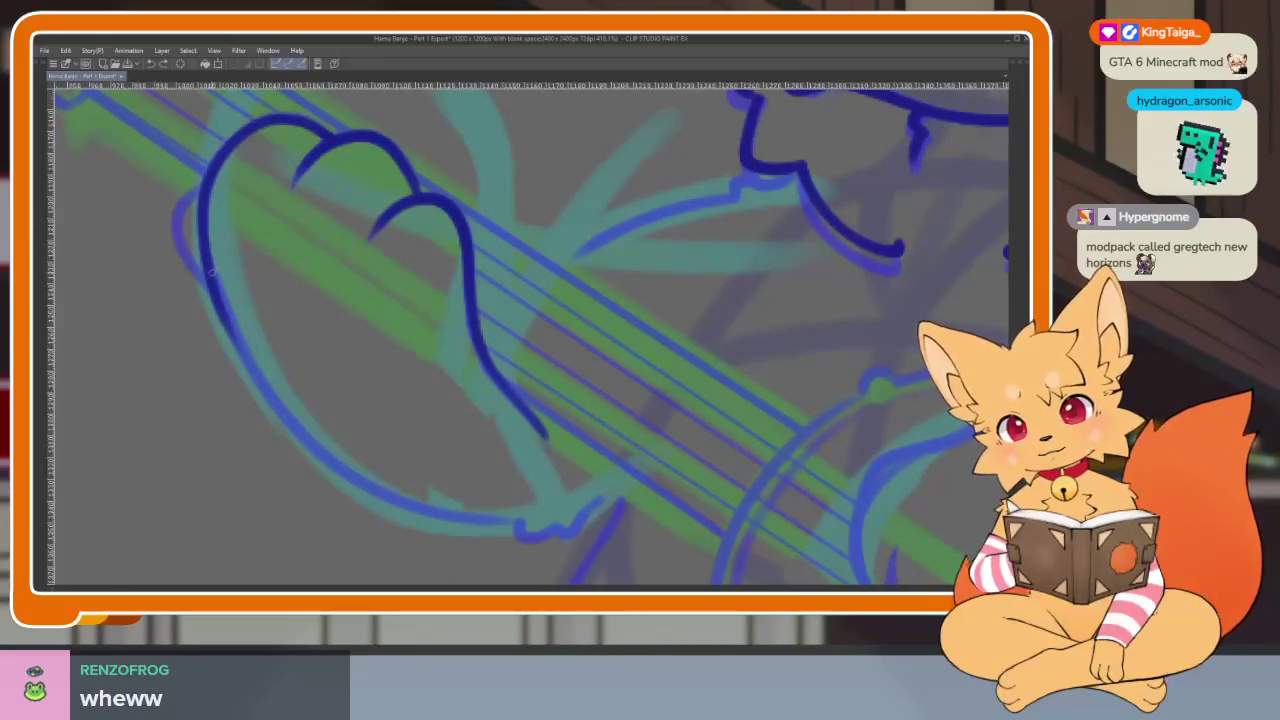
left_click_drag(193, 237, 238, 363)
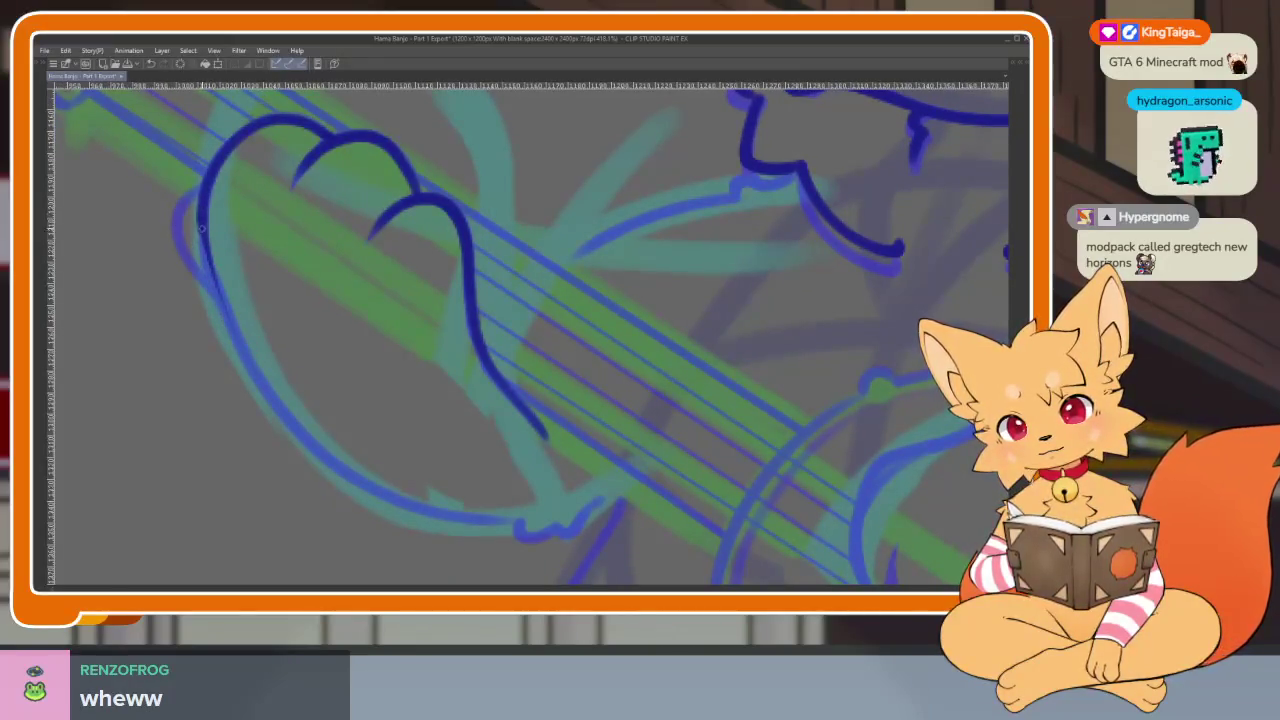
key("ctrl+z")
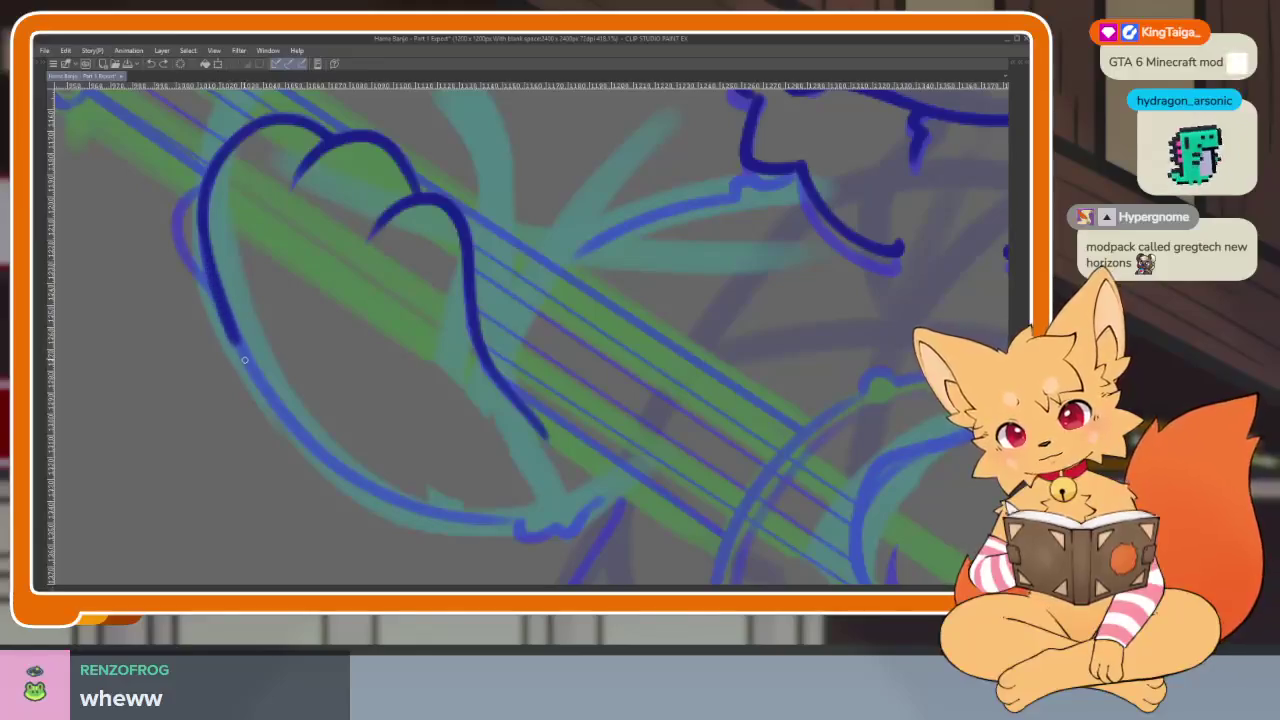
key("ctrl+z")
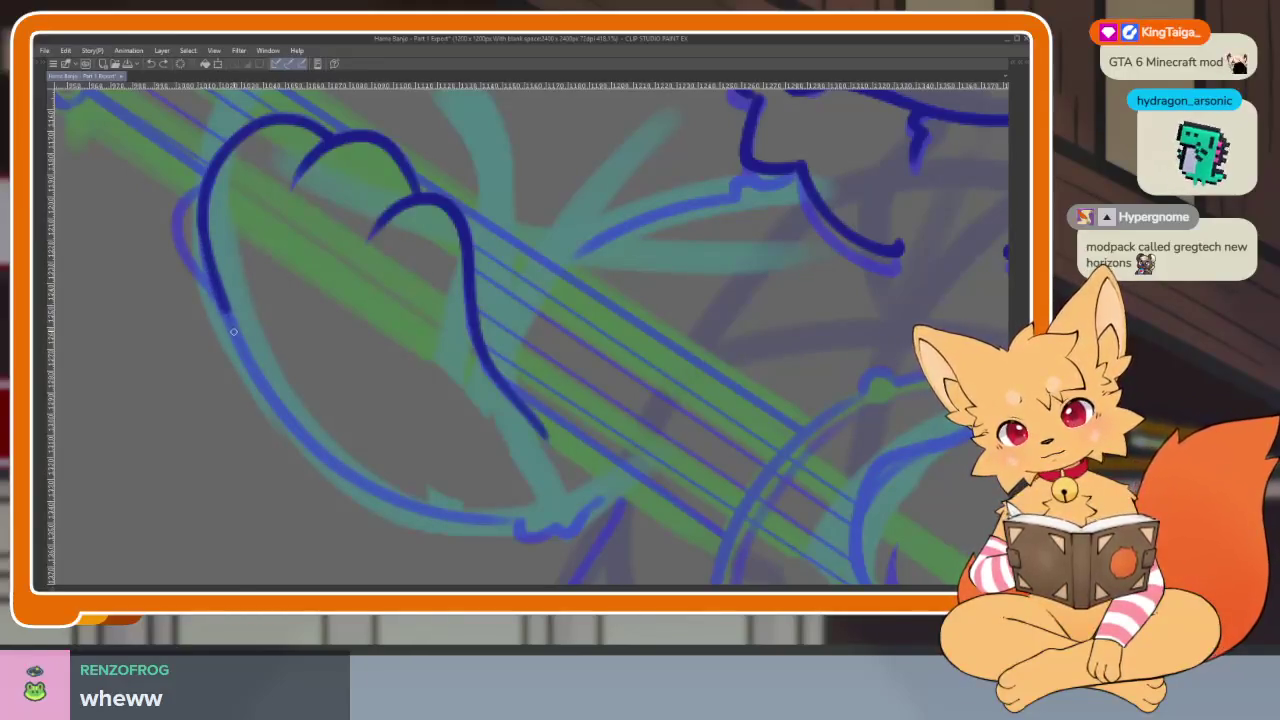
key("ctrl+z")
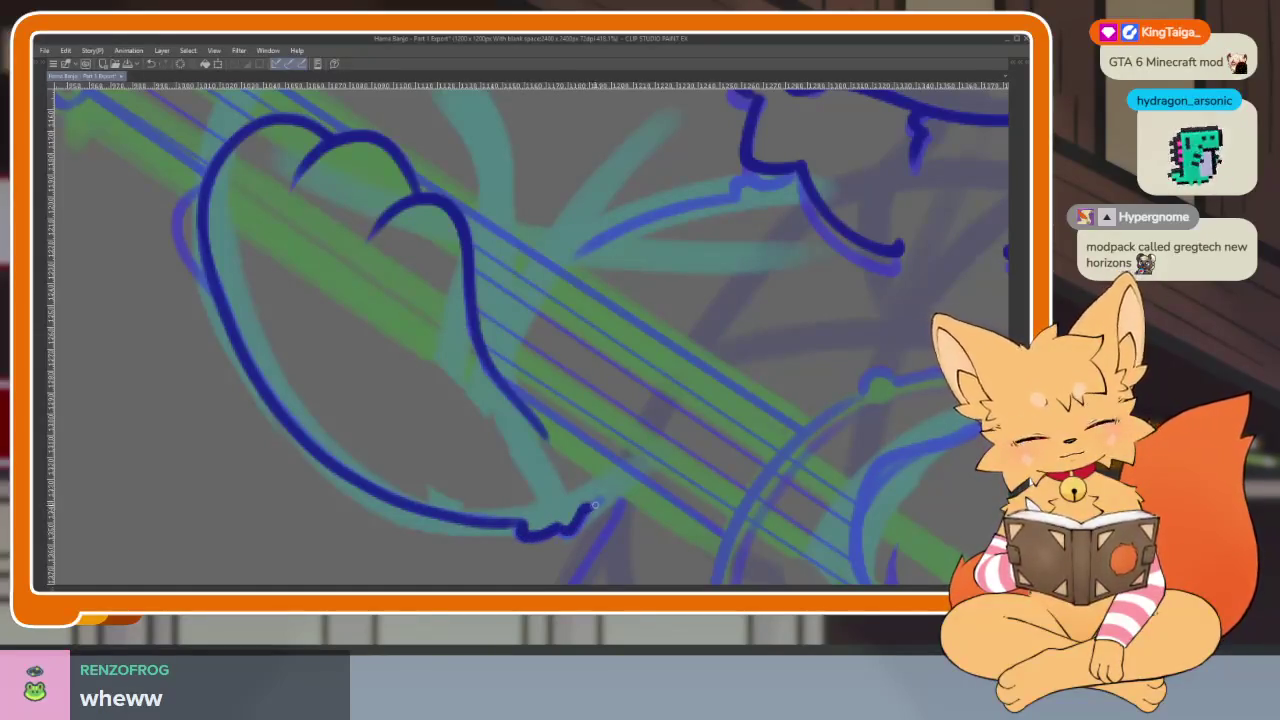
scroll(696, 458, "down", 4)
Zoom in on the gripping hand and remove a stray short stroke near the paw.
scroll(706, 434, "up", 2)
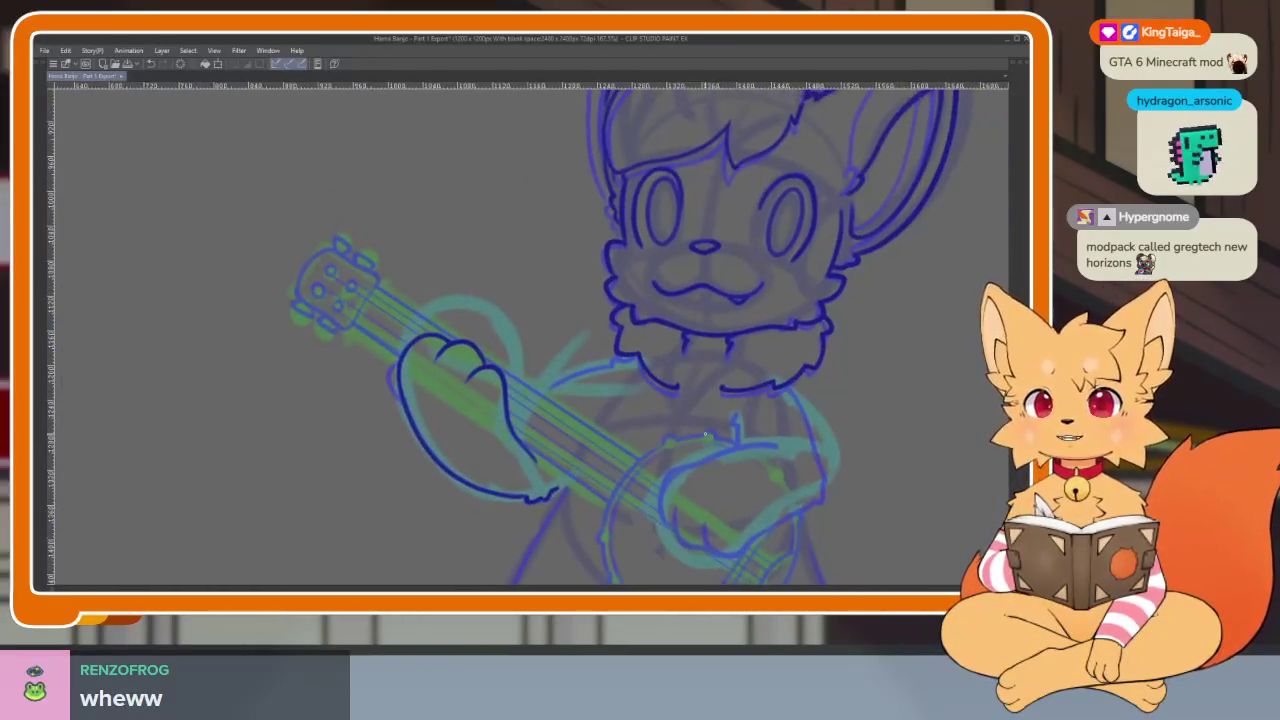
scroll(705, 434, "up", 1)
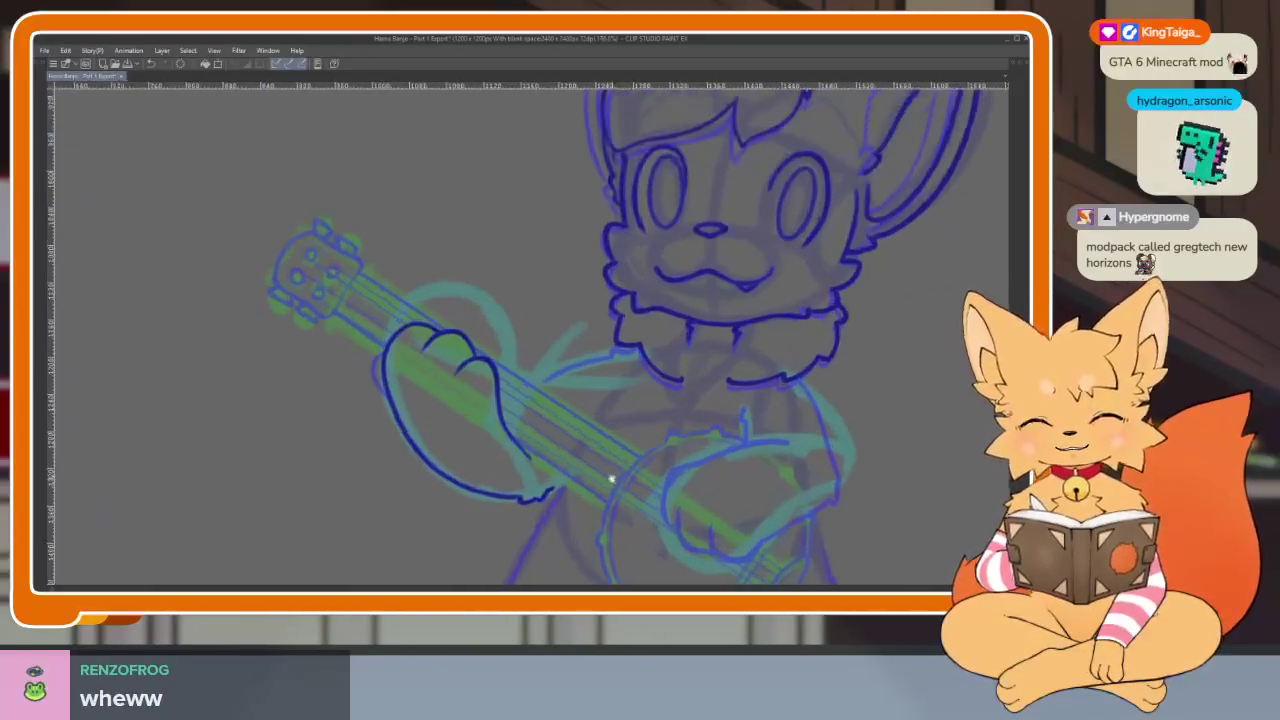
scroll(620, 455, "up", 1)
scroll(535, 440, "up", 1)
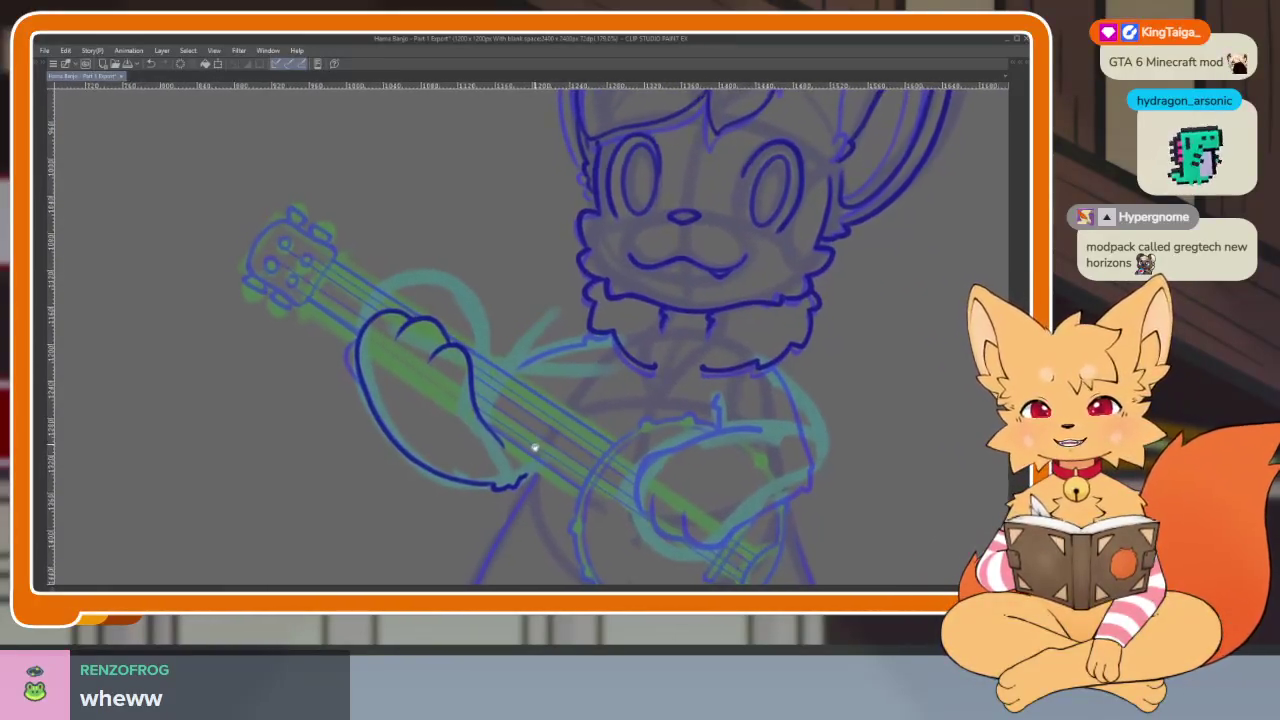
scroll(535, 455, "up", 1)
scroll(530, 450, "up", 1)
scroll(549, 463, "up", 1)
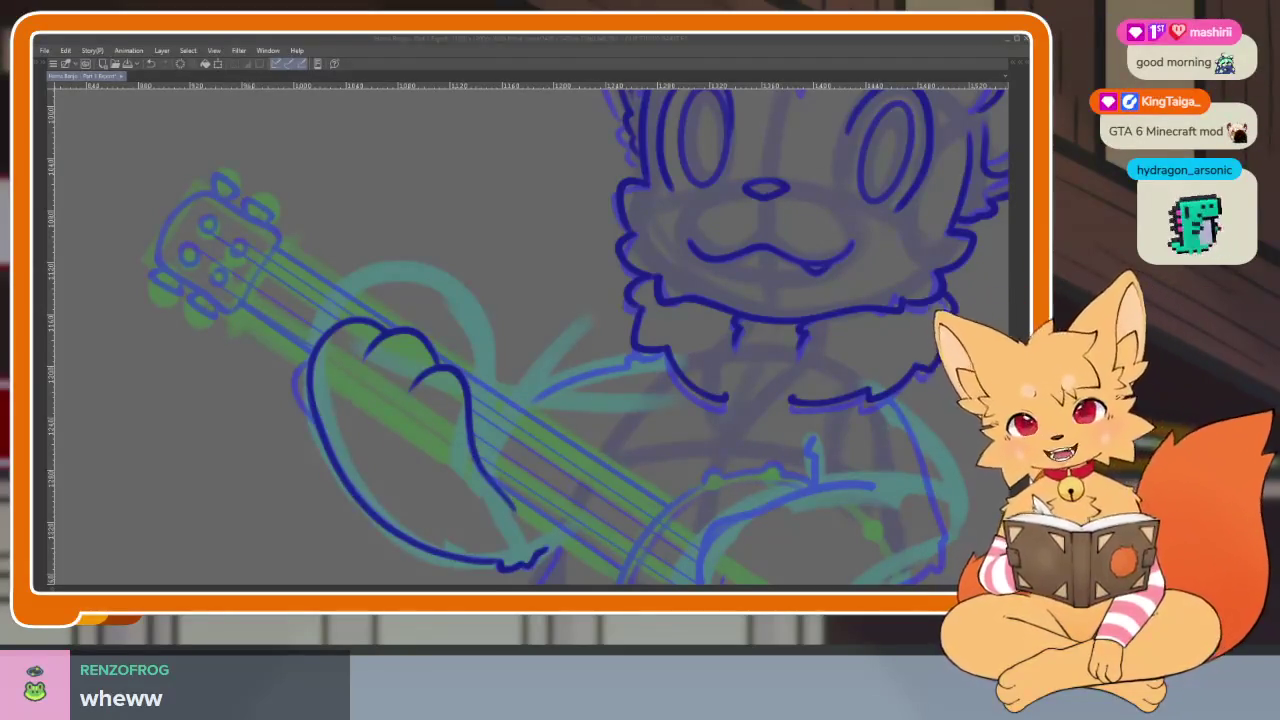
left_click_drag(528, 441, 553, 424)
key("ctrl+z")
Ink a dark-blue finger outline on the hand holding the banjo neck.
scroll(337, 423, "up", 3)
scroll(354, 423, "up", 1)
scroll(347, 333, "up", 1)
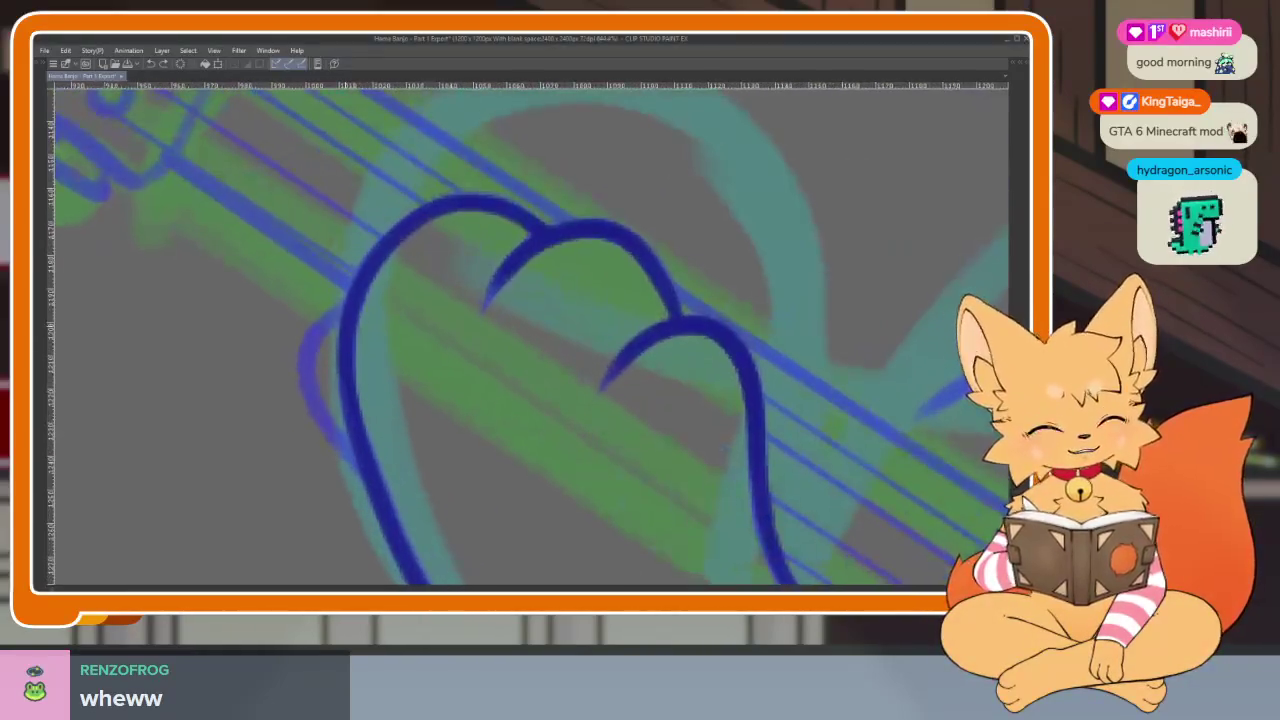
left_click_drag(340, 318, 306, 405)
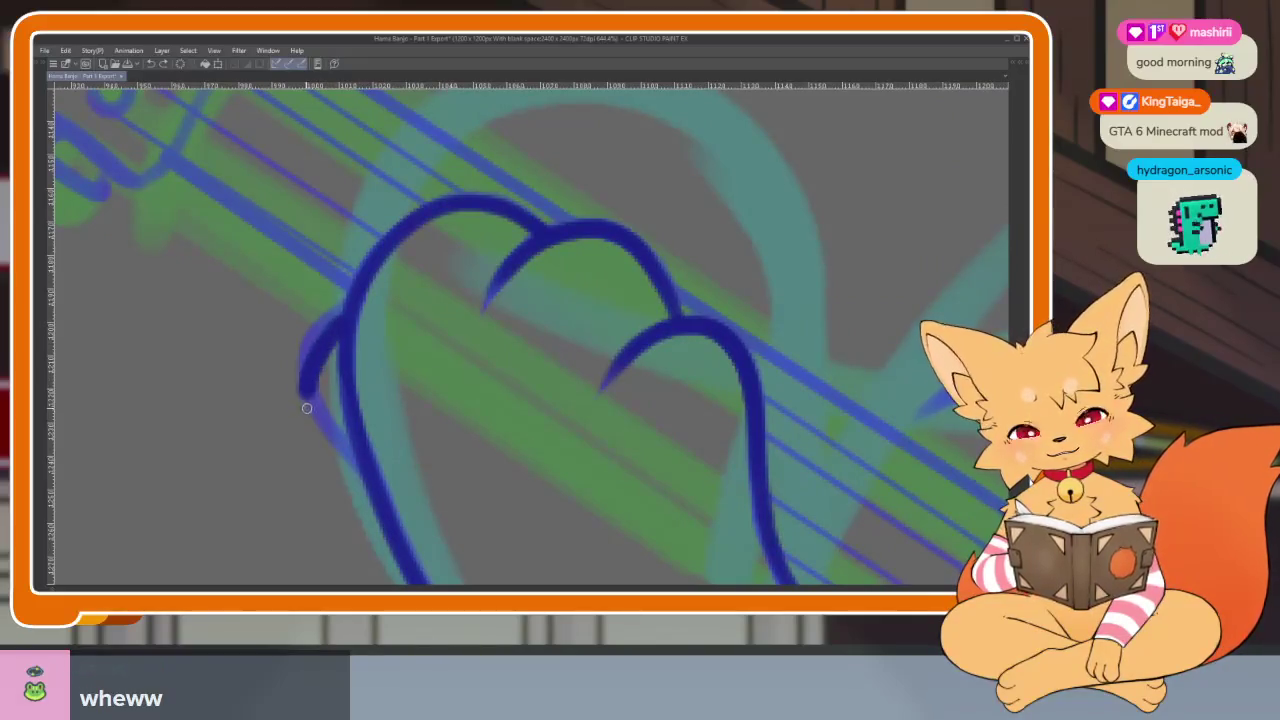
scroll(543, 374, "down", 3)
scroll(687, 362, "down", 2)
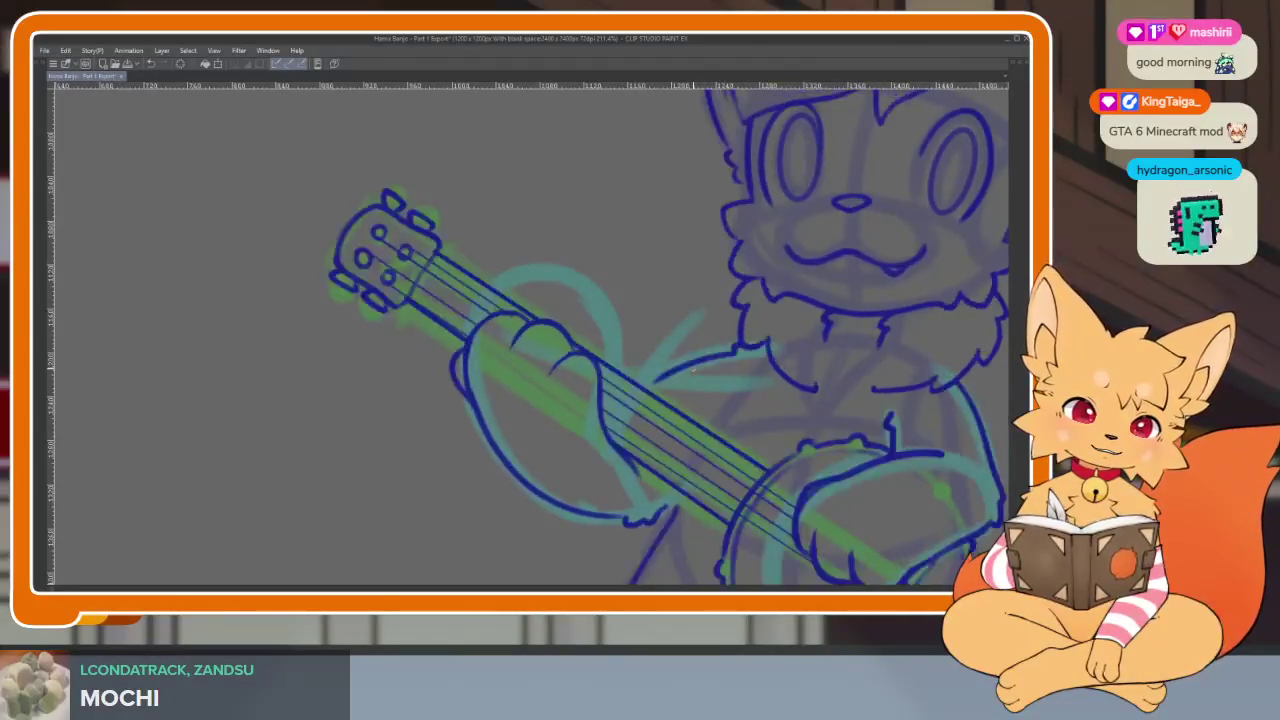
scroll(714, 420, "up", 2)
scroll(543, 434, "up", 2)
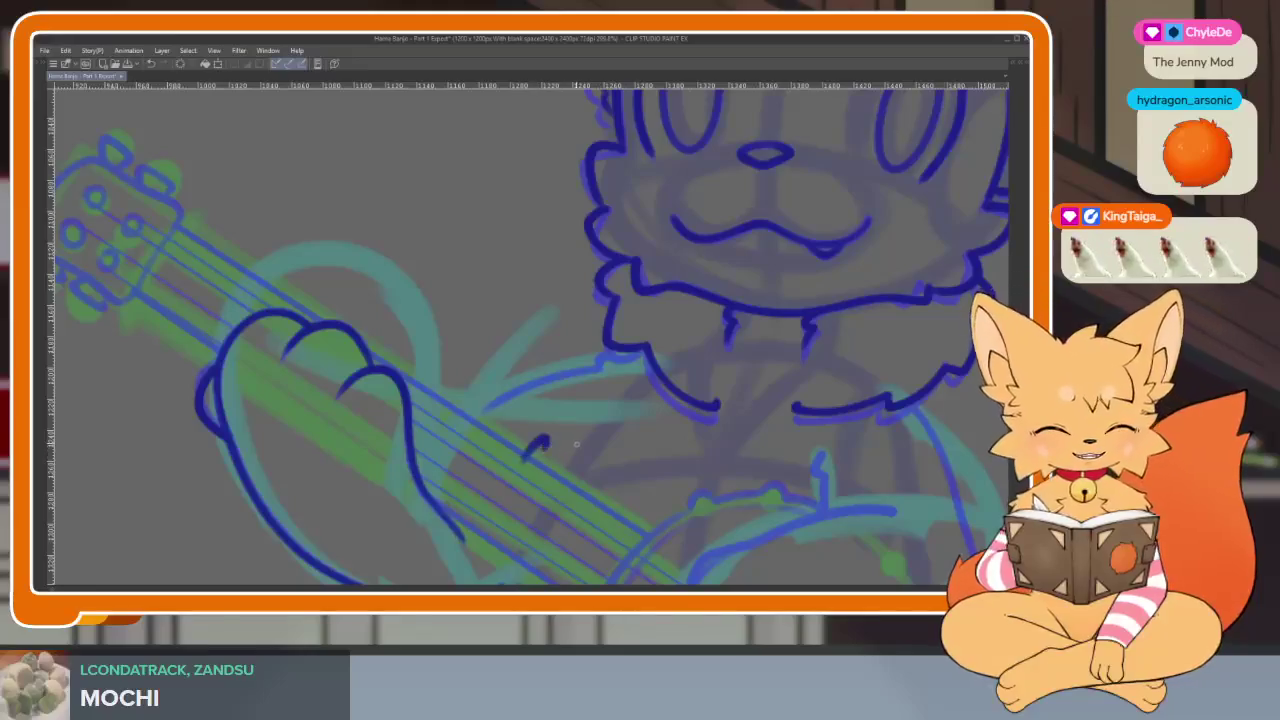
scroll(740, 428, "down", 2)
Zoom in on the strumming hand and undo its last two finger strokes.
scroll(745, 437, "up", 1)
scroll(700, 432, "up", 1)
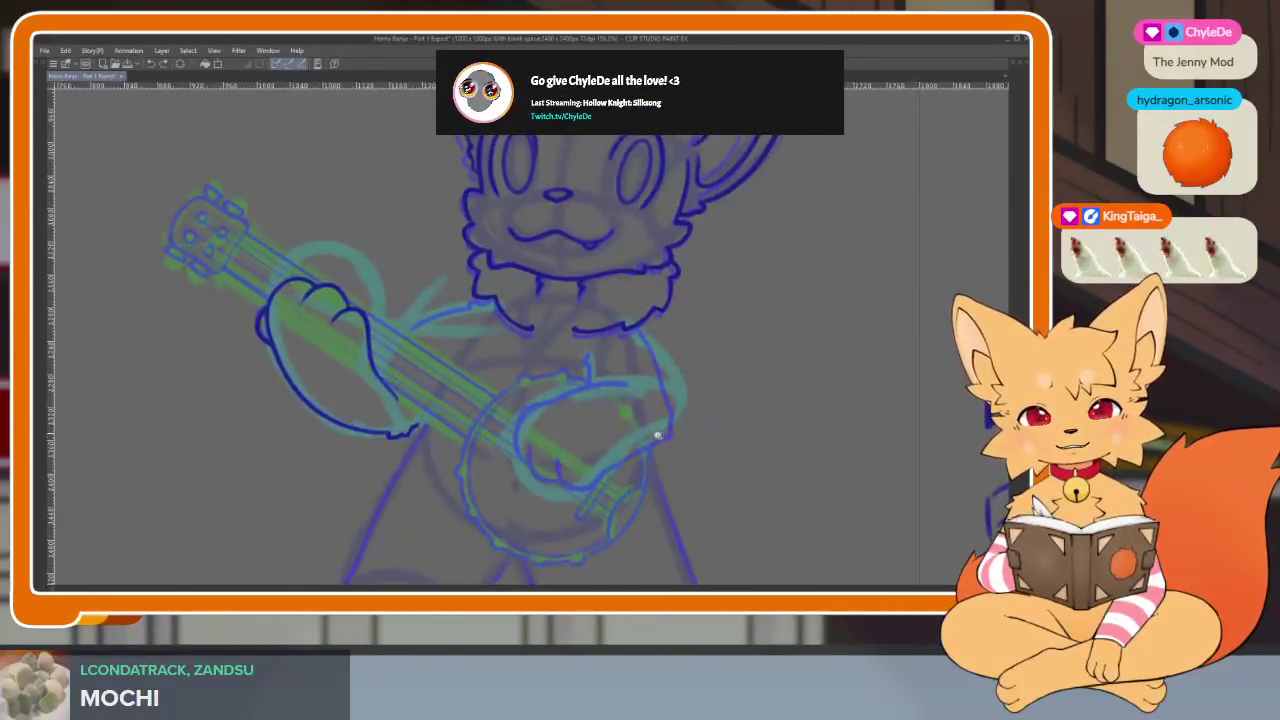
scroll(655, 440, "up", 2)
scroll(648, 470, "up", 1)
scroll(636, 492, "up", 1)
scroll(606, 409, "up", 1)
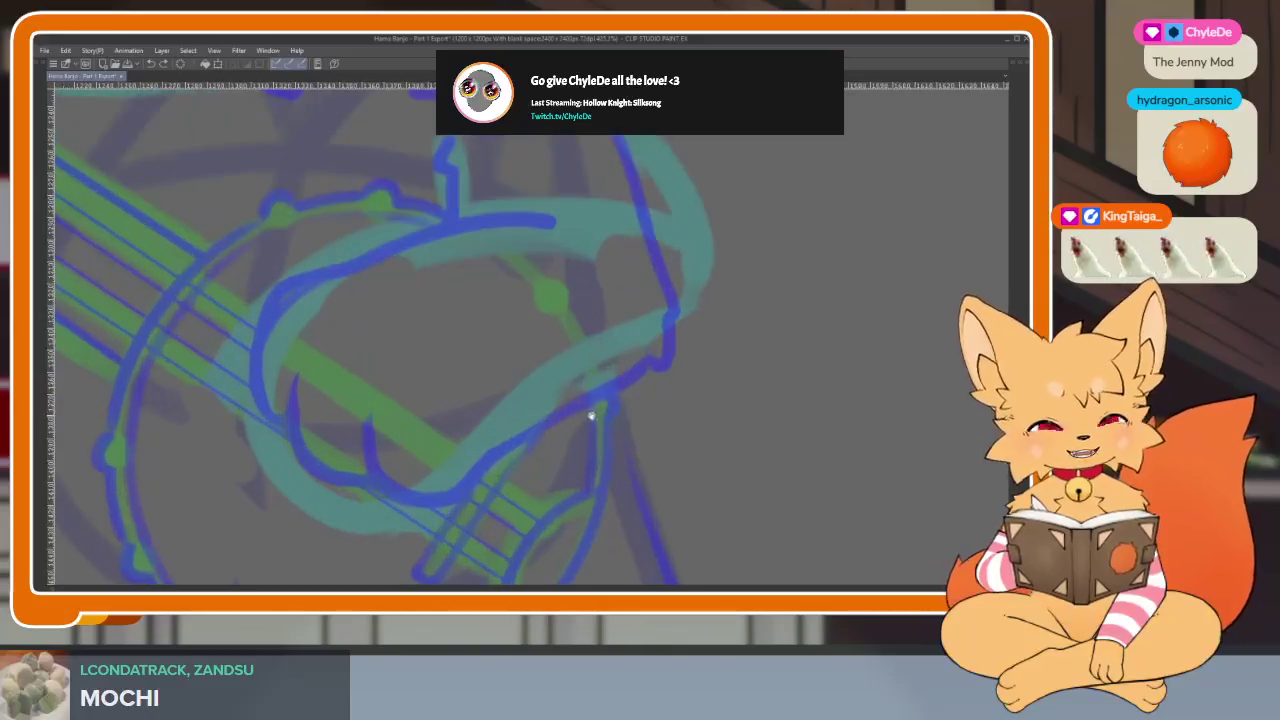
scroll(589, 417, "down", 1)
scroll(600, 411, "up", 1)
scroll(554, 451, "down", 1)
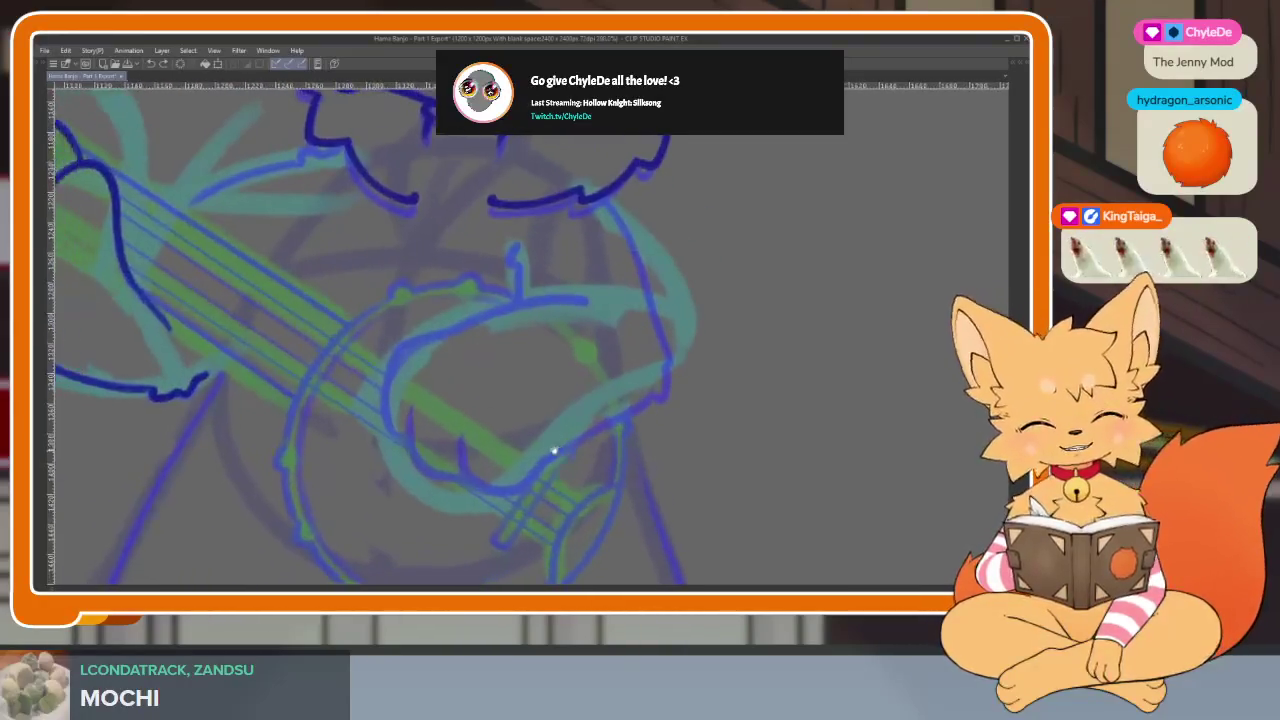
scroll(457, 449, "up", 1)
scroll(465, 437, "up", 1)
scroll(488, 320, "down", 1)
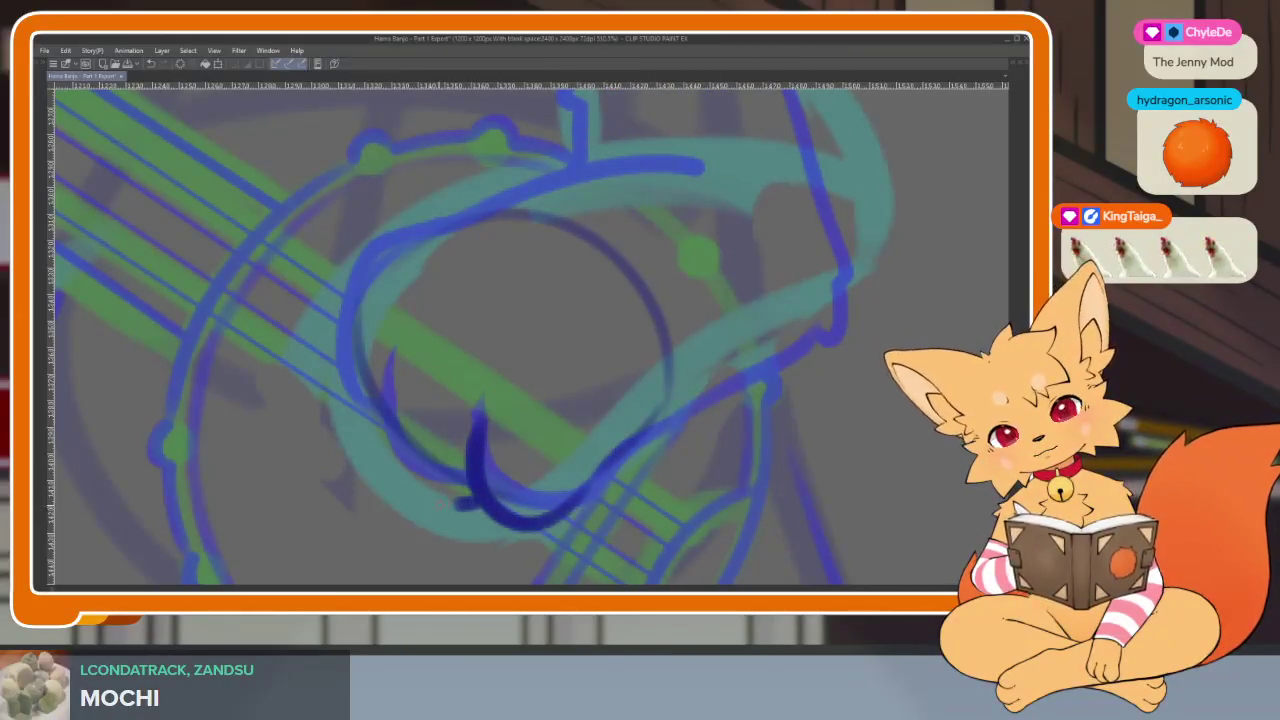
key("ctrl+z")
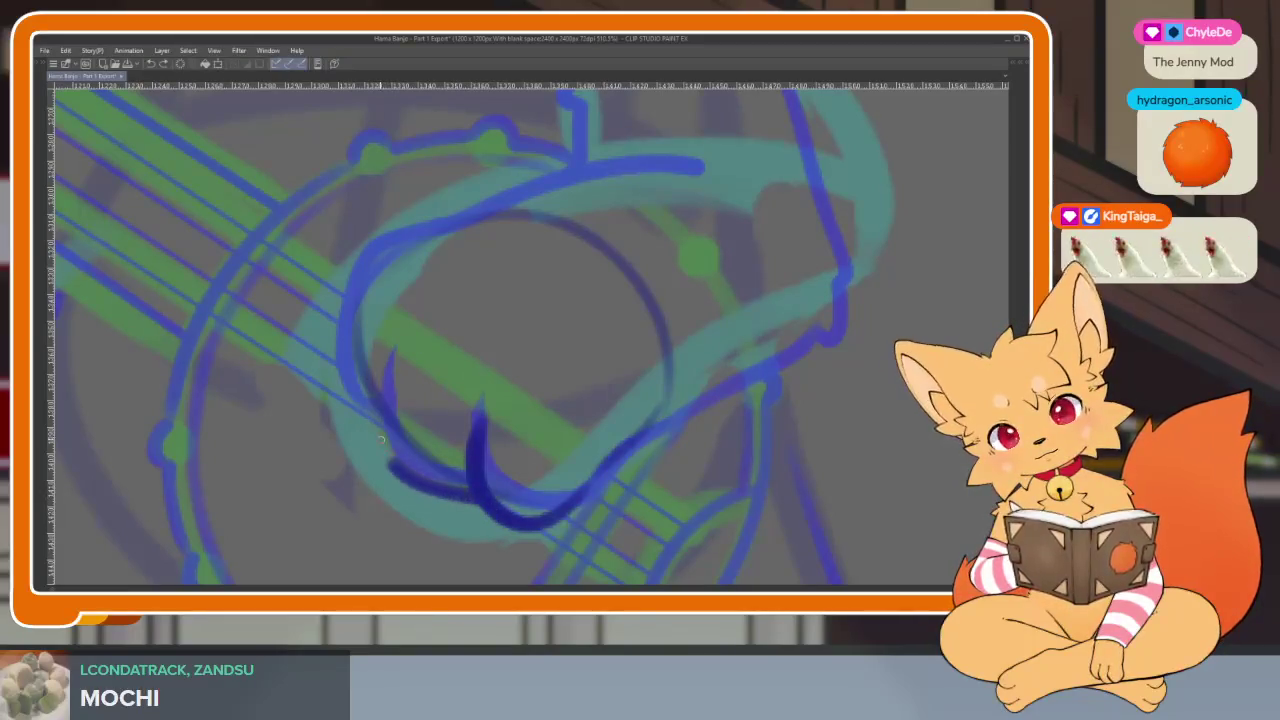
mouse_move(428, 325)
left_mouse_down()
mouse_move(456, 331)
mouse_move(475, 357)
left_mouse_up()
key("ctrl+z")
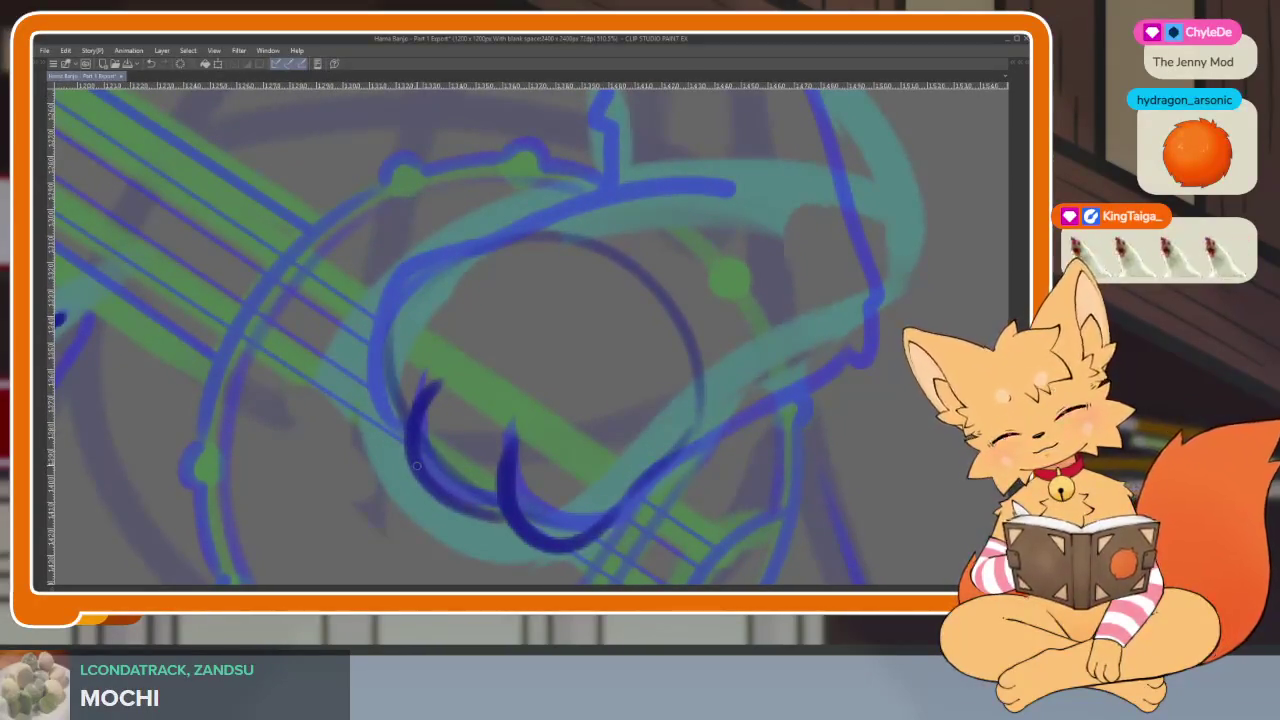
Redraw the lower finger curve darker and thicker, then restore the panels with the Lasso sub-tool selected.
scroll(562, 269, "down", 5)
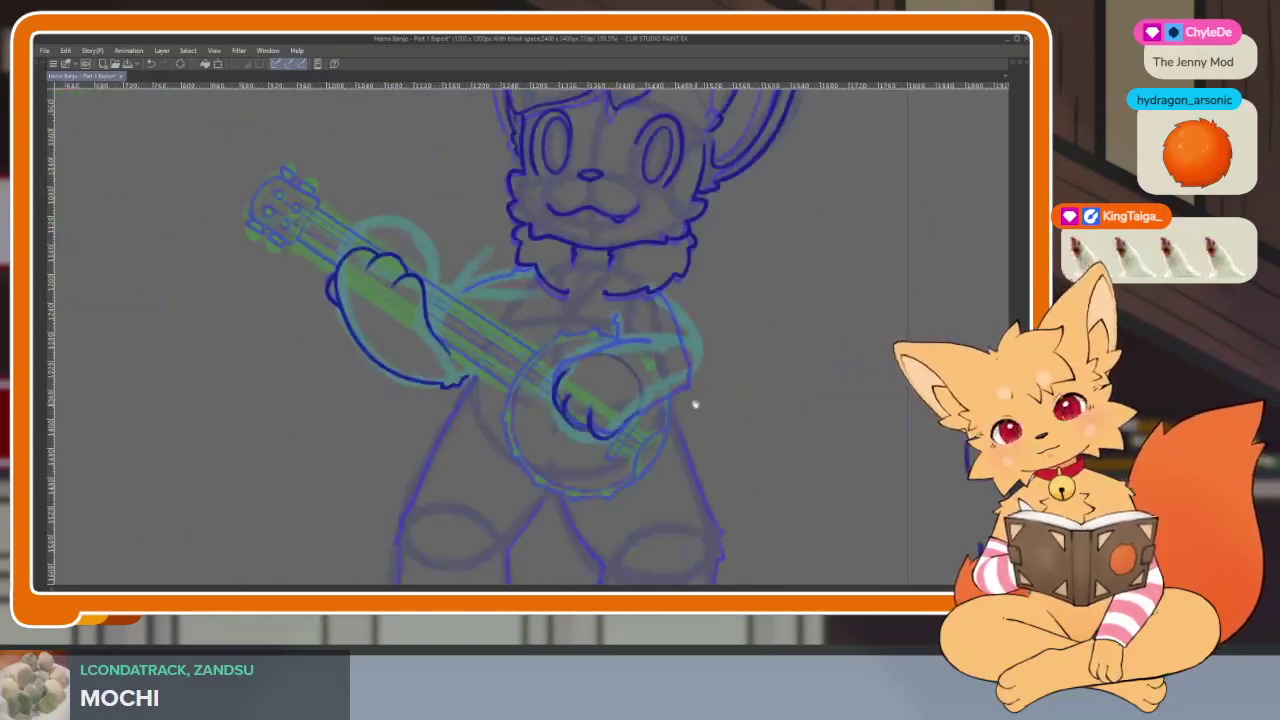
scroll(691, 400, "up", 2)
scroll(631, 434, "up", 3)
scroll(589, 483, "up", 3)
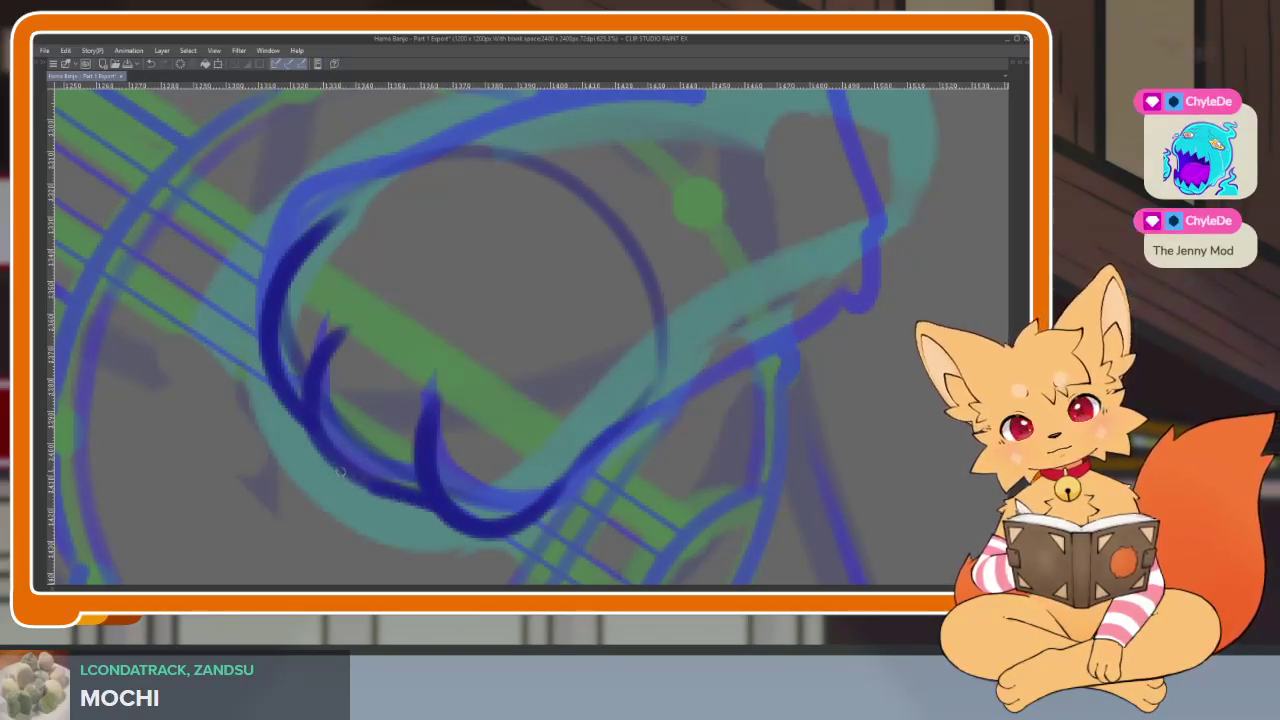
left_click_drag(380, 495, 298, 425)
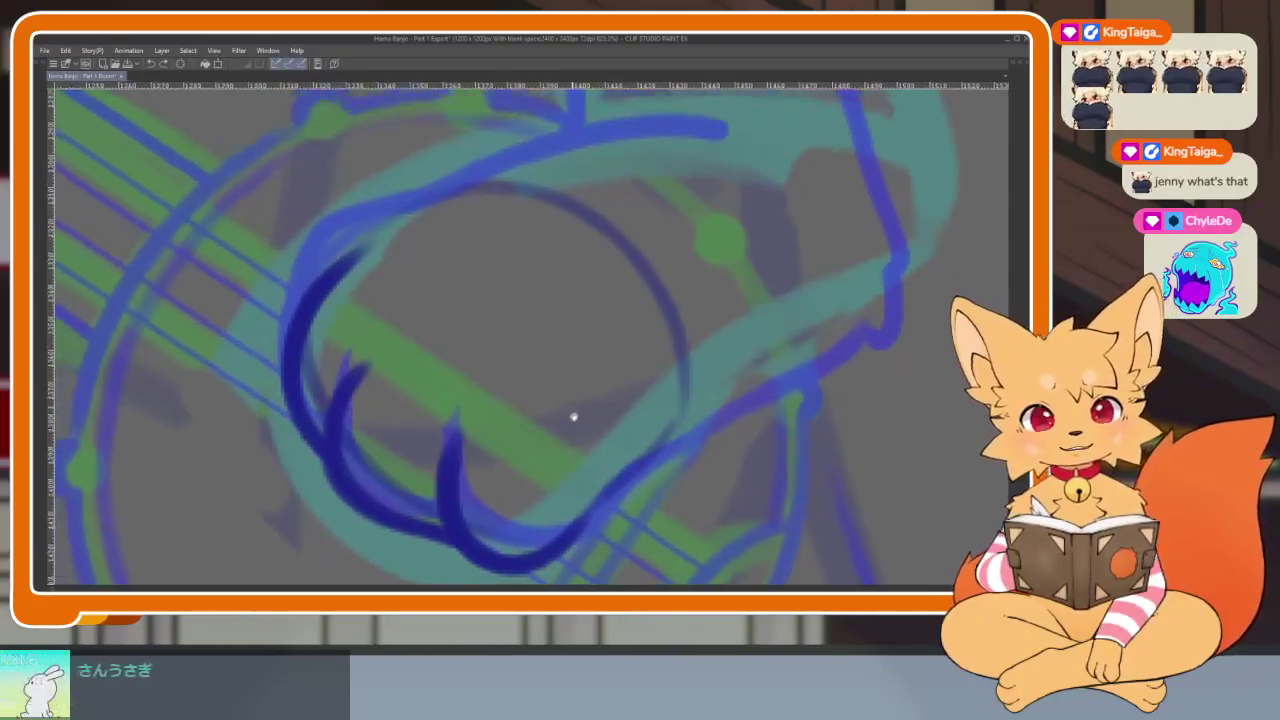
scroll(530, 397, "up", 5)
scroll(530, 397, "up", 2)
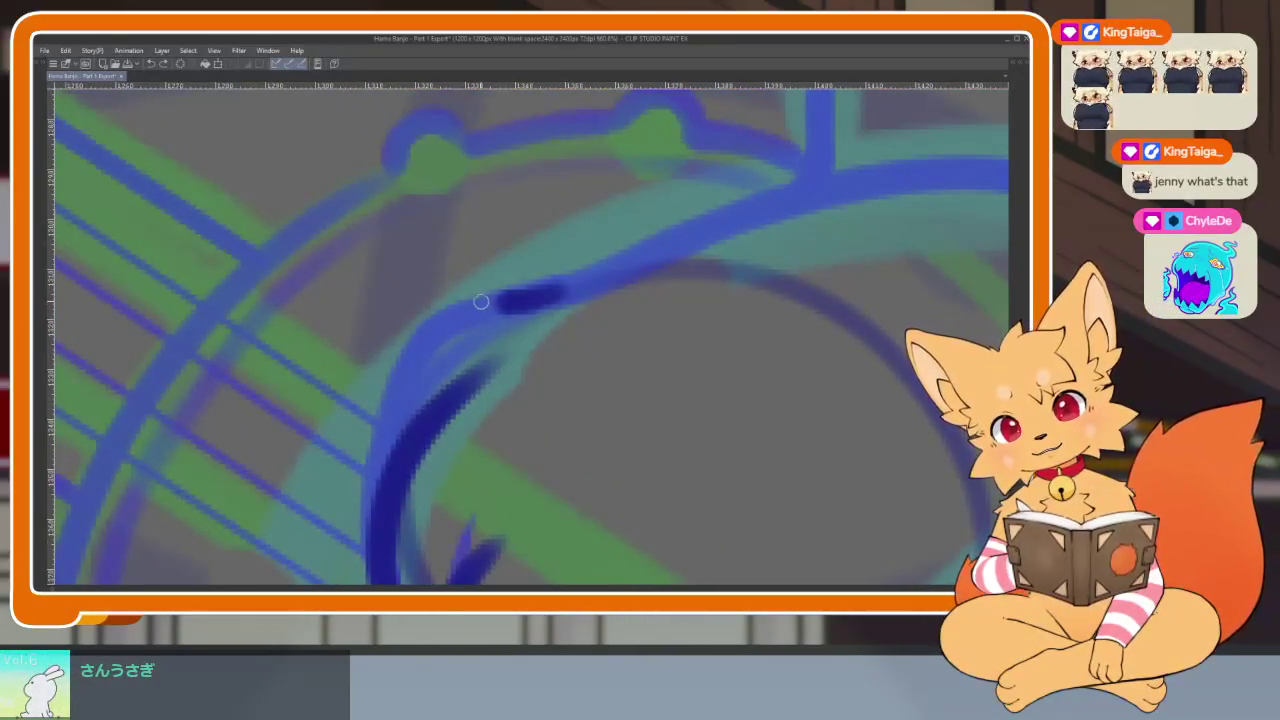
scroll(654, 403, "down", 5)
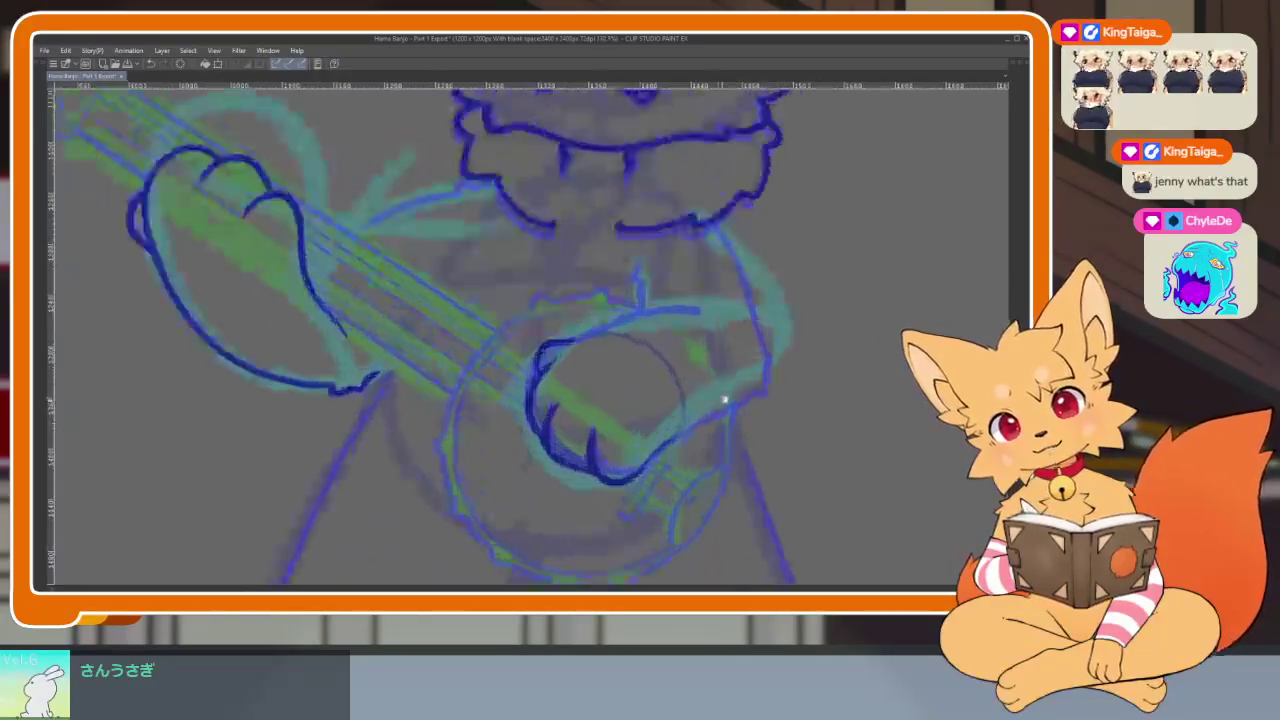
key("Tab")
left_click(43, 118)
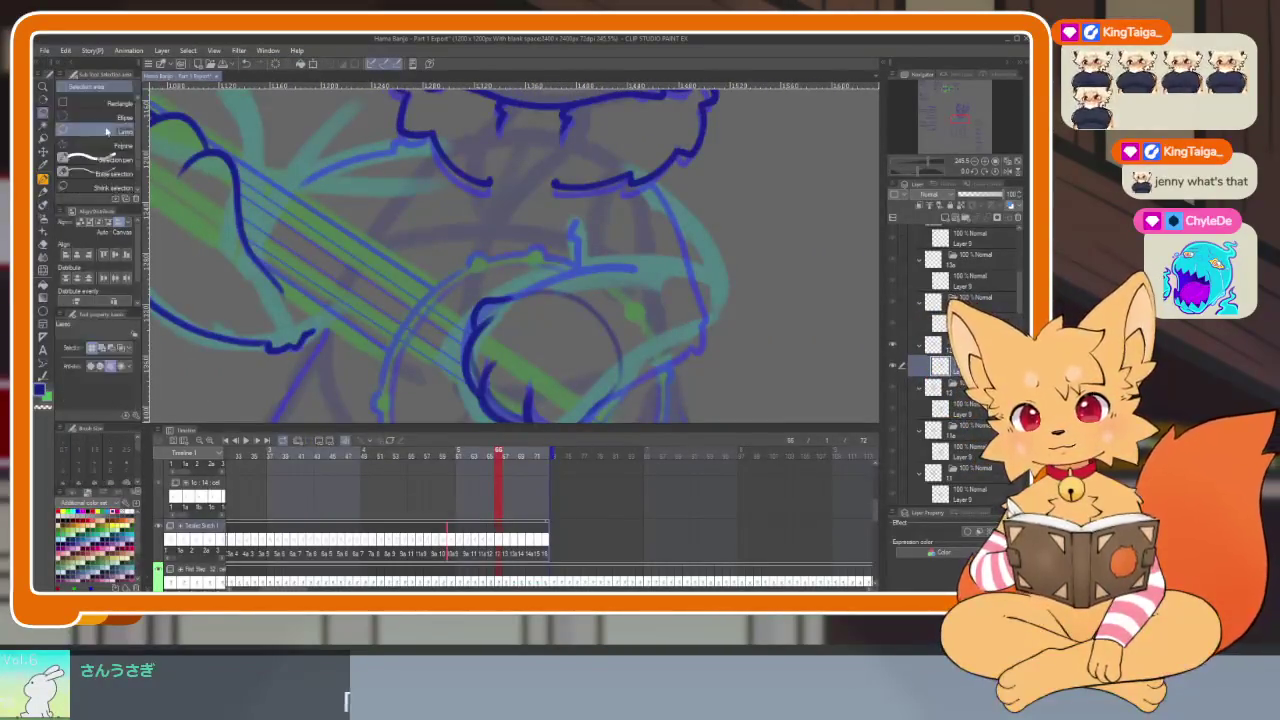
Hide the panels, lasso around the strumming hand, then clear the selection.
key("Tab")
left_click_drag(620, 413, 612, 398)
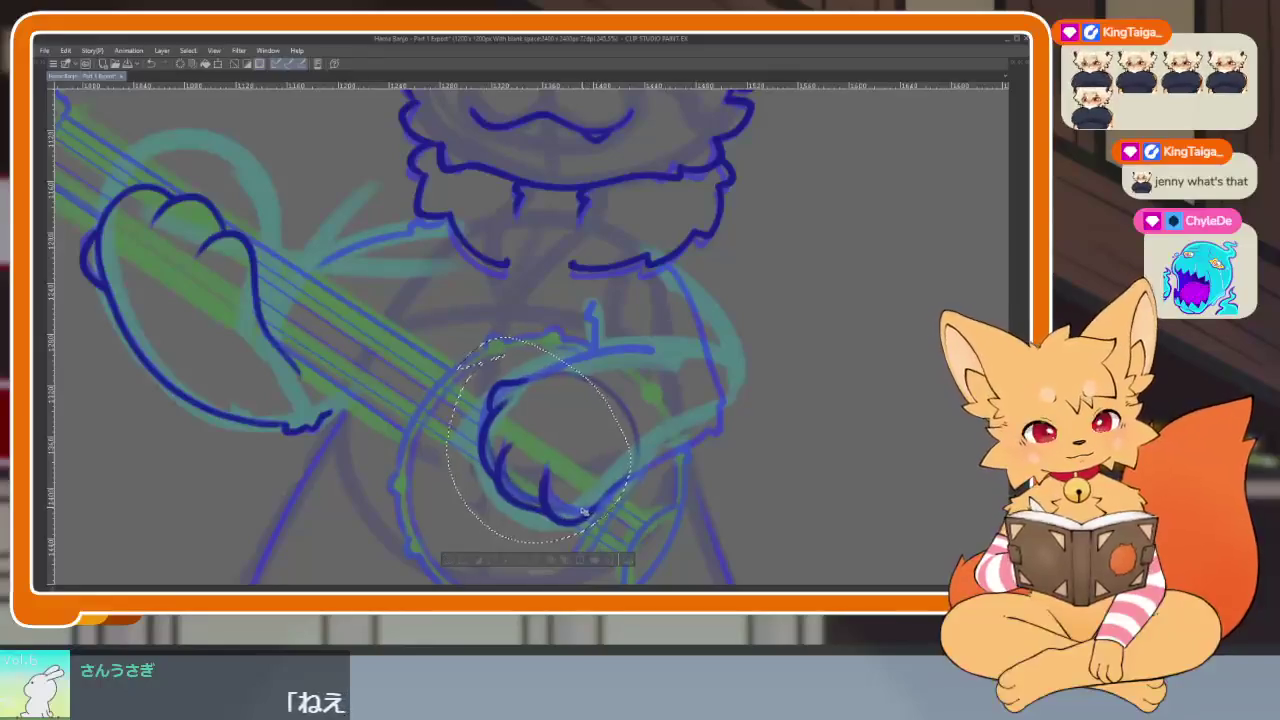
key("ctrl+d")
scroll(630, 479, "up", 3)
scroll(425, 432, "up", 3)
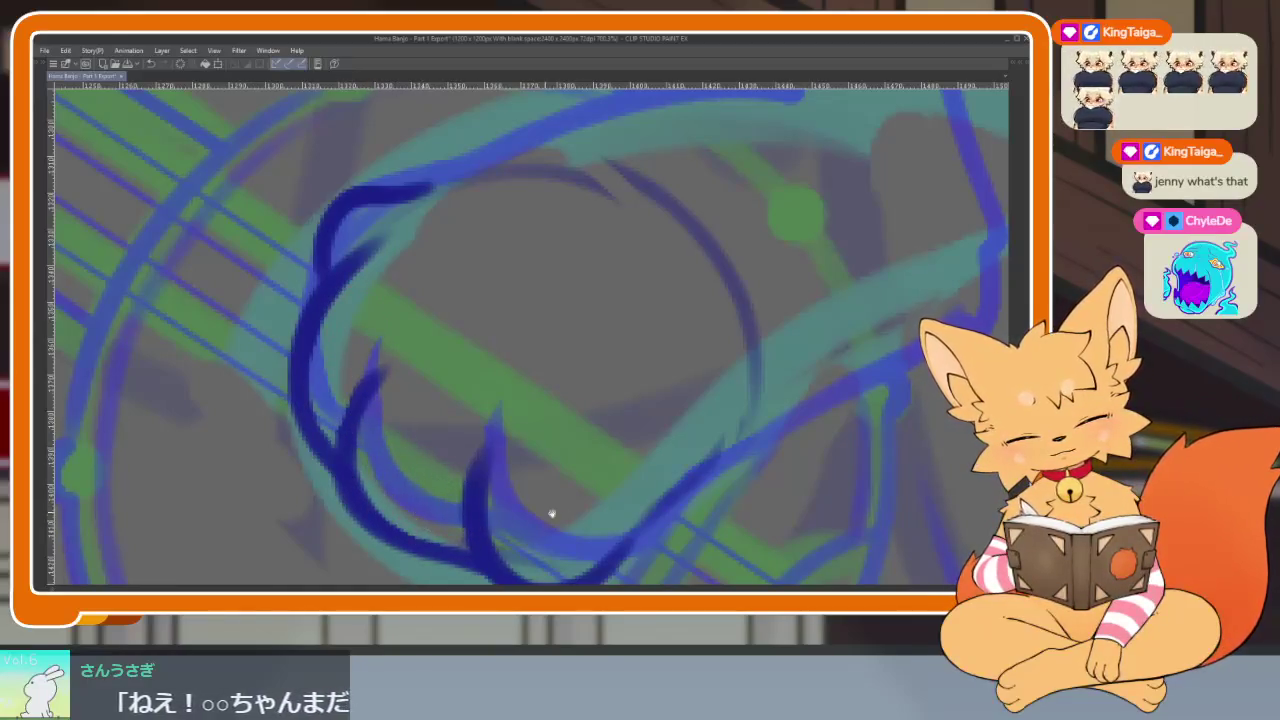
left_click_drag(447, 522, 397, 460)
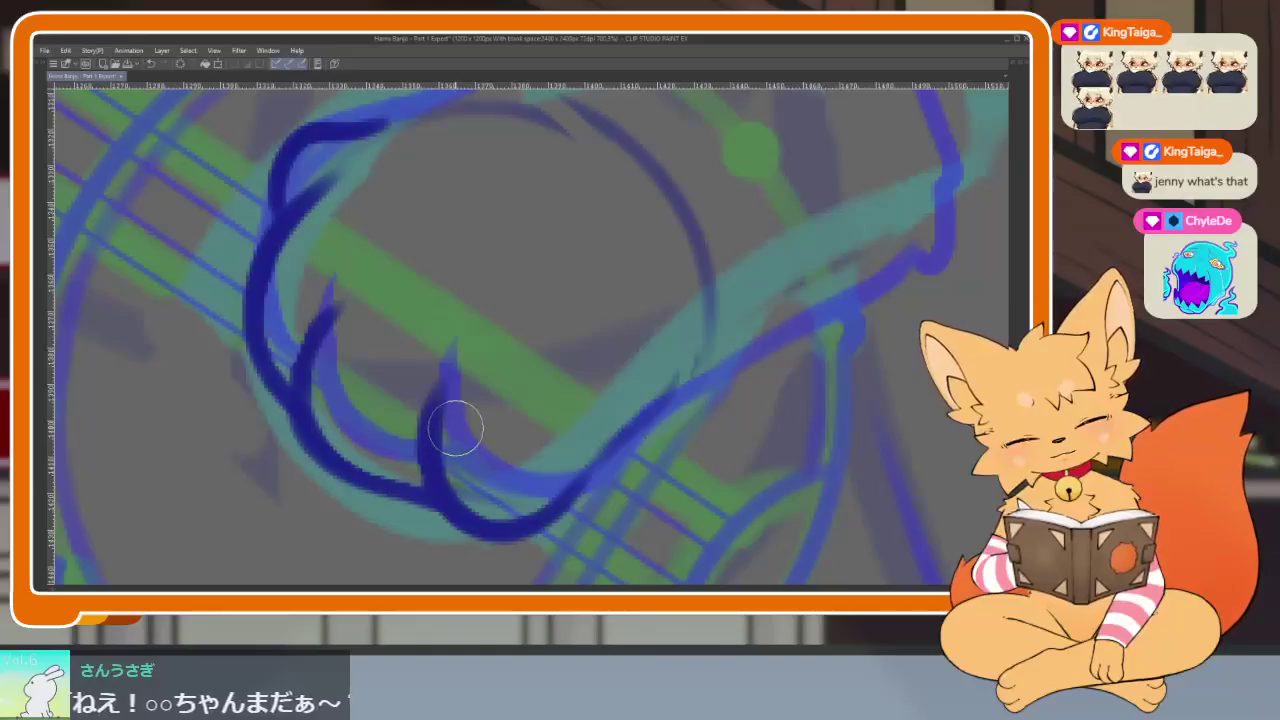
scroll(500, 457, "down", 5)
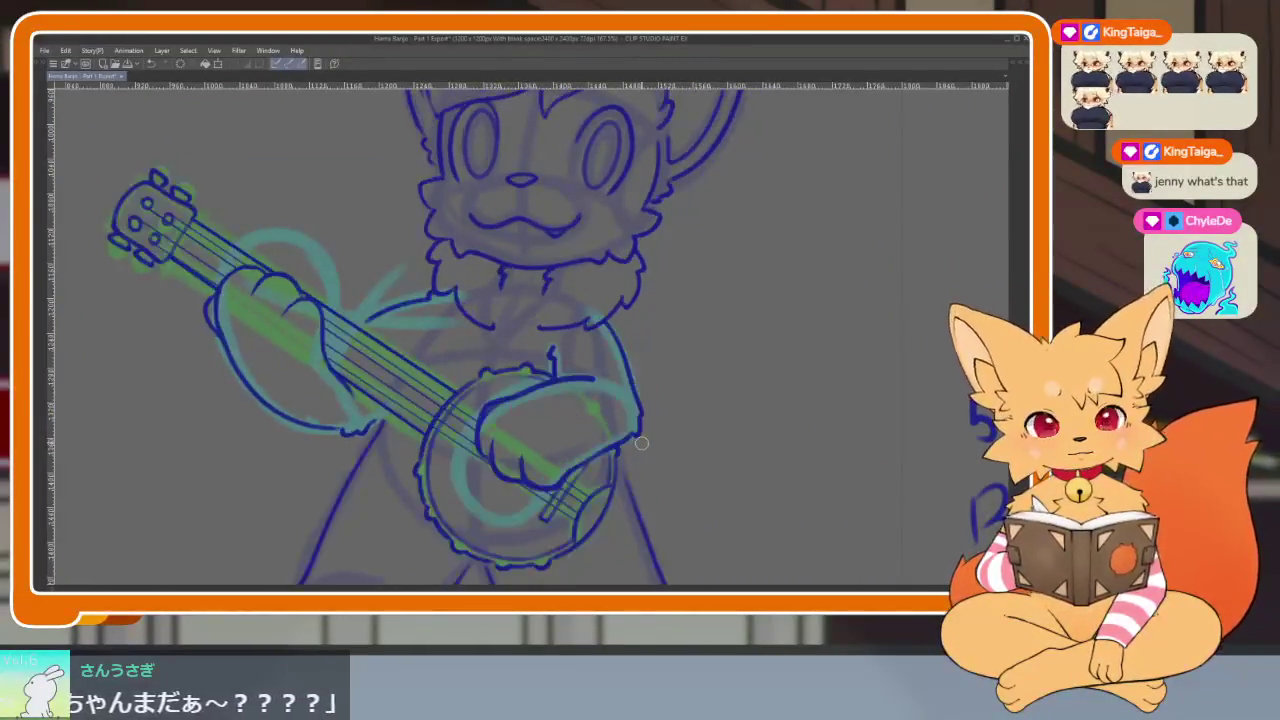
Toggle the last banjo line-art stroke with undo and redo to compare the inks.
key("ctrl+z")
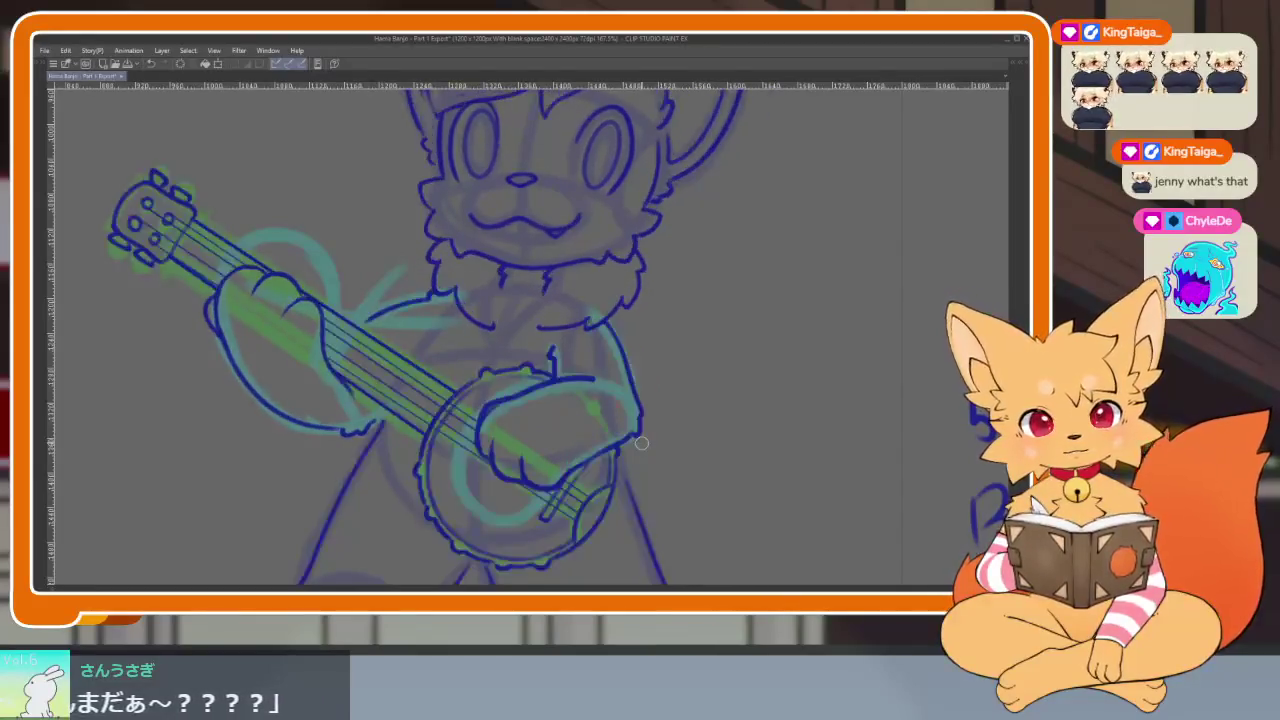
key("ctrl+y")
key("ctrl+z")
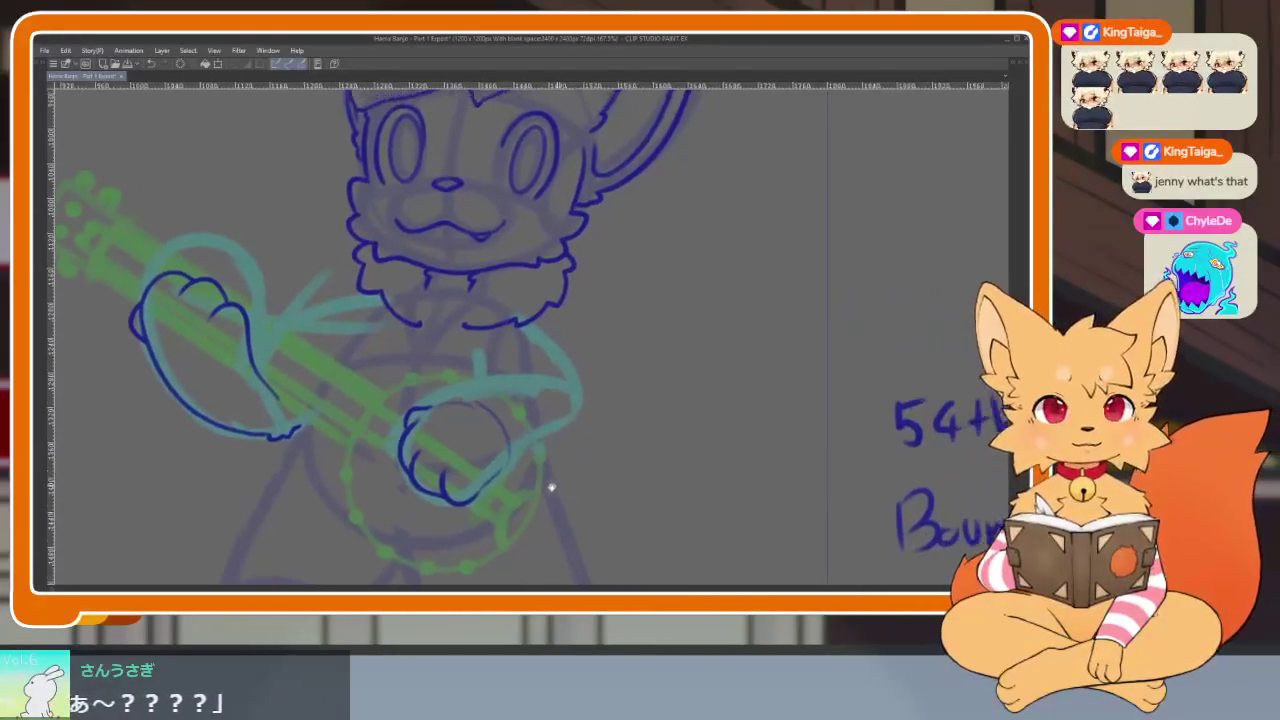
scroll(540, 482, "up", 5)
scroll(597, 486, "up", 1)
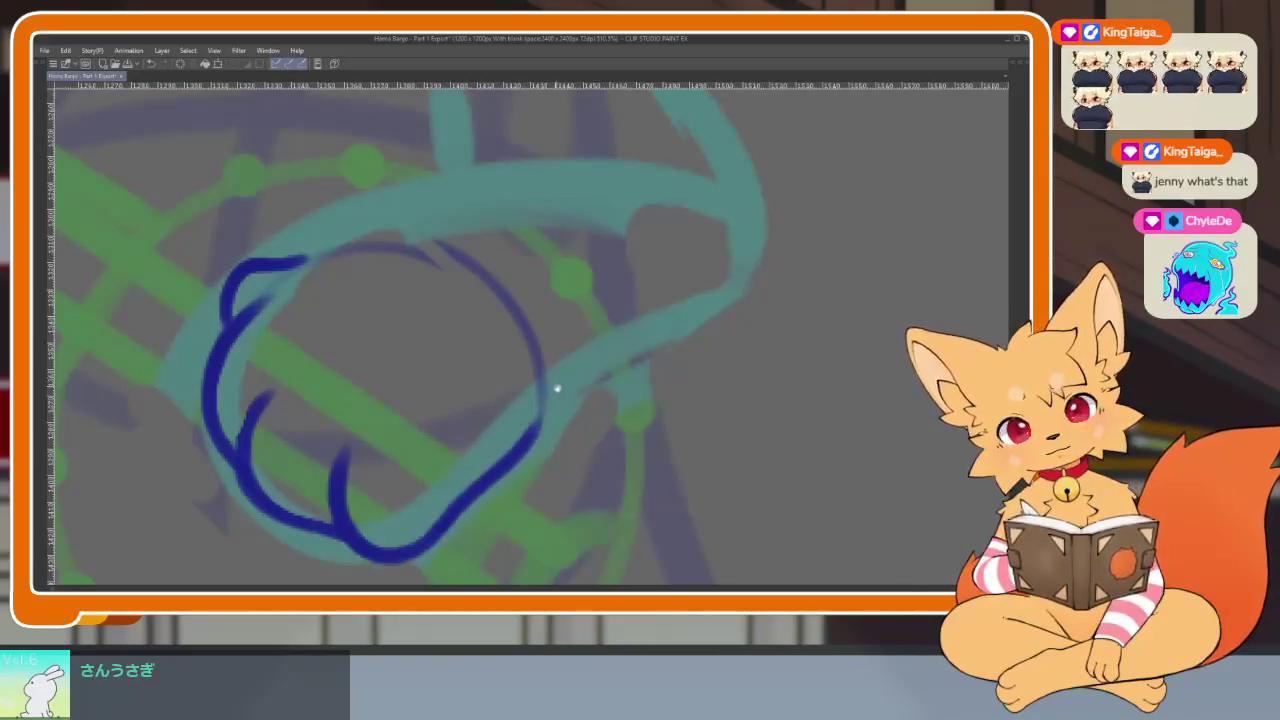
left_click_drag(552, 386, 534, 430)
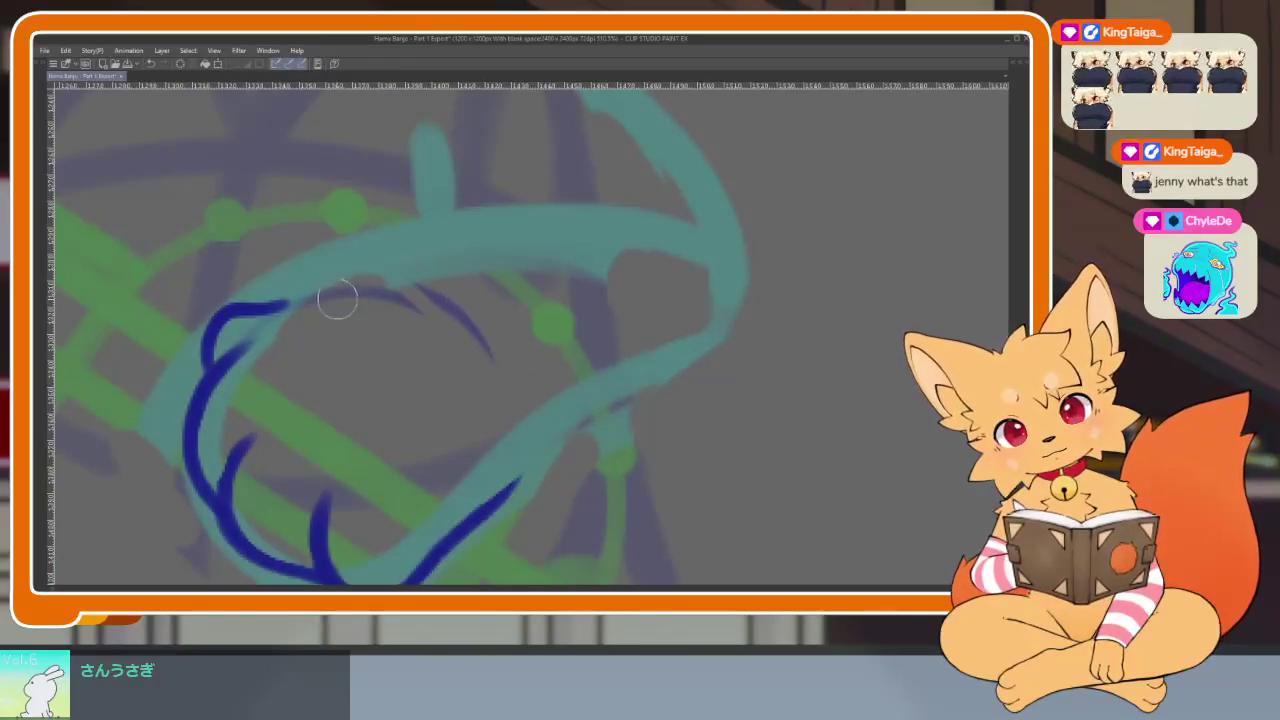
left_click_drag(600, 402, 571, 464)
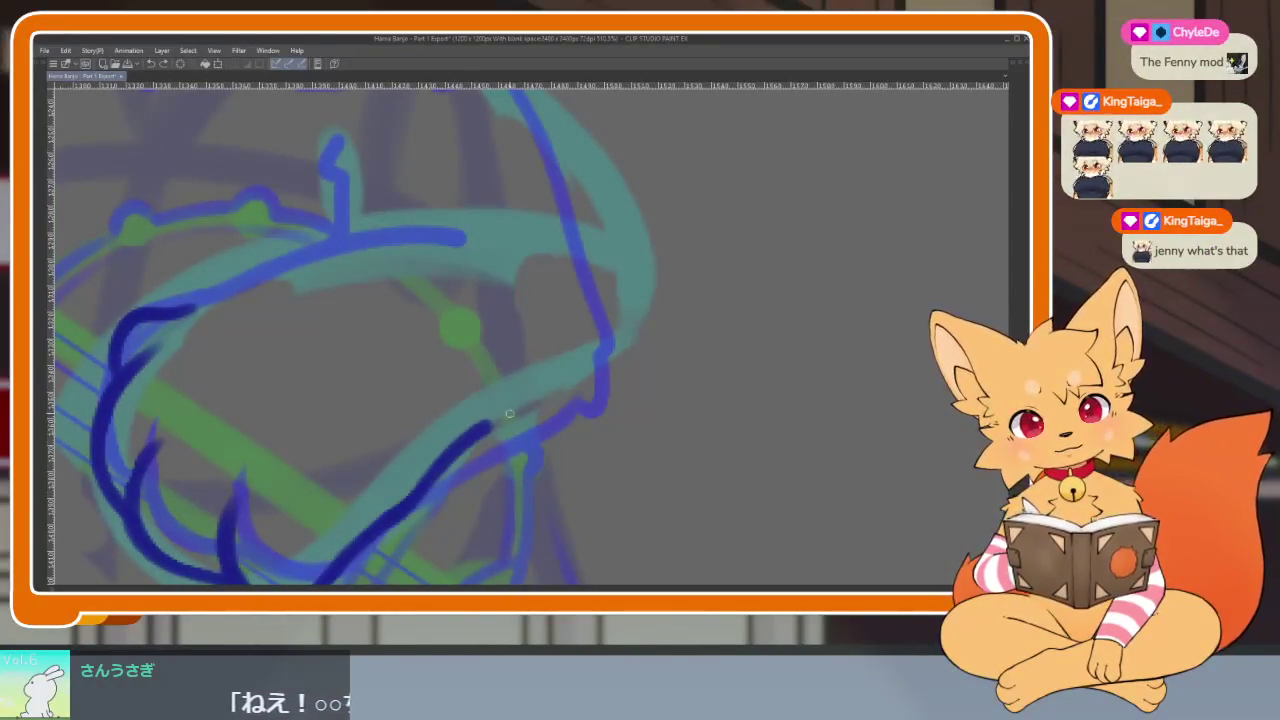
Redraw the hand outline's extension running up and to the right.
left_click_drag(505, 415, 620, 332)
scroll(651, 351, "down", 5)
scroll(686, 380, "up", 5)
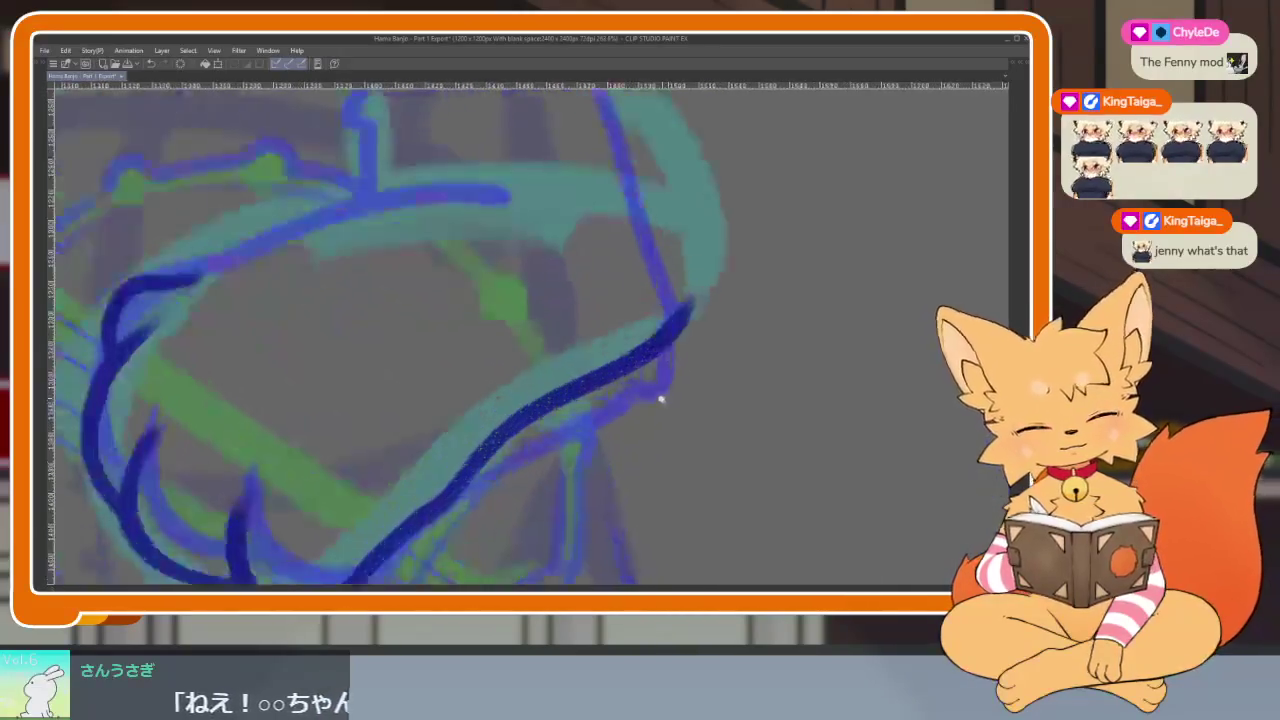
key("ctrl+z")
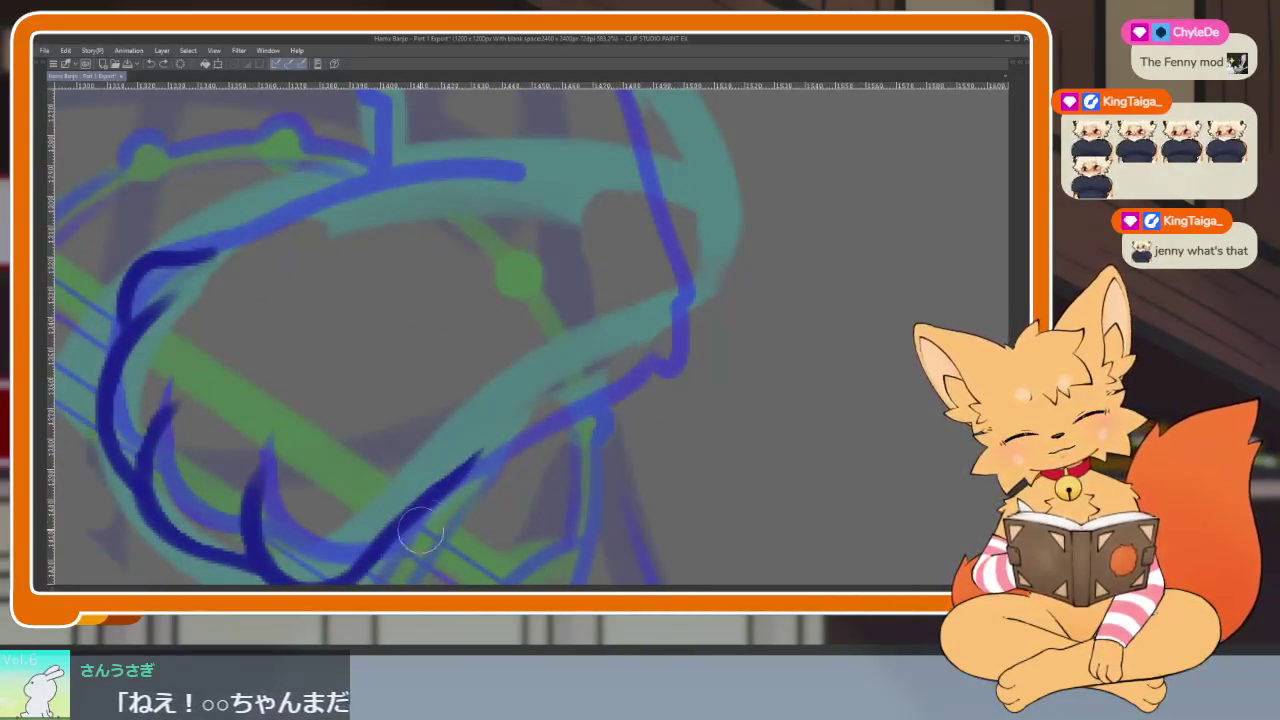
mouse_move(496, 422)
left_mouse_down()
mouse_move(600, 314)
mouse_move(665, 295)
left_mouse_up()
scroll(703, 354, "down", 5)
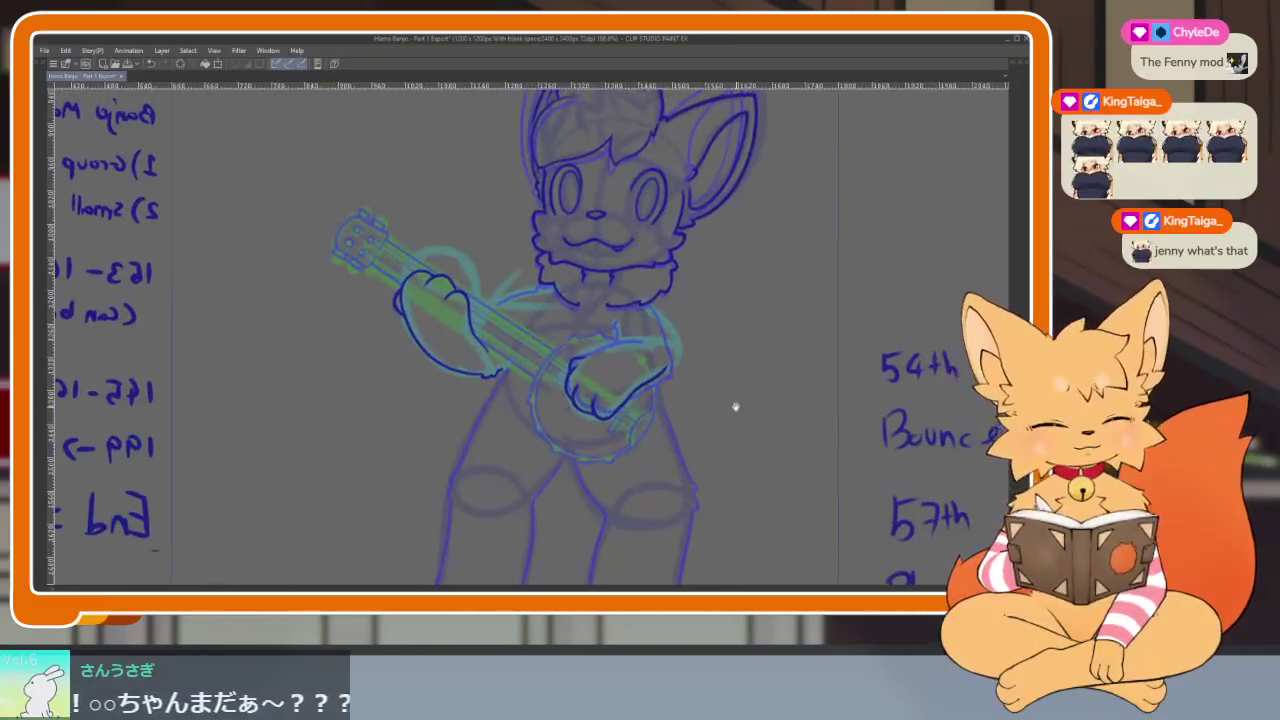
scroll(726, 400, "up", 2)
scroll(707, 402, "up", 2)
scroll(690, 421, "up", 3)
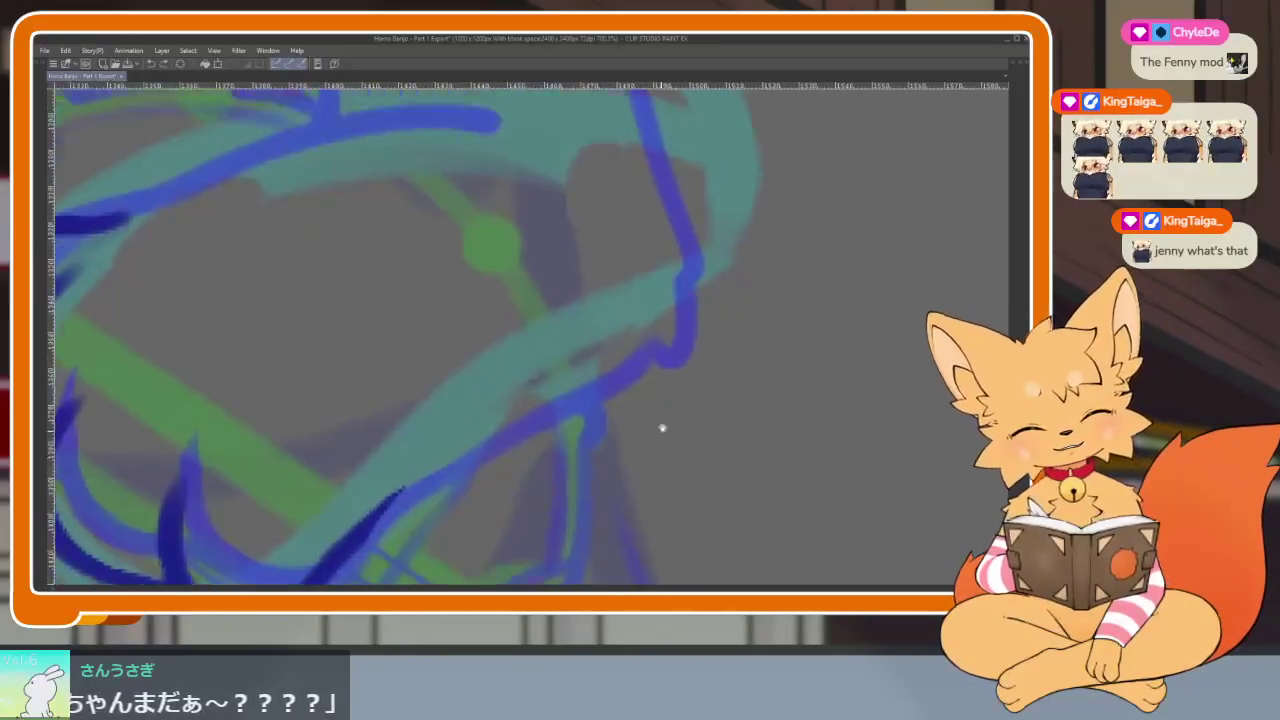
Draw a dark-blue line up the hand's edge, then undo the three unwanted arm strokes.
mouse_move(404, 478)
left_mouse_down()
mouse_move(672, 275)
mouse_move(620, 452)
mouse_move(648, 378)
left_mouse_up()
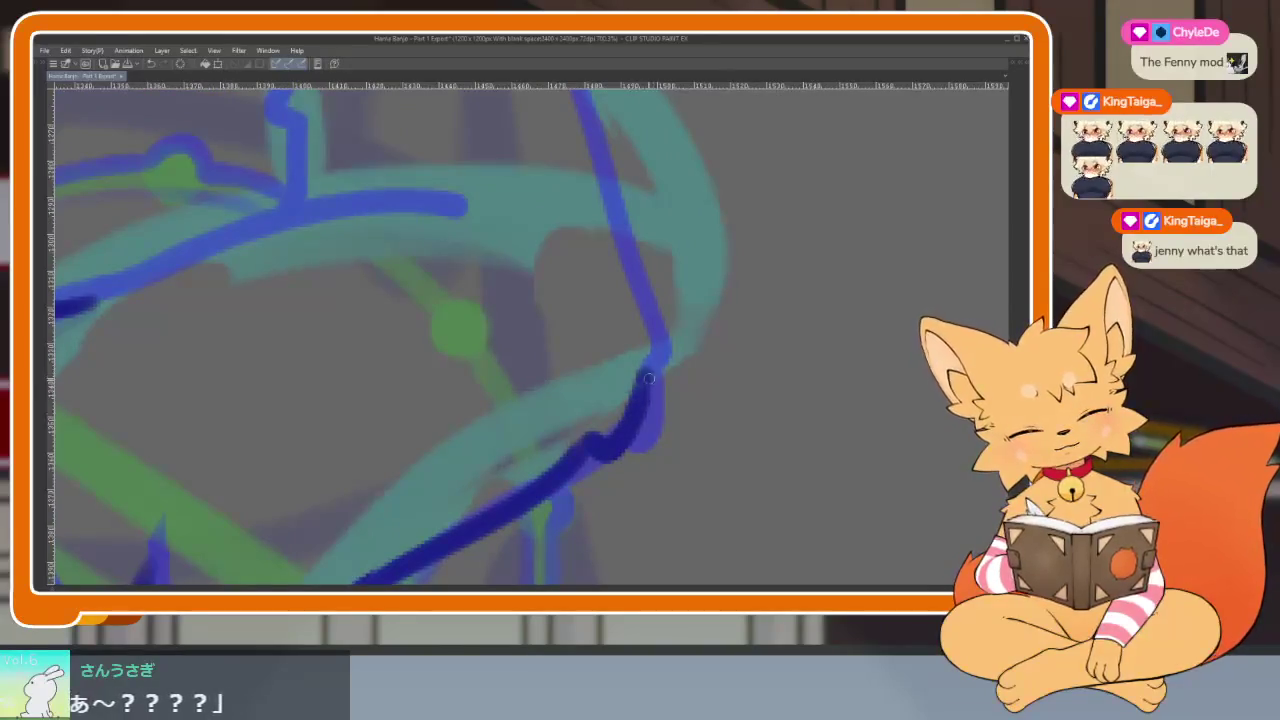
scroll(642, 292, "down", 5)
scroll(663, 343, "up", 3)
scroll(663, 343, "up", 3)
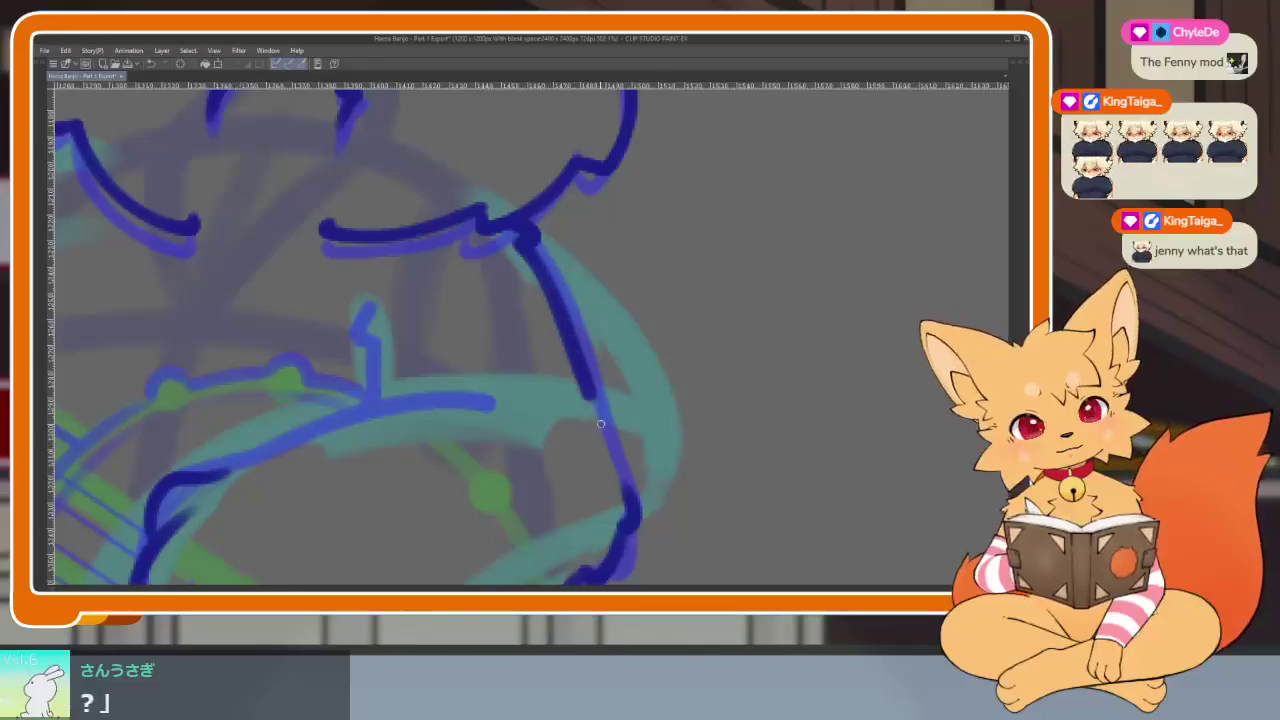
key("ctrl+z")
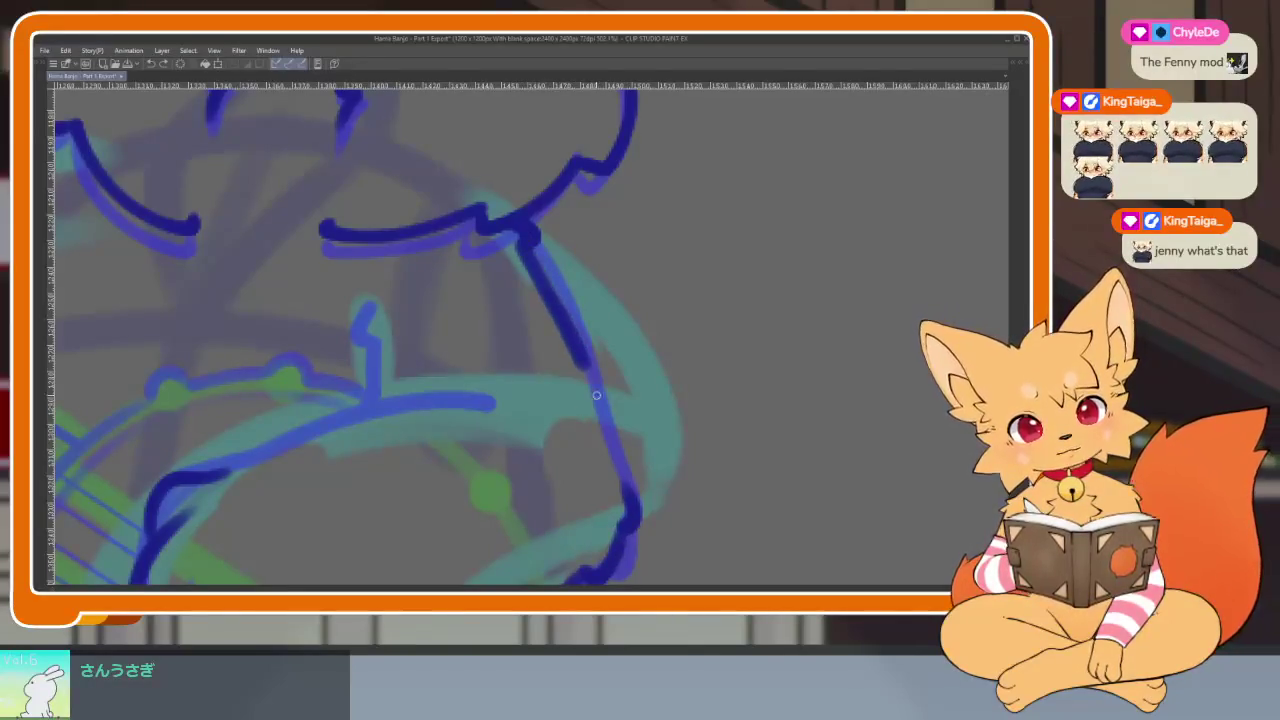
key("ctrl+z")
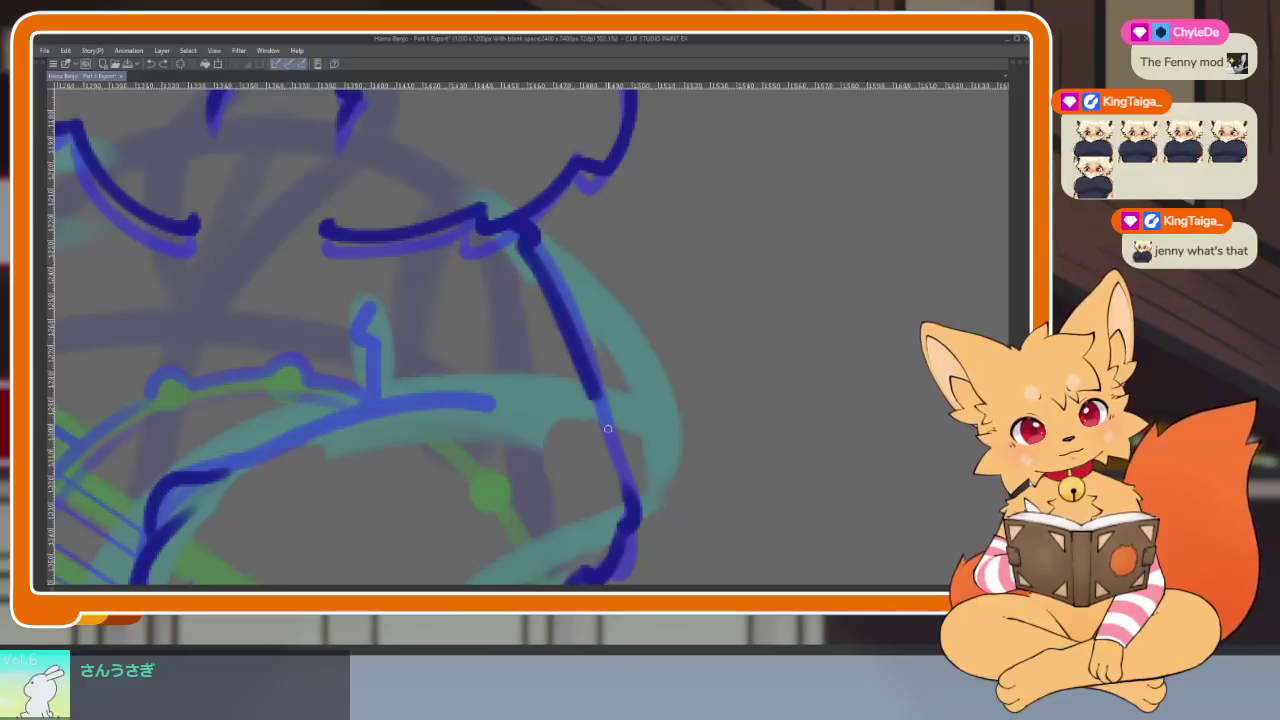
key("ctrl+z")
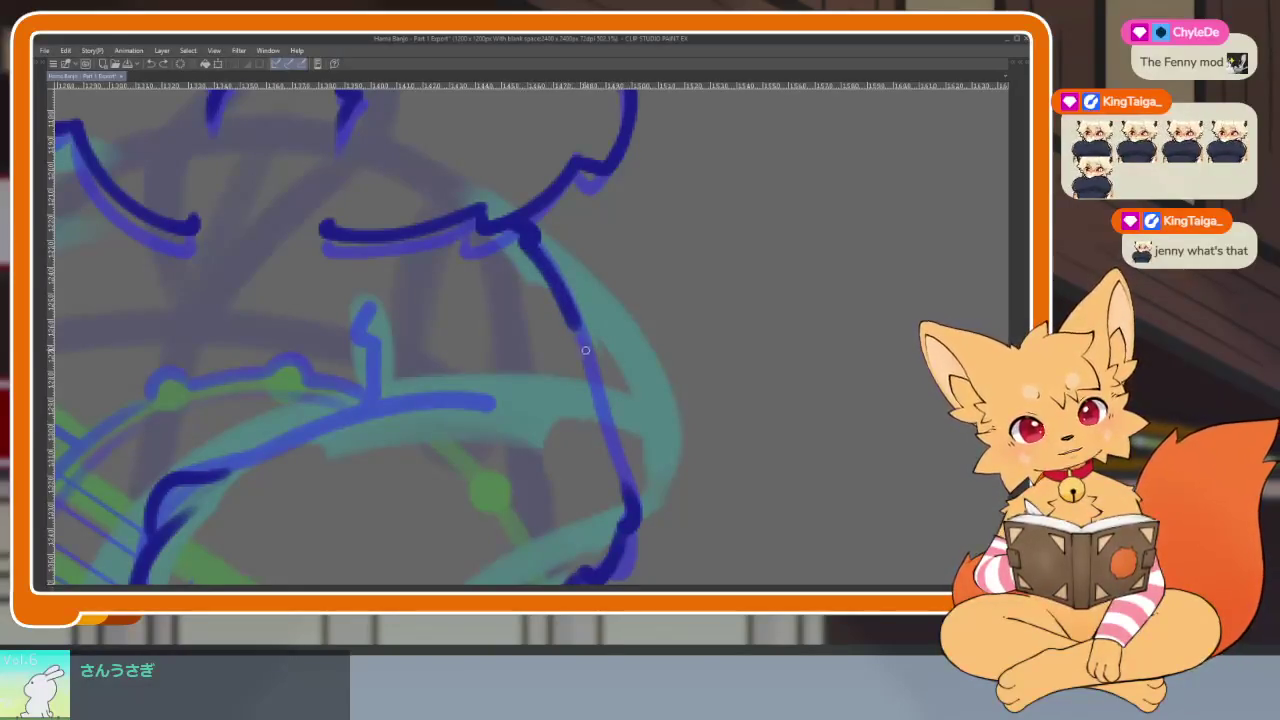
scroll(694, 509, "down", 5)
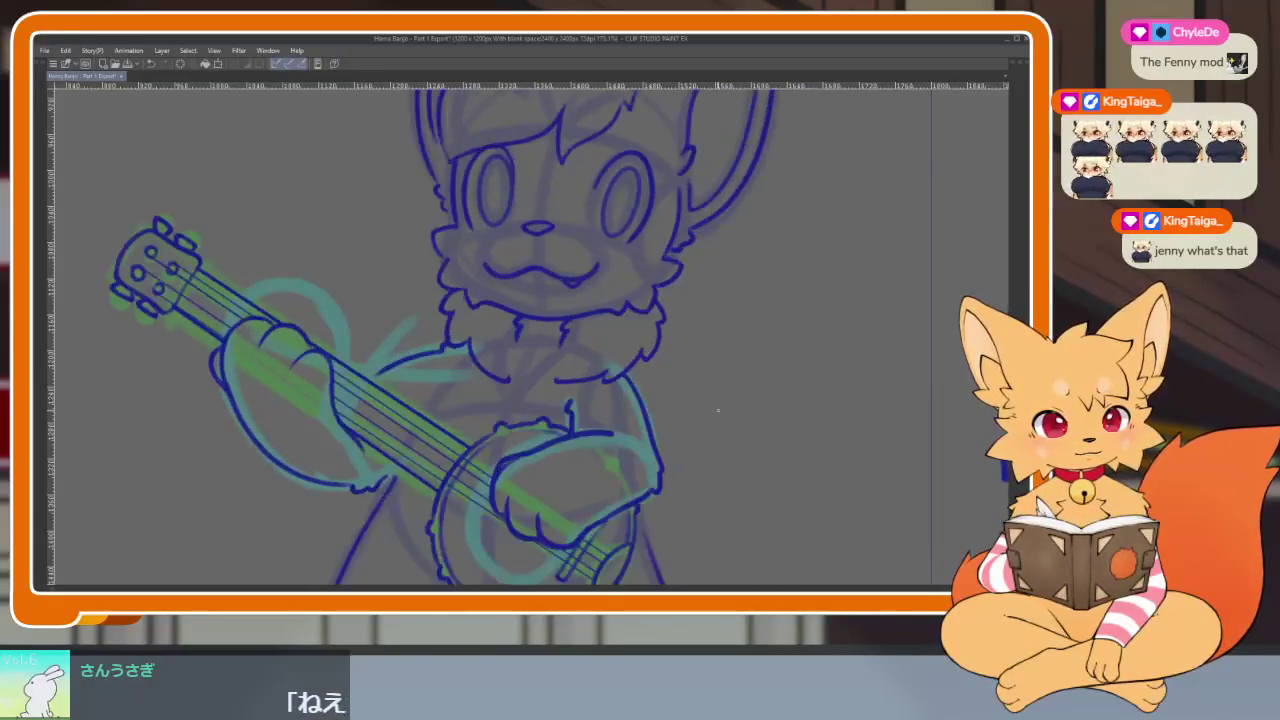
Zoom in and ink the dark-blue arm line along the sketch, redoing it twice.
scroll(700, 457, "up", 1)
scroll(514, 443, "up", 1)
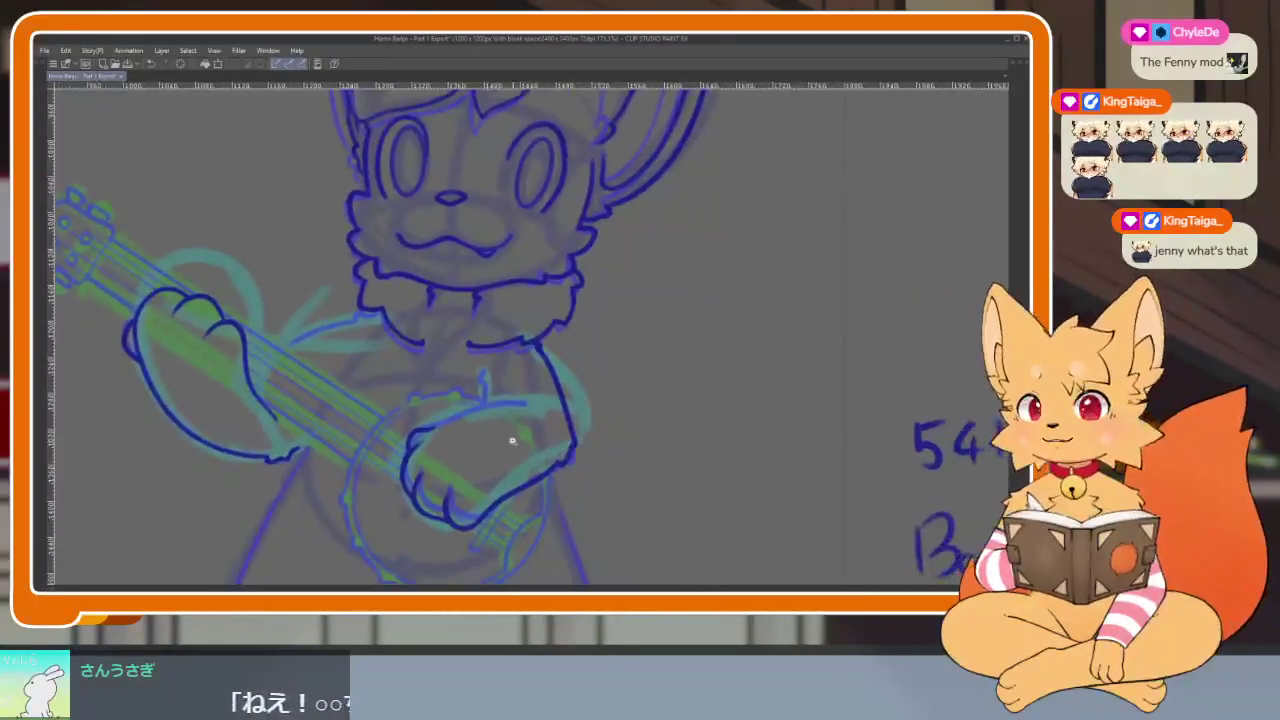
scroll(543, 466, "up", 2)
scroll(531, 467, "up", 1)
scroll(531, 467, "up", 1)
scroll(517, 449, "up", 1)
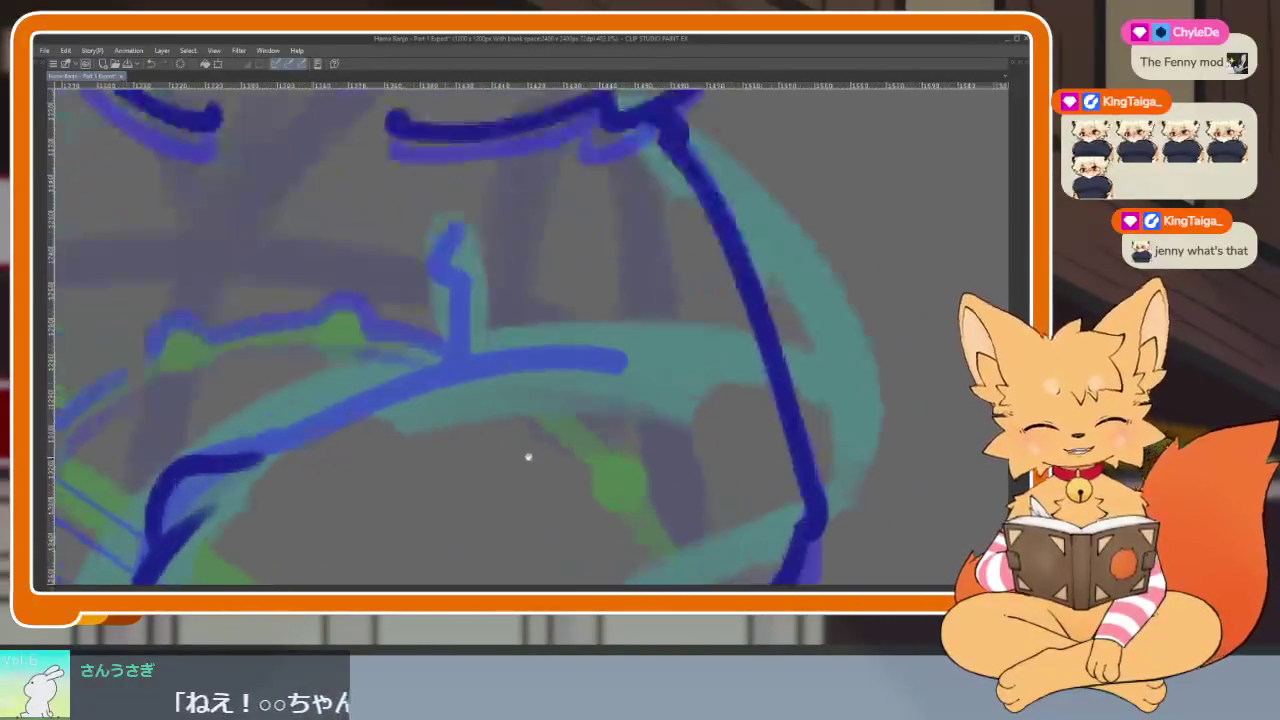
scroll(580, 449, "up", 1)
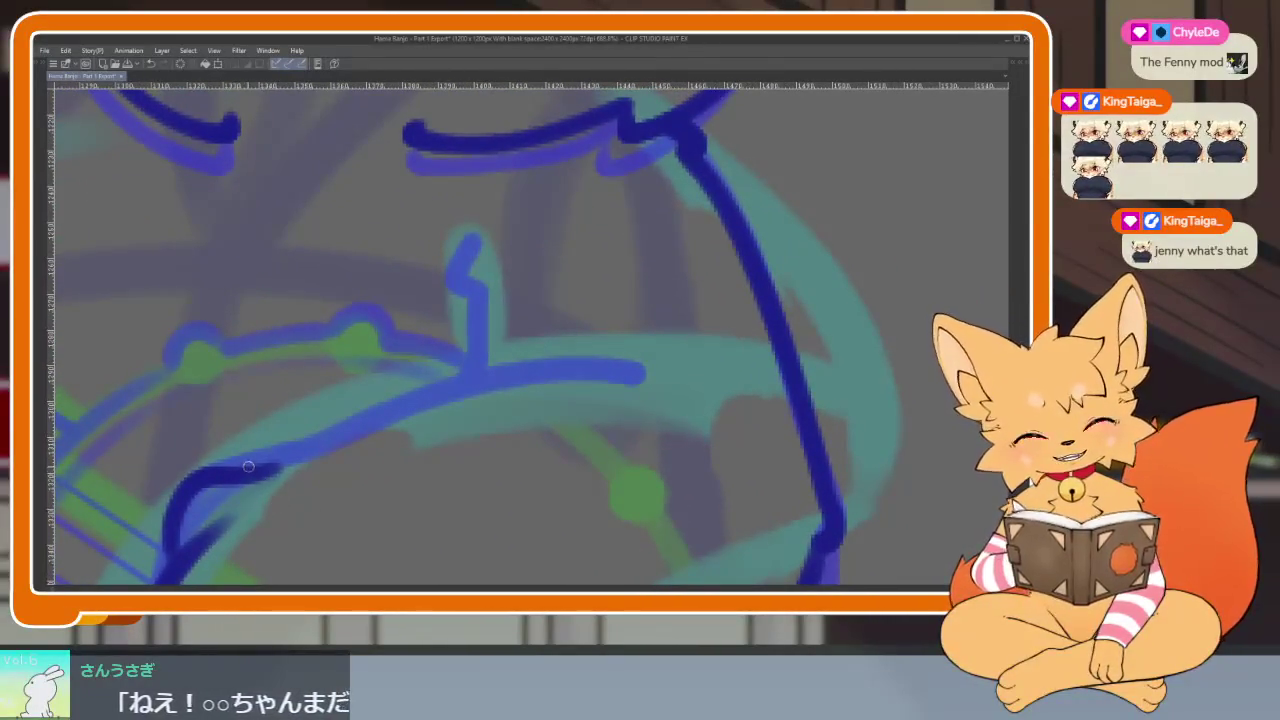
mouse_move(272, 468)
left_mouse_down()
mouse_move(330, 430)
mouse_move(590, 365)
left_mouse_up()
key("ctrl+z")
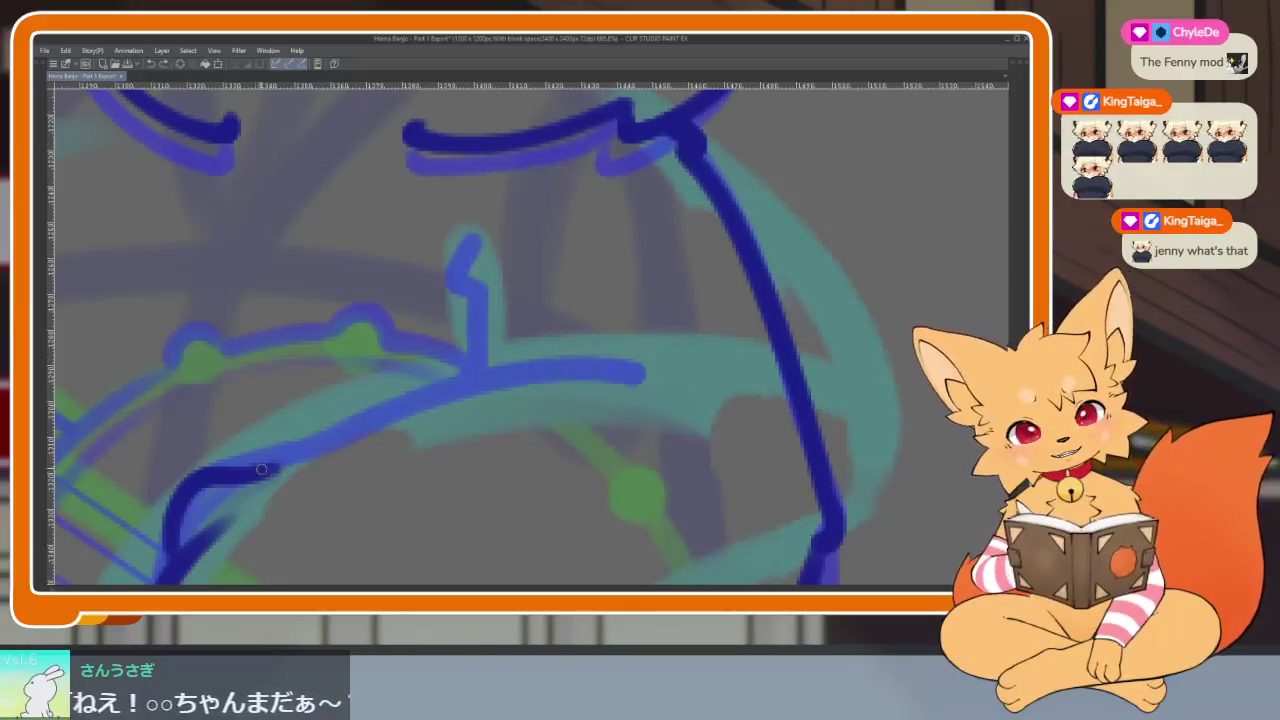
mouse_move(250, 475)
left_mouse_down()
mouse_move(442, 395)
mouse_move(596, 368)
left_mouse_up()
key("ctrl+z")
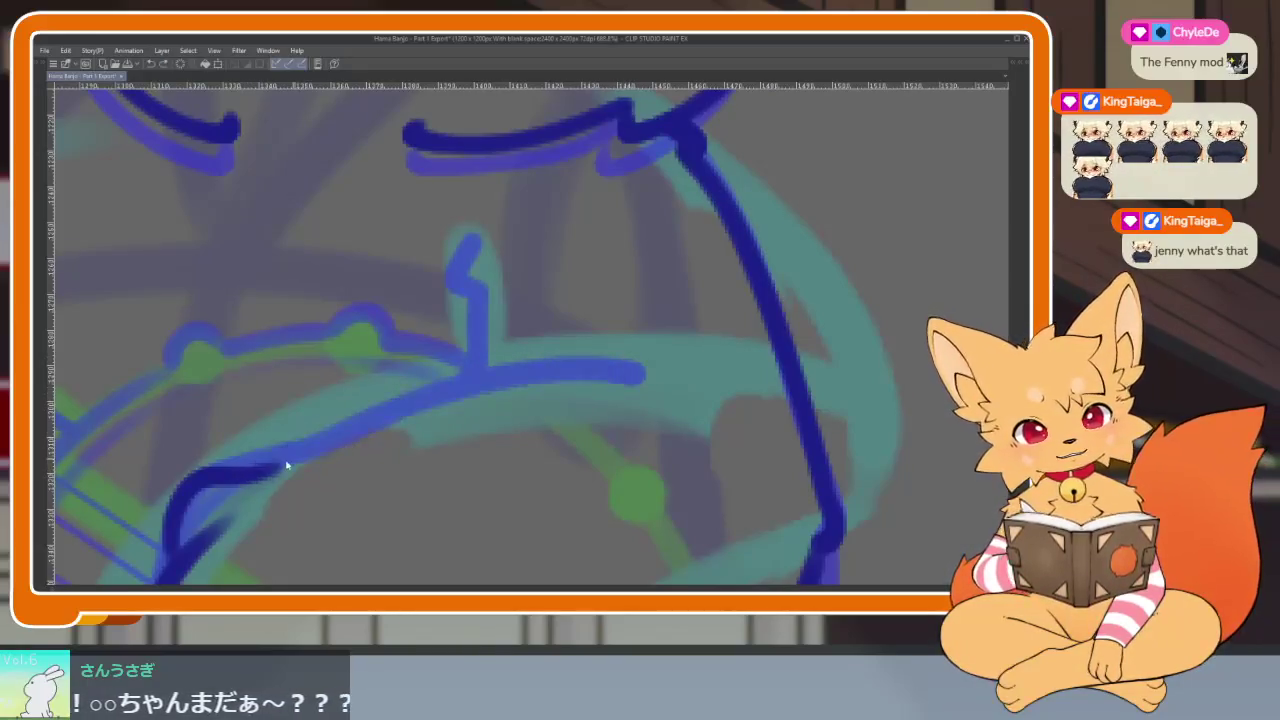
mouse_move(290, 468)
left_mouse_down()
mouse_move(453, 391)
mouse_move(603, 366)
left_mouse_up()
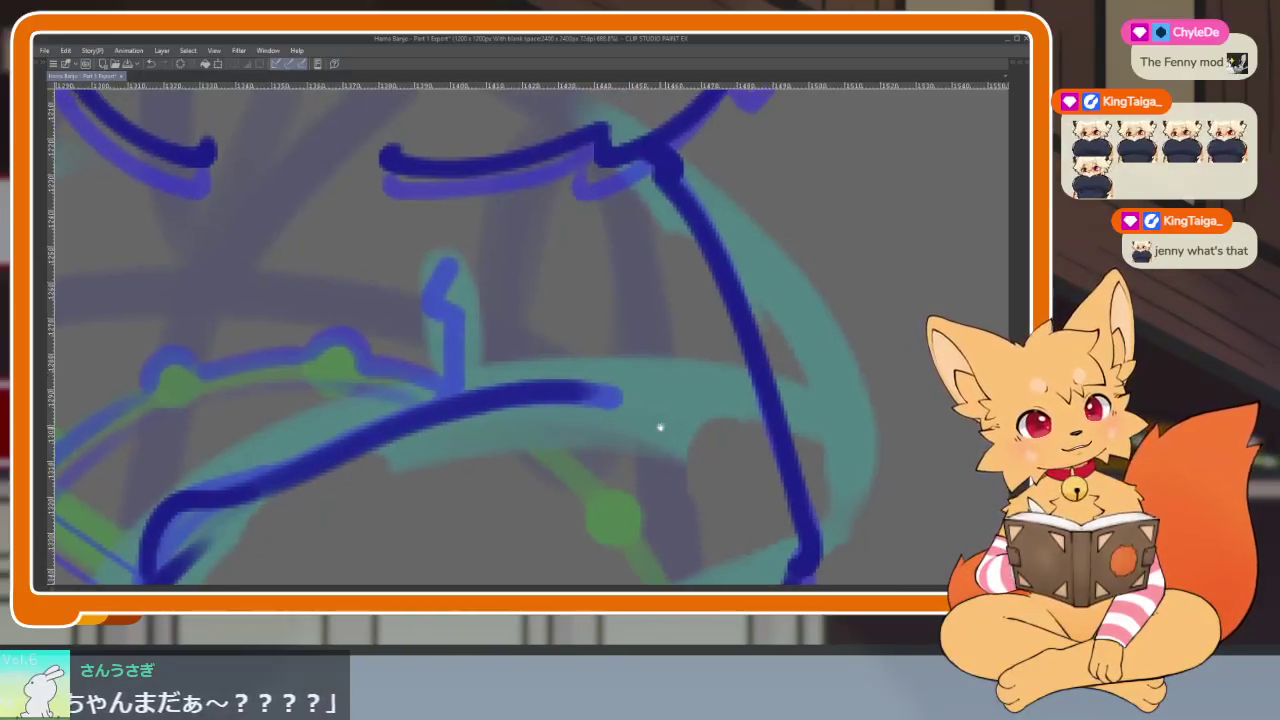
Ink the vertical line and the arc over the light-blue sketch.
mouse_move(427, 305)
left_mouse_down()
mouse_move(408, 335)
mouse_move(435, 372)
mouse_move(422, 445)
left_mouse_up()
scroll(573, 463, "down", 5)
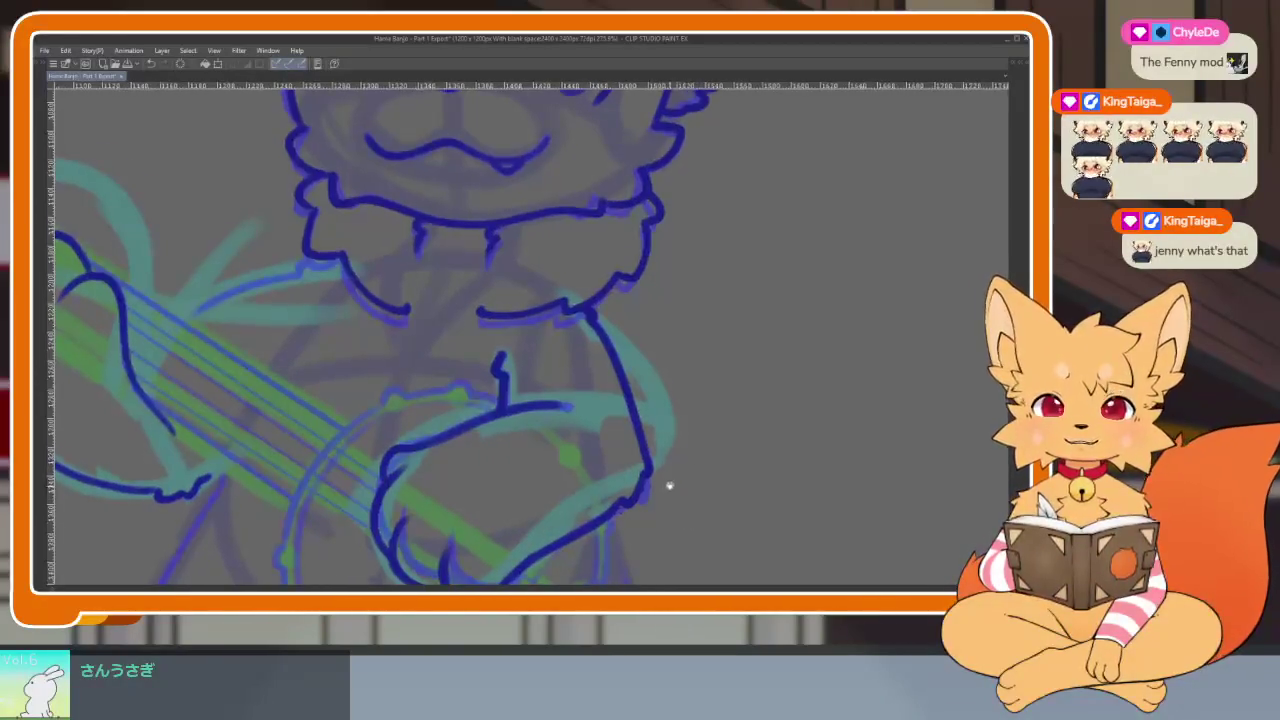
scroll(638, 388, "up", 5)
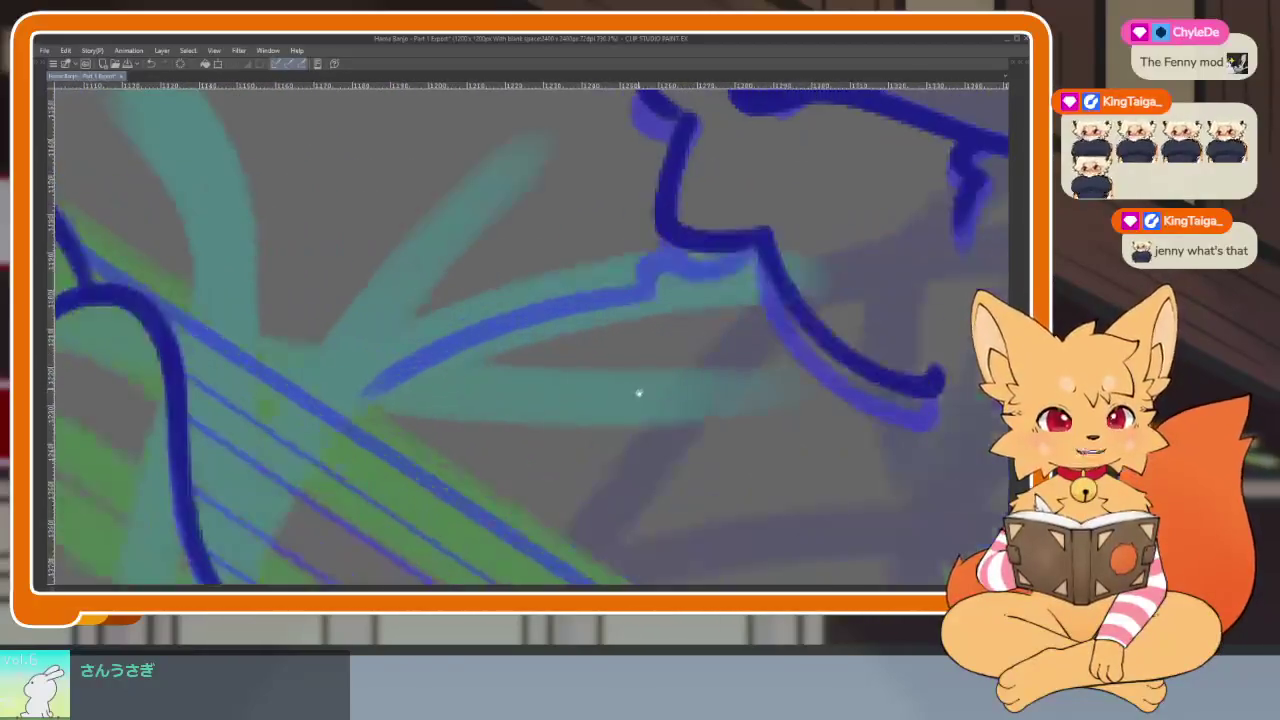
scroll(638, 388, "down", 1)
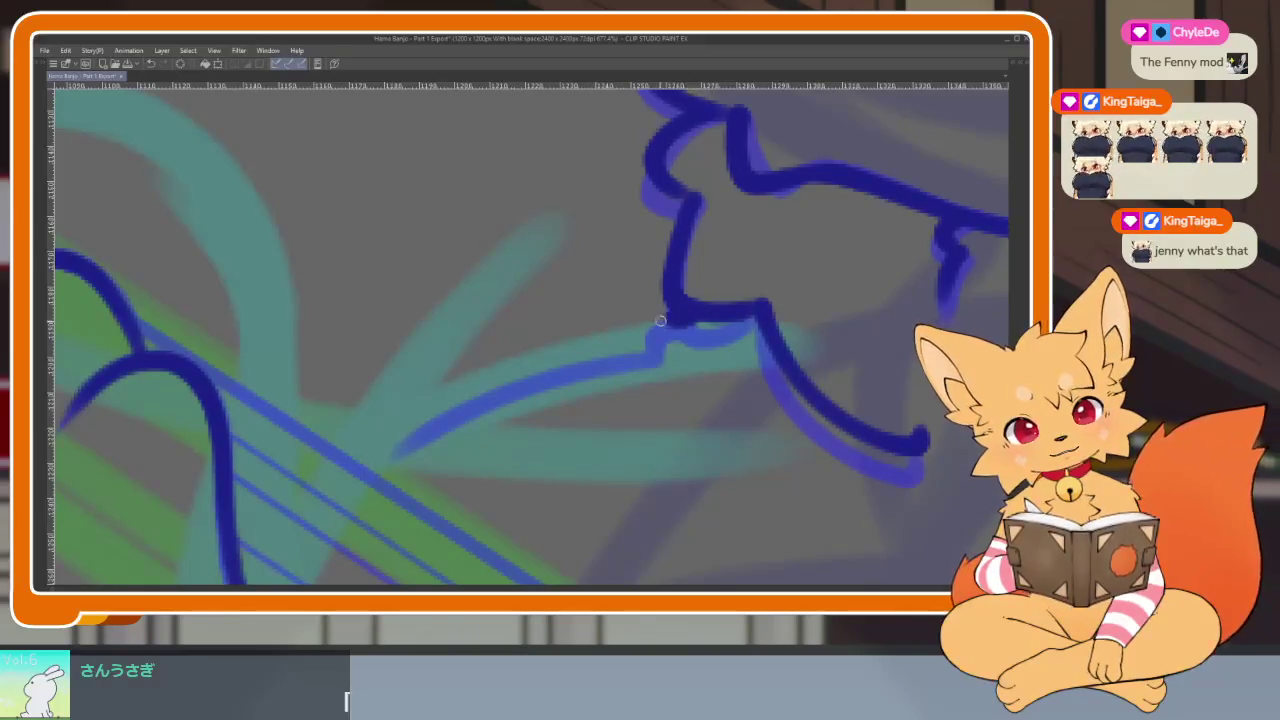
left_click_drag(652, 353, 414, 440)
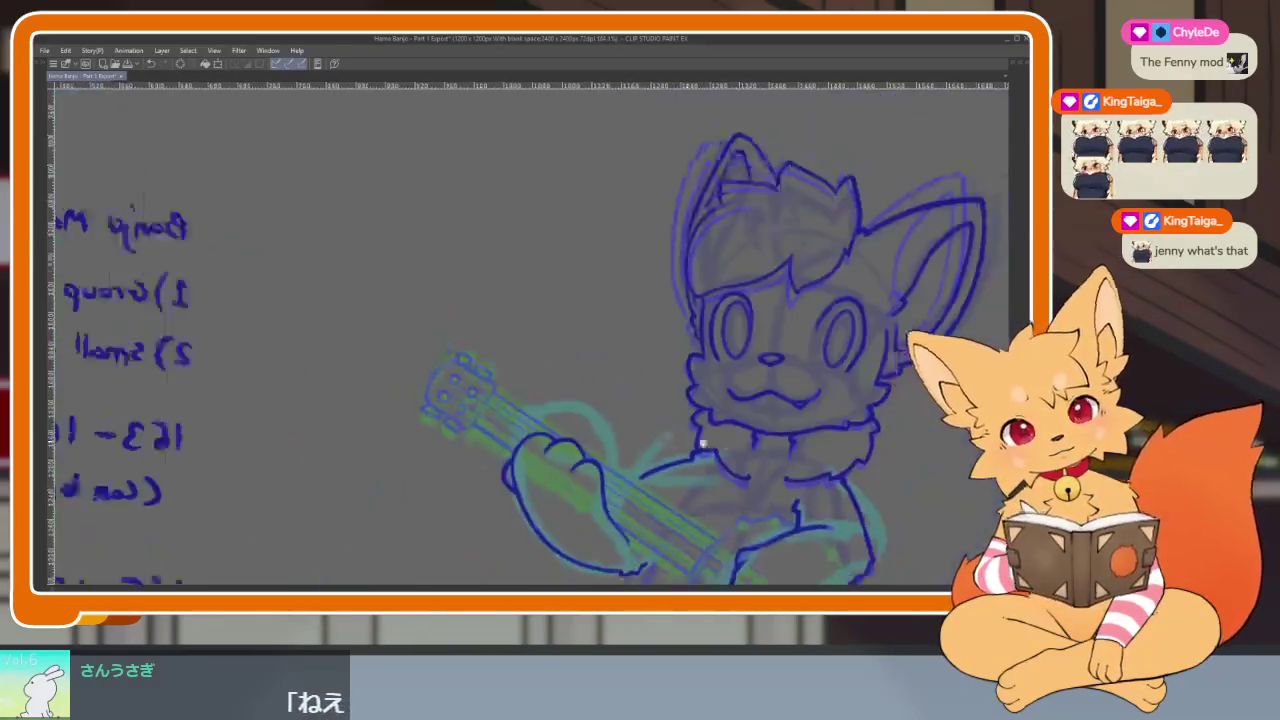
Ink the curve of the banjo rim in dark blue, undoing a bad extension.
scroll(678, 425, "down", 8)
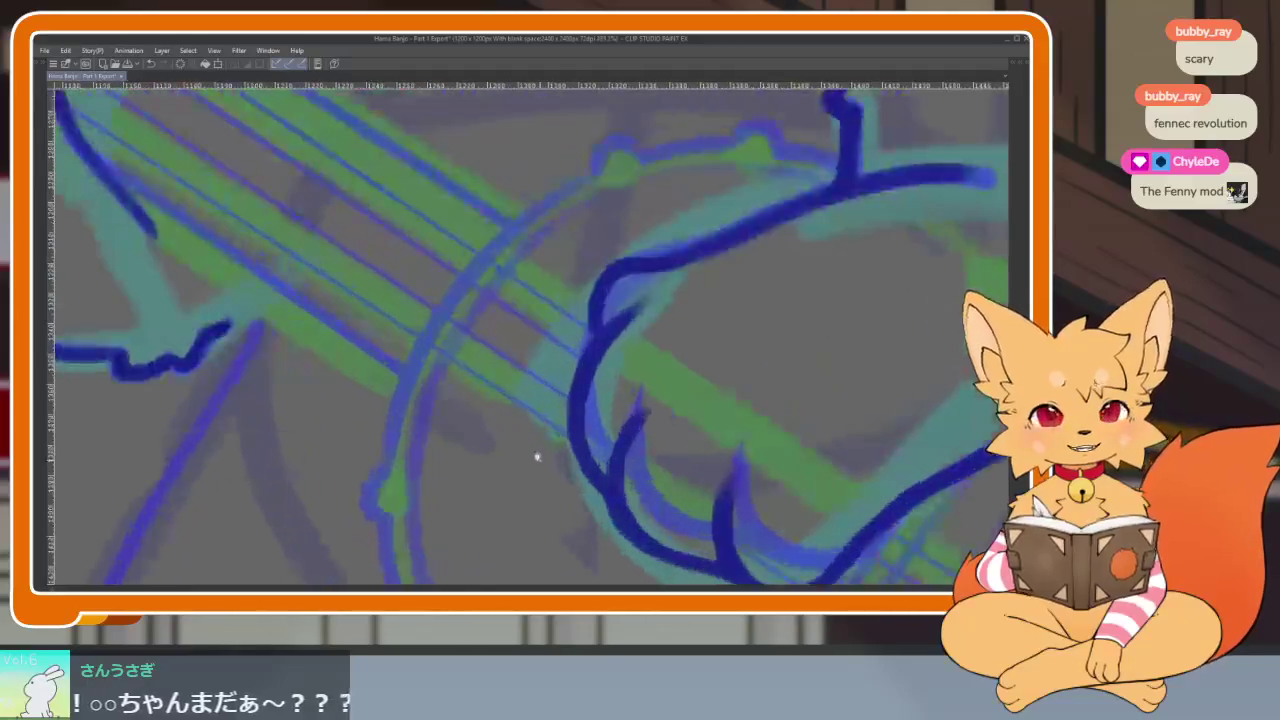
left_click_drag(600, 178, 437, 322)
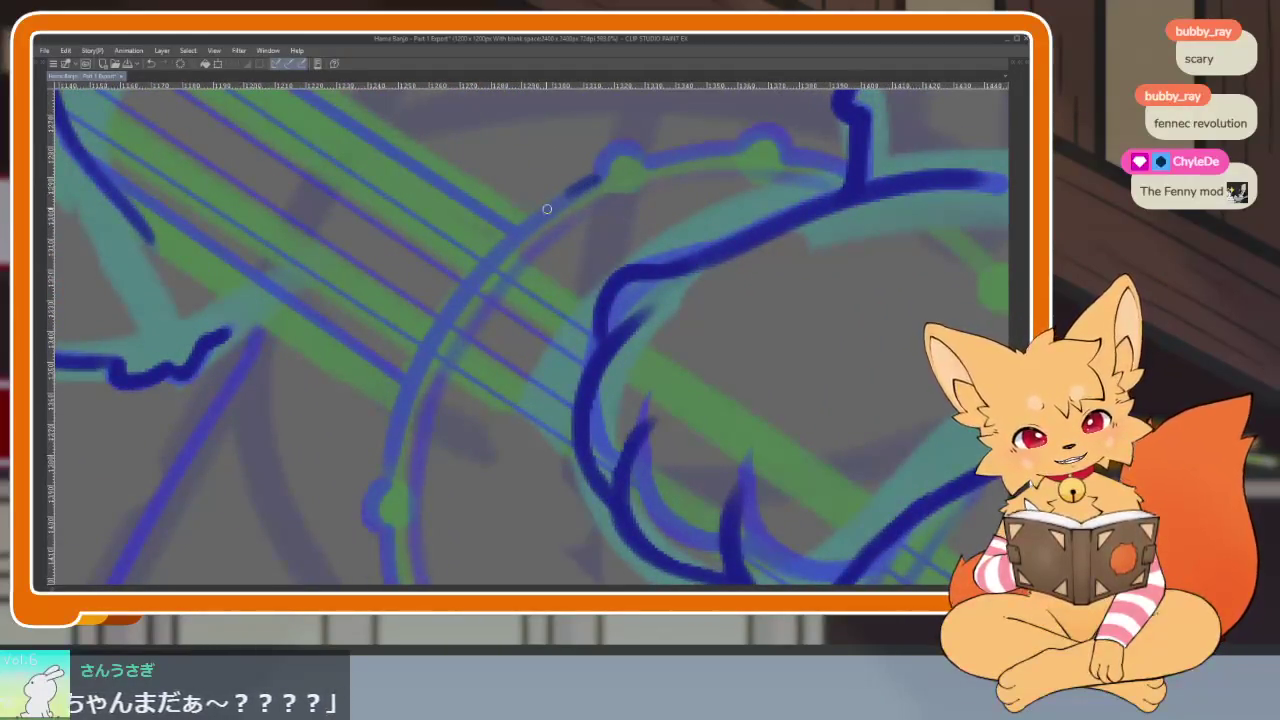
left_click_drag(414, 372, 390, 478)
scroll(390, 478, "down", 3)
left_click_drag(395, 245, 424, 412)
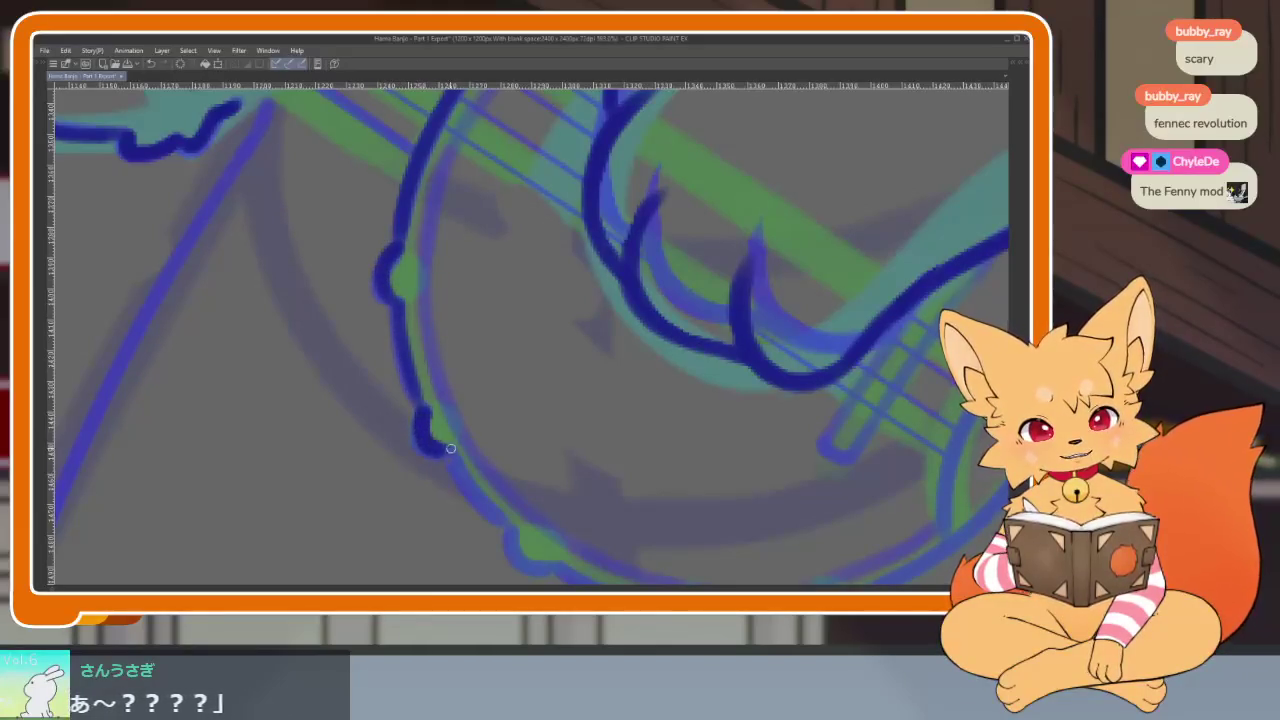
left_click_drag(488, 505, 500, 520)
key("ctrl+z")
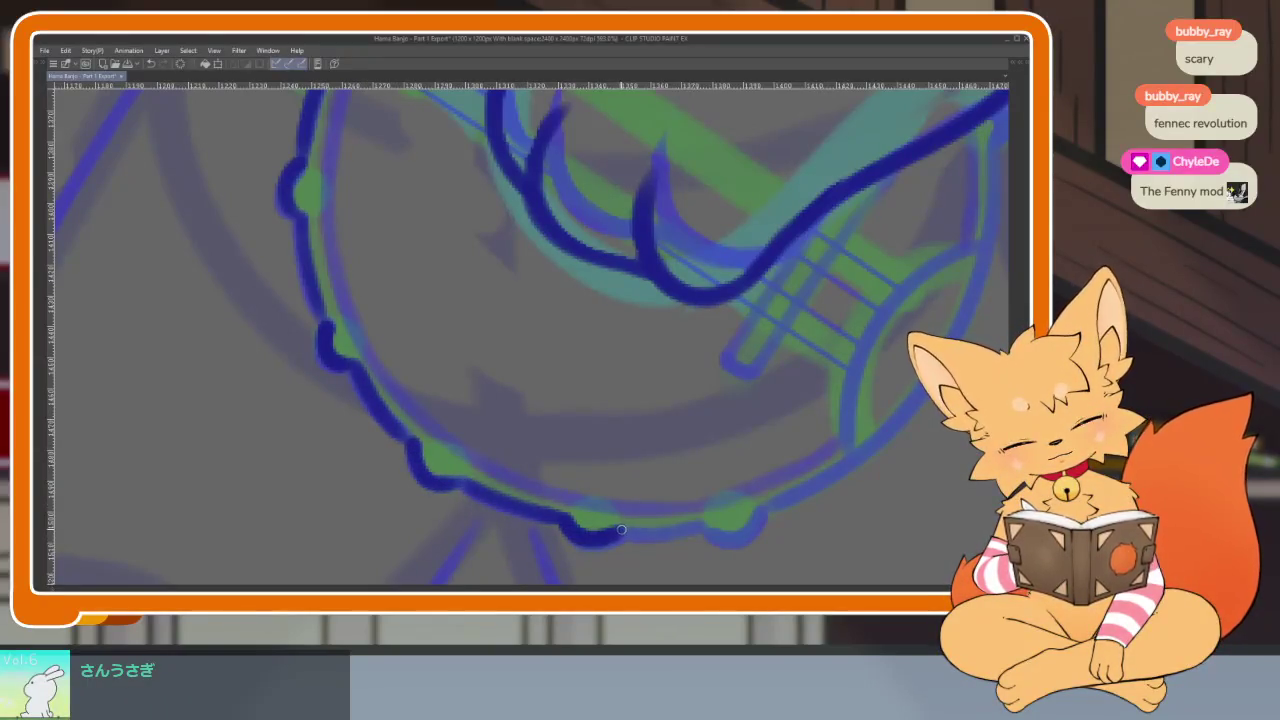
Pan to the paw's lower loop and ink its inner line over the sketch.
left_click_drag(705, 522, 560, 517)
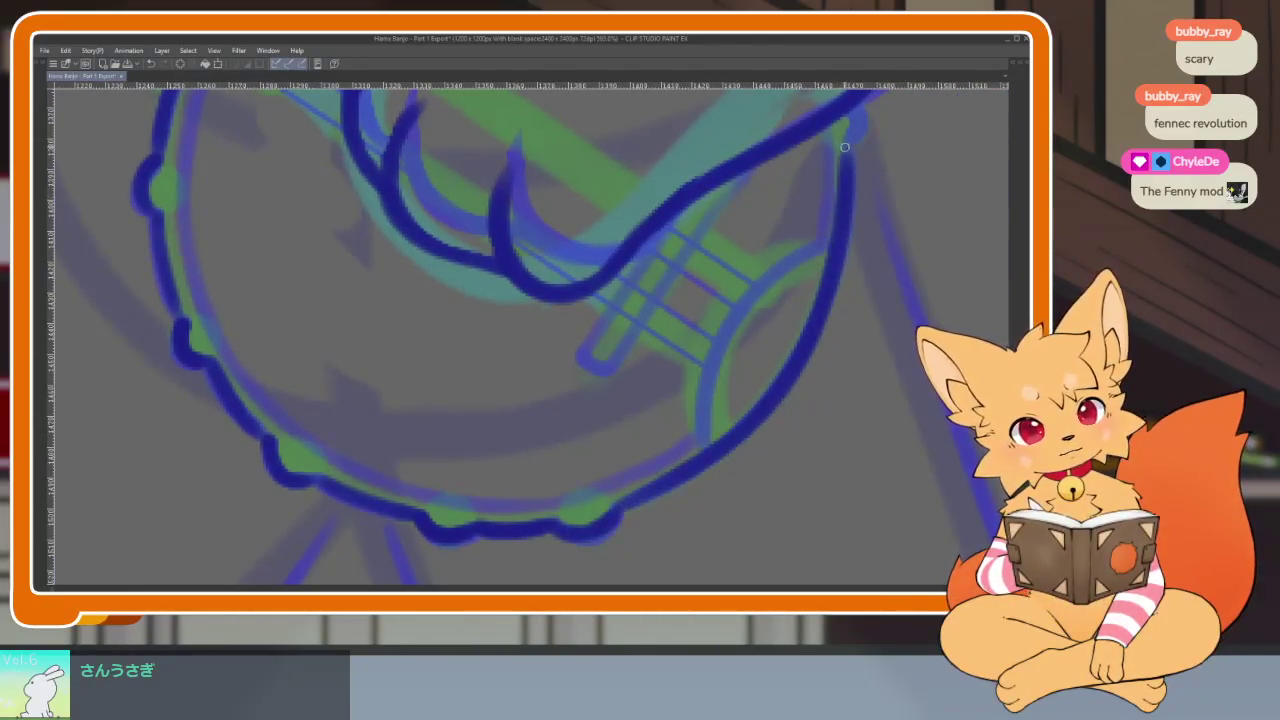
left_click_drag(845, 147, 734, 290)
mouse_move(746, 242)
left_mouse_down()
mouse_move(766, 214)
mouse_move(807, 253)
left_mouse_up()
left_click_drag(727, 341, 680, 511)
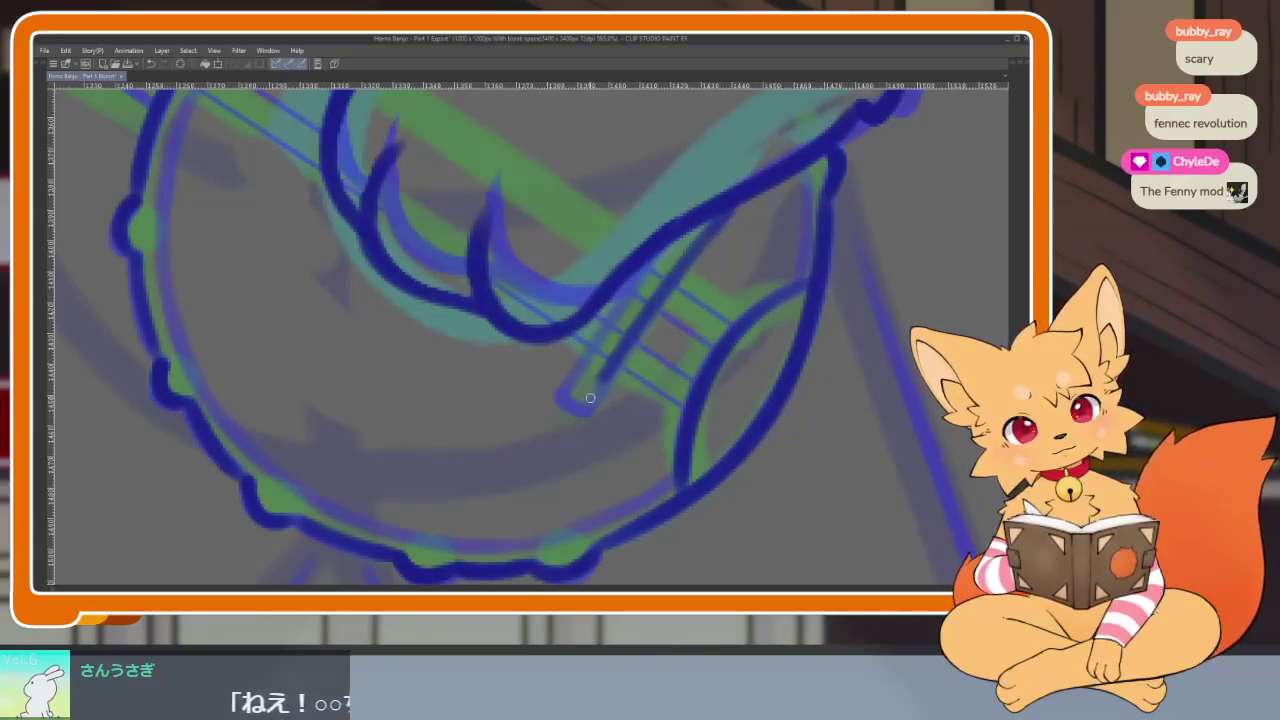
left_click_drag(718, 220, 586, 406)
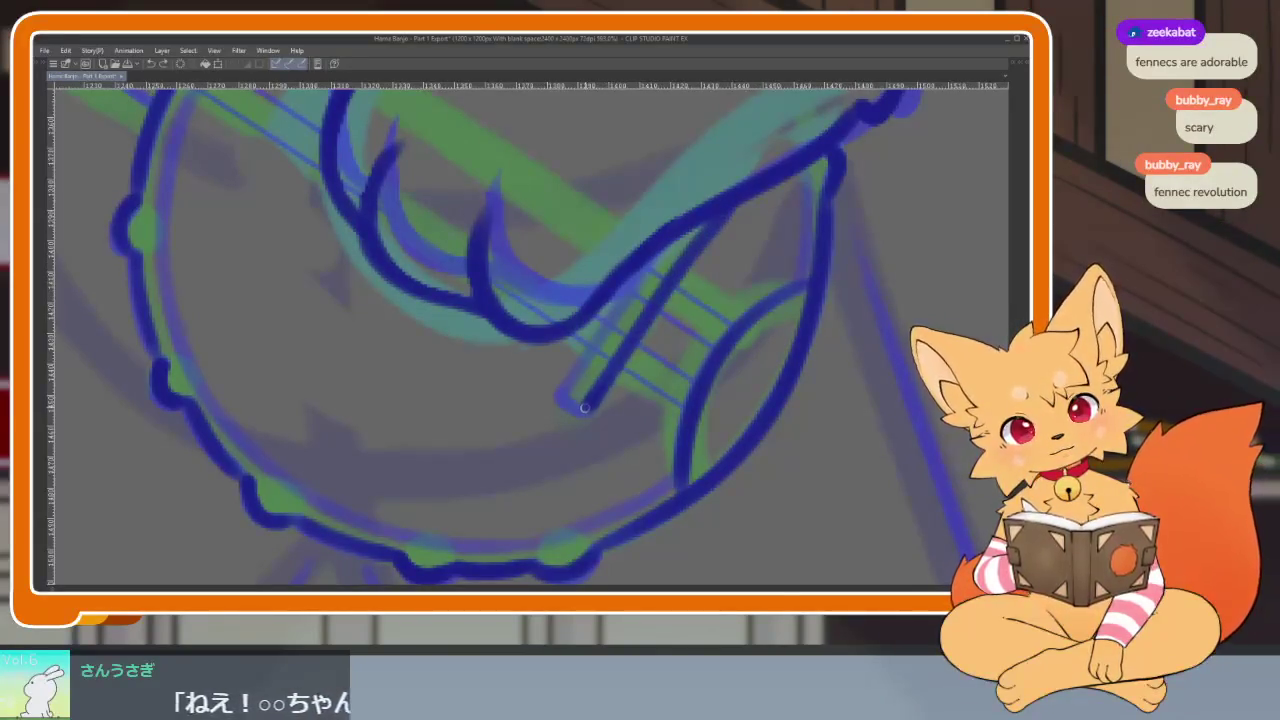
scroll(787, 342, "down", 5)
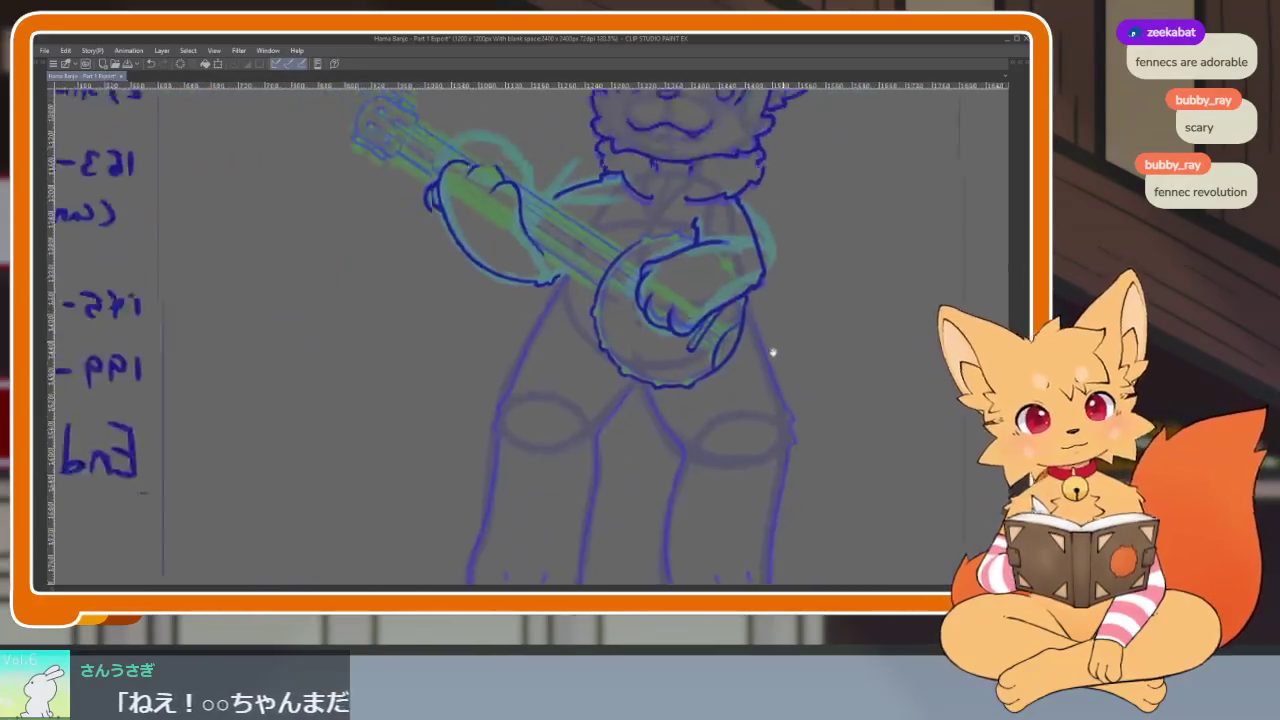
Zoom in and out around the banjo and strumming hand to inspect the line art.
left_click_drag(787, 342, 709, 434)
scroll(651, 443, "up", 5)
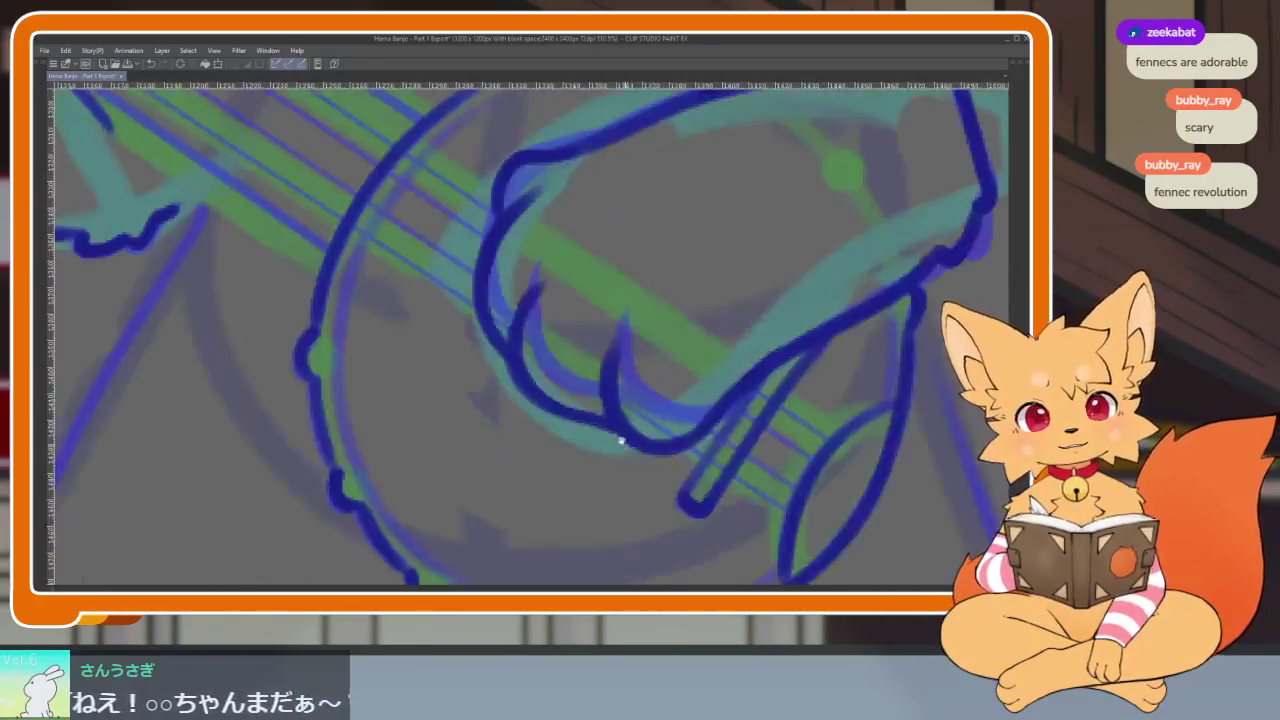
scroll(624, 445, "up", 2)
scroll(529, 351, "up", 2)
scroll(511, 343, "up", 2)
scroll(466, 343, "up", 1)
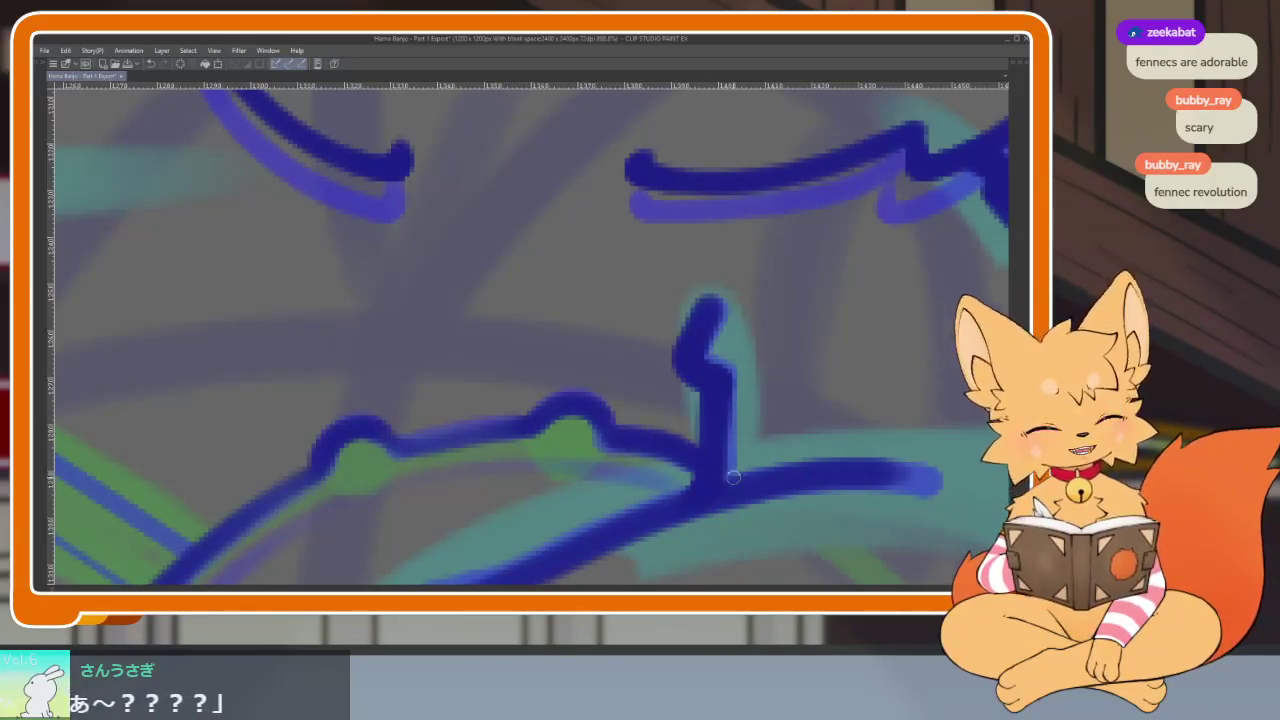
scroll(726, 477, "down", 3)
scroll(757, 443, "down", 1)
scroll(686, 506, "down", 2)
scroll(571, 437, "down", 1)
scroll(556, 443, "up", 1)
scroll(543, 460, "up", 1)
scroll(529, 457, "up", 1)
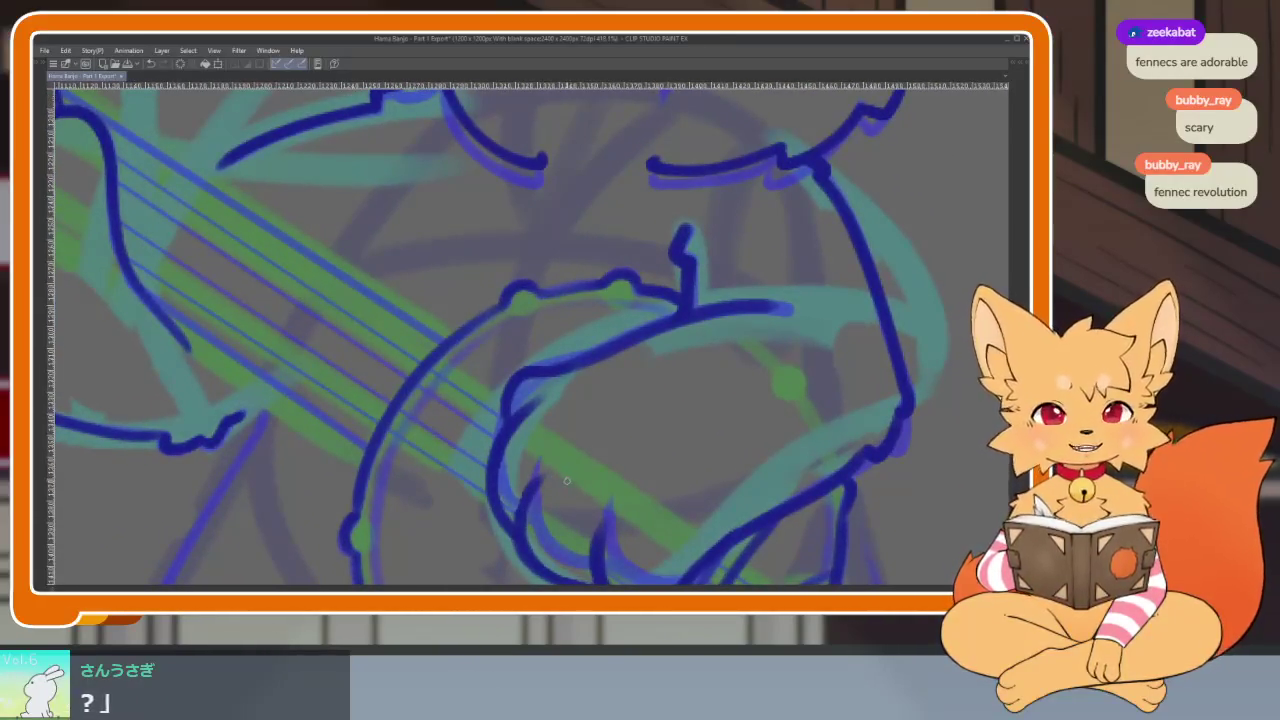
scroll(549, 474, "up", 1)
scroll(560, 491, "up", 1)
scroll(563, 466, "up", 1)
scroll(560, 460, "up", 1)
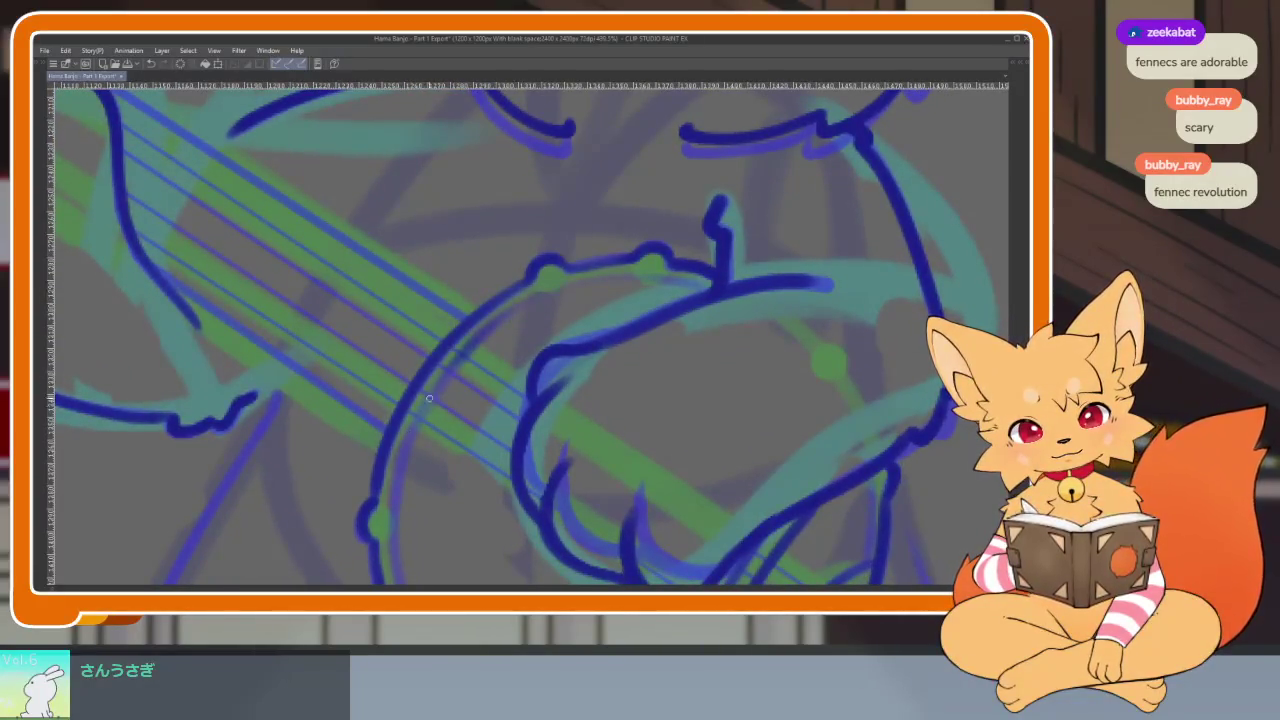
scroll(401, 550, "down", 5)
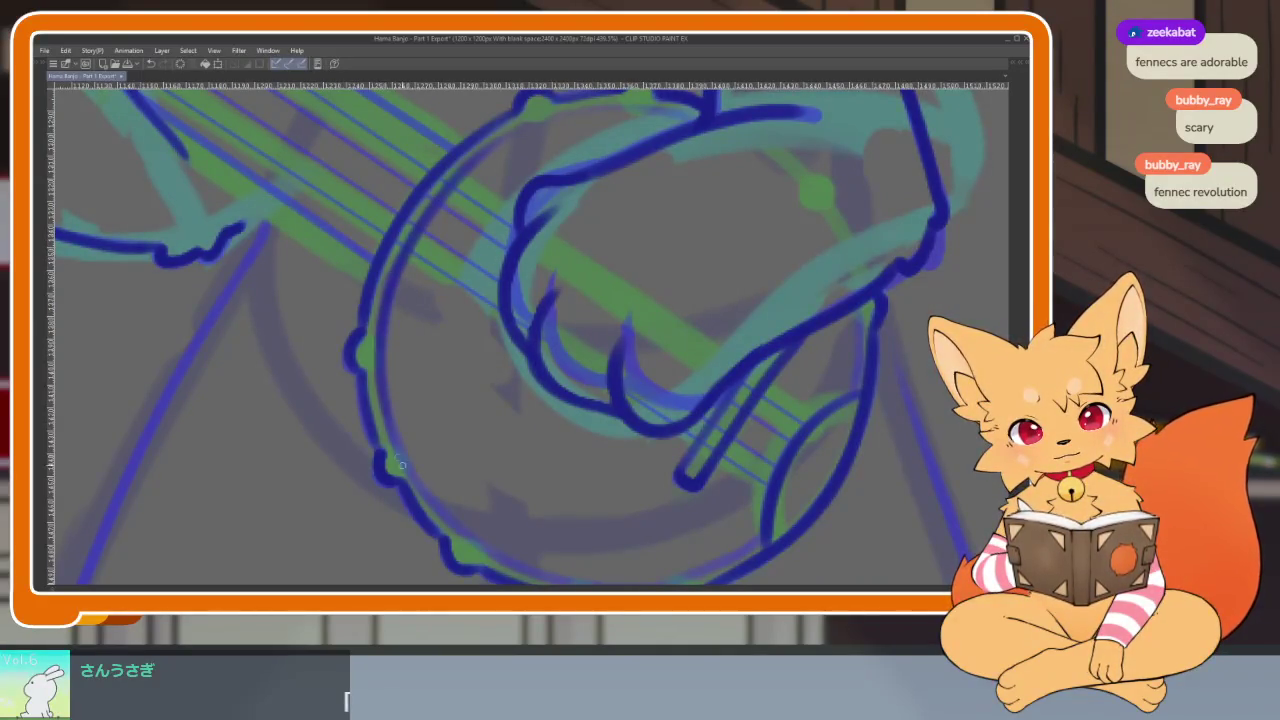
Rotate the canvas so the strings run vertically, then reveal the hidden palettes.
left_click_drag(547, 568, 518, 483)
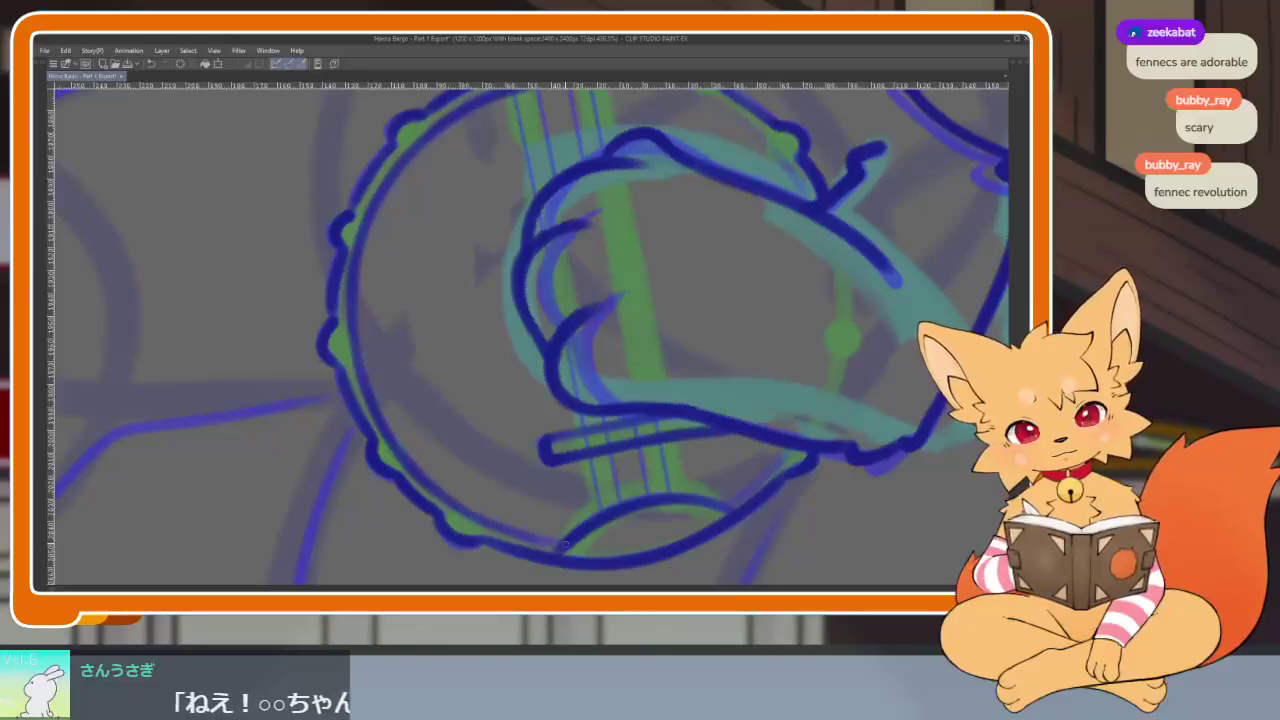
scroll(556, 543, "right", 3)
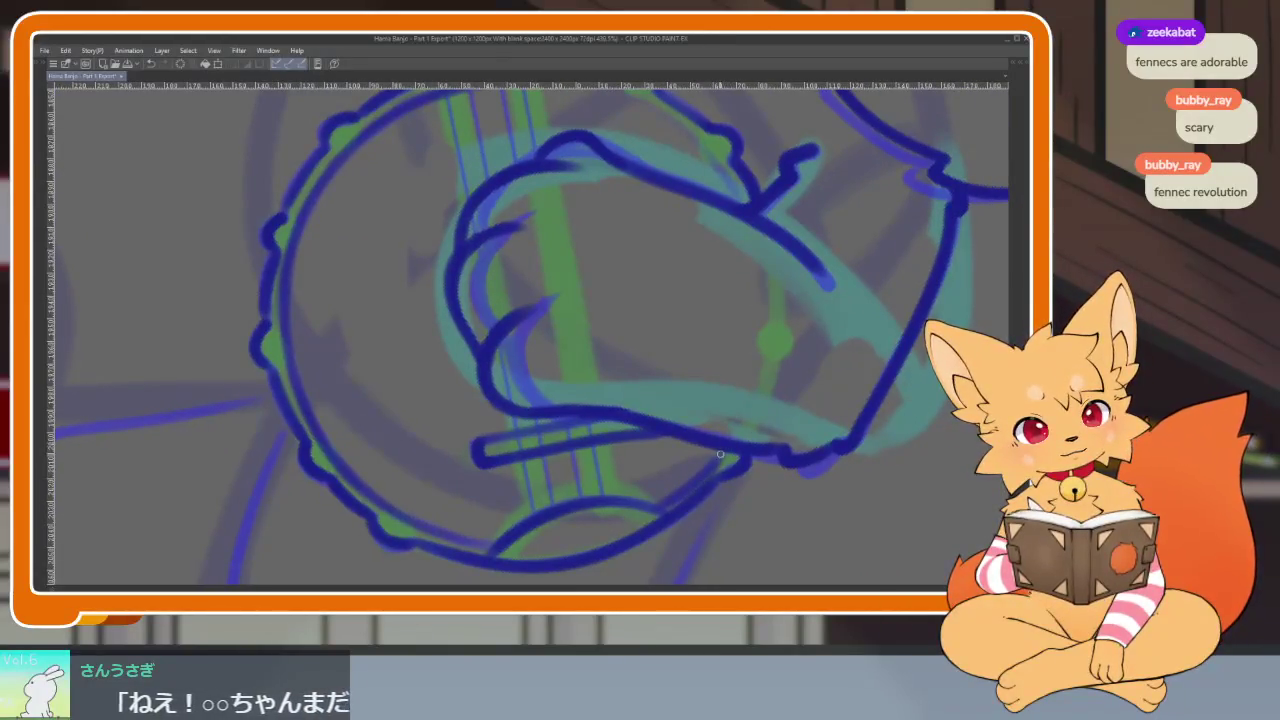
scroll(720, 455, "up", 2)
scroll(433, 315, "up", 1)
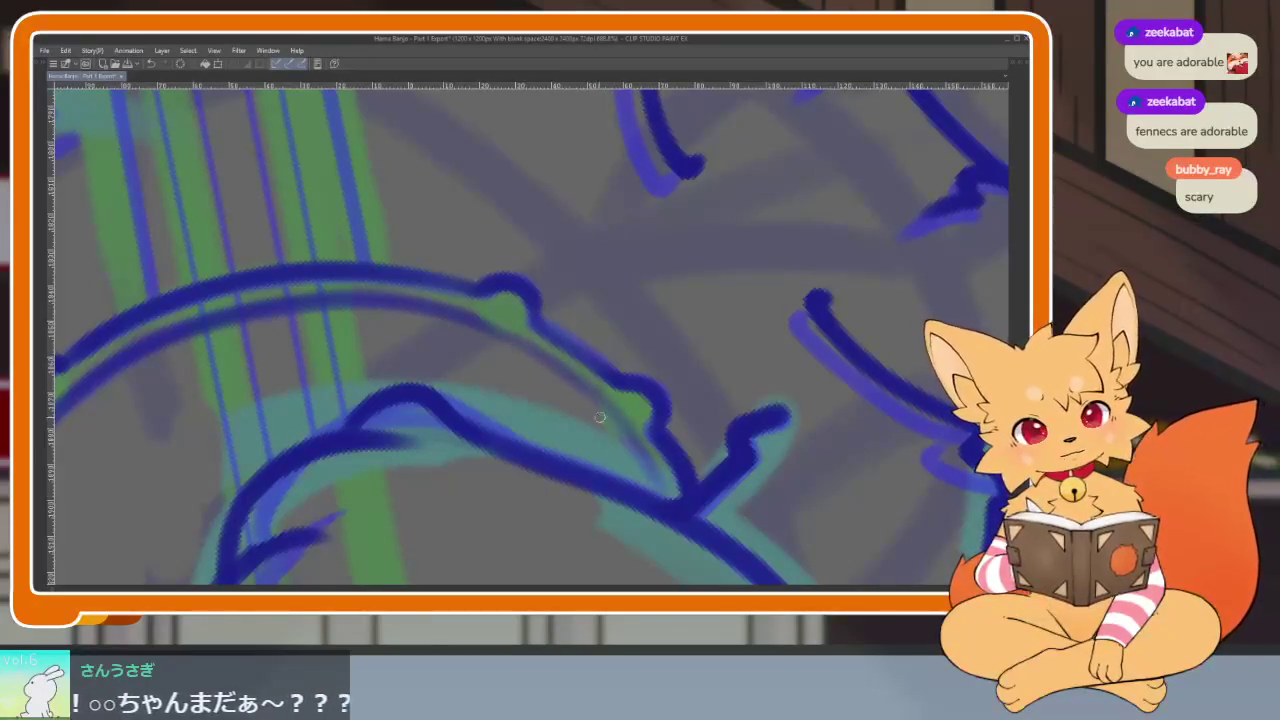
scroll(691, 471, "down", 3)
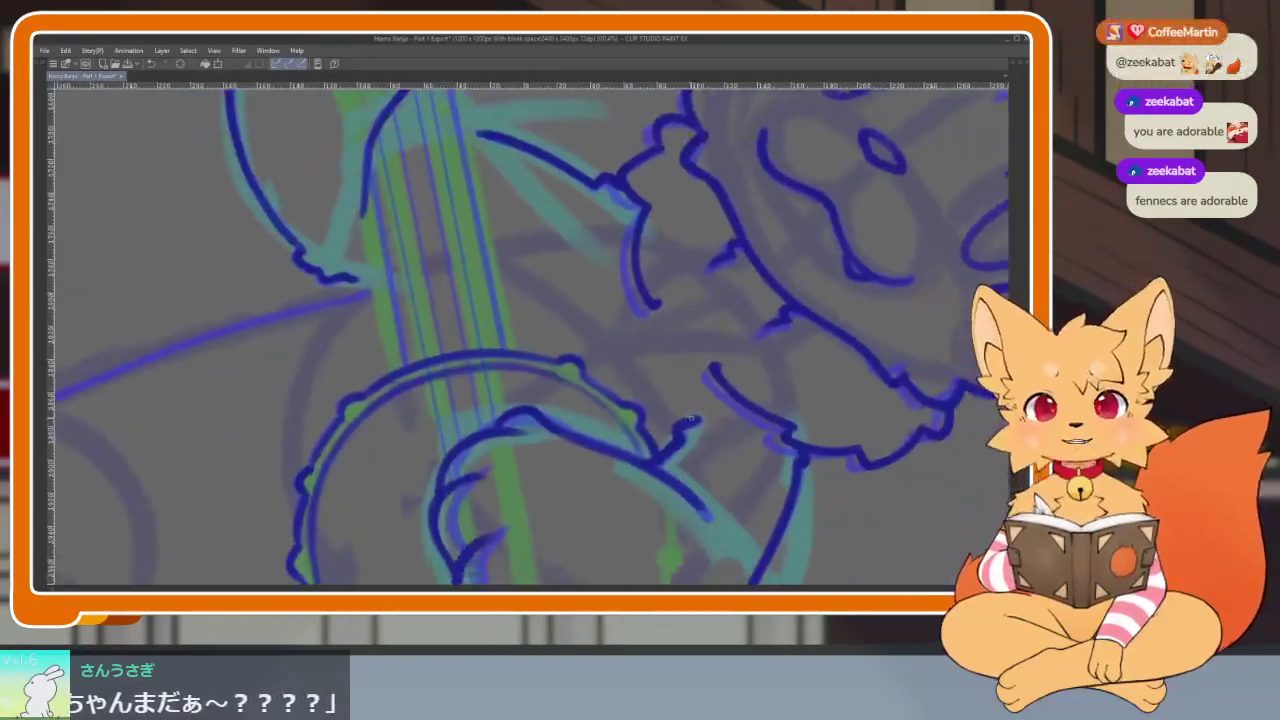
key("Tab")
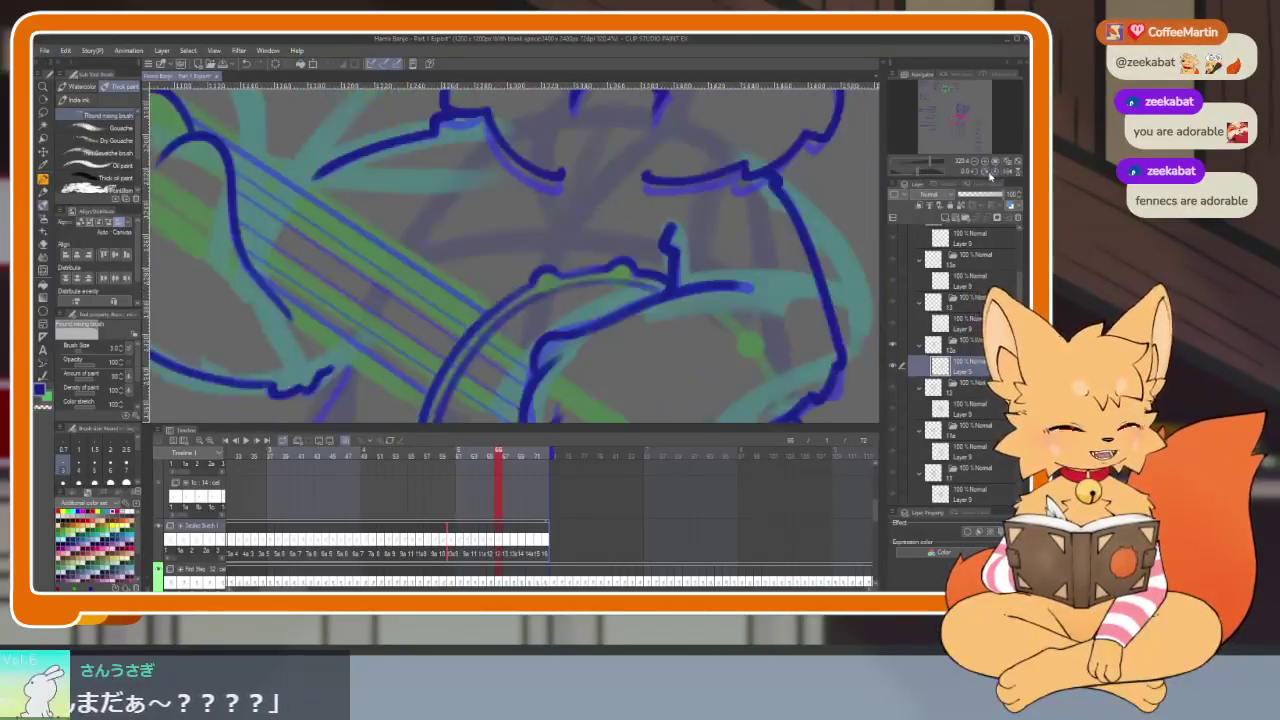
With the palettes hidden, ink the lower-left tuning peg of the banjo headstock.
key("Tab")
scroll(657, 404, "down", 1)
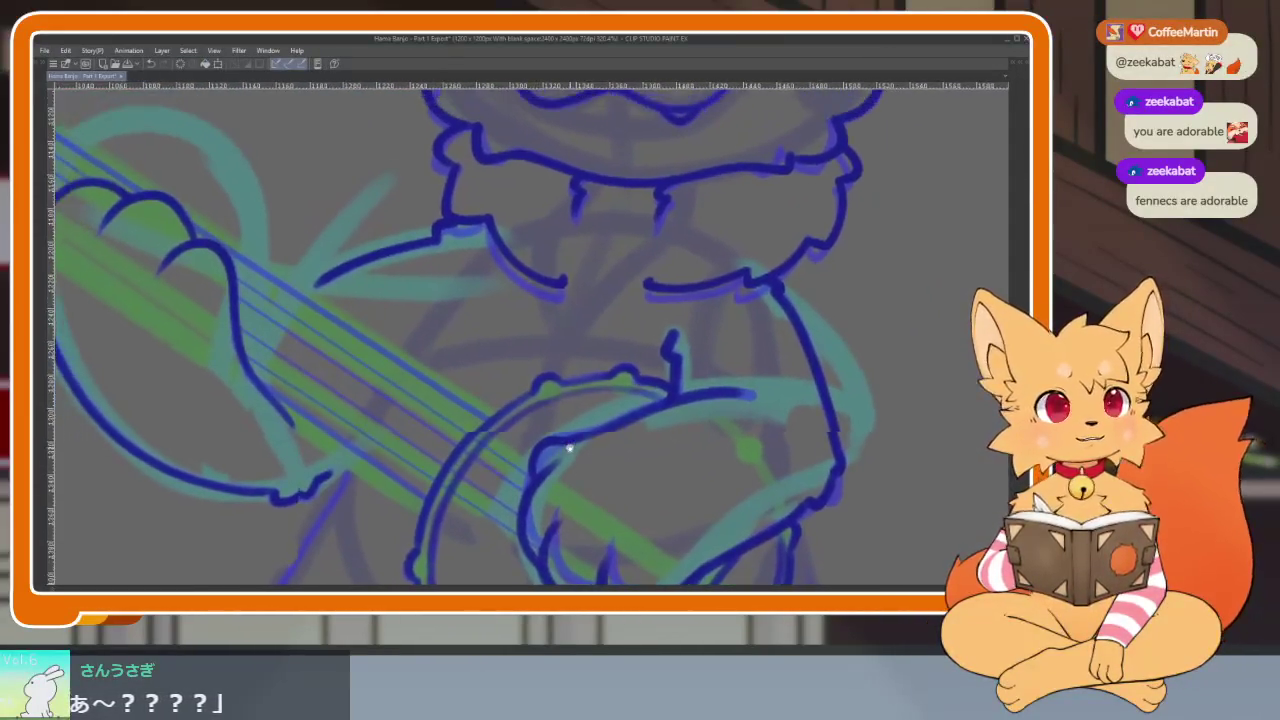
scroll(560, 443, "down", 1)
scroll(486, 463, "down", 1)
scroll(551, 457, "down", 1)
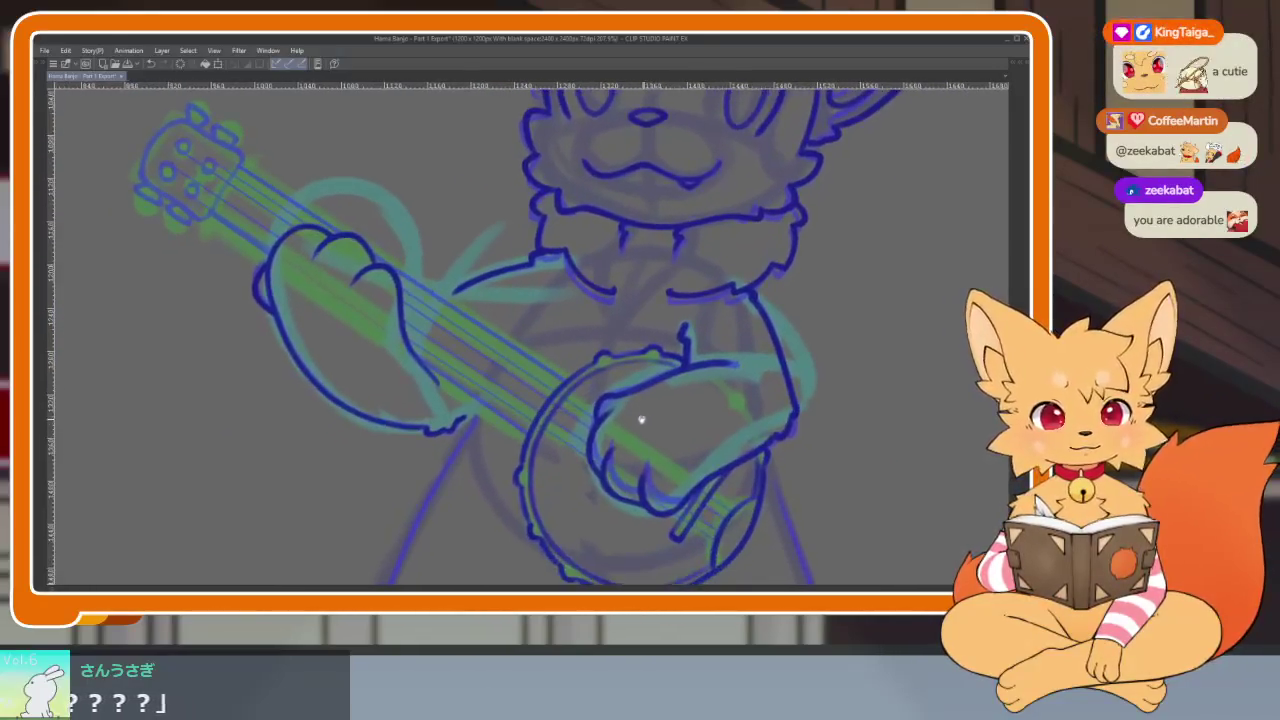
scroll(586, 420, "up", 2)
scroll(586, 480, "left", 2)
scroll(458, 449, "up", 1)
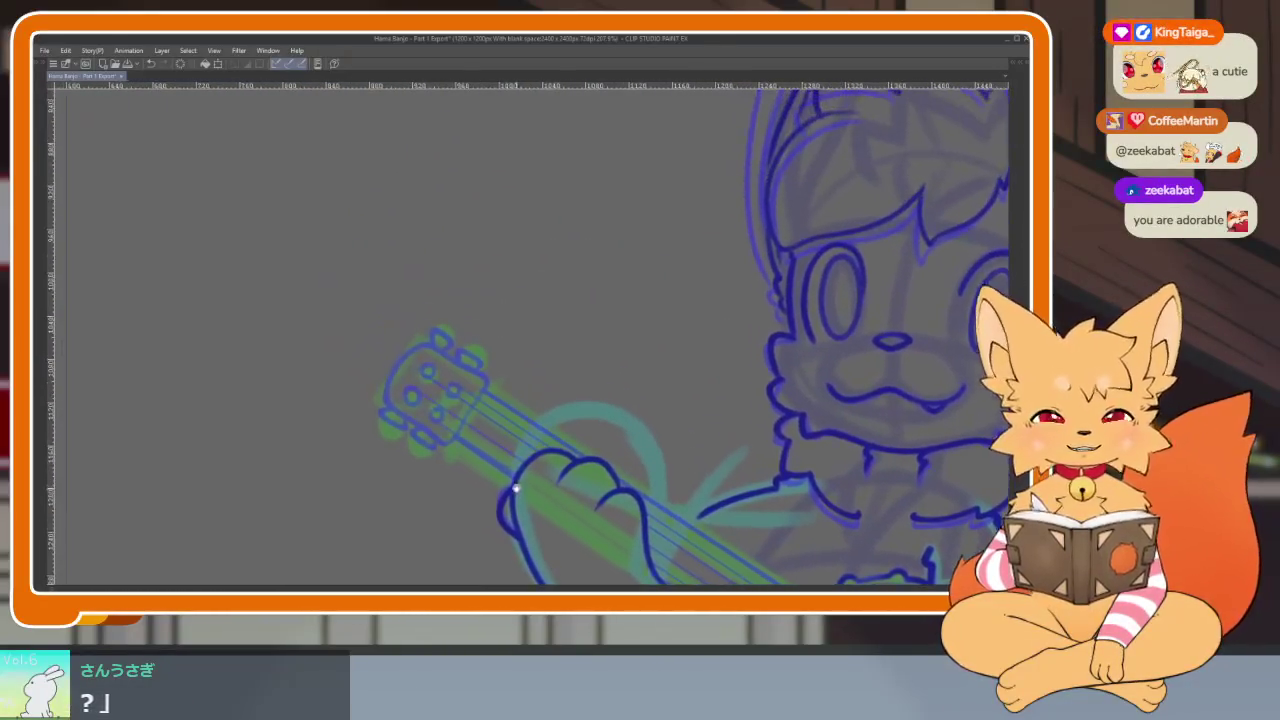
scroll(480, 458, "up", 1)
scroll(489, 463, "up", 1)
scroll(518, 450, "up", 1)
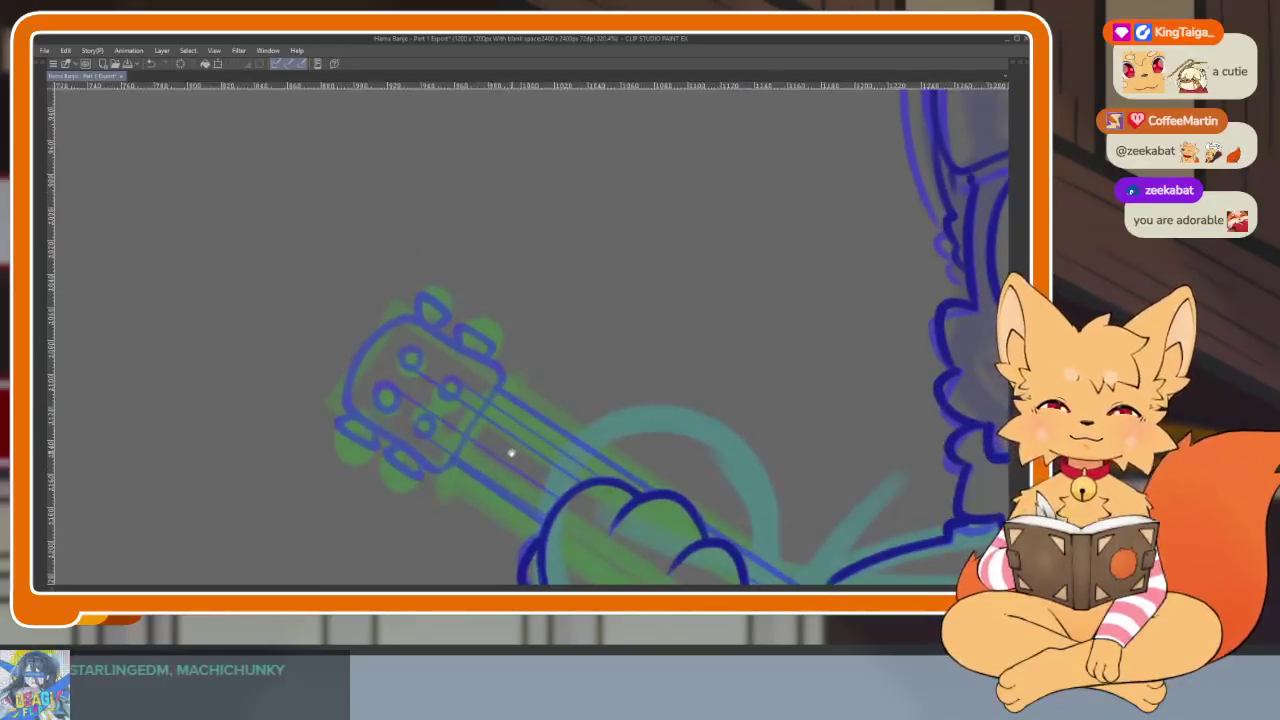
scroll(509, 451, "up", 1)
scroll(489, 437, "up", 1)
scroll(497, 477, "up", 1)
scroll(508, 445, "down", 1)
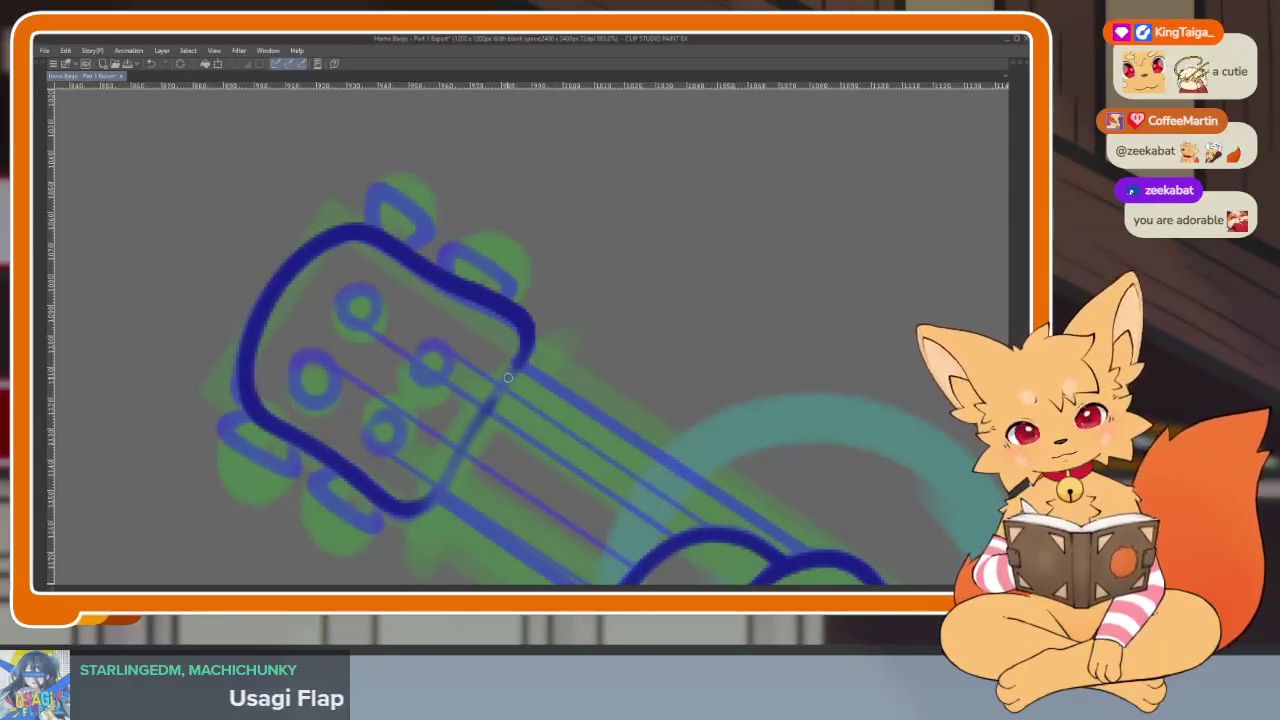
scroll(506, 381, "up", 1)
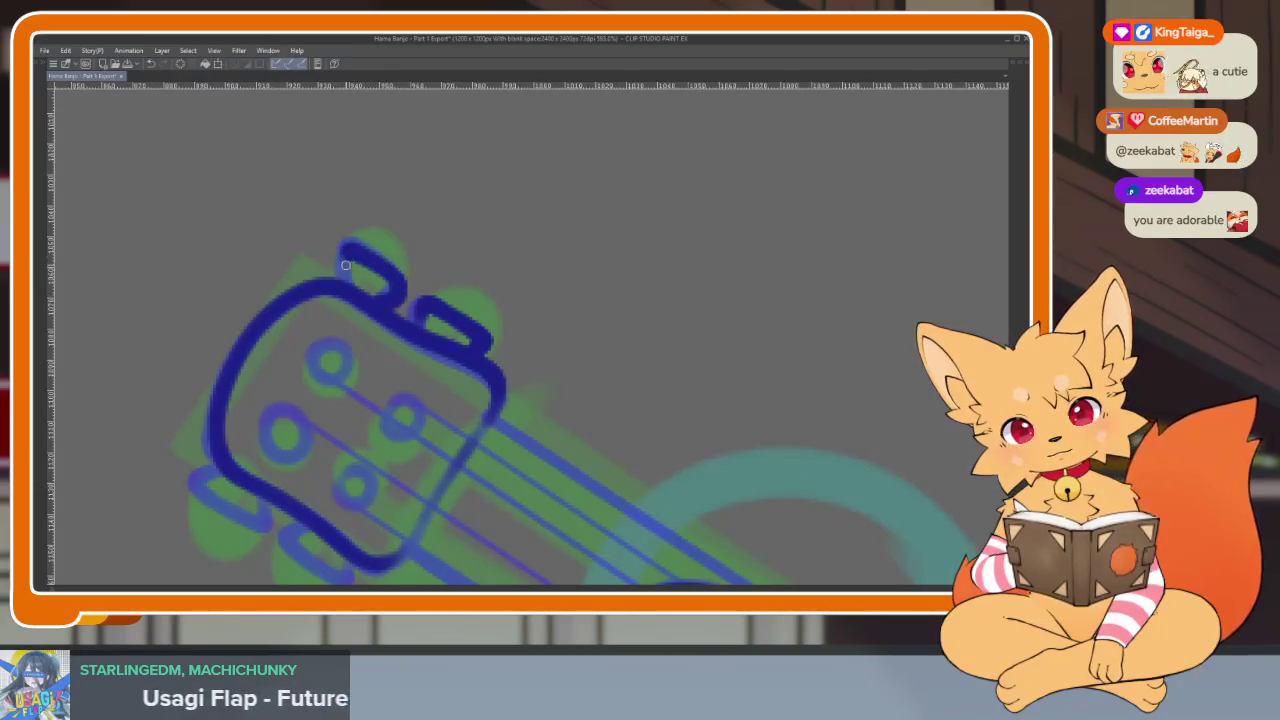
scroll(388, 290, "down", 2)
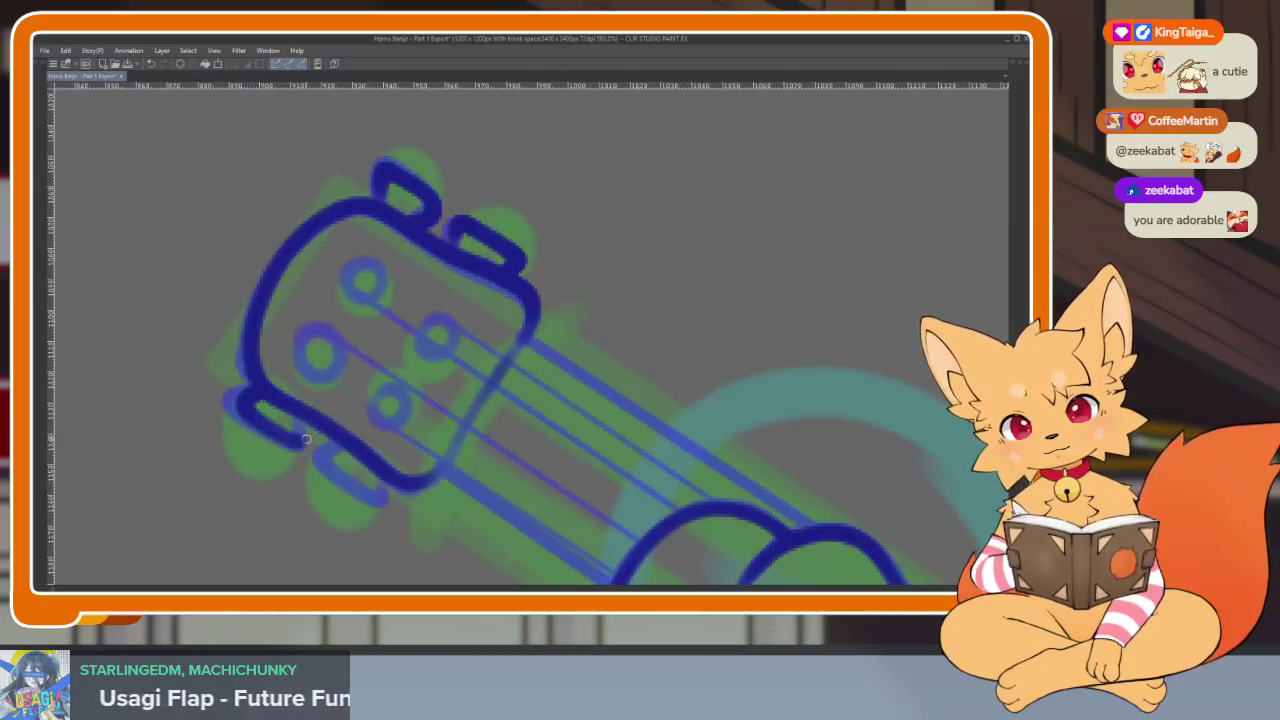
left_click_drag(346, 440, 383, 489)
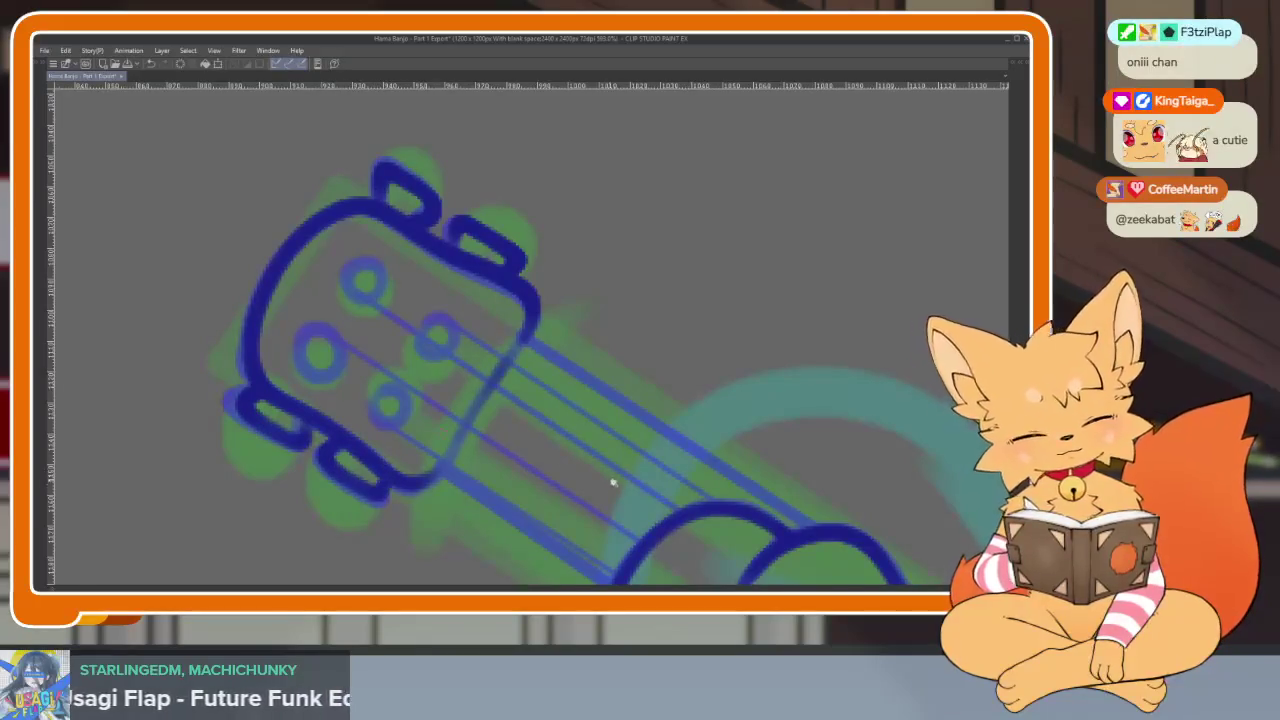
scroll(606, 480, "down", 5)
scroll(629, 443, "up", 1)
scroll(586, 463, "up", 1)
scroll(523, 449, "up", 4)
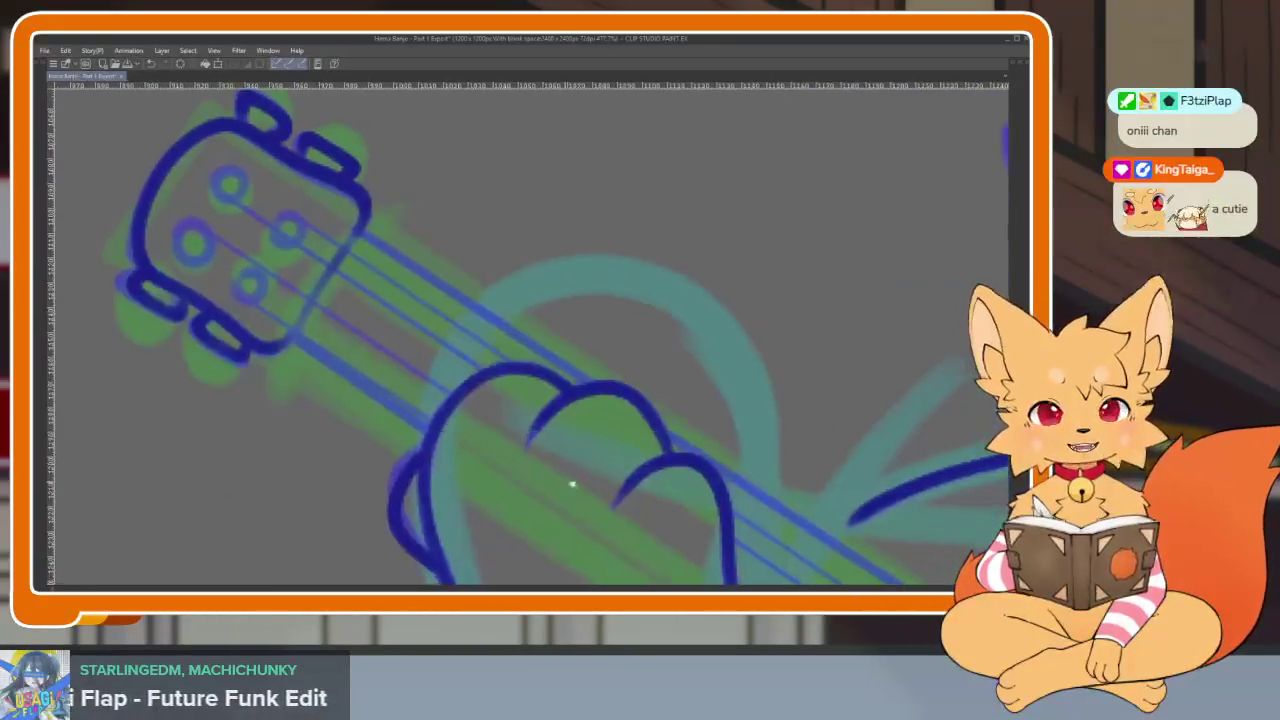
scroll(565, 483, "down", 3)
scroll(603, 386, "up", 1)
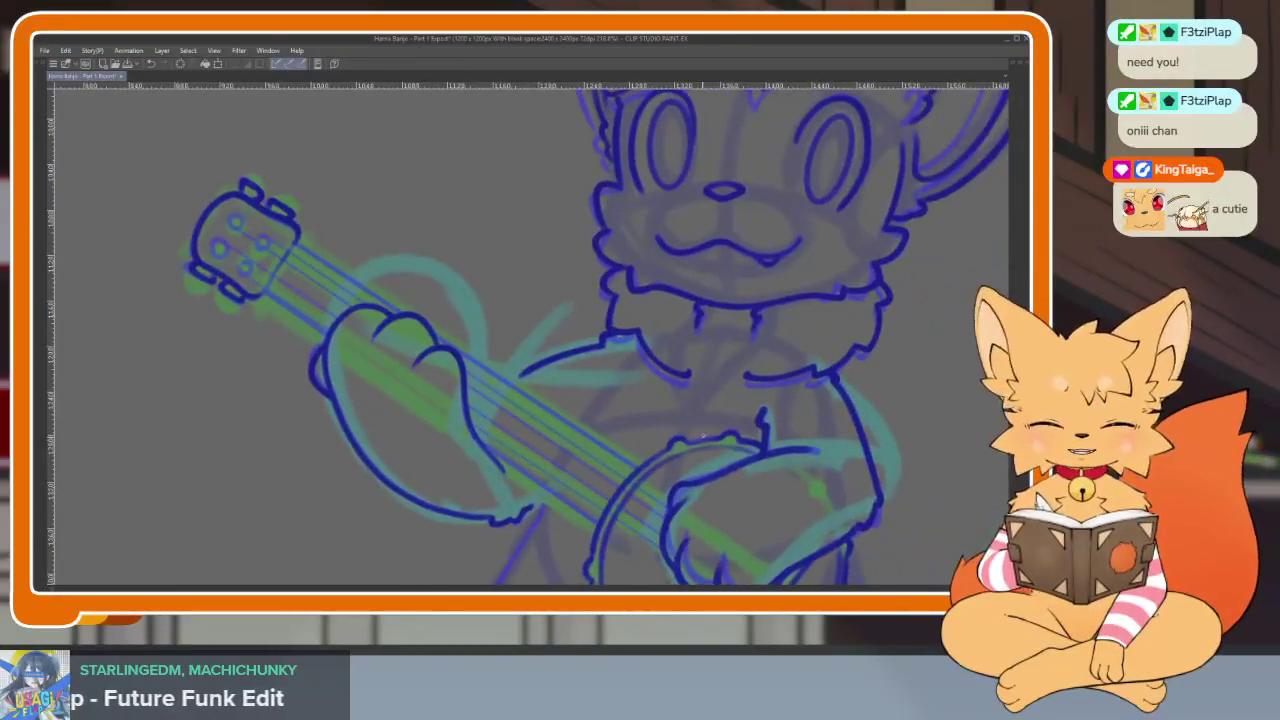
scroll(651, 451, "down", 3)
scroll(660, 470, "up", 2)
scroll(677, 491, "up", 1)
scroll(644, 510, "down", 1)
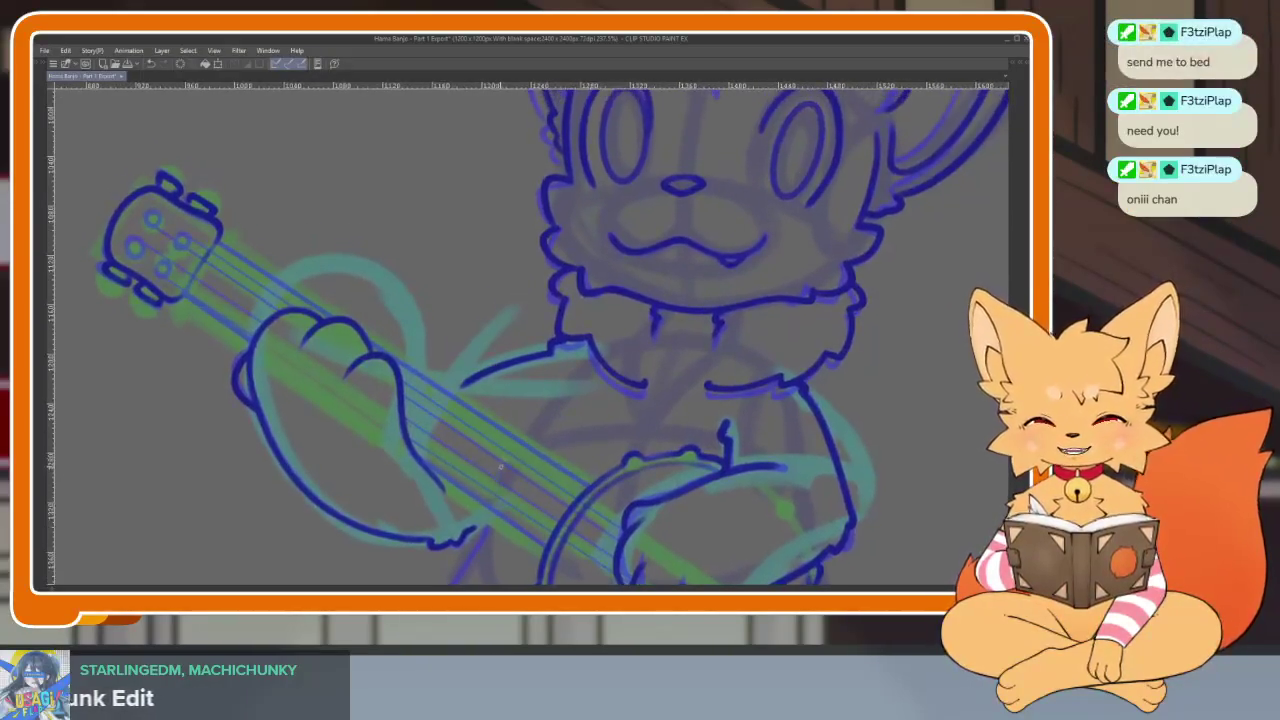
Fill the top and lower-left tuning peg rings with dark blue.
key("Tab")
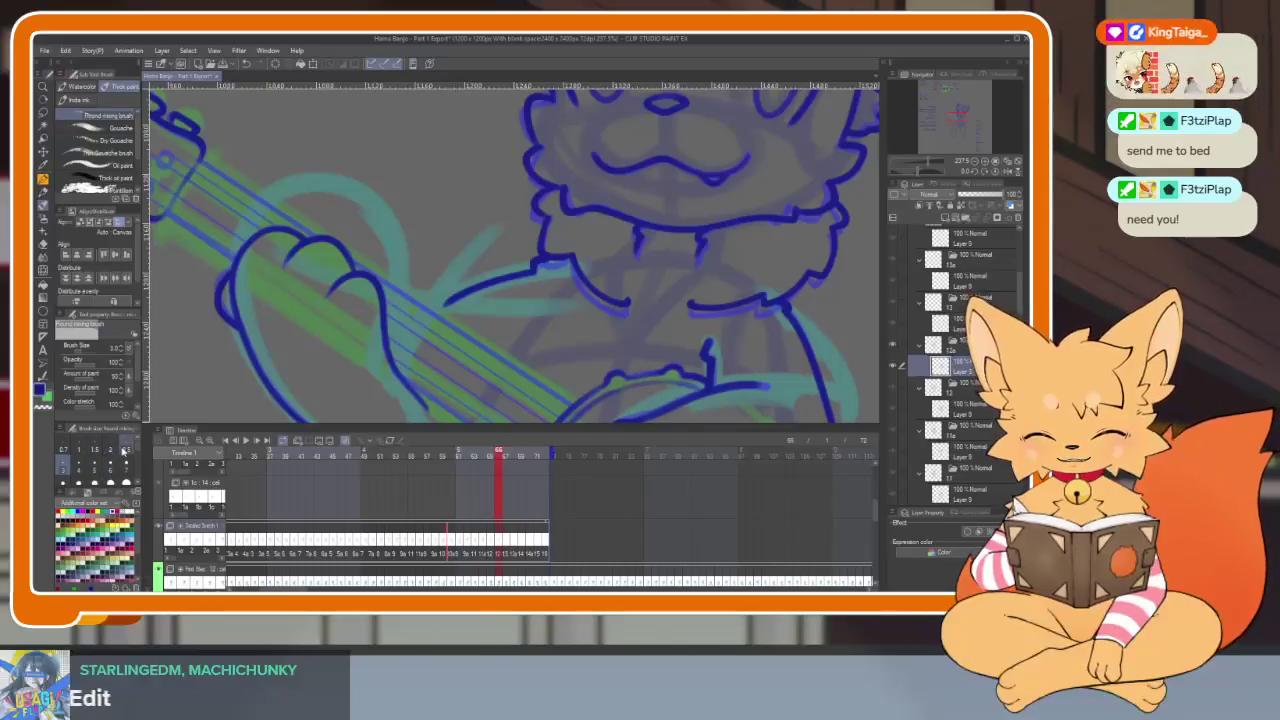
key("Tab")
scroll(414, 343, "up", 1)
scroll(342, 316, "up", 3)
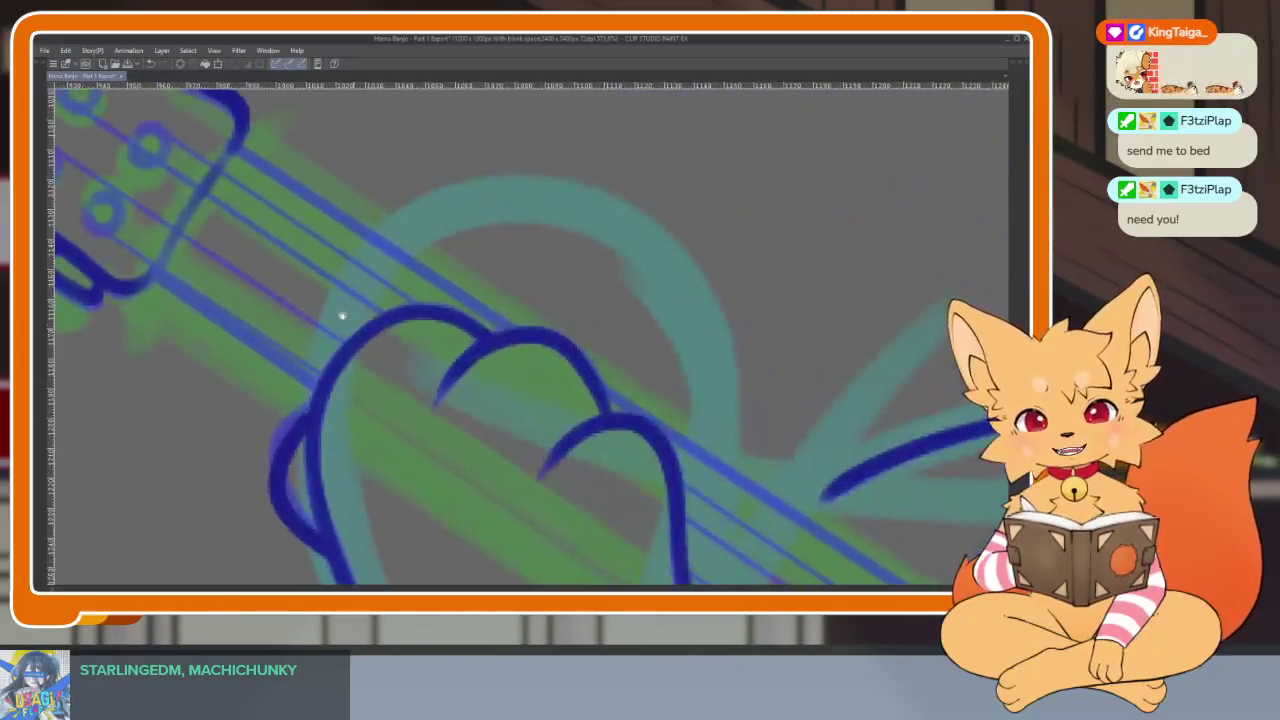
scroll(557, 406, "down", 3)
scroll(591, 380, "up", 1)
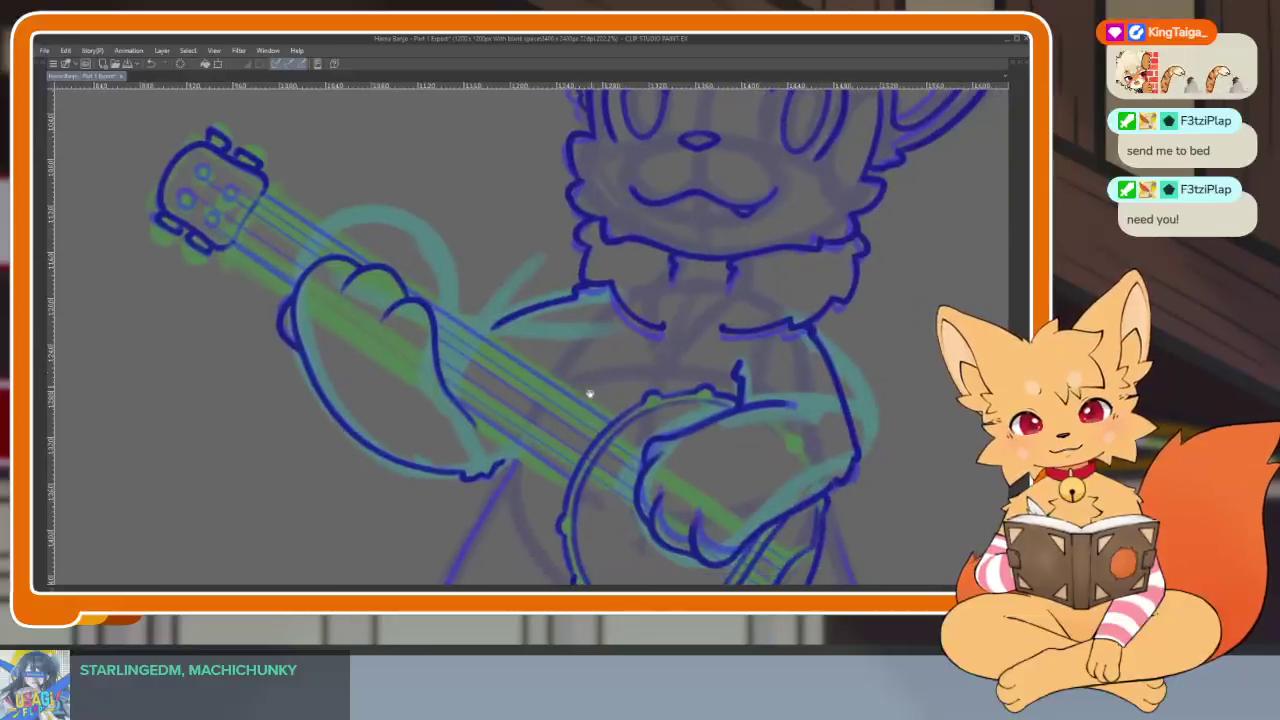
scroll(591, 380, "up", 3)
scroll(623, 529, "down", 2)
scroll(600, 423, "up", 2)
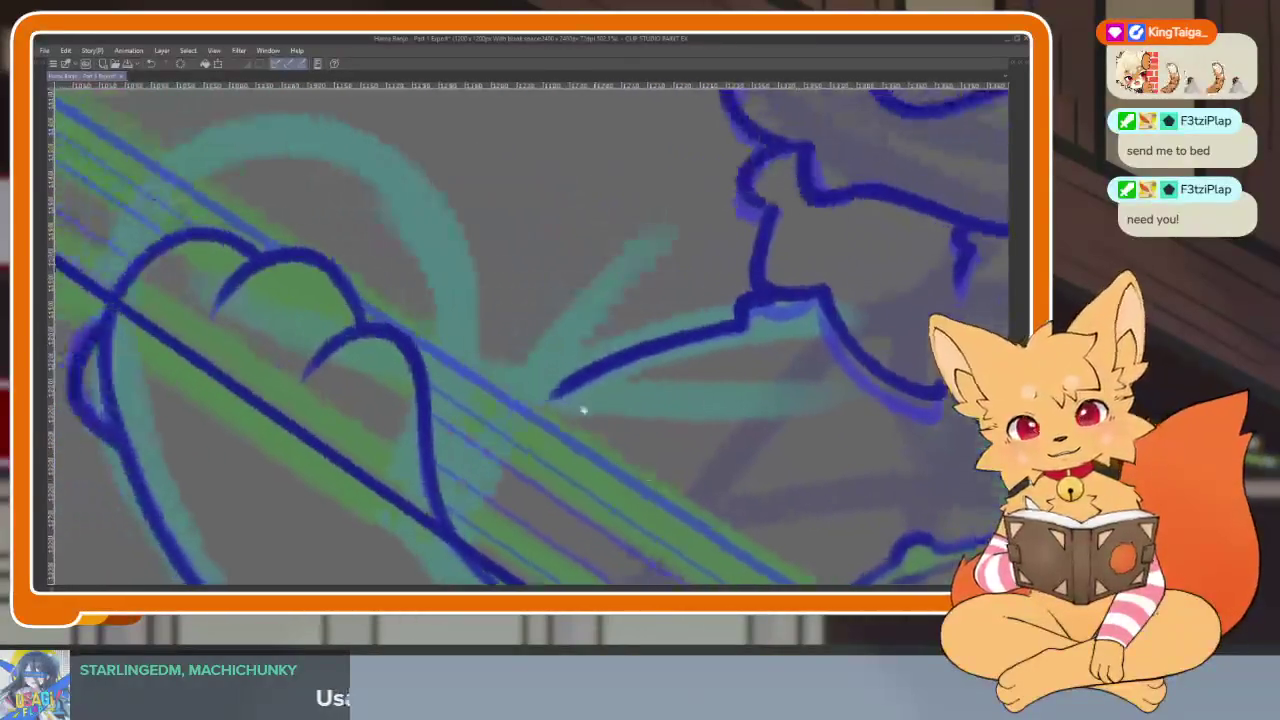
scroll(220, 280, "up", 2)
scroll(172, 251, "up", 1)
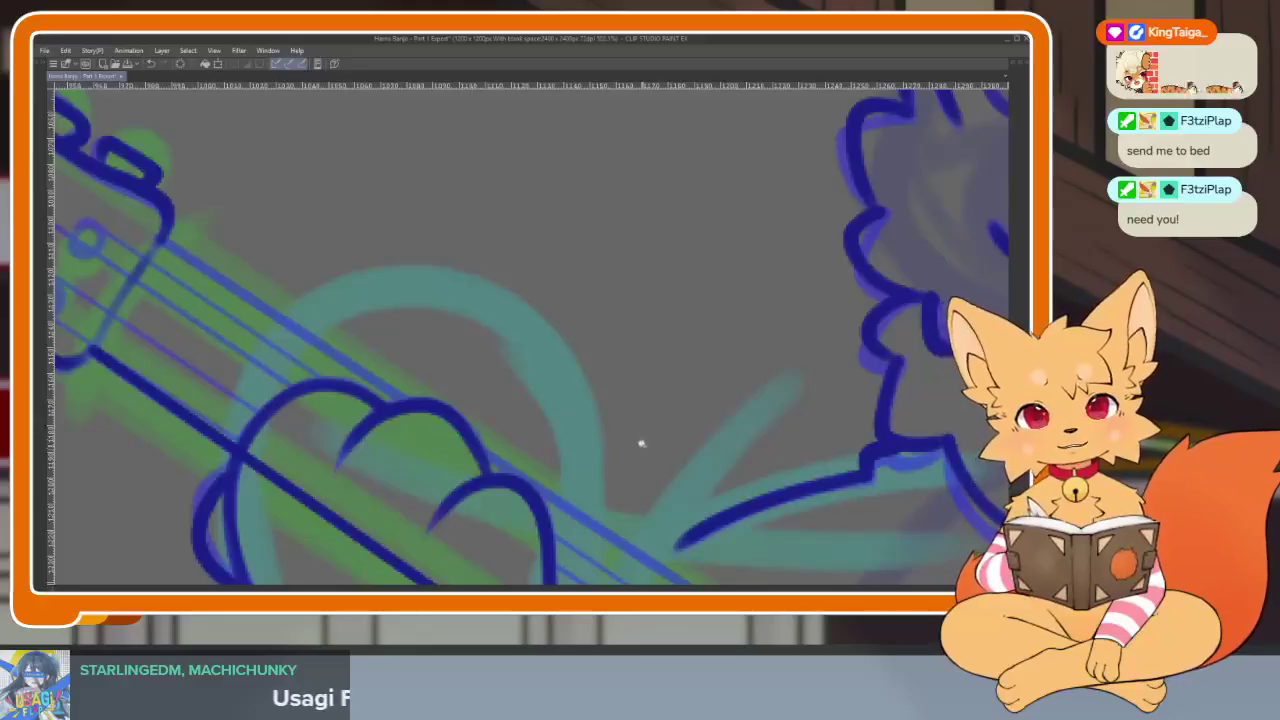
scroll(644, 448, "down", 2)
scroll(697, 449, "up", 1)
scroll(671, 457, "up", 3)
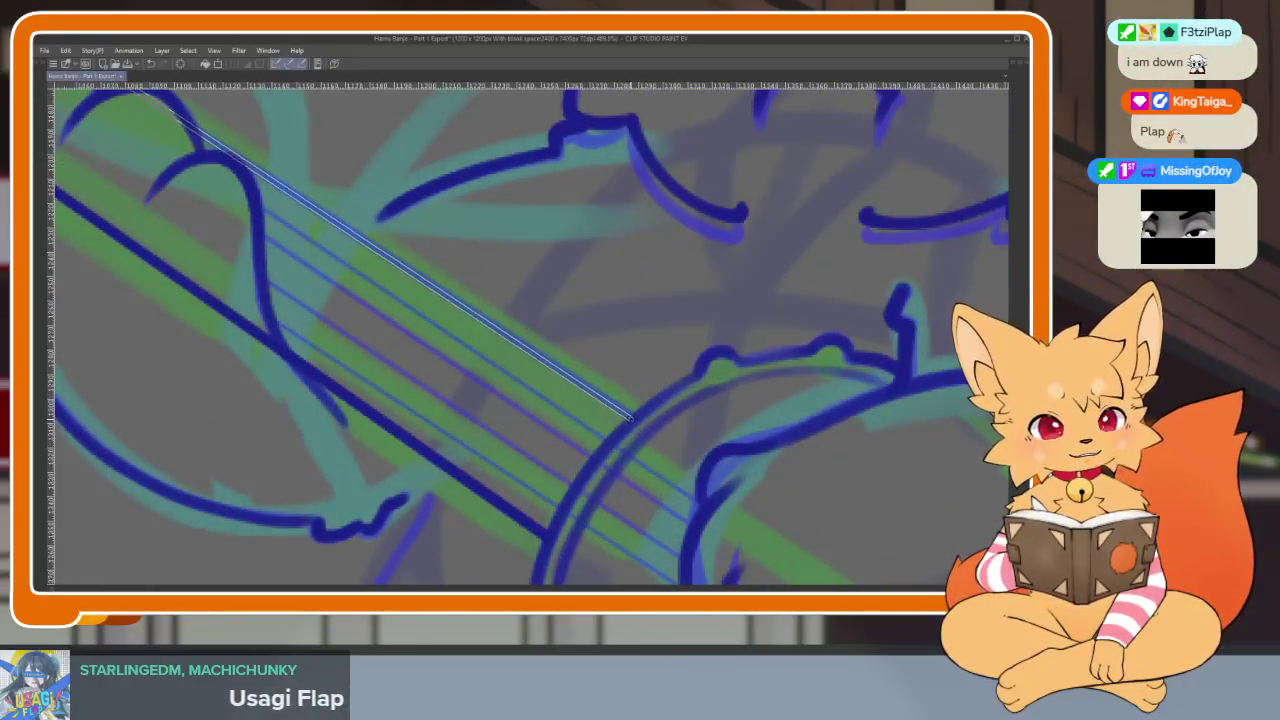
scroll(632, 420, "down", 2)
scroll(600, 440, "down", 1)
scroll(529, 457, "up", 1)
scroll(531, 497, "up", 1)
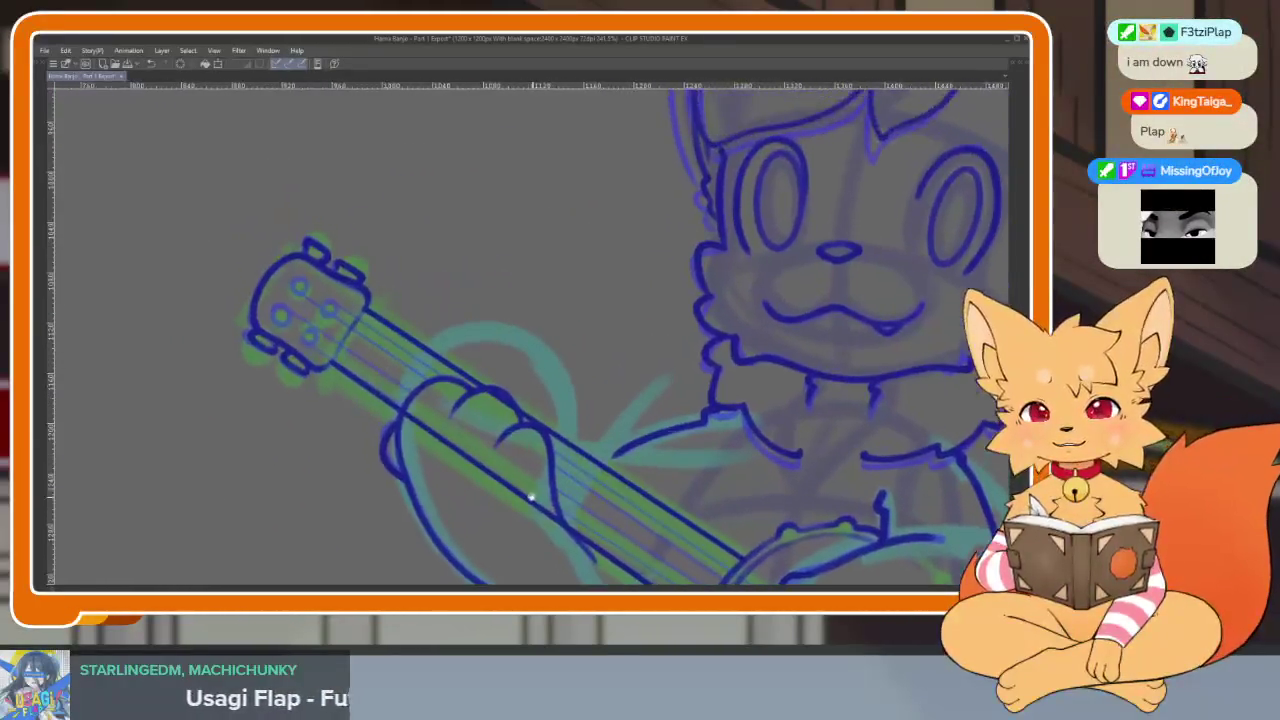
scroll(443, 423, "up", 1)
scroll(457, 448, "up", 1)
scroll(357, 428, "up", 2)
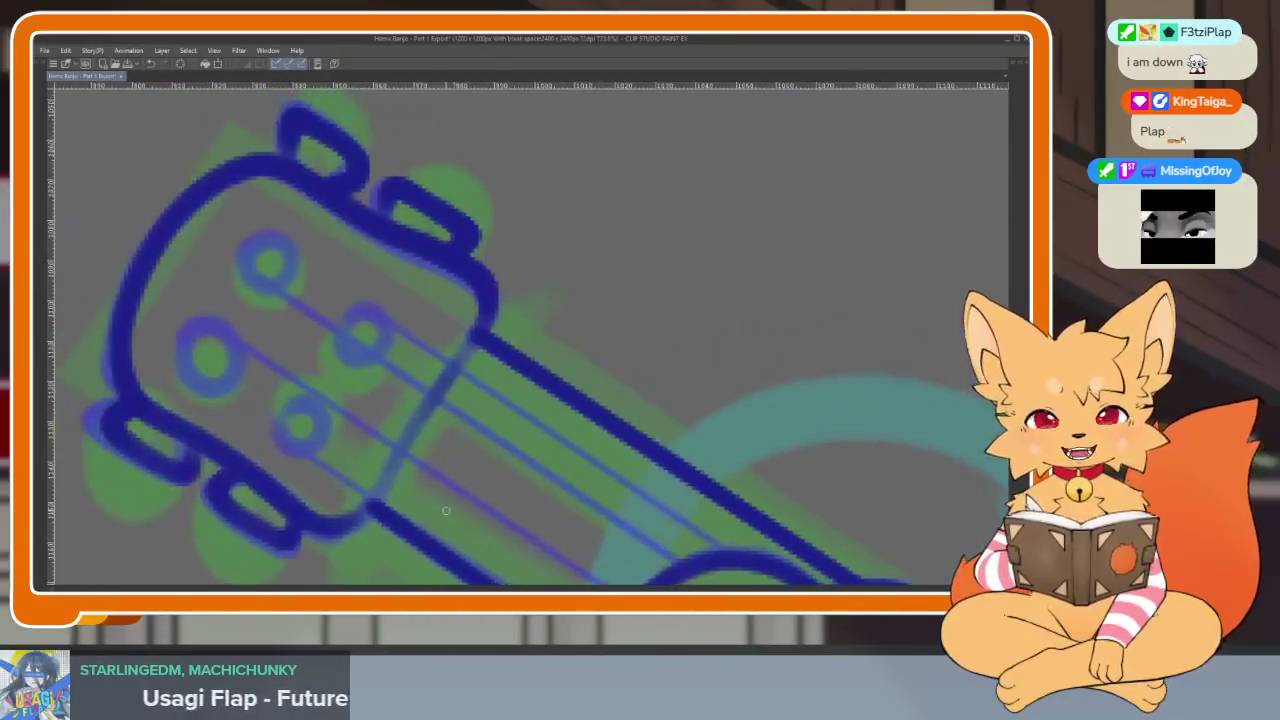
key("Tab")
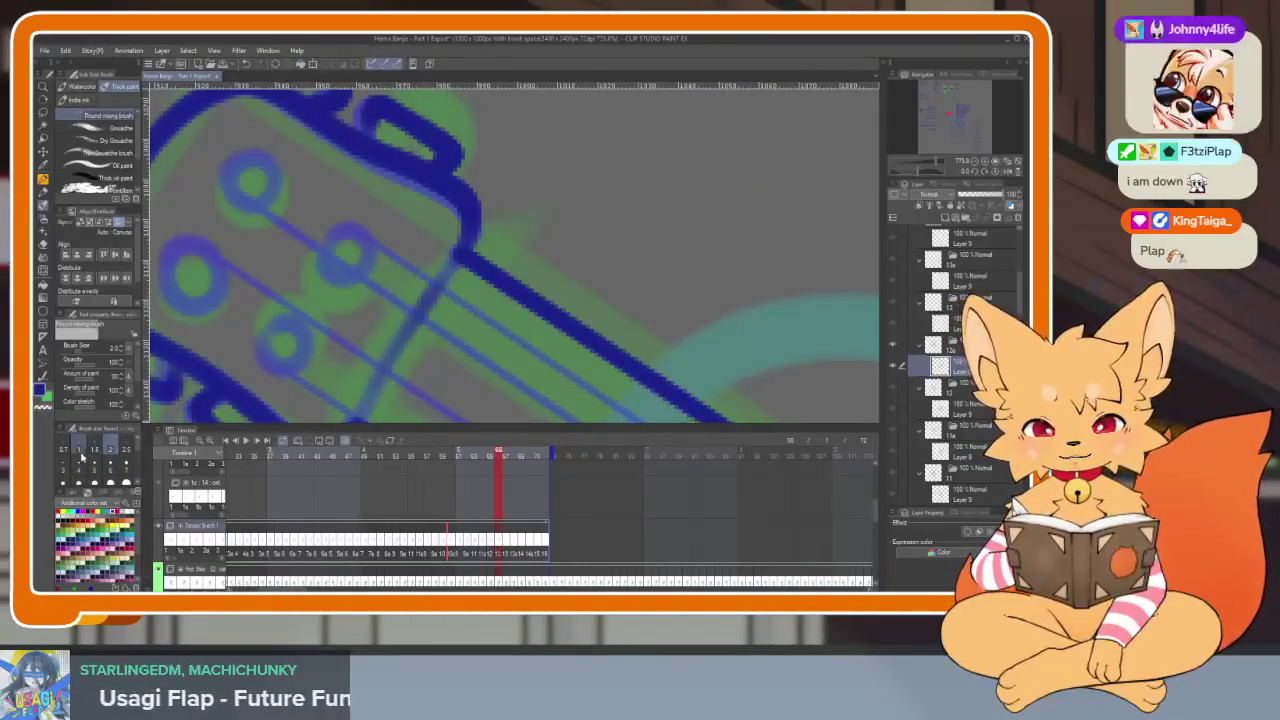
key("Tab")
scroll(585, 378, "up", 1)
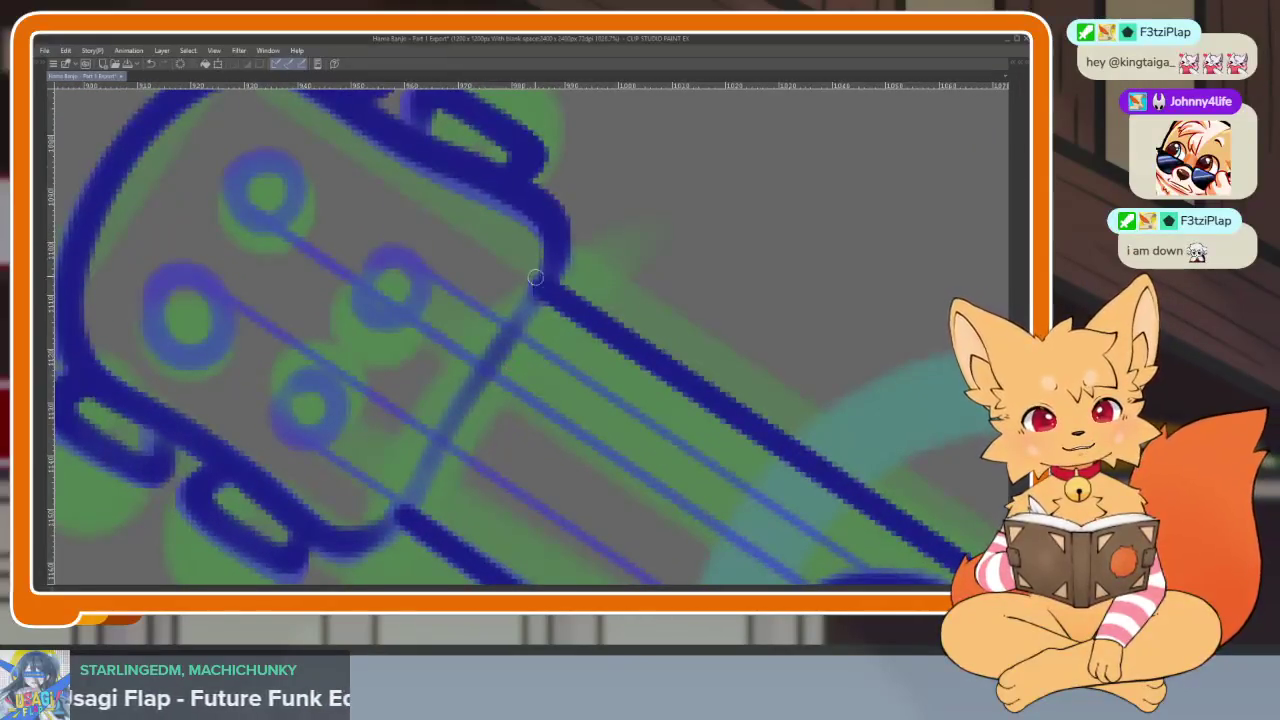
left_click_drag(291, 404, 343, 422)
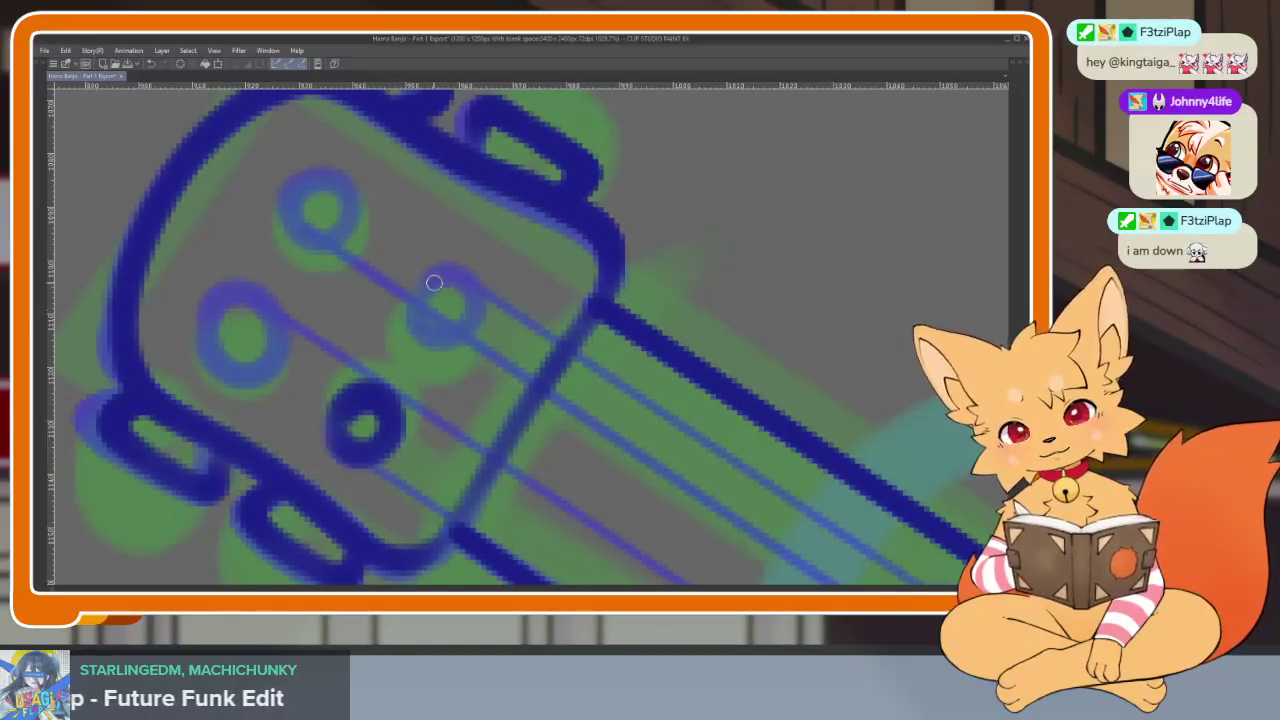
left_click(306, 187)
left_click(250, 296)
Draw two straight dark blue string lines along the banjo neck toward the body.
scroll(474, 335, "down", 3)
scroll(636, 447, "up", 1)
scroll(636, 447, "down", 2)
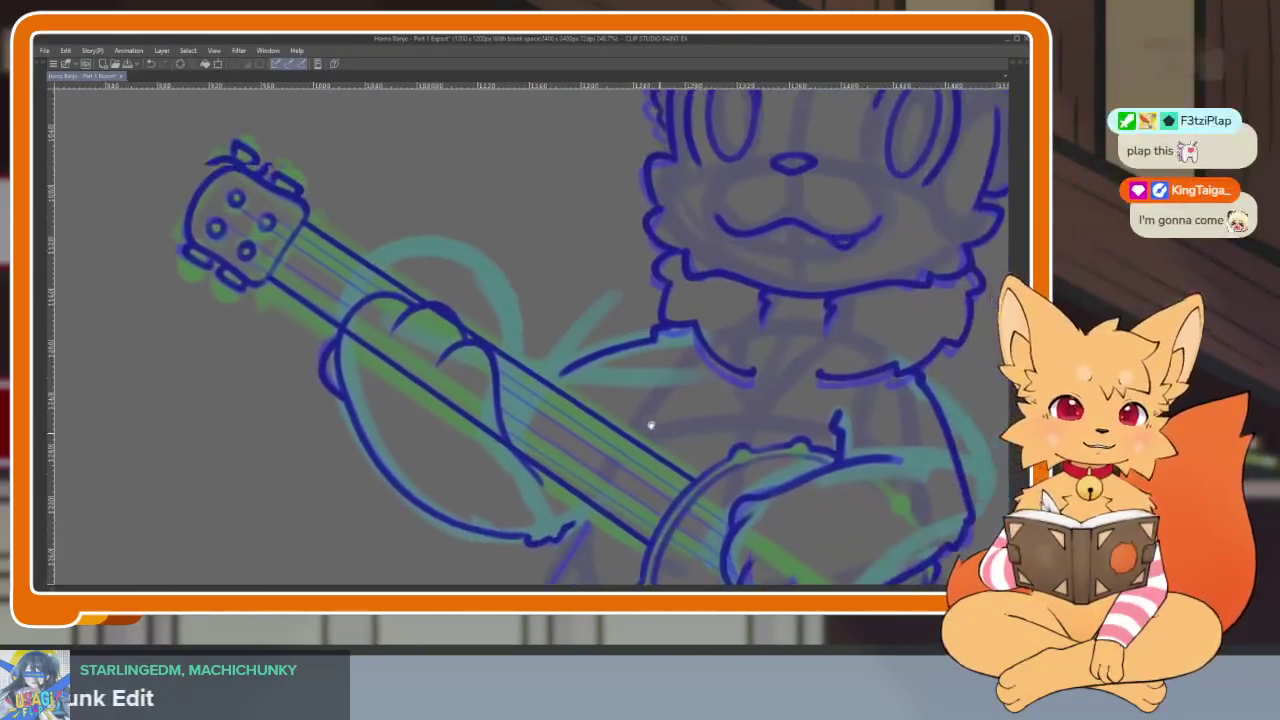
scroll(657, 434, "down", 2)
scroll(740, 440, "up", 1)
scroll(638, 431, "up", 3)
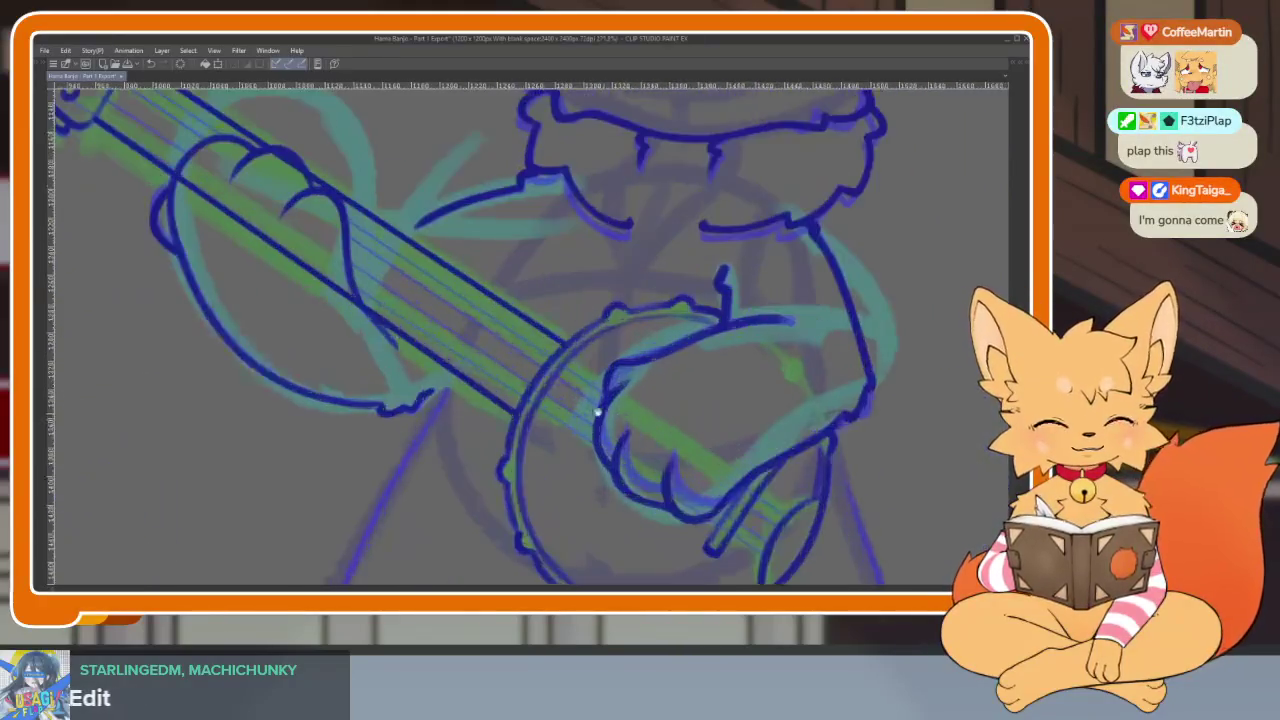
scroll(583, 514, "down", 2)
scroll(371, 449, "up", 1)
key("Tab")
key("Tab")
scroll(240, 340, "up", 2)
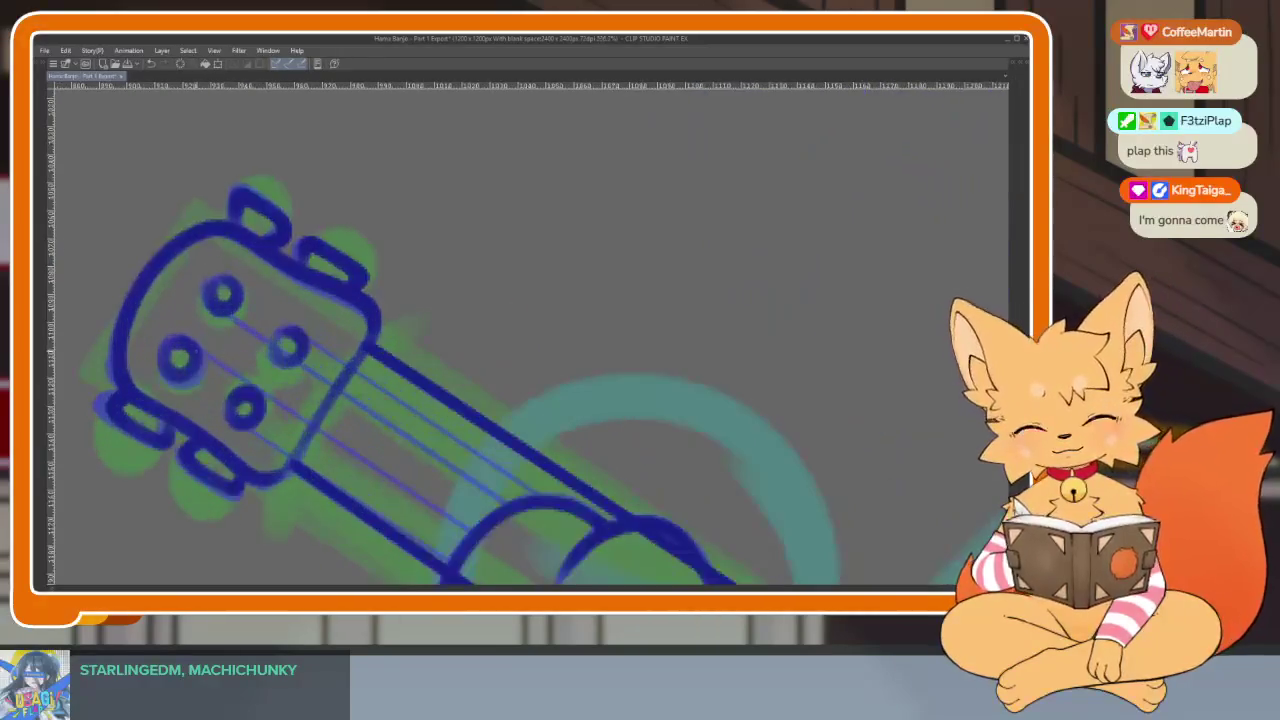
scroll(278, 386, "down", 3)
scroll(540, 475, "up", 1)
scroll(540, 475, "up", 1)
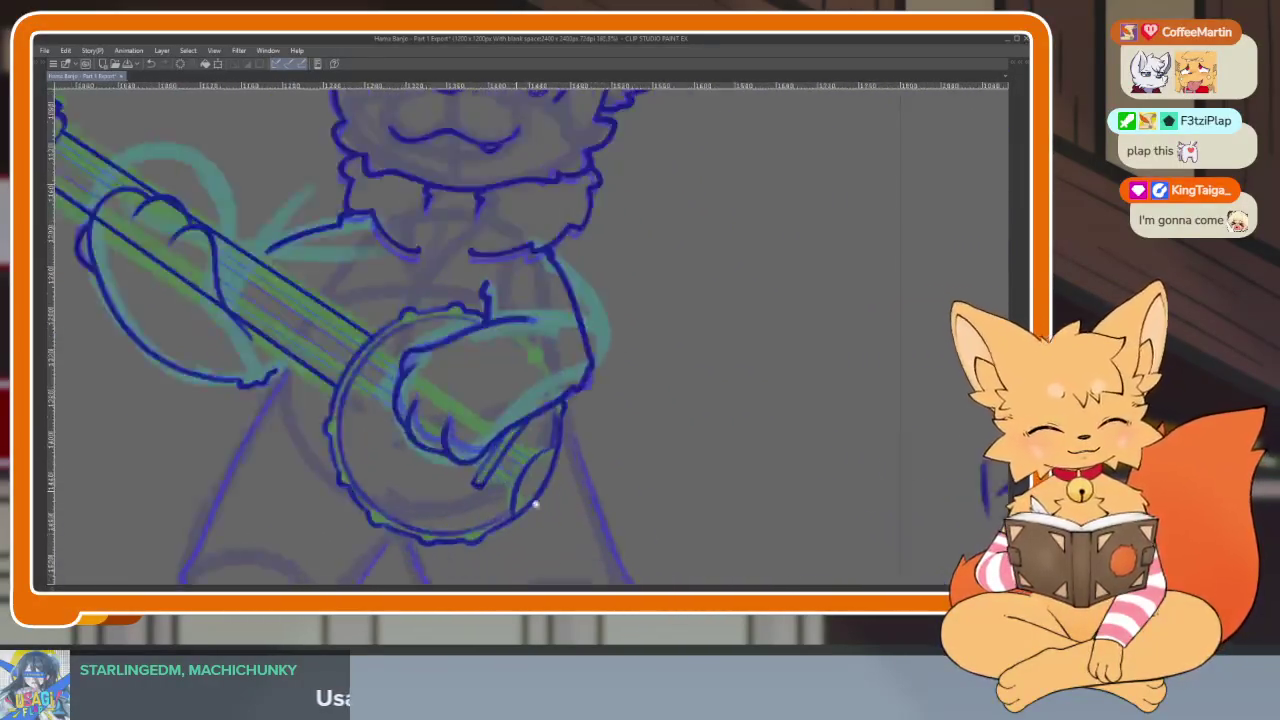
scroll(540, 475, "up", 2)
scroll(557, 438, "down", 3)
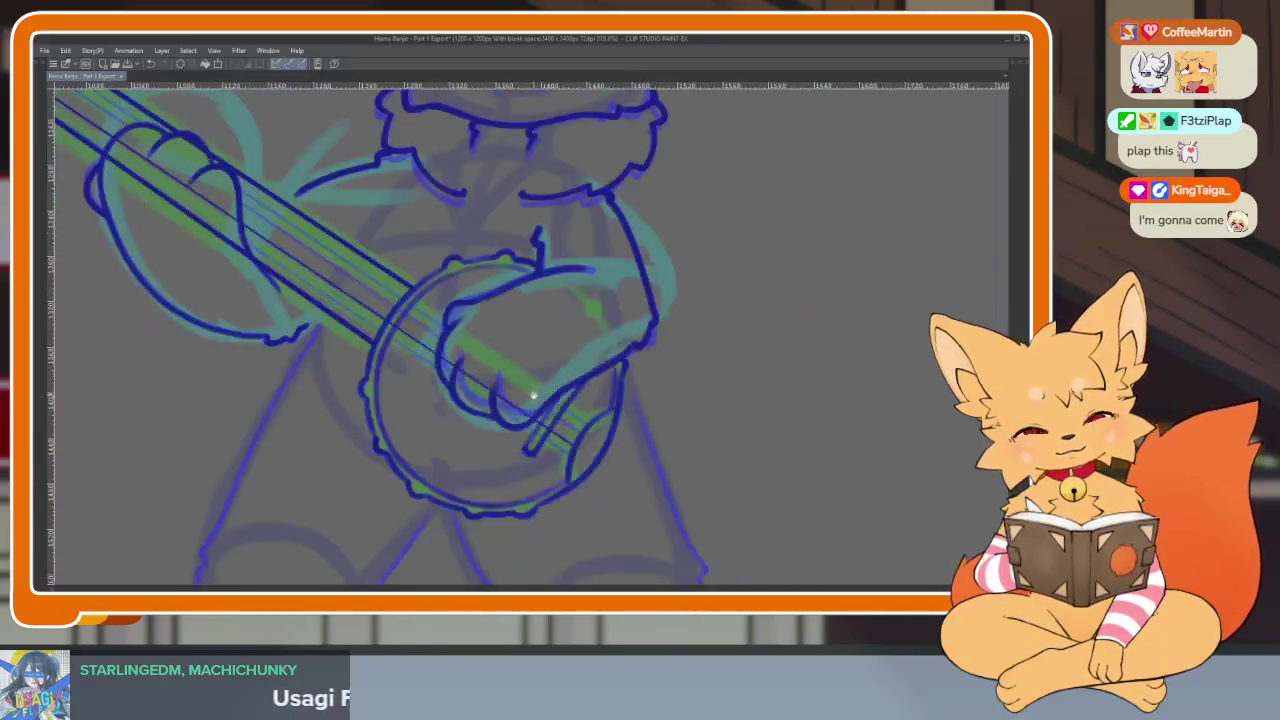
scroll(534, 386, "up", 1)
scroll(466, 409, "up", 1)
scroll(443, 429, "up", 2)
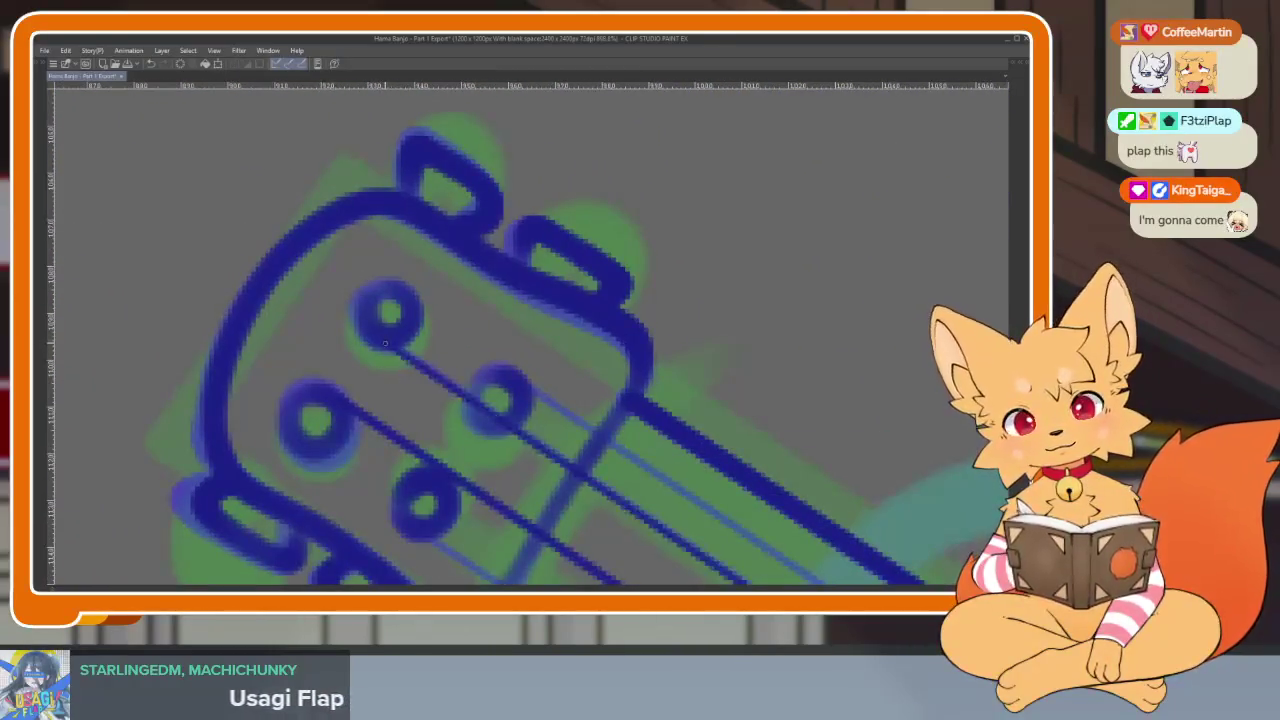
scroll(384, 341, "down", 2)
scroll(540, 417, "down", 2)
scroll(540, 417, "down", 1)
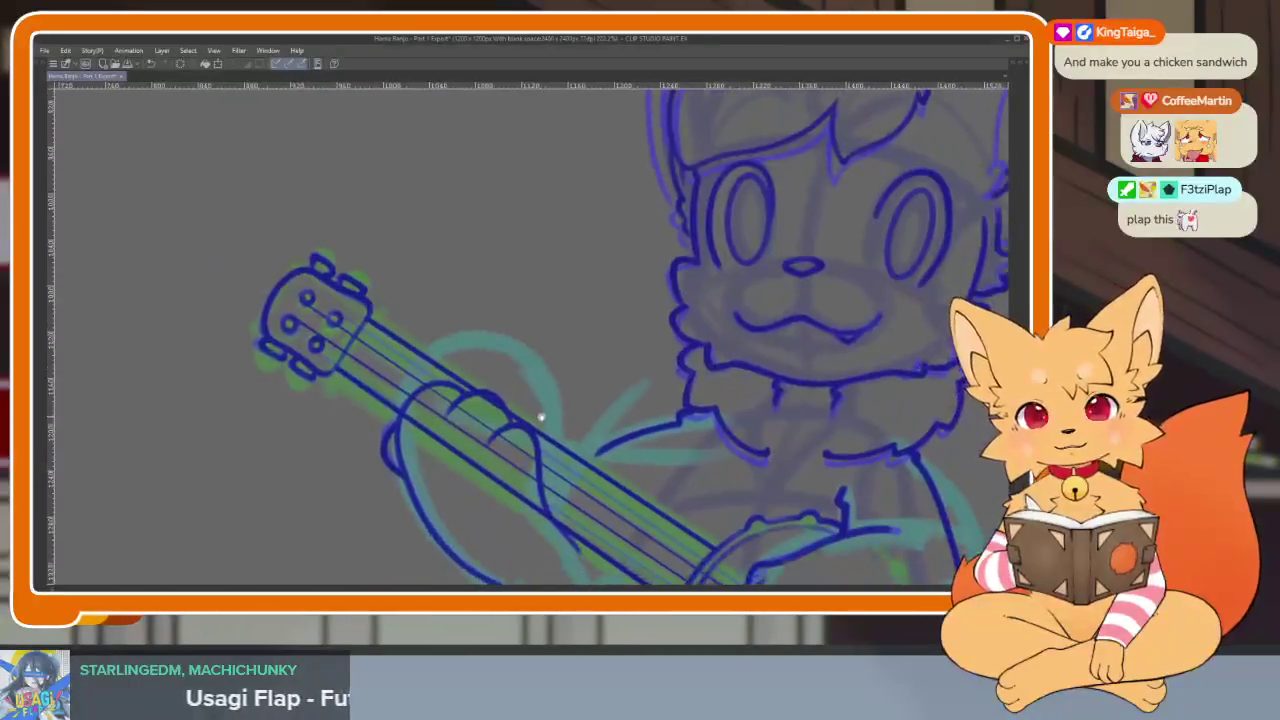
scroll(540, 417, "down", 1)
scroll(334, 387, "up", 3)
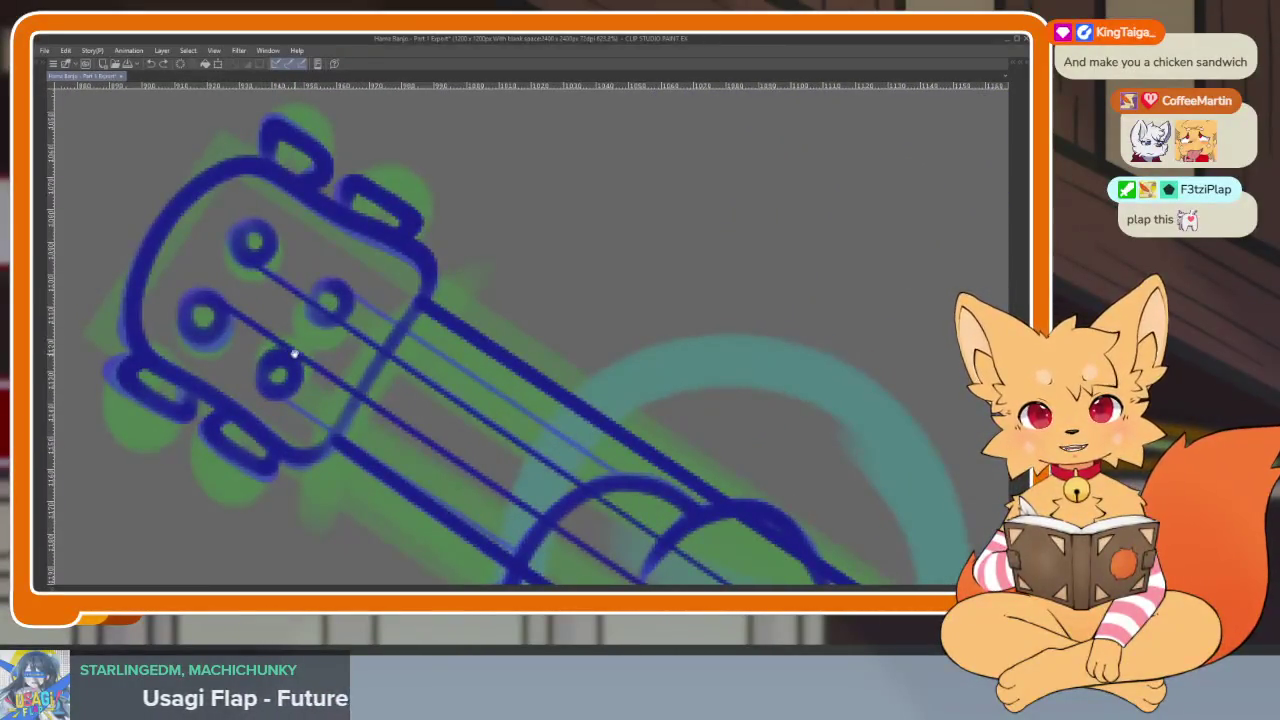
left_click_drag(291, 354, 277, 350)
scroll(270, 385, "down", 3)
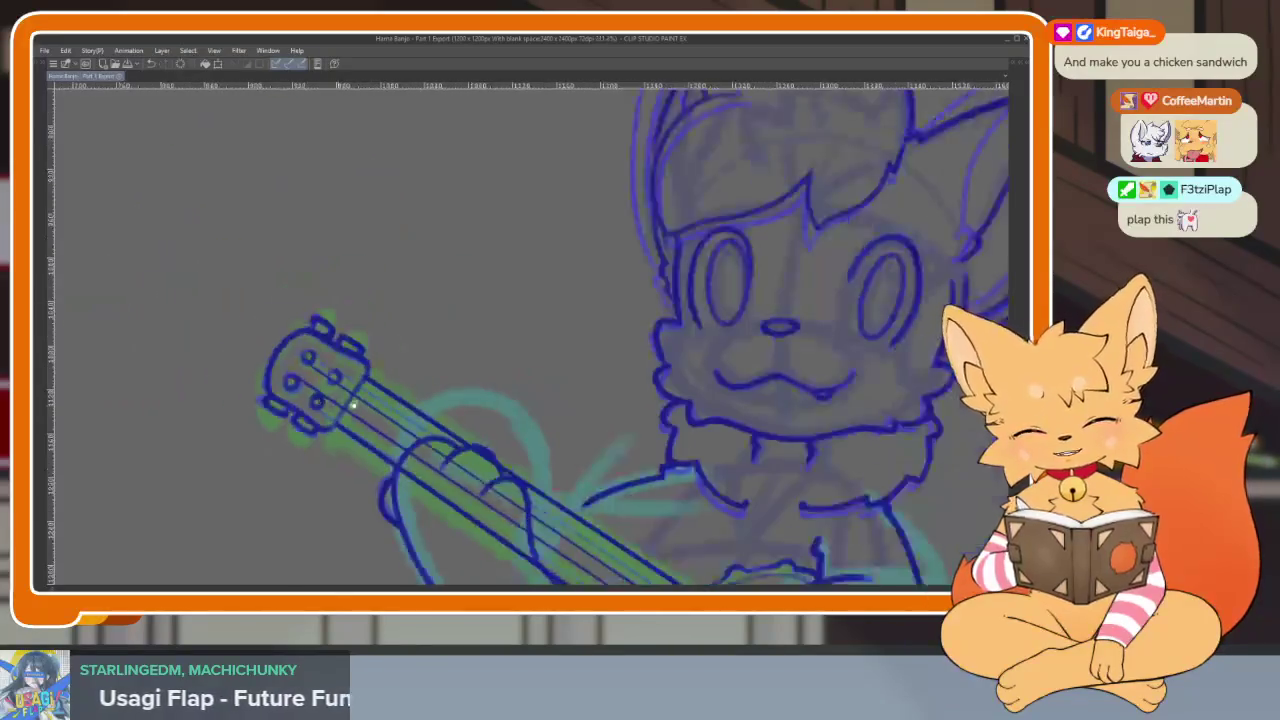
scroll(523, 423, "up", 1)
scroll(591, 394, "up", 1)
scroll(651, 506, "up", 2)
left_click_drag(645, 530, 56, 156)
scroll(644, 500, "down", 3)
scroll(660, 515, "up", 1)
scroll(677, 531, "up", 1)
scroll(689, 540, "up", 1)
left_click(675, 545, "shift")
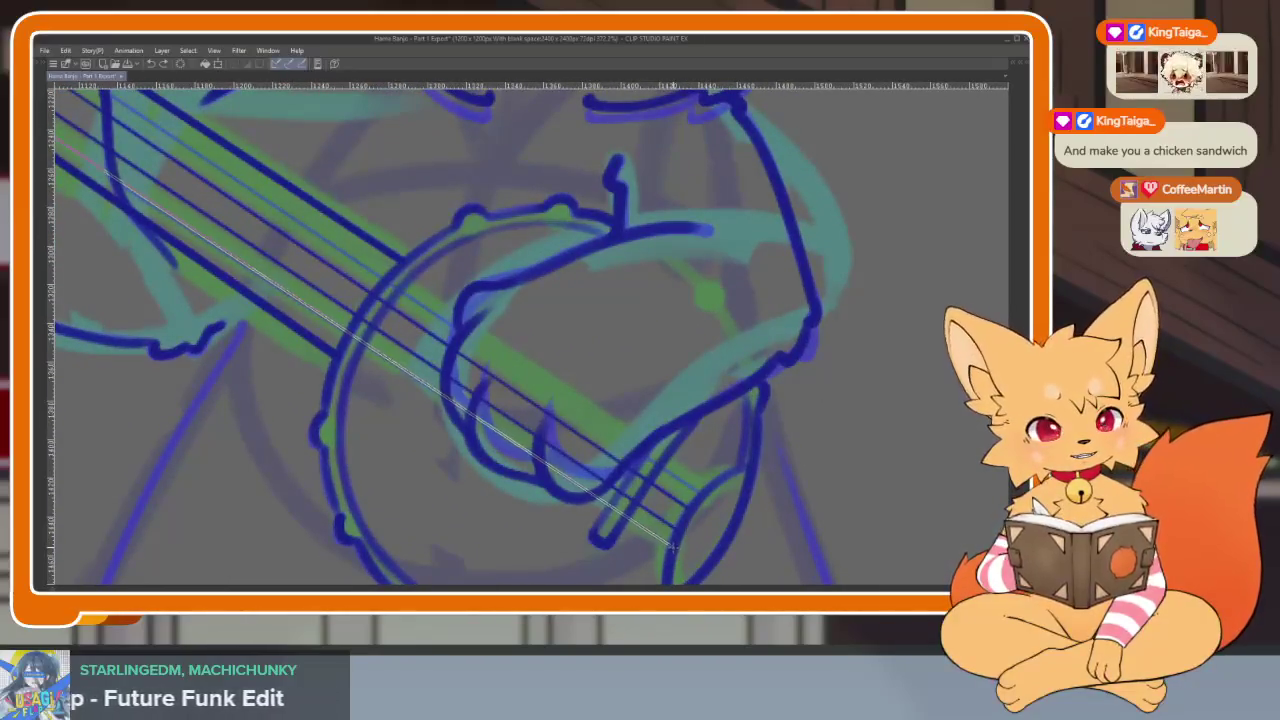
scroll(672, 545, "down", 3)
scroll(312, 267, "up", 2)
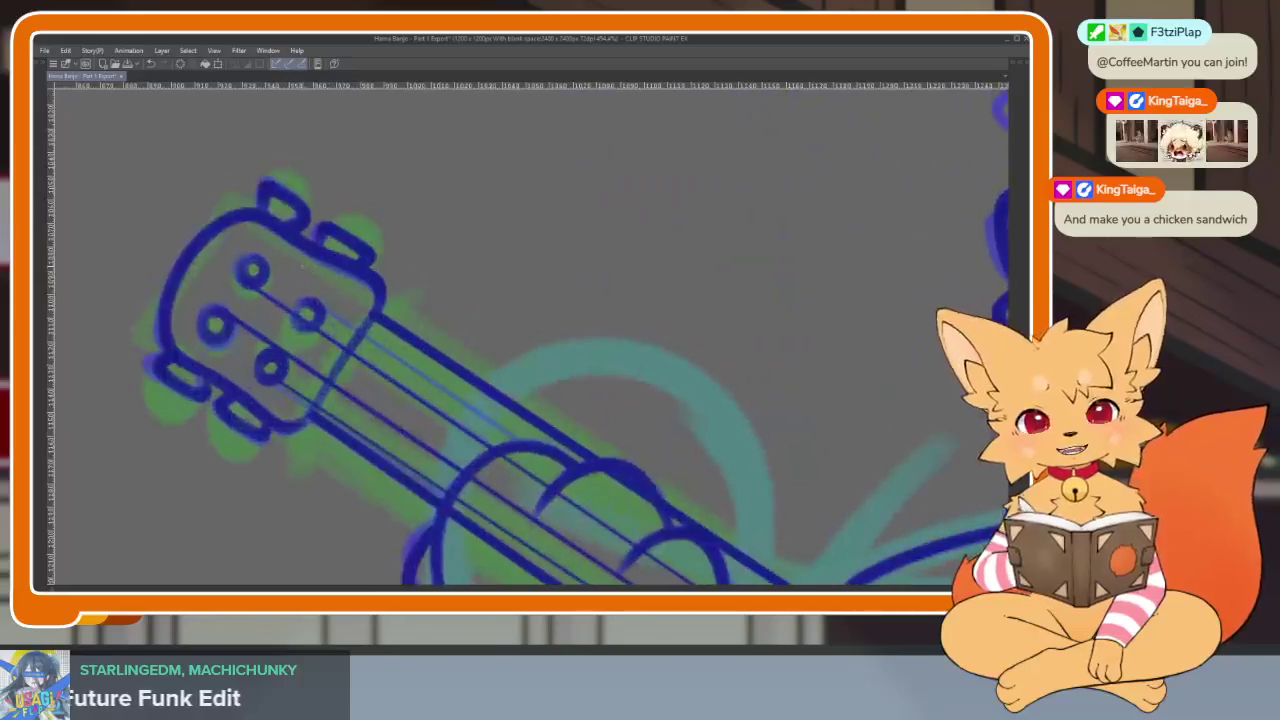
scroll(391, 328, "down", 3)
scroll(634, 457, "up", 1)
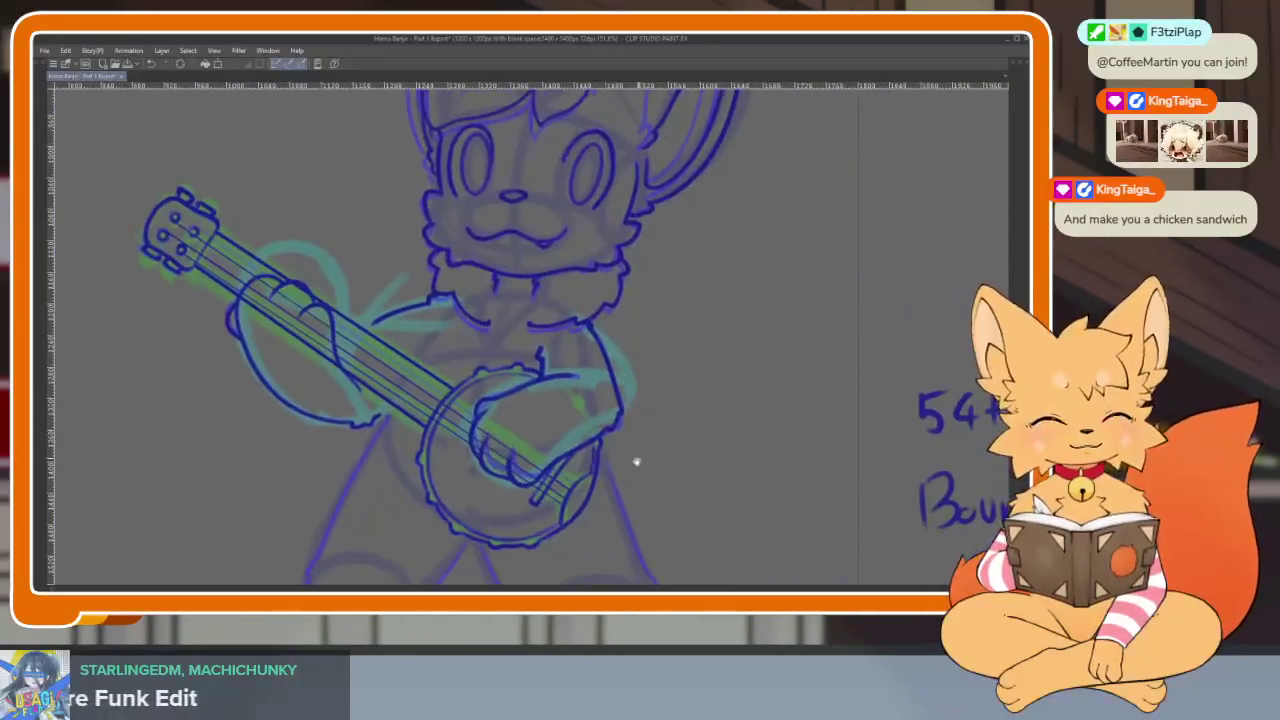
scroll(624, 500, "up", 2)
scroll(624, 500, "down", 2)
scroll(571, 463, "down", 2)
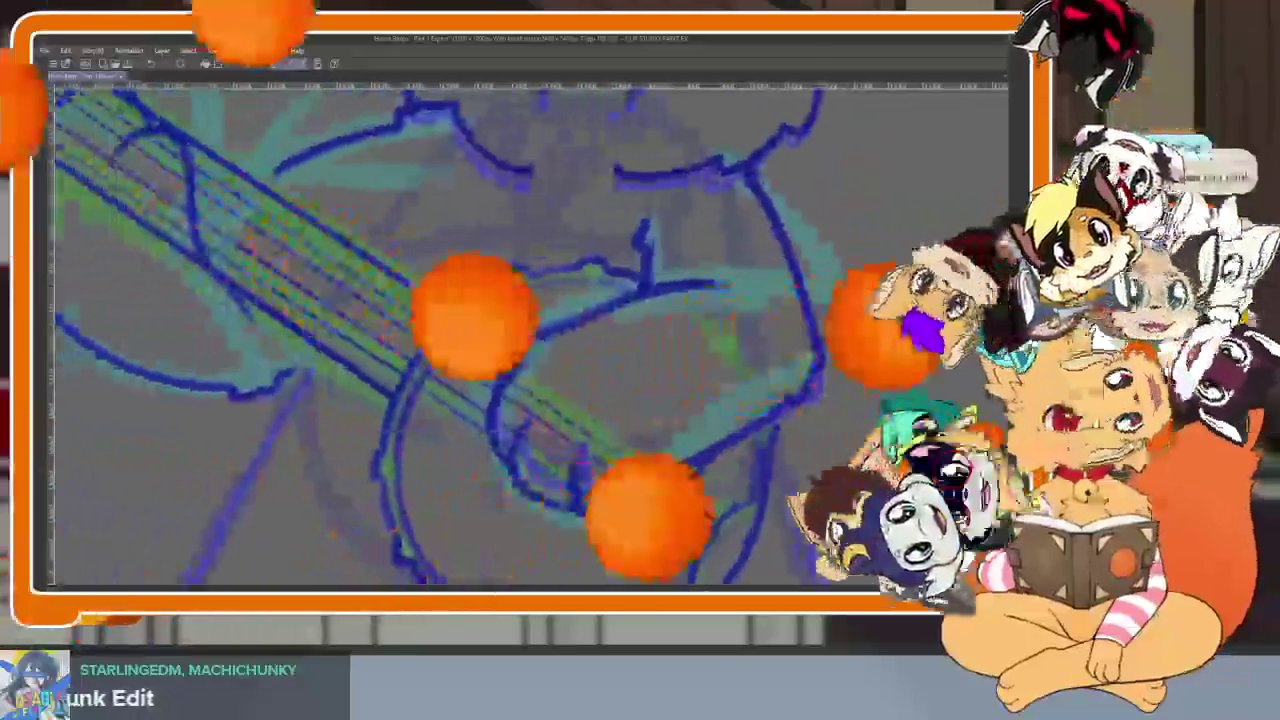
scroll(540, 465, "down", 2)
scroll(540, 465, "down", 1)
scroll(540, 465, "up", 2)
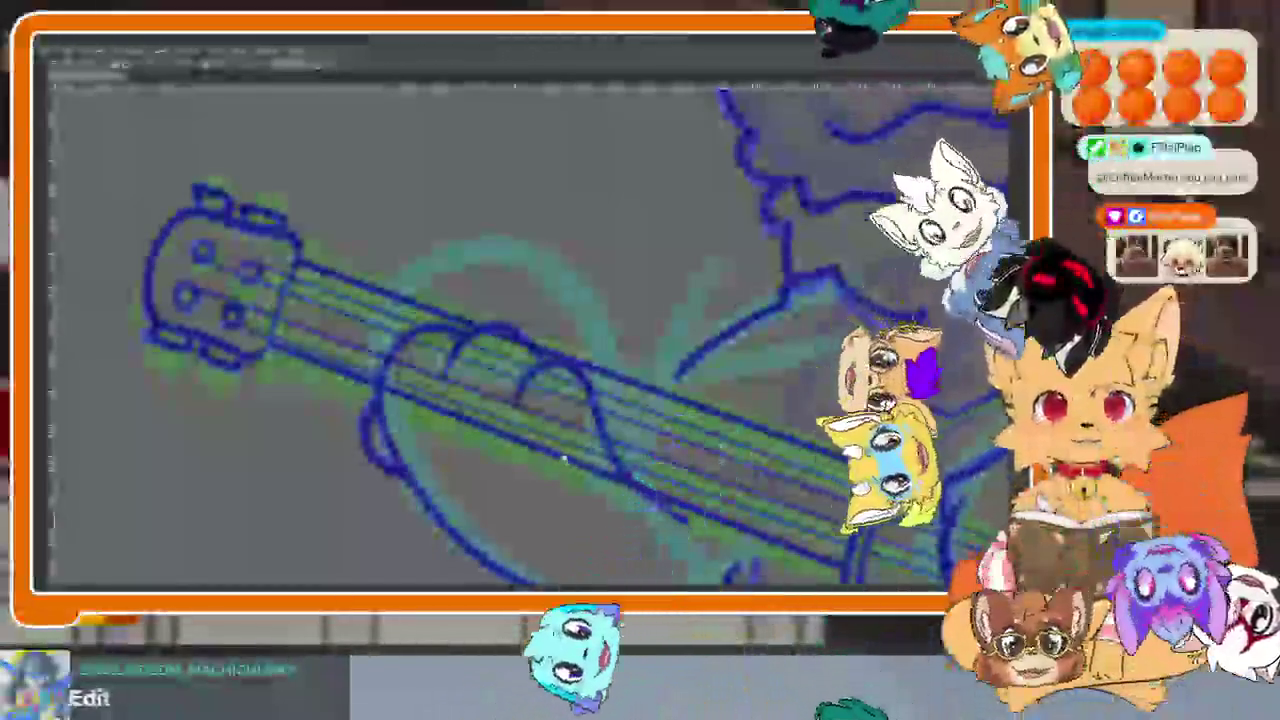
scroll(538, 467, "up", 2)
scroll(540, 465, "up", 2)
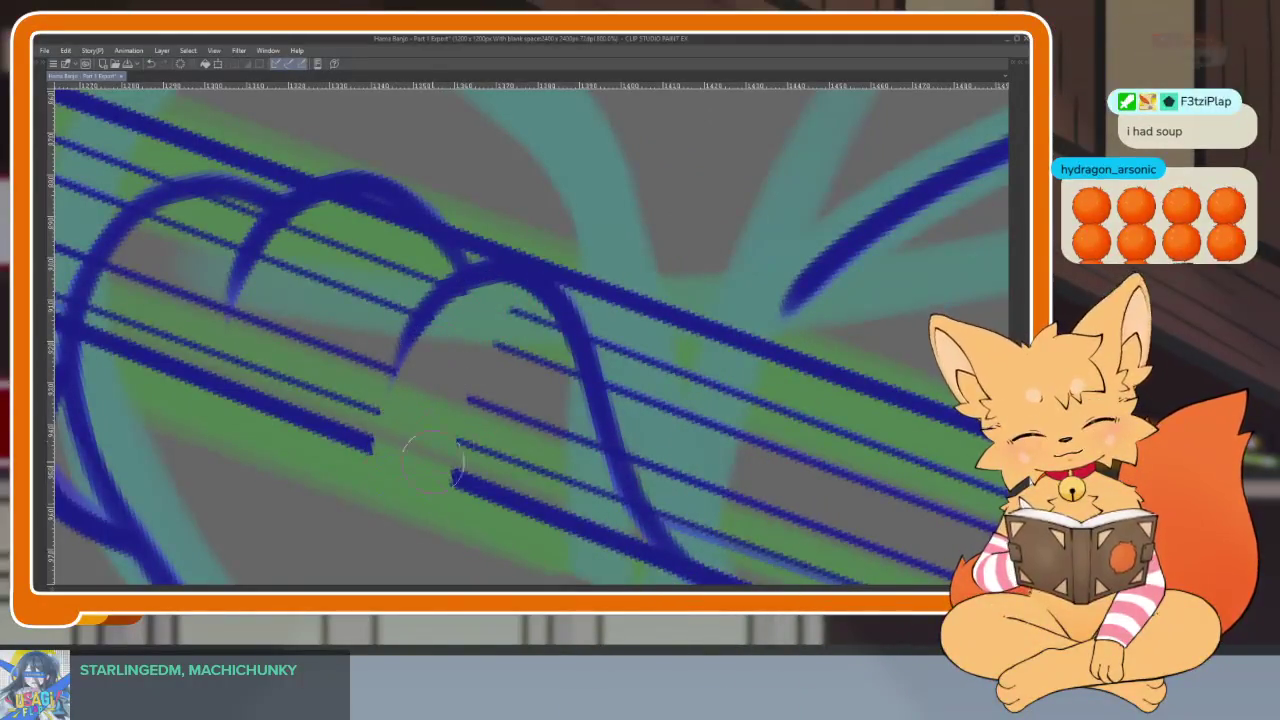
Erase the string ends showing inside the first fingers on the banjo neck.
left_click_drag(451, 329, 446, 274)
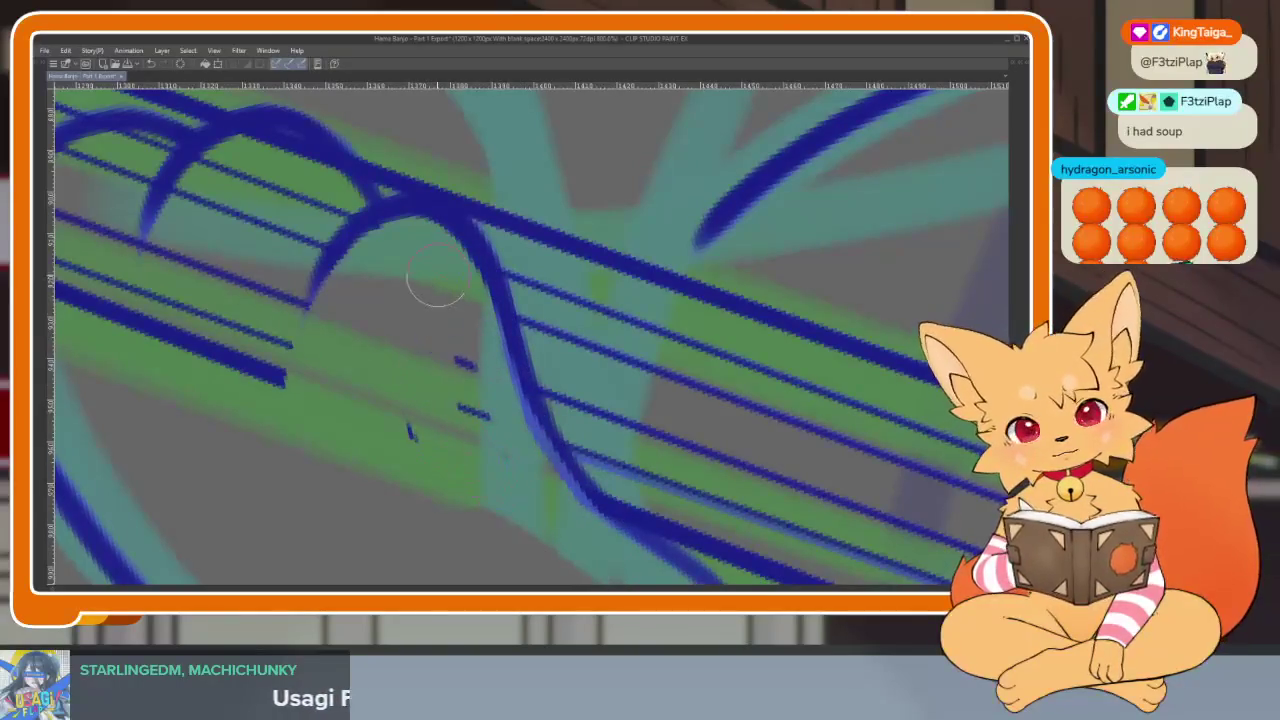
mouse_move(510, 478)
left_mouse_down()
mouse_move(720, 480)
mouse_move(600, 471)
mouse_move(551, 414)
left_mouse_up()
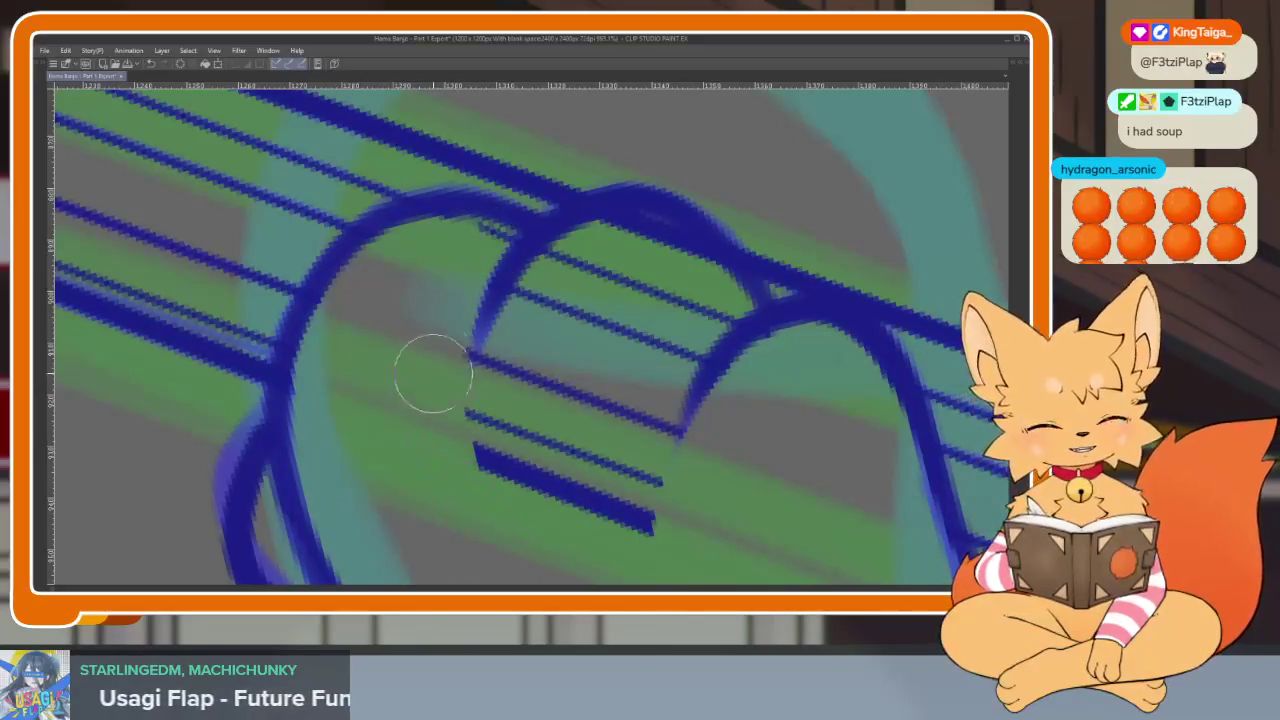
left_click_drag(505, 460, 558, 500)
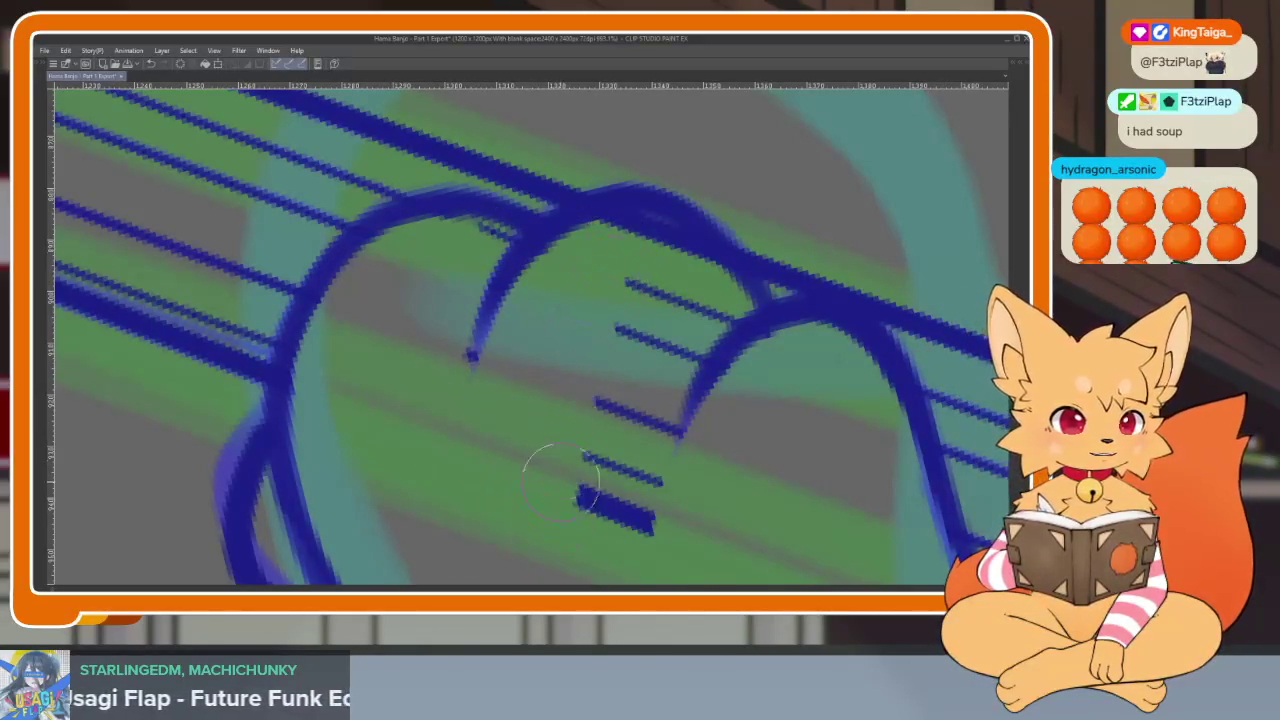
Erase the remaining string segments crossing the other fingers, leaving short dashes.
left_click_drag(675, 450, 480, 445)
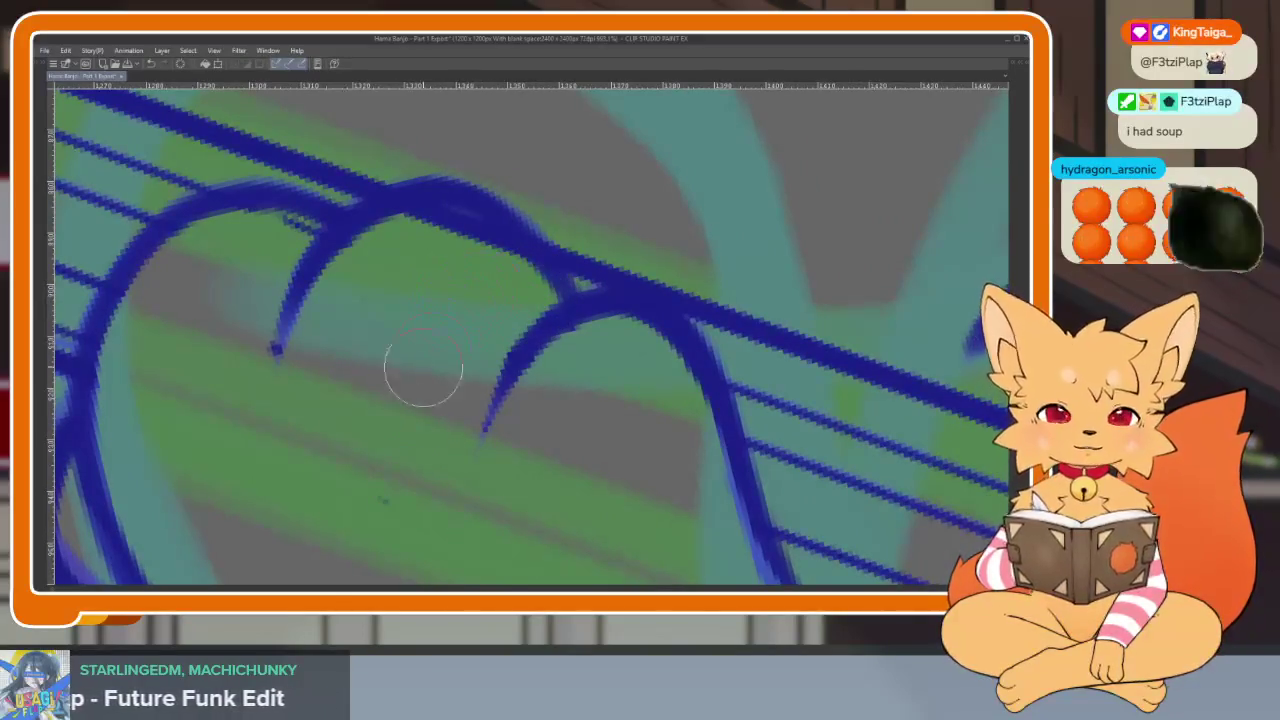
scroll(535, 337, "up", 2)
left_click_drag(643, 427, 653, 287)
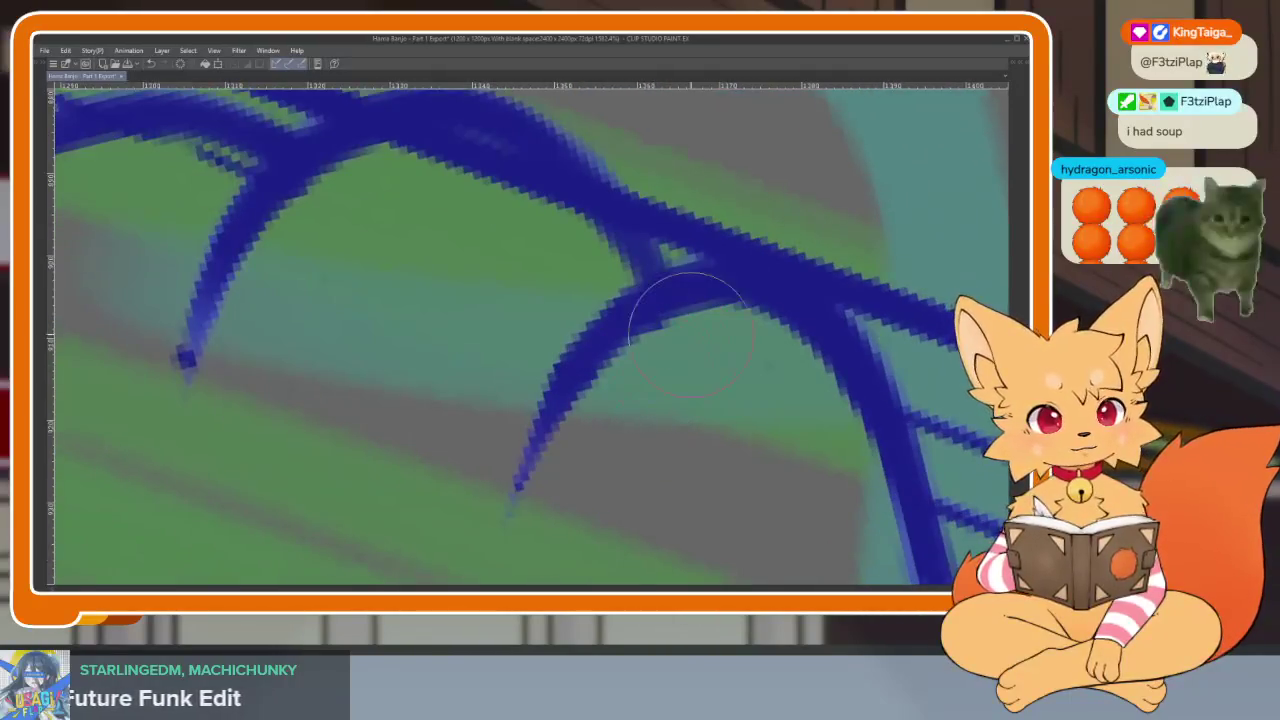
scroll(565, 368, "up", 3)
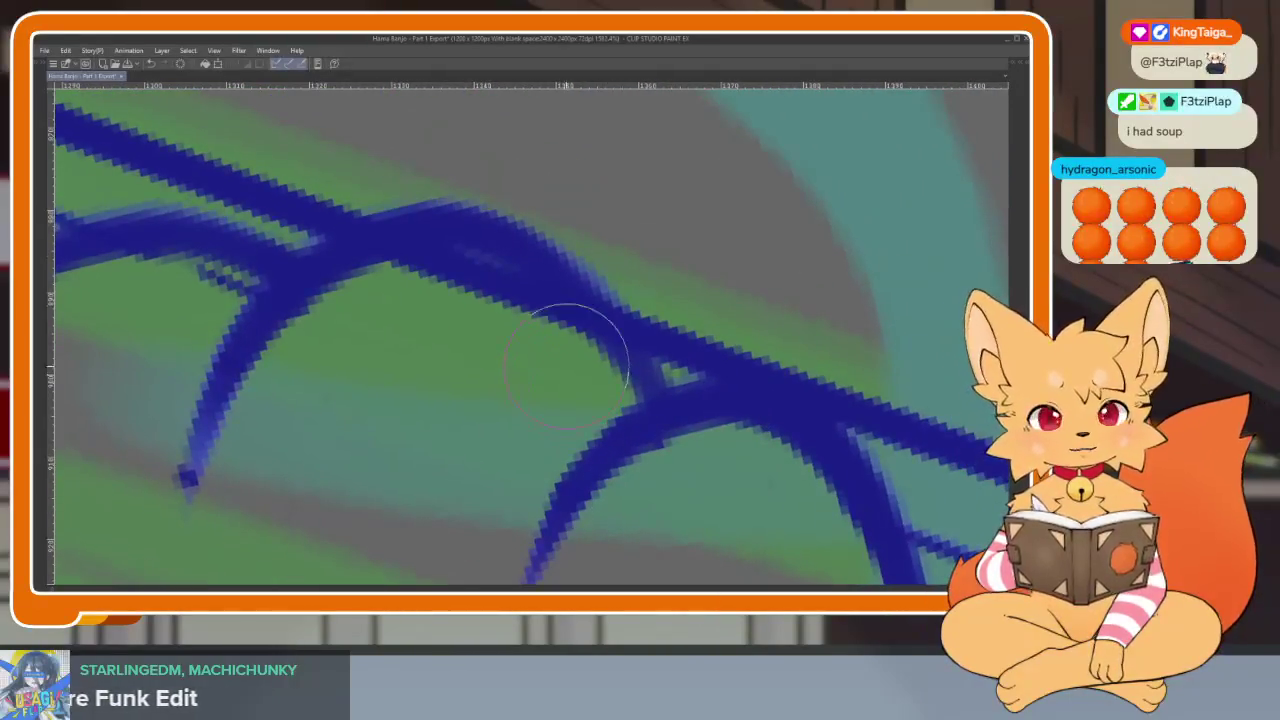
scroll(513, 299, "down", 2)
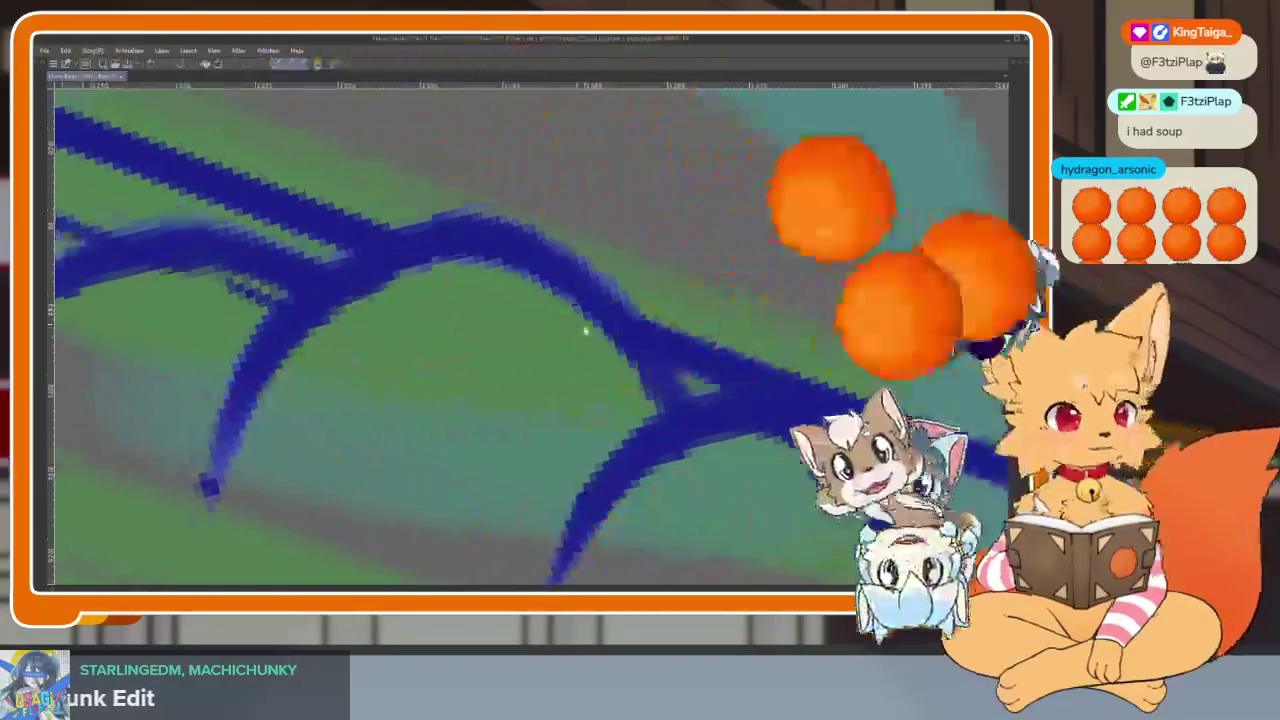
scroll(500, 320, "up", 2)
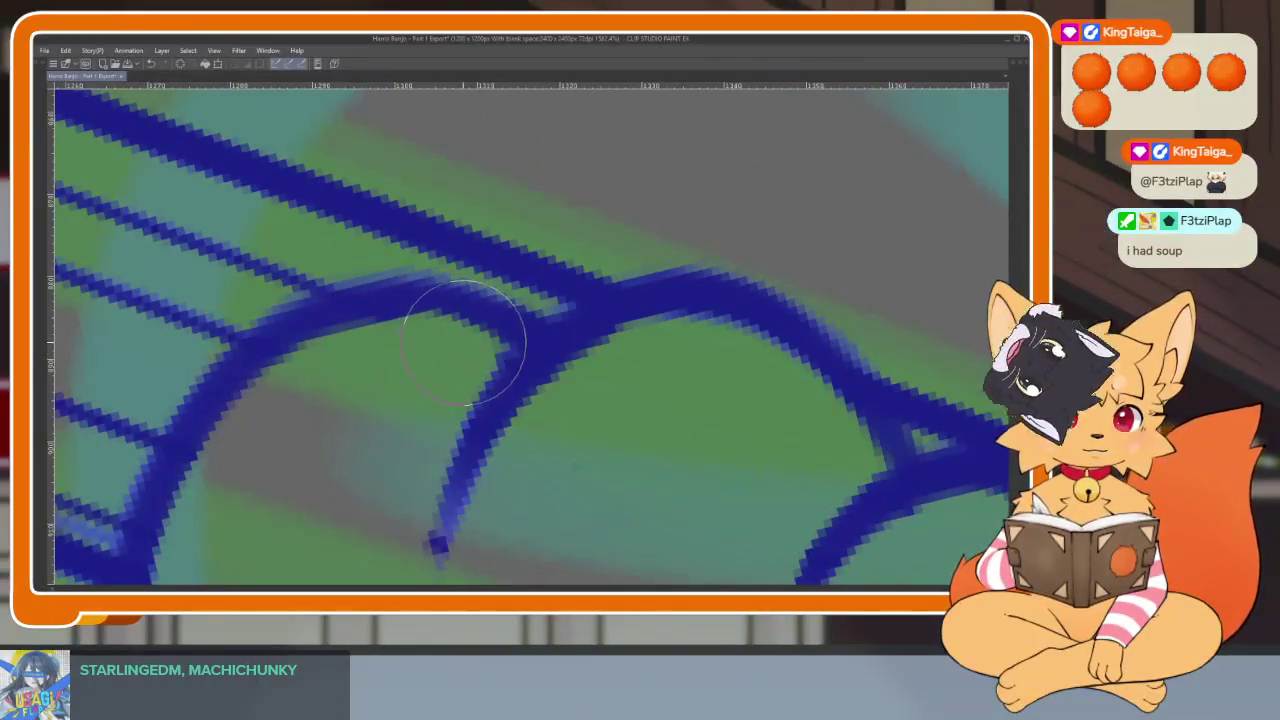
scroll(520, 420, "down", 3)
scroll(530, 437, "right", 10)
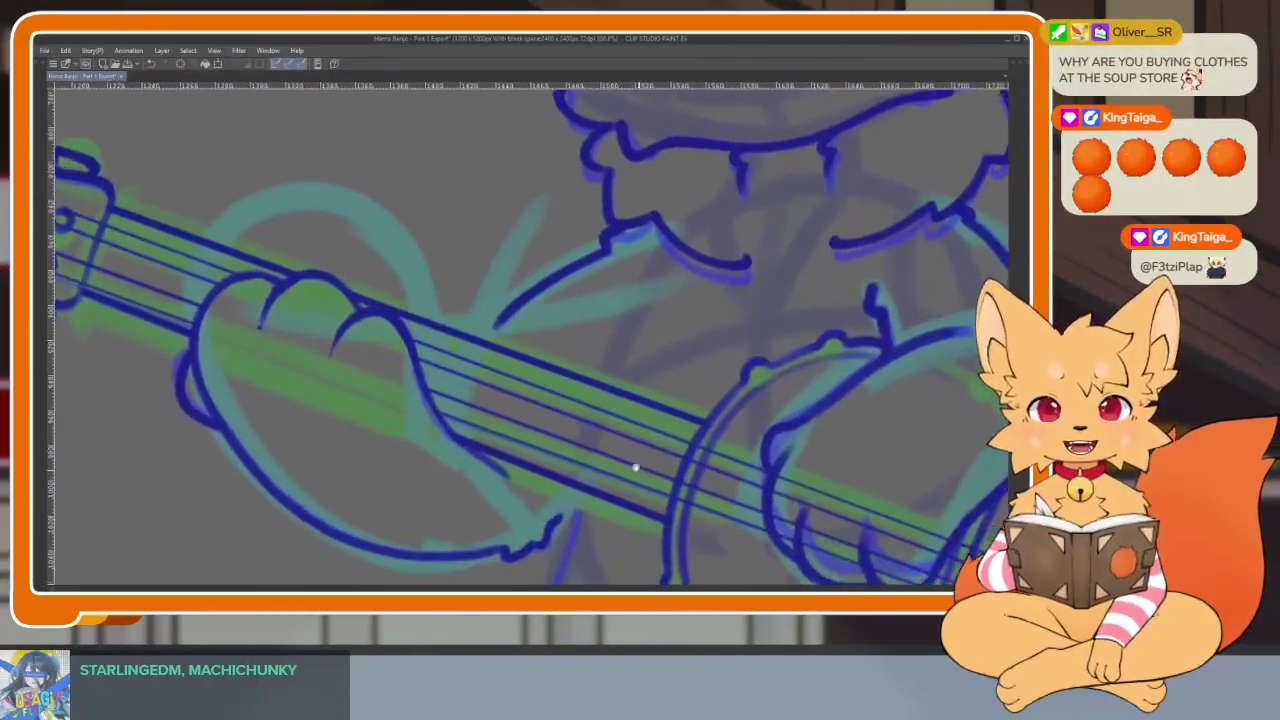
scroll(651, 427, "up", 2)
scroll(671, 428, "up", 2)
scroll(600, 457, "up", 2)
scroll(537, 505, "up", 2)
scroll(576, 508, "down", 2)
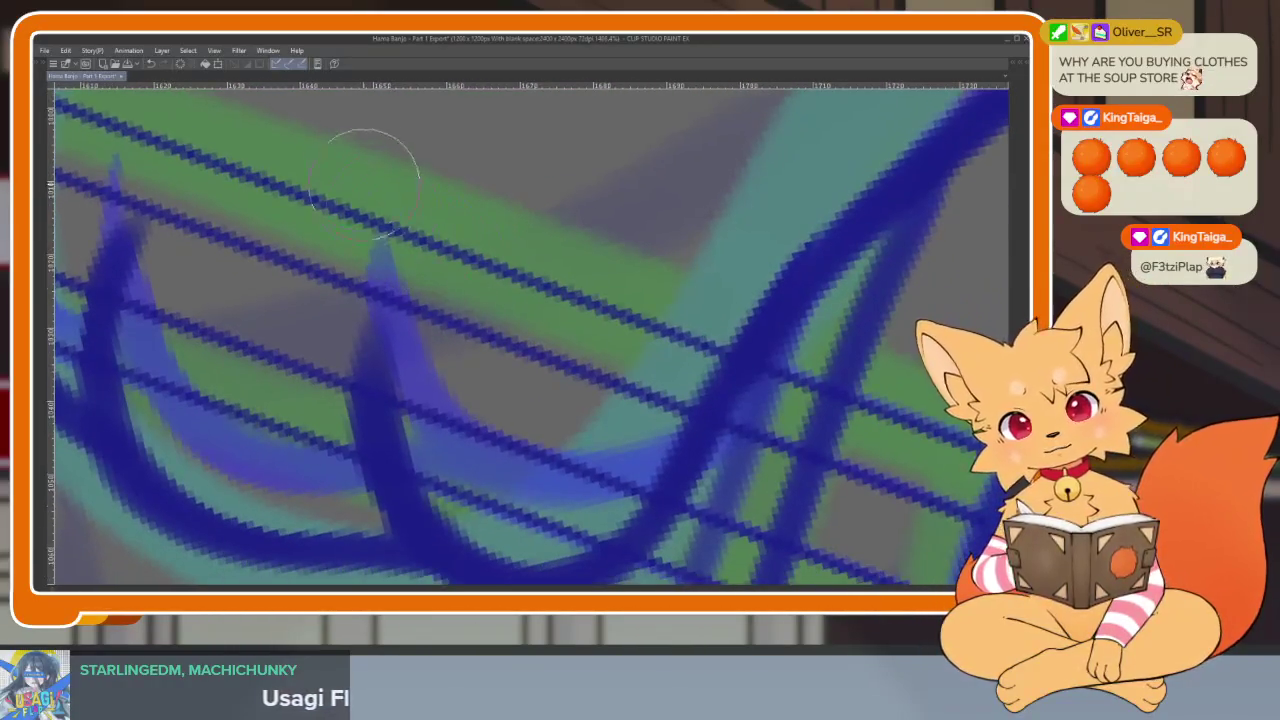
left_click_drag(390, 210, 471, 487)
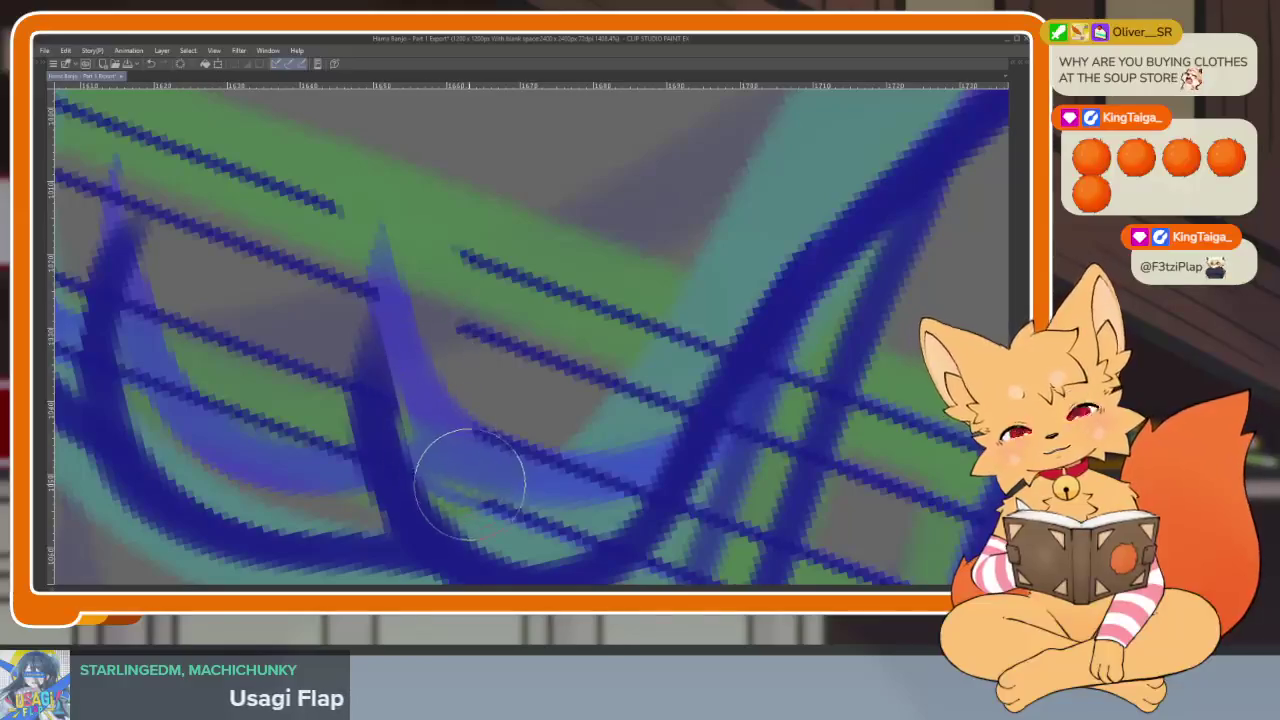
mouse_move(555, 480)
left_mouse_down()
mouse_move(617, 467)
mouse_move(523, 400)
mouse_move(585, 297)
mouse_move(785, 347)
left_mouse_up()
mouse_move(373, 420)
left_mouse_down()
mouse_move(391, 277)
mouse_move(375, 445)
mouse_move(450, 410)
left_mouse_up()
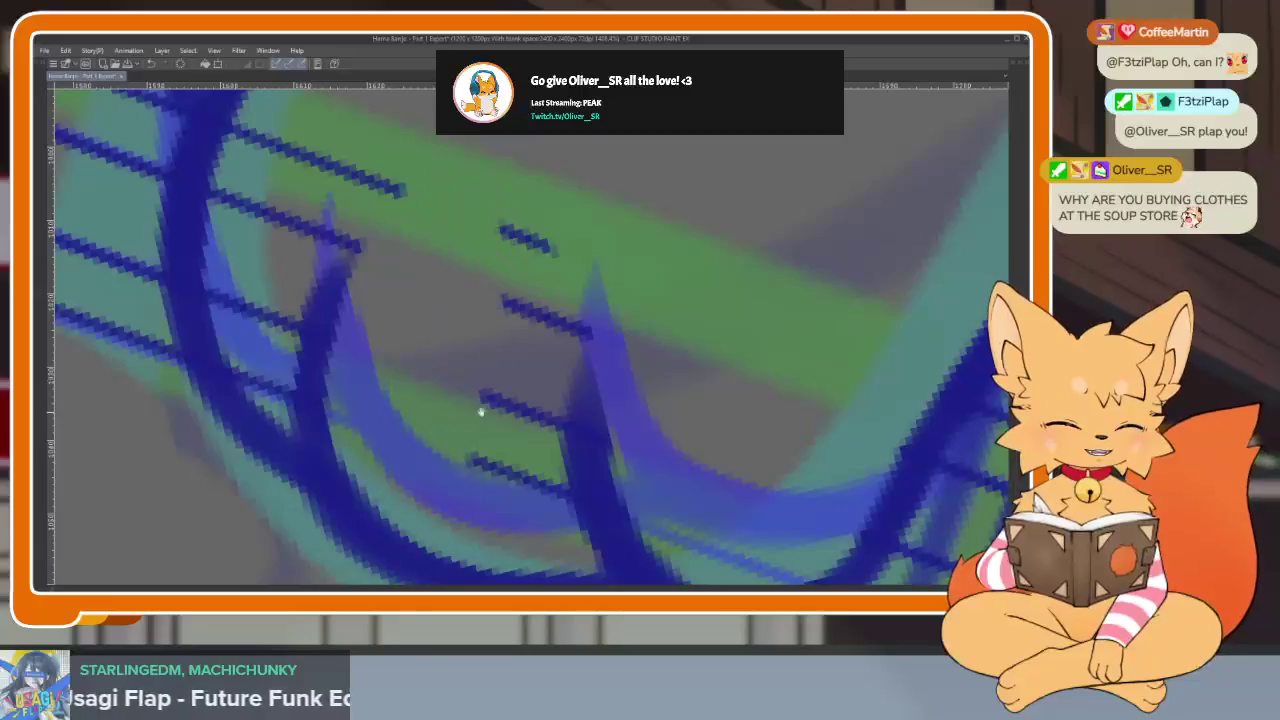
mouse_move(666, 371)
left_mouse_down()
mouse_move(709, 380)
mouse_move(663, 371)
left_mouse_up()
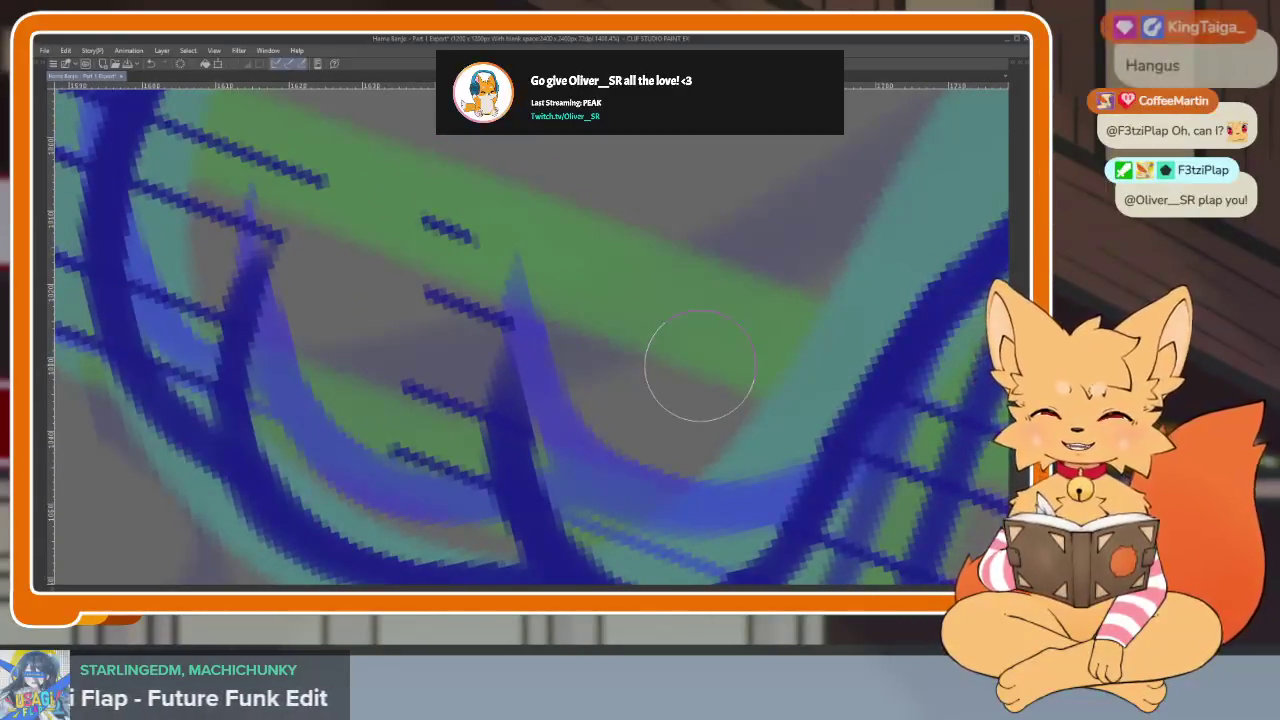
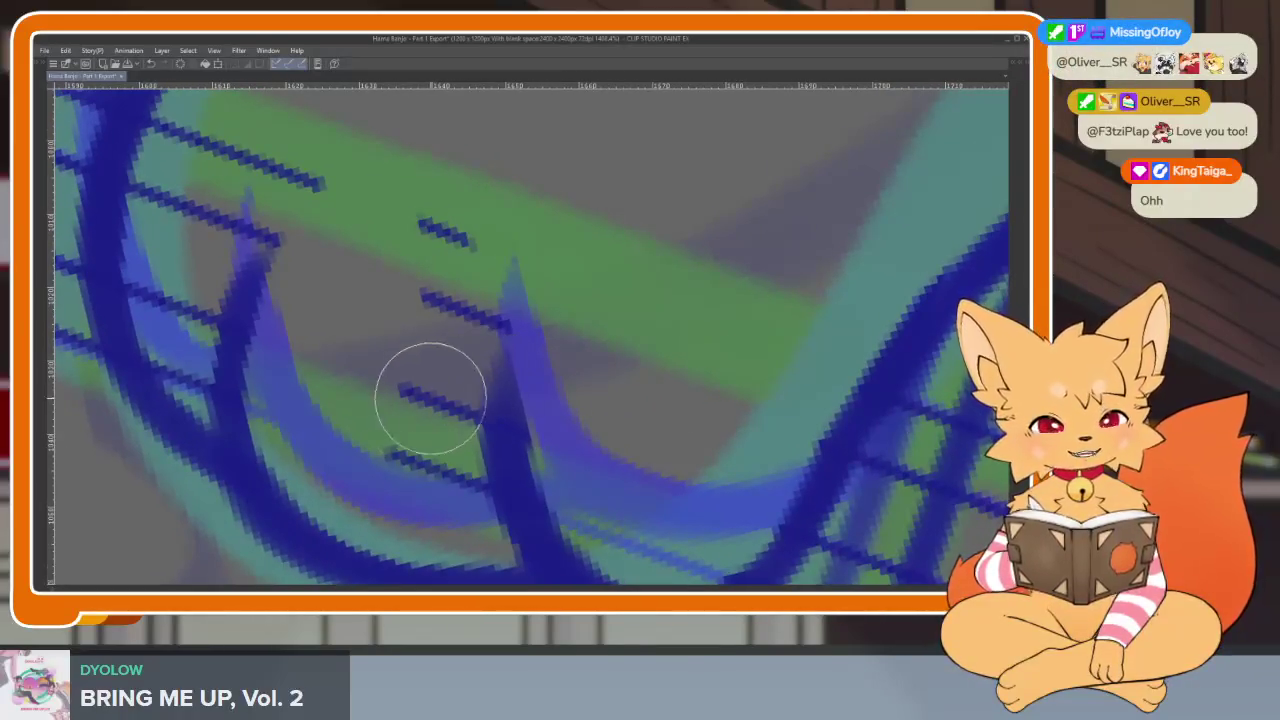
Touch up a dark blue line on the banjo drum close-up.
left_click_drag(451, 502, 478, 298)
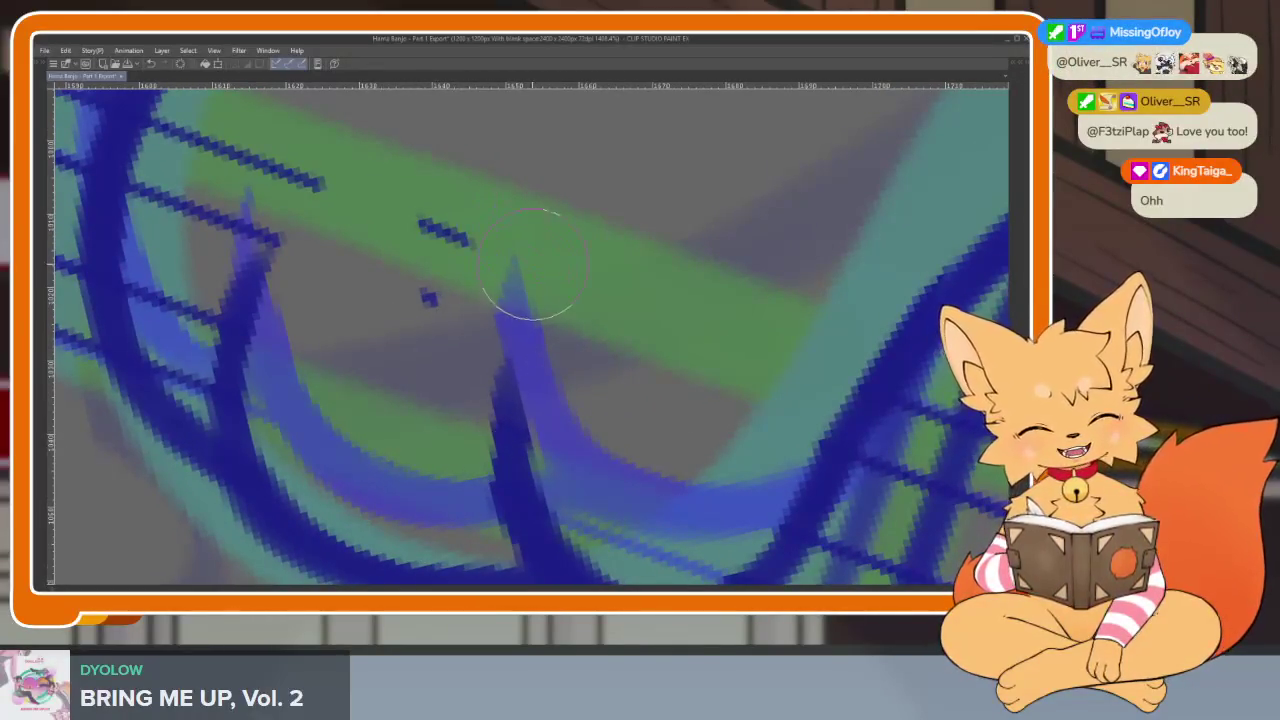
mouse_move(445, 235)
left_mouse_down()
mouse_move(434, 349)
mouse_move(493, 484)
left_mouse_up()
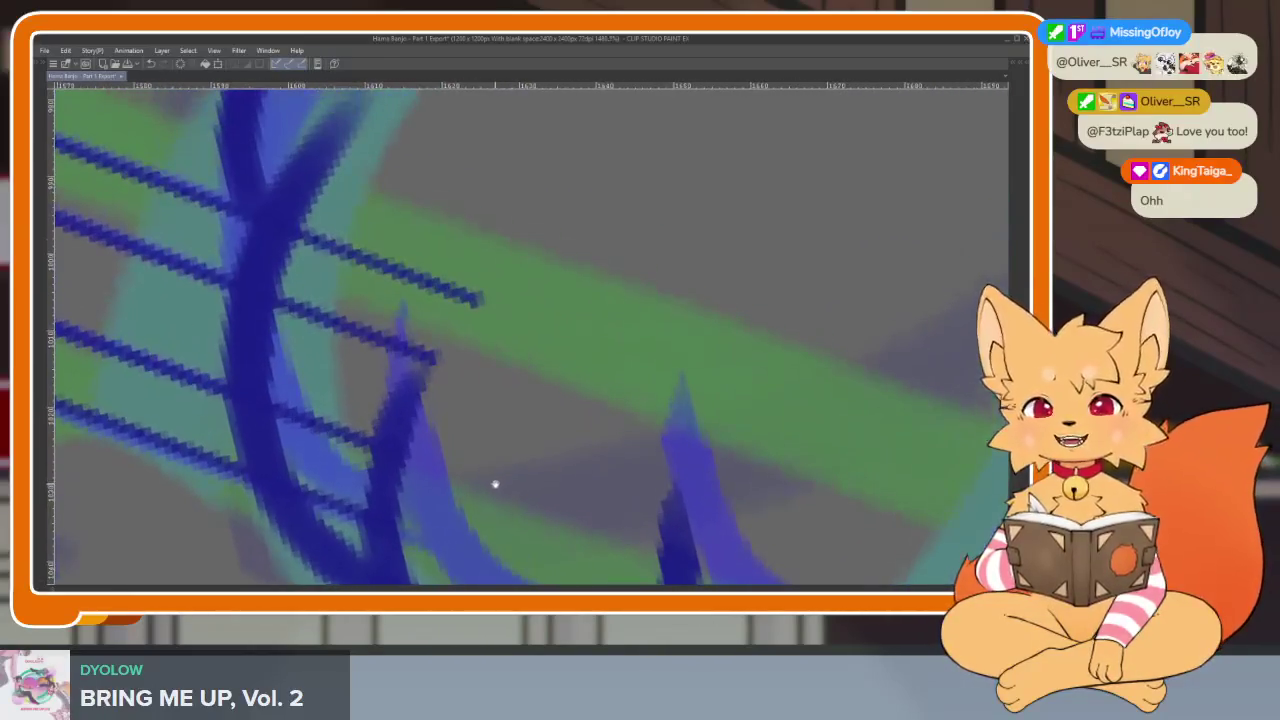
mouse_move(516, 440)
left_mouse_down()
mouse_move(509, 432)
mouse_move(477, 460)
mouse_move(489, 361)
mouse_move(363, 280)
left_mouse_up()
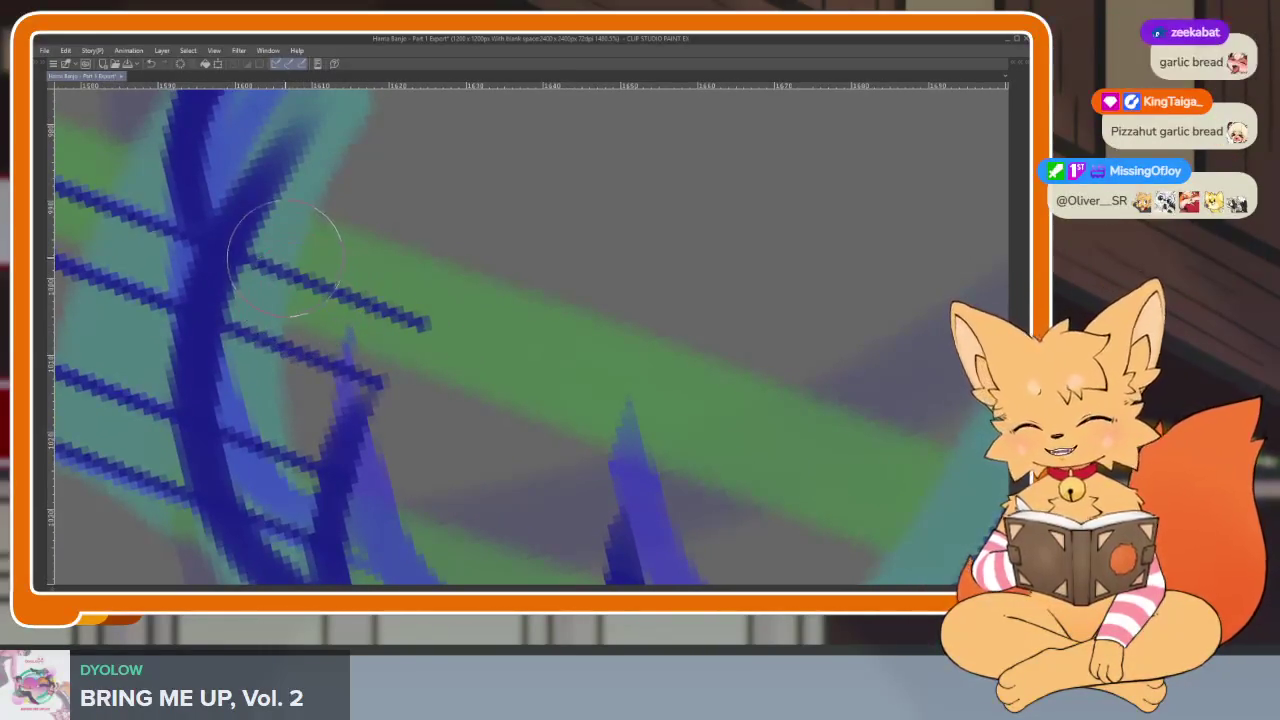
left_click_drag(290, 318, 288, 235)
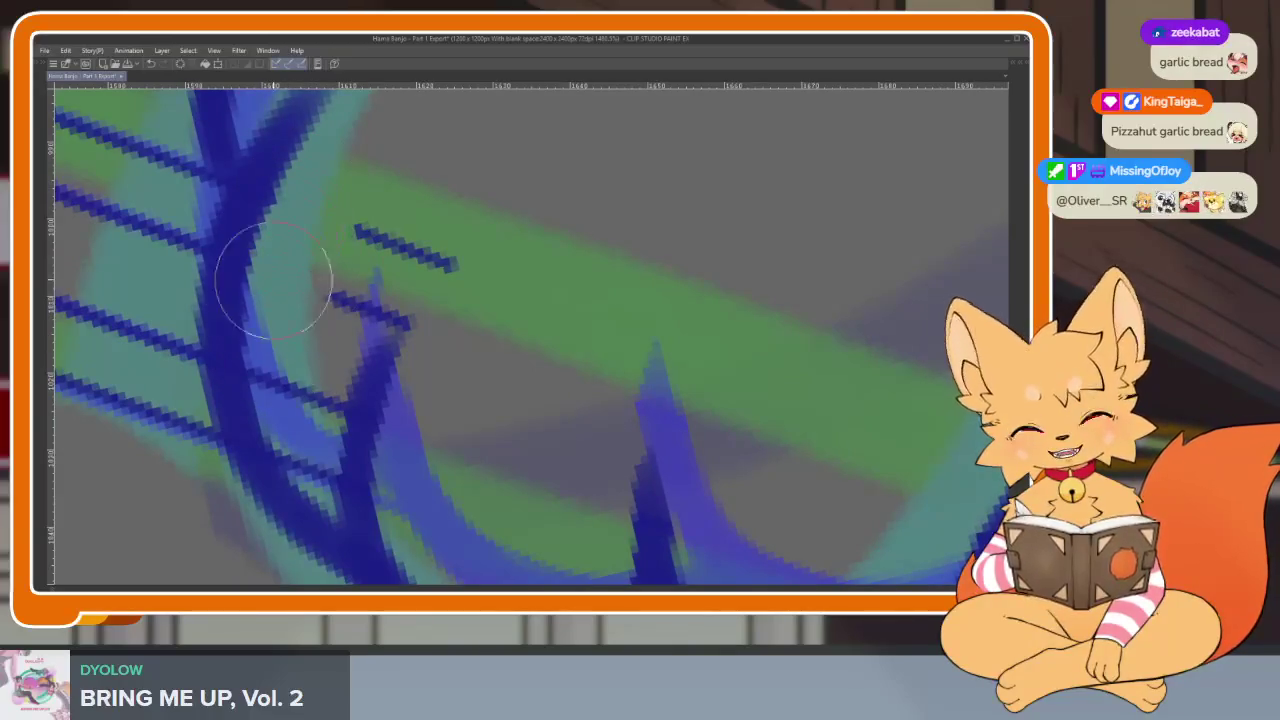
Erase stray dark blue marks near the strings and ink a line beside the strumming paw.
left_click_drag(326, 476, 311, 420)
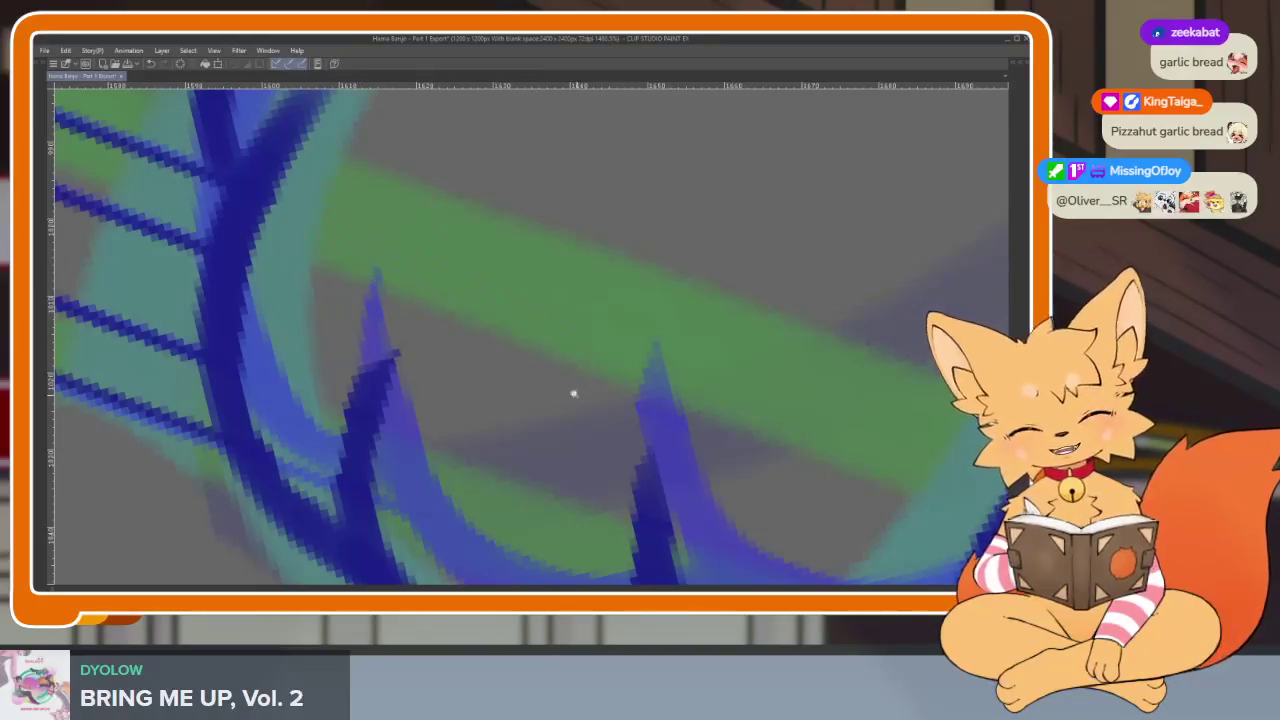
scroll(577, 396, "down", 5)
scroll(475, 404, "up", 3)
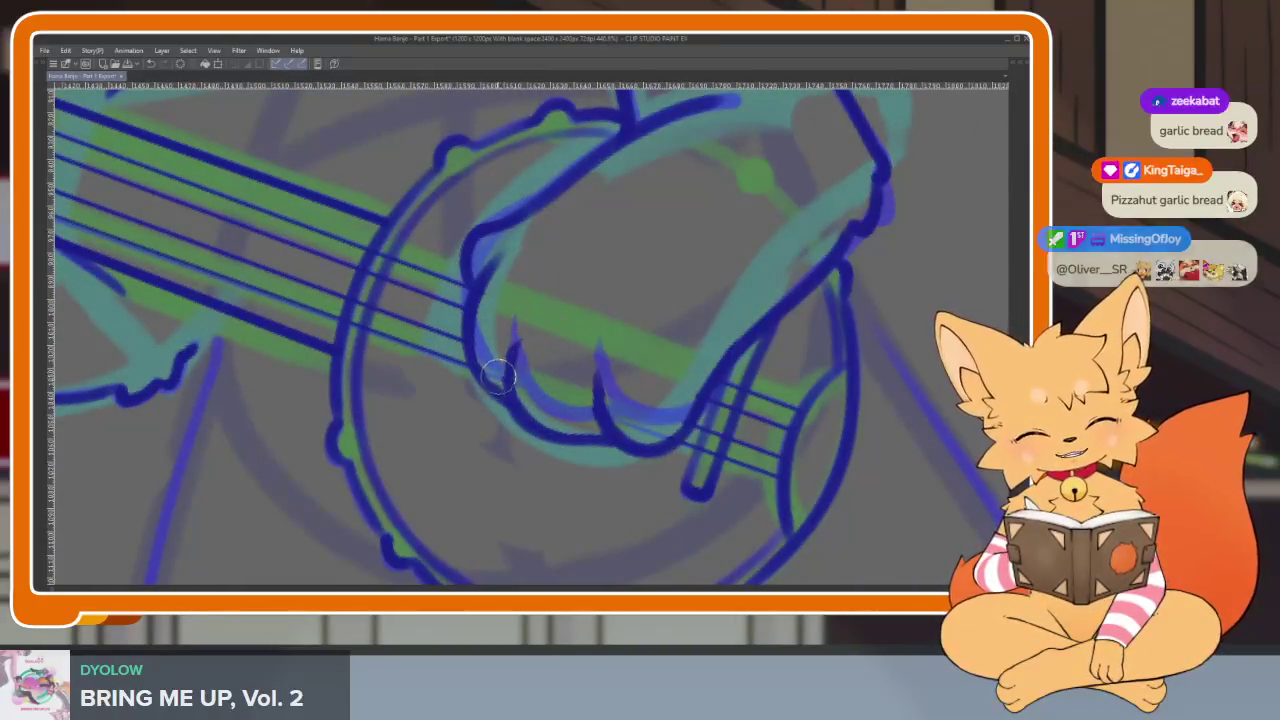
left_click_drag(505, 392, 518, 342)
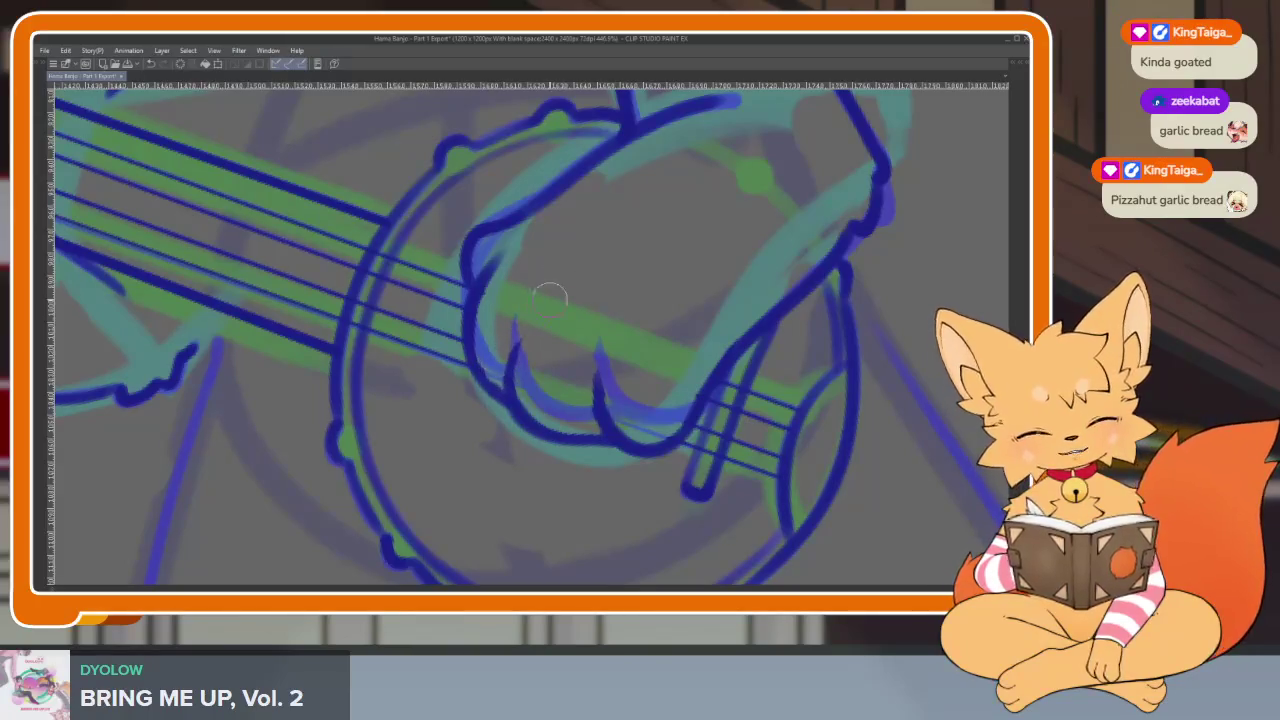
scroll(668, 393, "down", 4)
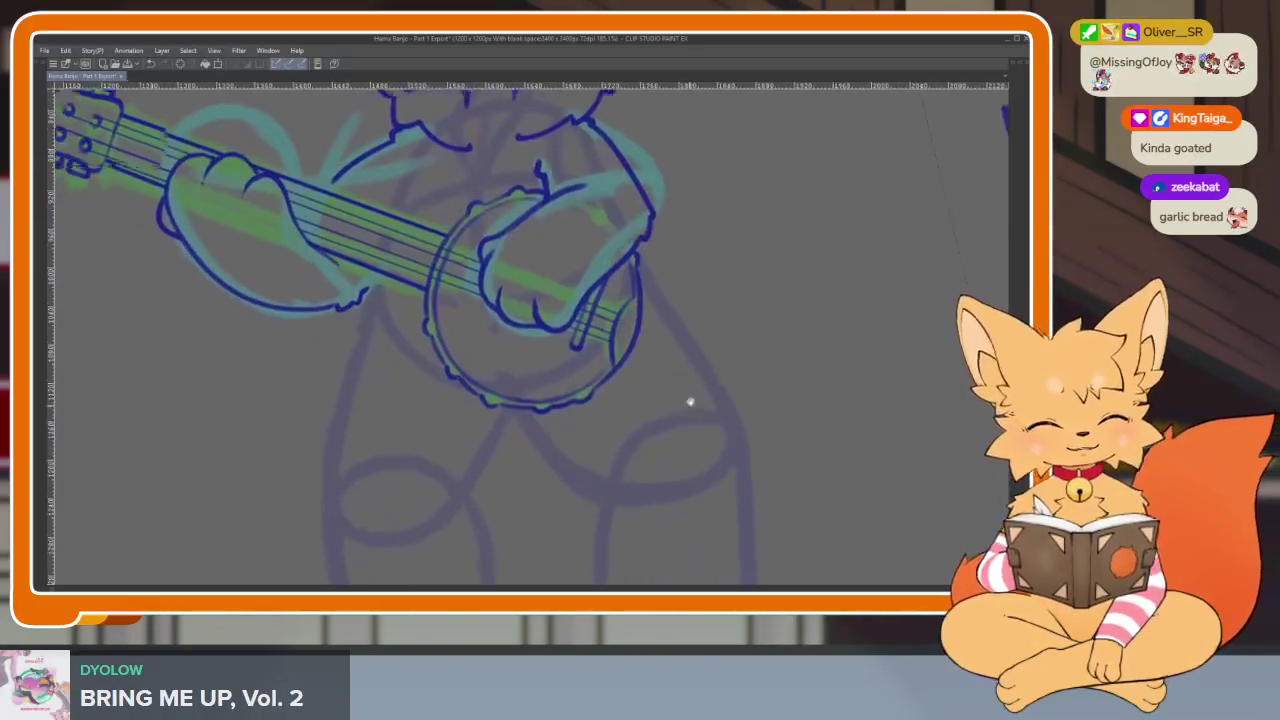
Hide the palettes and timeline so the canvas fills the window, framing the legs.
key("Tab")
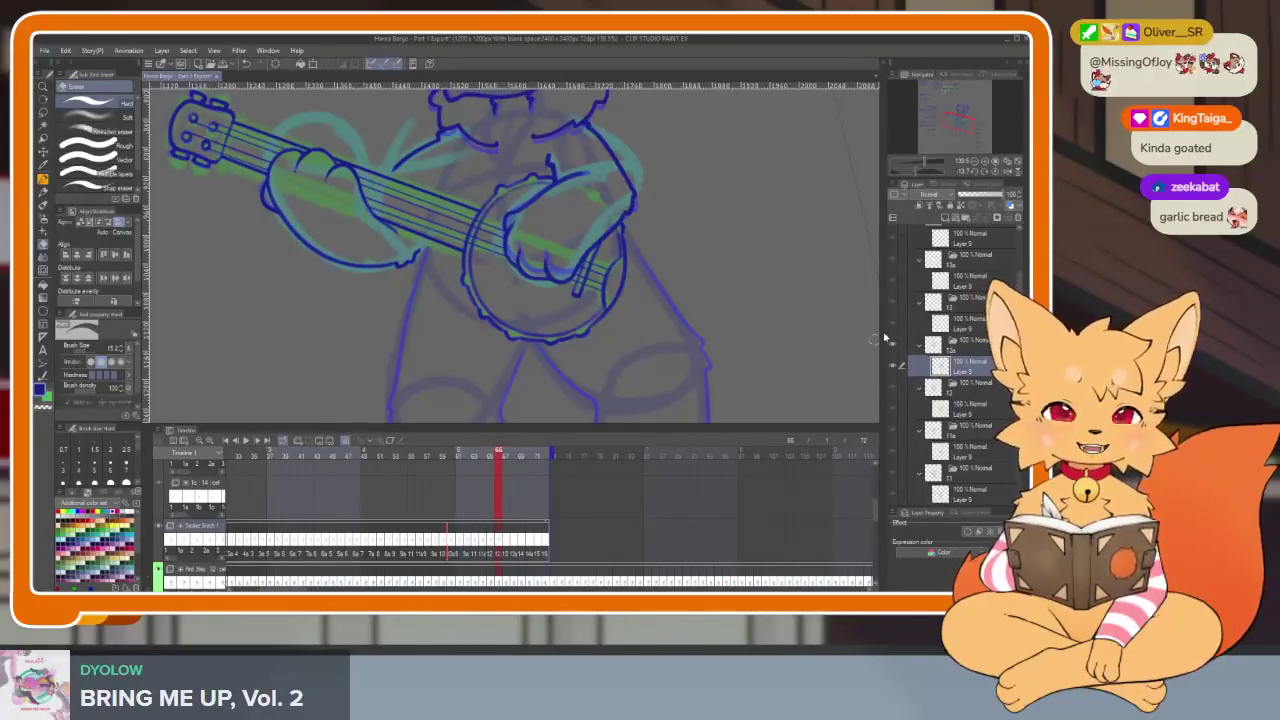
key("Tab")
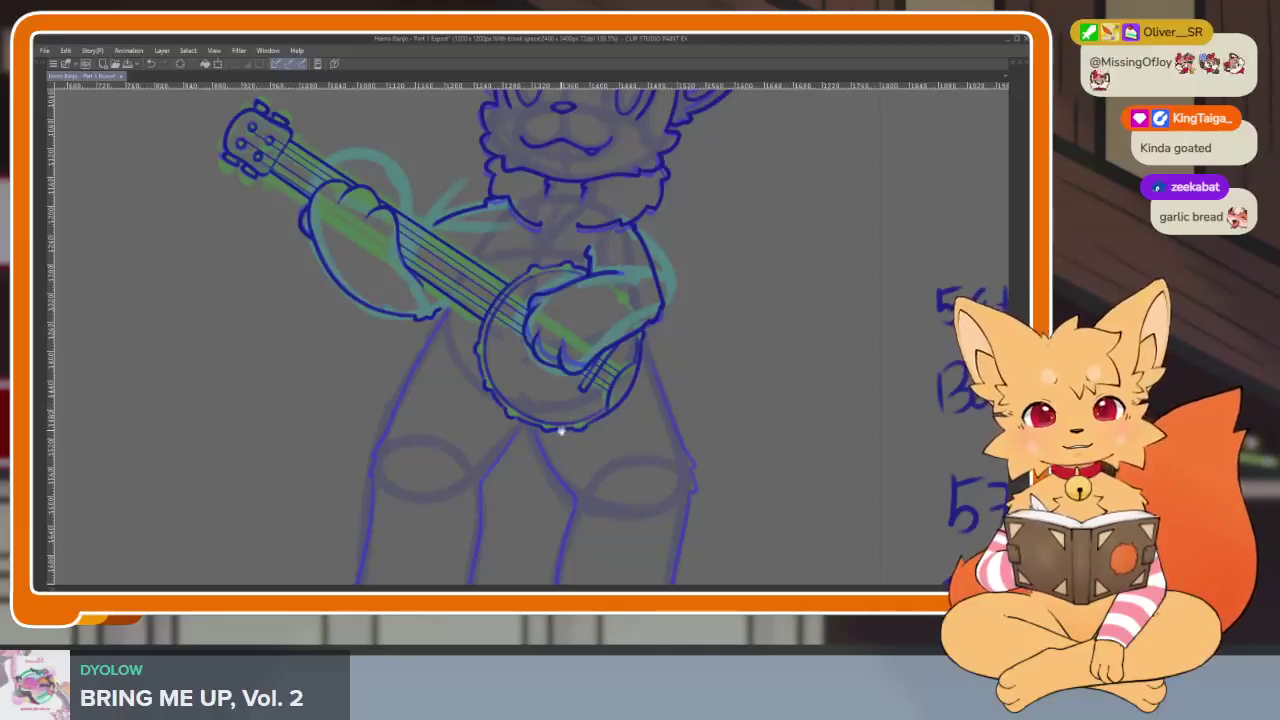
scroll(560, 430, "up", 2)
scroll(543, 471, "up", 2)
scroll(529, 491, "up", 2)
scroll(520, 474, "up", 2)
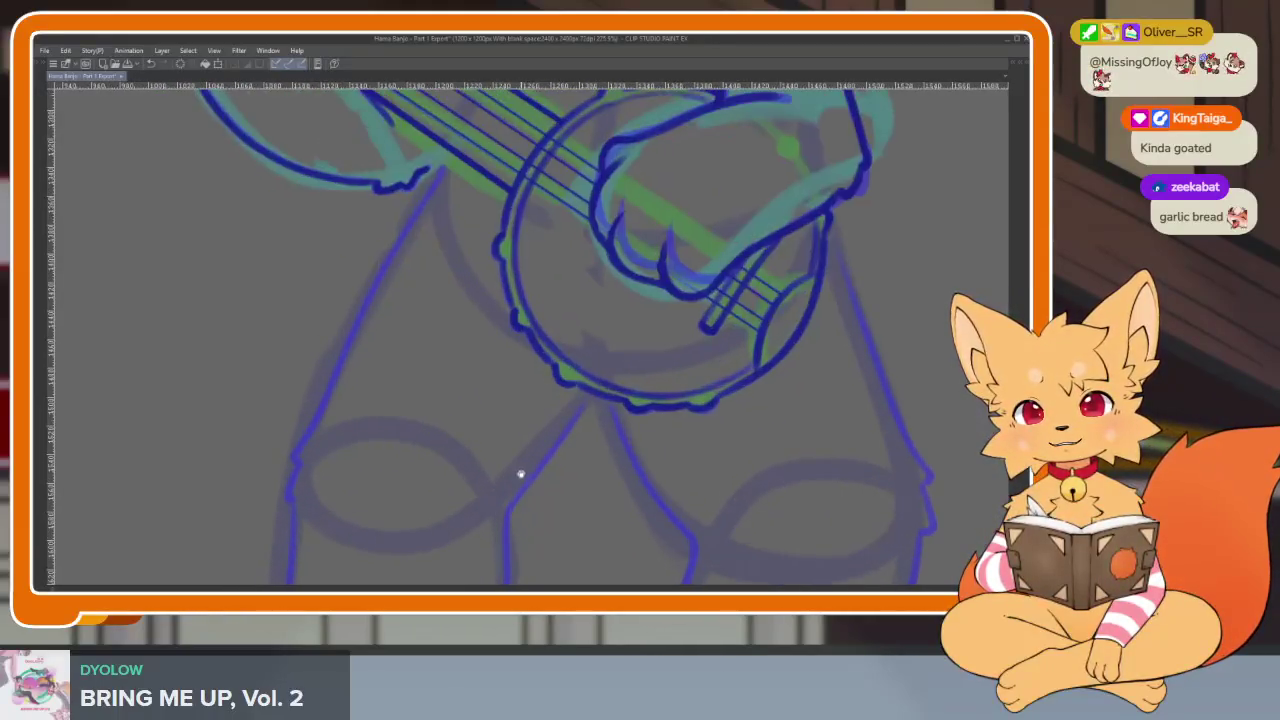
scroll(528, 467, "left", 2)
scroll(552, 460, "left", 2)
scroll(560, 463, "left", 2)
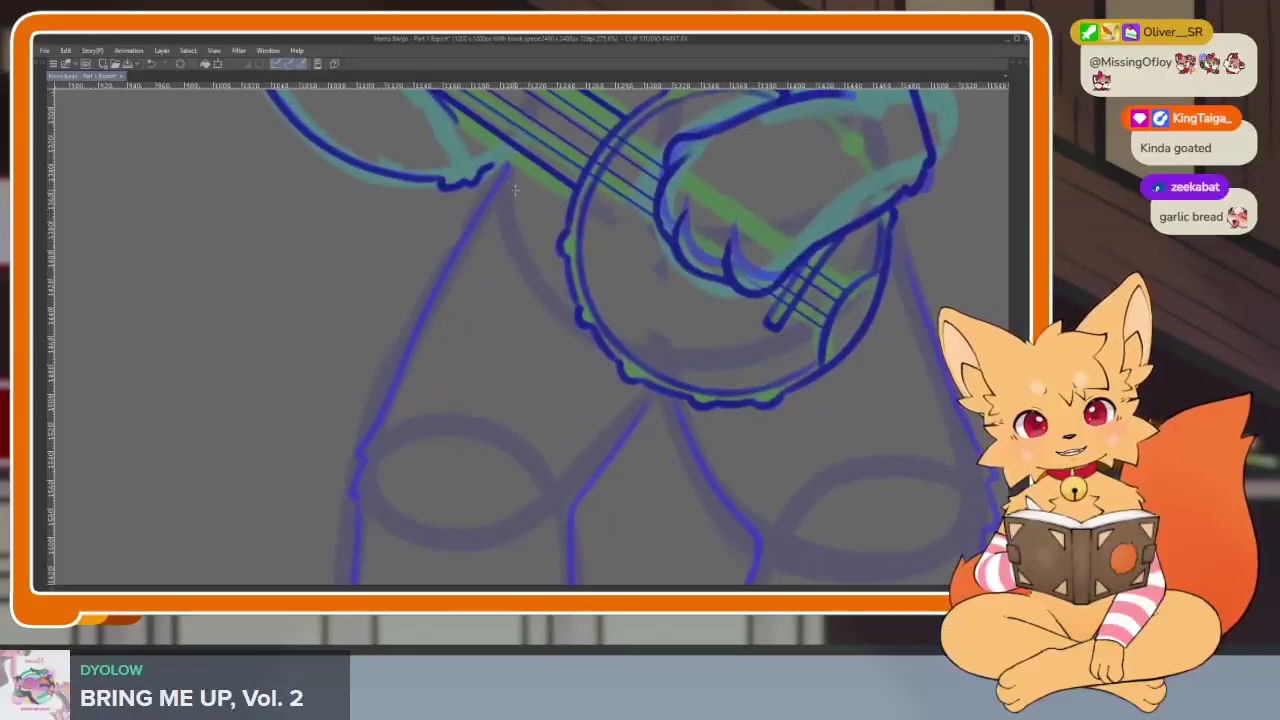
key("Tab")
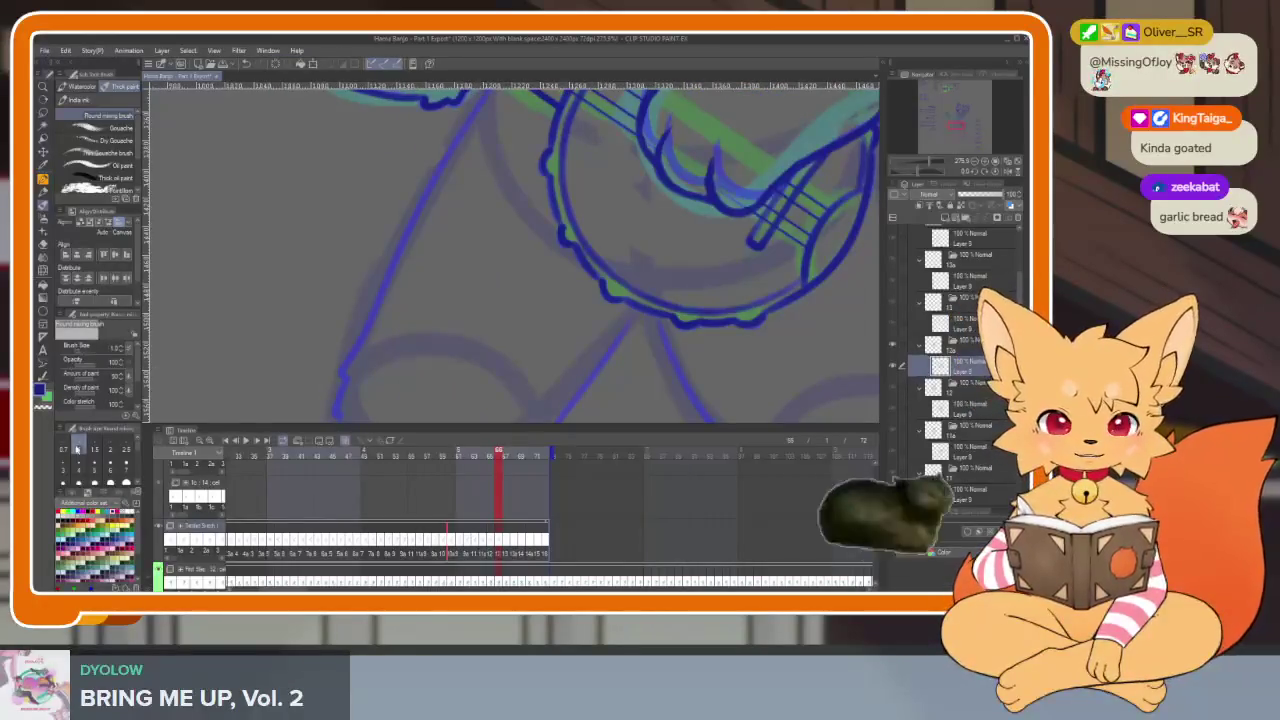
key("Tab")
scroll(540, 400, "down", 2)
scroll(543, 394, "down", 1)
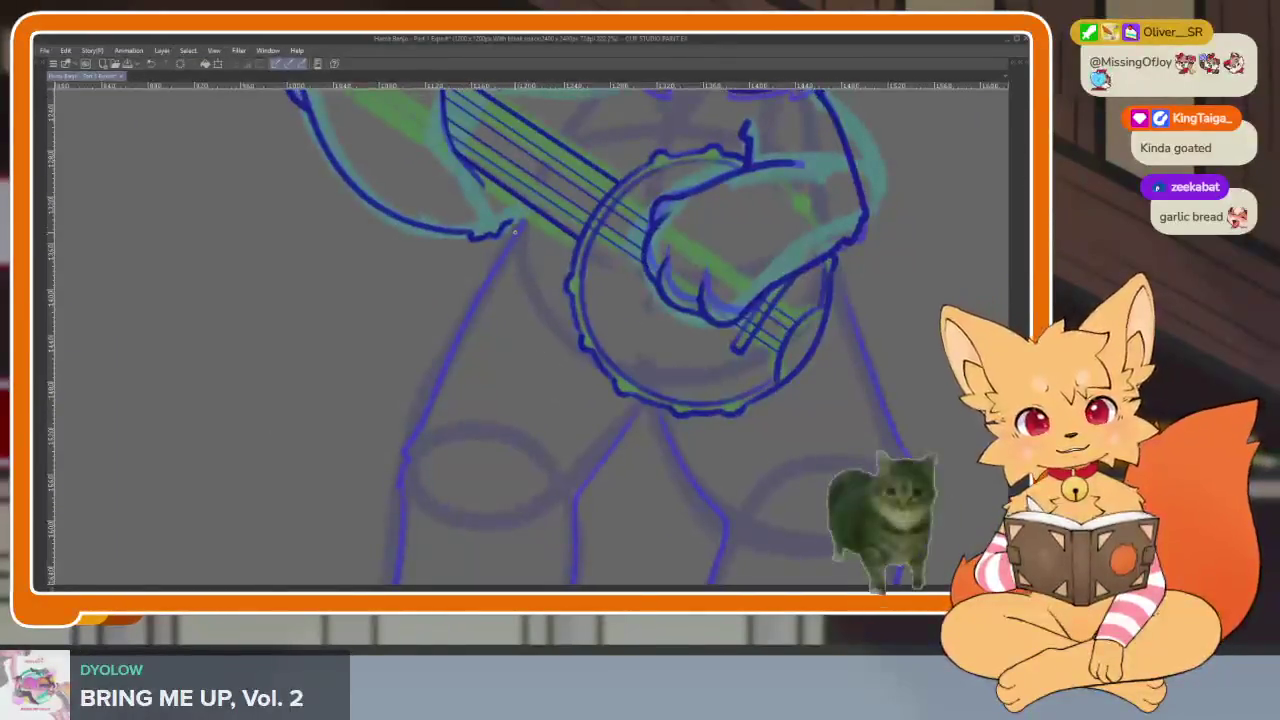
Ink the left leg outline in dark blue over the sketch.
left_click_drag(512, 238, 428, 405)
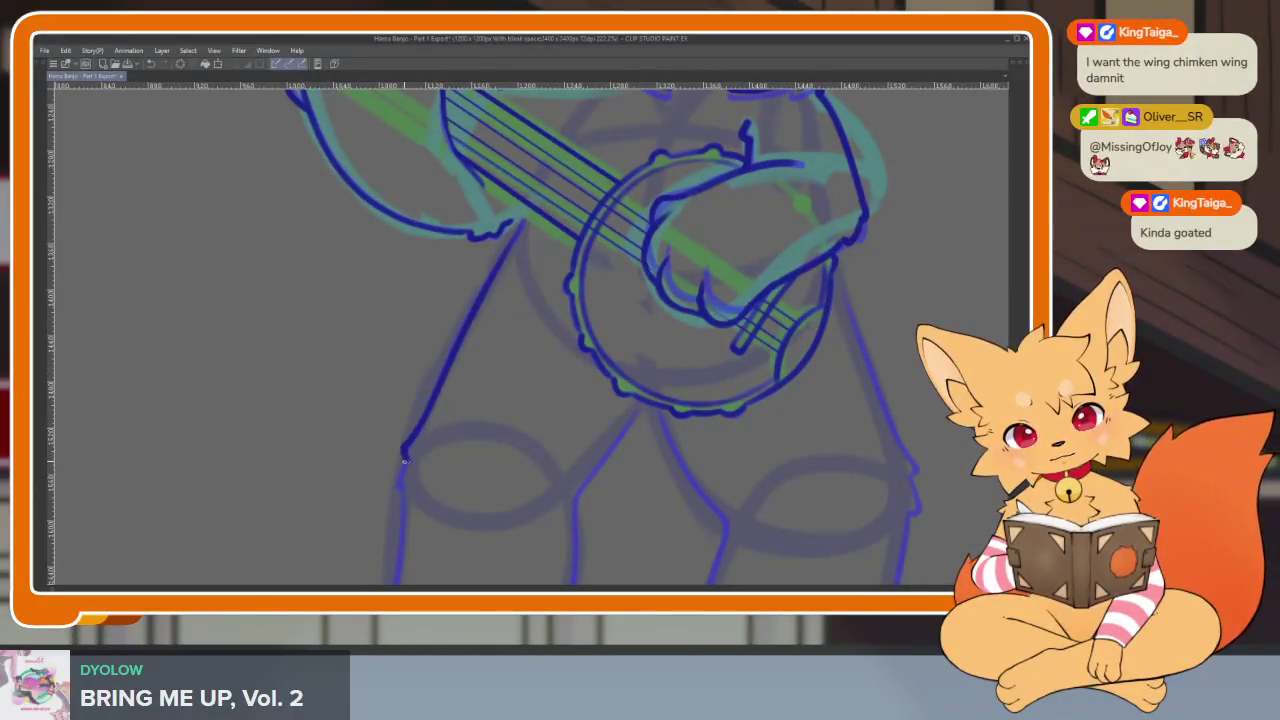
scroll(398, 482, "down", 2)
scroll(608, 429, "down", 1)
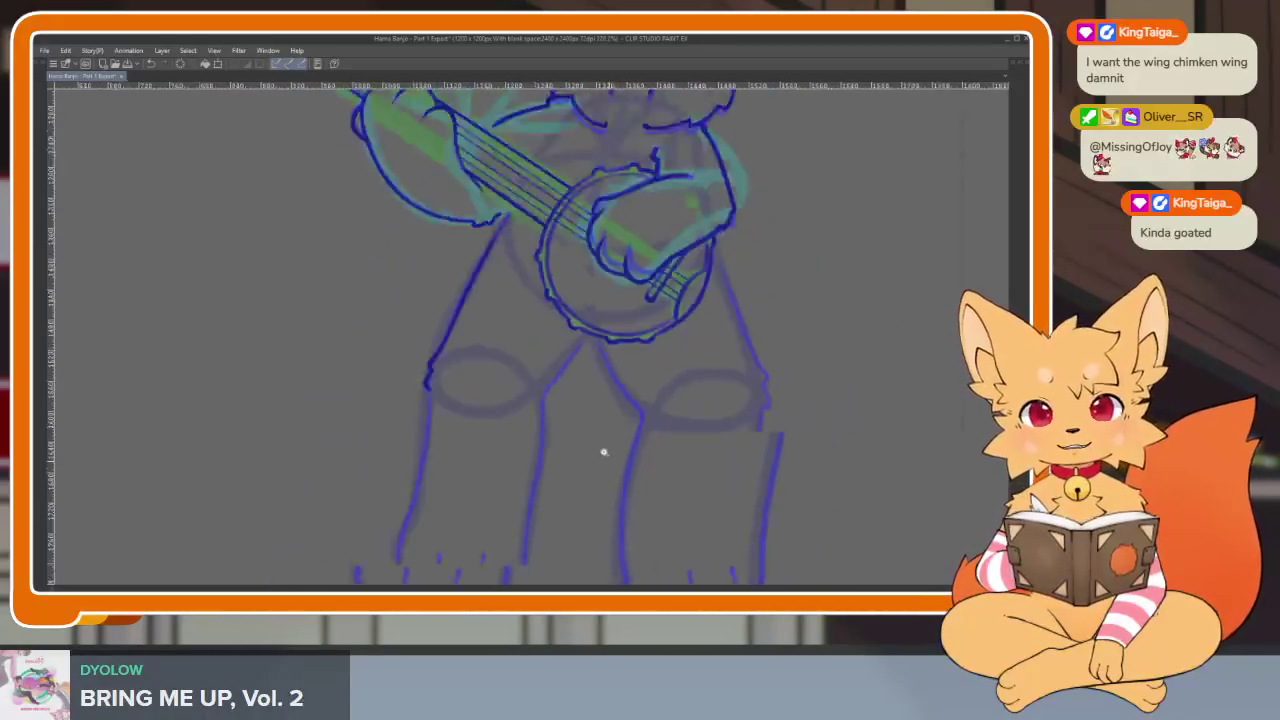
scroll(602, 431, "down", 1)
scroll(597, 466, "down", 1)
scroll(640, 450, "down", 1)
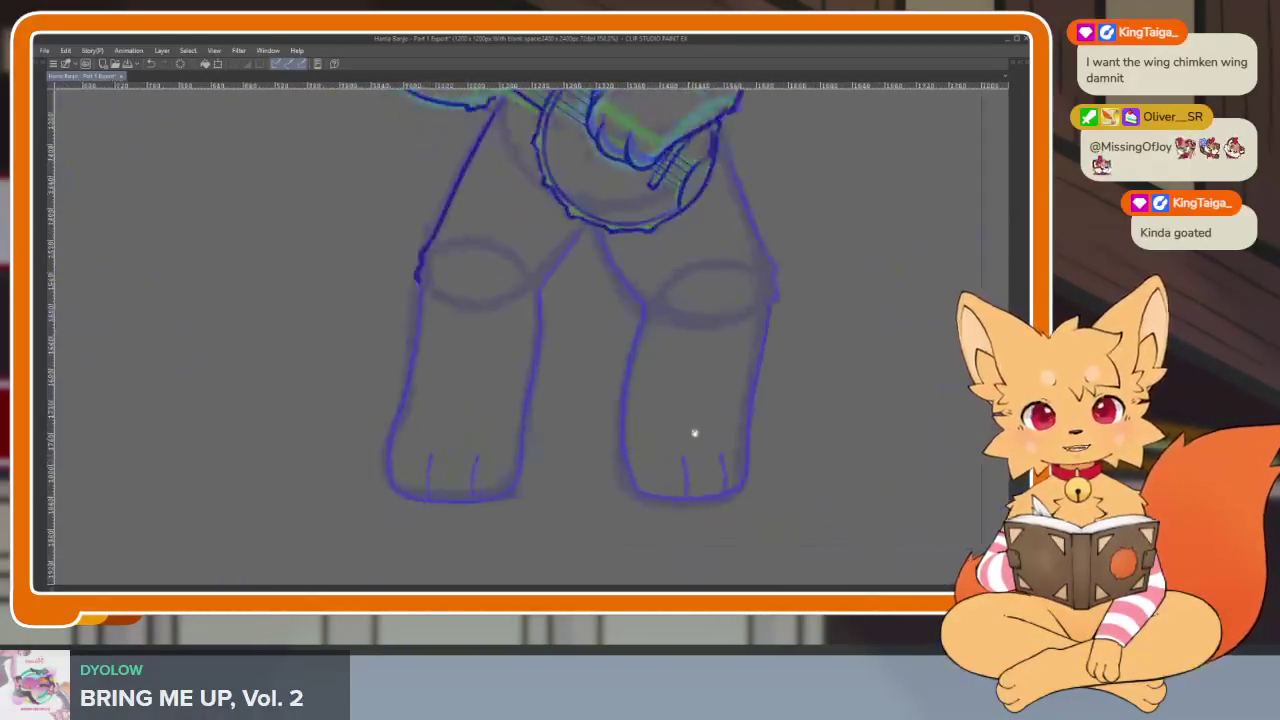
scroll(686, 437, "down", 1)
scroll(670, 423, "down", 1)
scroll(677, 409, "up", 2)
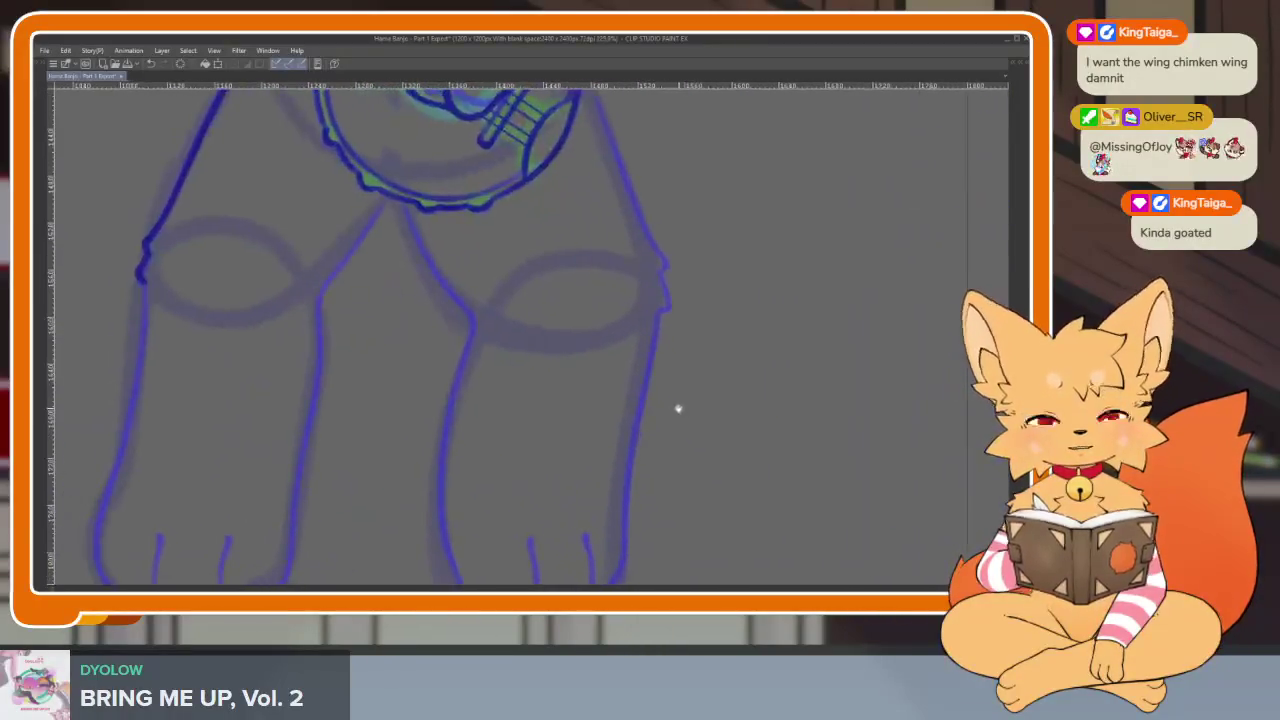
scroll(634, 434, "up", 1)
scroll(649, 423, "down", 2)
scroll(660, 421, "up", 1)
scroll(660, 421, "up", 1)
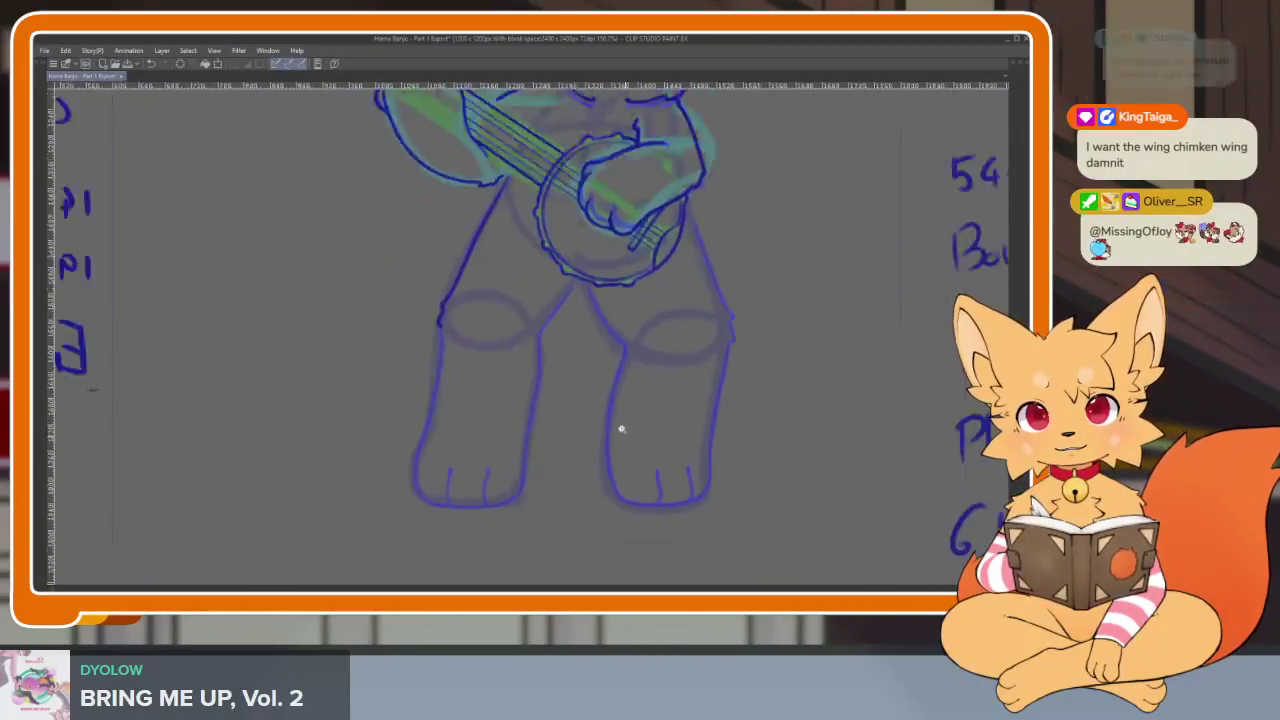
scroll(620, 431, "up", 1)
scroll(629, 446, "up", 1)
scroll(571, 477, "up", 1)
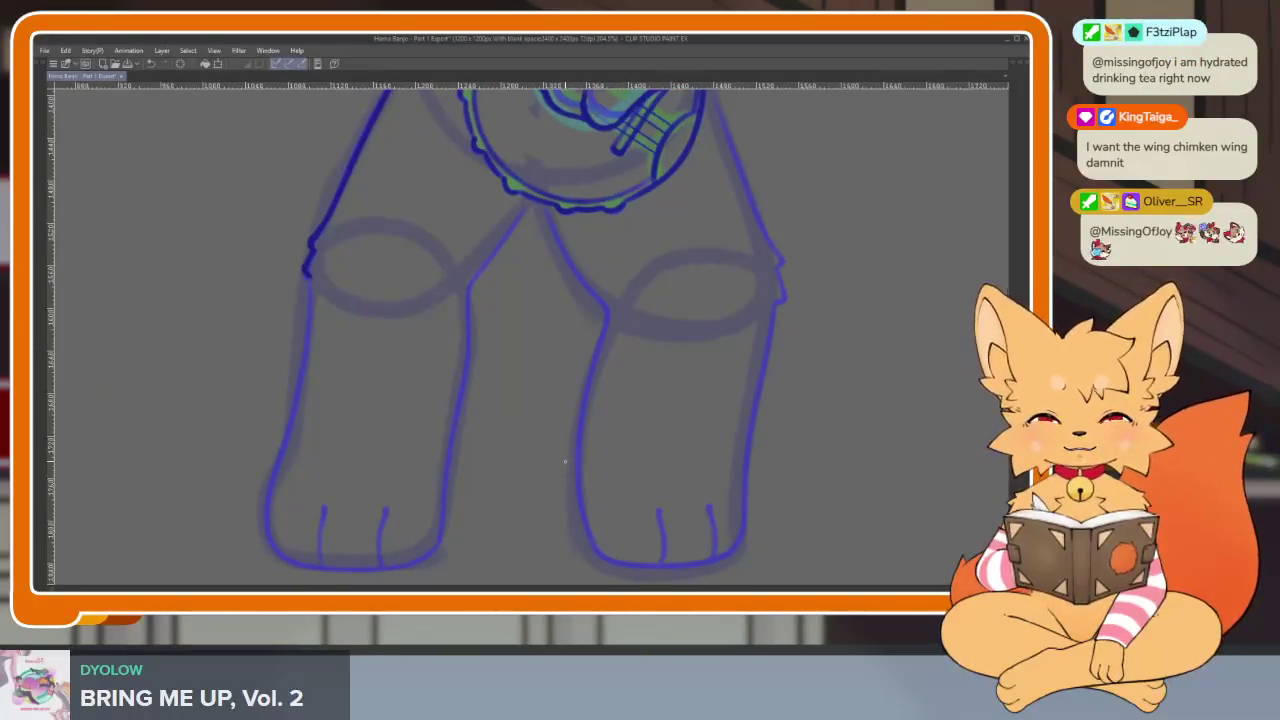
Extend the inner leg line down from the crotch toward the feet.
mouse_move(583, 463)
left_mouse_down()
mouse_move(537, 460)
mouse_move(567, 386)
left_mouse_up()
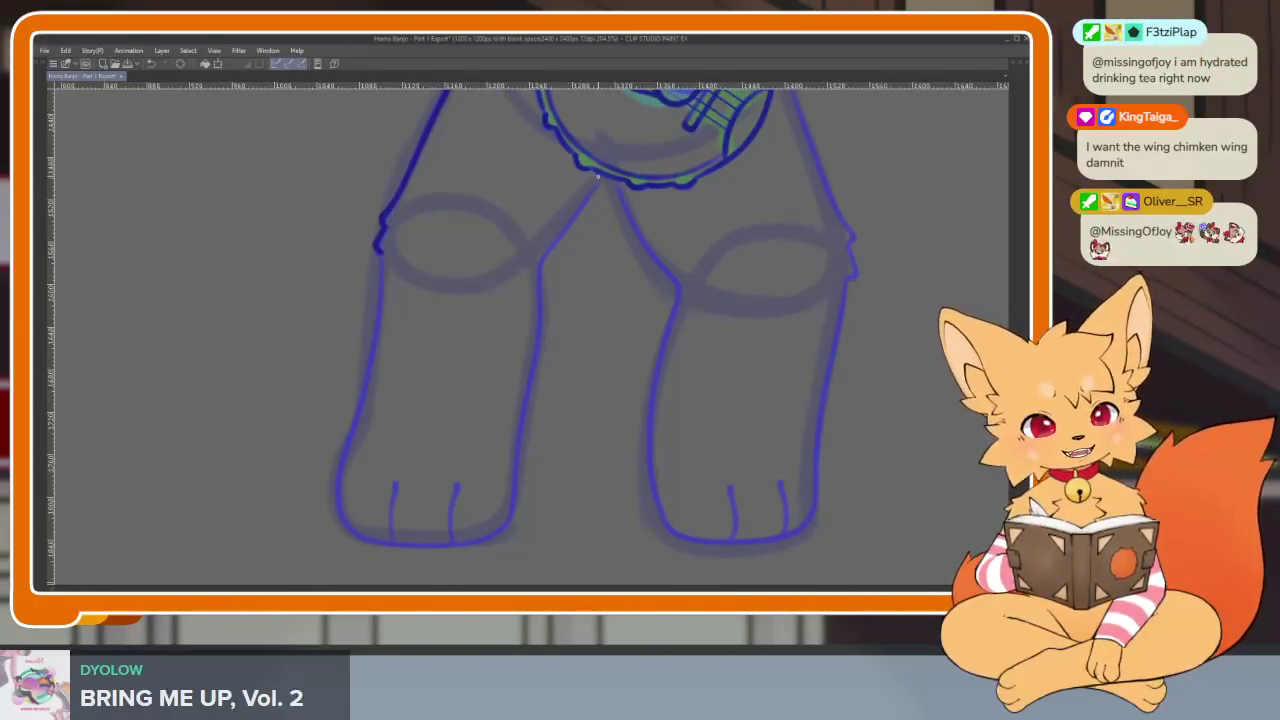
left_click_drag(562, 234, 539, 292)
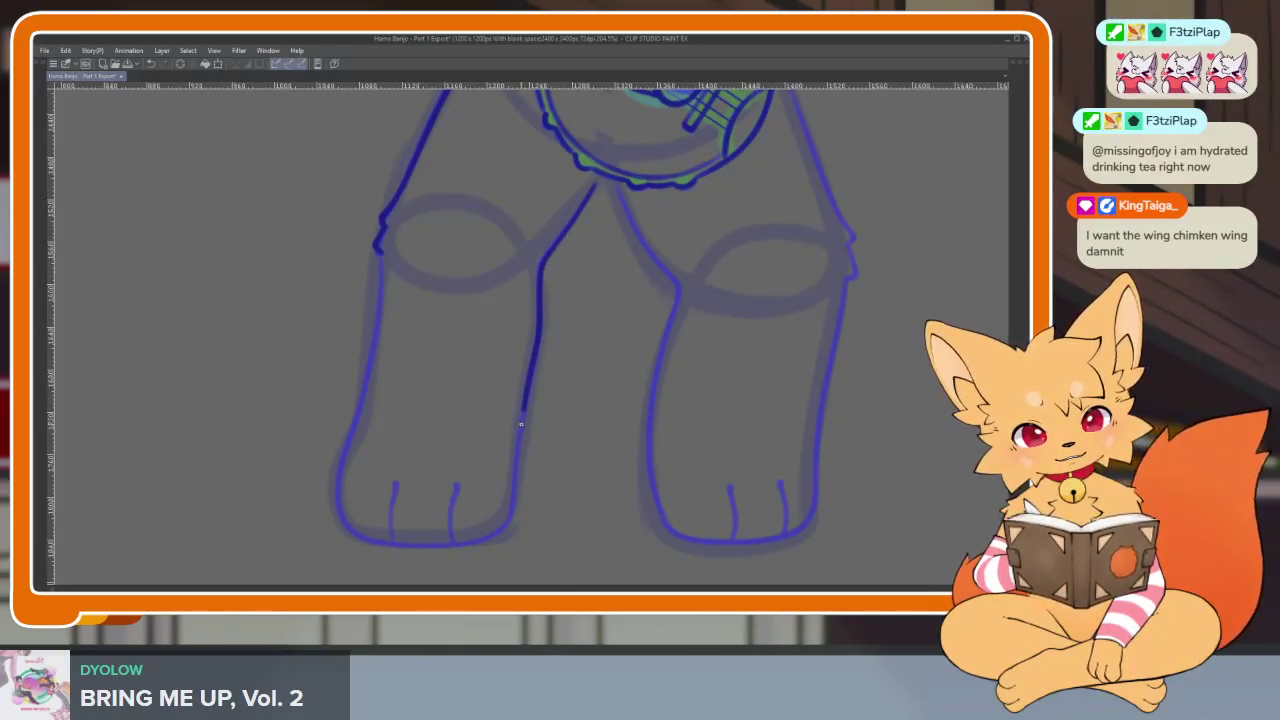
scroll(549, 477, "up", 3)
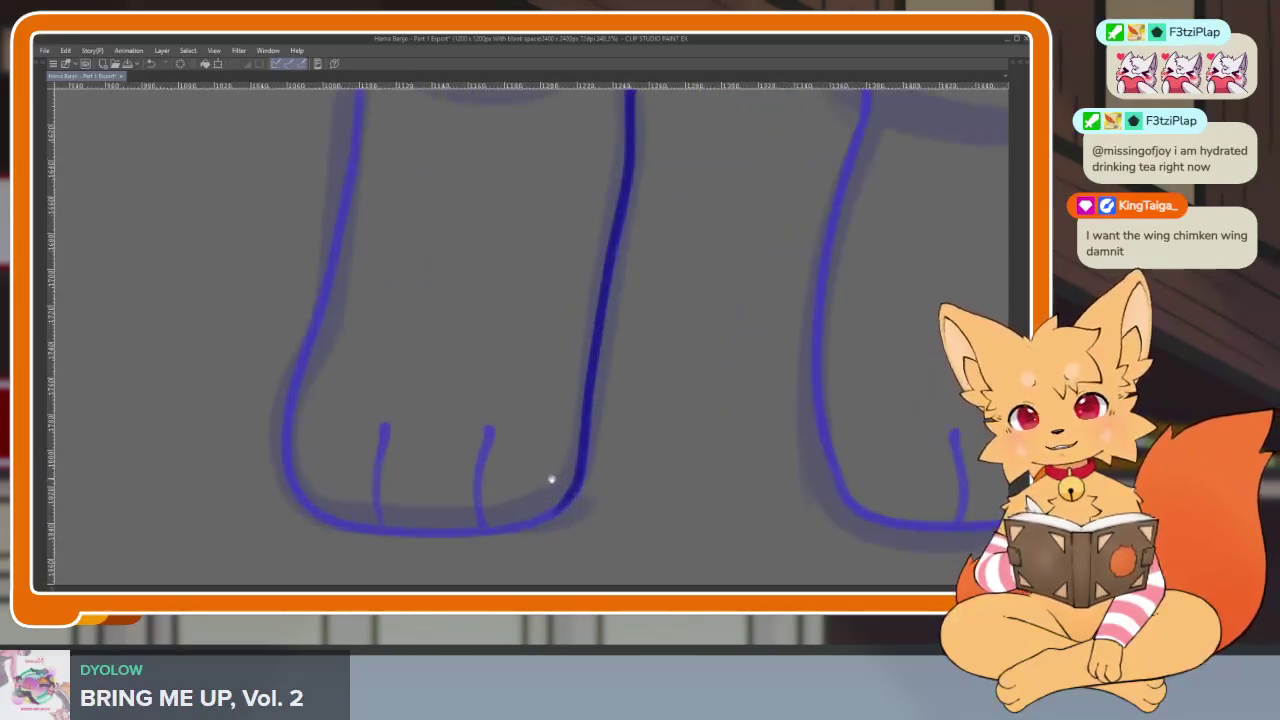
scroll(432, 316, "down", 2)
scroll(432, 316, "up", 1)
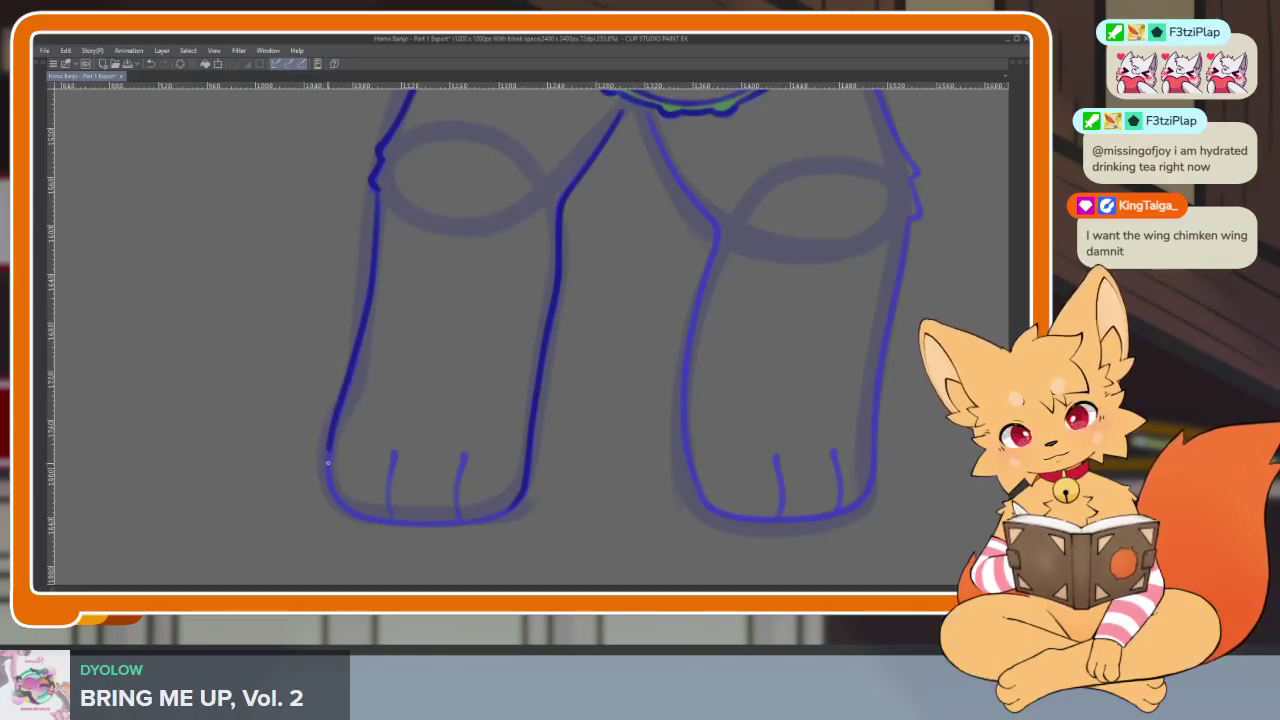
scroll(490, 524, "up", 2)
scroll(557, 543, "down", 1)
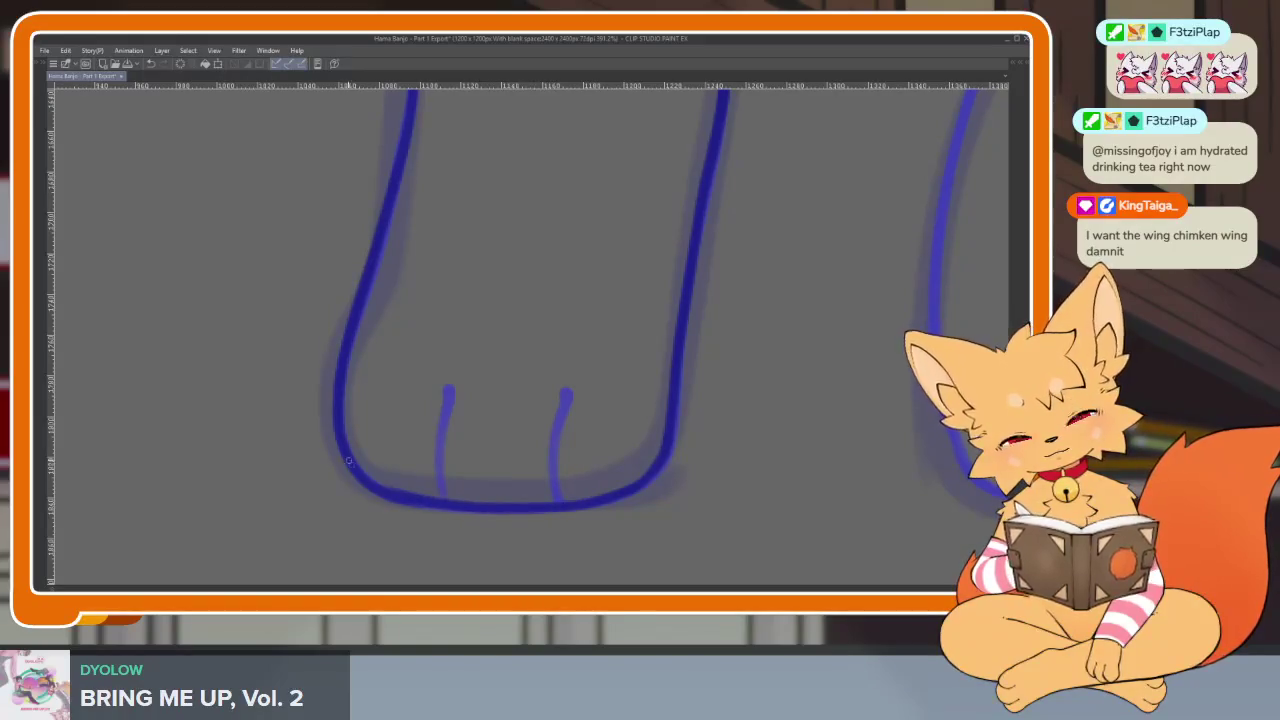
Redraw the right toe line darker and thicker.
left_click_drag(561, 495, 564, 400)
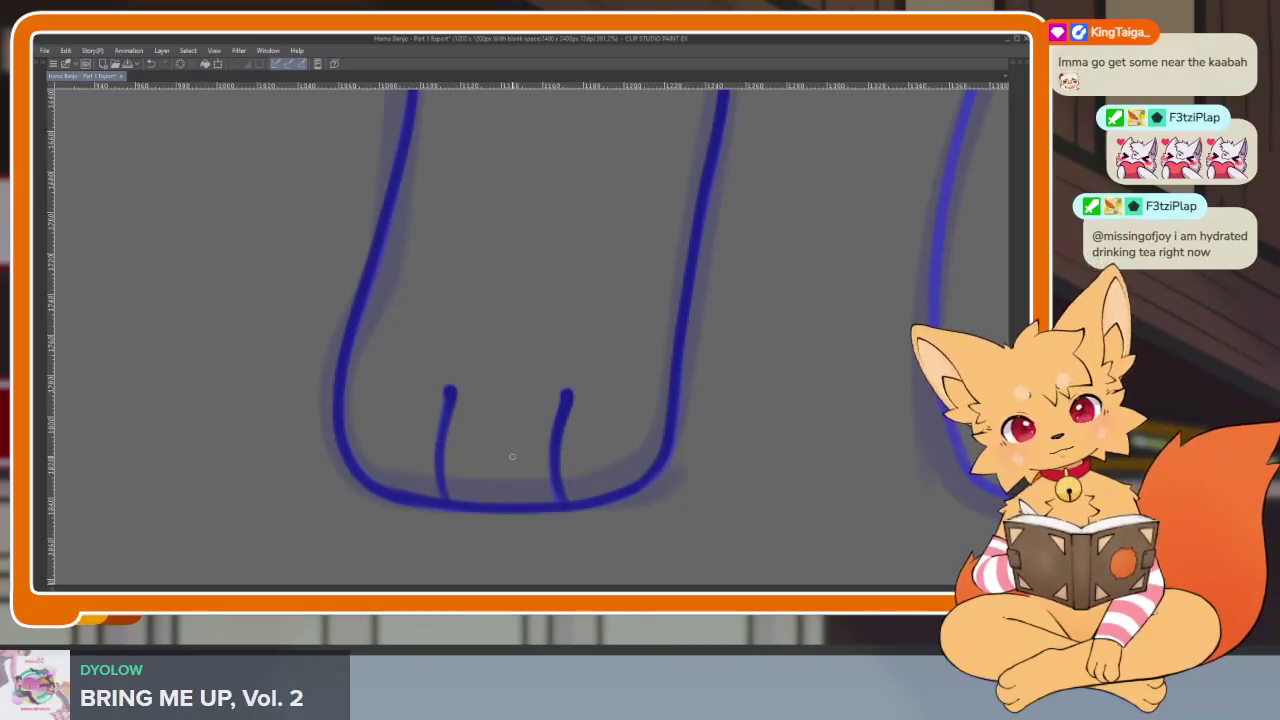
scroll(504, 455, "down", 5)
scroll(690, 455, "up", 3)
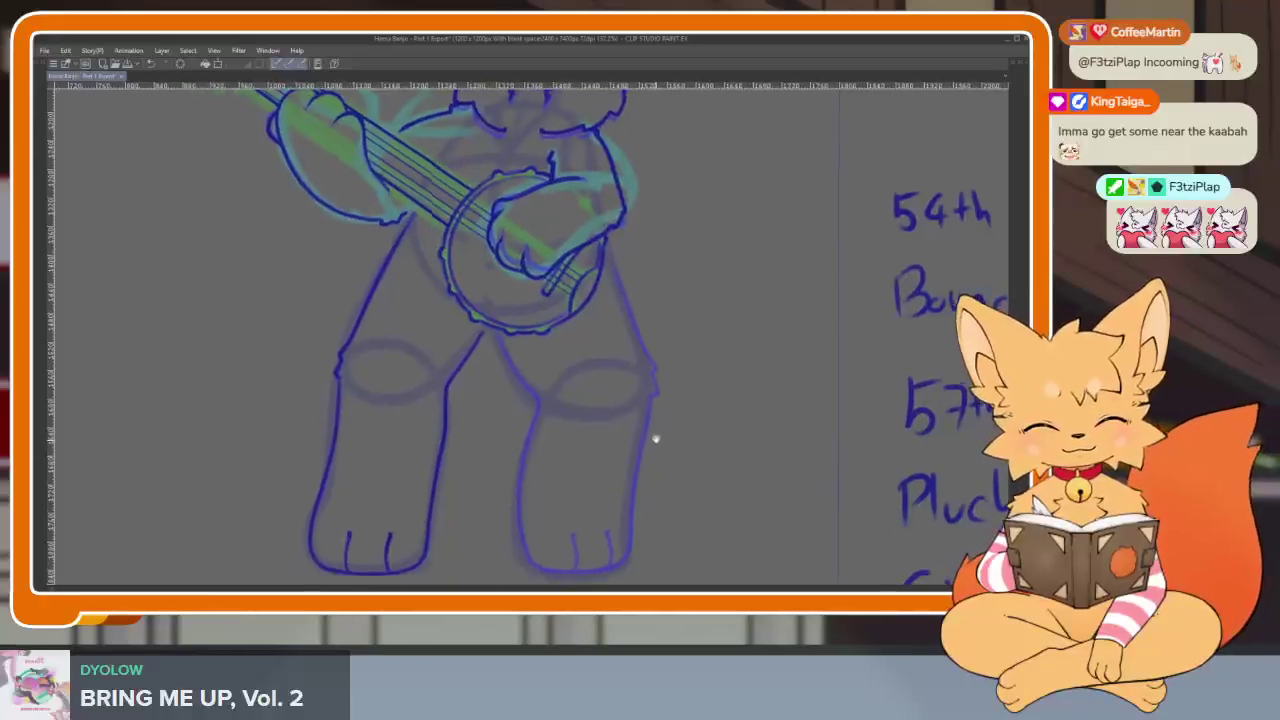
Flip the canvas view horizontally and zoom to check the figure's proportions.
scroll(660, 420, "up", 2)
scroll(645, 430, "down", 2)
scroll(635, 415, "up", 2)
key("h")
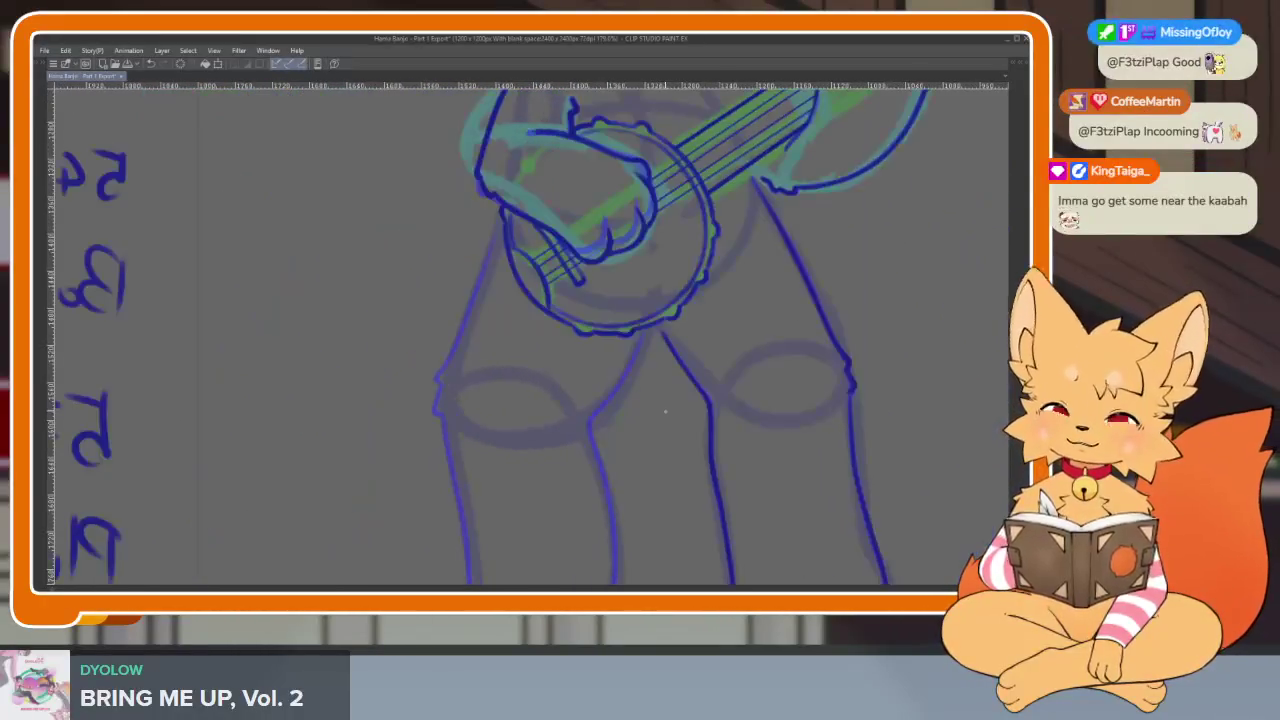
scroll(675, 405, "up", 1)
scroll(600, 425, "up", 1)
scroll(535, 455, "up", 1)
scroll(530, 490, "up", 1)
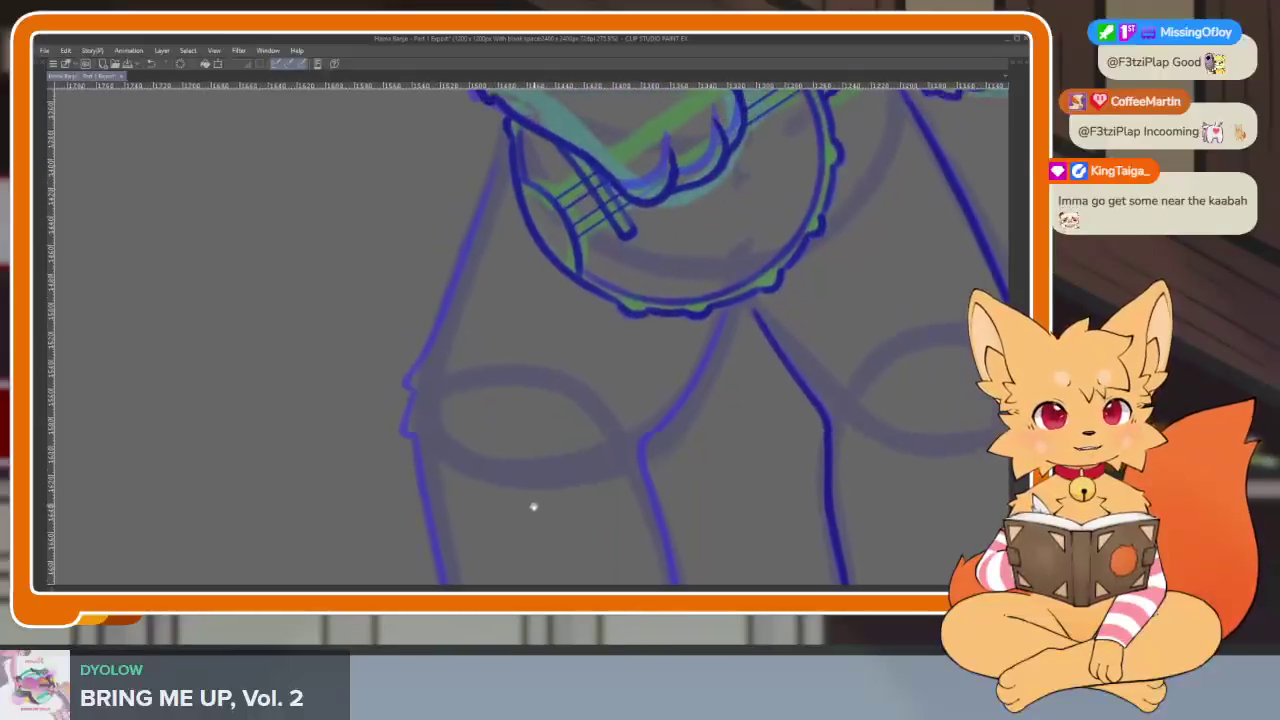
scroll(532, 502, "down", 1)
scroll(517, 471, "up", 2)
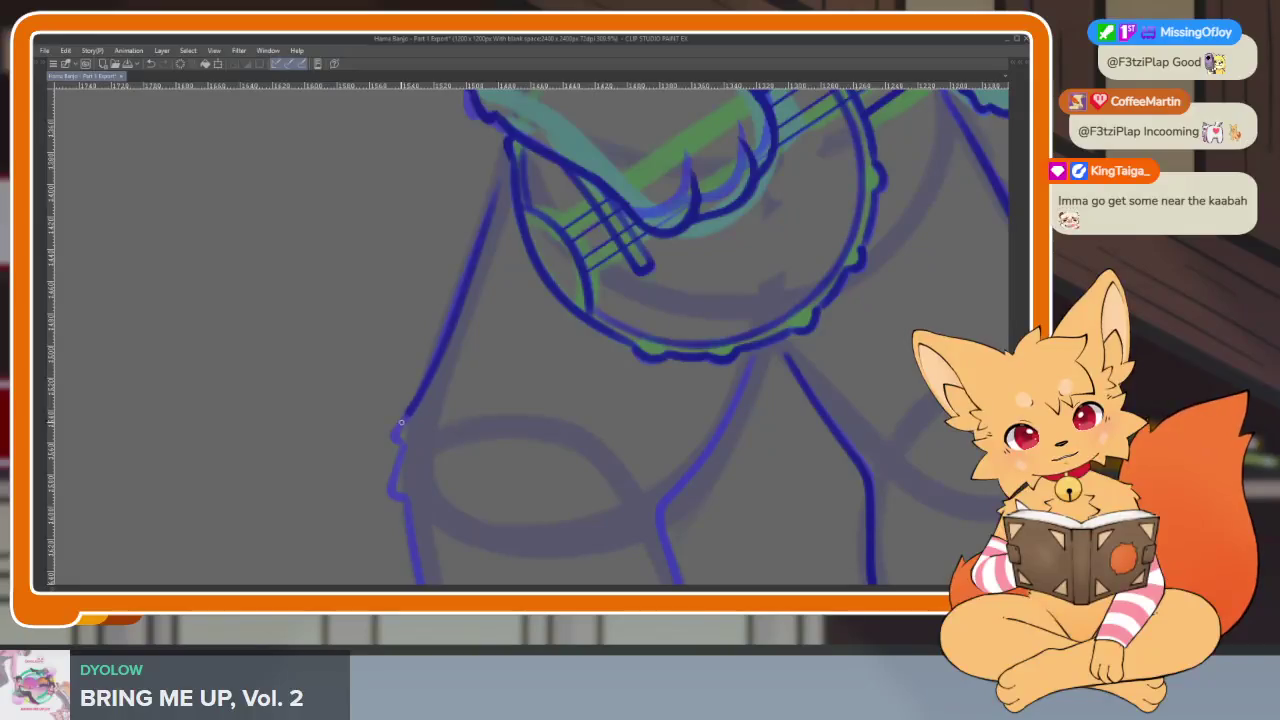
Zoom around the inked legs and feet, then restore the palettes and timeline.
scroll(407, 498, "down", 3)
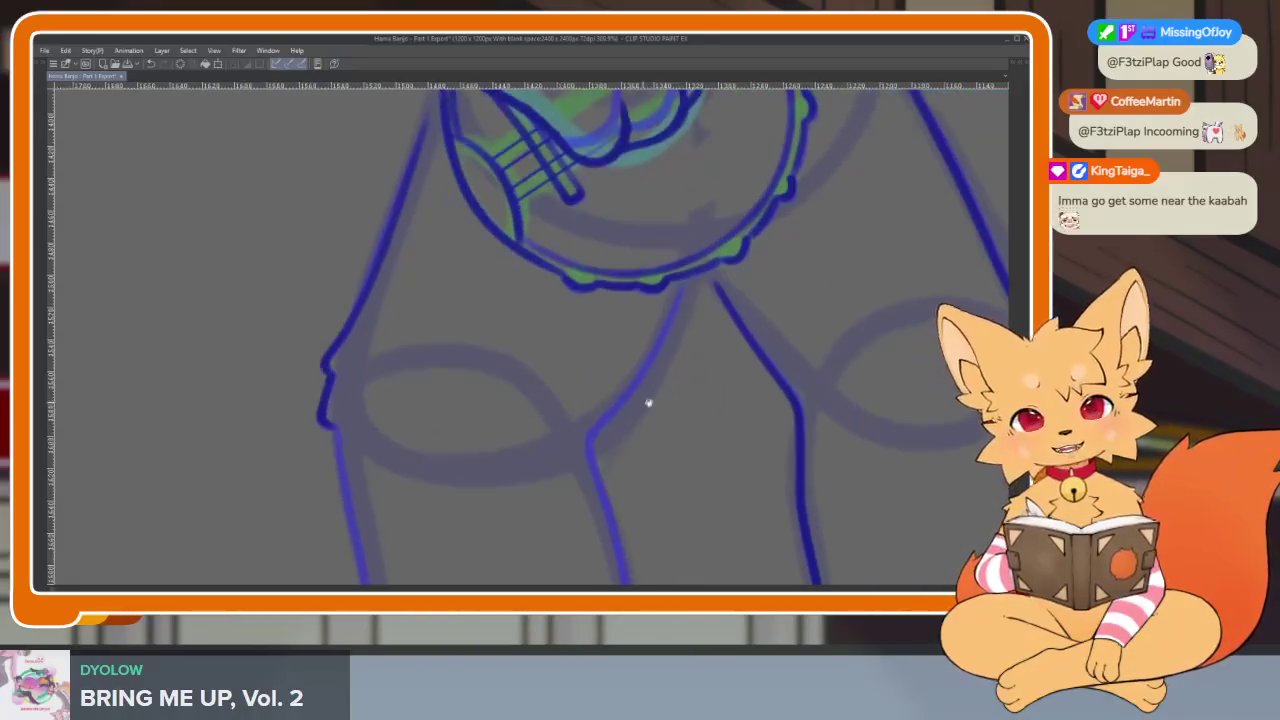
scroll(629, 400, "down", 2)
scroll(723, 343, "down", 2)
scroll(711, 389, "up", 1)
scroll(697, 417, "up", 2)
scroll(663, 443, "up", 1)
scroll(655, 452, "down", 2)
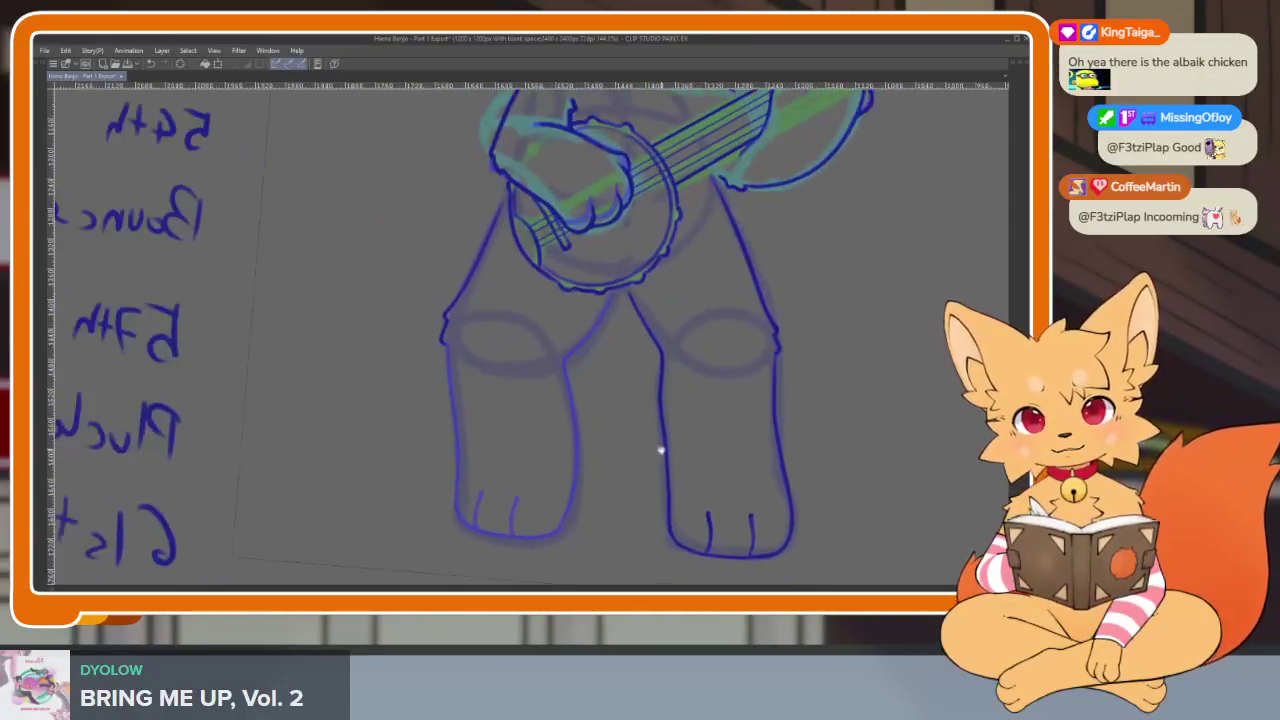
scroll(600, 412, "up", 3)
scroll(604, 350, "down", 1)
scroll(614, 211, "up", 1)
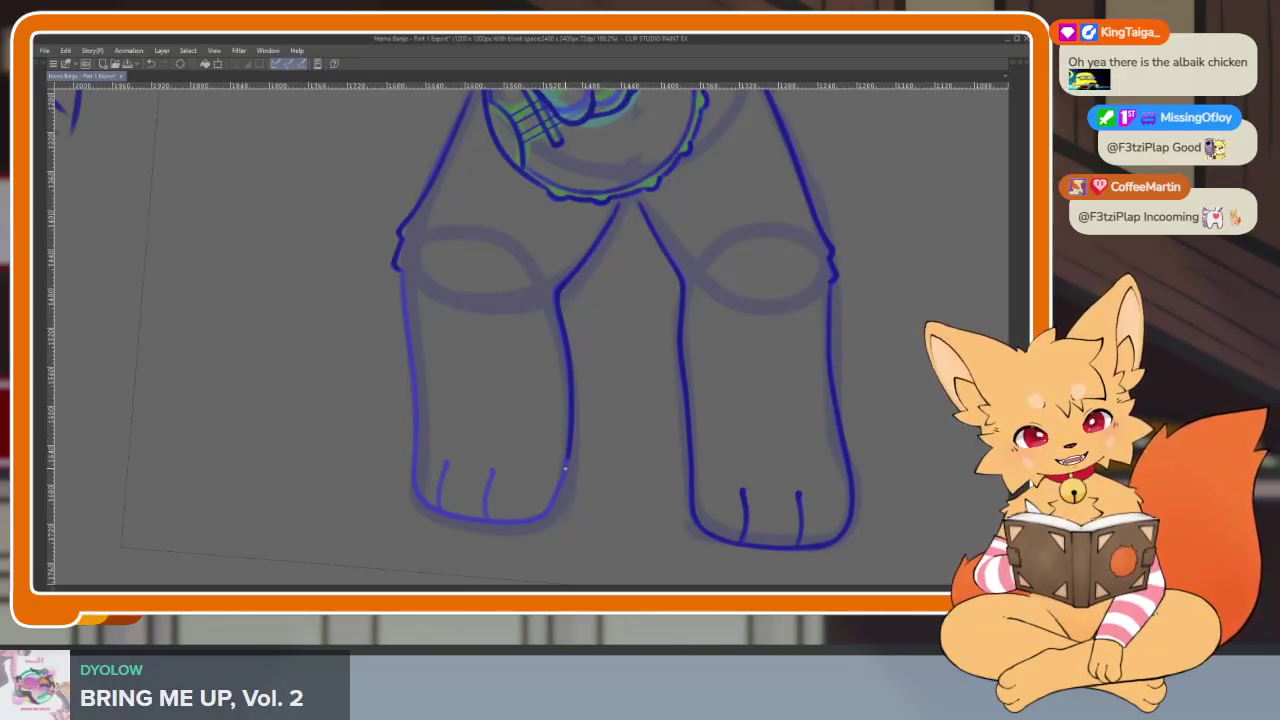
scroll(597, 503, "down", 2)
scroll(563, 508, "up", 2)
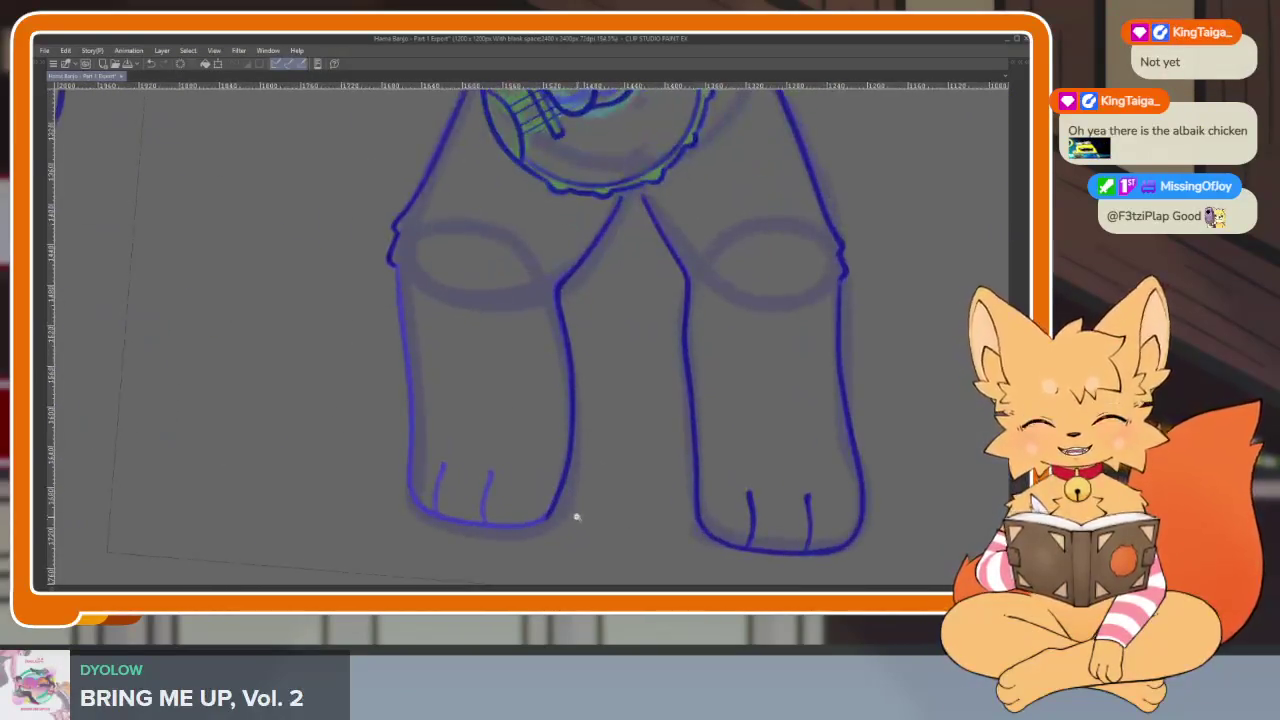
scroll(580, 519, "up", 1)
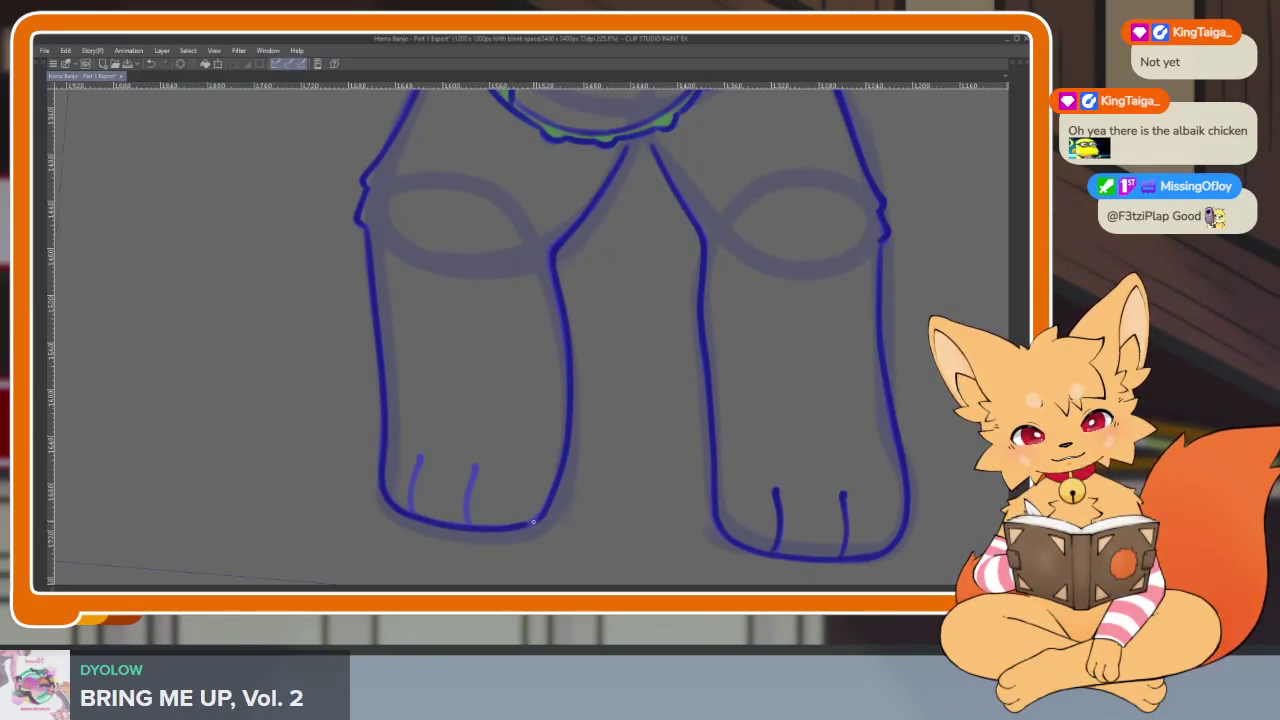
scroll(557, 493, "up", 2)
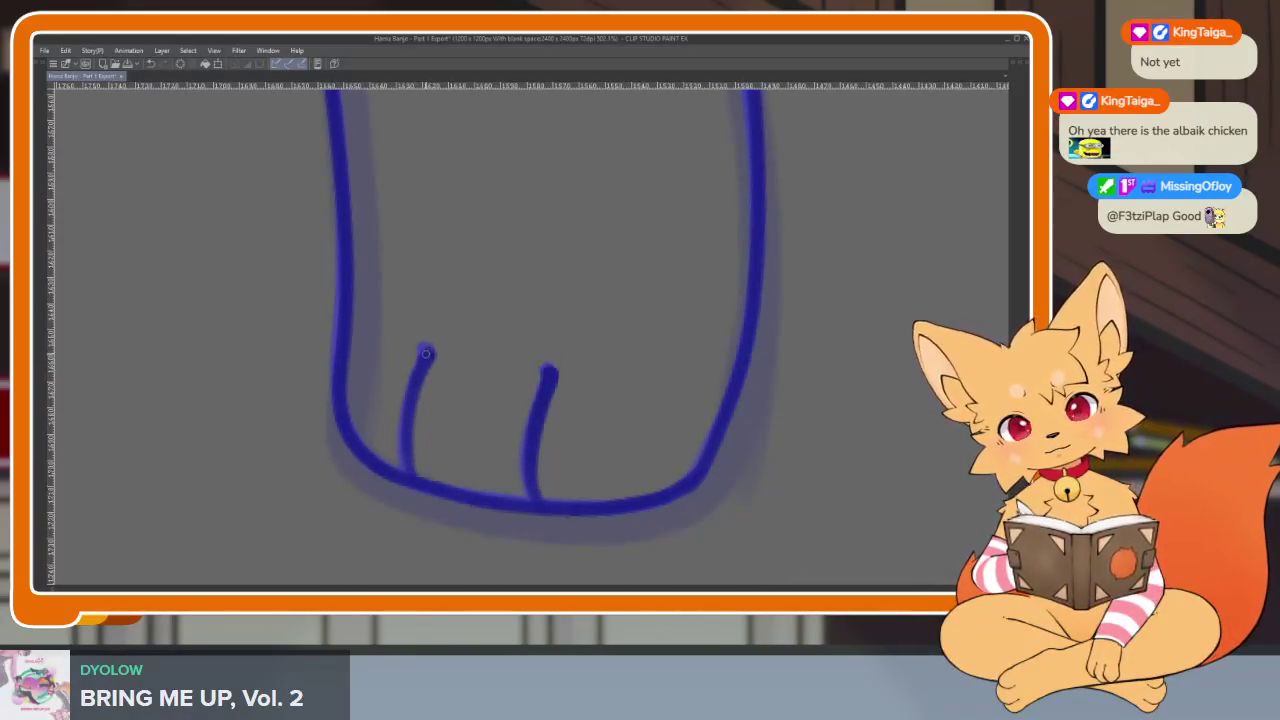
scroll(426, 352, "down", 5)
key("Tab")
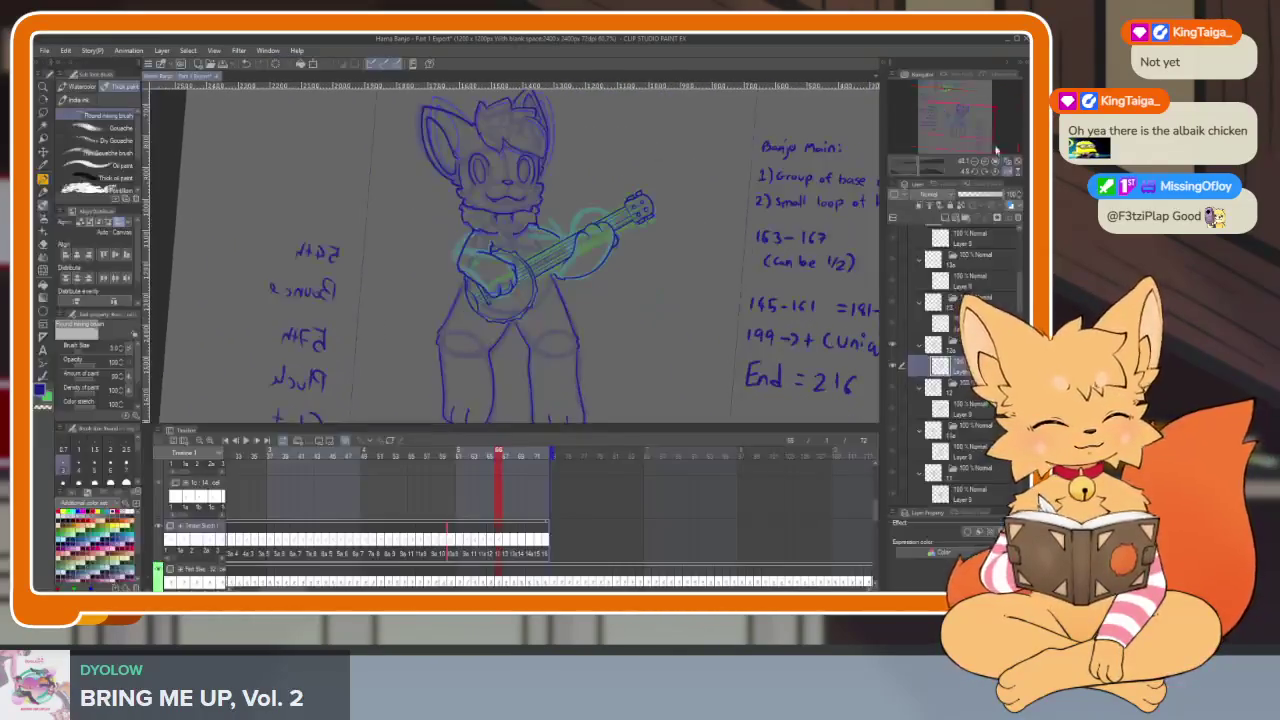
Hide the palettes and zoom in on the banjo line art.
key("Tab")
scroll(623, 443, "down", 2)
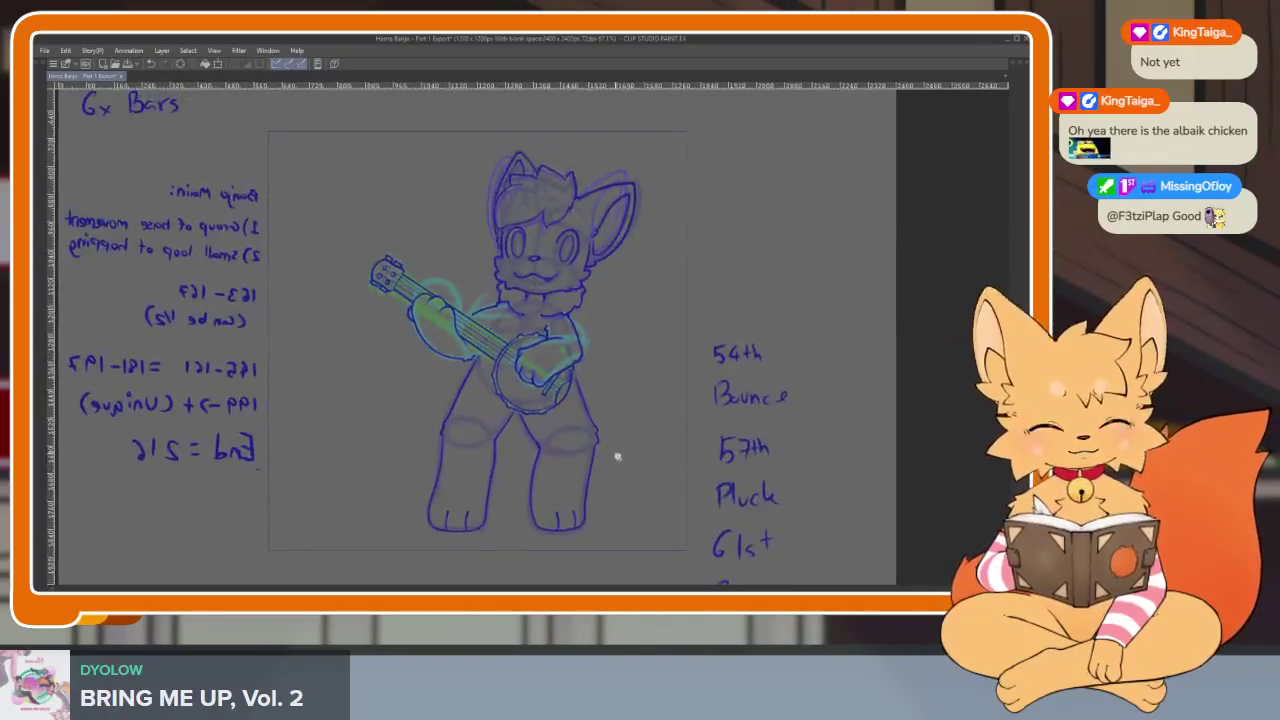
scroll(615, 455, "up", 2)
scroll(589, 349, "up", 4)
scroll(589, 349, "down", 1)
scroll(666, 391, "down", 1)
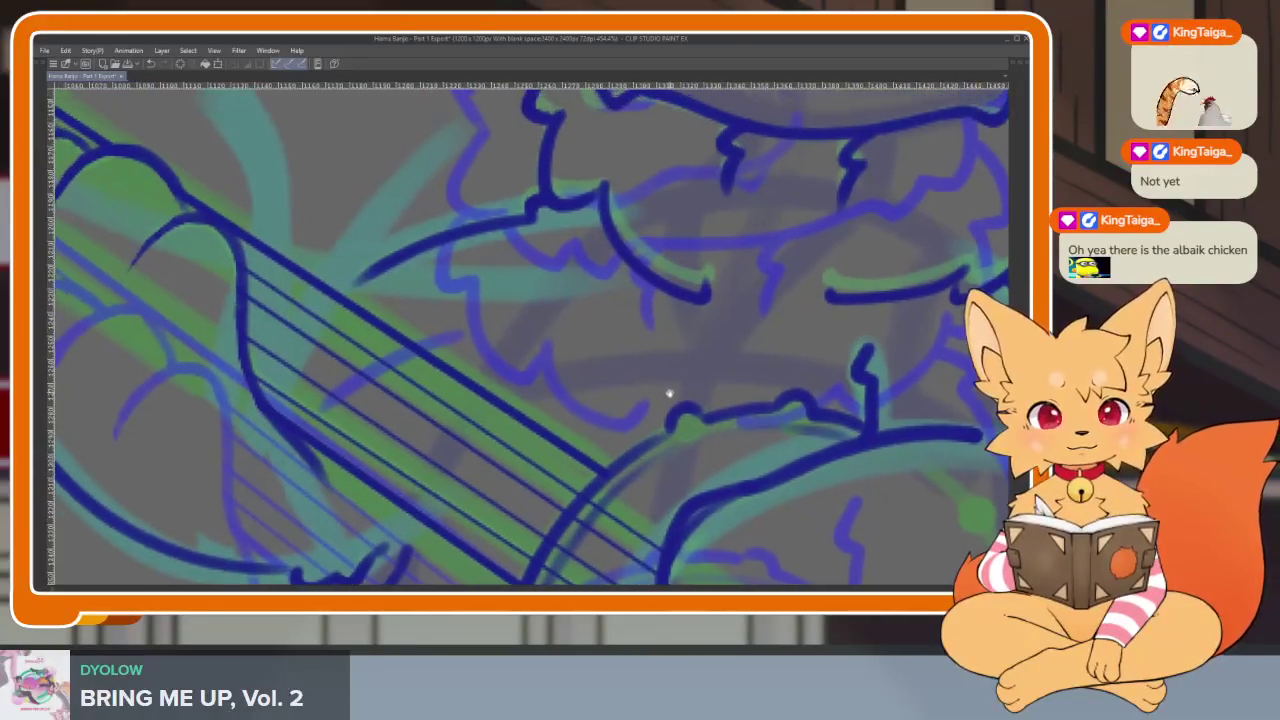
scroll(720, 376, "down", 1)
scroll(720, 376, "up", 1)
scroll(668, 405, "up", 2)
scroll(670, 420, "up", 1)
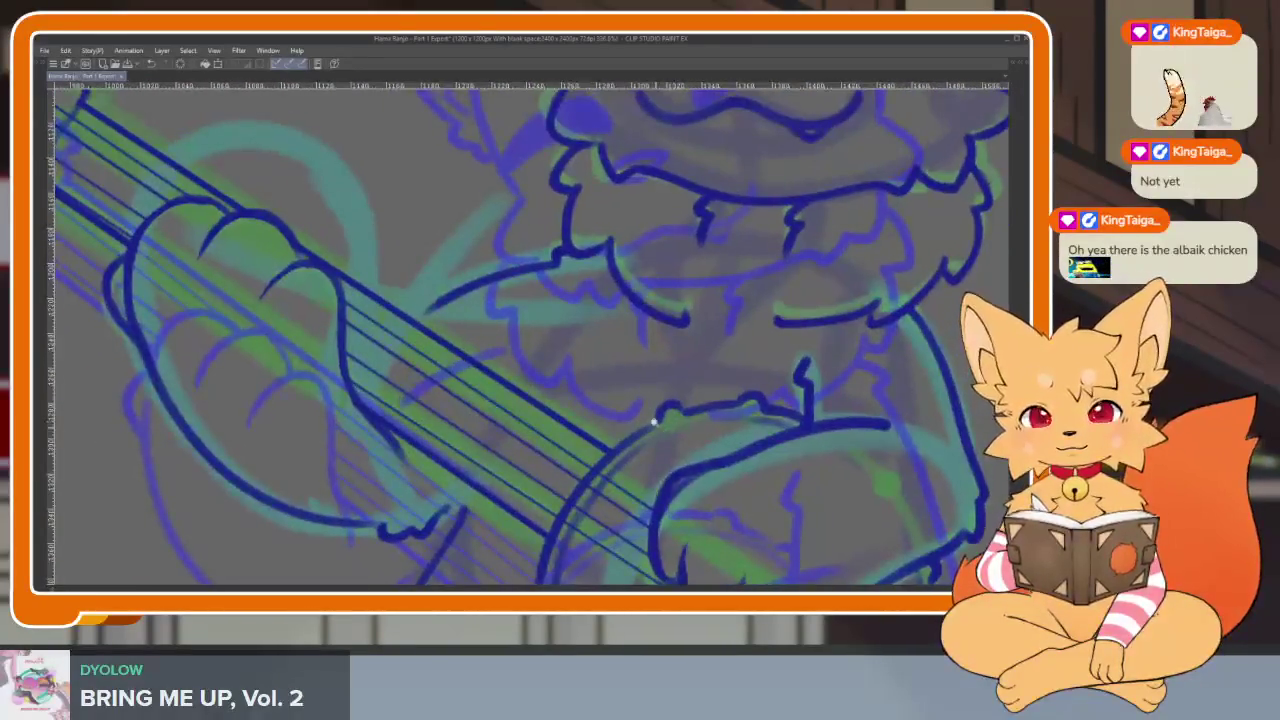
scroll(675, 428, "up", 1)
scroll(690, 400, "up", 2)
Zoom back out over the mirrored banjo figure and bring the workspace panels back.
scroll(693, 382, "down", 1)
scroll(708, 414, "down", 1)
scroll(715, 380, "down", 1)
scroll(725, 350, "down", 1)
scroll(730, 357, "up", 1)
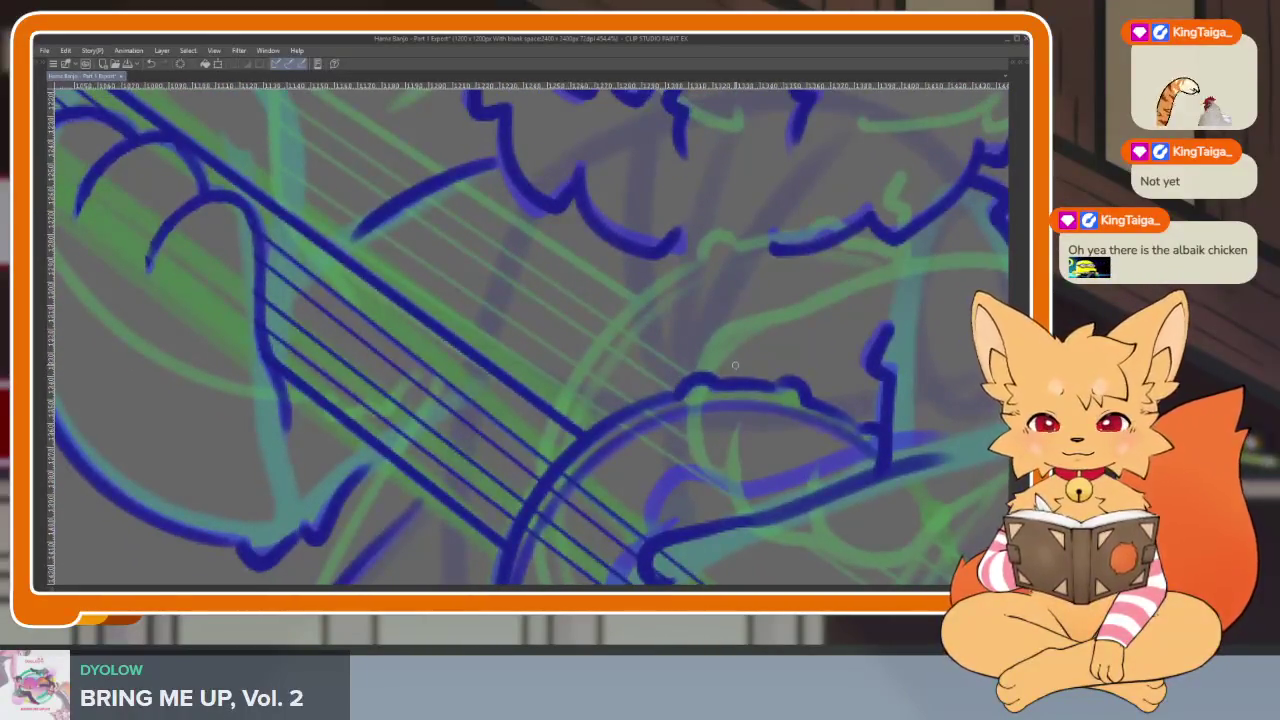
scroll(680, 400, "up", 2)
scroll(666, 423, "up", 1)
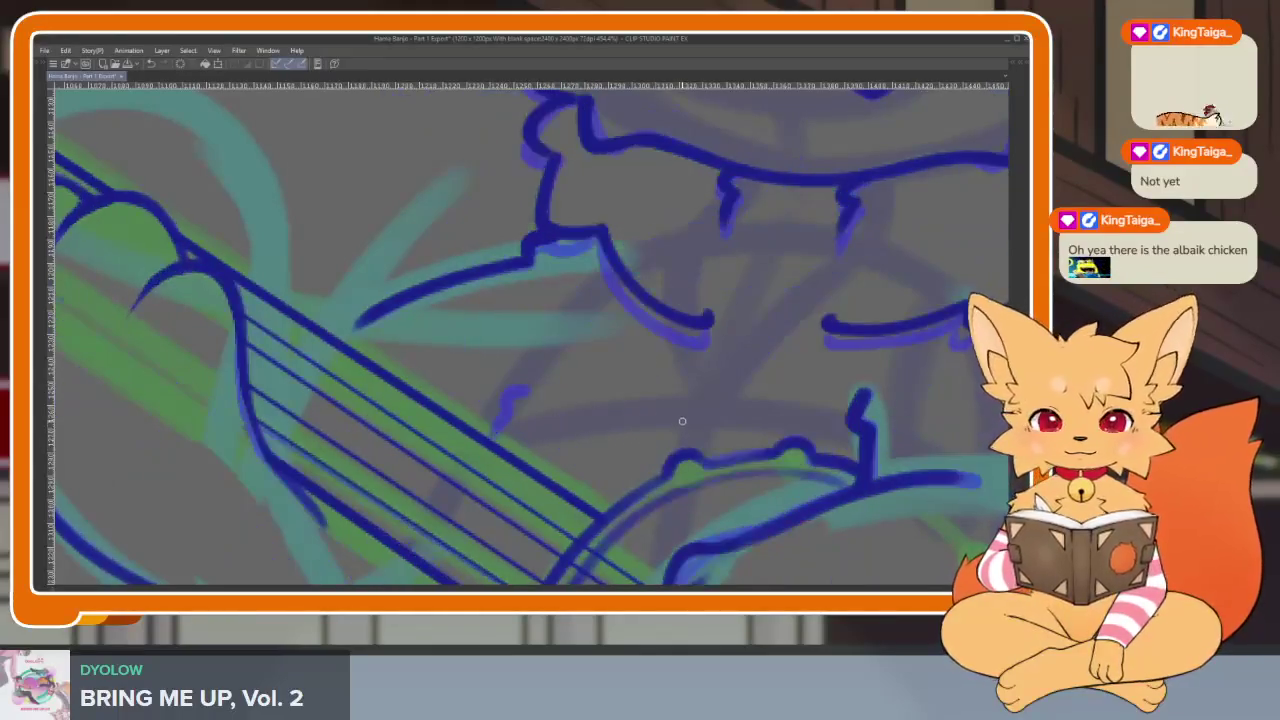
scroll(499, 413, "down", 1)
scroll(540, 400, "down", 3)
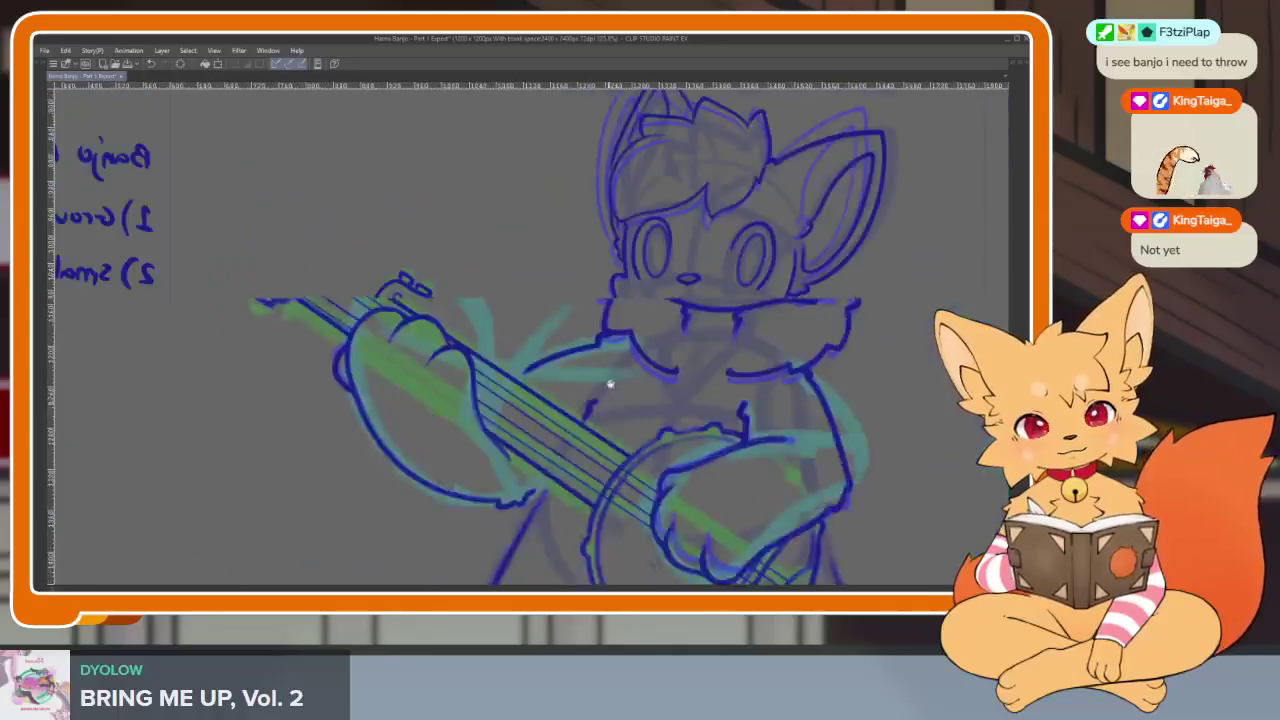
scroll(670, 410, "down", 2)
scroll(725, 440, "down", 1)
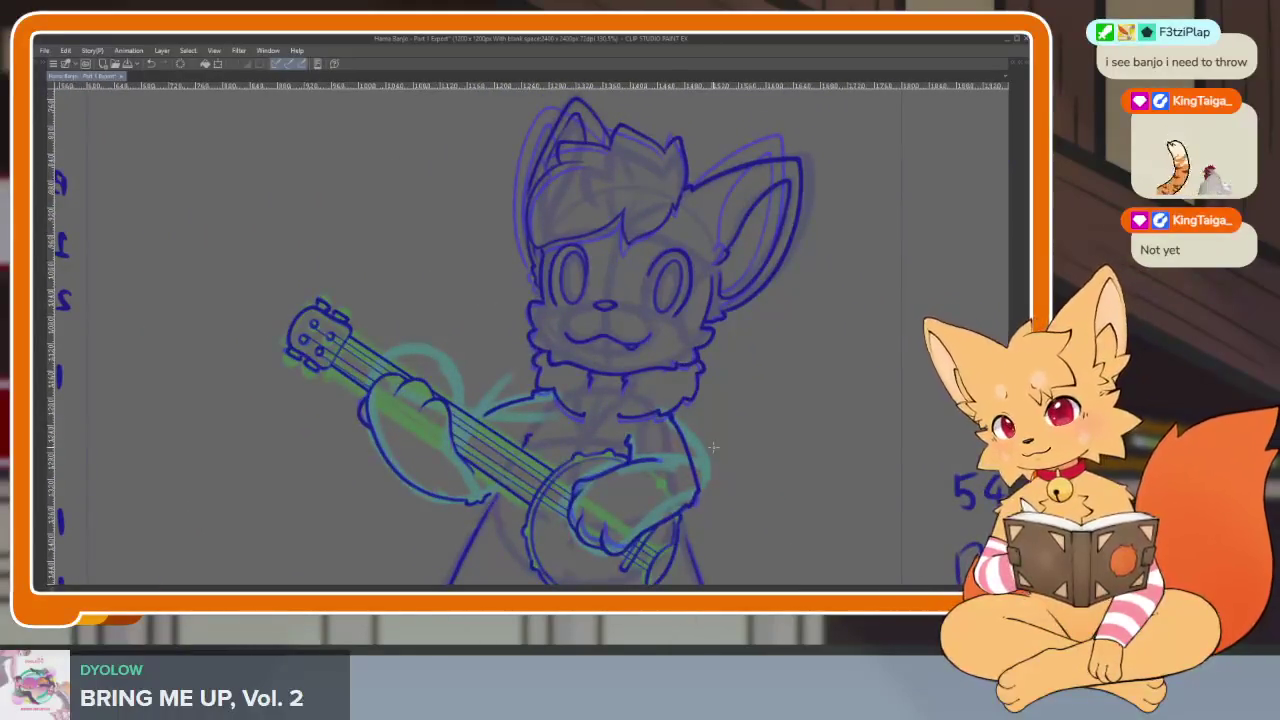
scroll(660, 432, "up", 3)
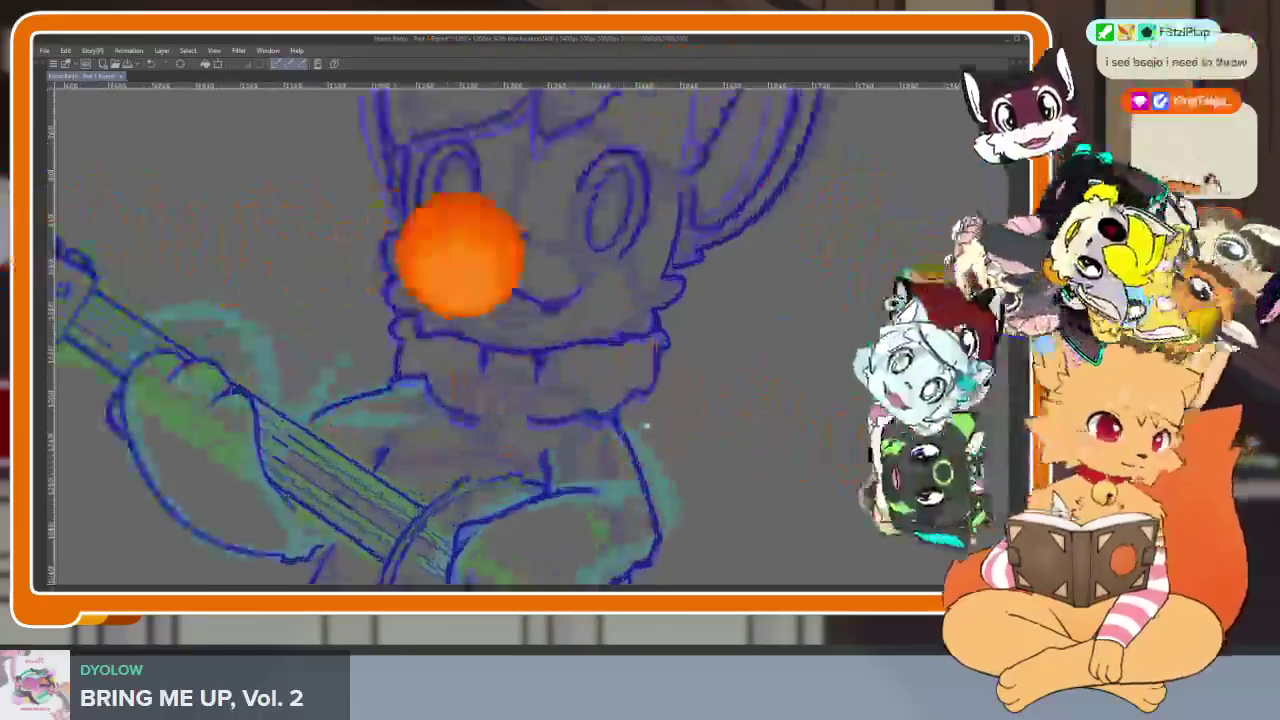
scroll(647, 430, "down", 3)
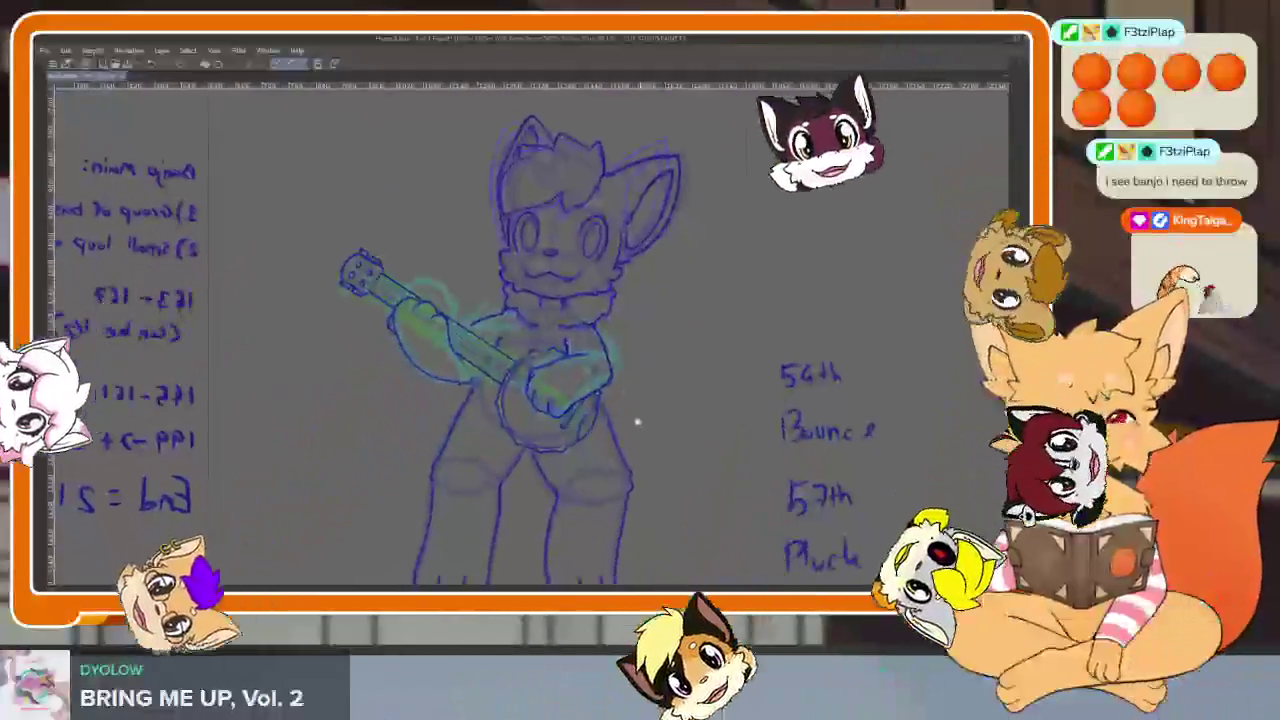
scroll(641, 428, "down", 1)
key("Tab")
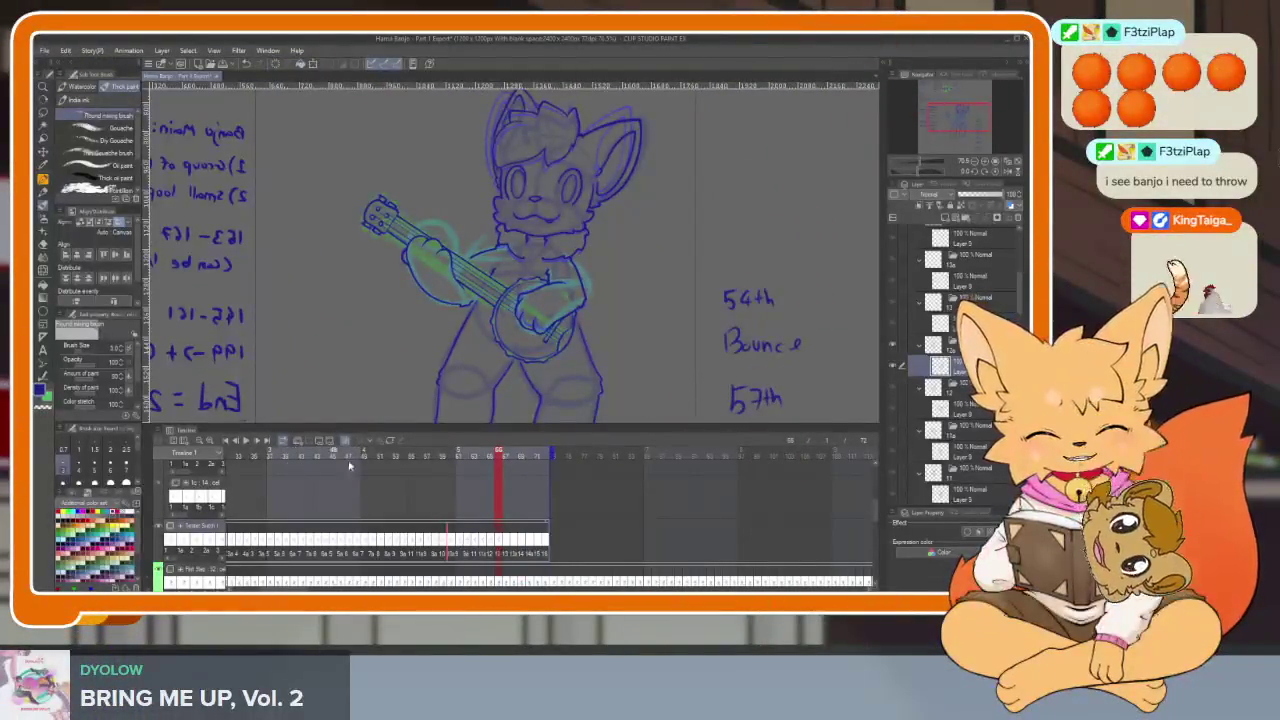
Hide the panels, refocus the Clip Studio window, and nudge the canvas view slightly.
key("Tab")
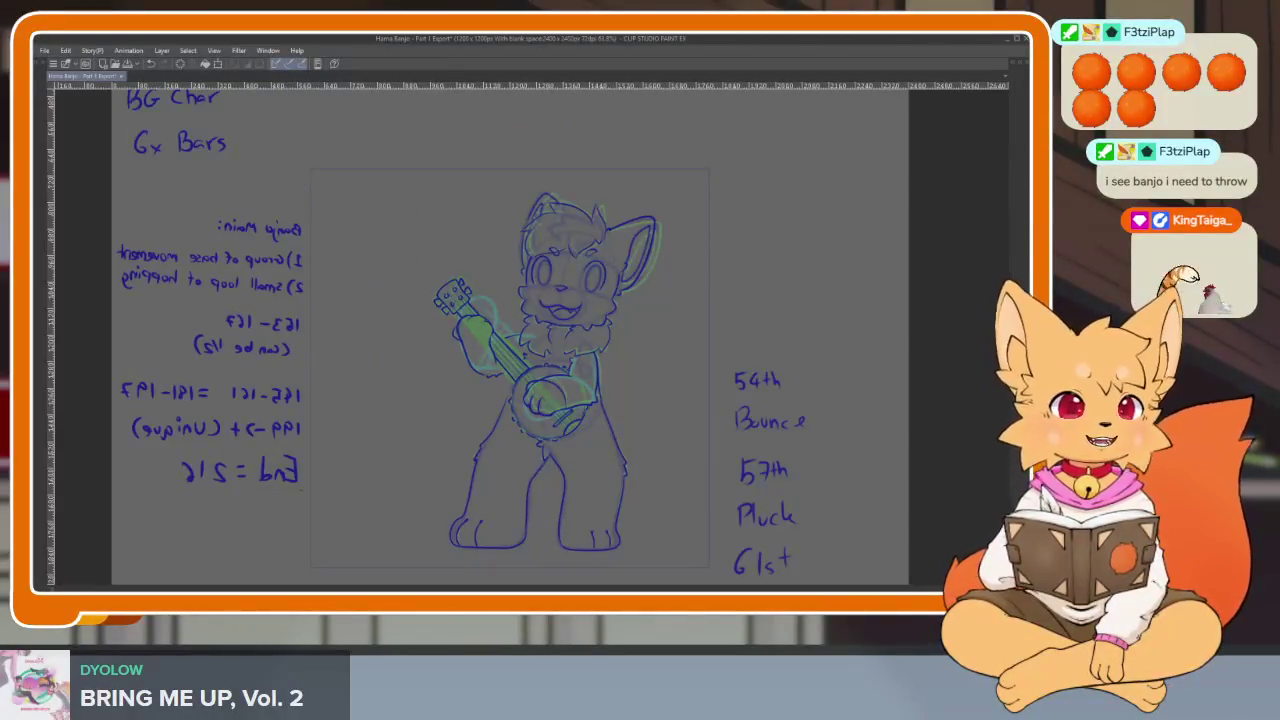
left_click(609, 42)
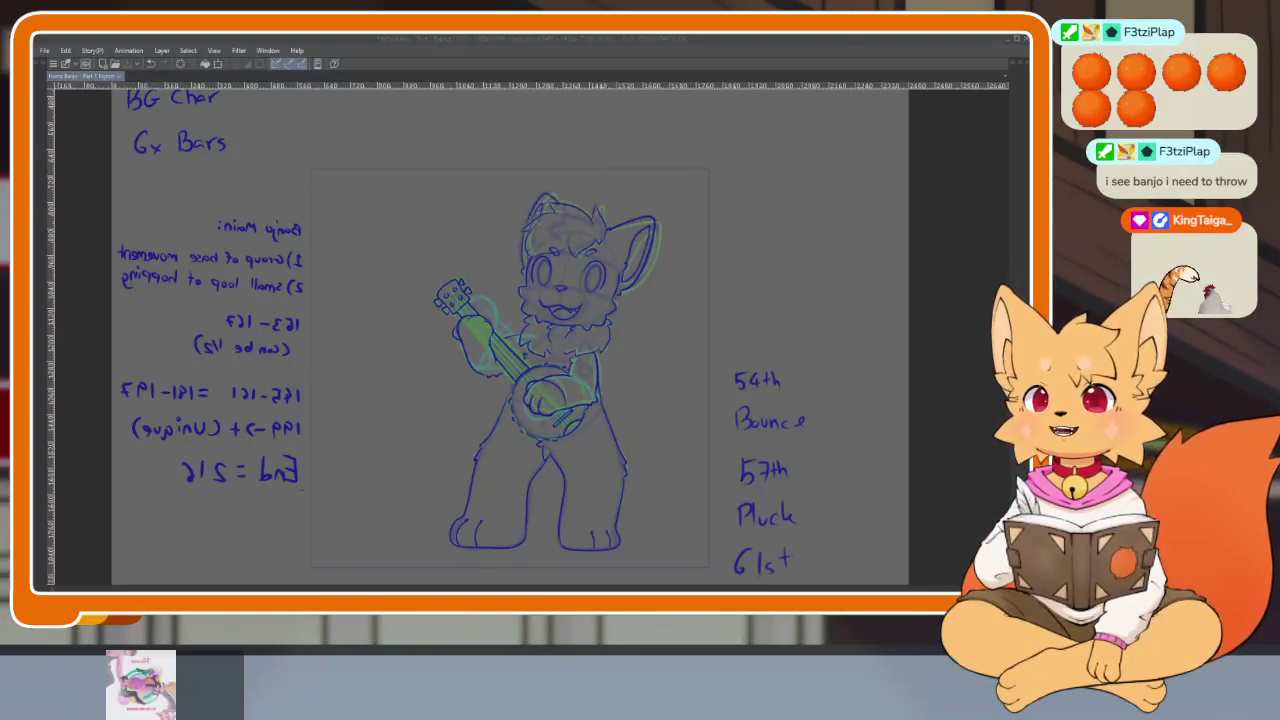
left_click(605, 45)
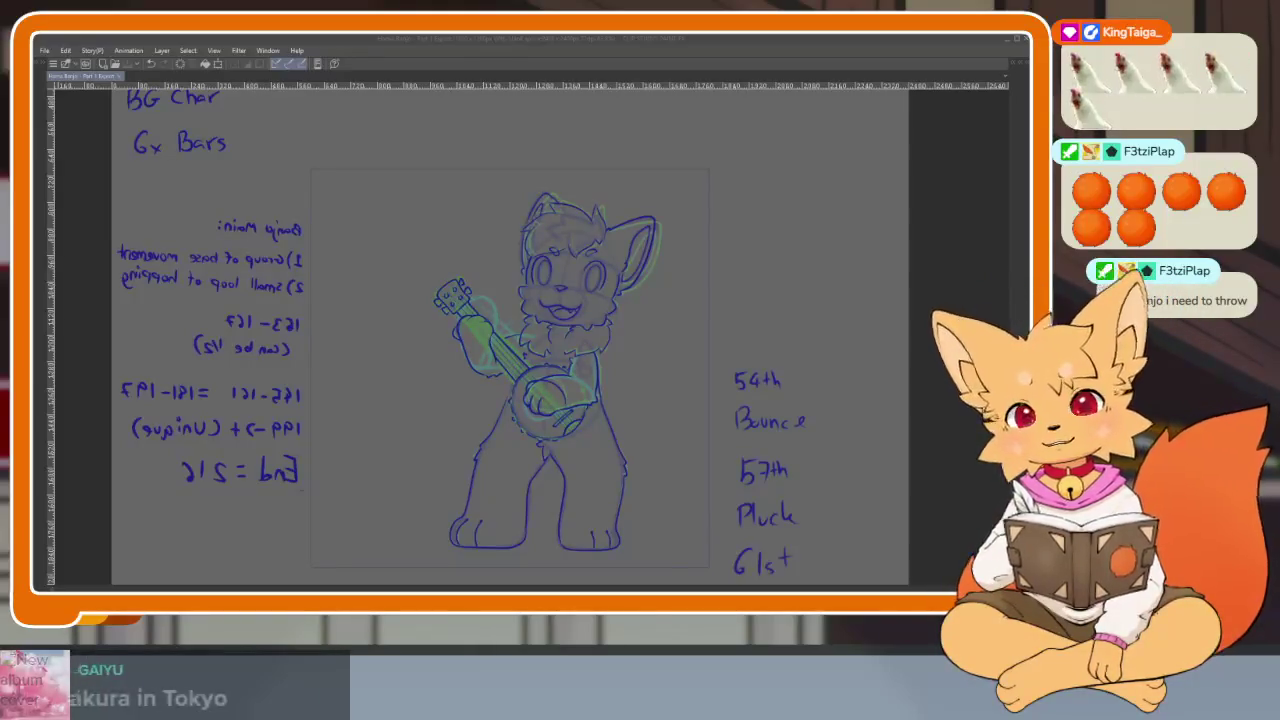
left_click(605, 40)
left_click_drag(656, 429, 650, 434)
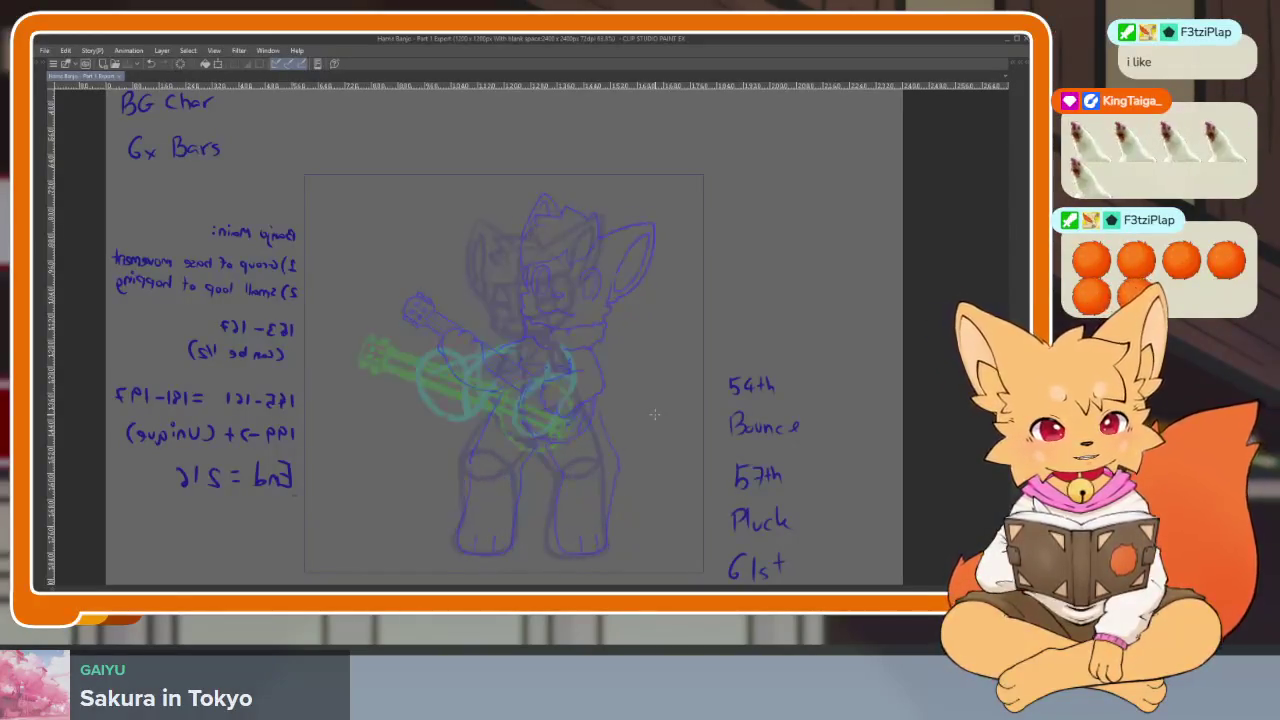
scroll(641, 403, "up", 1)
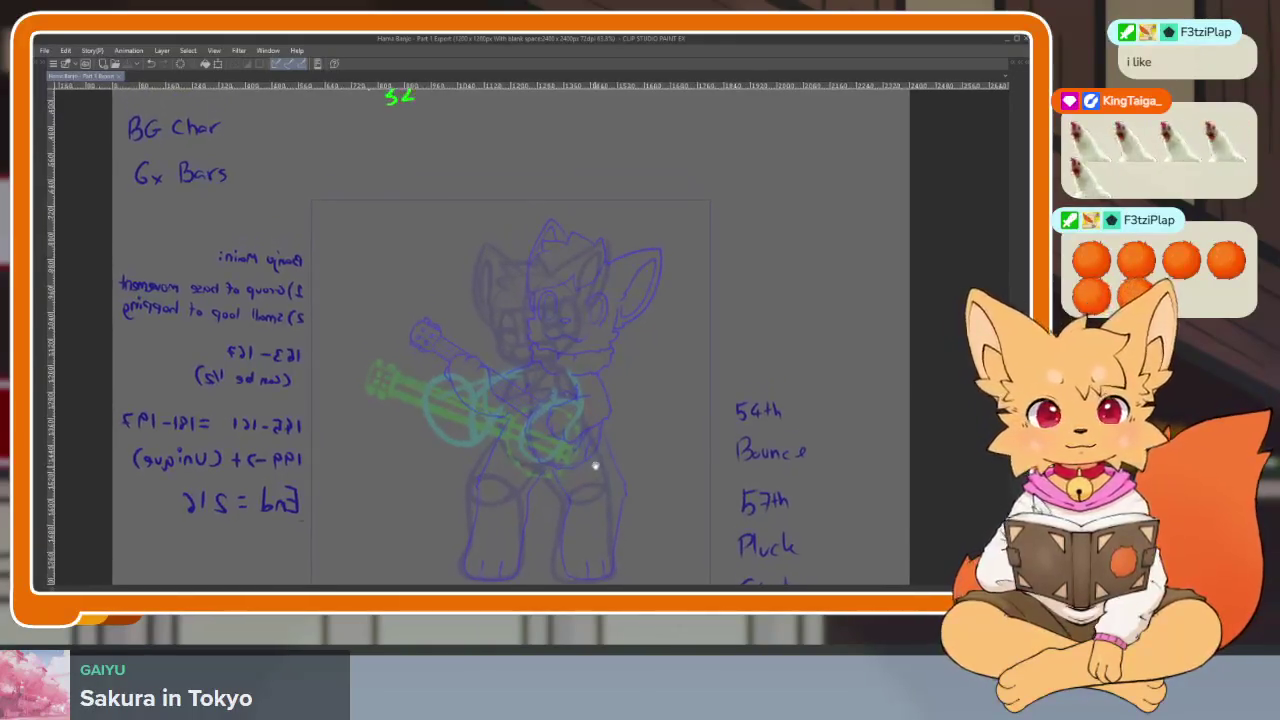
scroll(573, 460, "up", 2)
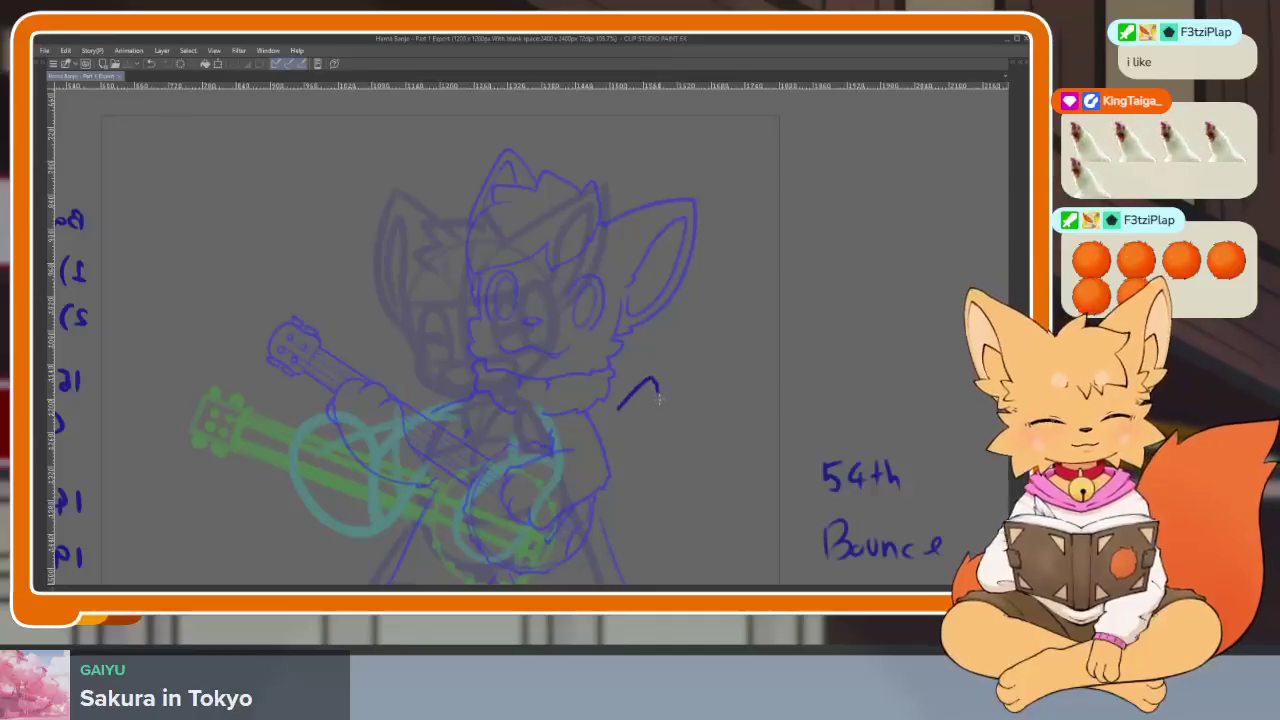
left_click_drag(642, 404, 555, 450)
scroll(575, 426, "down", 1)
scroll(576, 430, "down", 2)
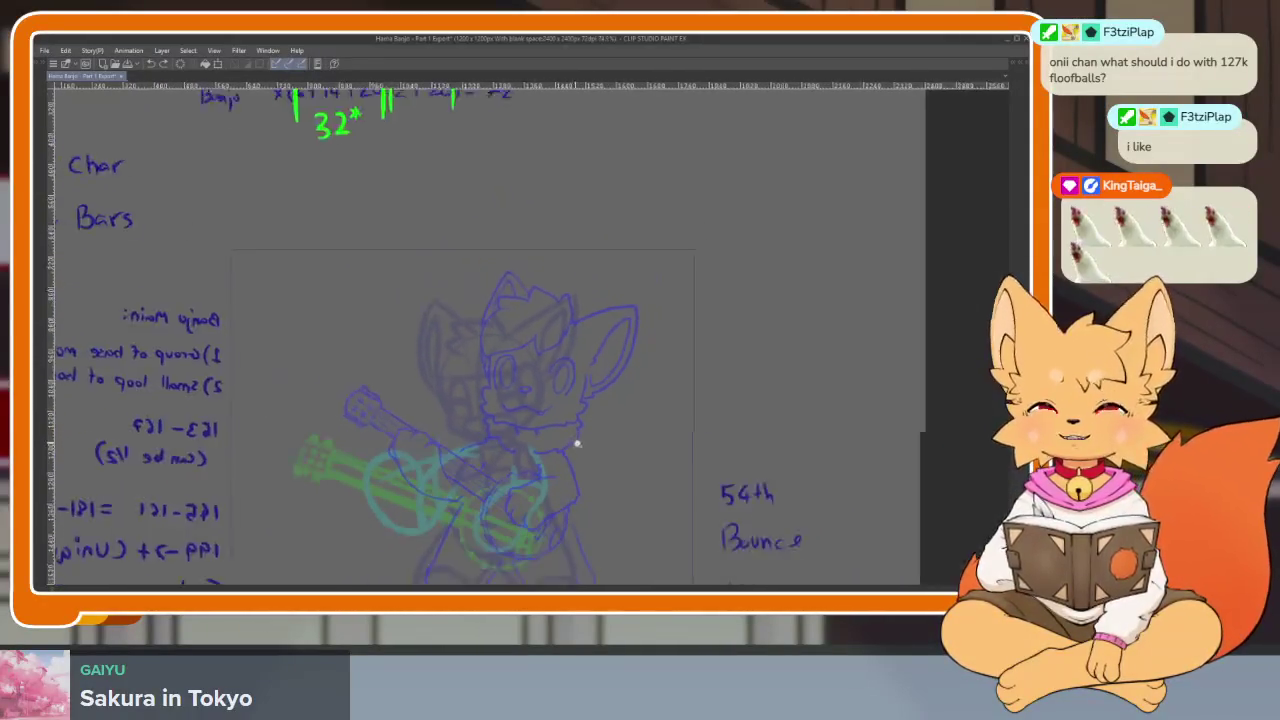
scroll(577, 437, "up", 1)
scroll(575, 447, "up", 4)
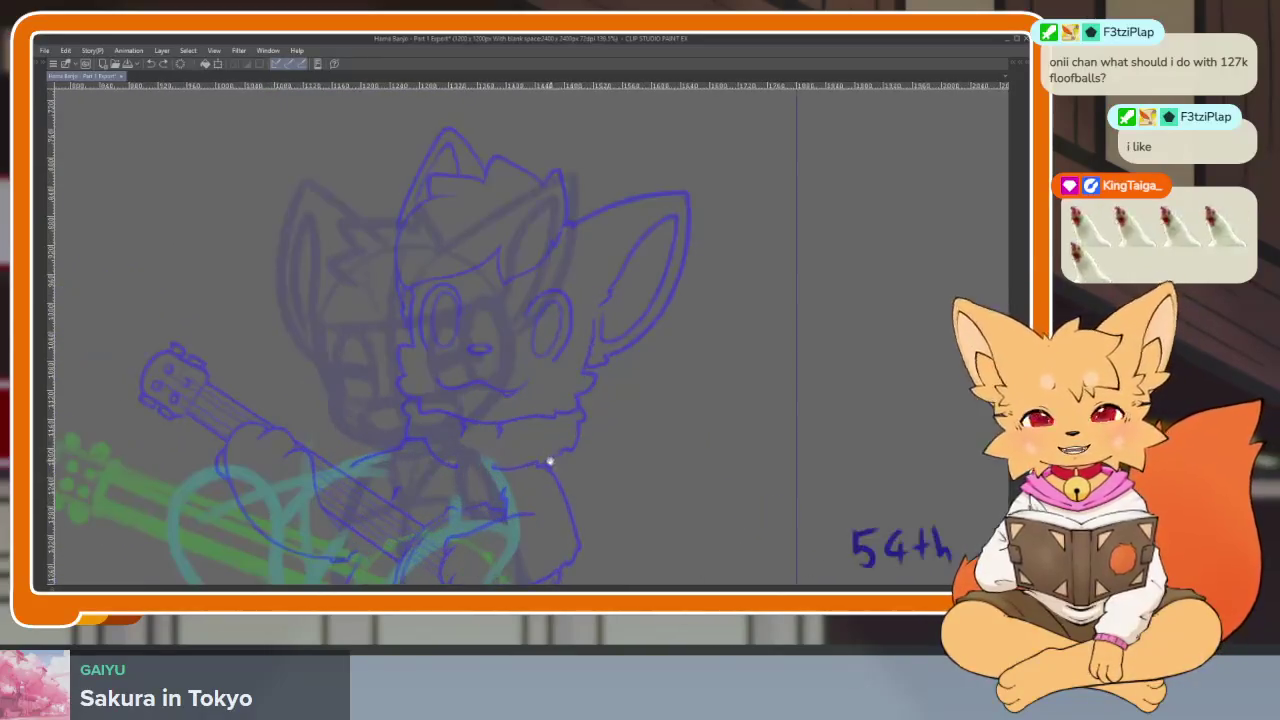
scroll(552, 465, "up", 1)
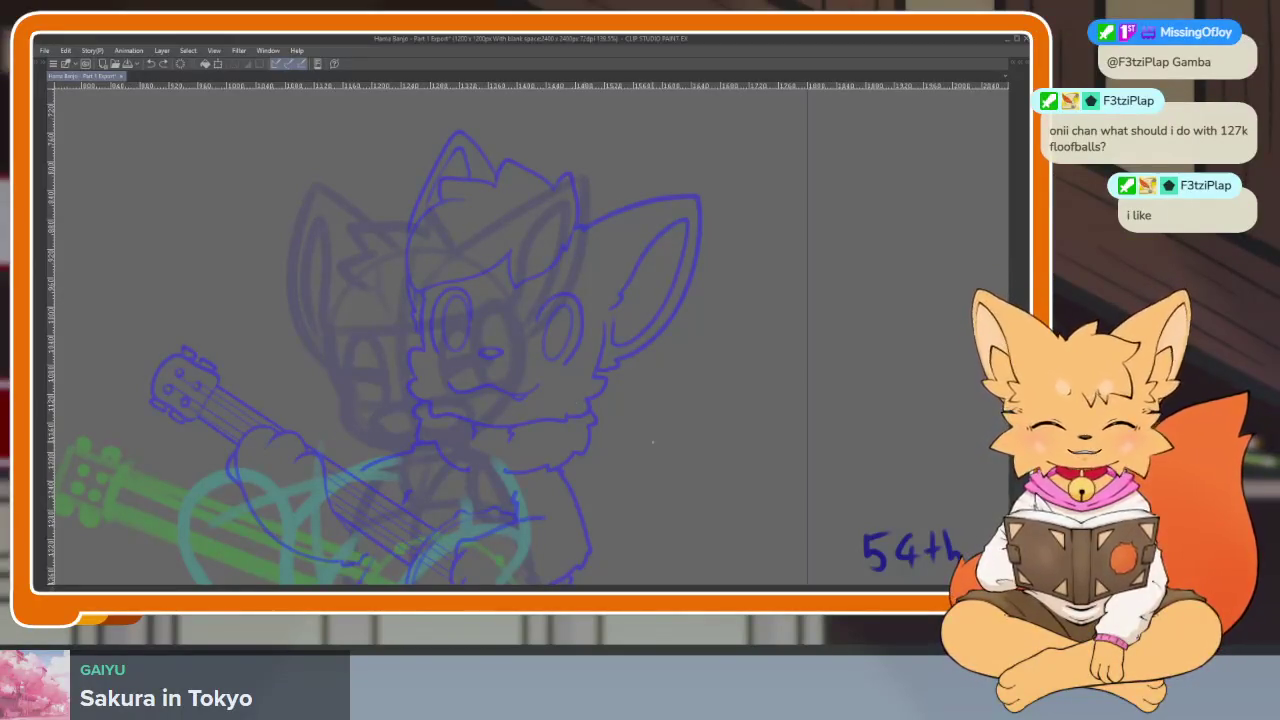
scroll(590, 447, "down", 1)
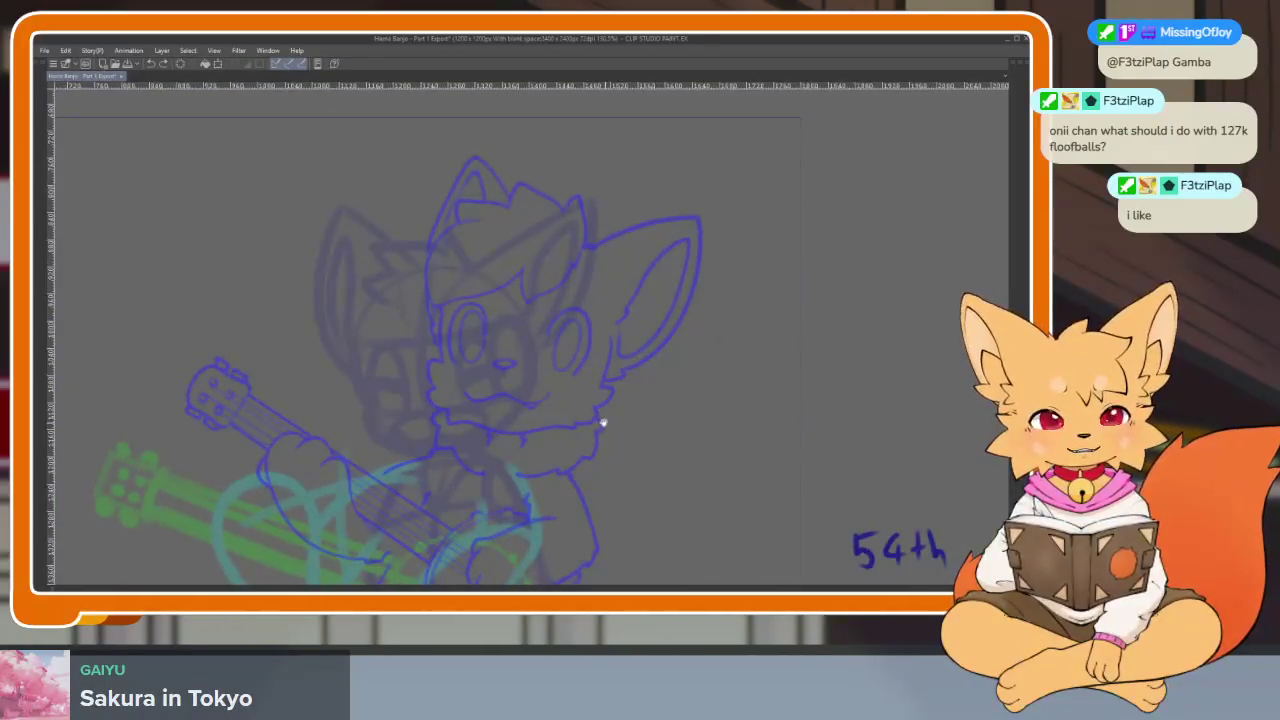
scroll(598, 424, "down", 1)
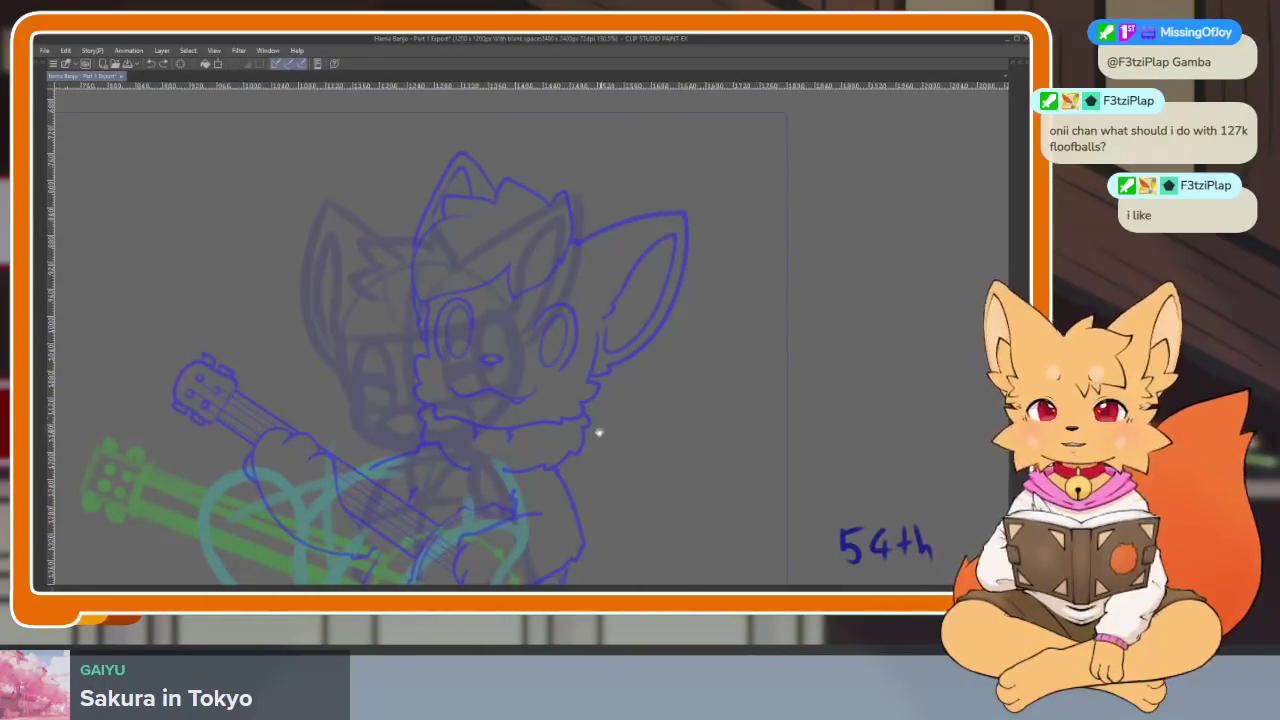
scroll(601, 430, "up", 1)
scroll(551, 434, "up", 1)
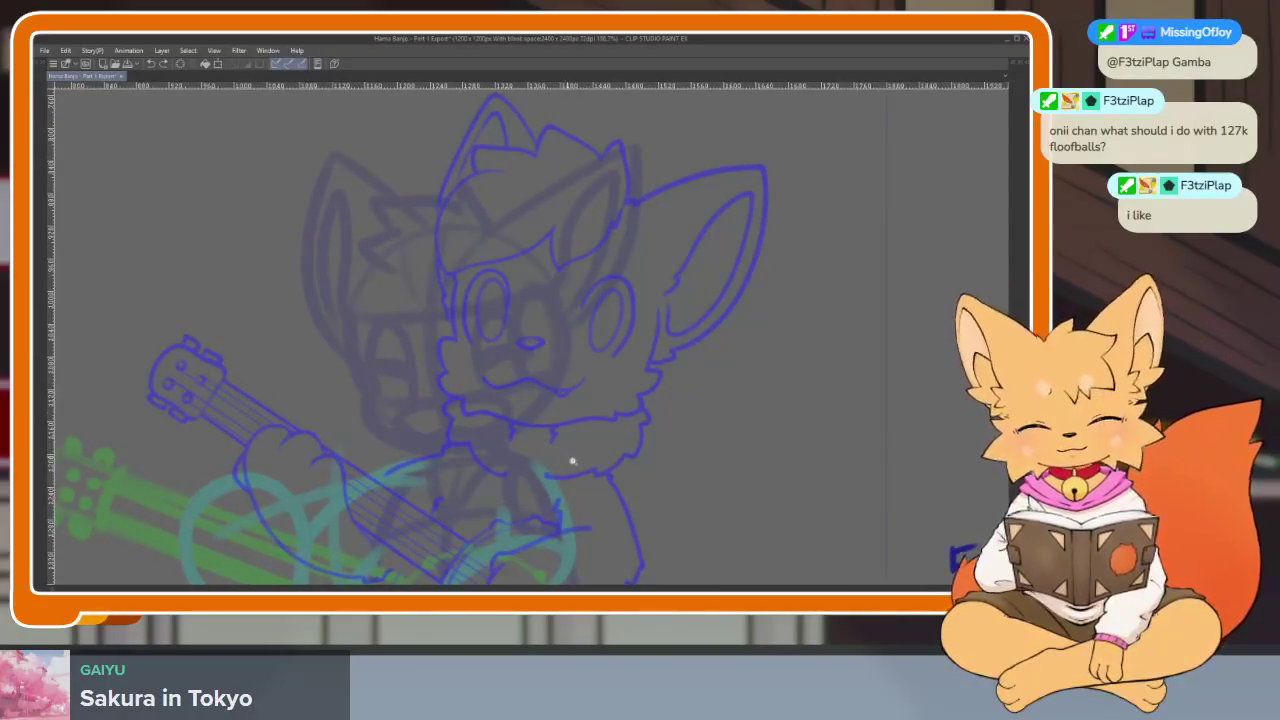
scroll(568, 458, "up", 2)
scroll(312, 375, "up", 1)
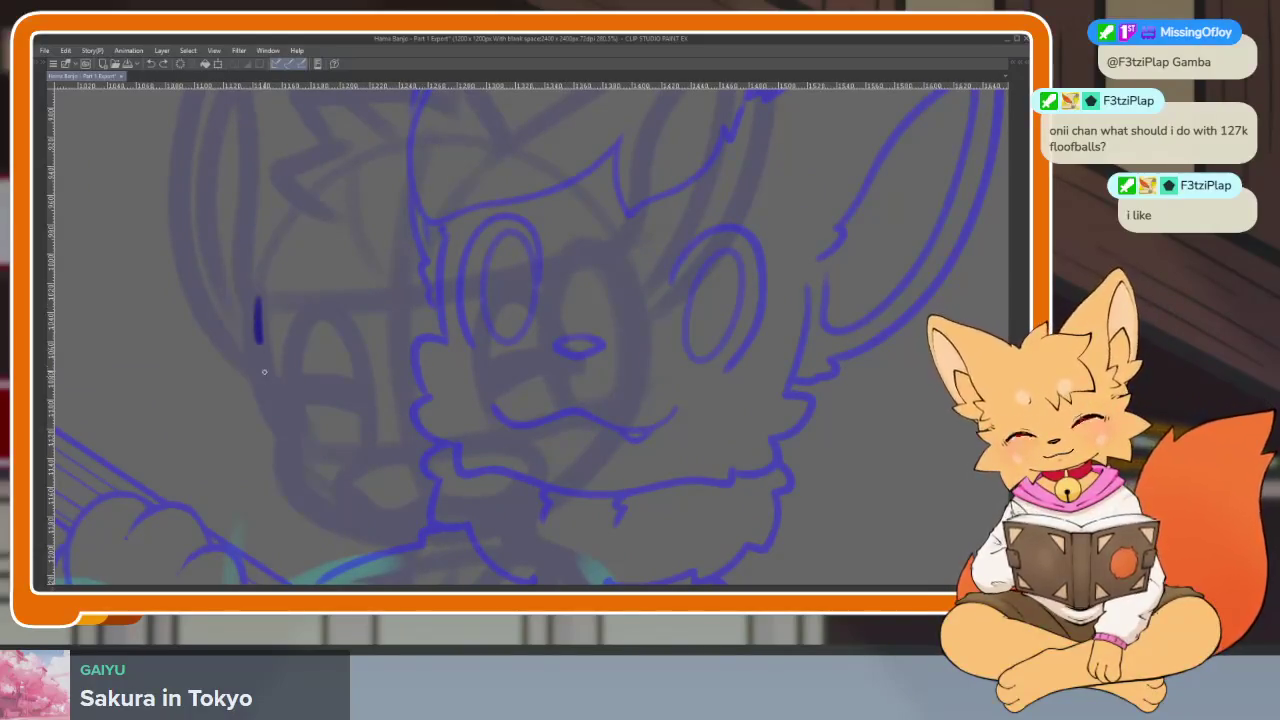
Undo the stray ink stroke and compare the neighbouring animation cels.
key("ctrl+z")
key("Tab")
key("Tab")
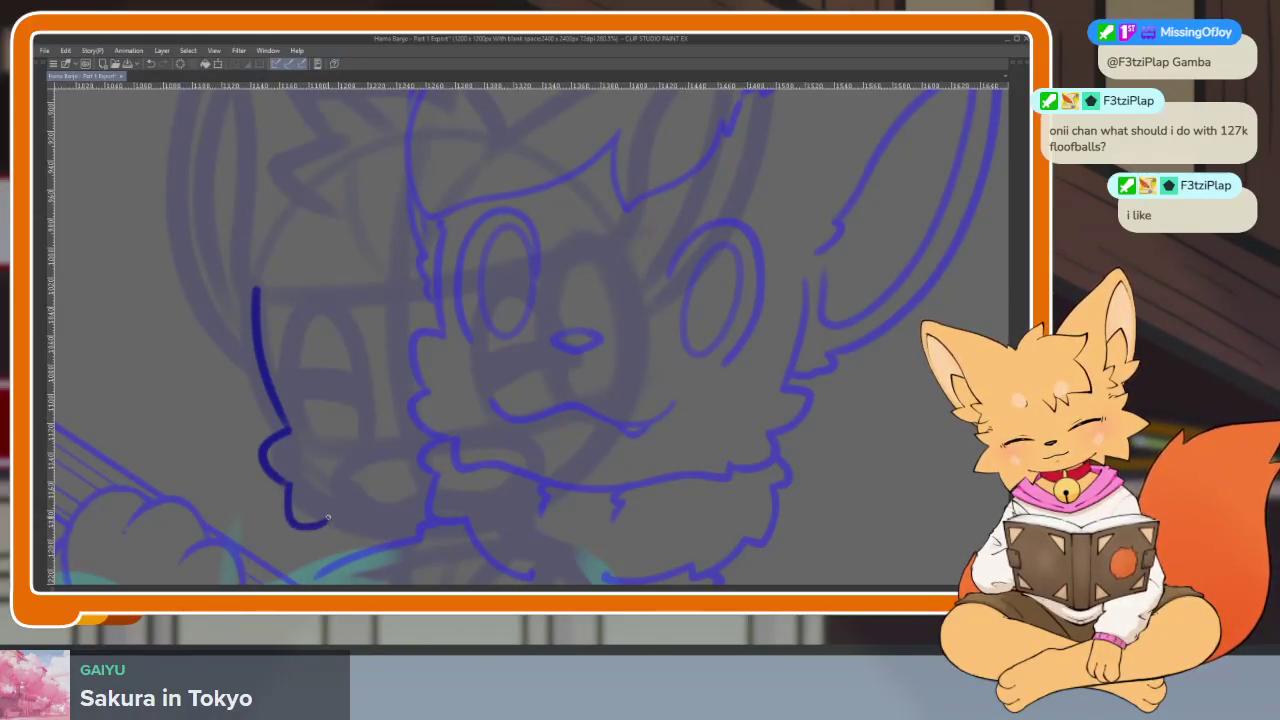
left_click_drag(714, 446, 700, 436)
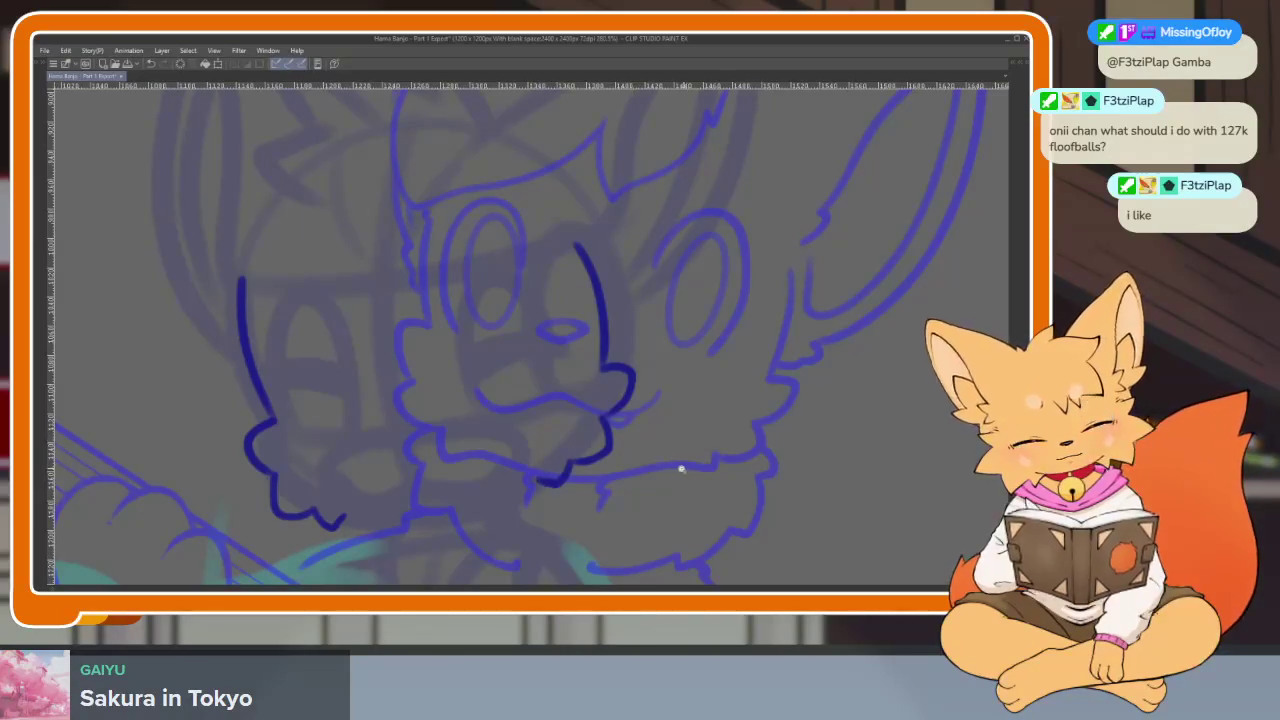
scroll(700, 437, "down", 5)
scroll(700, 437, "up", 2)
scroll(710, 430, "up", 1)
scroll(720, 422, "up", 1)
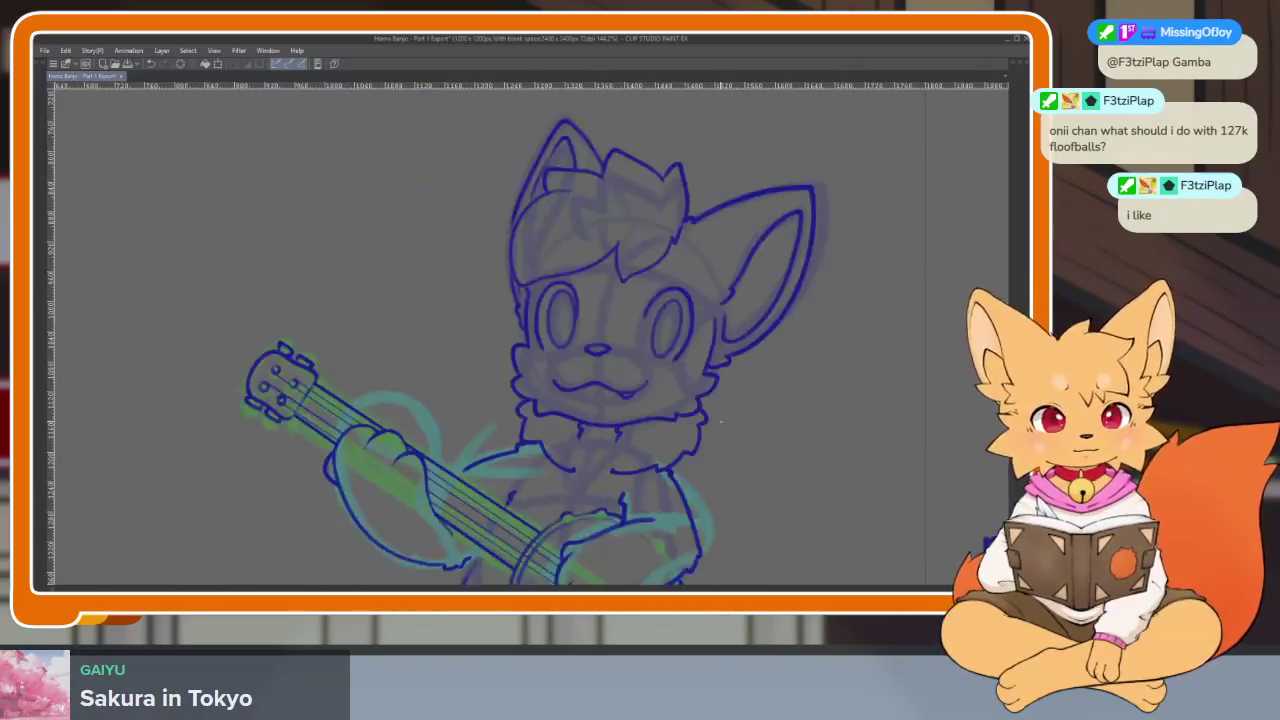
key("Right")
key("Left")
key("Right")
key("Right")
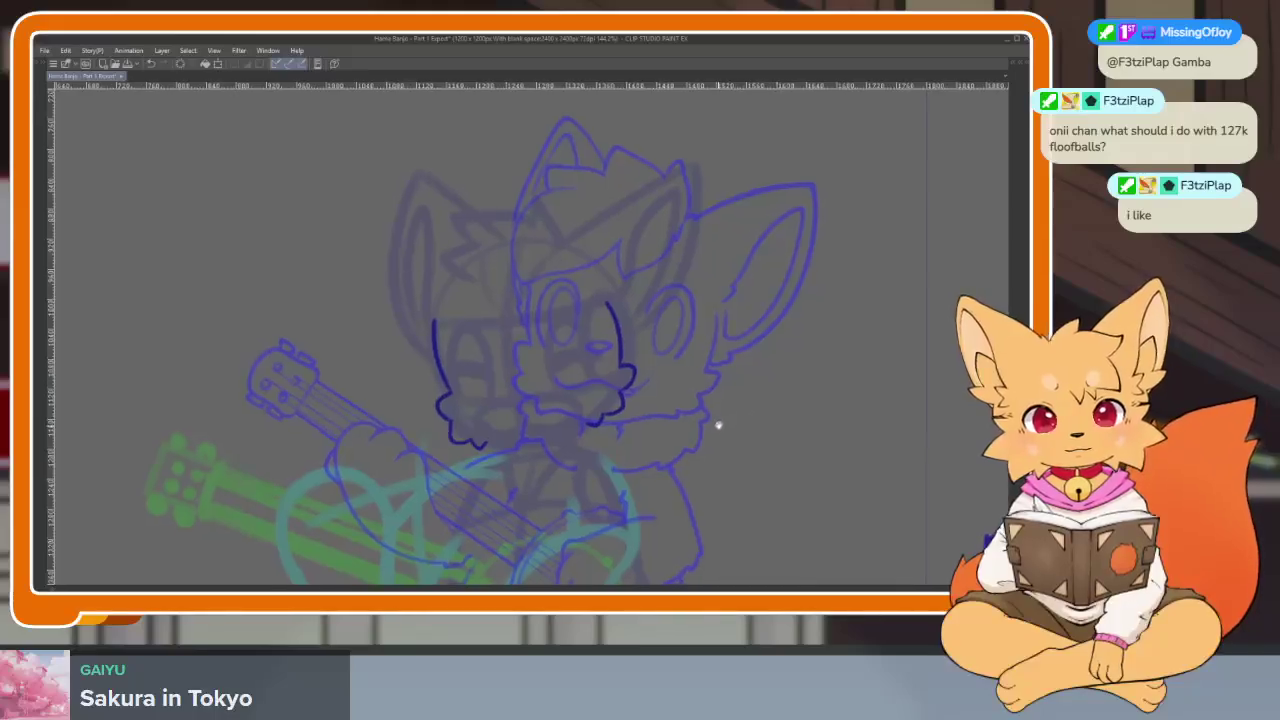
Ink a long dark blue contour down the face past the nose area.
scroll(560, 420, "up", 2)
scroll(517, 417, "up", 2)
scroll(548, 433, "up", 2)
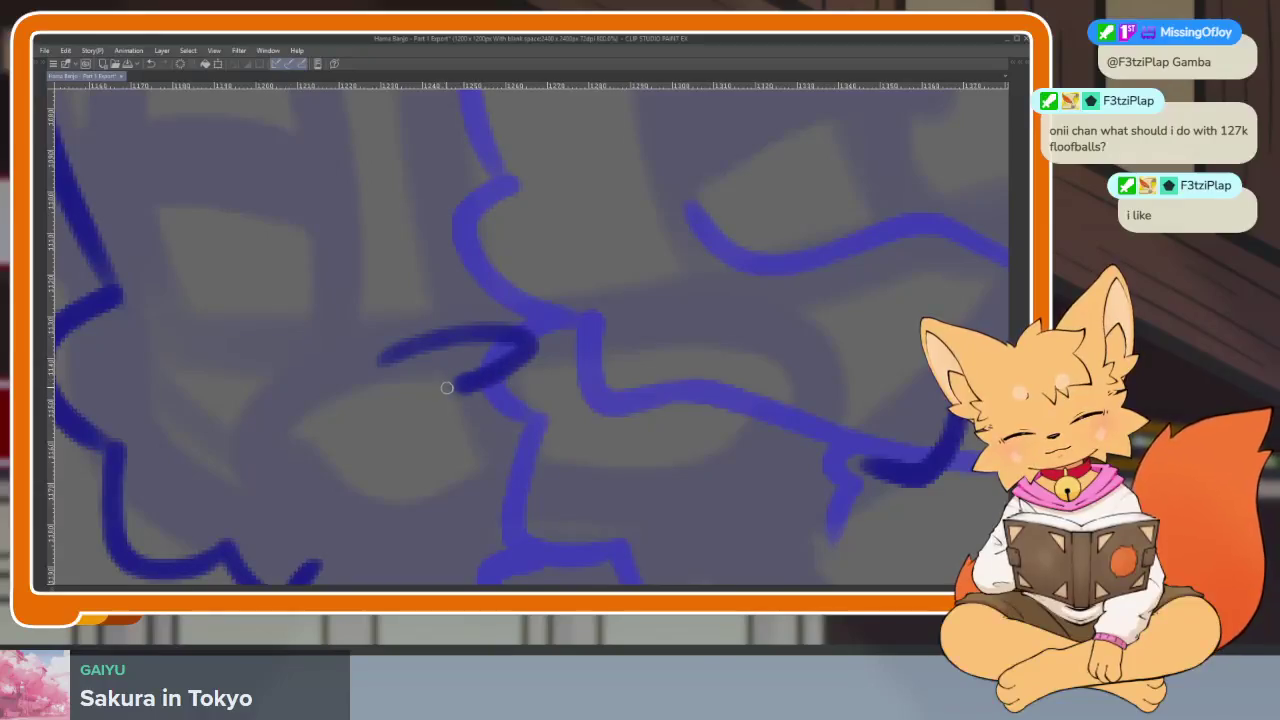
left_click_drag(766, 406, 857, 314)
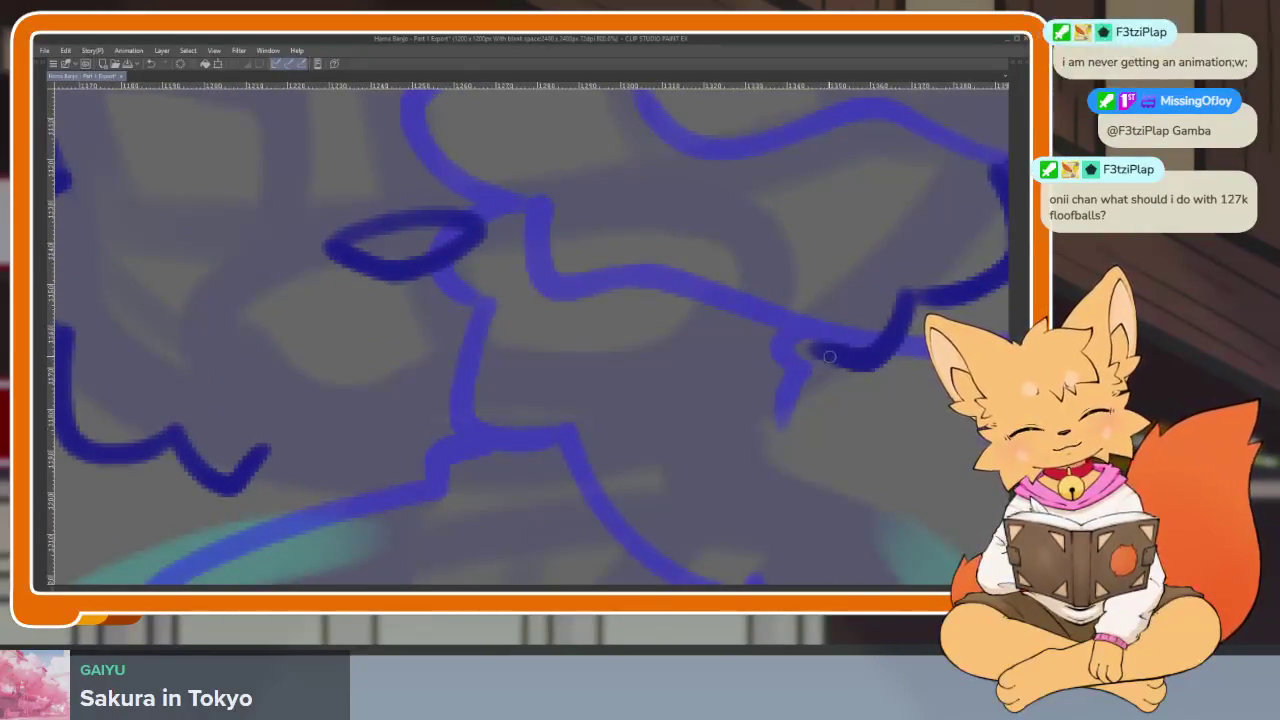
mouse_move(810, 360)
left_mouse_down()
mouse_move(640, 437)
mouse_move(437, 480)
mouse_move(280, 457)
mouse_move(240, 470)
left_mouse_up()
scroll(790, 405, "down", 5)
scroll(790, 405, "up", 1)
scroll(787, 402, "up", 1)
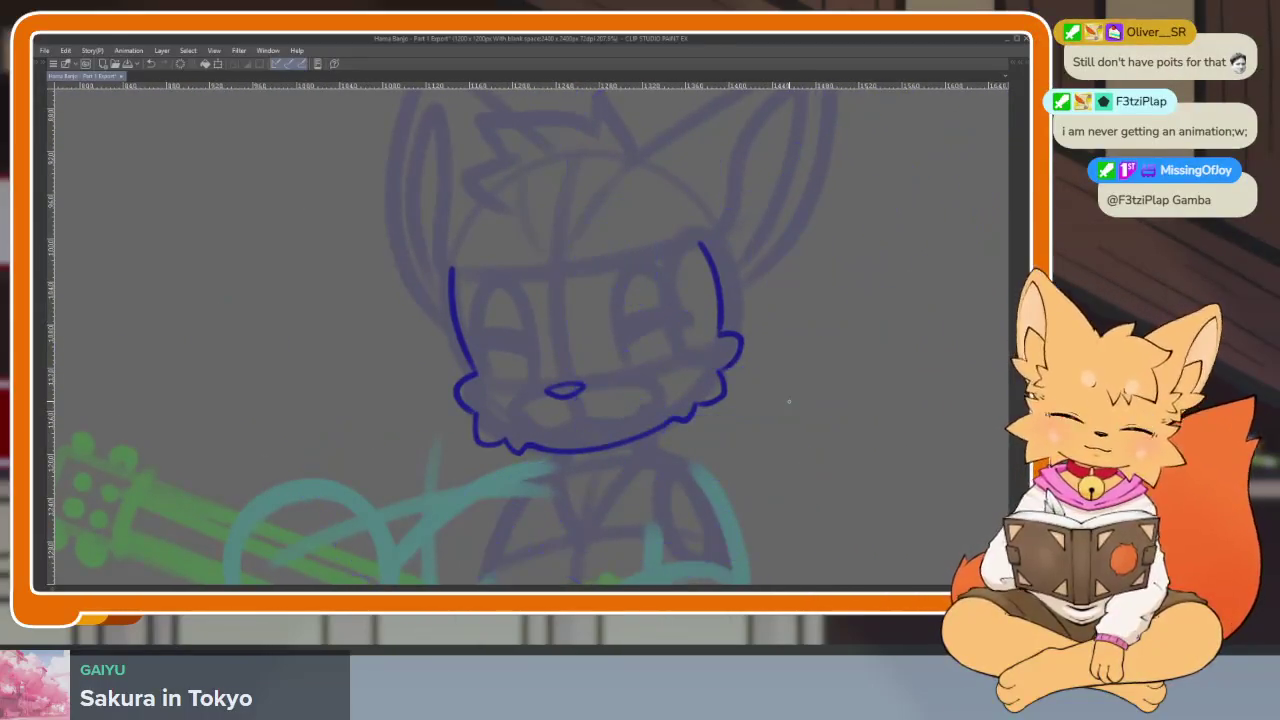
scroll(789, 403, "up", 1)
Flip through the cels to reach one with sparser lineart.
key("Right")
key("Left")
key("Right")
scroll(666, 420, "up", 2)
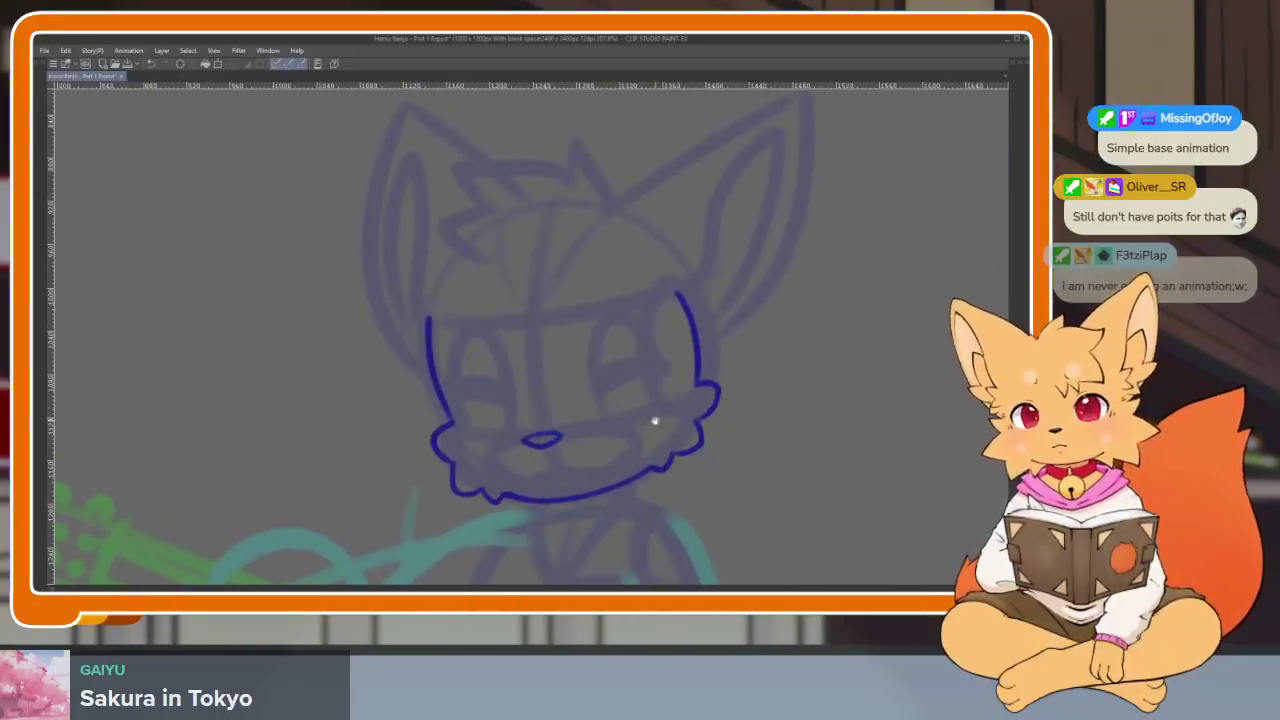
scroll(667, 442, "up", 2)
scroll(662, 440, "up", 1)
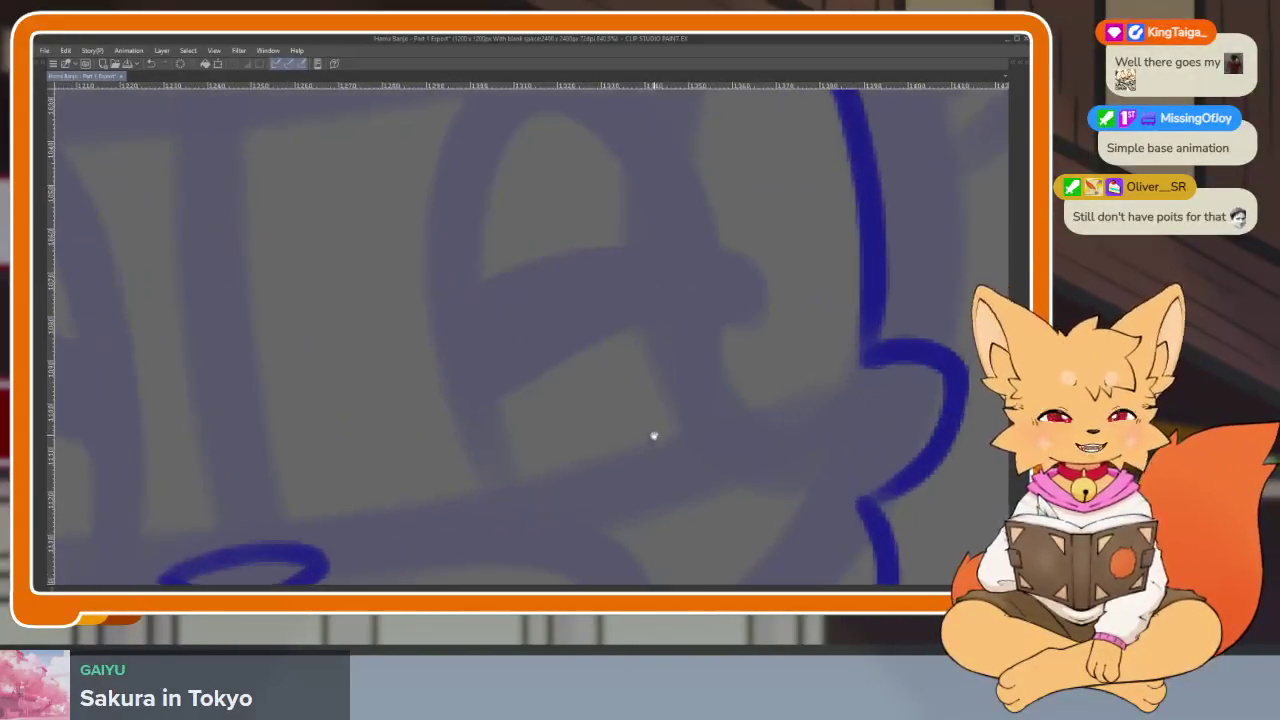
scroll(658, 436, "up", 2)
key("Right")
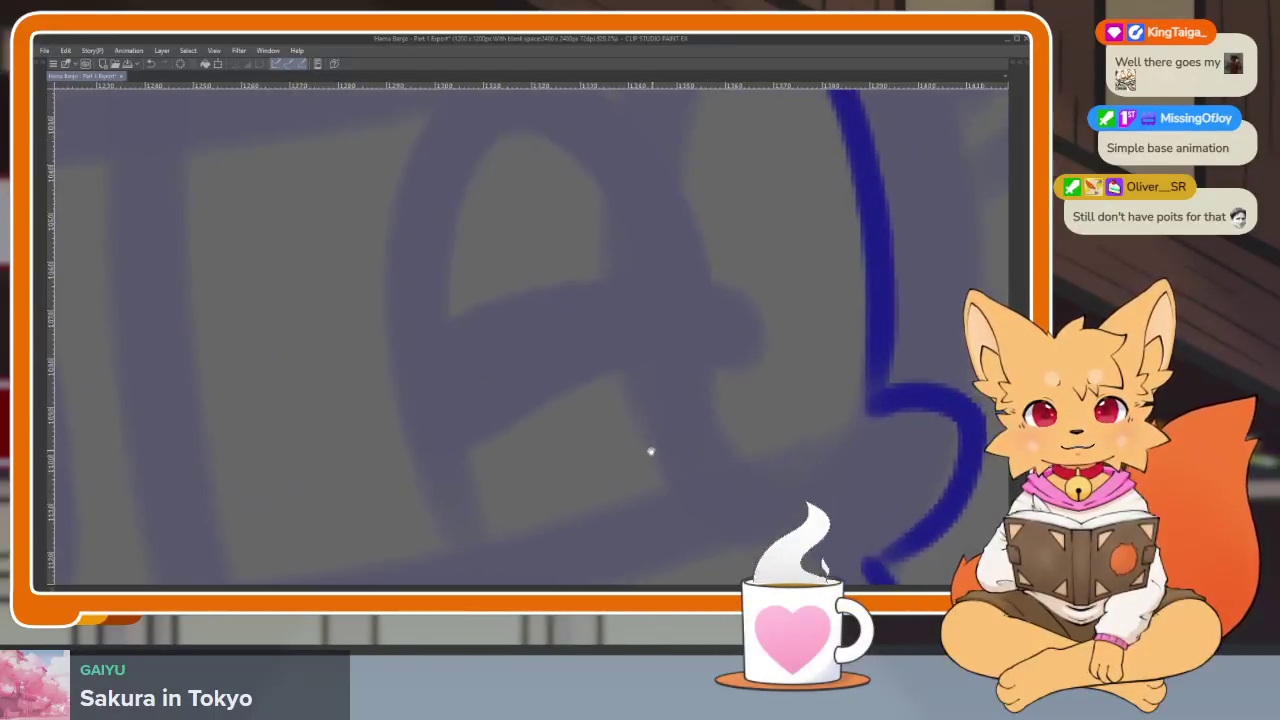
scroll(653, 450, "down", 1)
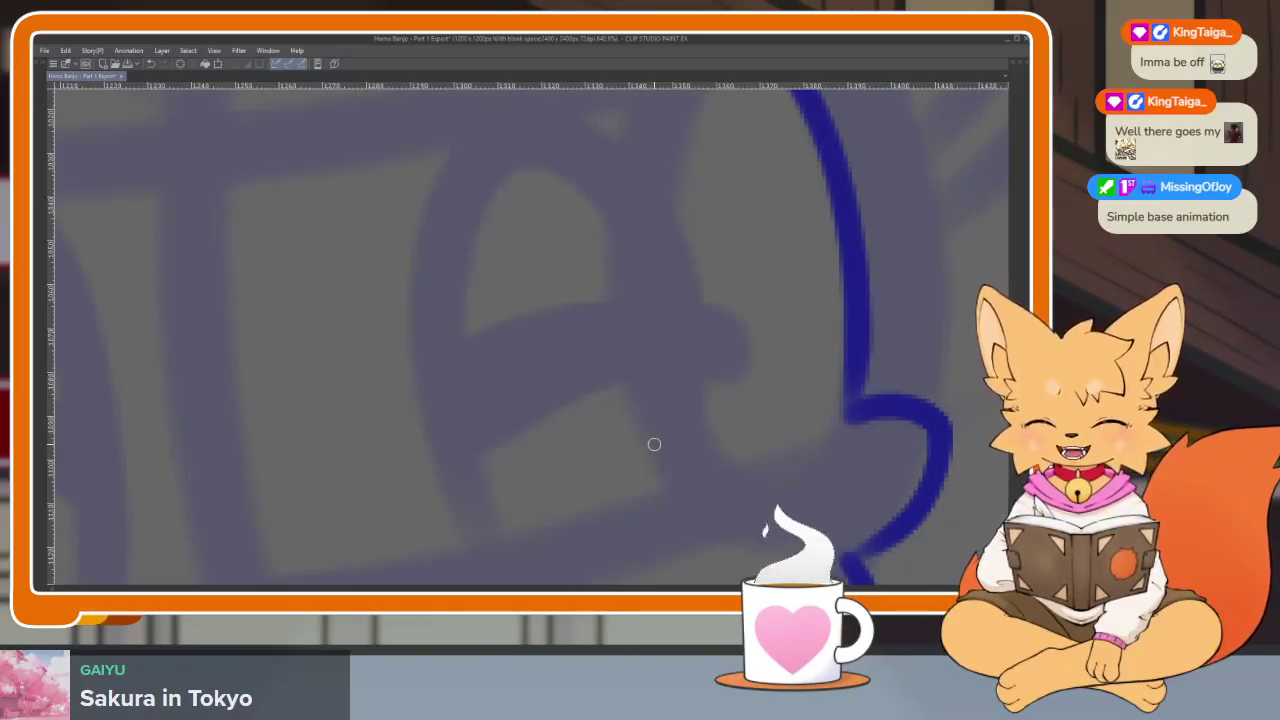
Place a test dot on the canvas, undo it, and zoom around the face.
left_click(582, 424)
key("ctrl+z")
scroll(683, 437, "up", 2)
scroll(646, 441, "up", 2)
scroll(646, 441, "down", 1)
scroll(643, 437, "down", 1)
scroll(677, 414, "down", 1)
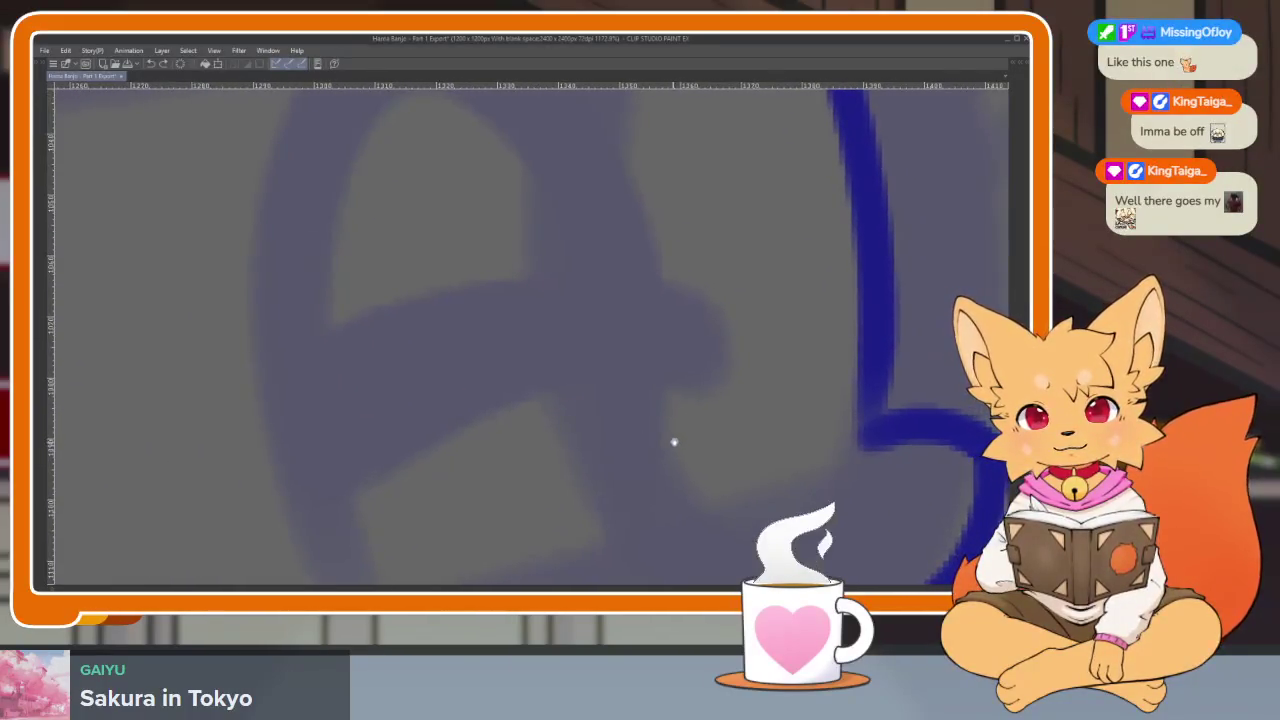
scroll(672, 443, "down", 2)
scroll(657, 434, "up", 1)
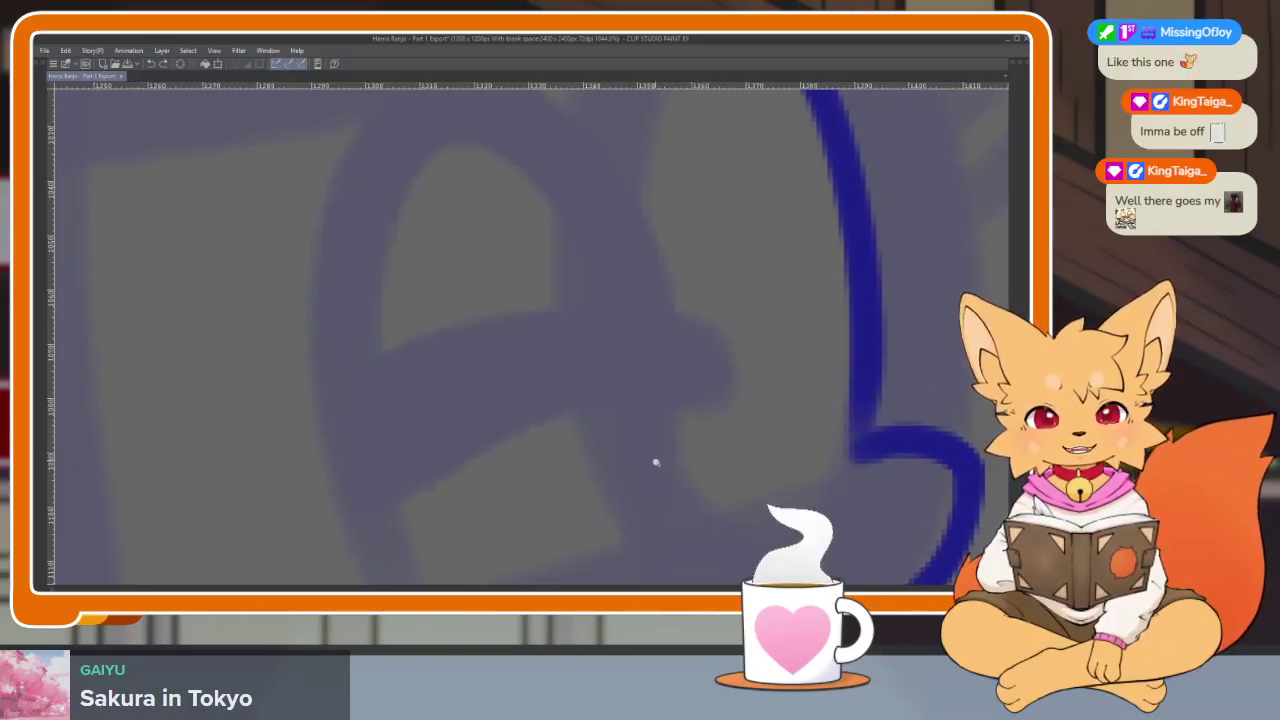
scroll(655, 460, "up", 1)
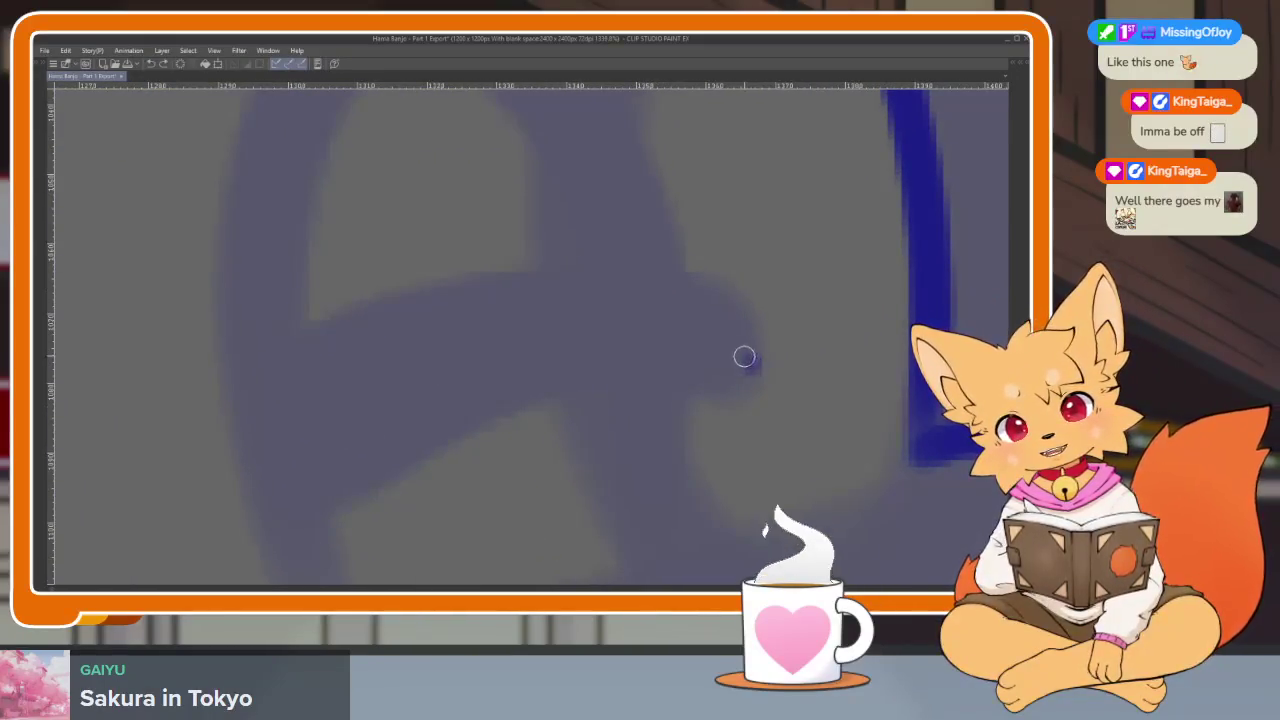
Ink the first closed eye as a loop, filling in both of its tips.
left_click_drag(746, 357, 340, 511)
key("ctrl+z")
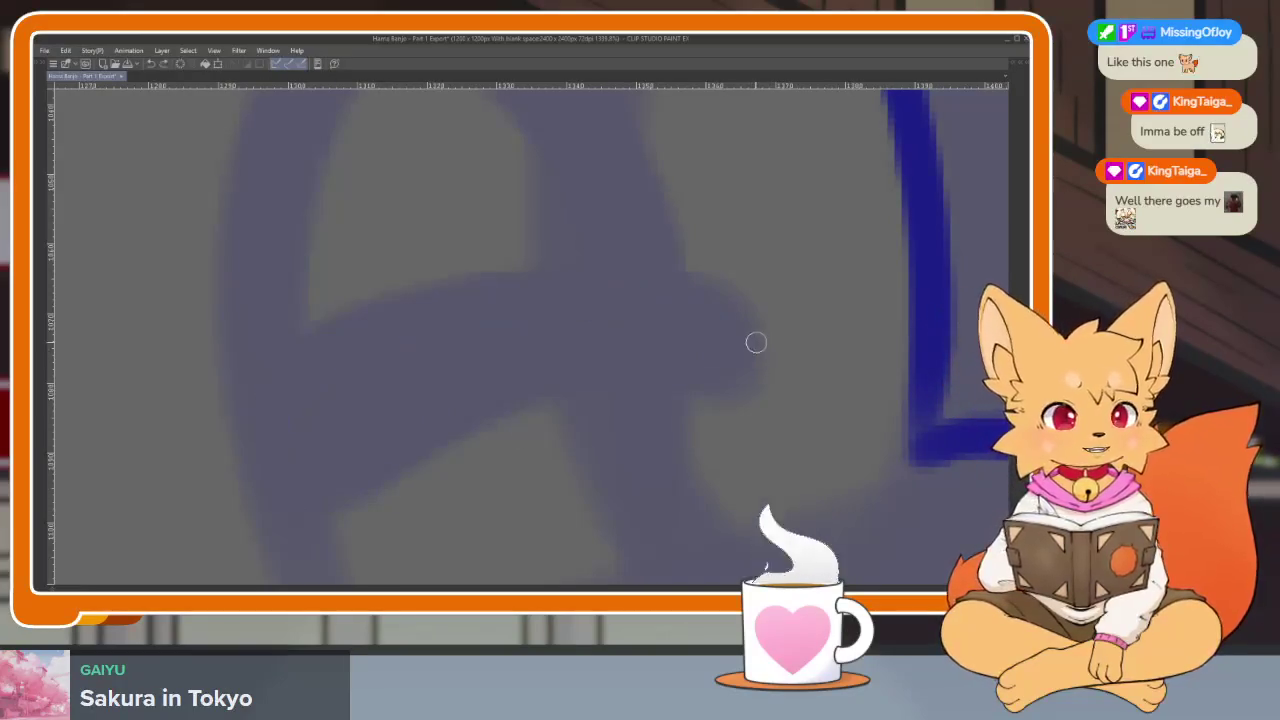
left_click_drag(749, 336, 298, 512)
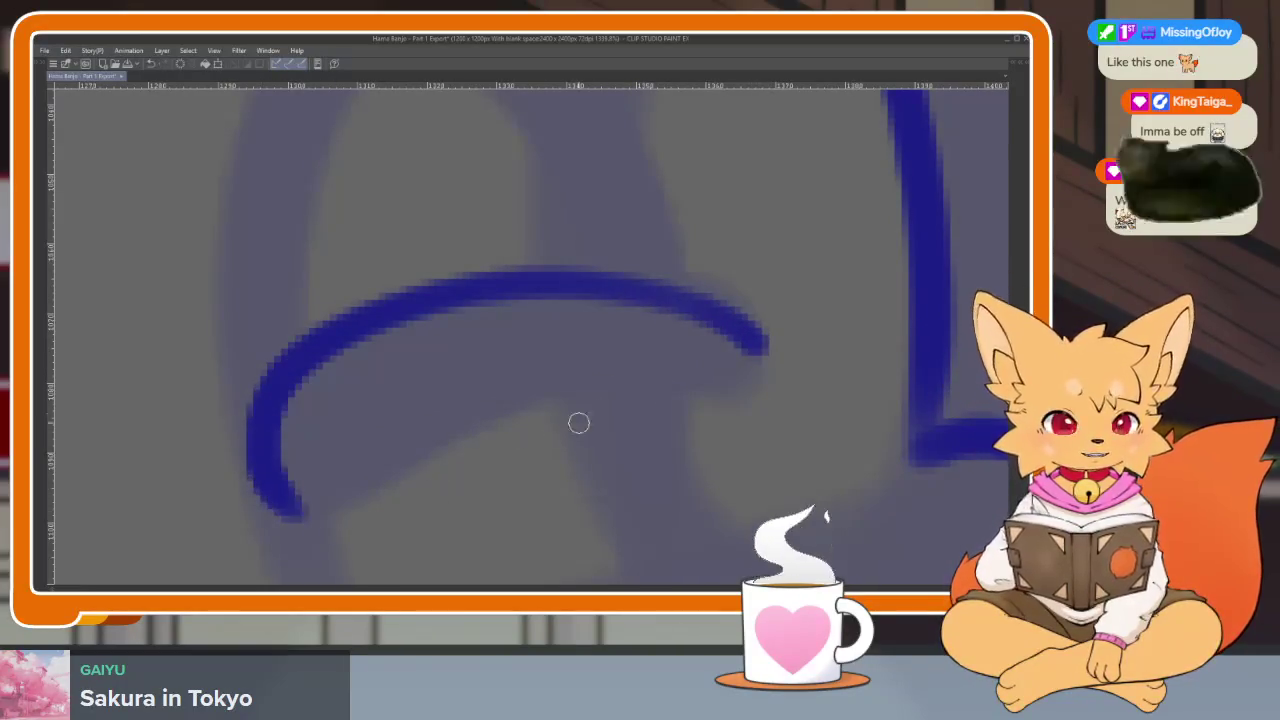
mouse_move(761, 357)
left_mouse_down()
mouse_move(611, 357)
mouse_move(290, 510)
left_mouse_up()
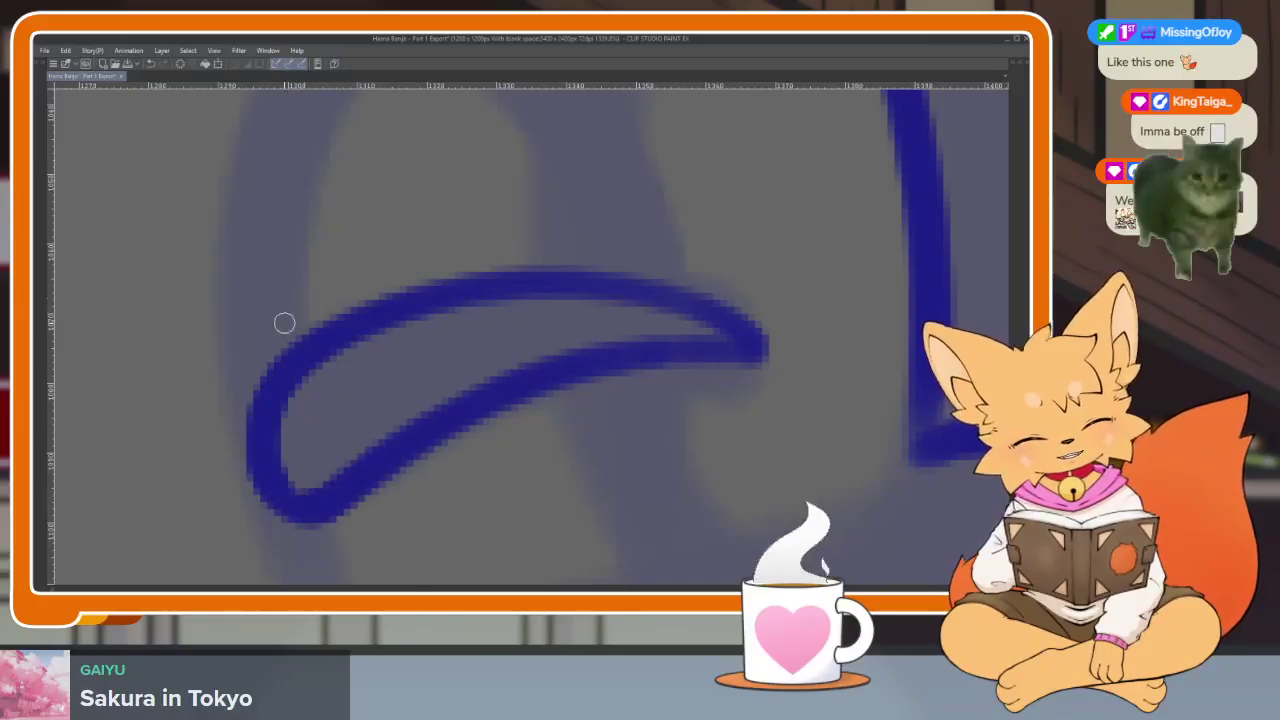
scroll(650, 357, "down", 2)
scroll(646, 394, "up", 2)
mouse_move(345, 407)
left_mouse_down()
mouse_move(369, 391)
mouse_move(383, 446)
mouse_move(414, 449)
mouse_move(472, 352)
mouse_move(477, 434)
mouse_move(651, 363)
mouse_move(508, 363)
mouse_move(506, 349)
left_mouse_up()
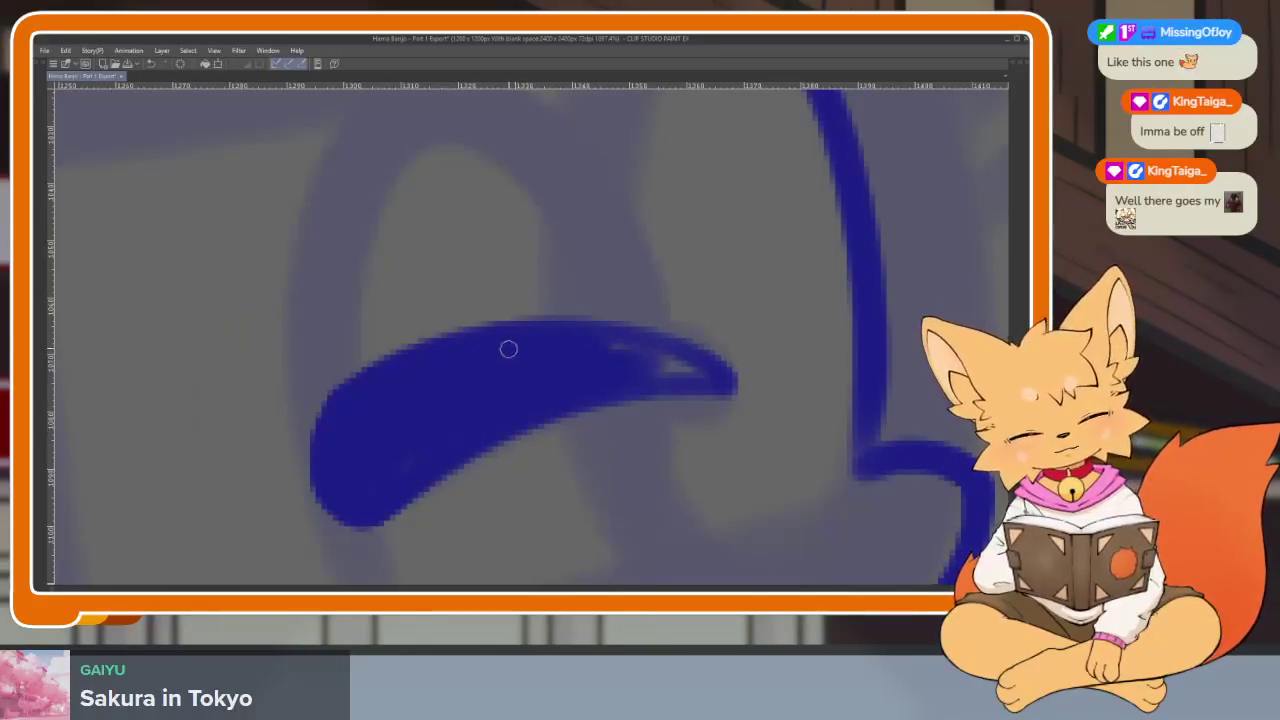
left_click_drag(625, 357, 713, 374)
Ink the other closed eye in dark blue.
scroll(640, 380, "down", 1)
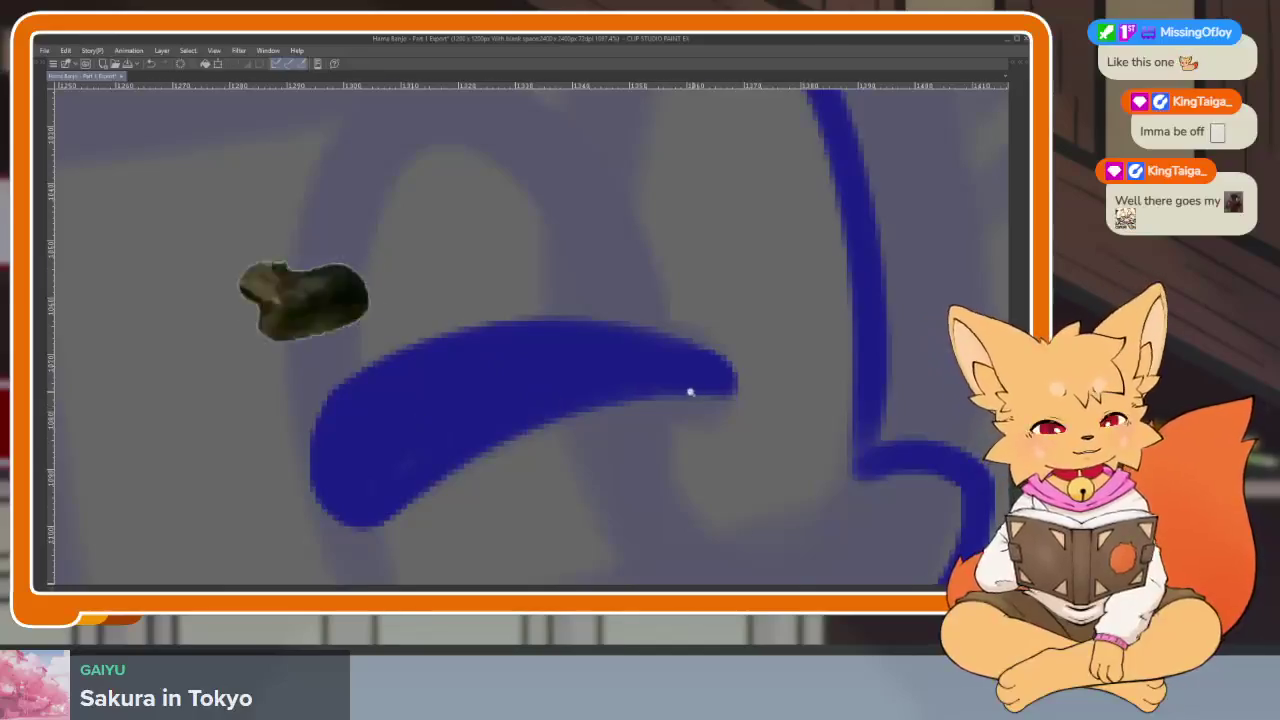
scroll(697, 391, "down", 3)
scroll(711, 371, "up", 1)
scroll(603, 386, "up", 2)
scroll(551, 458, "up", 3)
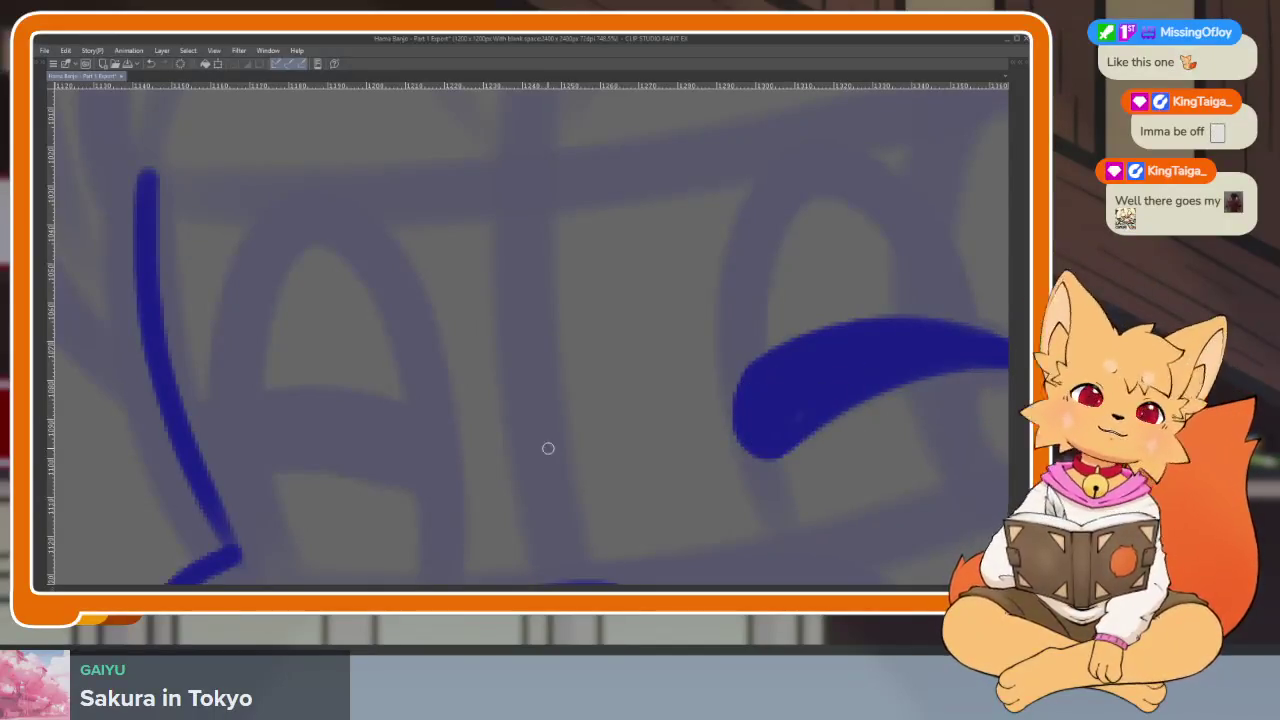
scroll(477, 514, "up", 2)
scroll(495, 510, "down", 2)
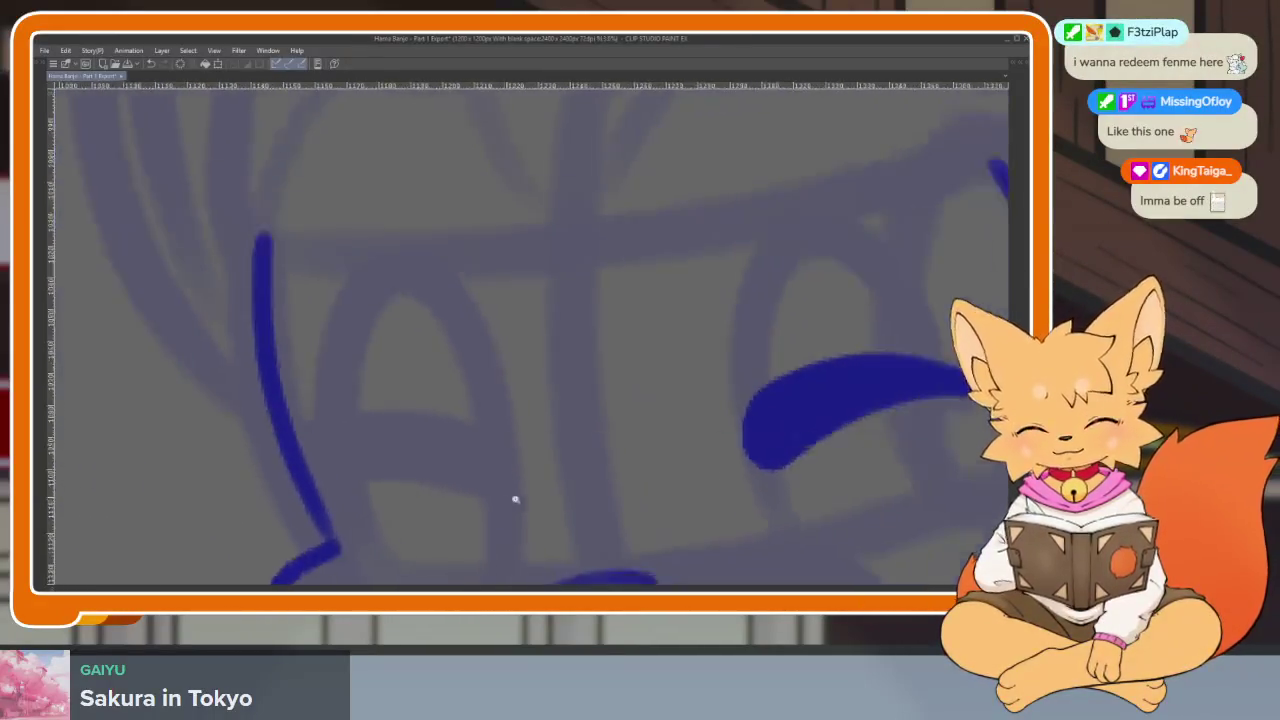
scroll(511, 500, "up", 1)
scroll(518, 492, "up", 1)
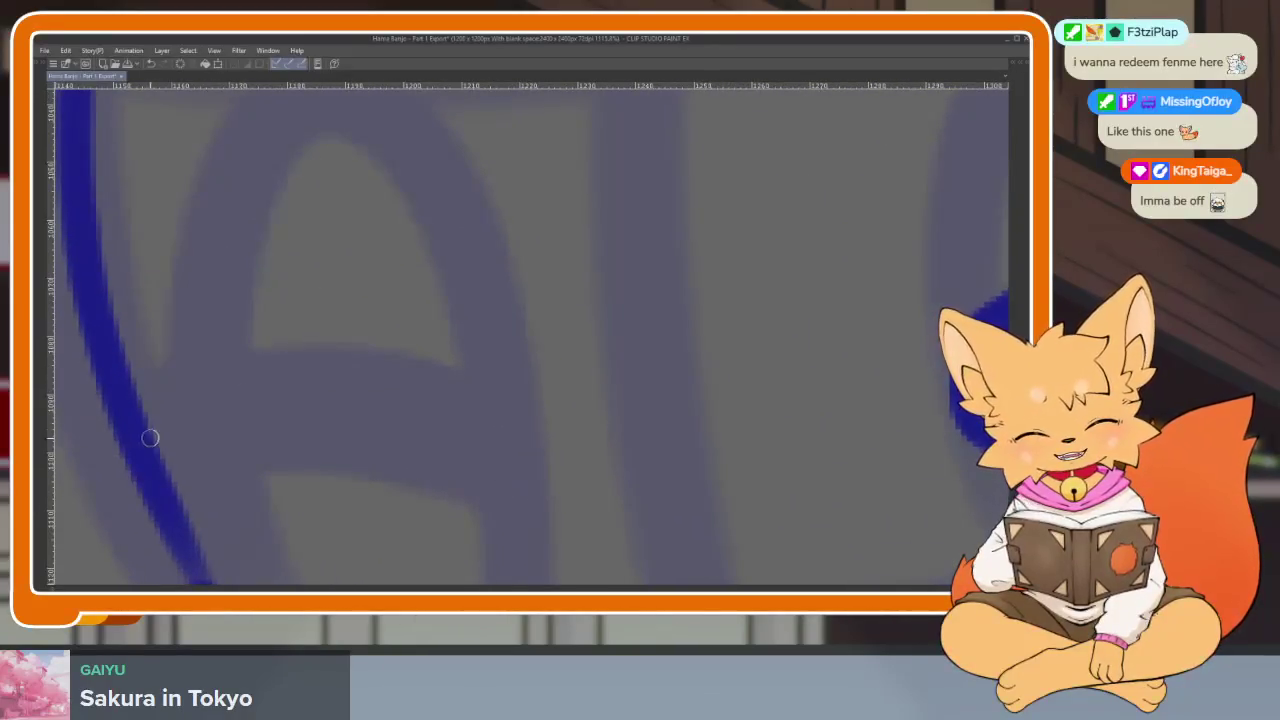
mouse_move(150, 412)
left_mouse_down()
mouse_move(397, 363)
mouse_move(520, 463)
mouse_move(514, 502)
mouse_move(326, 466)
mouse_move(158, 469)
mouse_move(213, 400)
mouse_move(234, 449)
mouse_move(314, 409)
mouse_move(403, 391)
mouse_move(404, 416)
mouse_move(366, 451)
mouse_move(489, 477)
mouse_move(420, 389)
mouse_move(448, 414)
left_mouse_up()
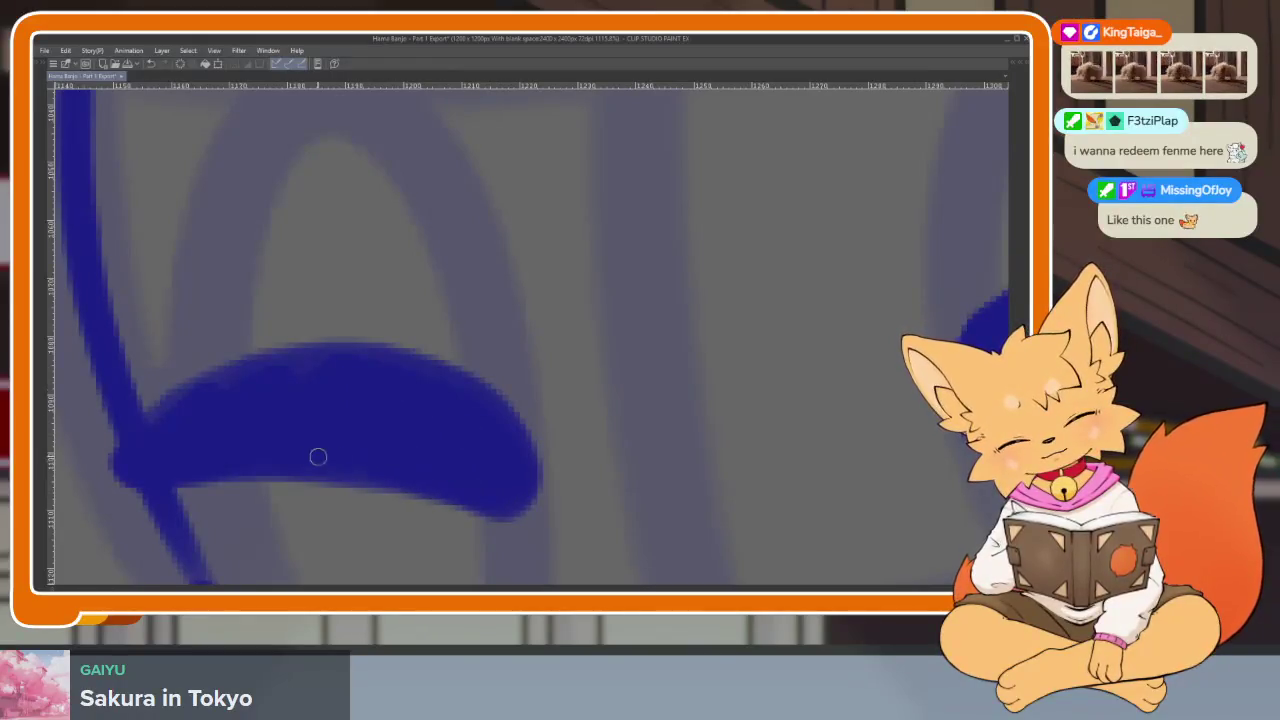
Draw the smiling mouth curve up toward the cheek, redoing the first attempt.
scroll(334, 457, "down", 2)
scroll(474, 443, "down", 3)
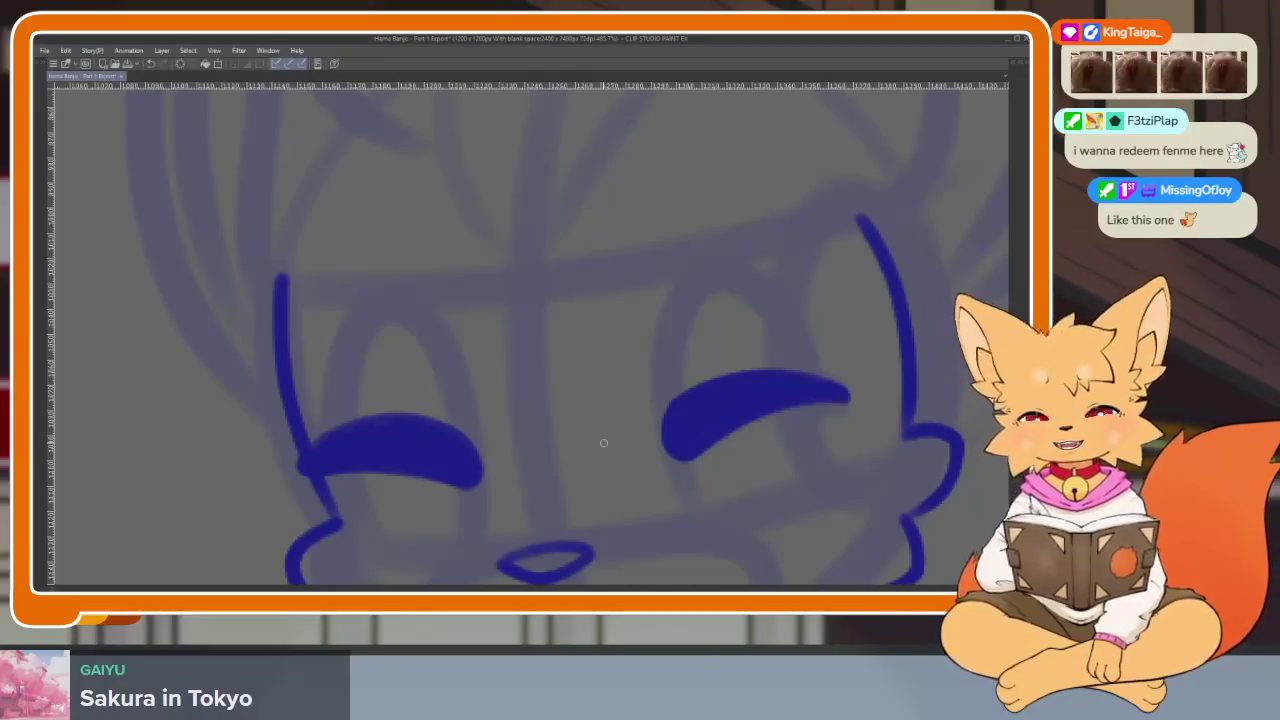
scroll(757, 449, "down", 3)
scroll(694, 420, "up", 1)
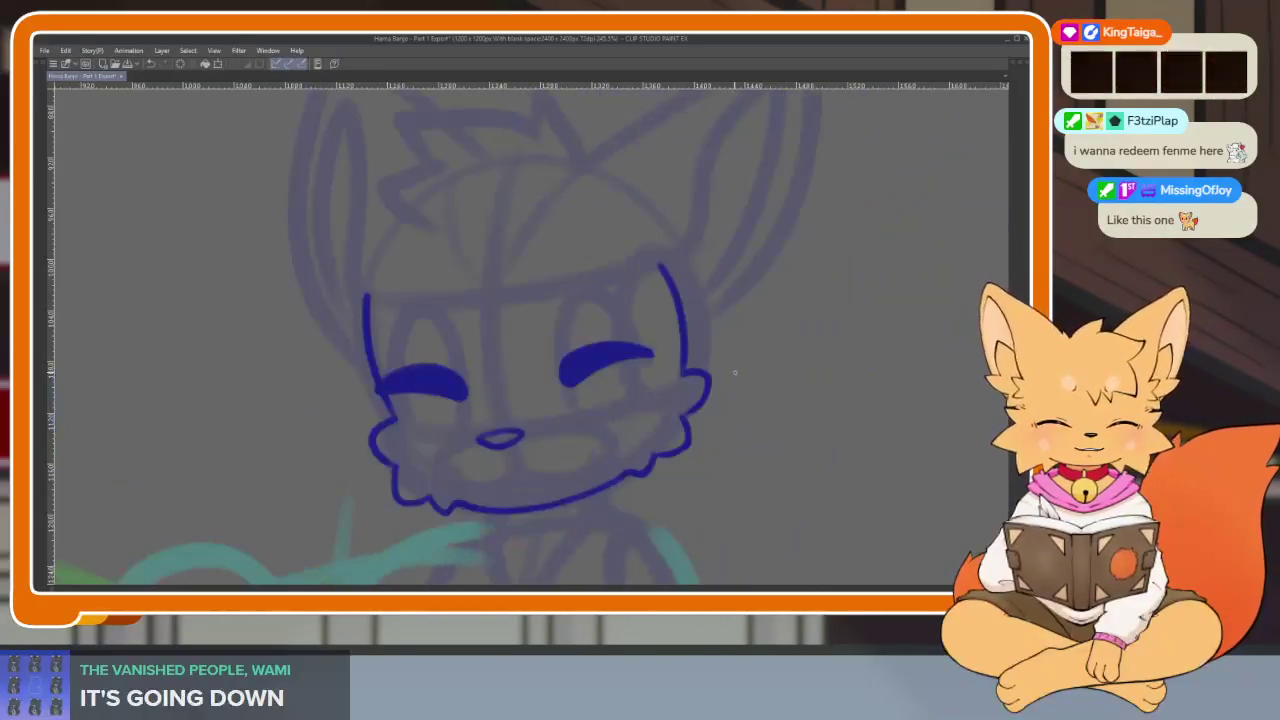
scroll(580, 470, "up", 3)
scroll(567, 472, "up", 2)
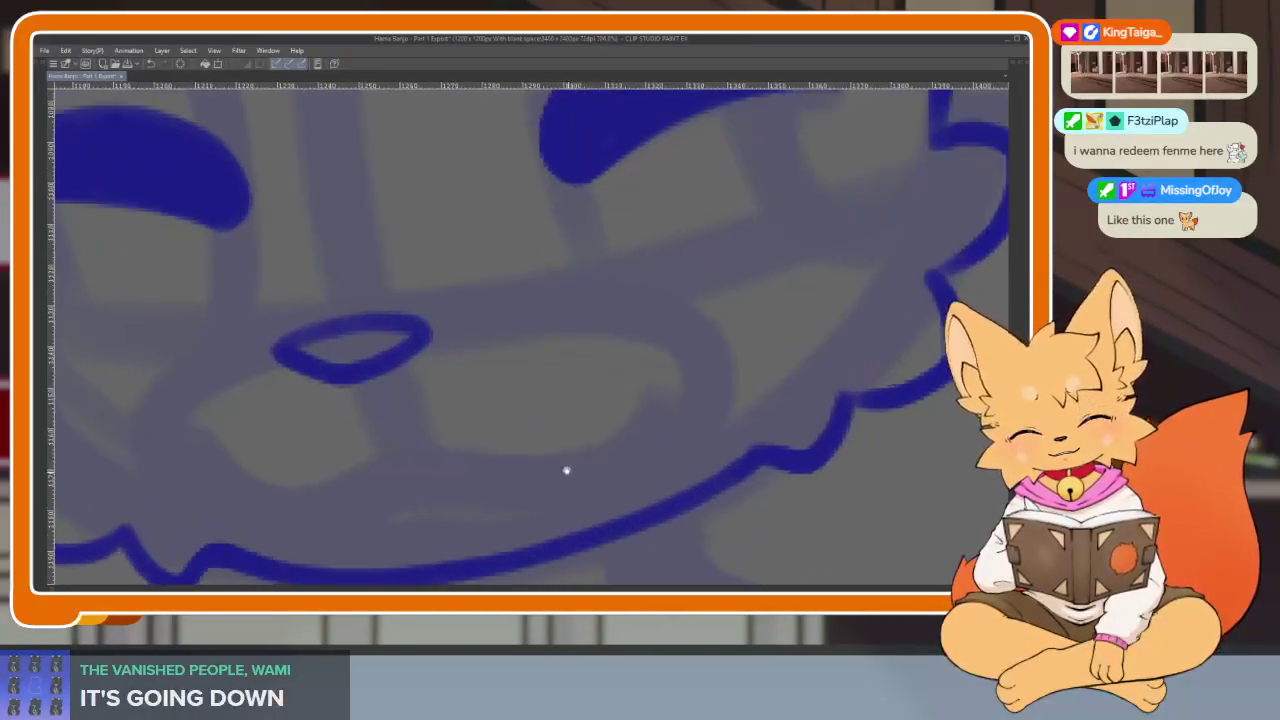
left_click_drag(282, 504, 383, 488)
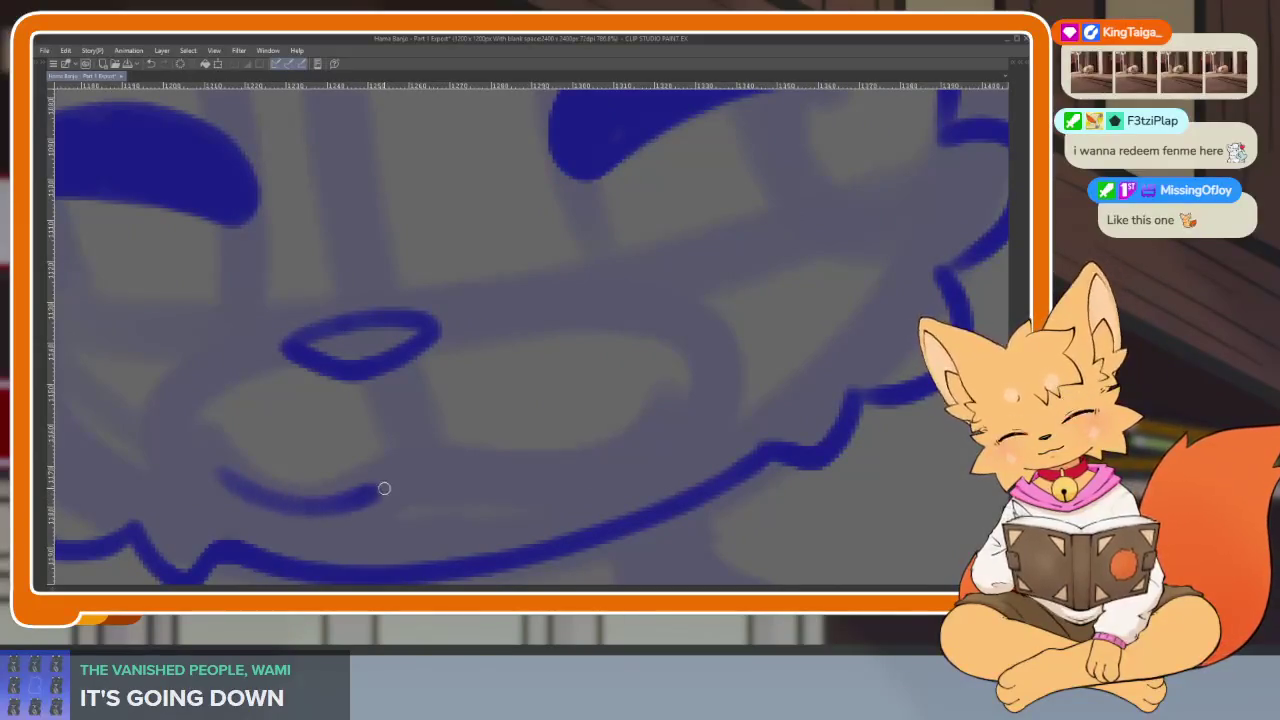
mouse_move(494, 492)
left_mouse_down()
mouse_move(645, 420)
mouse_move(650, 405)
left_mouse_up()
key("ctrl+z")
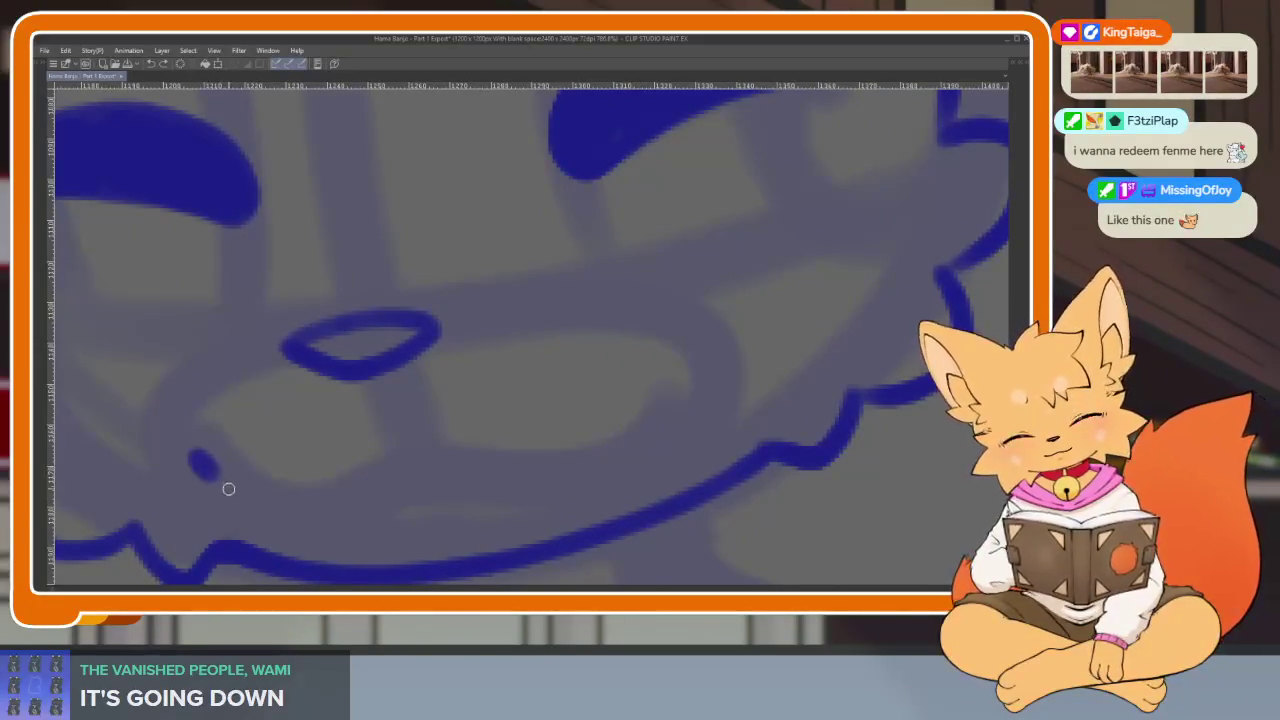
left_click_drag(221, 483, 375, 498)
left_click_drag(467, 495, 663, 418)
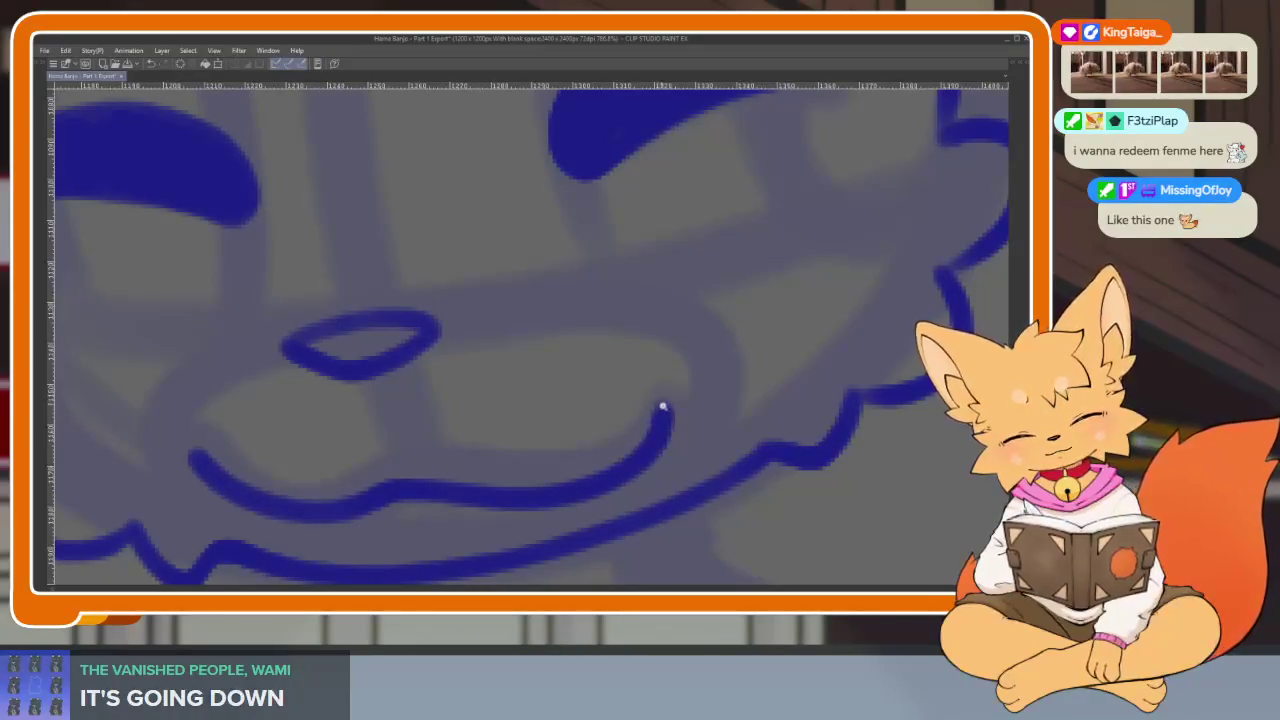
Replace the misplaced mouth stroke with a cleaner smile line.
scroll(659, 403, "down", 5)
scroll(669, 423, "up", 4)
key("ctrl+z")
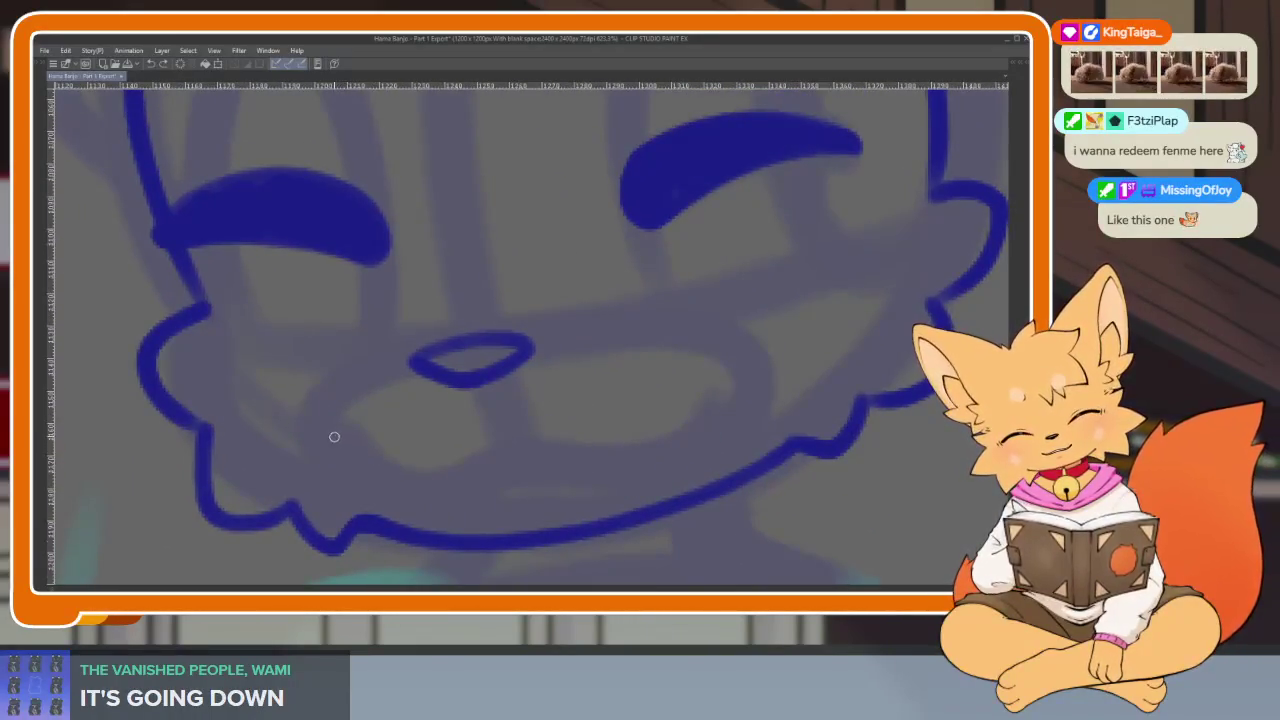
left_click_drag(527, 470, 675, 402)
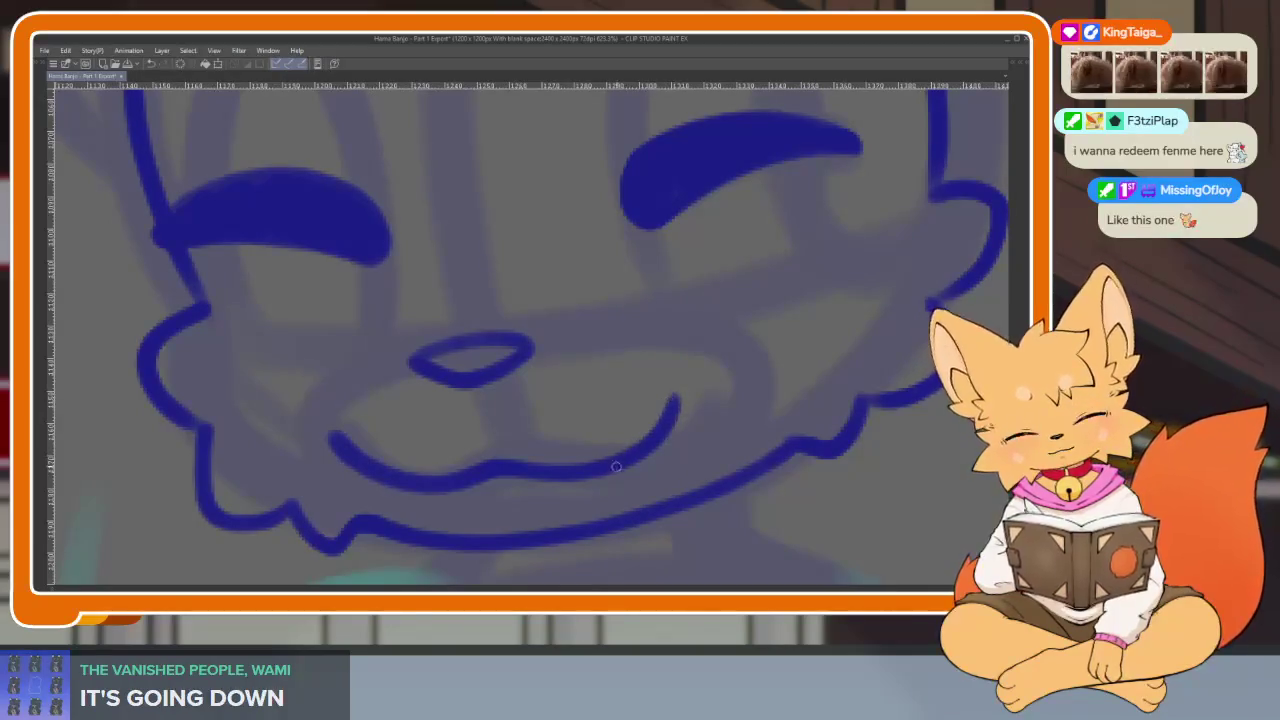
scroll(746, 428, "down", 5)
scroll(751, 437, "up", 2)
scroll(720, 450, "up", 3)
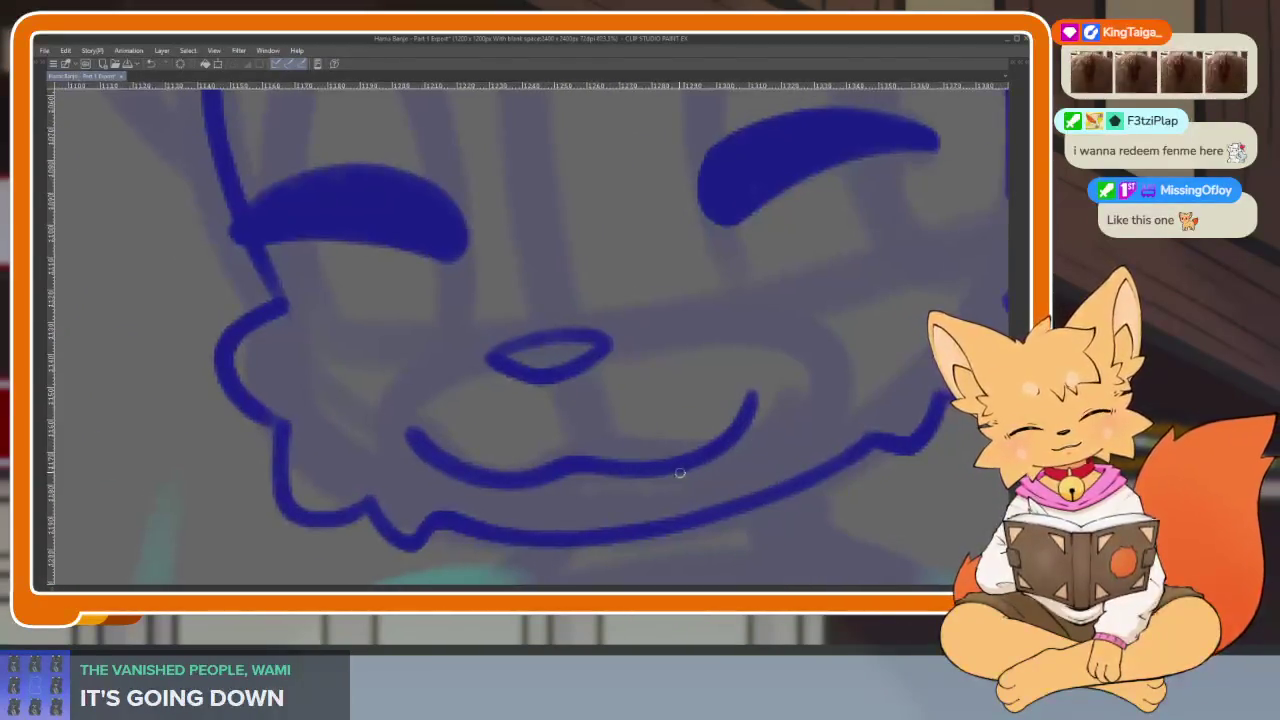
scroll(742, 440, "down", 5)
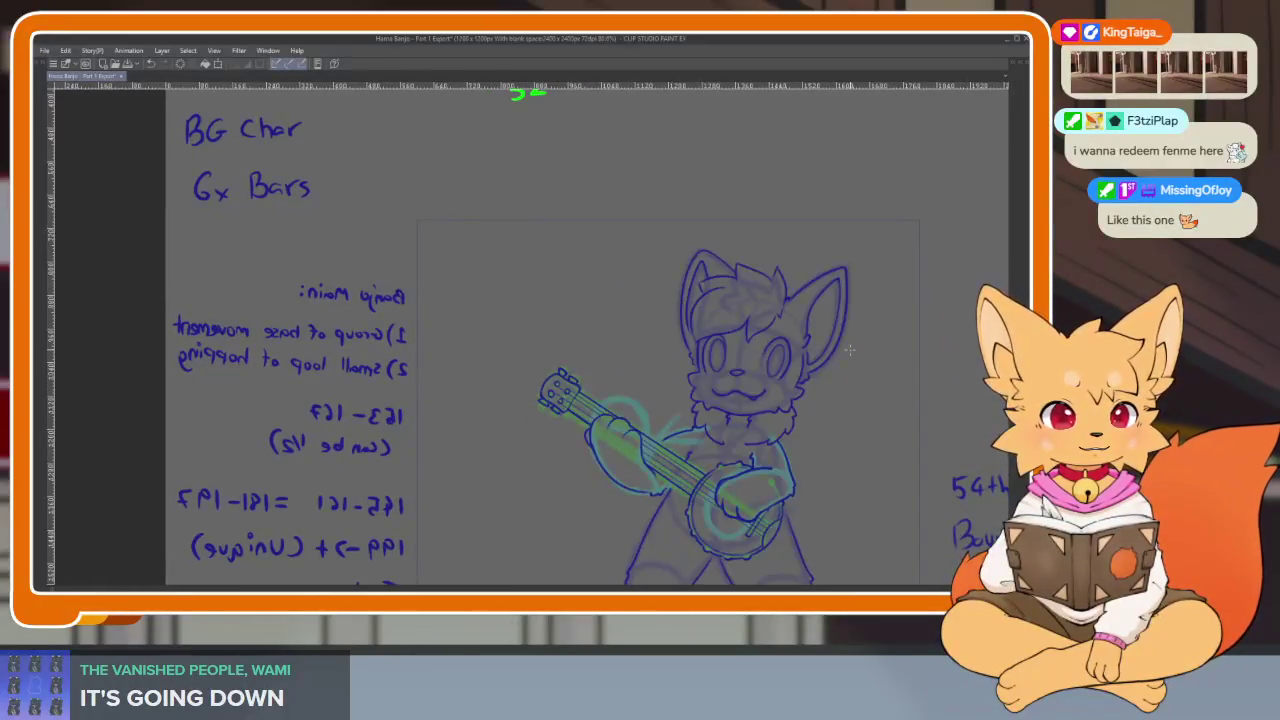
Ink a looping hair strand on the closed-eyed frame.
left_click_drag(849, 349, 694, 449)
scroll(711, 450, "up", 5)
scroll(711, 450, "up", 2)
scroll(713, 384, "up", 2)
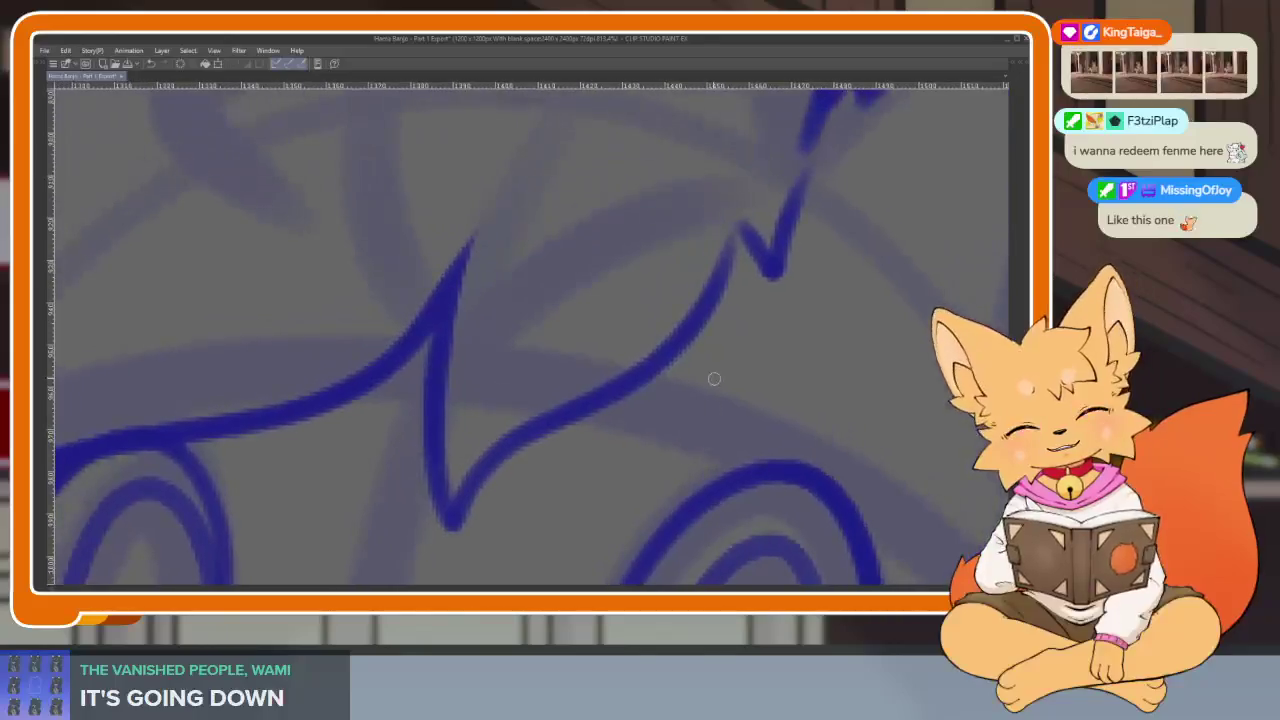
mouse_move(726, 314)
left_mouse_down()
mouse_move(611, 409)
mouse_move(727, 379)
left_mouse_up()
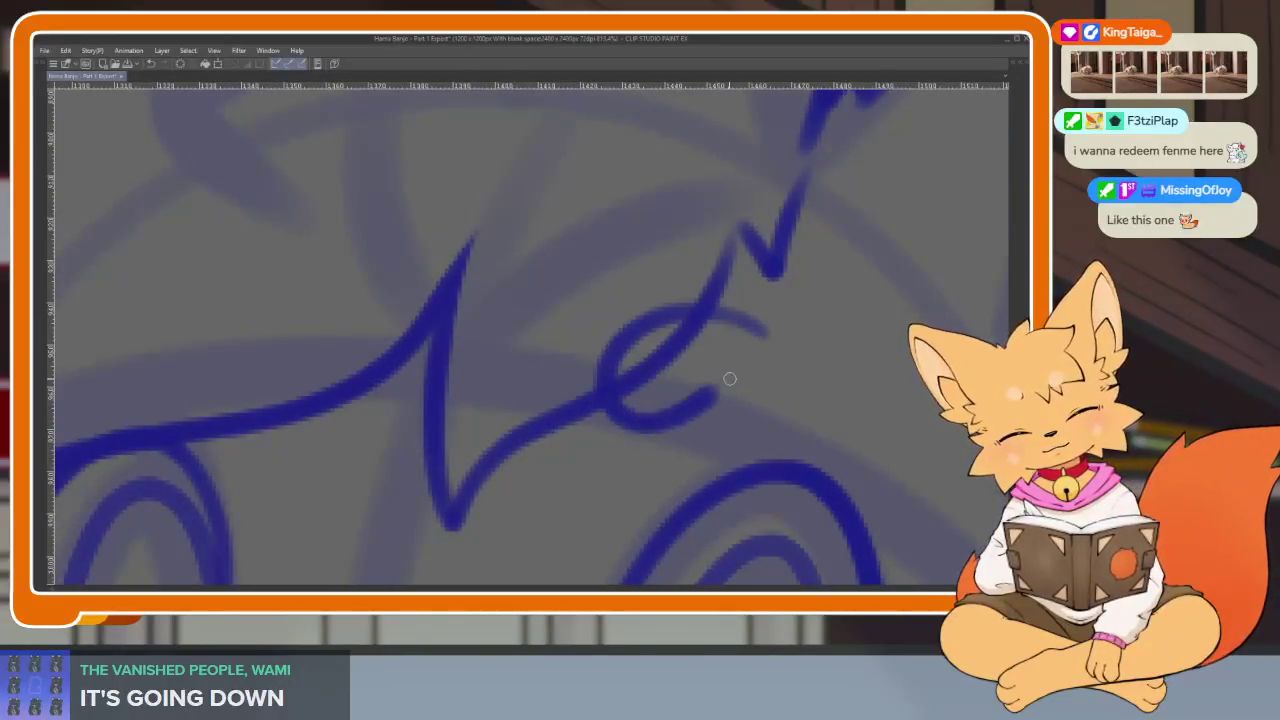
scroll(605, 360, "down", 5)
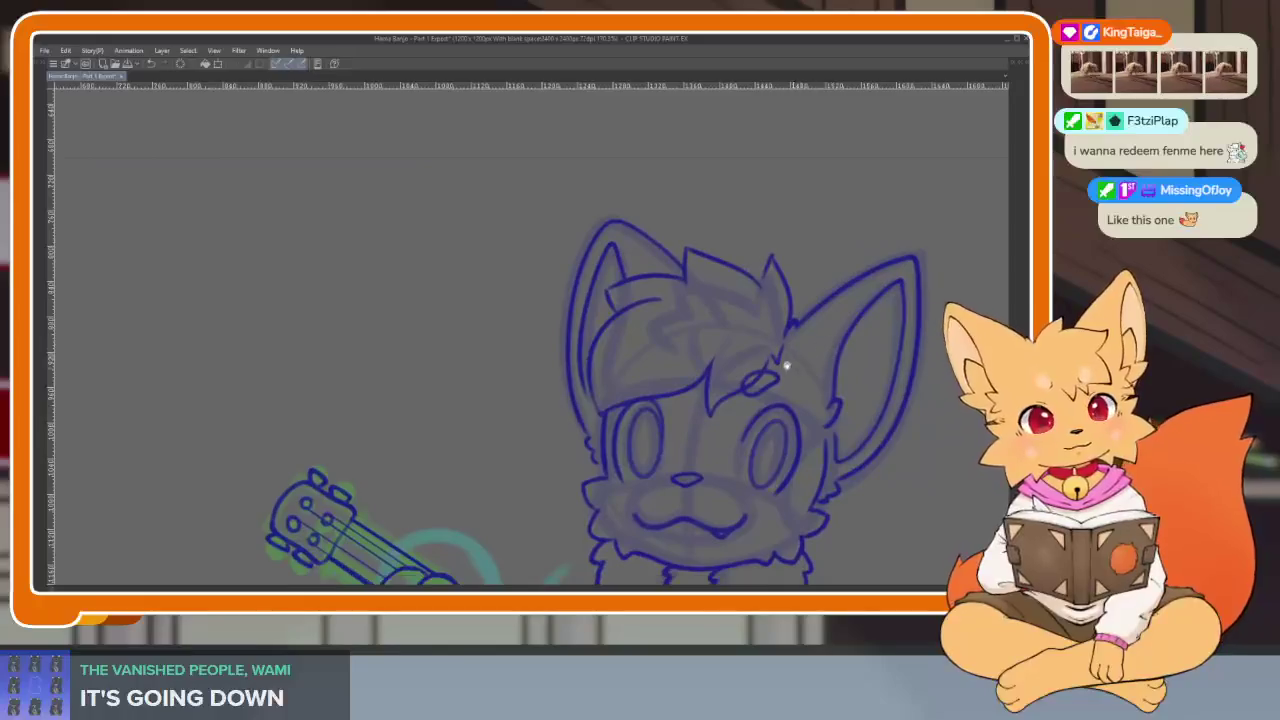
scroll(745, 399, "up", 4)
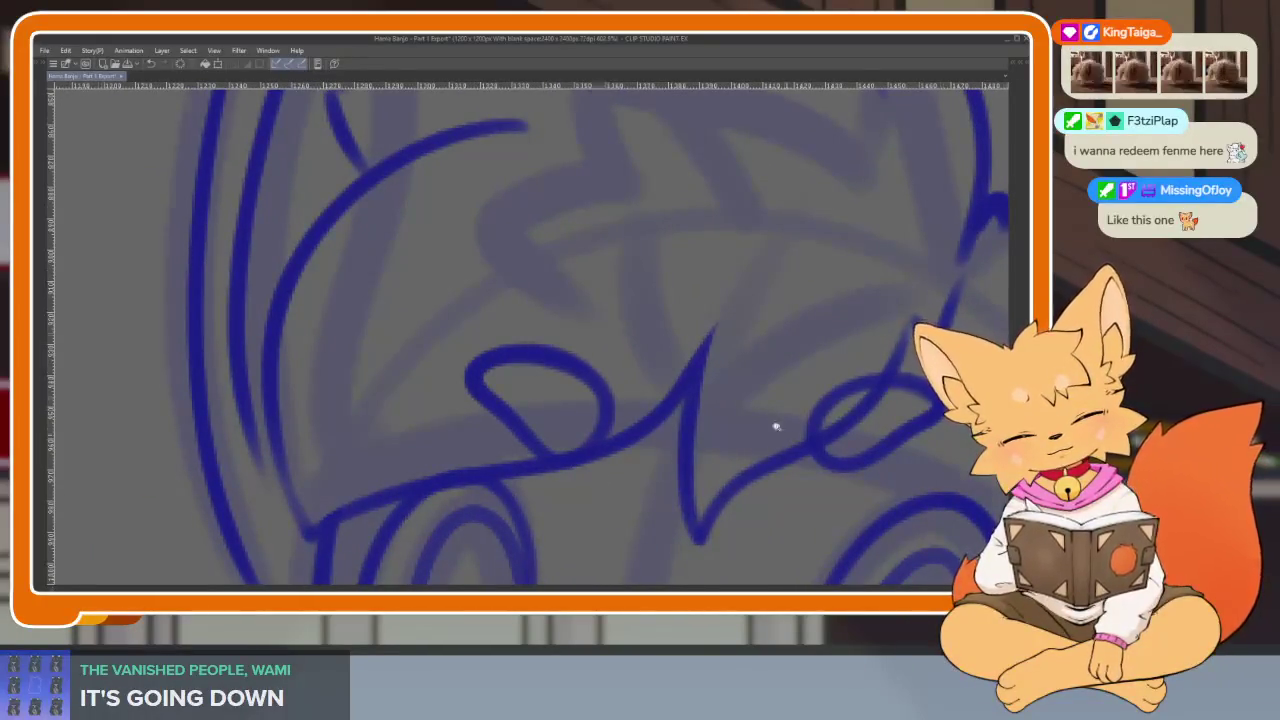
scroll(787, 436, "down", 5)
Ink and retrace a looping hair strand above the eyes on the open-eyed frame.
key("Right")
scroll(778, 390, "up", 3)
scroll(740, 410, "up", 3)
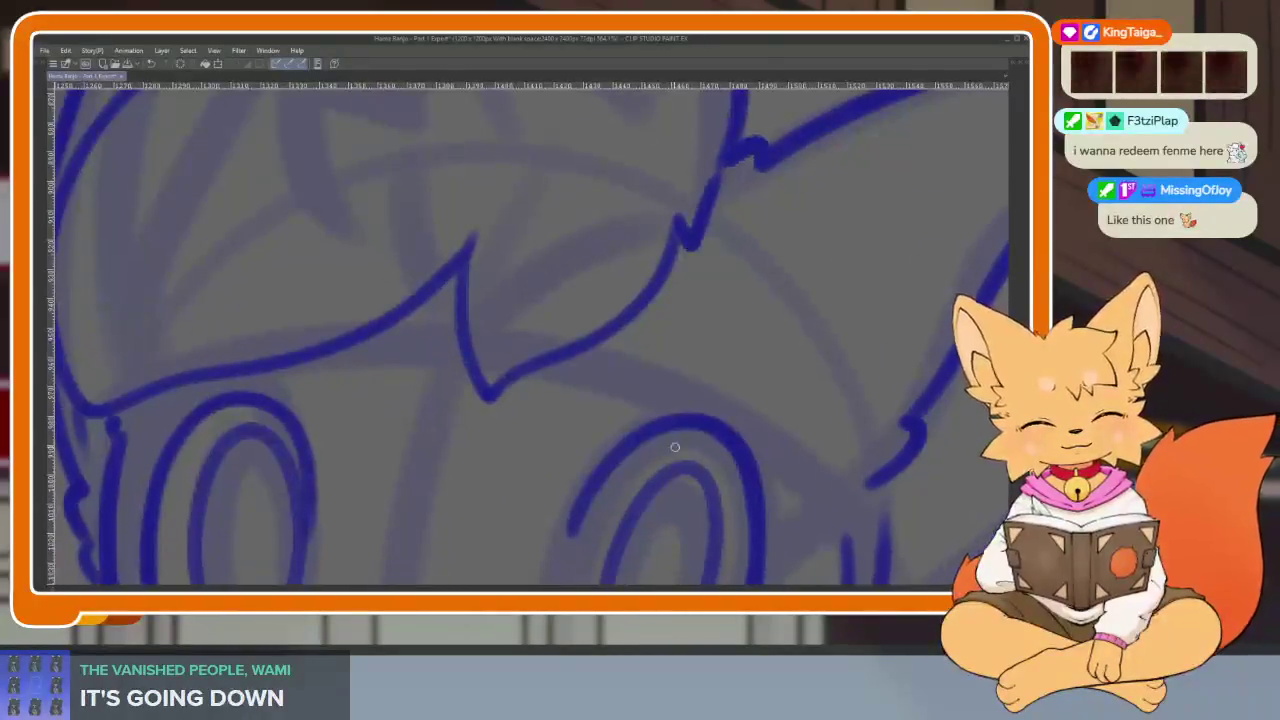
scroll(706, 400, "up", 2)
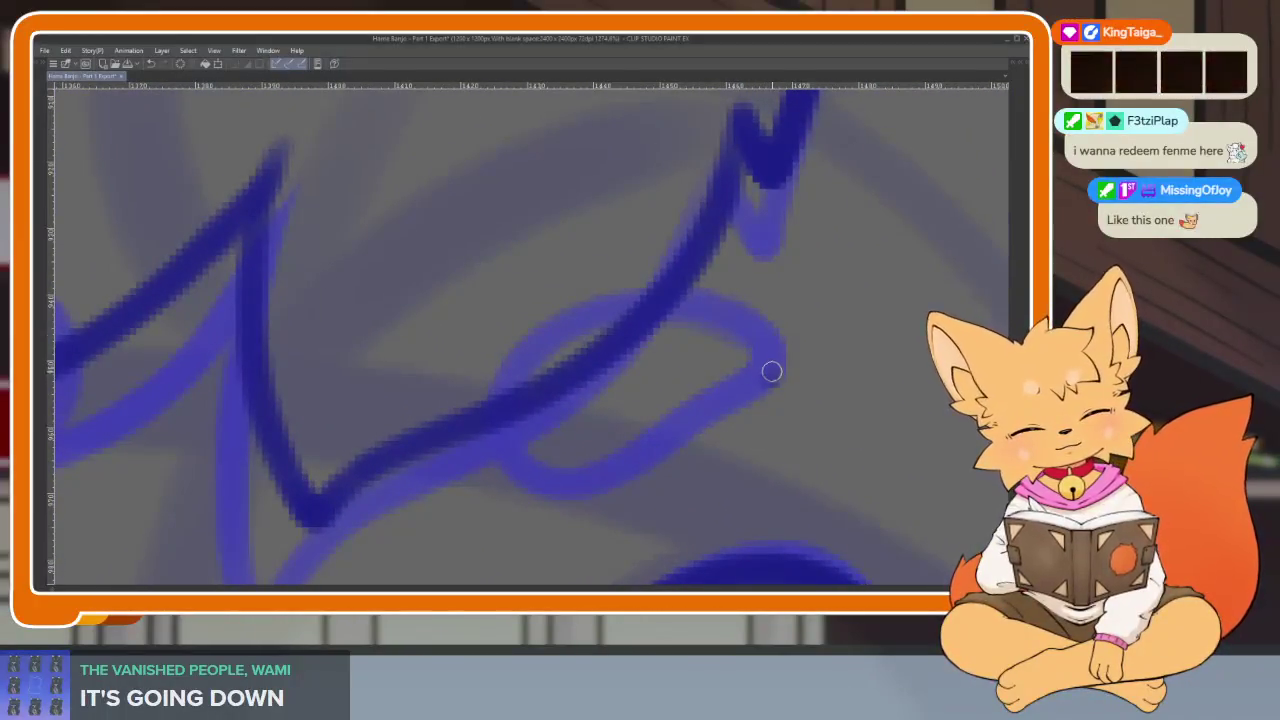
left_click_drag(731, 317, 761, 378)
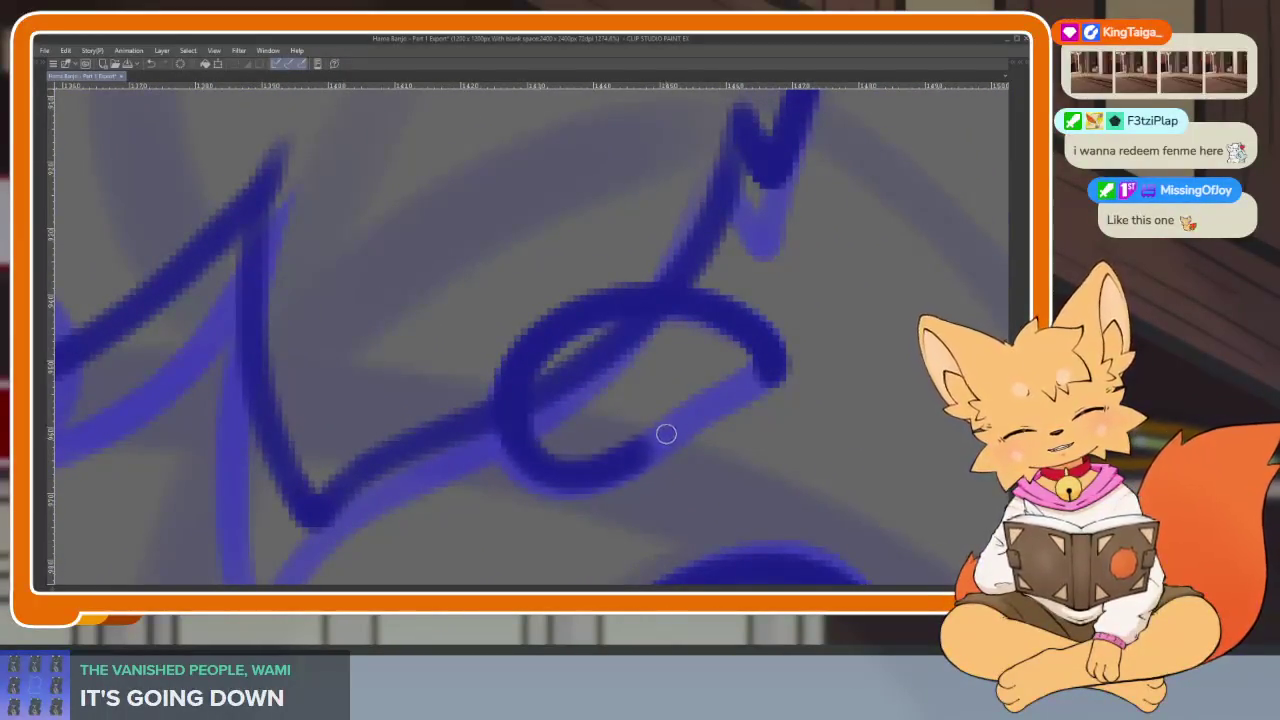
scroll(789, 380, "down", 3)
scroll(631, 397, "up", 3)
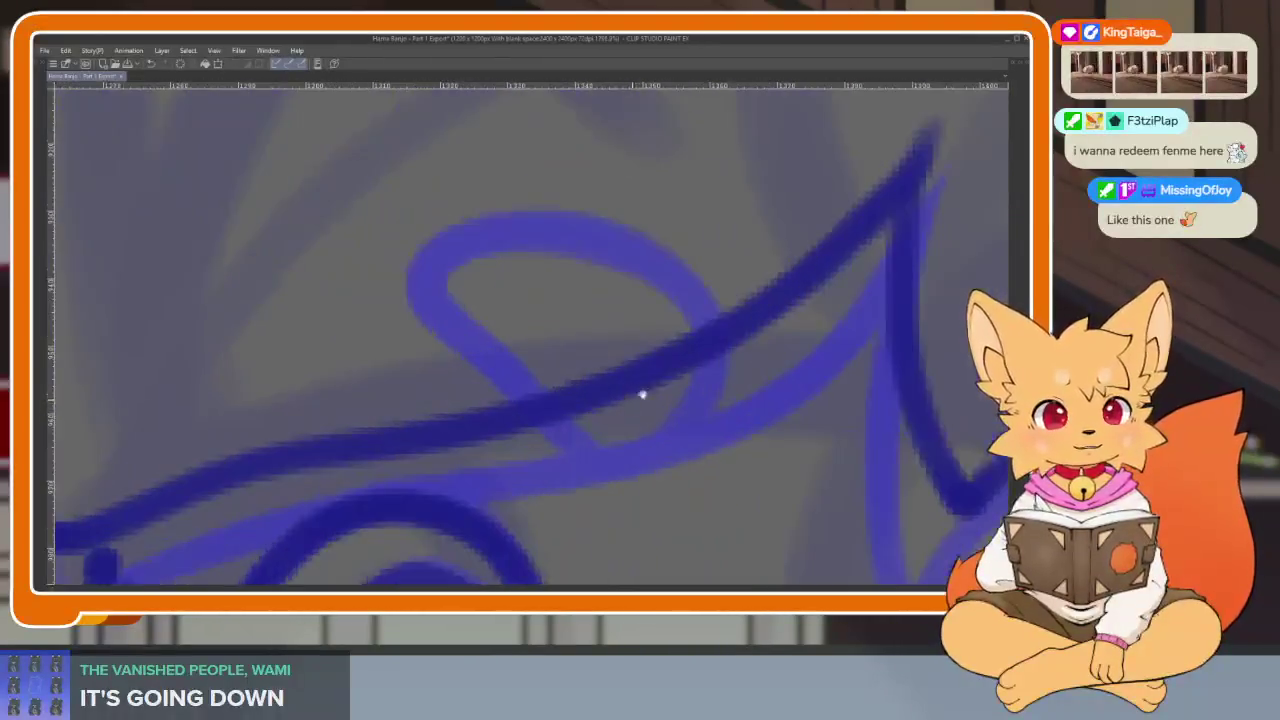
mouse_move(404, 285)
left_mouse_down()
mouse_move(497, 399)
mouse_move(394, 309)
mouse_move(460, 250)
left_mouse_up()
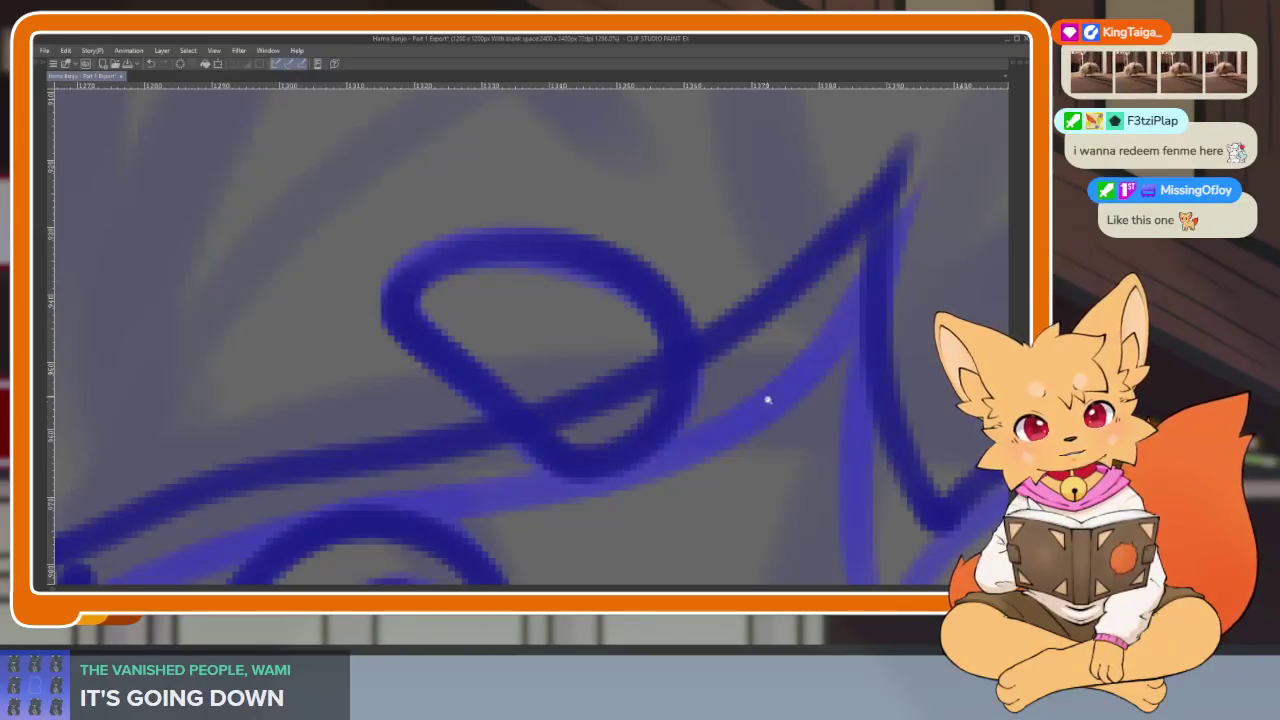
scroll(763, 389, "down", 3)
scroll(675, 430, "up", 1)
scroll(675, 430, "up", 2)
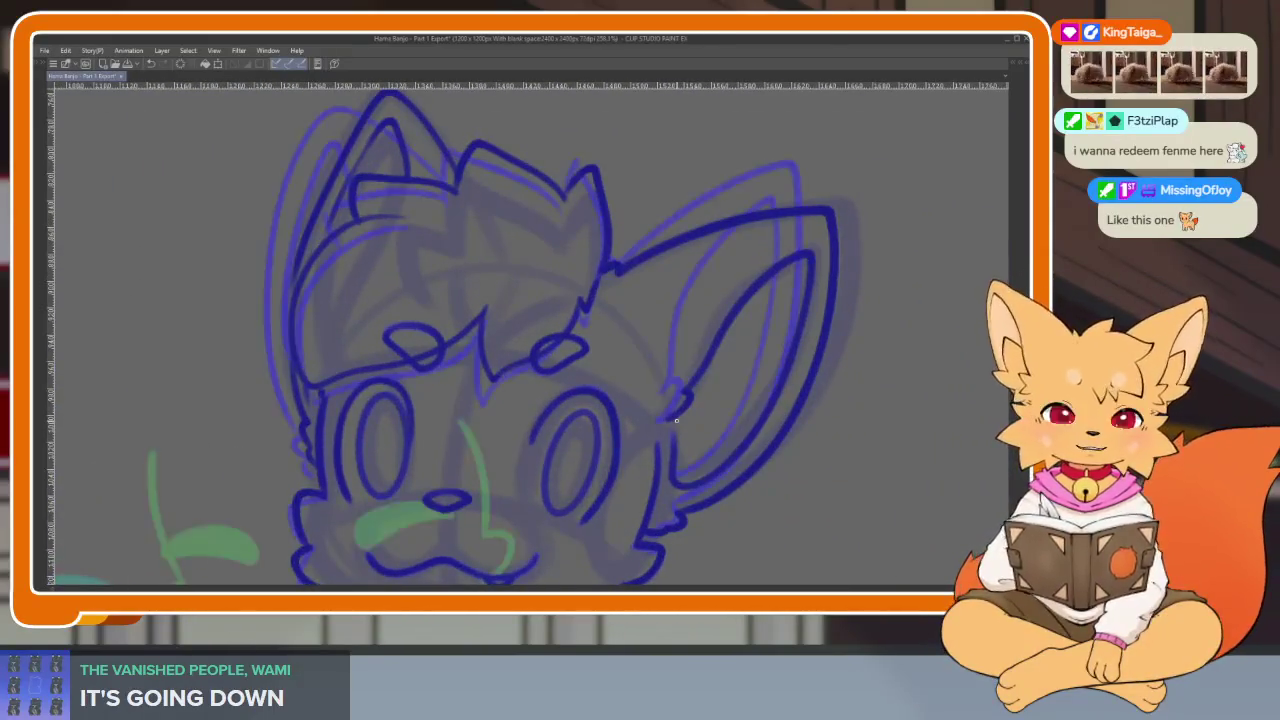
scroll(676, 420, "up", 1)
Flip through neighbouring frames and return to the closed-eyed frame.
key("Right")
scroll(677, 423, "down", 1)
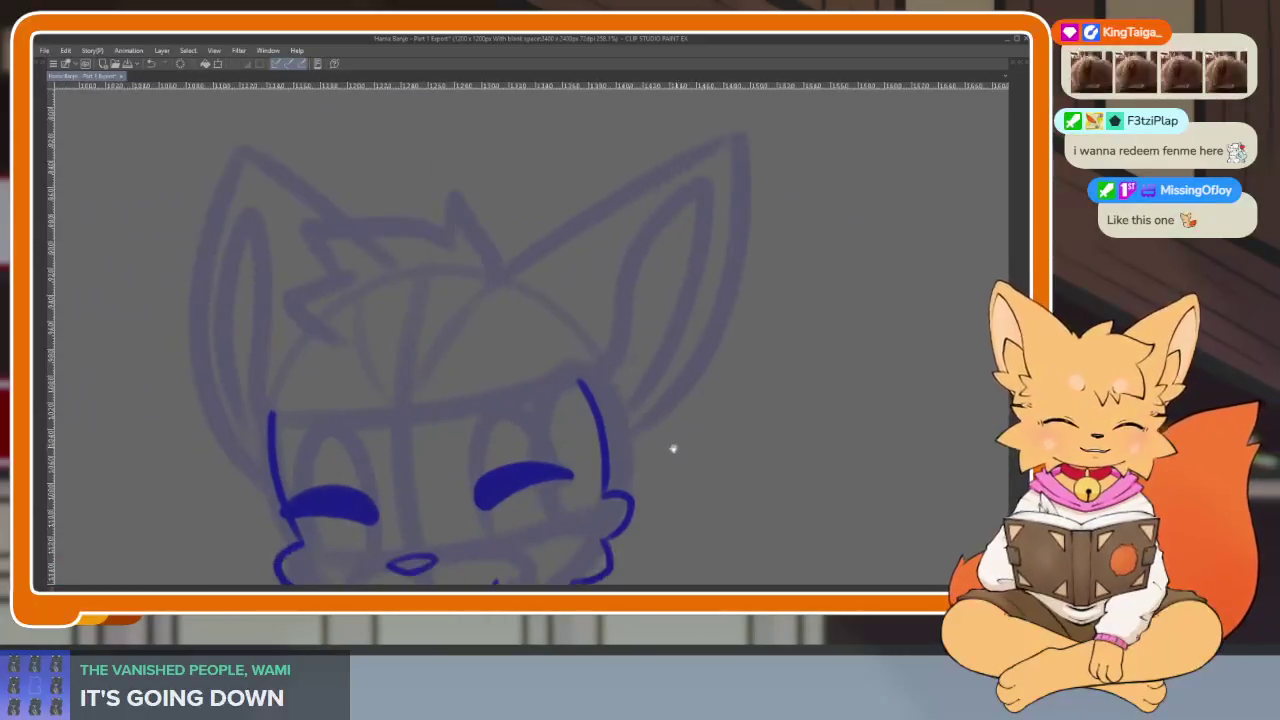
scroll(677, 446, "down", 1)
key("Right")
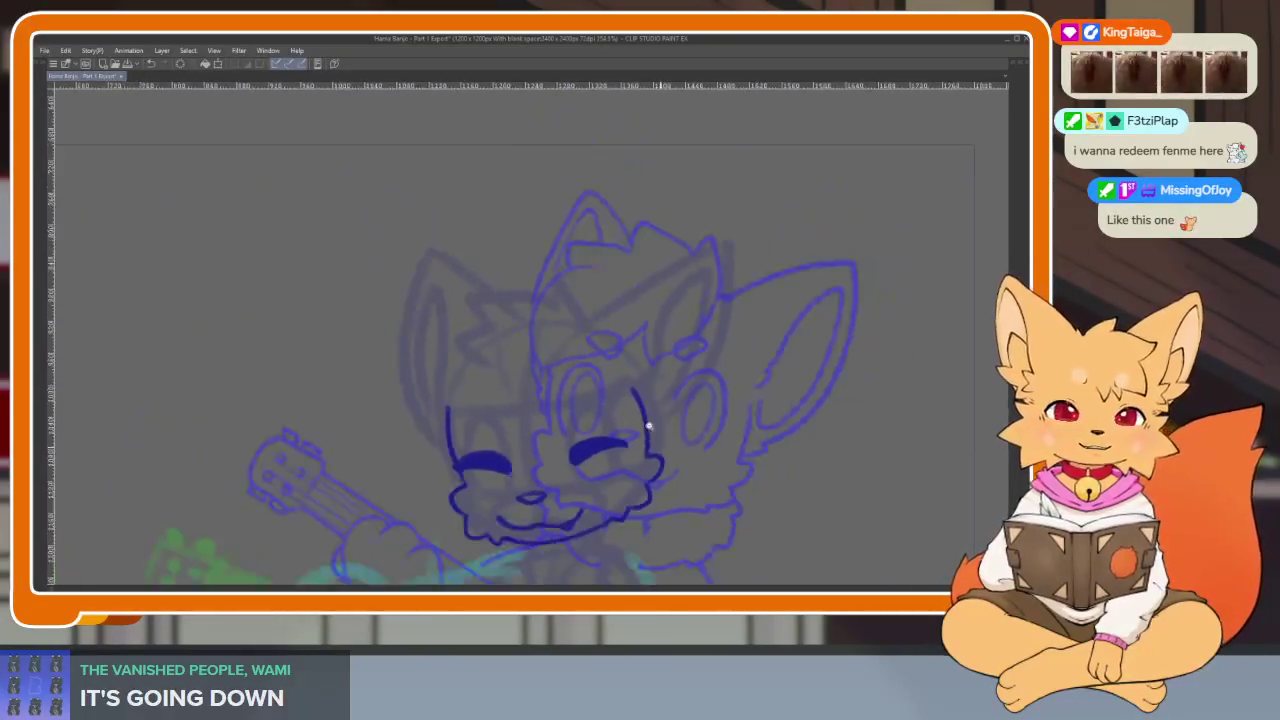
scroll(670, 430, "down", 1)
key("Left")
scroll(640, 423, "up", 1)
scroll(660, 423, "down", 2)
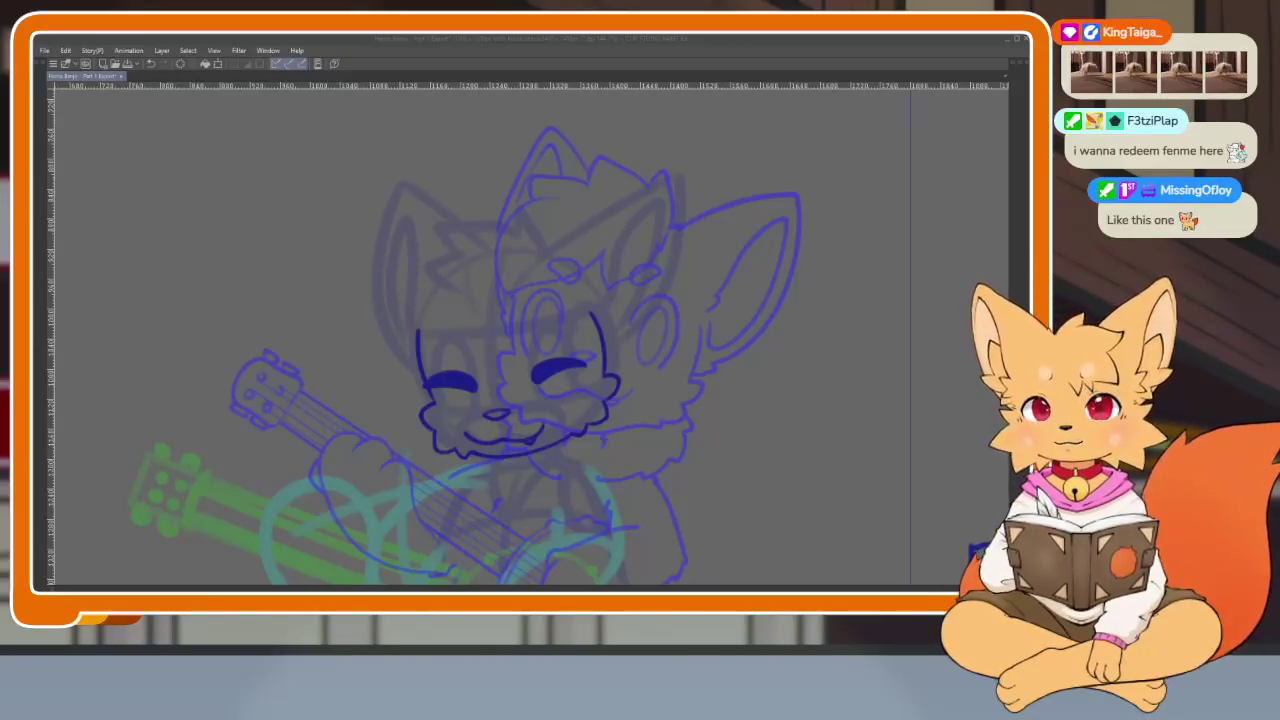
Ink the inner ear arc in dark blue on the closed-eyed head frame.
key("alt+Tab")
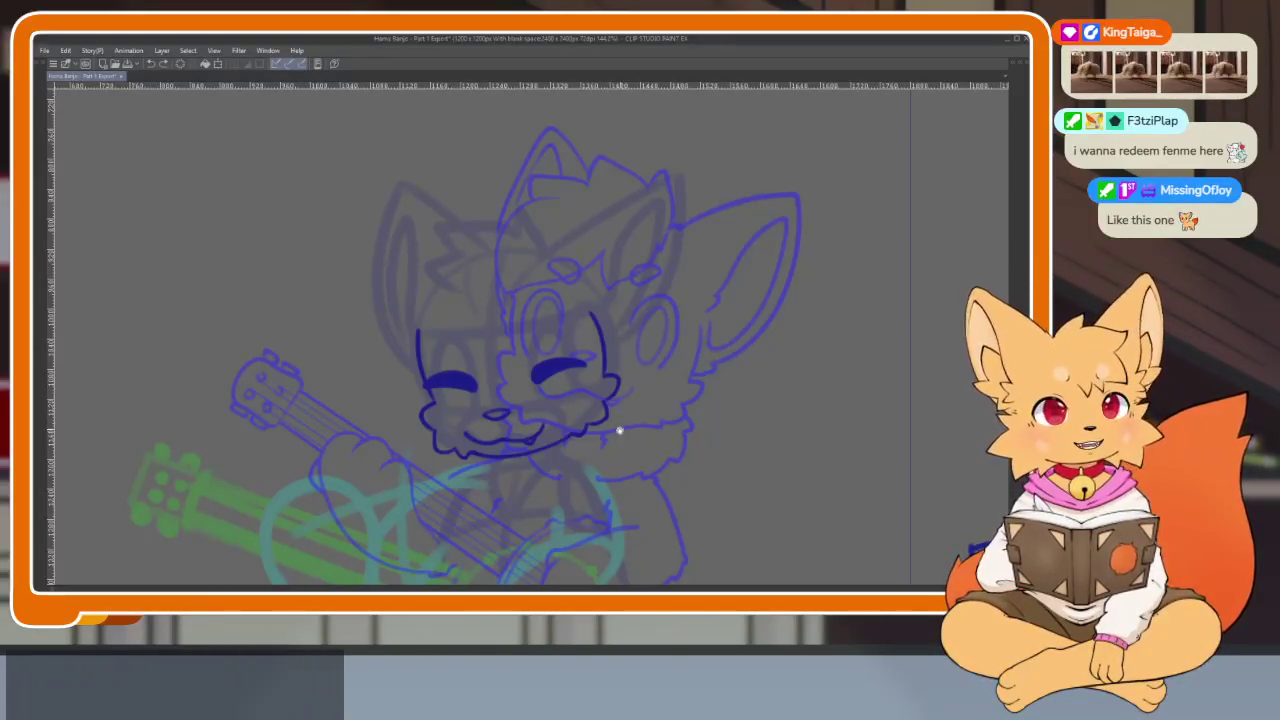
scroll(620, 430, "up", 2)
scroll(605, 448, "up", 1)
scroll(605, 448, "up", 1)
scroll(614, 450, "up", 2)
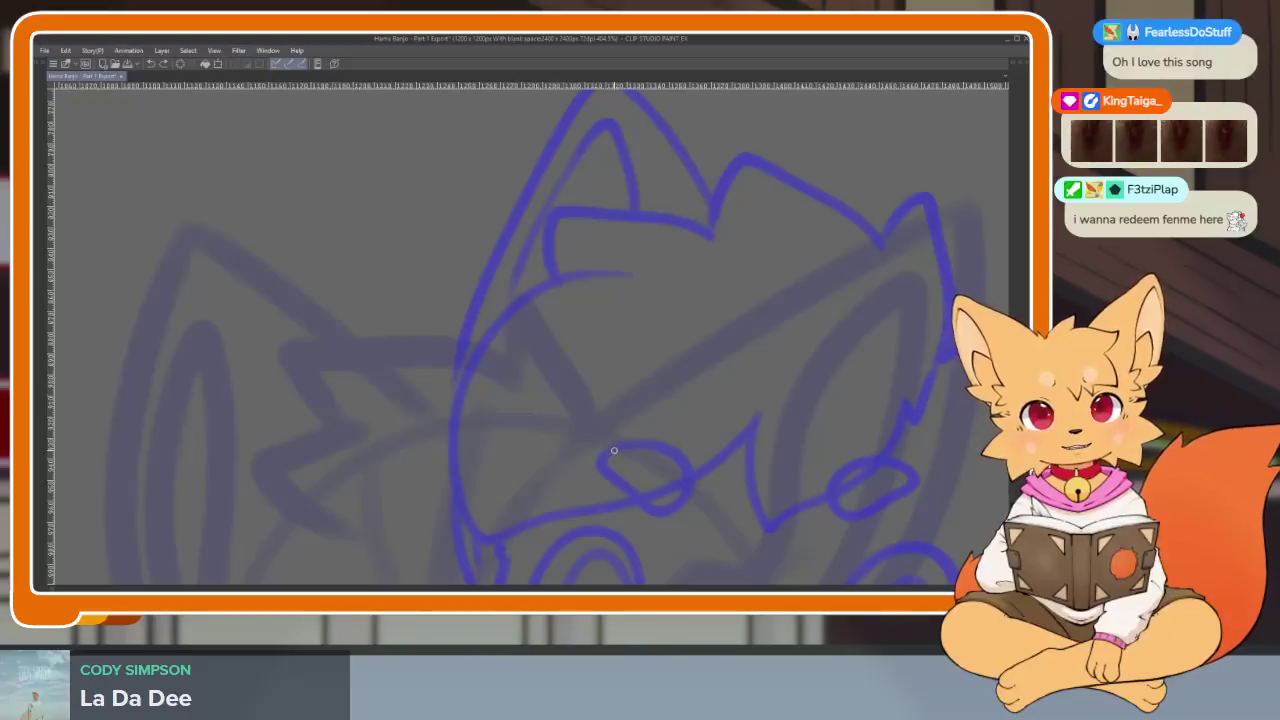
scroll(558, 462, "up", 1)
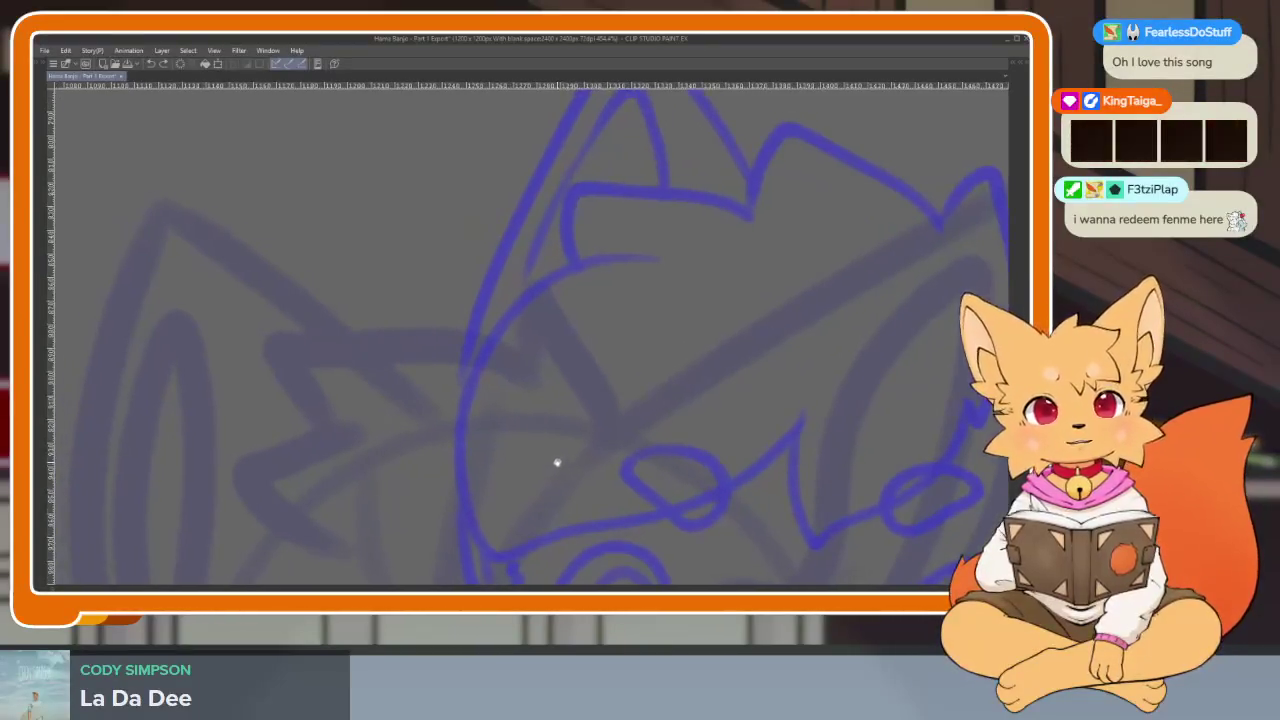
scroll(565, 445, "up", 1)
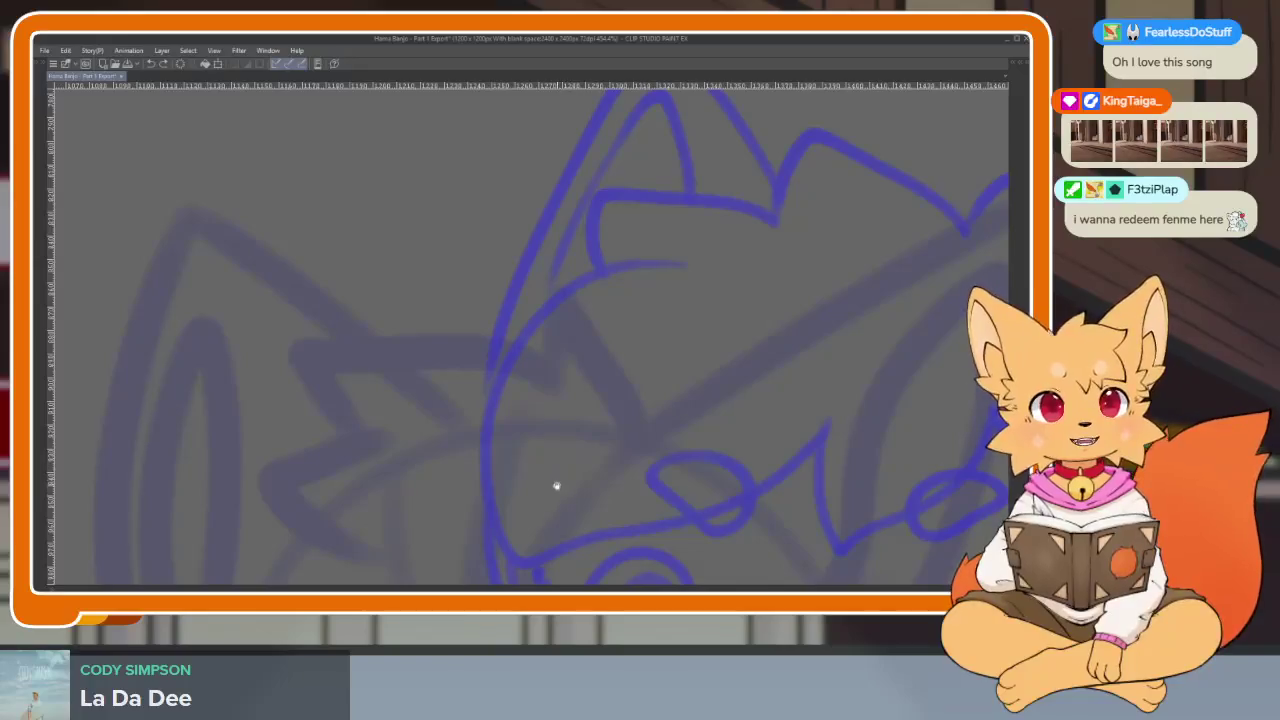
scroll(560, 487, "right", 2)
scroll(620, 475, "down", 2)
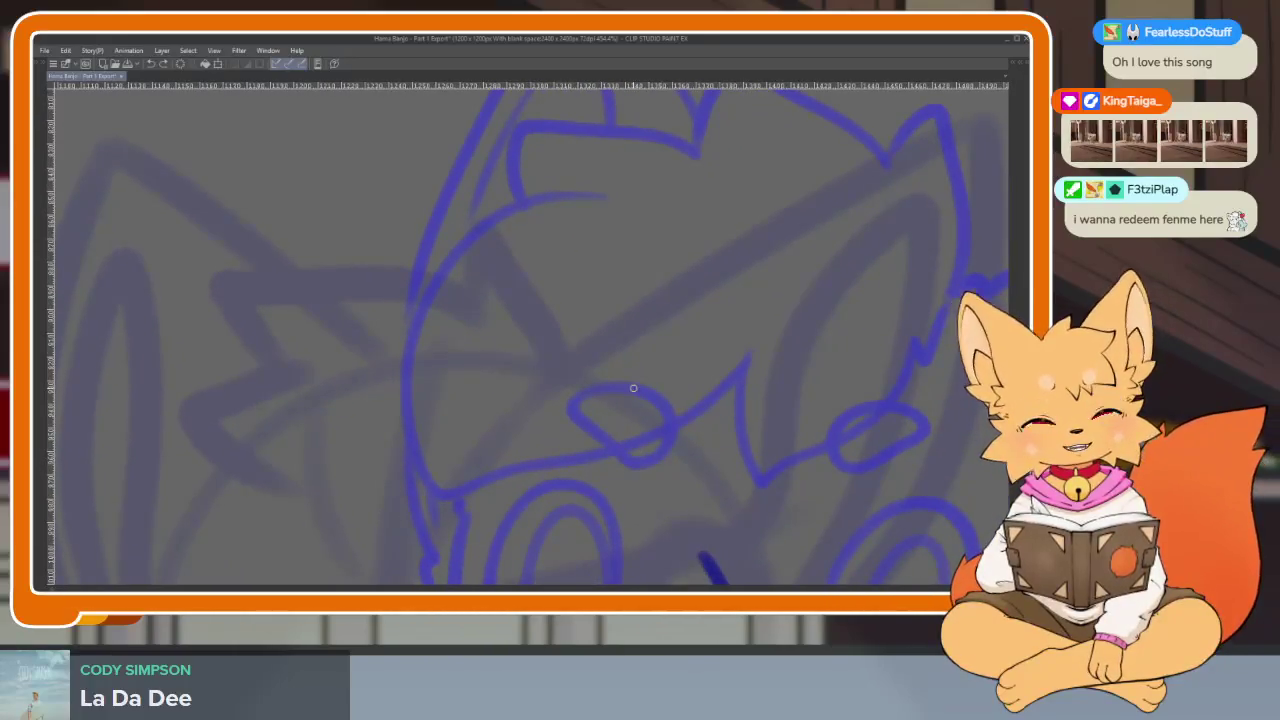
scroll(600, 420, "up", 2)
left_click(582, 412)
mouse_move(582, 412)
left_mouse_down()
mouse_move(534, 277)
mouse_move(466, 294)
left_mouse_up()
Extend the ear line leftward into a hook, undoing the last unsatisfactory stroke.
scroll(617, 391, "down", 1)
scroll(645, 425, "down", 1)
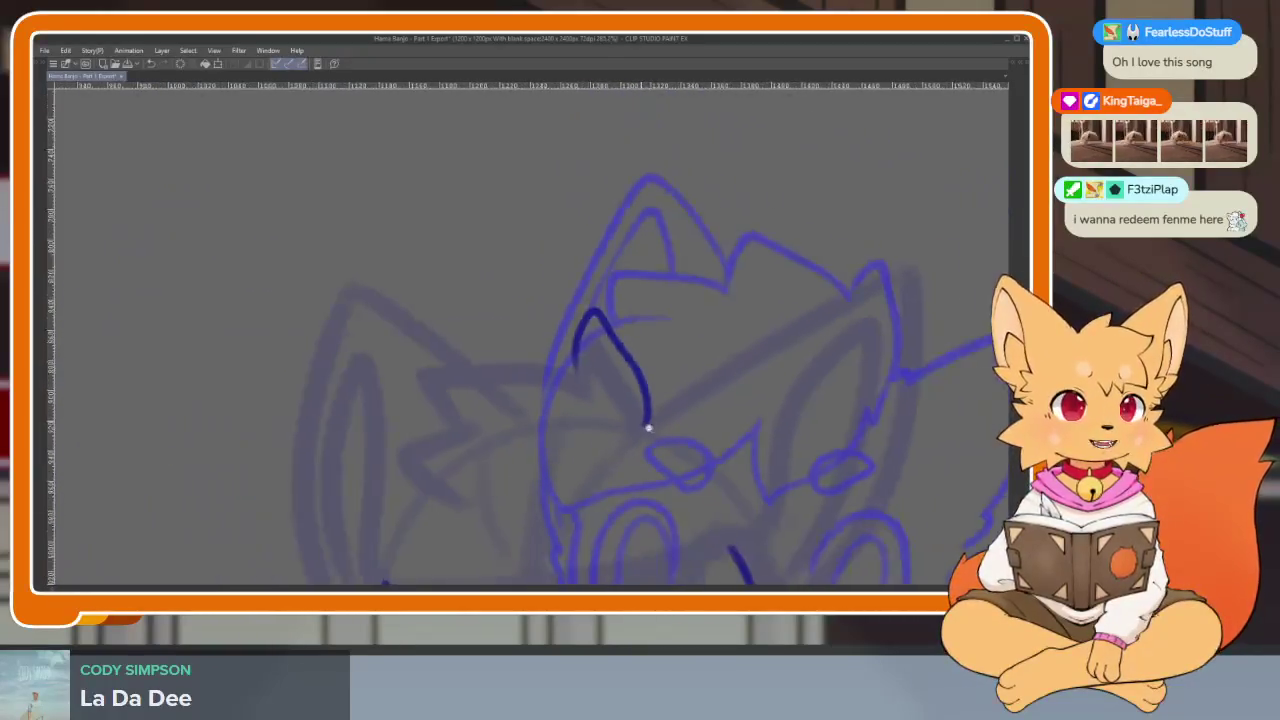
scroll(642, 440, "up", 1)
scroll(631, 468, "up", 1)
scroll(626, 478, "up", 1)
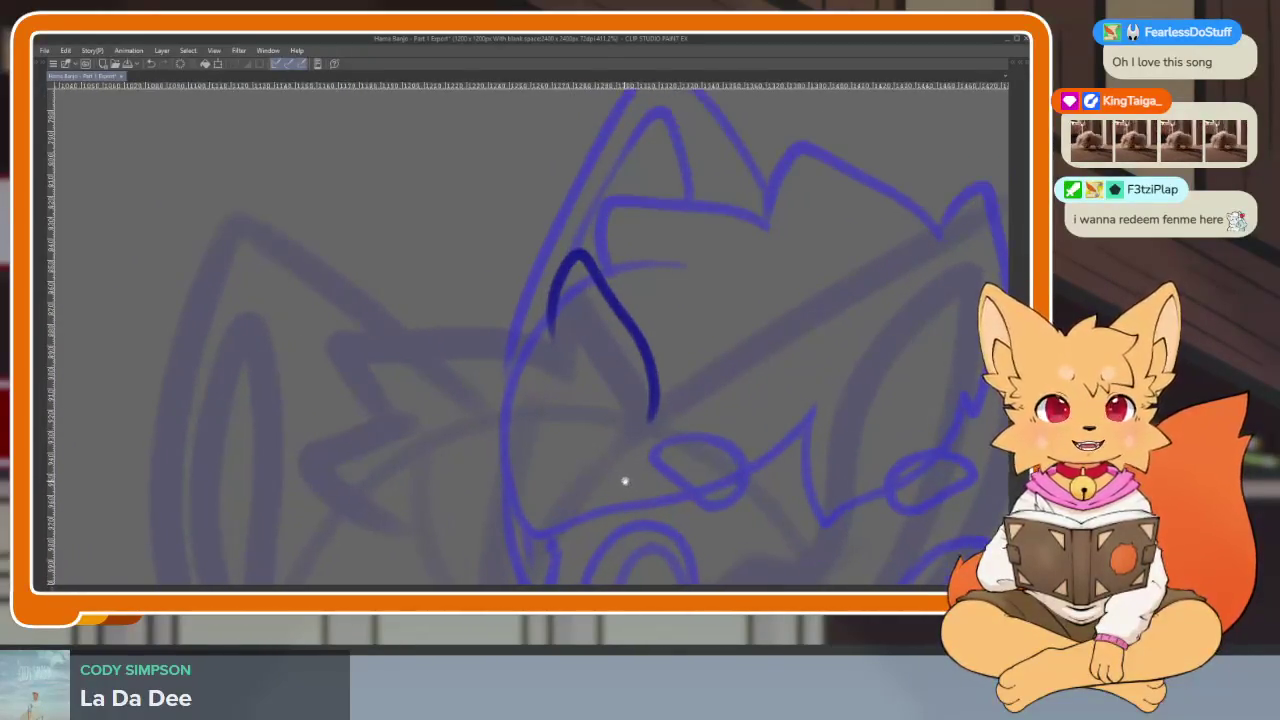
scroll(634, 486, "down", 1)
scroll(722, 427, "right", 2)
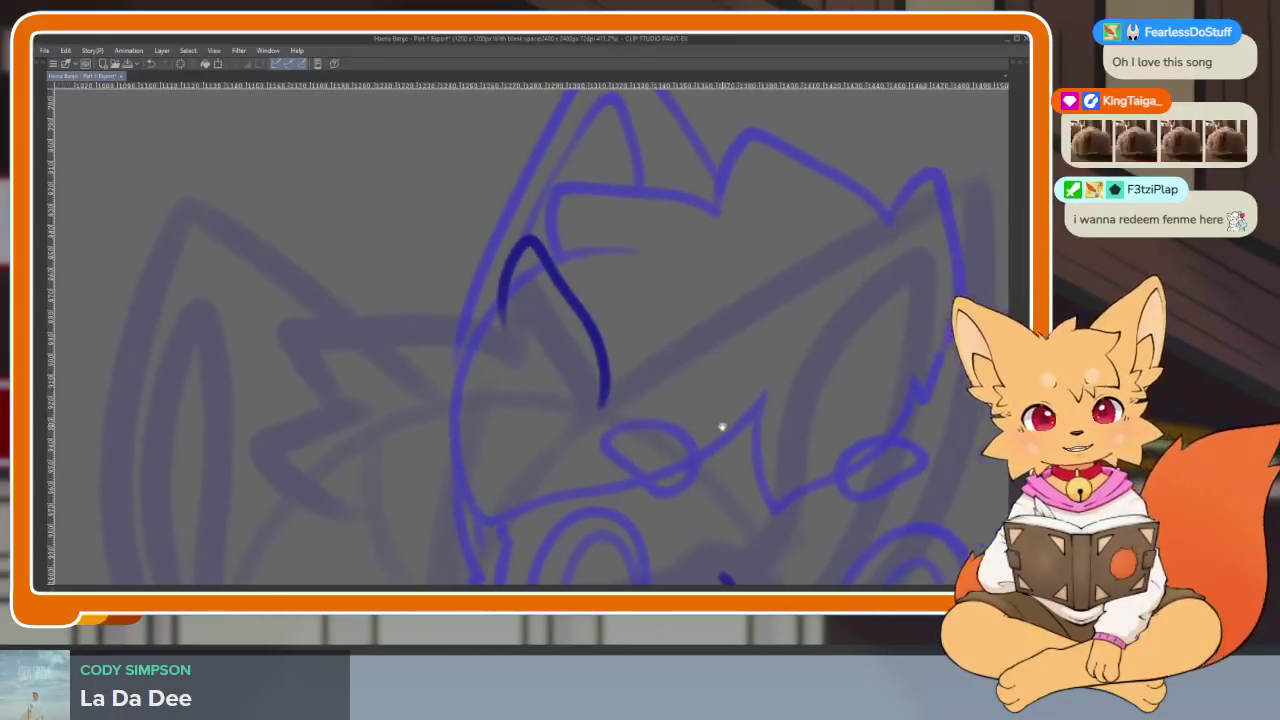
mouse_move(503, 322)
left_mouse_down()
mouse_move(400, 286)
mouse_move(300, 312)
left_mouse_up()
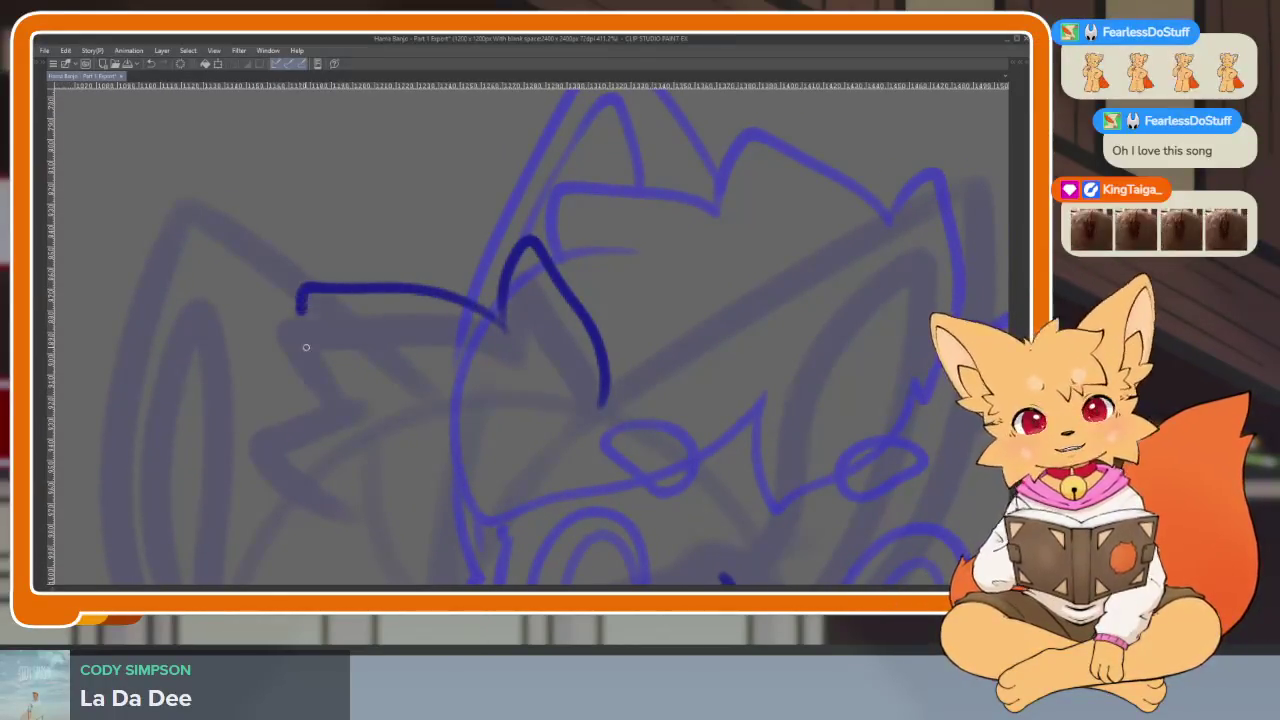
scroll(577, 366, "left", 2)
scroll(706, 351, "down", 2)
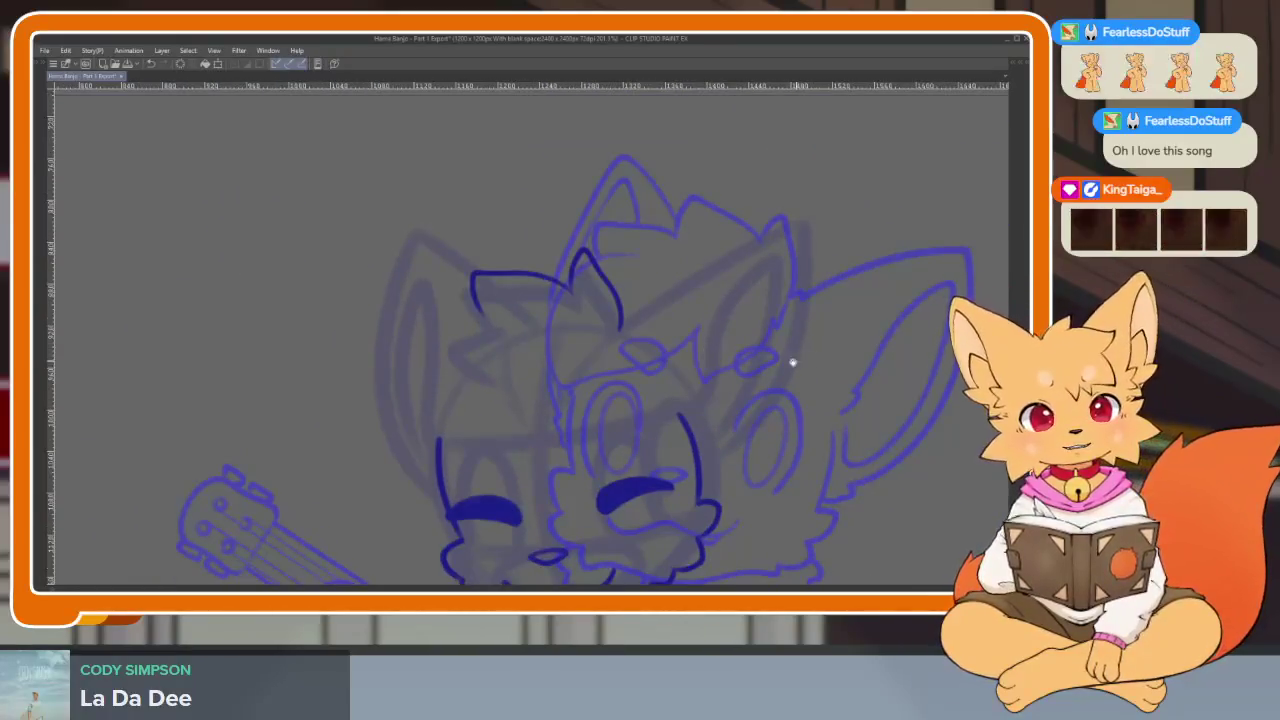
scroll(478, 348, "up", 3)
mouse_move(518, 293)
left_mouse_down()
mouse_move(414, 277)
mouse_move(337, 286)
mouse_move(380, 345)
left_mouse_up()
scroll(760, 408, "down", 3)
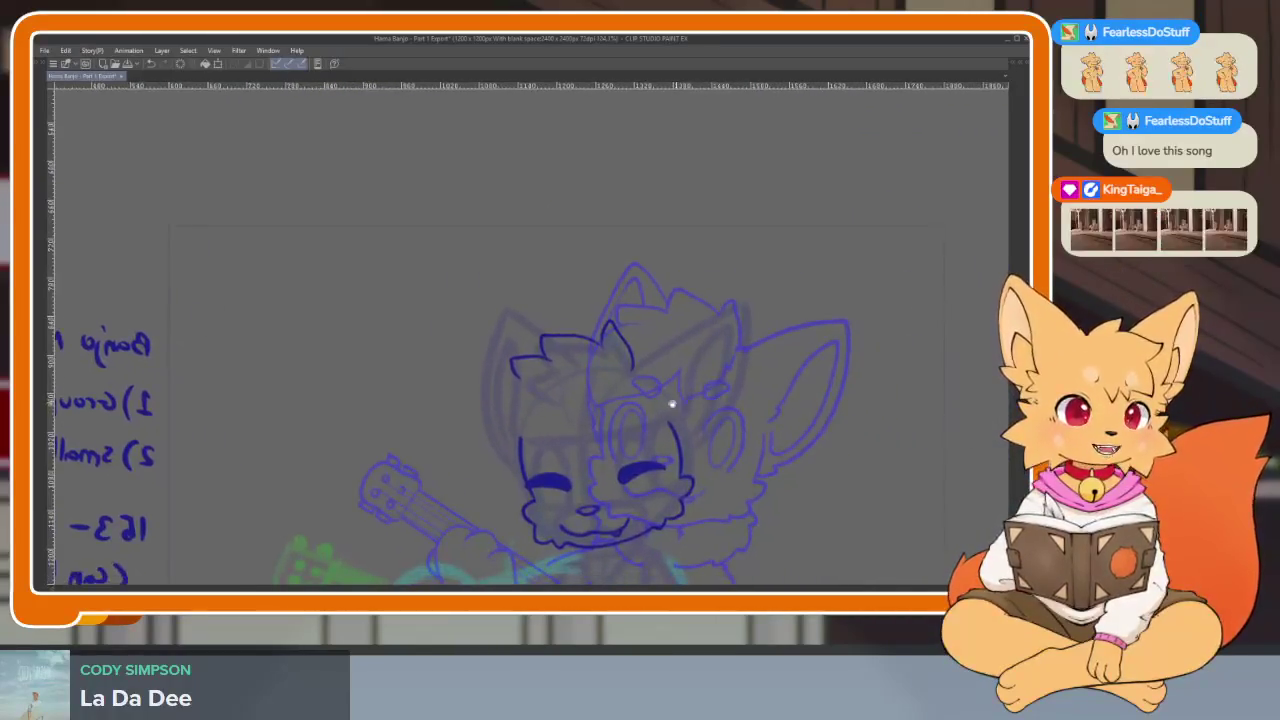
scroll(600, 400, "up", 3)
scroll(638, 395, "up", 1)
scroll(636, 361, "up", 2)
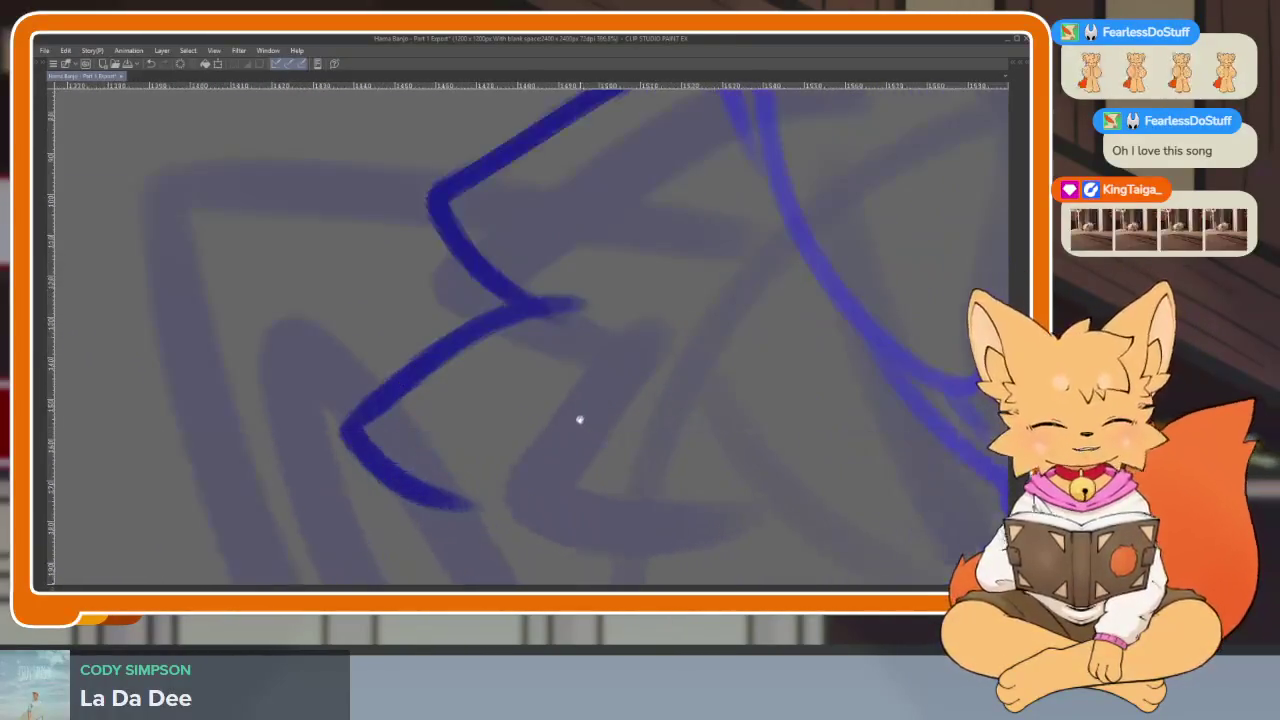
scroll(577, 420, "up", 1)
key("ctrl+z")
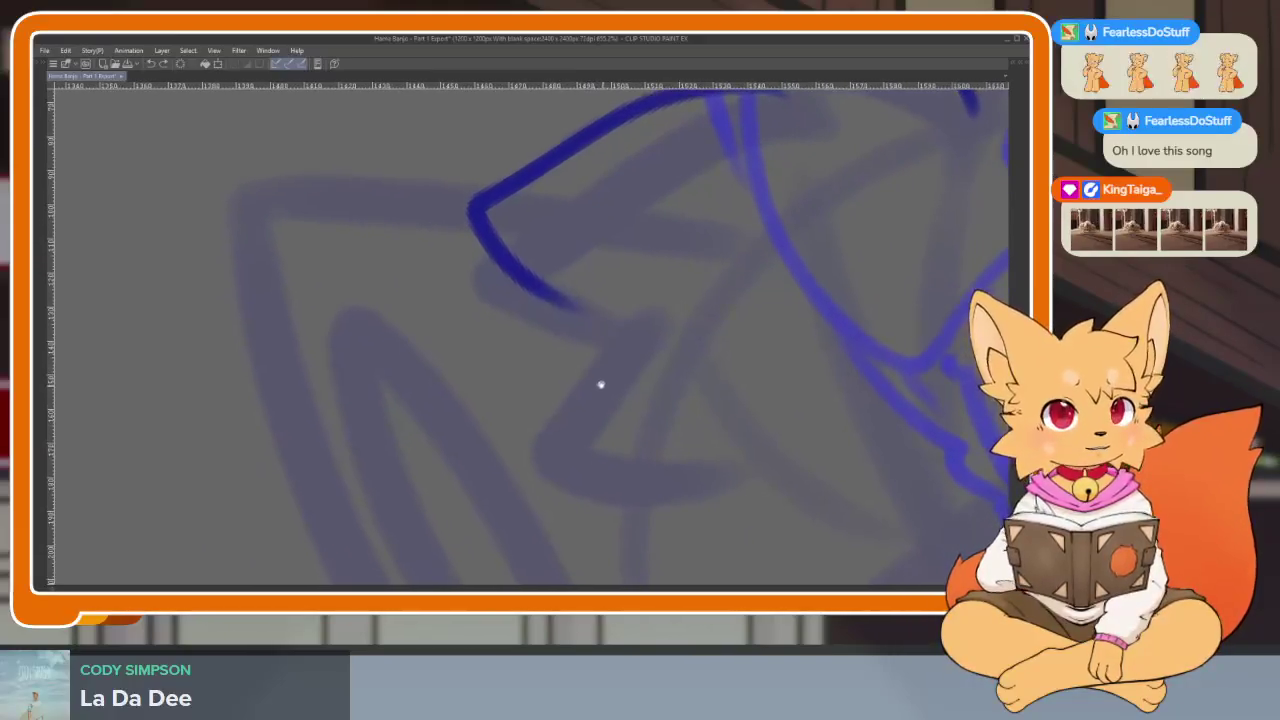
Ink a hair tuft below the ear and the left face outline, then preview the animation.
left_click_drag(615, 302, 540, 474)
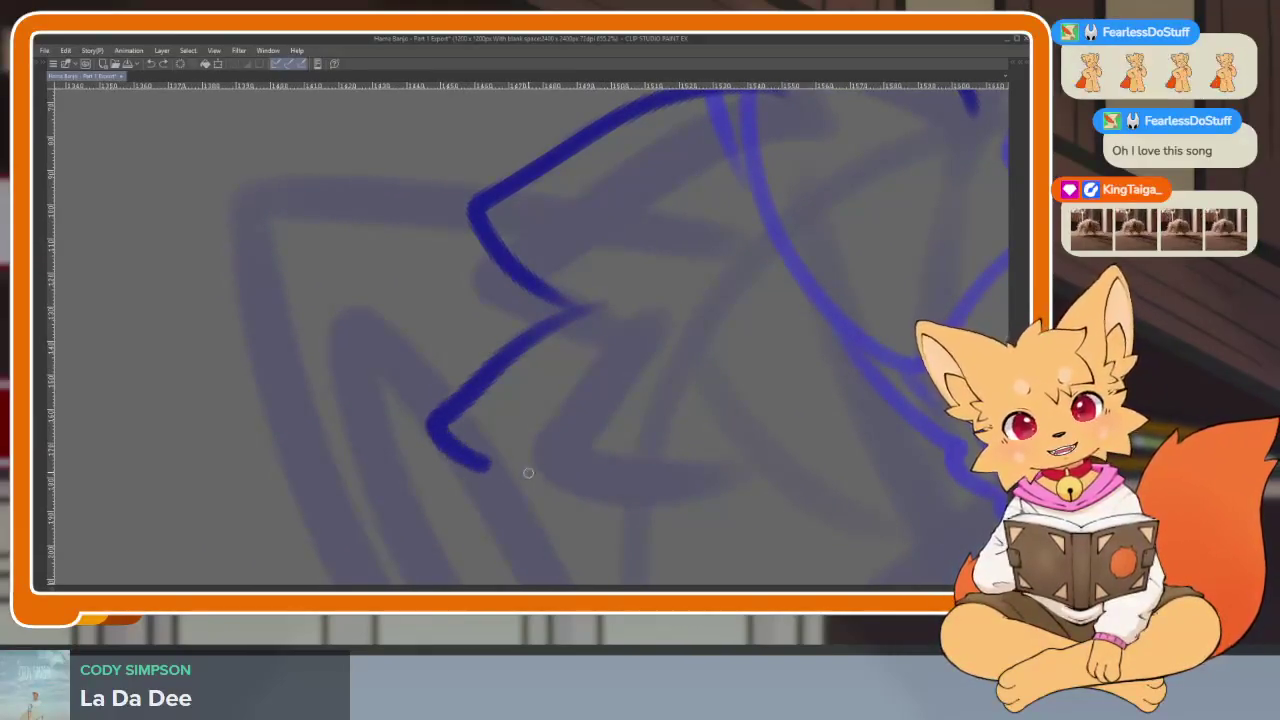
scroll(600, 460, "down", 2)
scroll(680, 400, "down", 1)
mouse_move(718, 346)
left_mouse_down()
mouse_move(697, 463)
mouse_move(571, 509)
left_mouse_up()
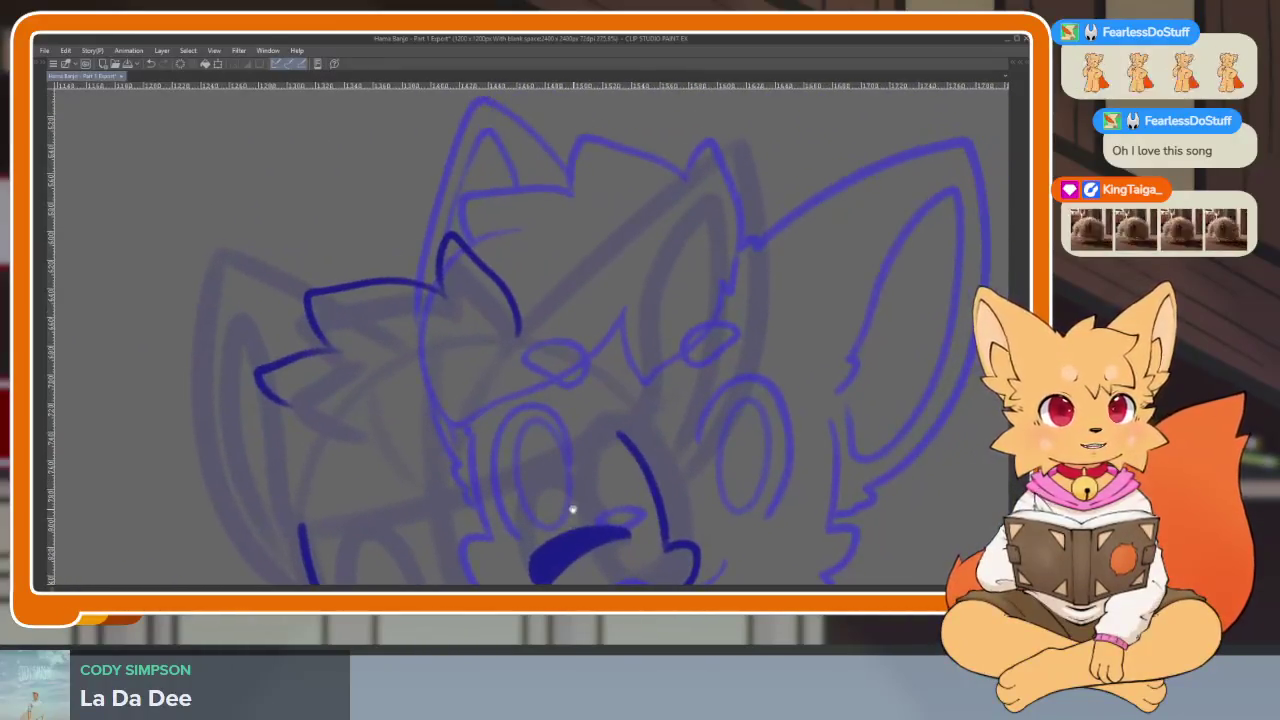
key("Tab")
key("Tab")
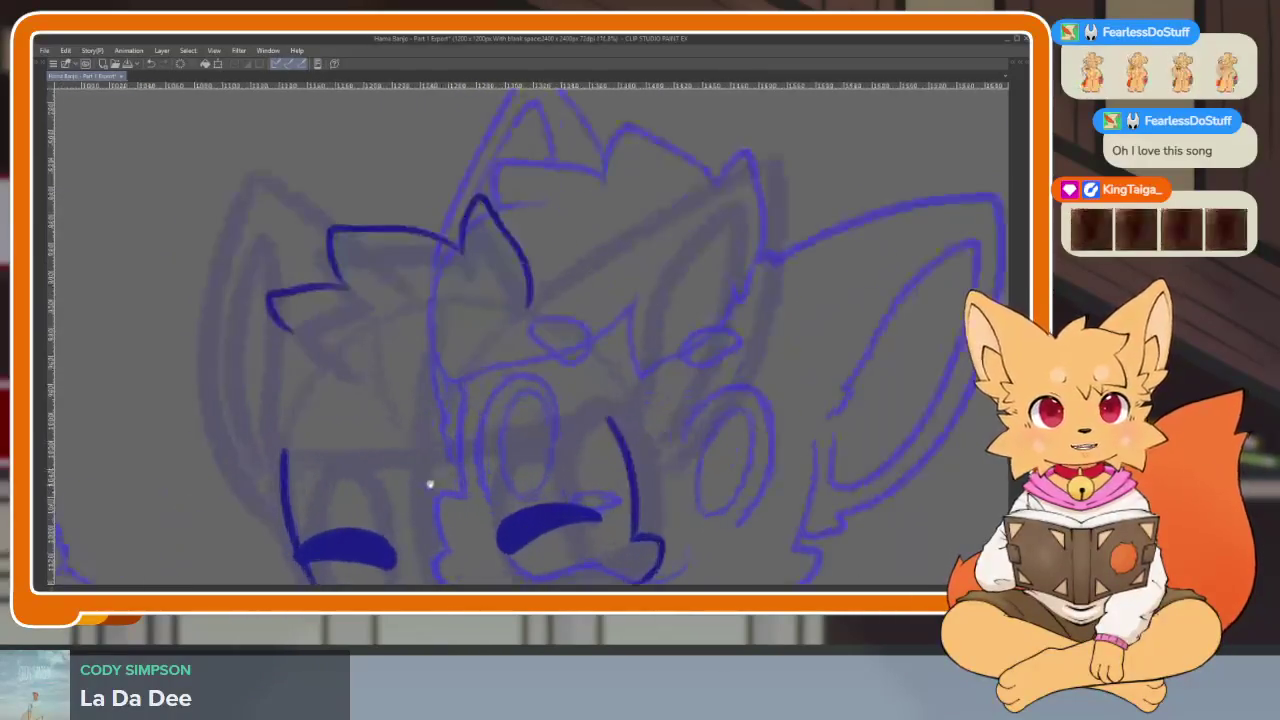
scroll(440, 490, "up", 1)
scroll(423, 486, "up", 1)
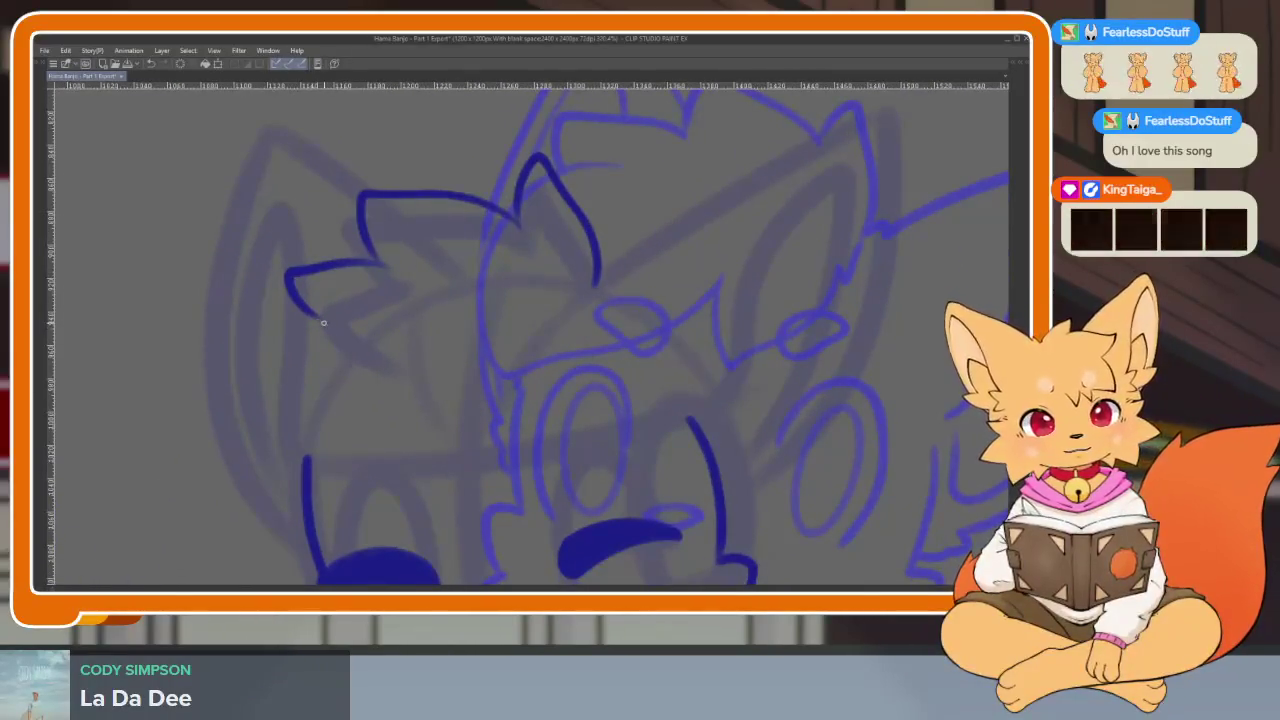
mouse_move(346, 299)
left_mouse_down()
mouse_move(284, 366)
mouse_move(373, 501)
mouse_move(488, 360)
mouse_move(505, 440)
mouse_move(469, 452)
left_mouse_up()
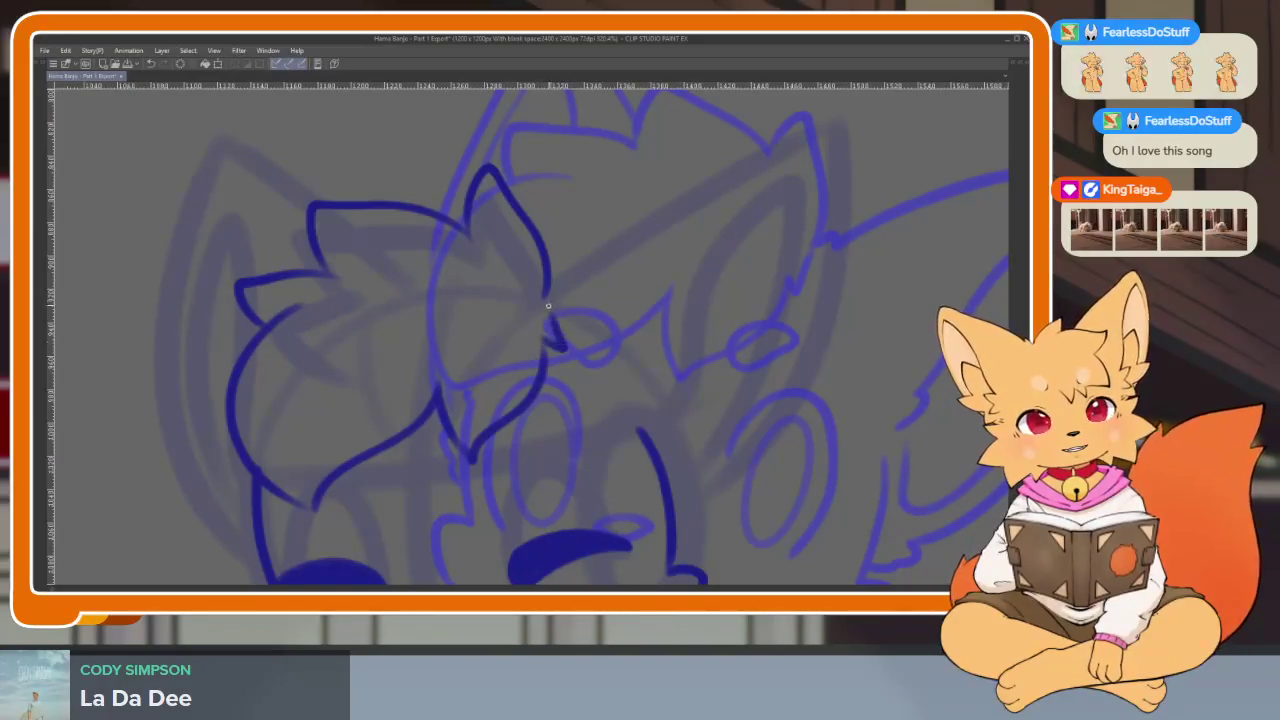
left_click_drag(548, 307, 498, 299)
scroll(671, 441, "down", 2)
scroll(654, 429, "down", 2)
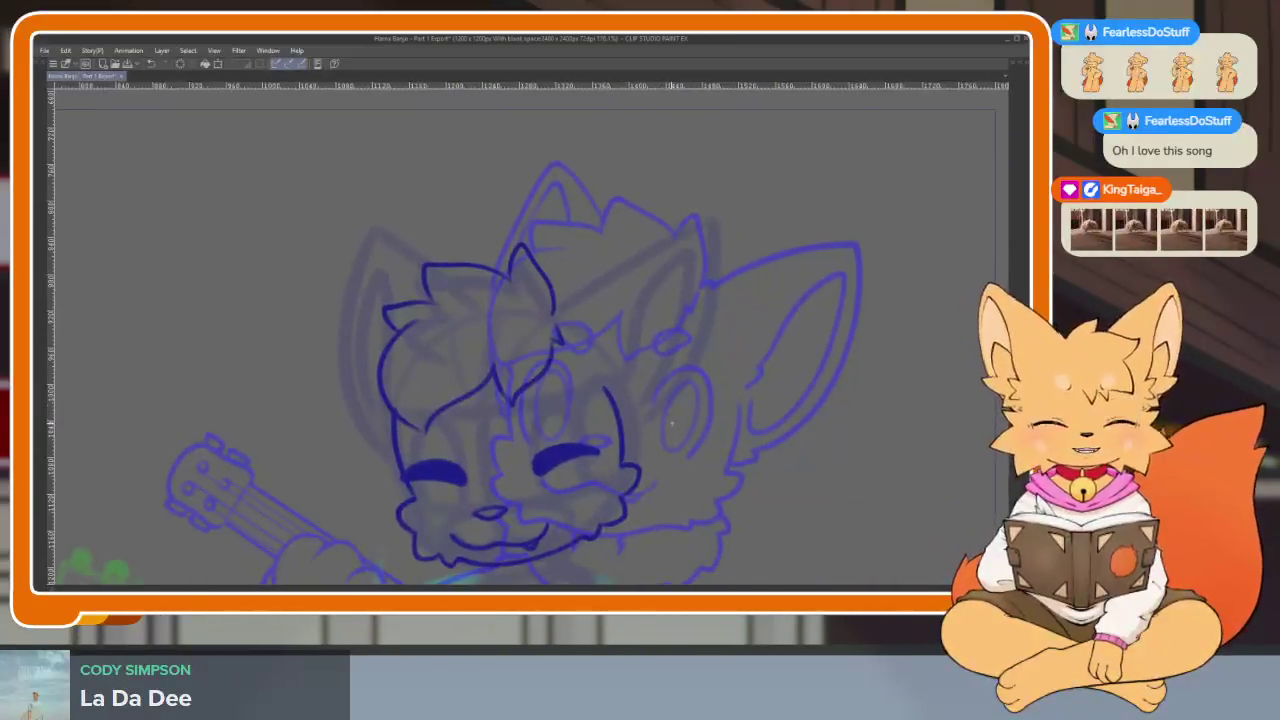
key("Return")
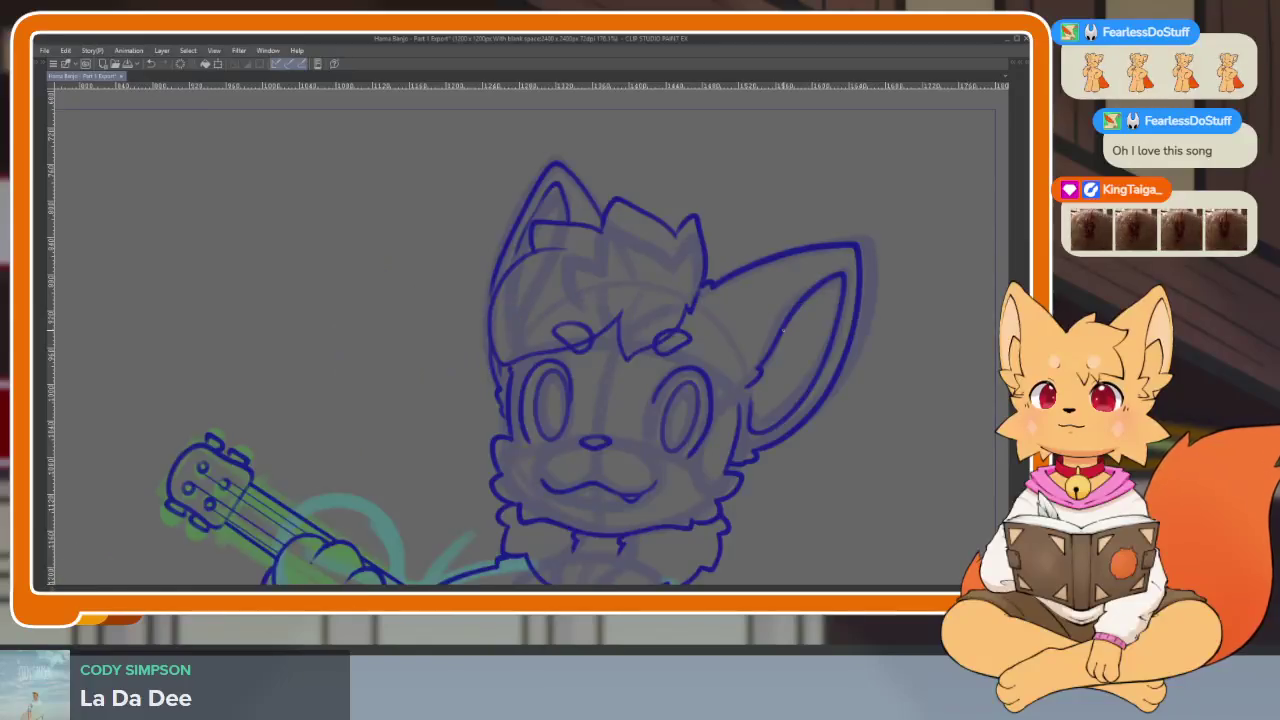
Trim the hooked stroke's tail and ink a hair line running down-left from the hook.
mouse_move(545, 375)
left_mouse_down()
mouse_move(625, 408)
mouse_move(271, 432)
mouse_move(283, 471)
mouse_move(346, 423)
mouse_move(306, 469)
mouse_move(309, 399)
left_mouse_up()
scroll(625, 408, "up", 5)
scroll(434, 420, "down", 1)
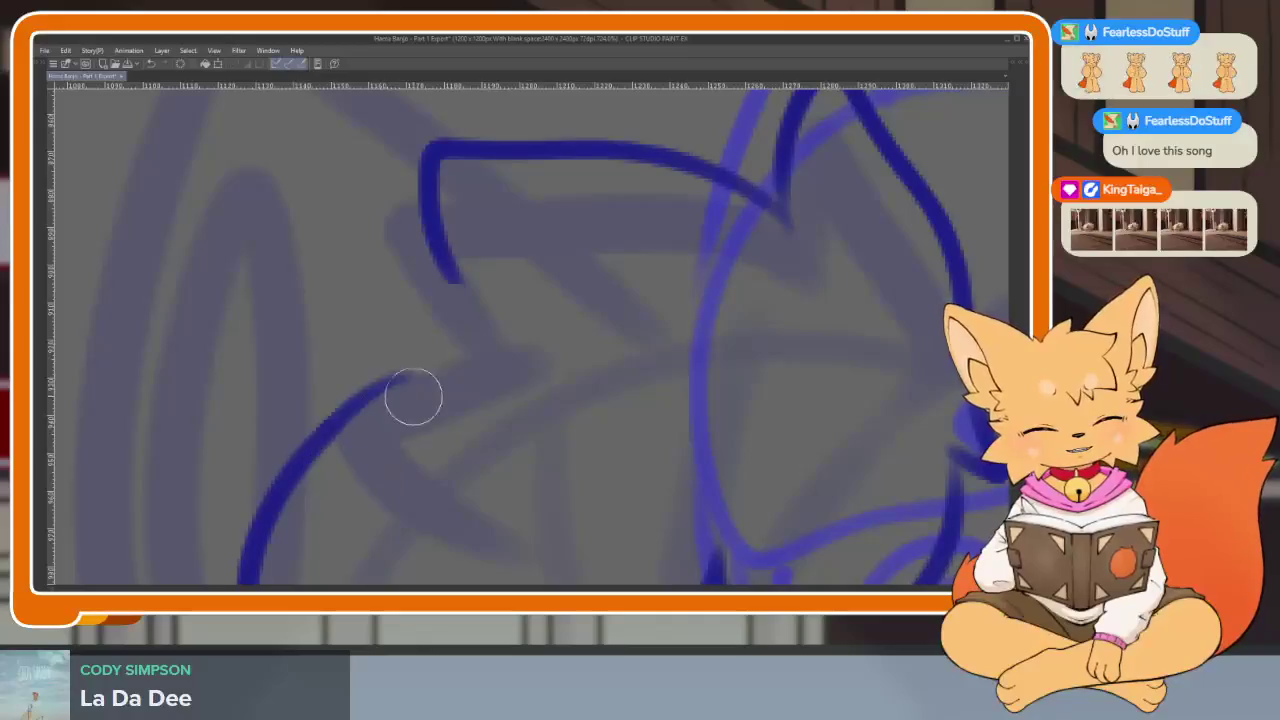
scroll(550, 410, "down", 1)
scroll(541, 442, "down", 2)
scroll(529, 491, "up", 2)
scroll(471, 454, "up", 1)
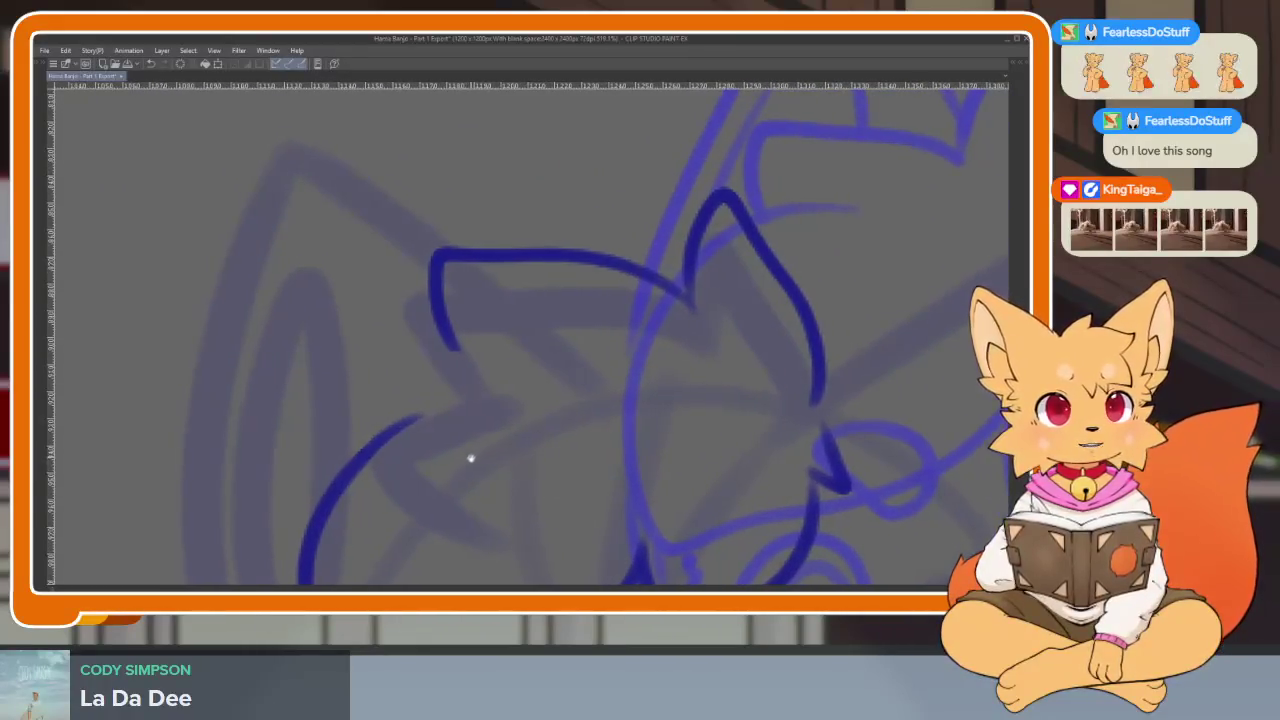
scroll(454, 489, "up", 1)
scroll(460, 485, "up", 1)
scroll(460, 485, "up", 2)
scroll(490, 450, "up", 1)
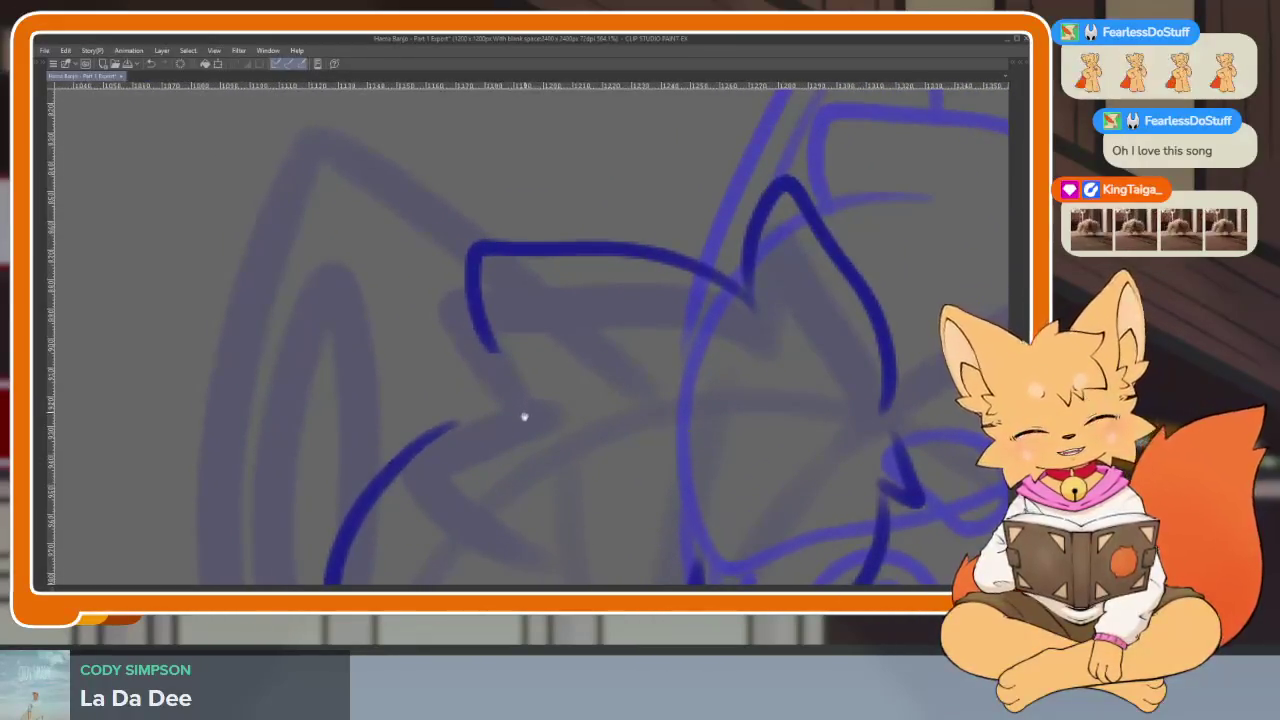
scroll(510, 400, "up", 1)
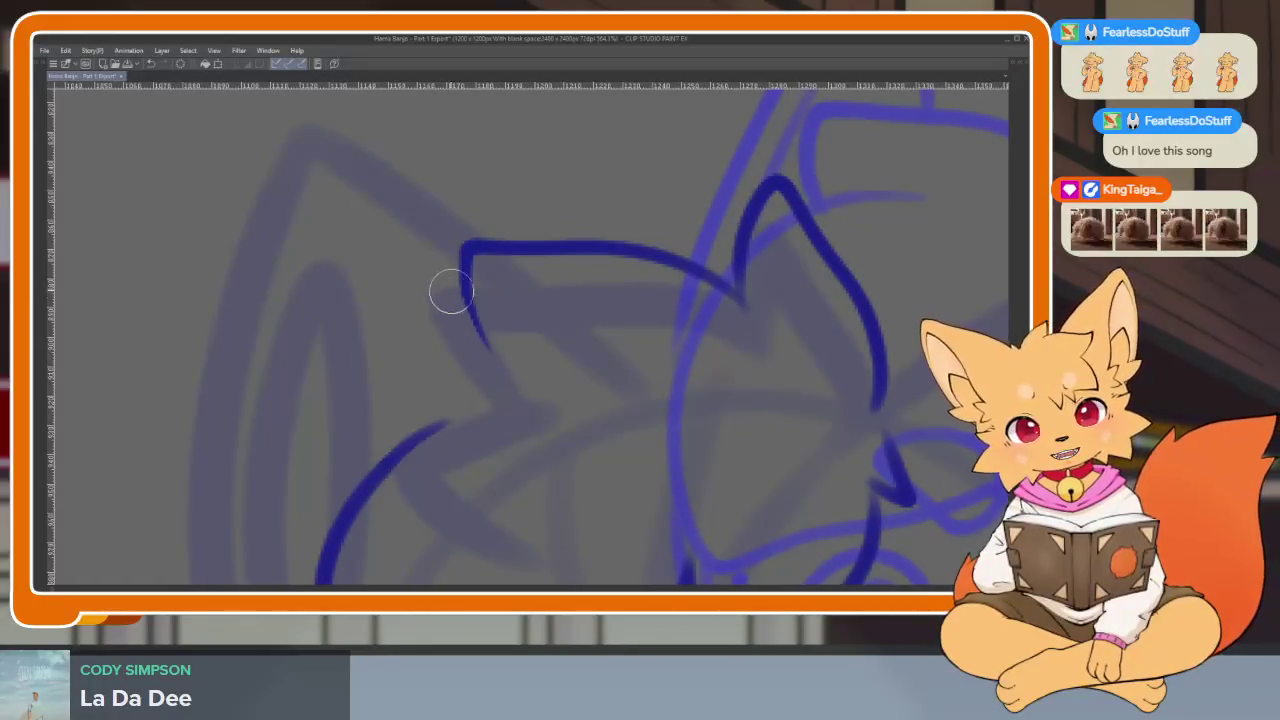
key("ctrl+z")
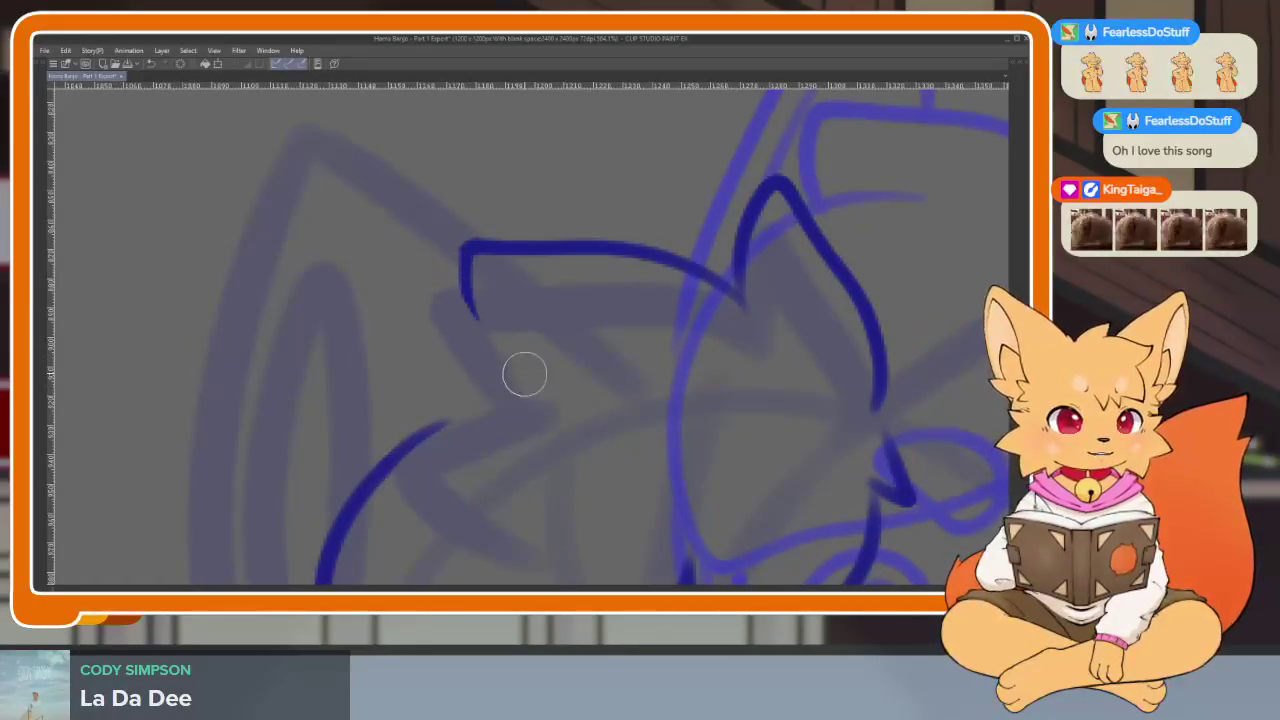
mouse_move(494, 328)
left_mouse_down()
mouse_move(330, 345)
mouse_move(343, 451)
left_mouse_up()
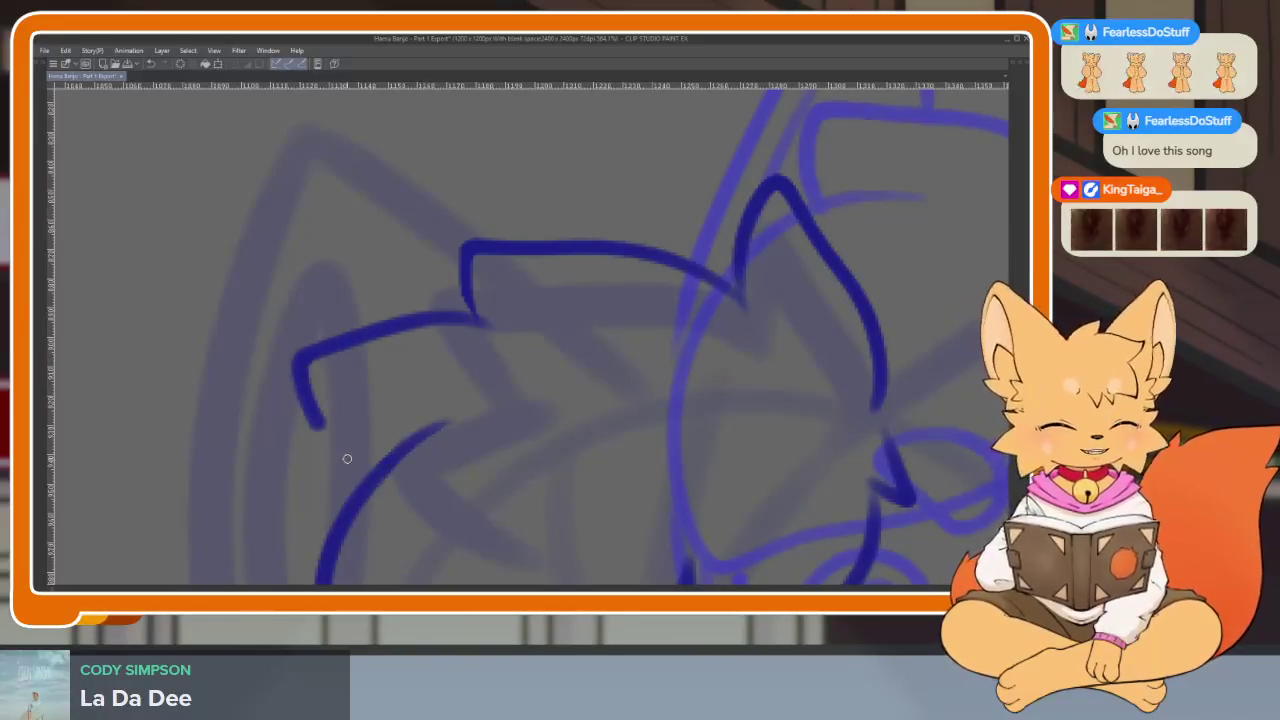
Ink the right ear's upper edge from the hair up to the tip, redrawing rejected strokes.
scroll(742, 441, "down", 5)
scroll(611, 406, "up", 1)
scroll(611, 425, "up", 2)
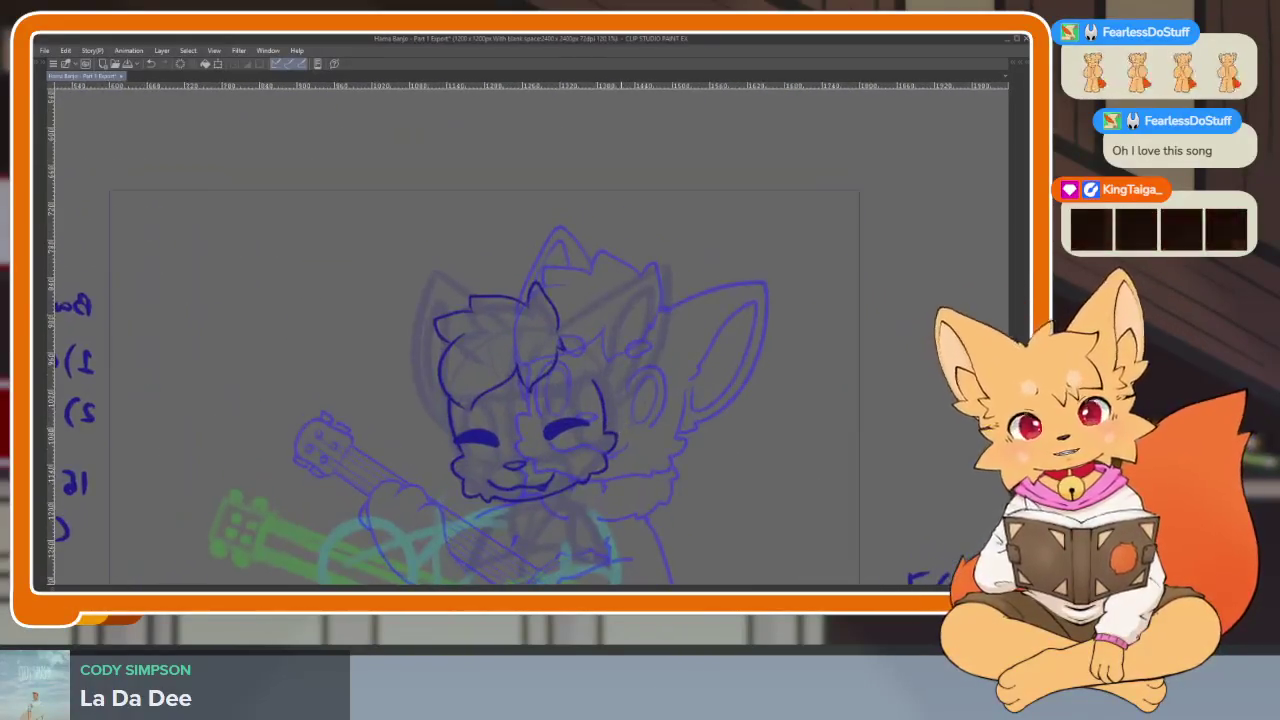
scroll(671, 371, "up", 1)
scroll(675, 379, "up", 1)
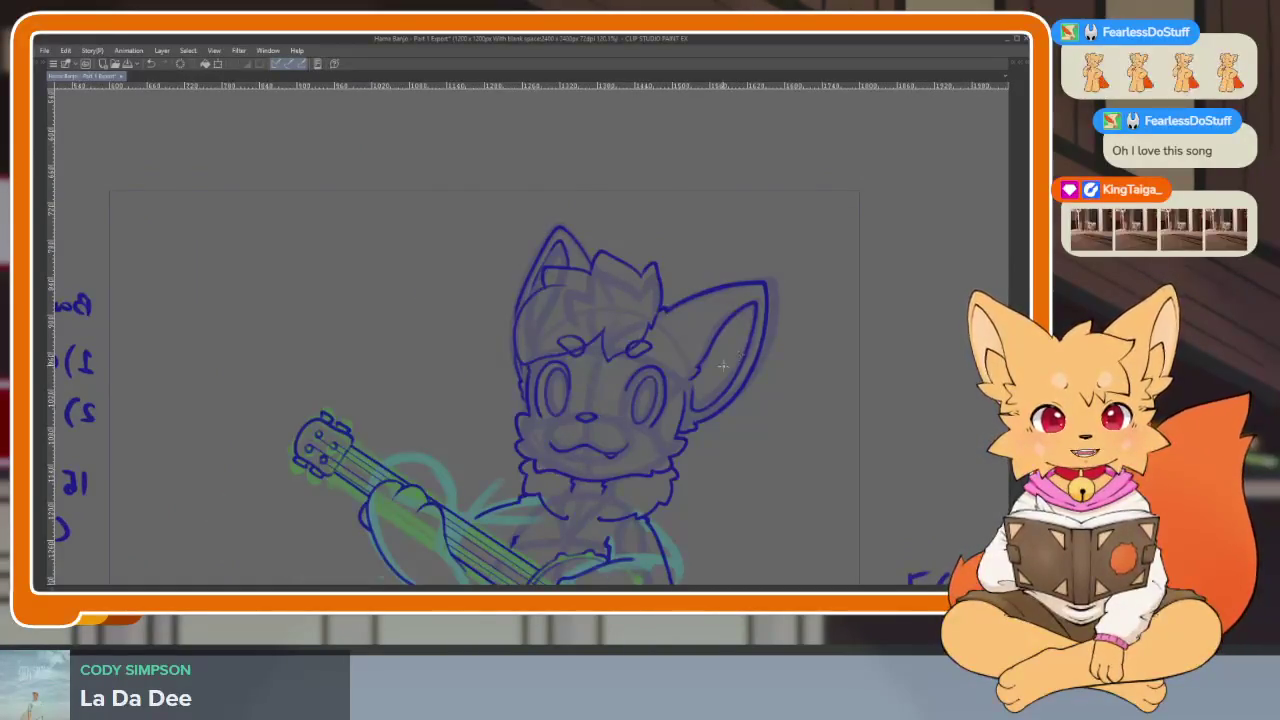
scroll(591, 483, "up", 1)
scroll(569, 451, "up", 1)
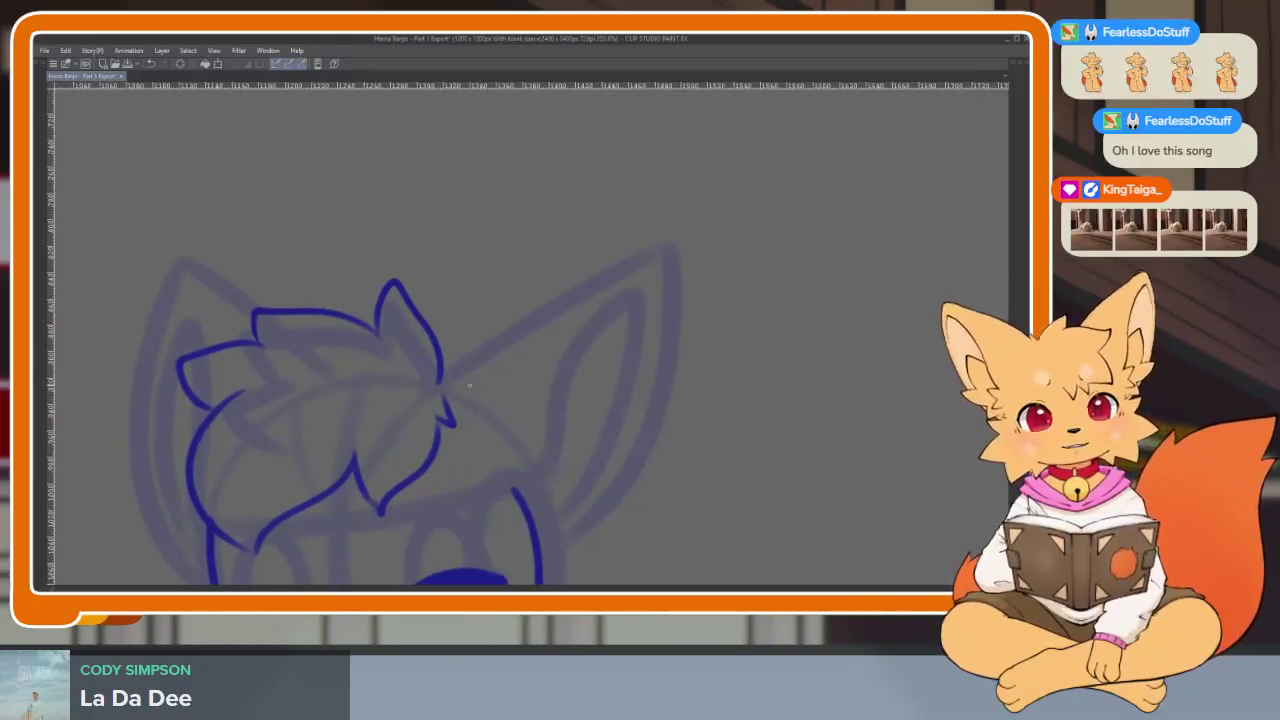
scroll(465, 377, "up", 1)
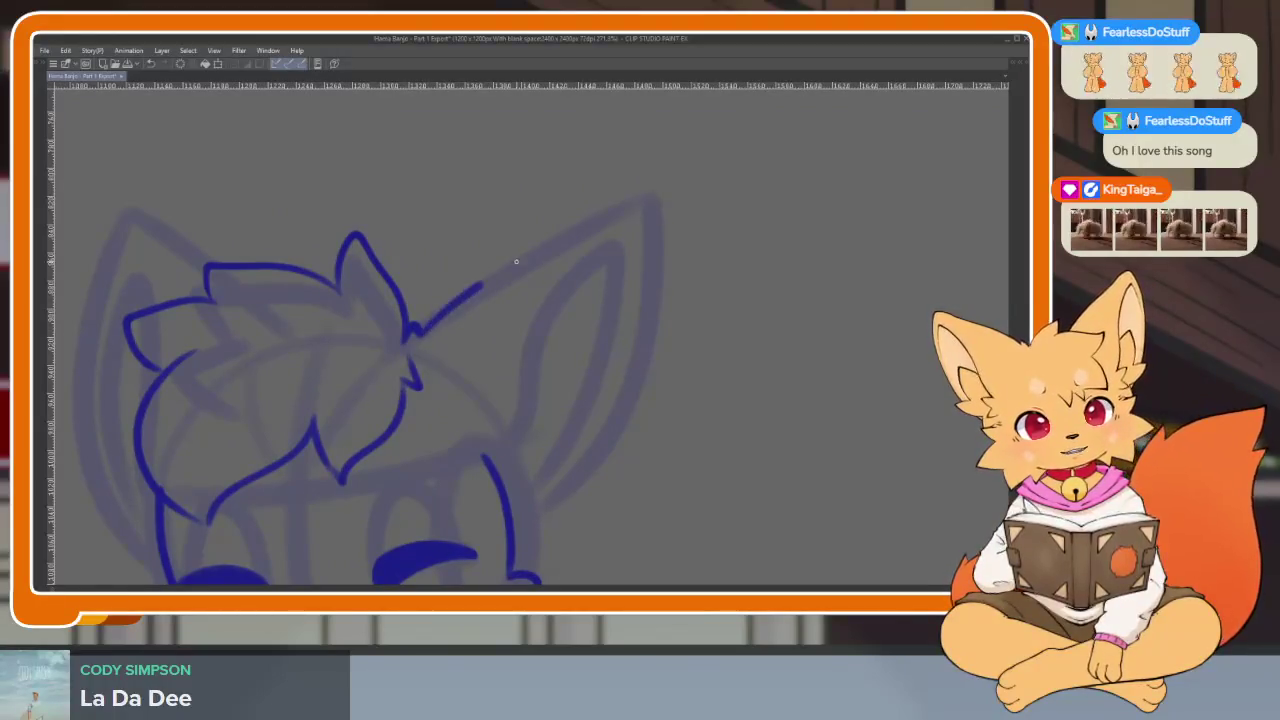
left_click_drag(507, 266, 628, 222)
key("ctrl+z")
mouse_move(421, 336)
left_mouse_down()
mouse_move(525, 258)
mouse_move(617, 221)
left_mouse_up()
left_click_drag(641, 279, 546, 505)
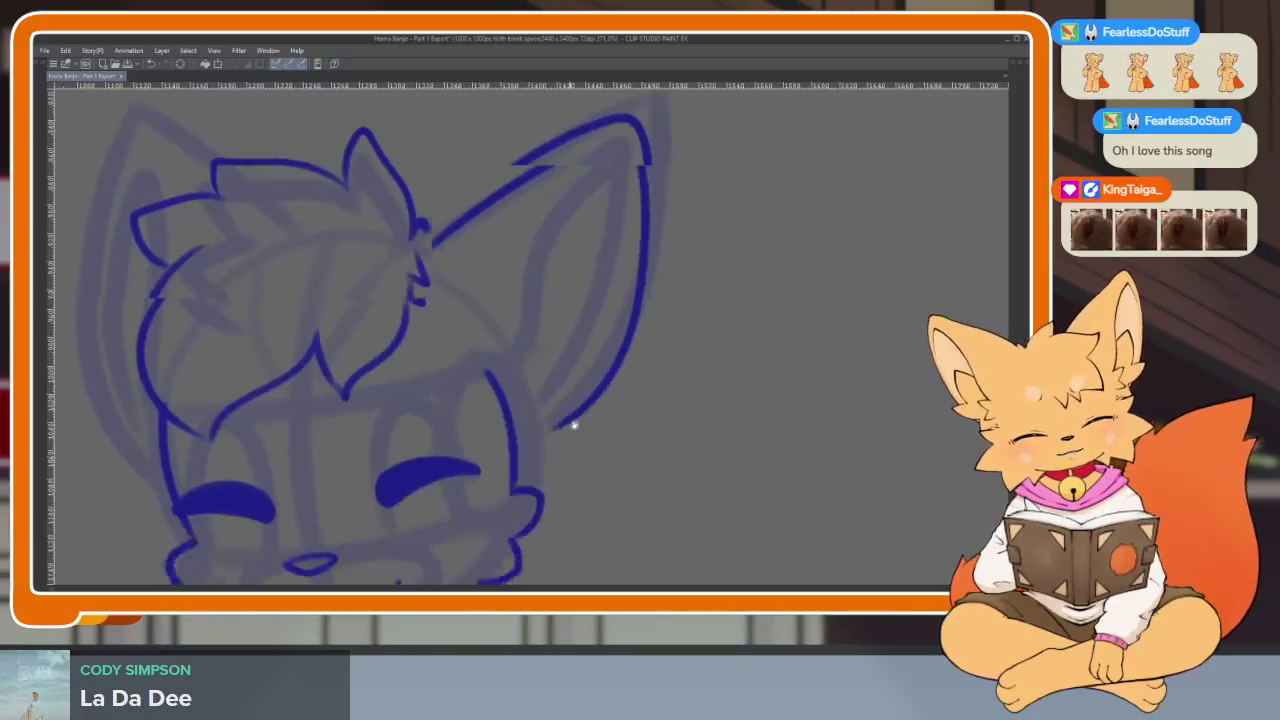
scroll(575, 502, "down", 3)
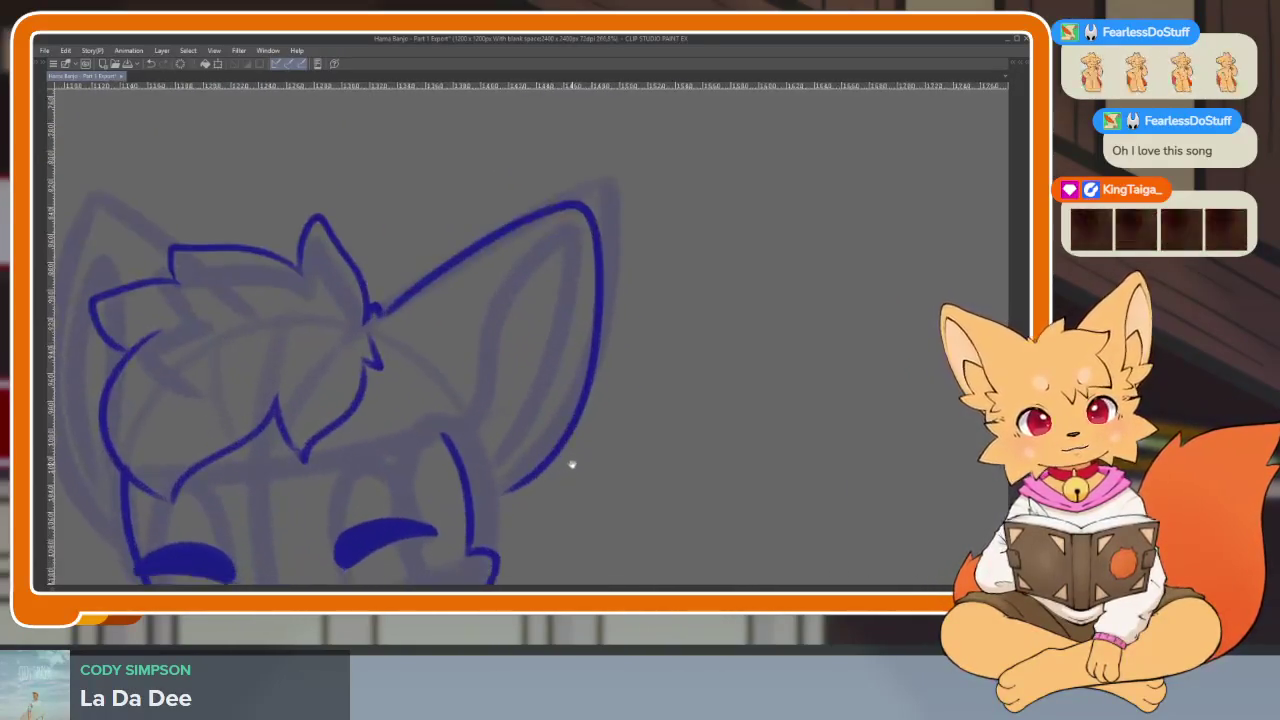
key("ctrl+z")
mouse_move(405, 345)
left_mouse_down()
mouse_move(571, 243)
mouse_move(598, 272)
mouse_move(552, 477)
left_mouse_up()
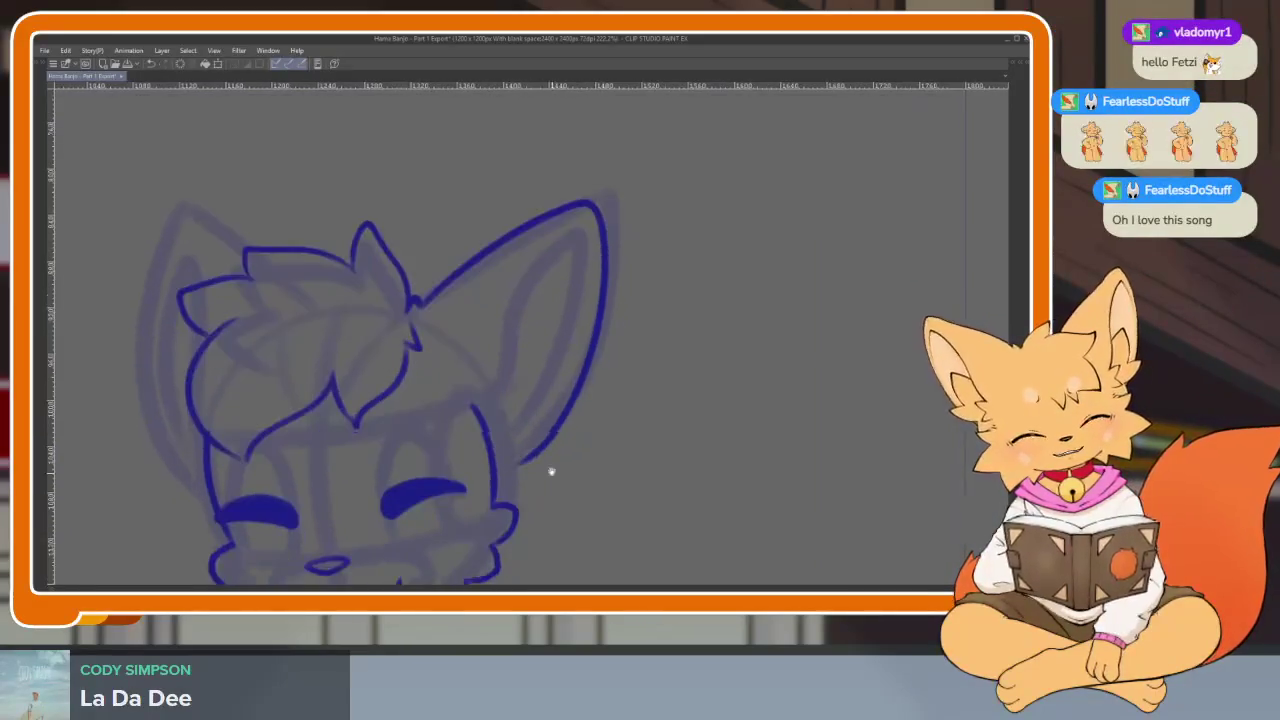
Add a small fur squiggle and a hook at the right ear's base.
scroll(548, 480, "up", 5)
scroll(548, 485, "up", 2)
mouse_move(526, 389)
left_mouse_down()
mouse_move(494, 454)
mouse_move(500, 478)
left_mouse_up()
scroll(571, 494, "down", 3)
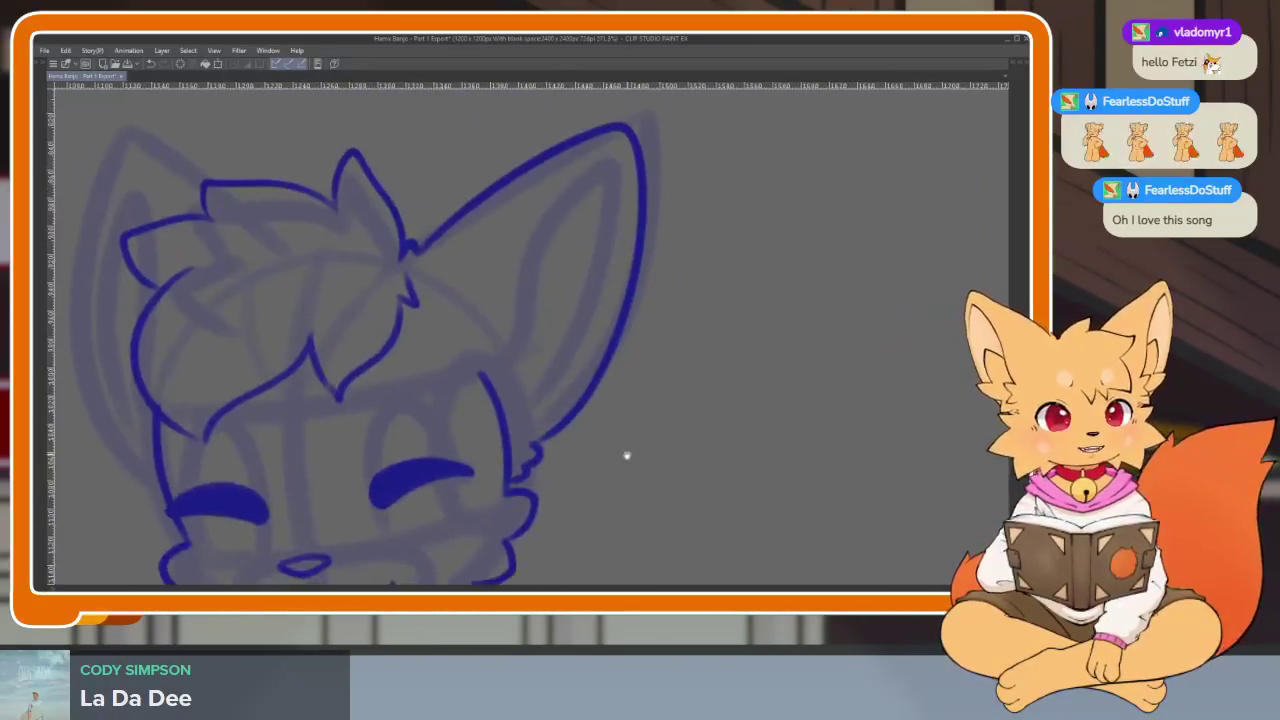
scroll(623, 451, "down", 3)
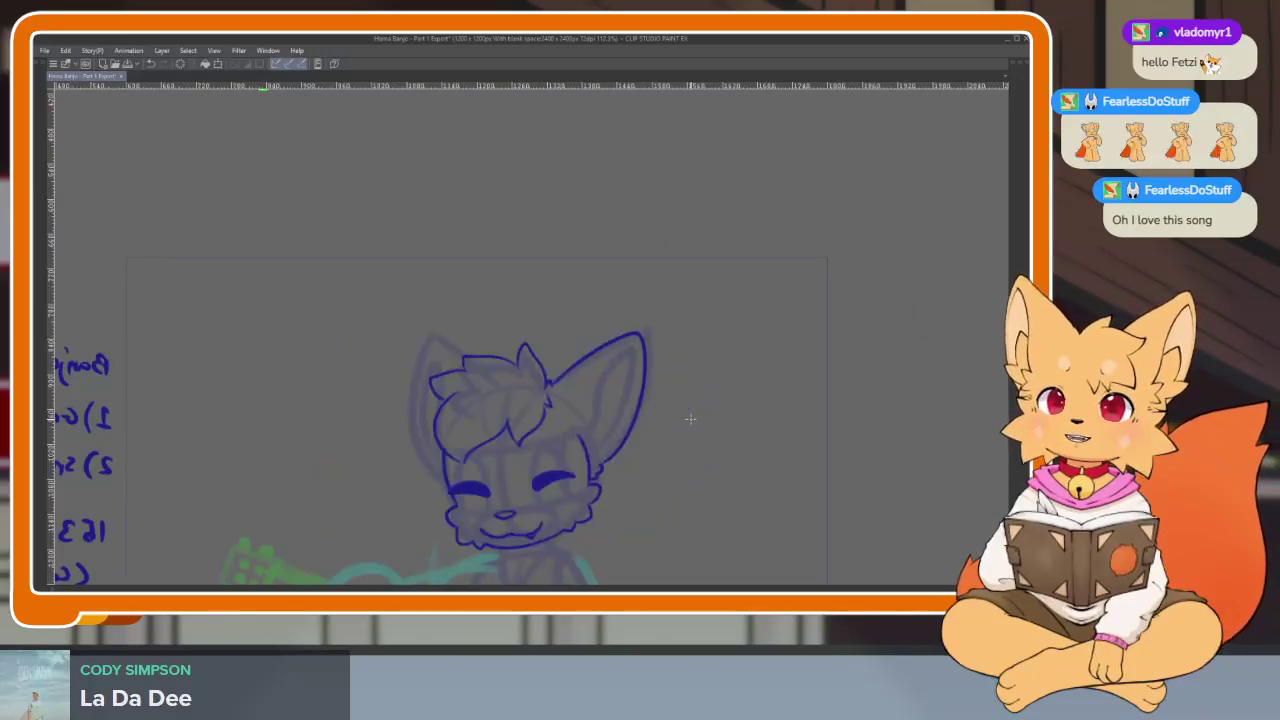
scroll(666, 420, "up", 1)
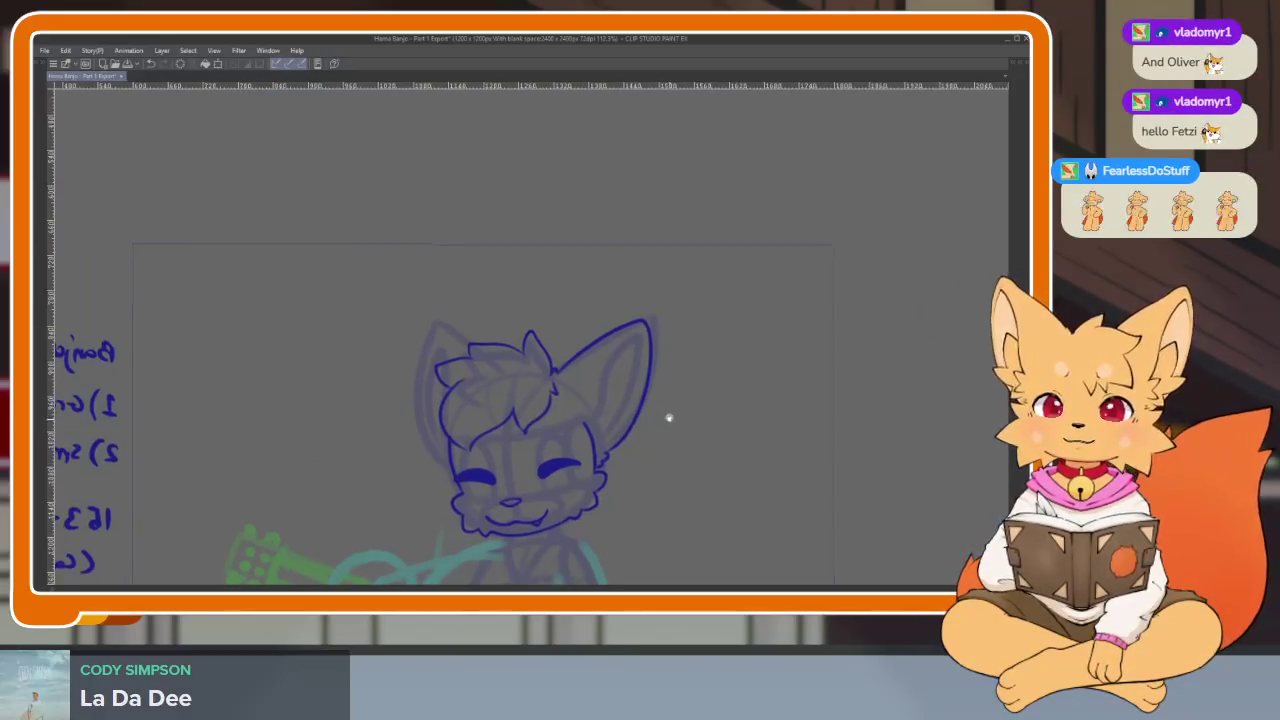
scroll(651, 434, "up", 2)
mouse_move(570, 440)
left_mouse_down()
mouse_move(697, 262)
mouse_move(655, 438)
mouse_move(590, 492)
left_mouse_up()
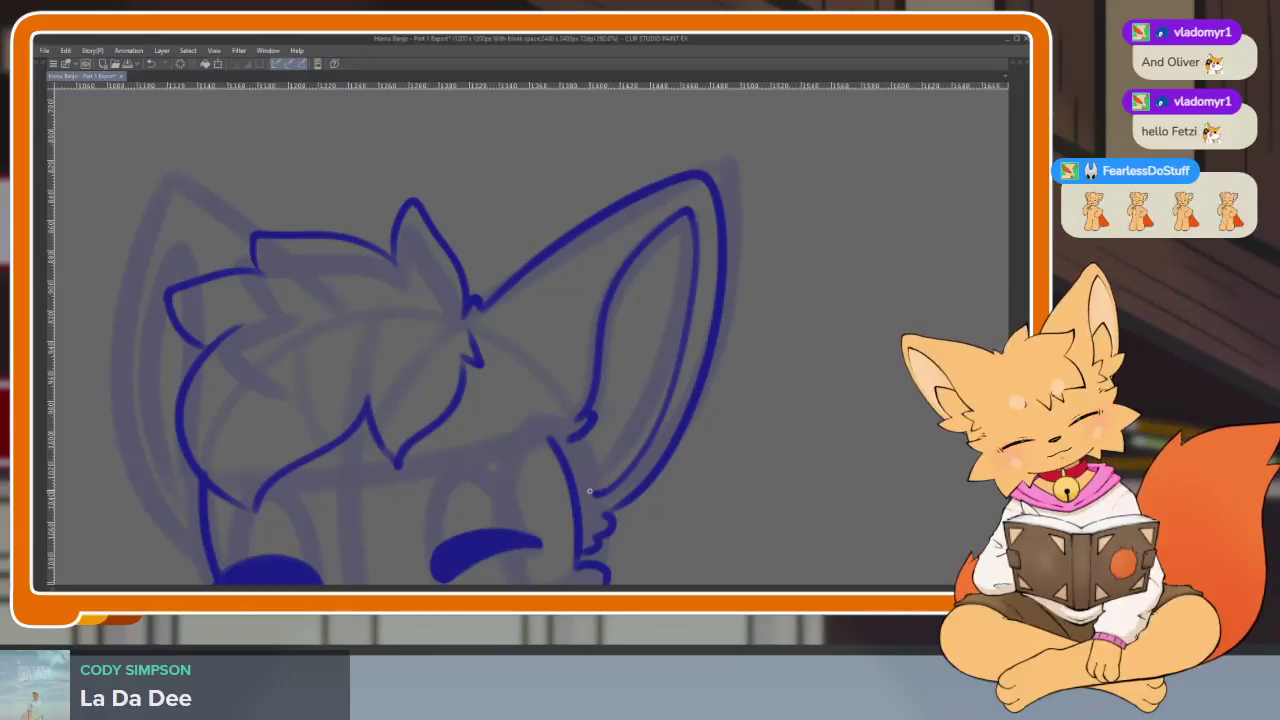
scroll(723, 400, "down", 3)
scroll(723, 443, "up", 2)
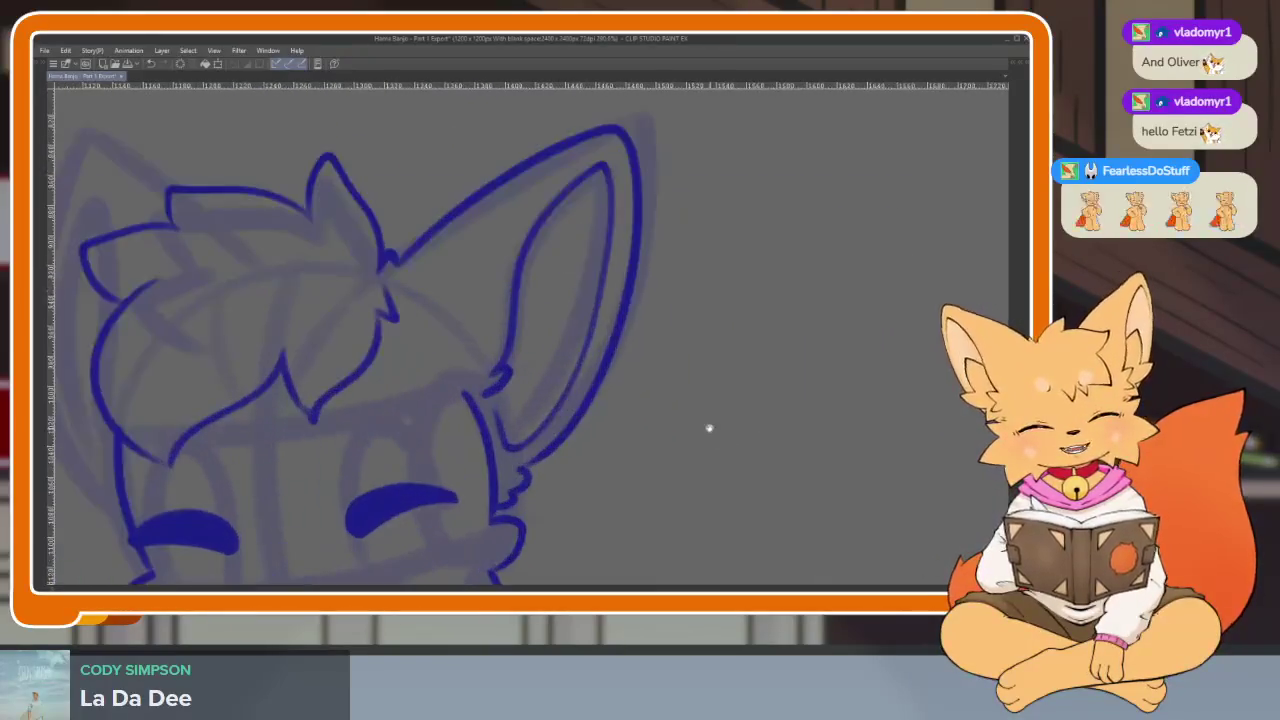
scroll(709, 429, "up", 2)
scroll(742, 386, "down", 1)
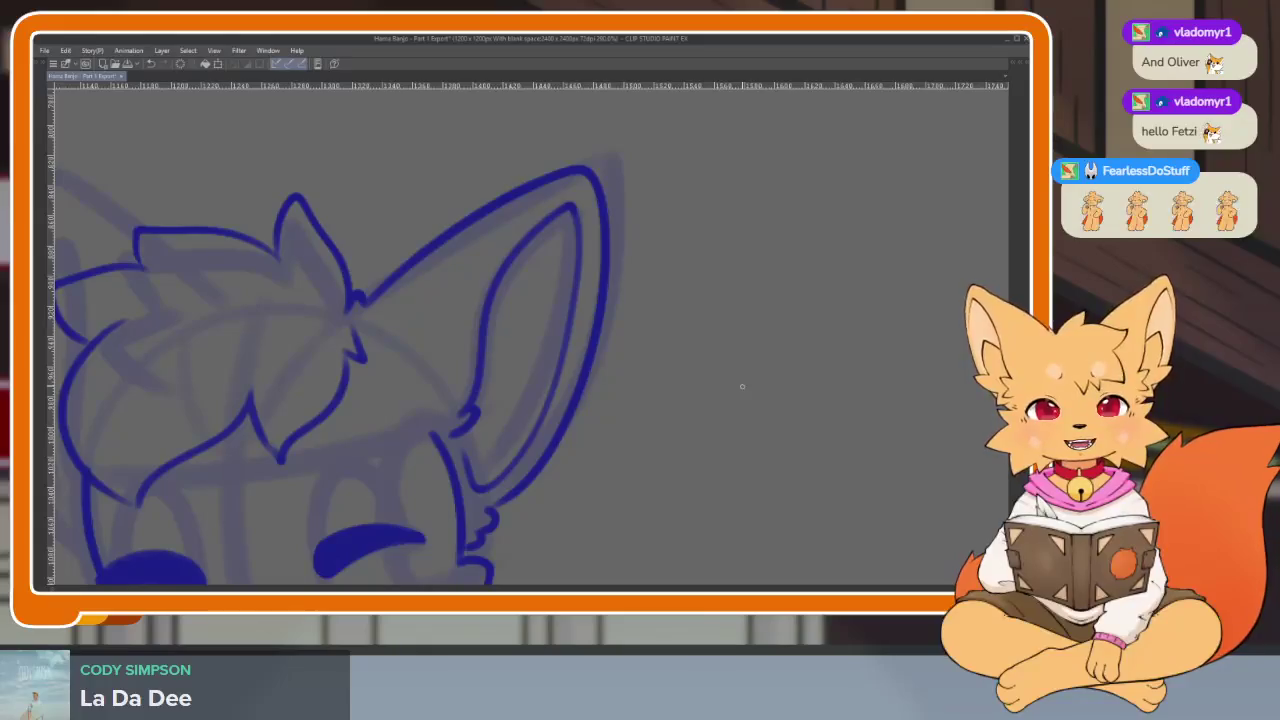
Lasso-select the right ear.
key("Tab")
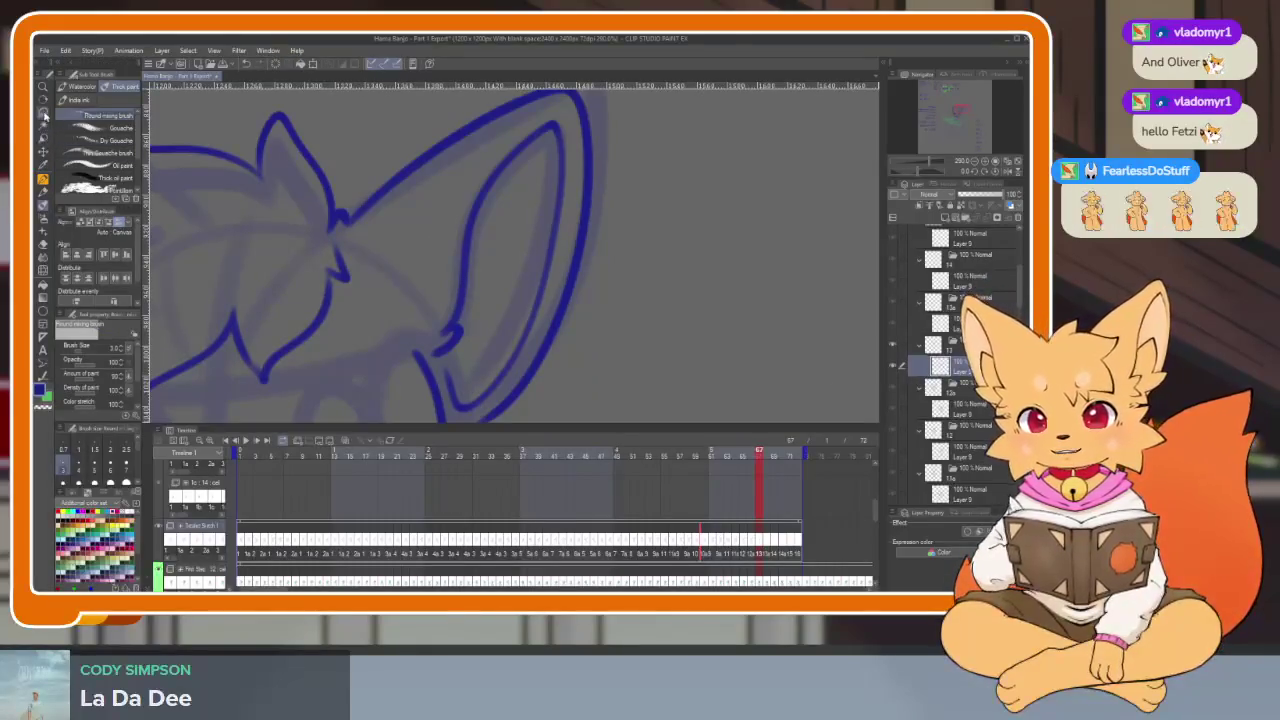
key("Tab")
mouse_move(374, 328)
left_mouse_down()
mouse_move(457, 447)
mouse_move(629, 423)
mouse_move(652, 197)
mouse_move(437, 194)
left_mouse_up()
Skew the selected right ear's top-right corner slightly inward and clear the selection.
scroll(651, 371, "down", 2)
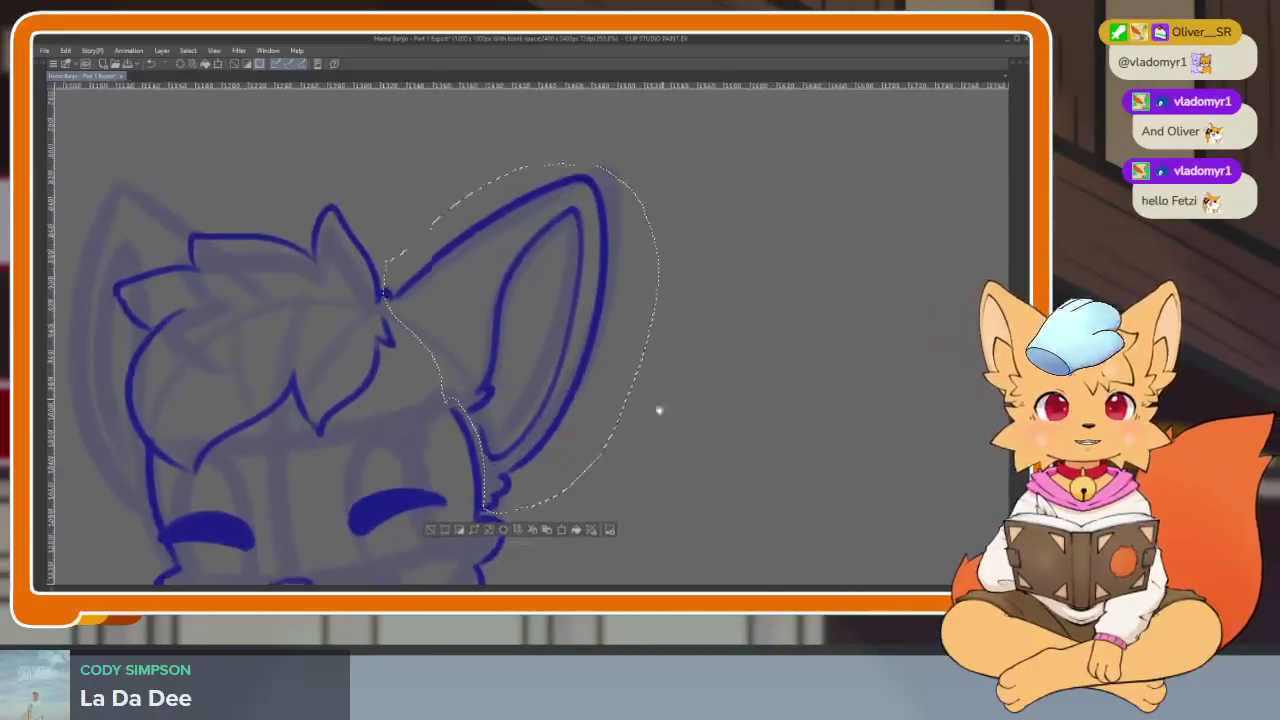
scroll(662, 402, "down", 1)
key("ctrl+t")
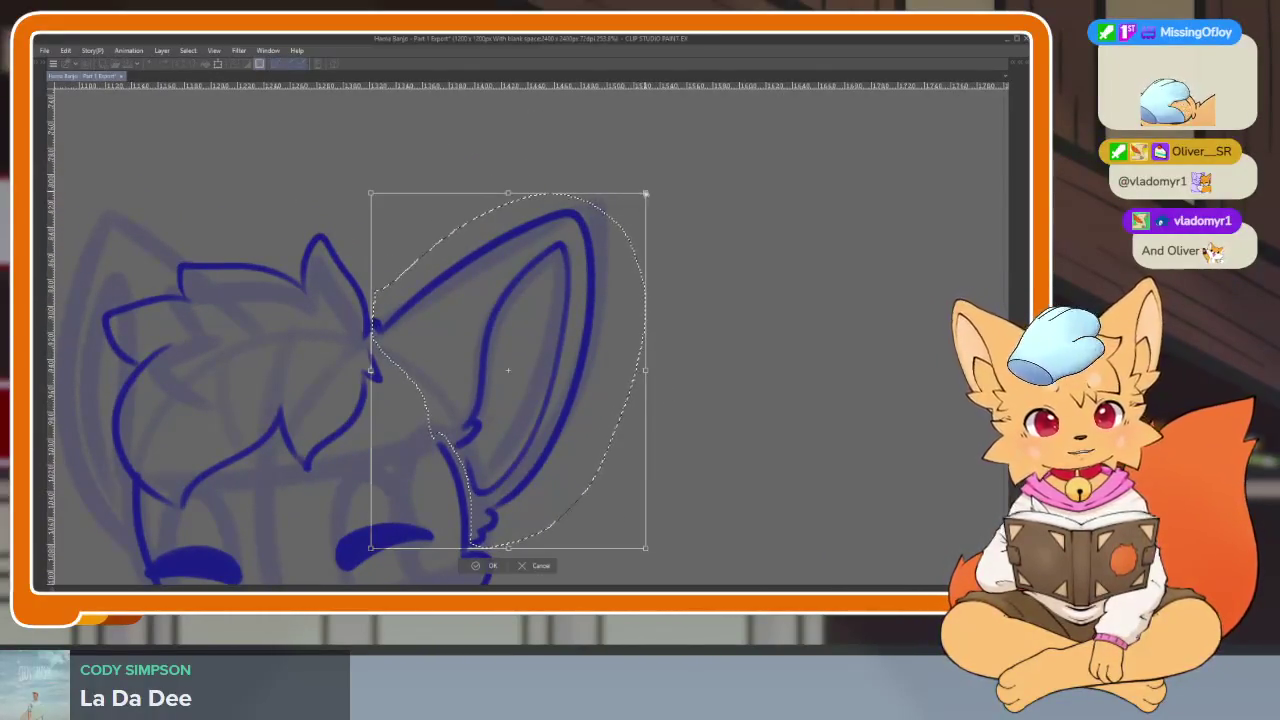
left_click_drag(645, 193, 636, 203)
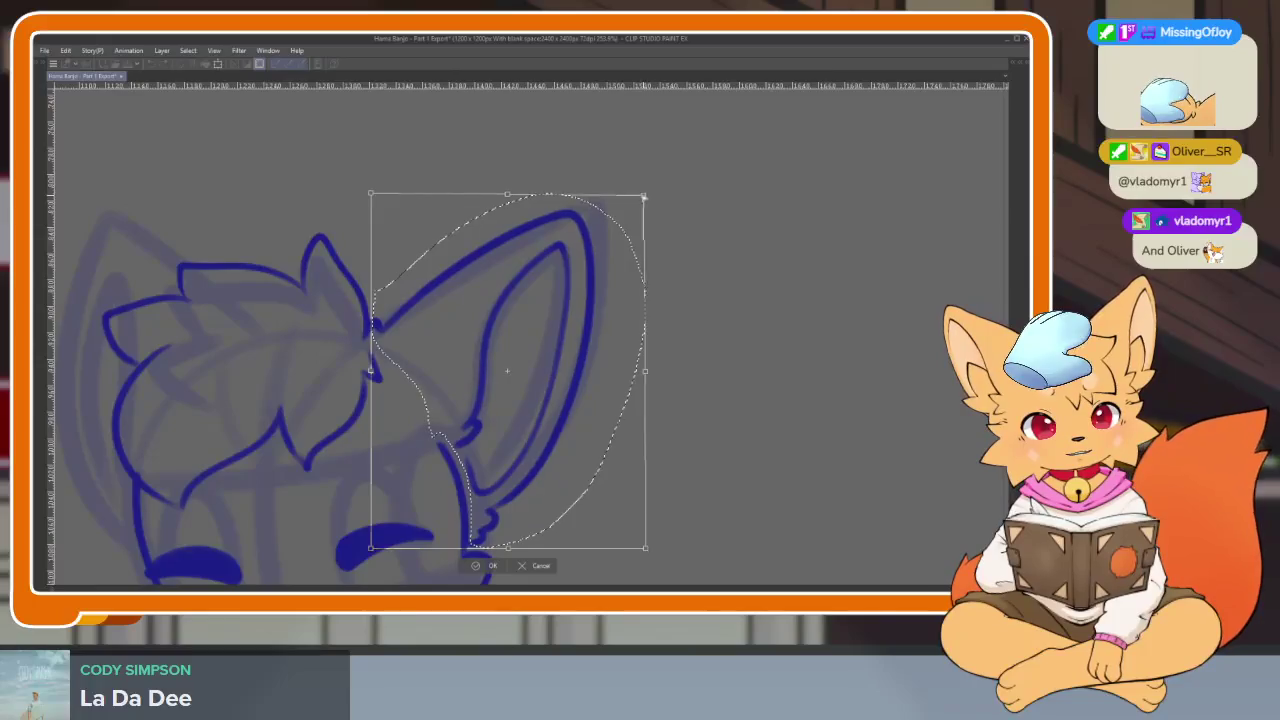
left_click(485, 567)
key("ctrl+d")
Rotate the canvas view, reset it upright, recentre on the fox head and restore the palettes.
scroll(670, 391, "down", 2)
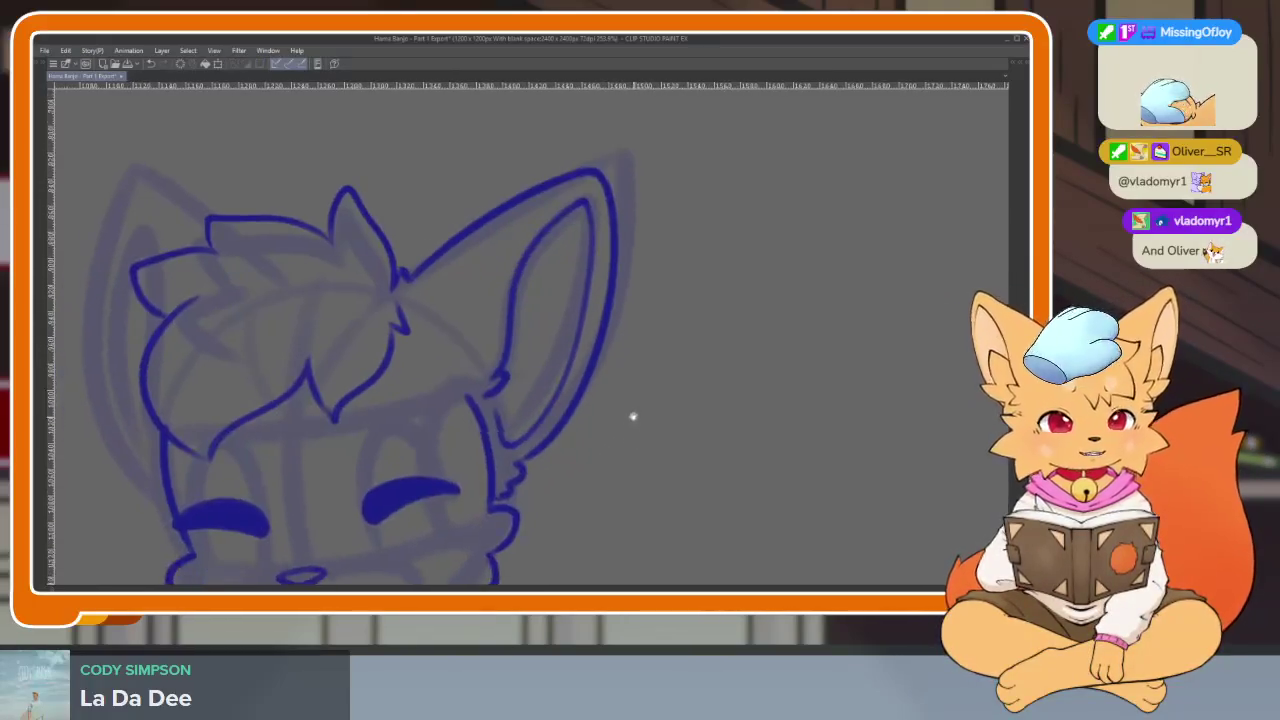
scroll(631, 420, "down", 1)
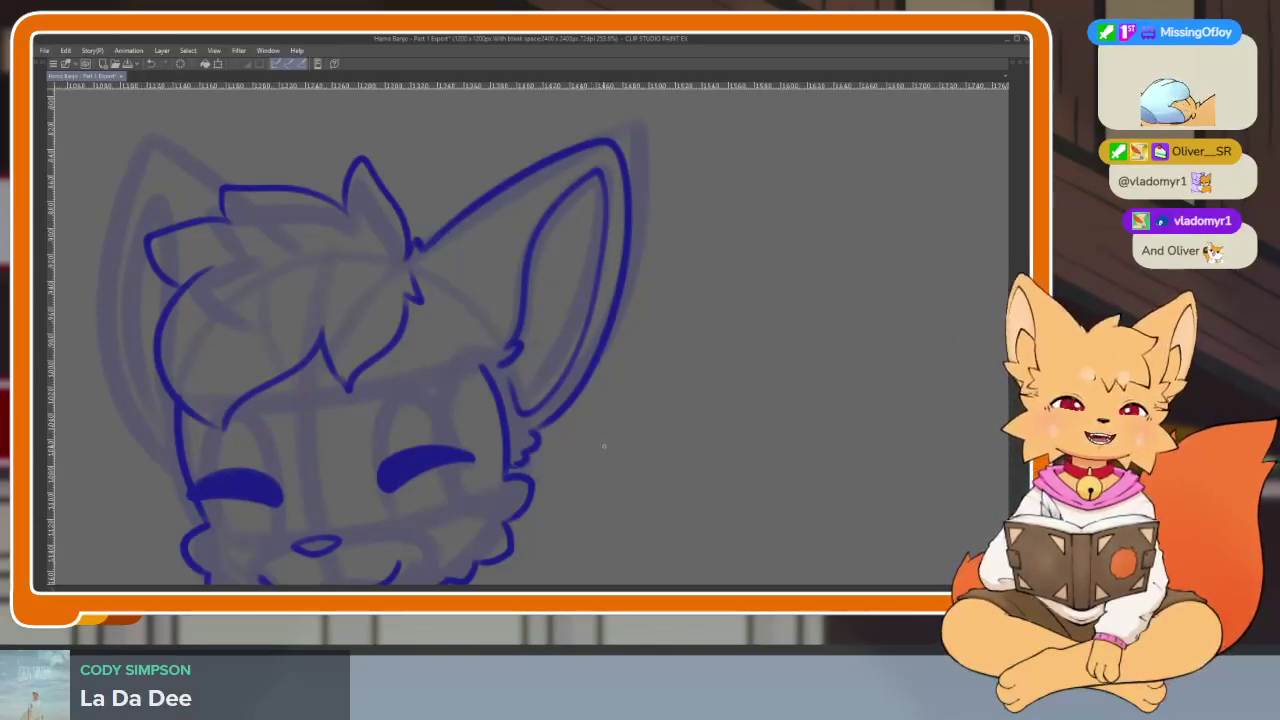
scroll(586, 452, "down", 5)
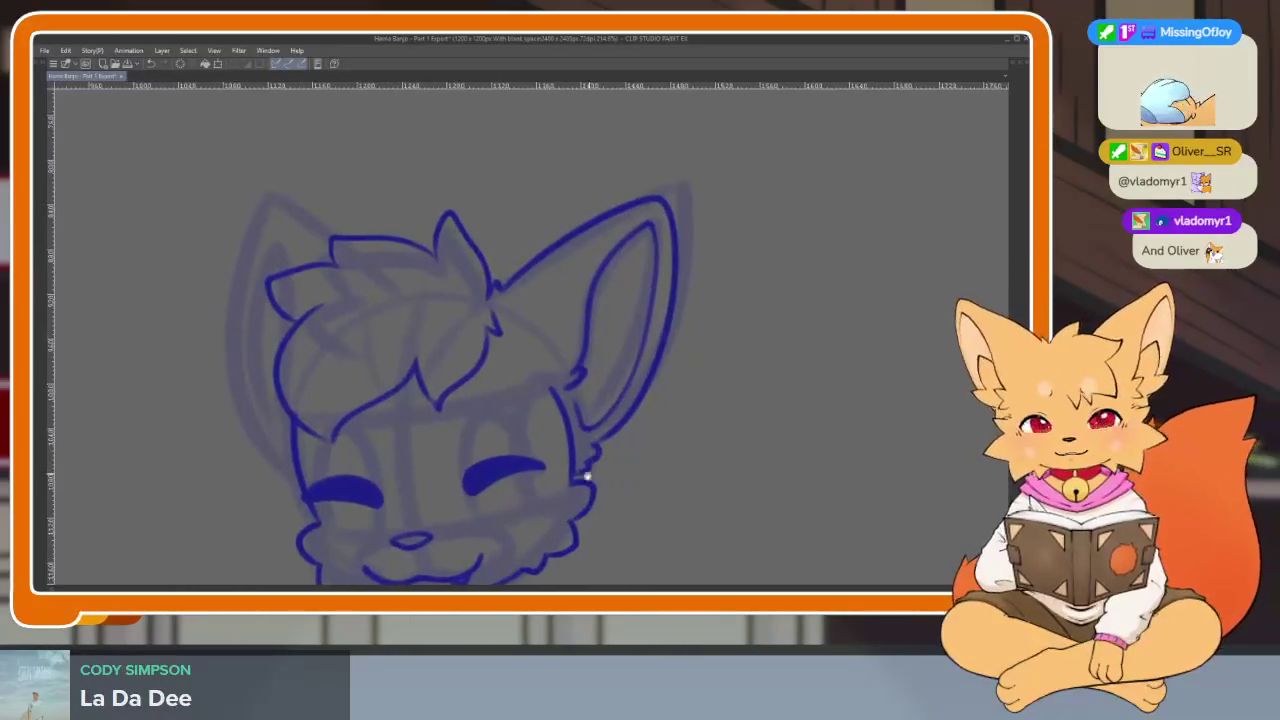
scroll(680, 480, "up", 4)
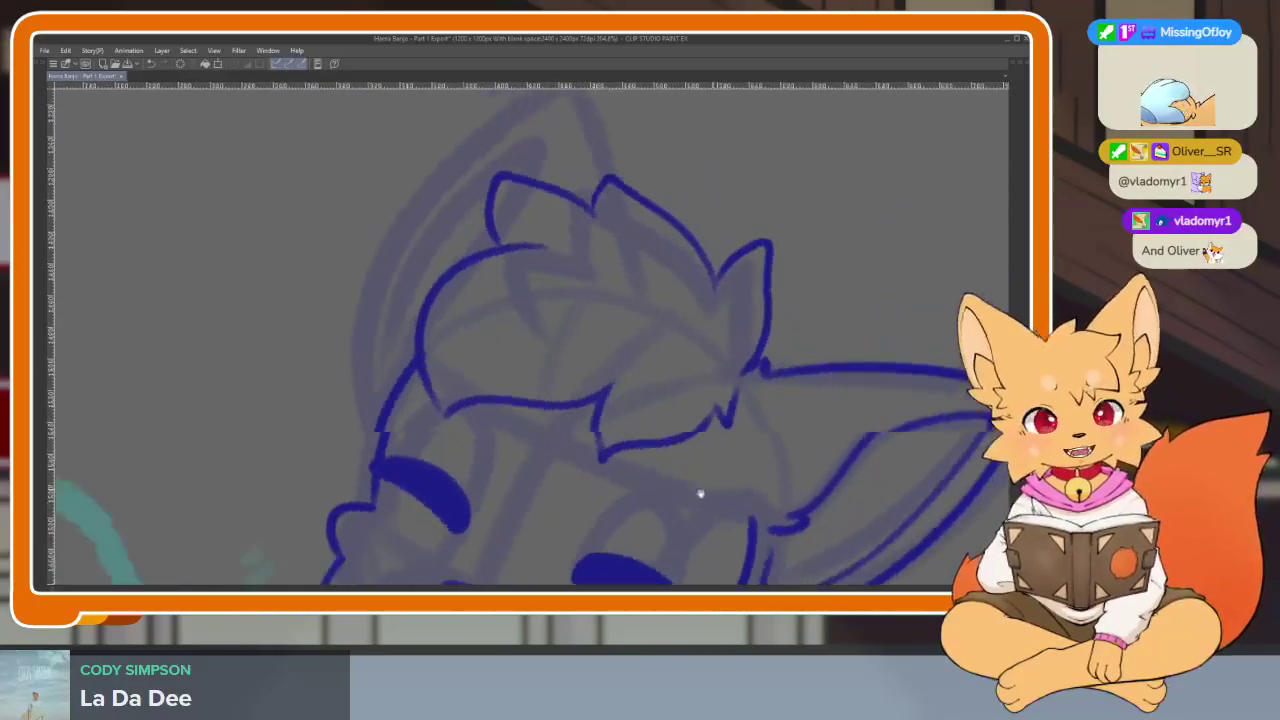
scroll(690, 485, "up", 2)
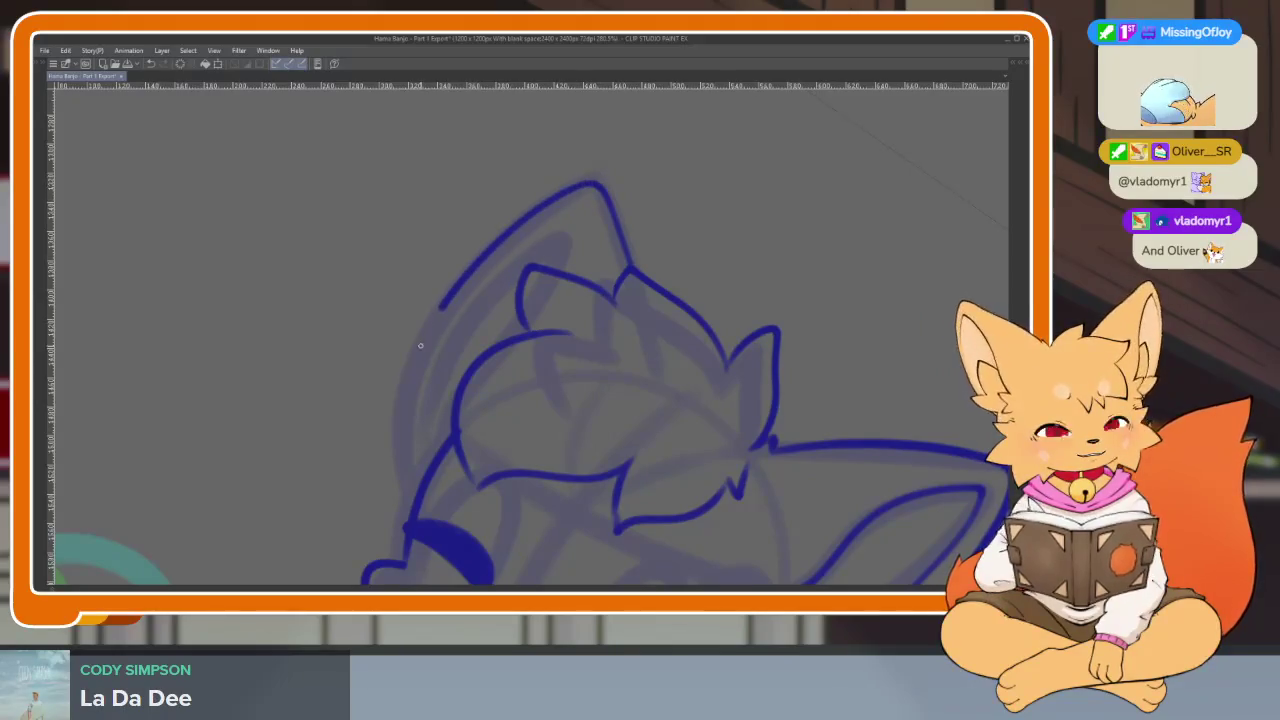
mouse_move(400, 500)
left_mouse_down()
mouse_move(580, 380)
mouse_move(554, 281)
left_mouse_up()
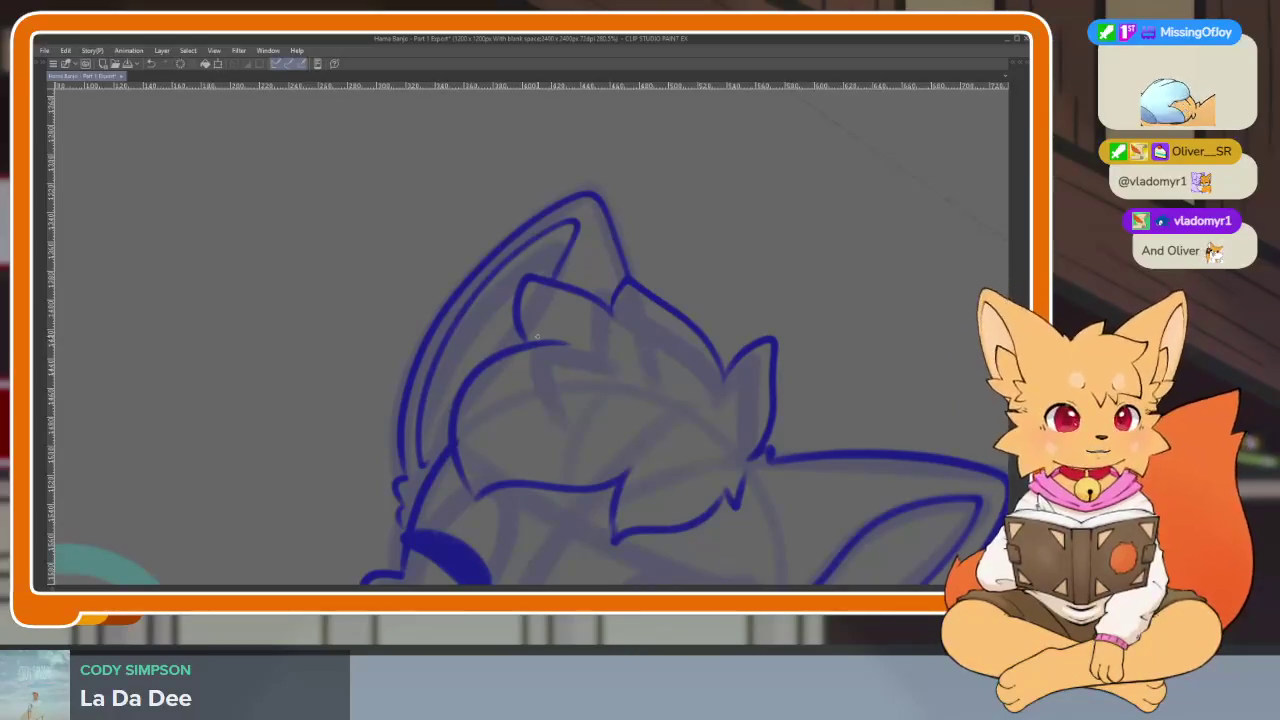
left_click_drag(519, 324, 420, 350)
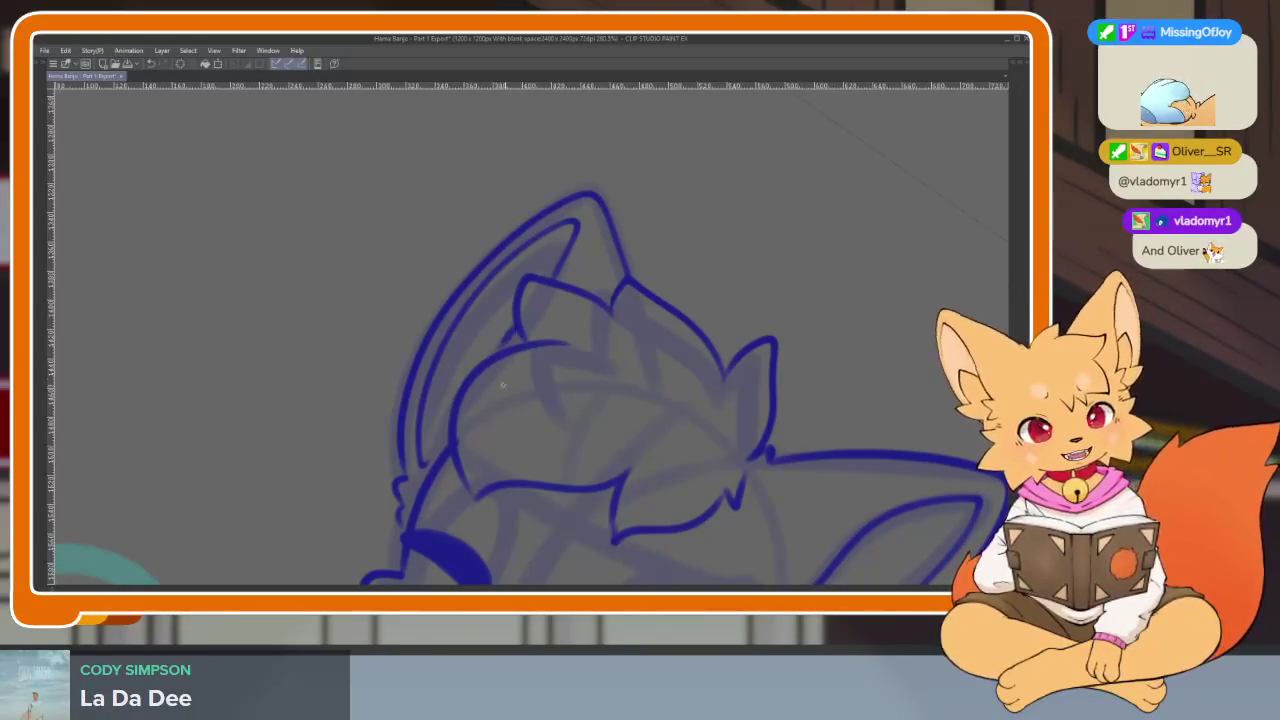
key("Tab")
left_click(992, 172)
key("Tab")
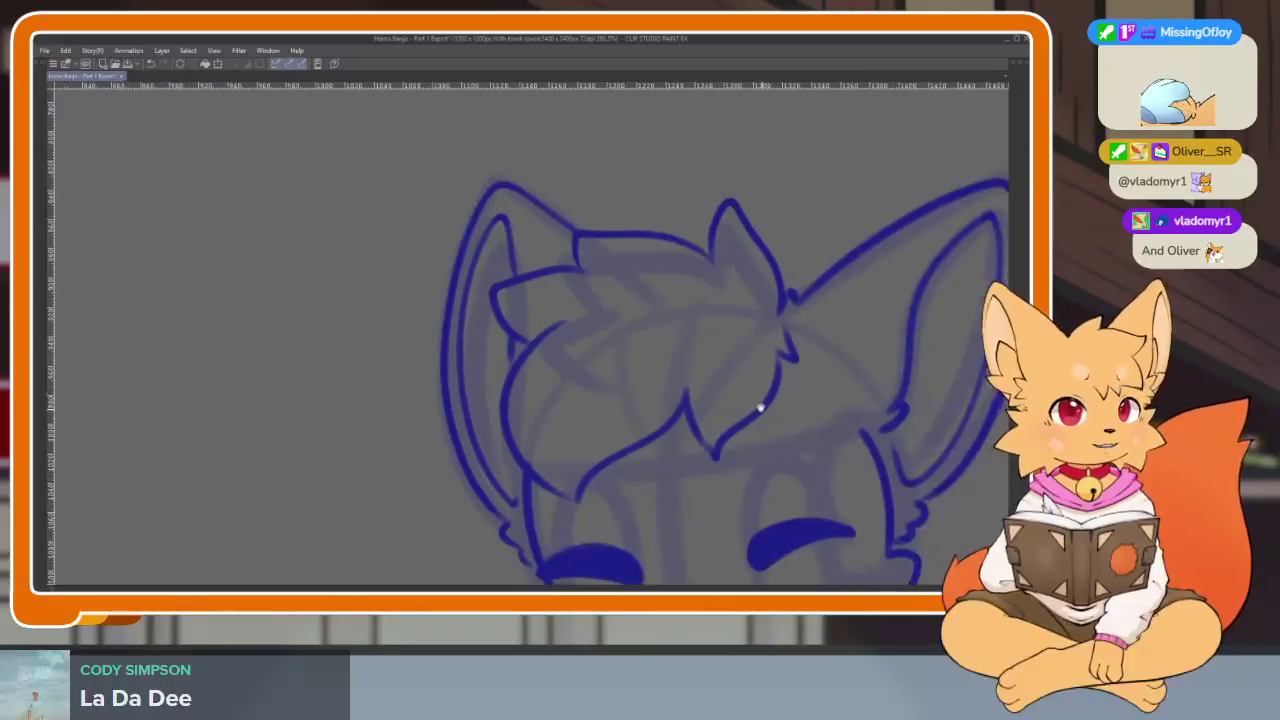
left_click_drag(763, 409, 623, 414)
left_click_drag(700, 434, 810, 357)
key("Tab")
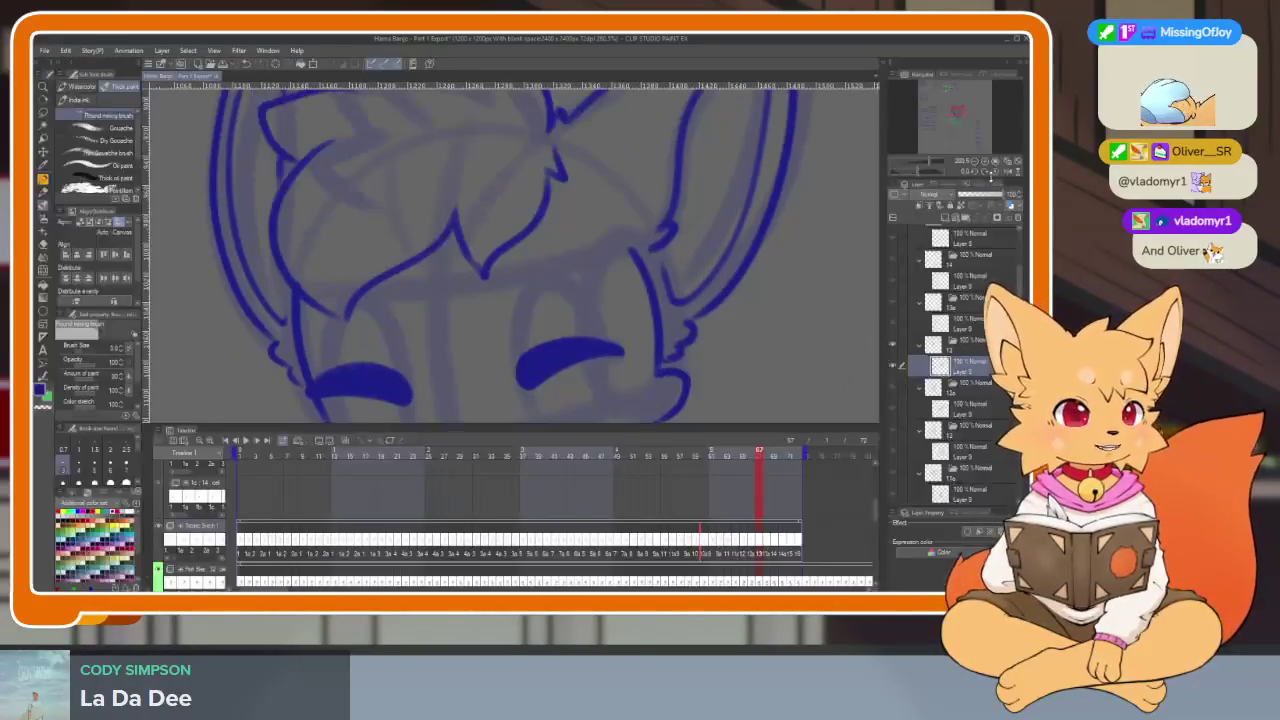
With palettes hidden and the view zoomed in, ink short loop strokes above the closed eyes, undoing bad ones.
key("Tab")
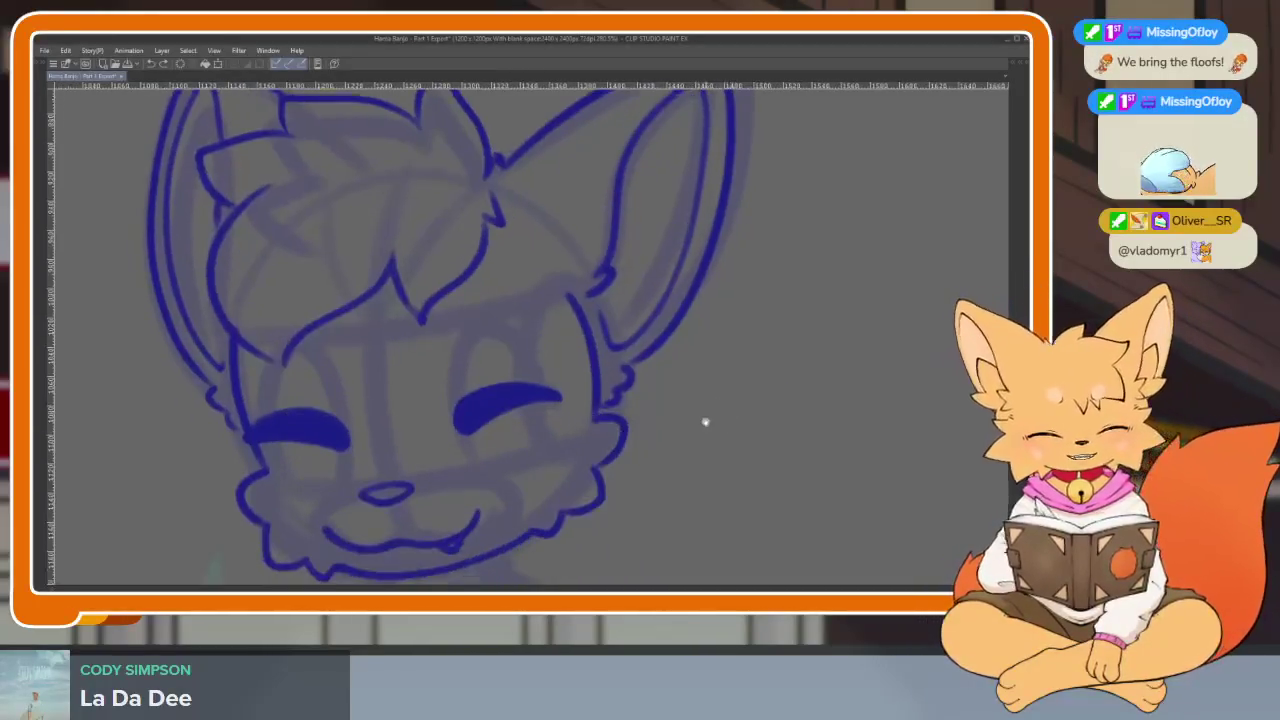
scroll(509, 429, "up", 3)
scroll(501, 443, "up", 2)
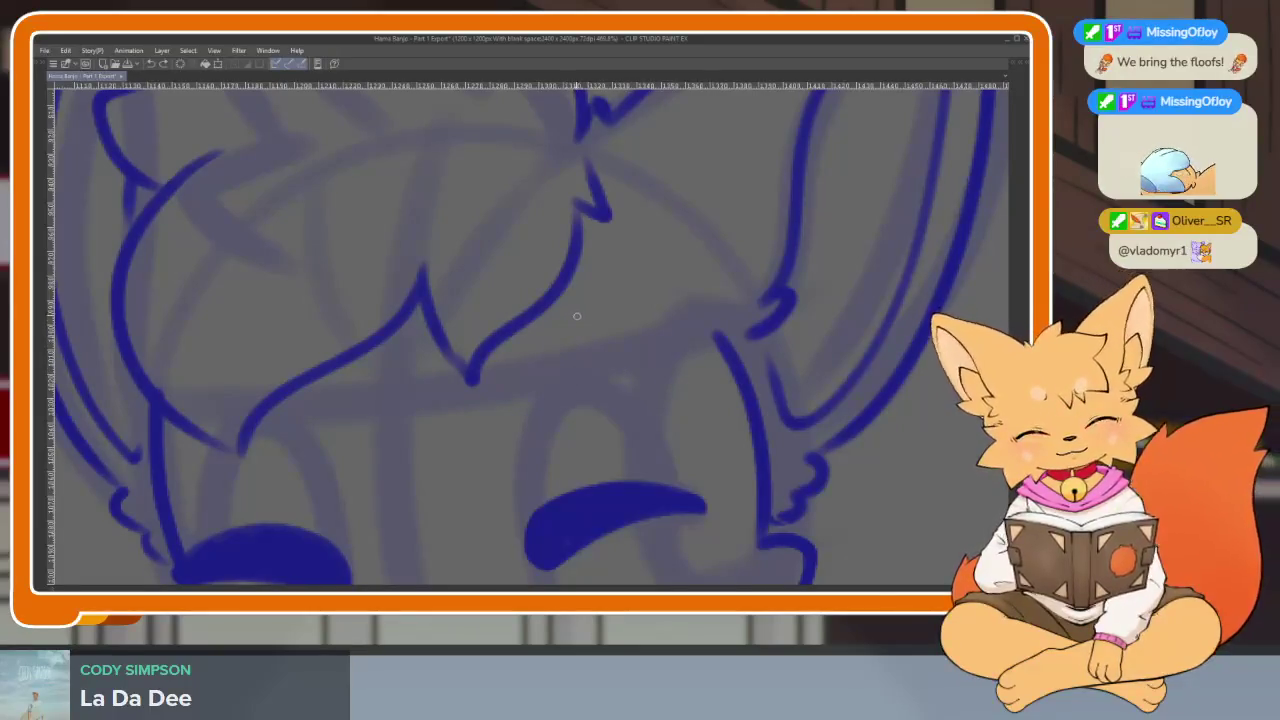
key("ctrl+z")
left_click_drag(544, 331, 572, 341)
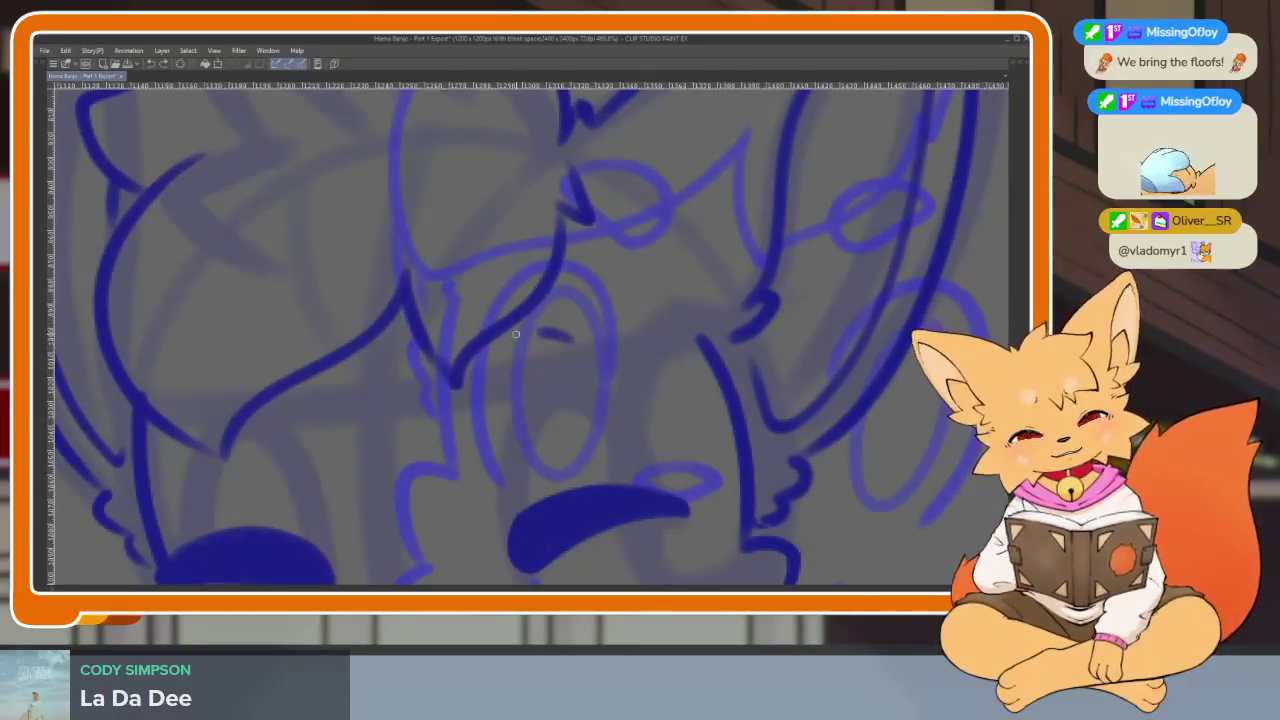
key("ctrl+z")
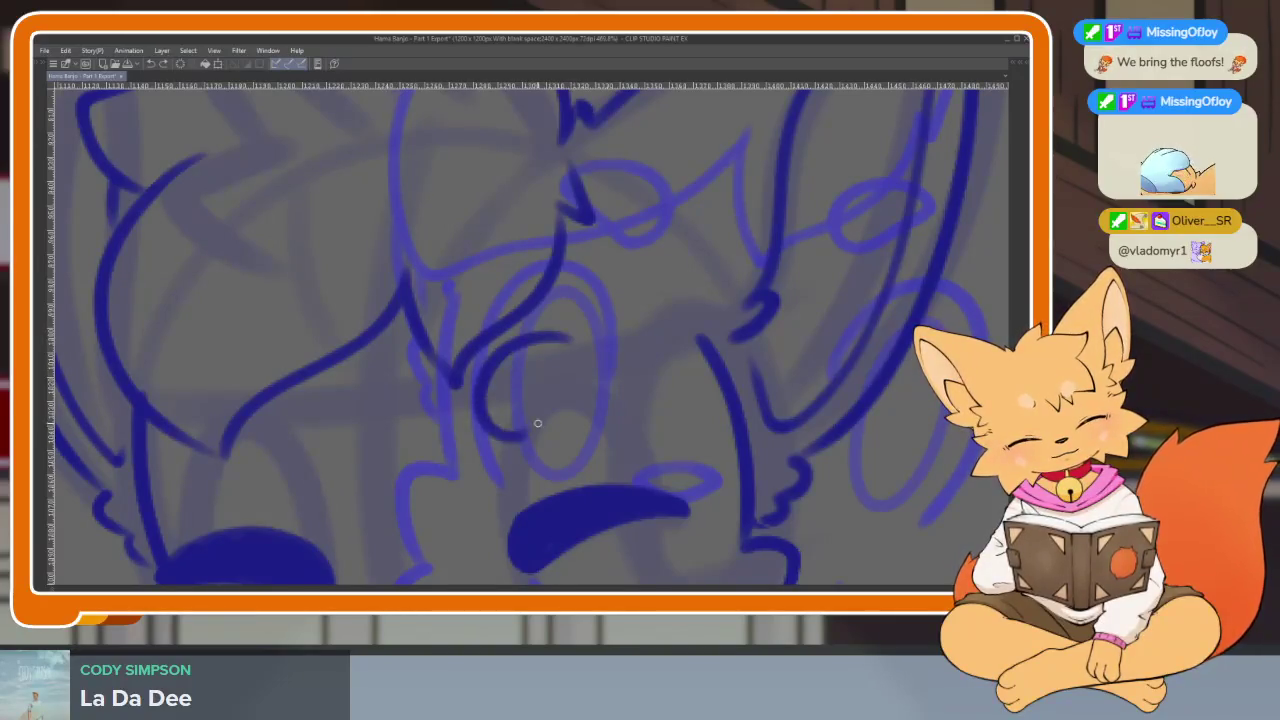
left_click_drag(508, 361, 648, 316)
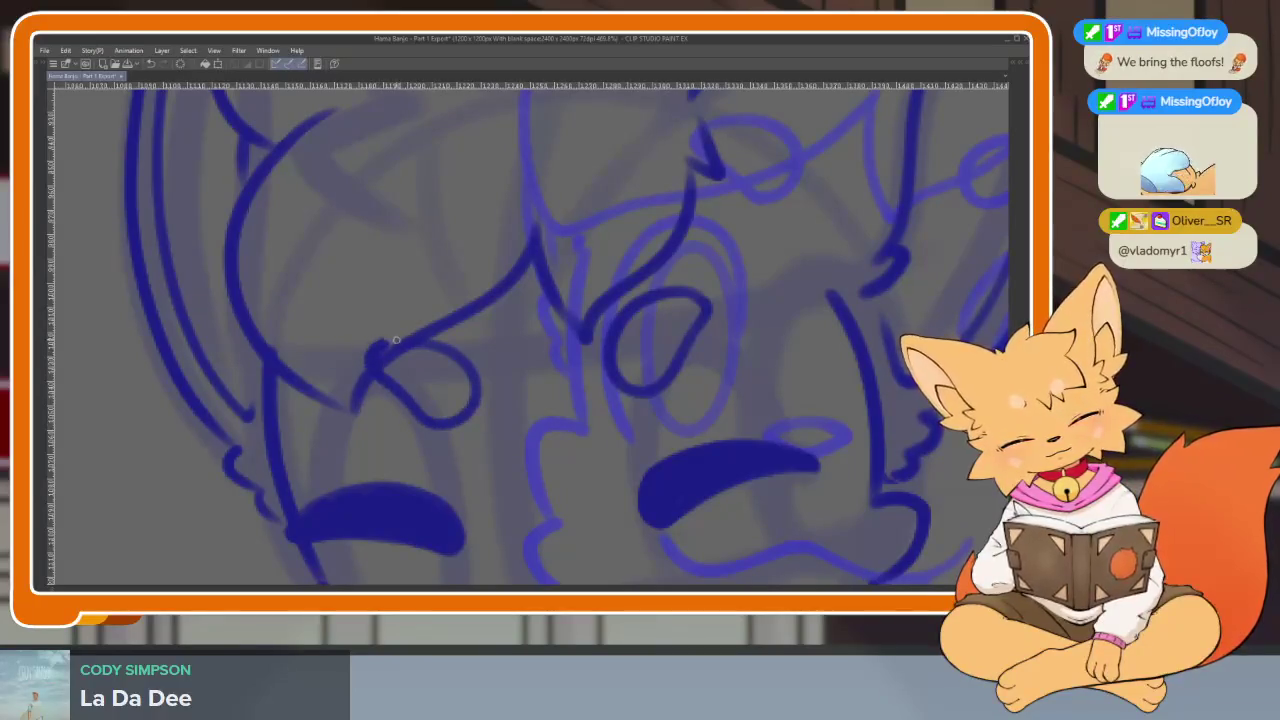
scroll(495, 400, "down", 5)
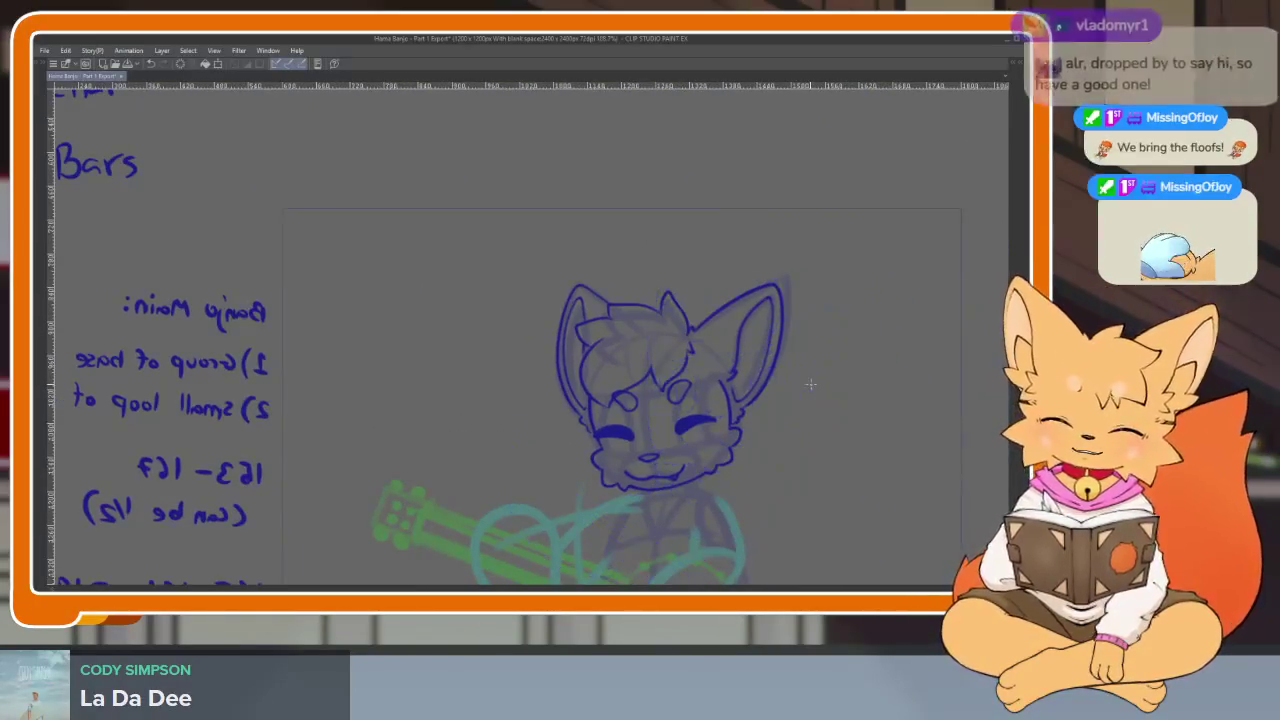
Lasso the right-hand loop above the eye and scale it down.
scroll(855, 349, "up", 2)
scroll(631, 420, "up", 3)
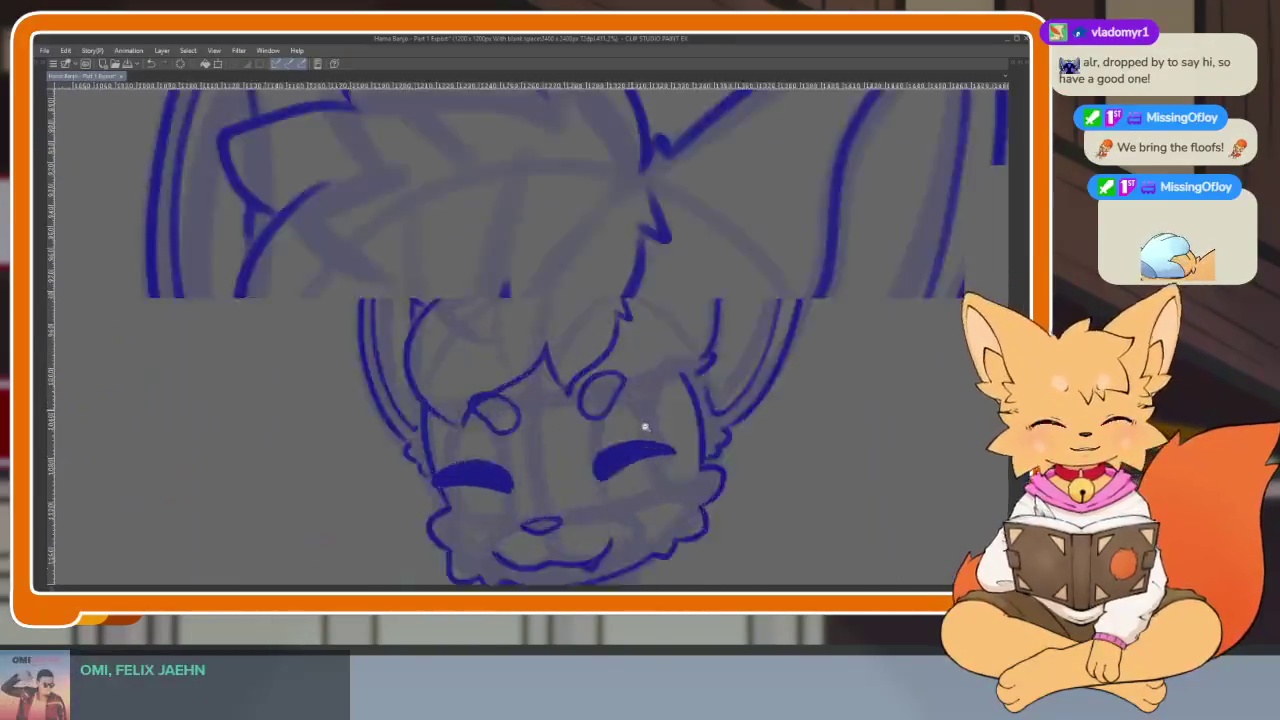
scroll(661, 436, "up", 3)
key("Tab")
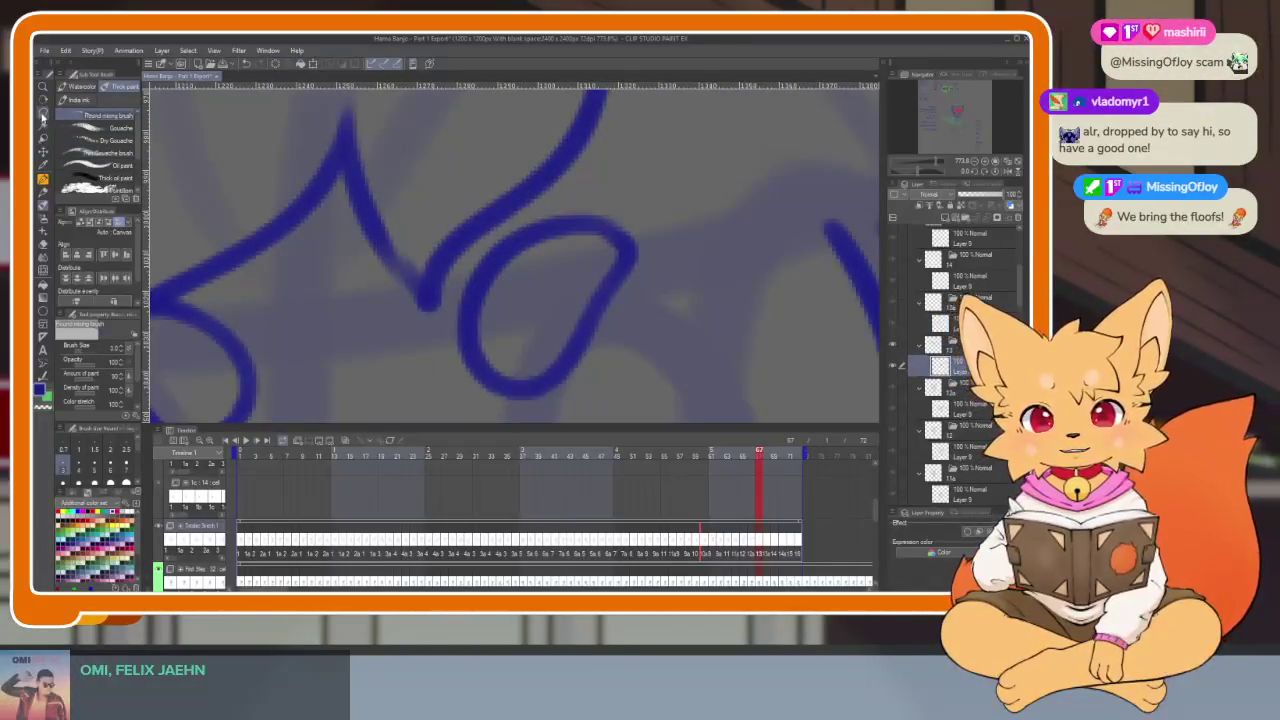
key("Tab")
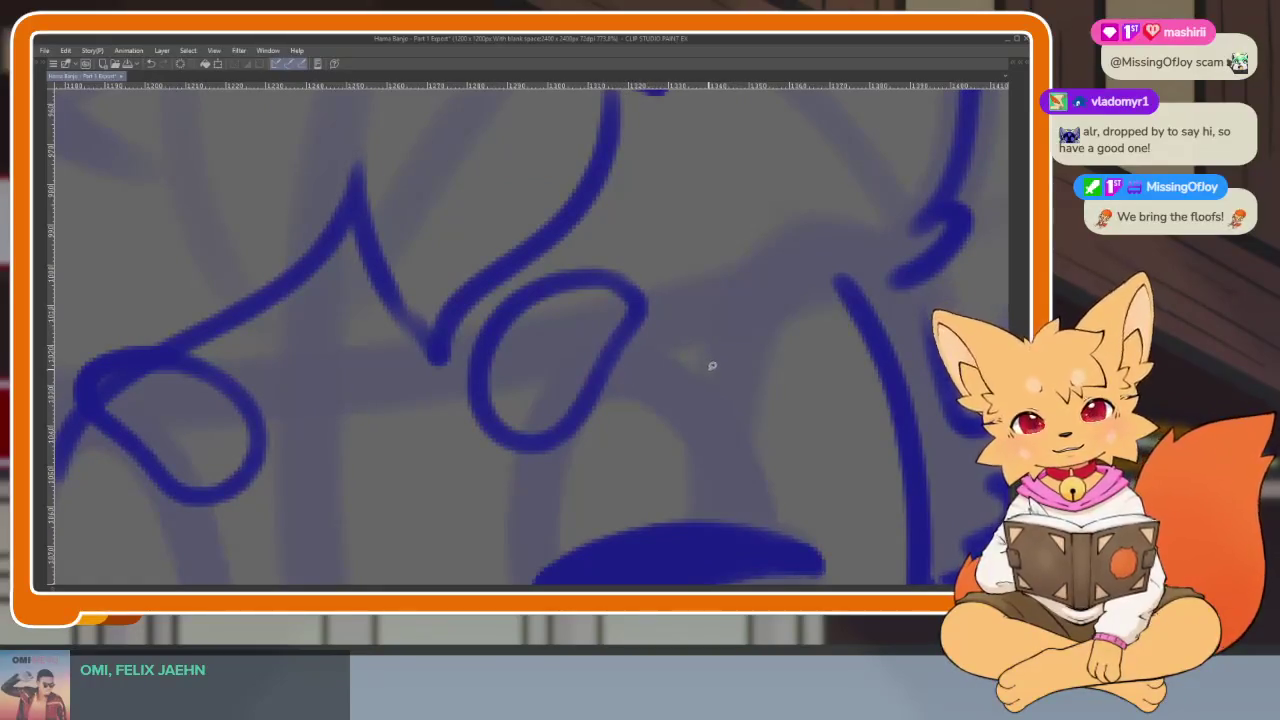
scroll(663, 400, "down", 1)
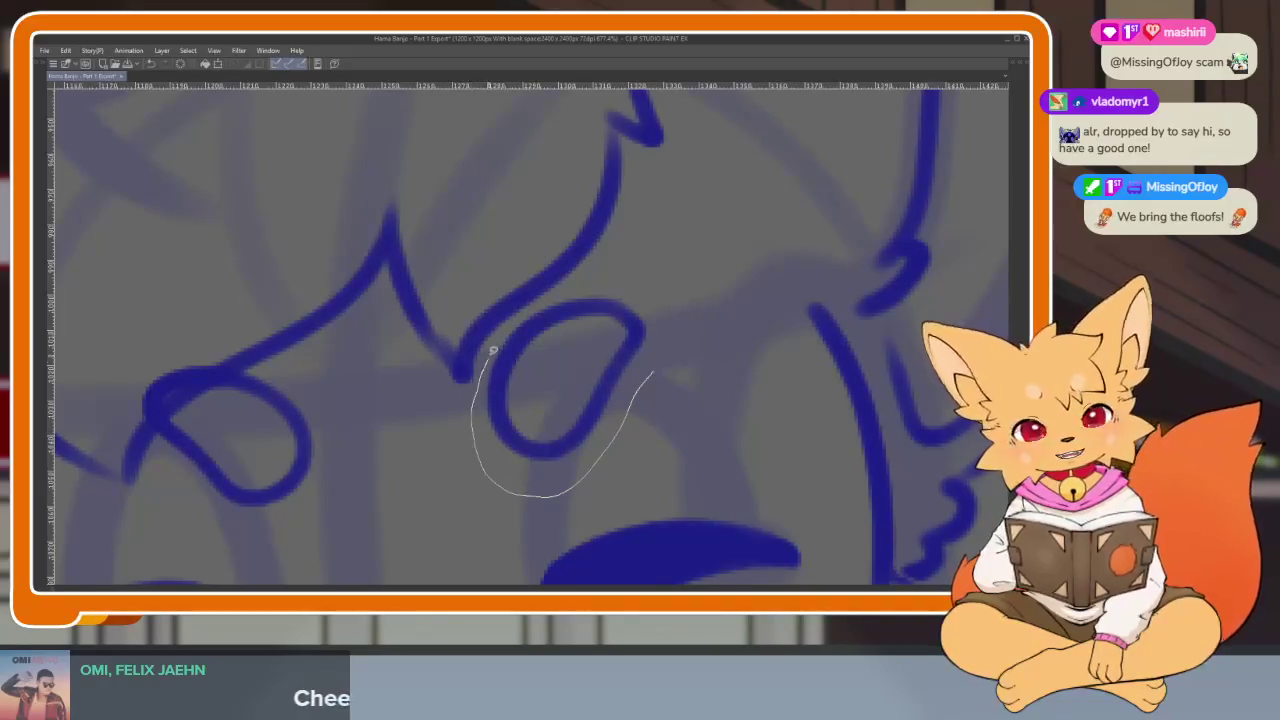
left_click_drag(680, 312, 668, 362)
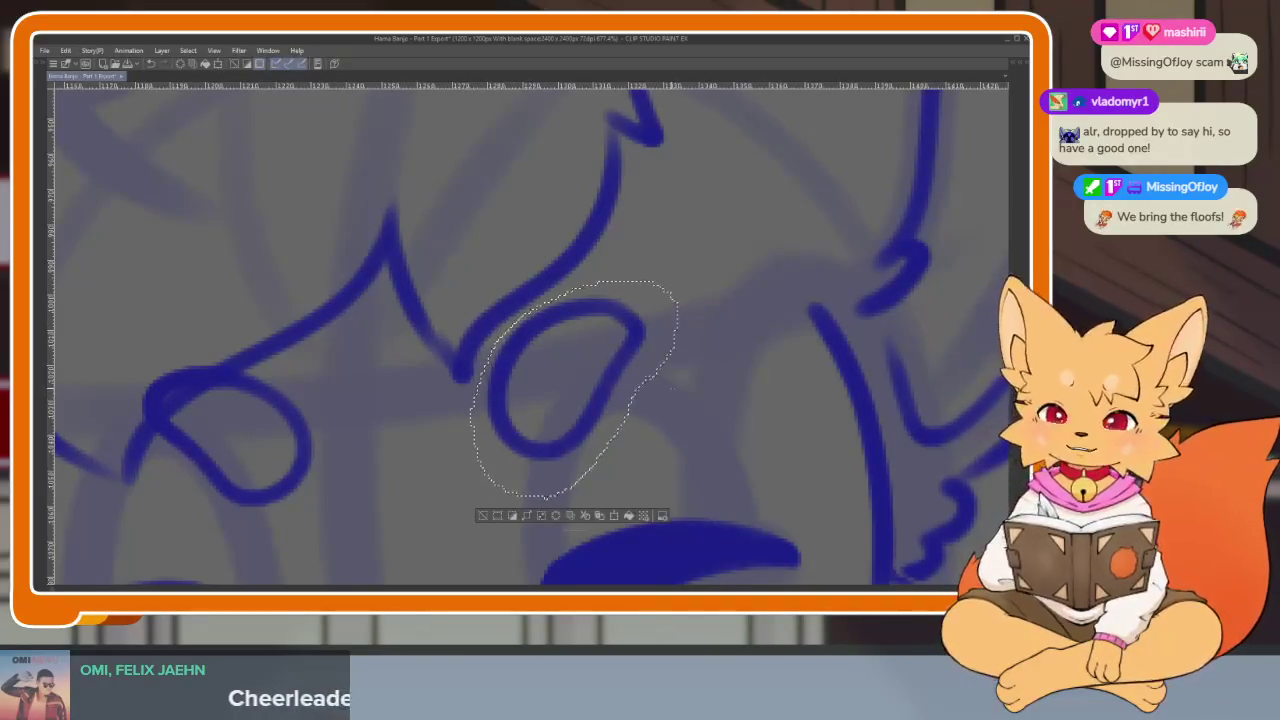
key("ctrl+t")
left_click_drag(678, 388, 653, 388)
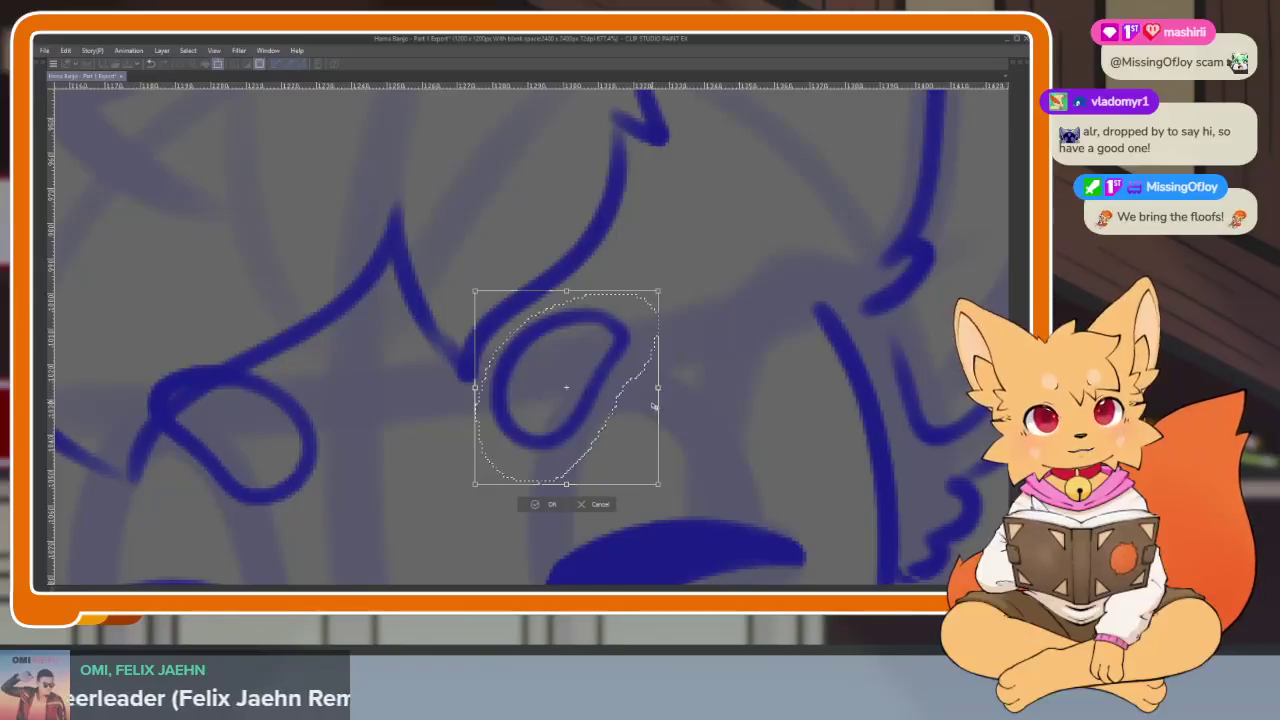
scroll(650, 437, "down", 2)
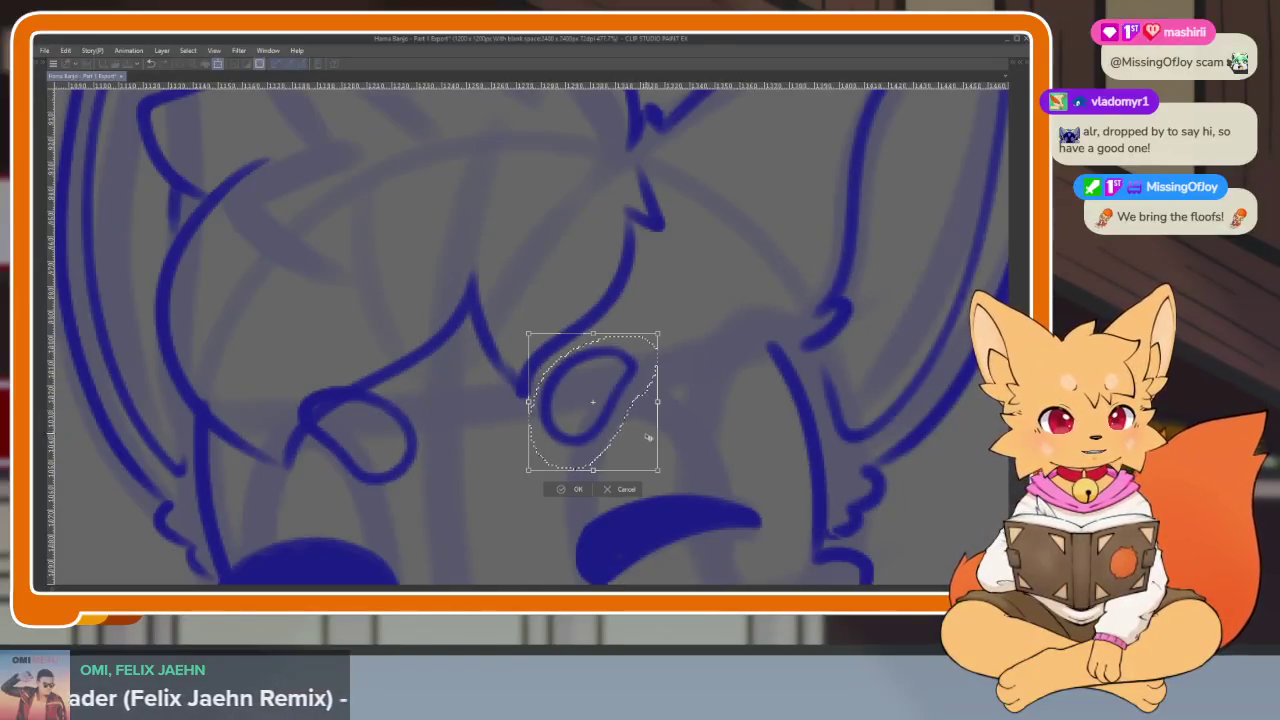
left_click(575, 490)
Lasso the left-hand loop, shrink it and tilt it slightly.
scroll(590, 460, "down", 5)
scroll(612, 443, "up", 5)
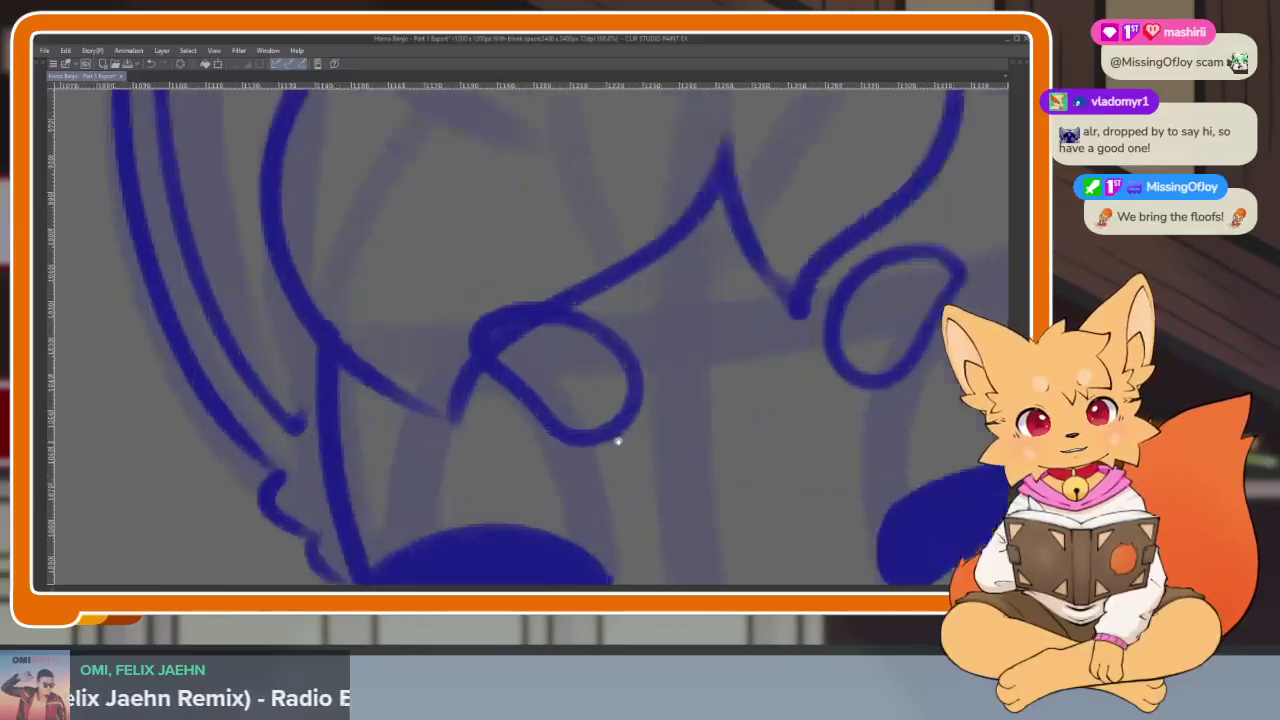
scroll(603, 446, "down", 3)
scroll(598, 456, "up", 1)
scroll(606, 476, "up", 2)
scroll(590, 500, "up", 2)
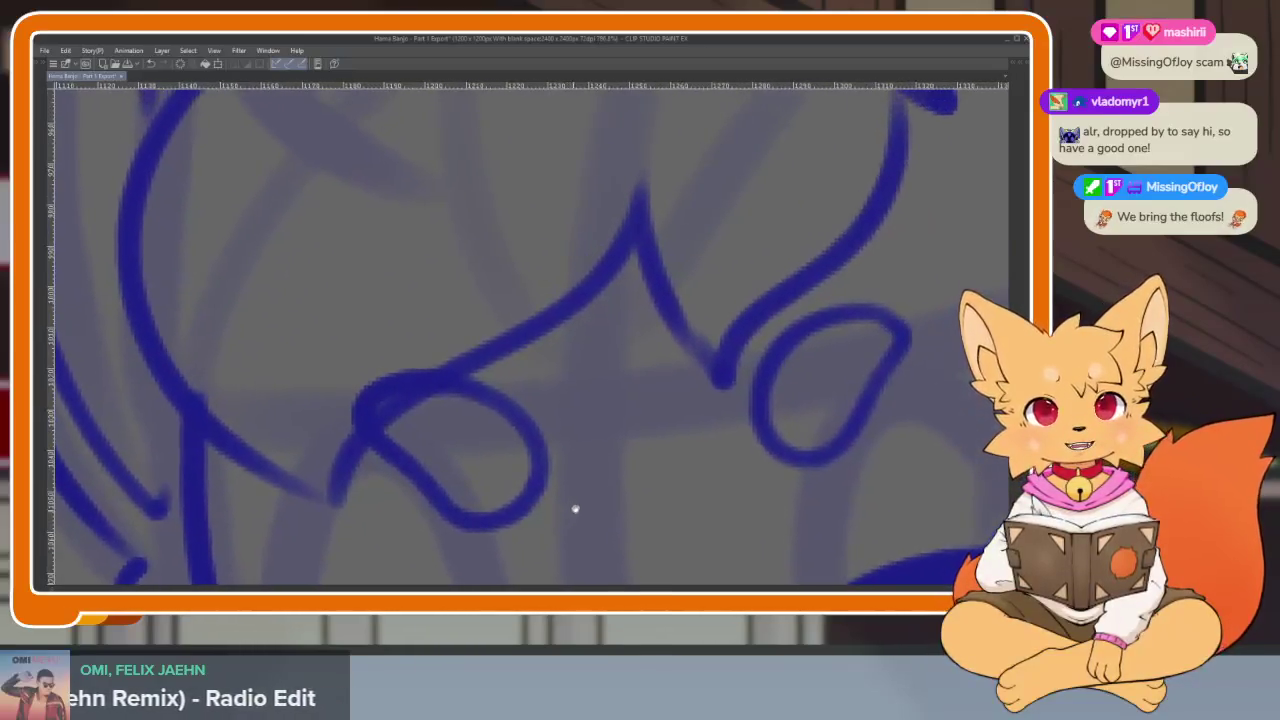
key("Tab")
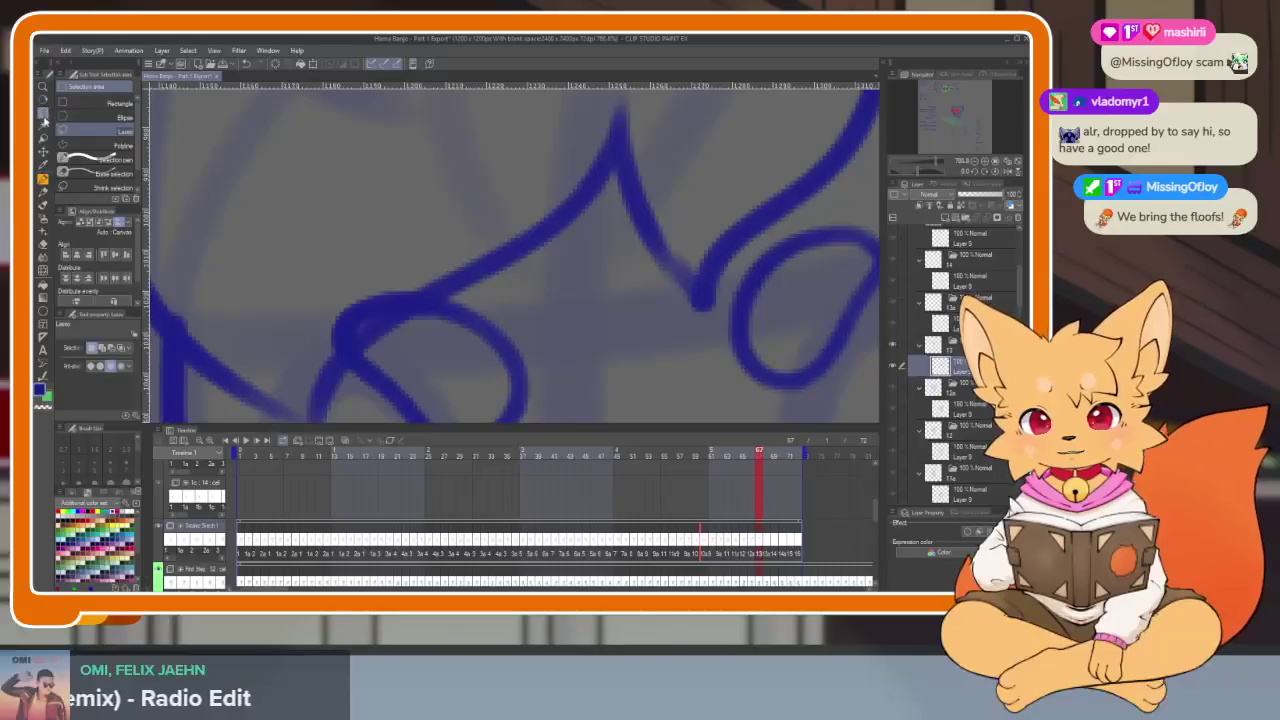
key("Tab")
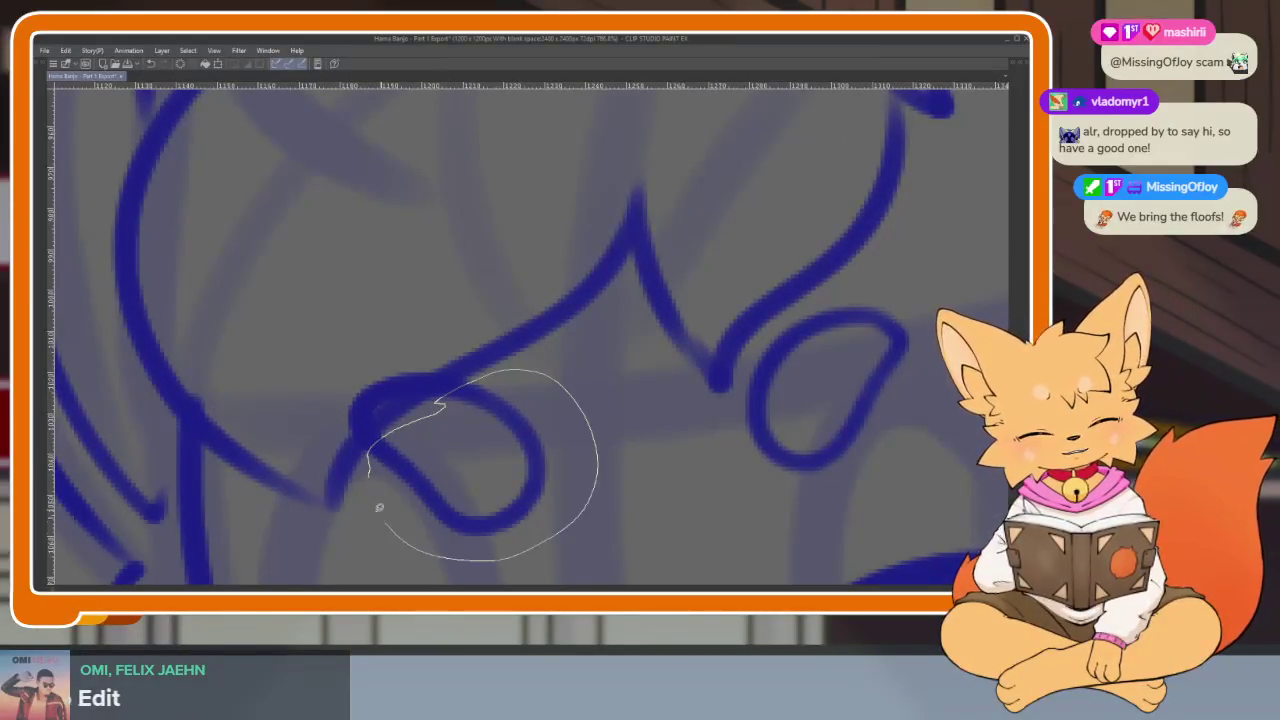
left_click_drag(383, 513, 370, 478)
key("ctrl+t")
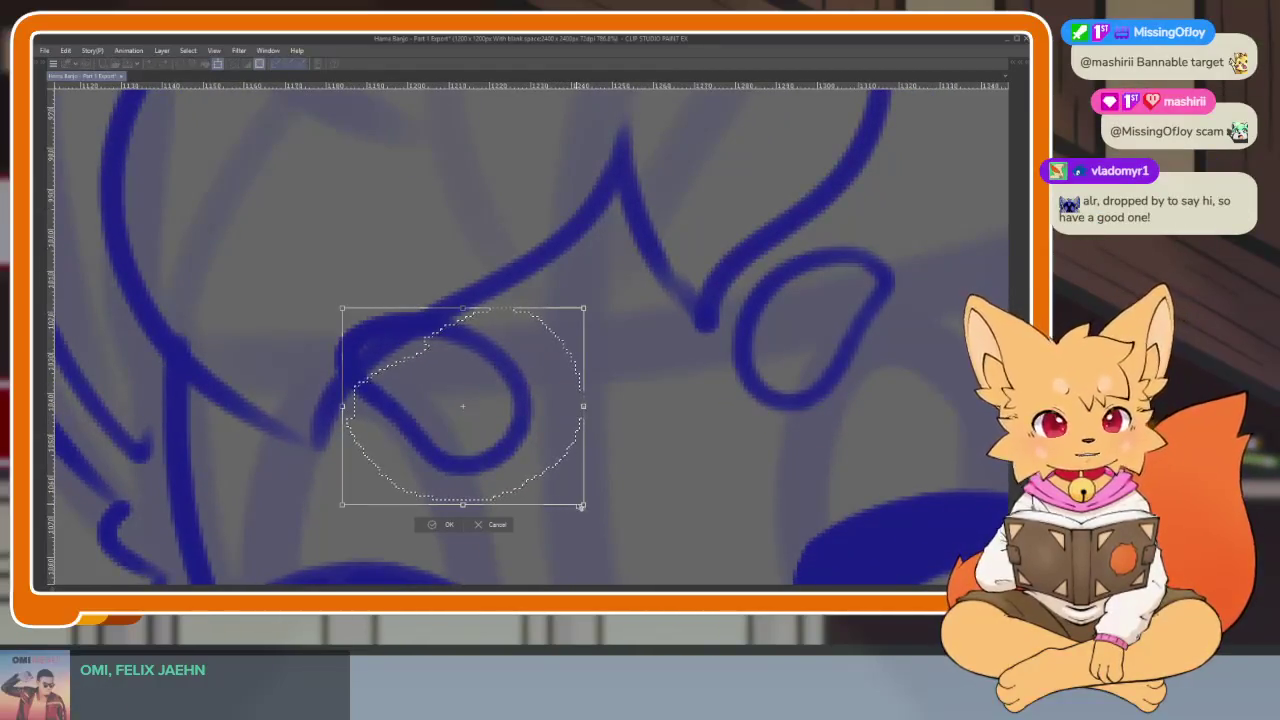
left_click_drag(584, 504, 558, 482)
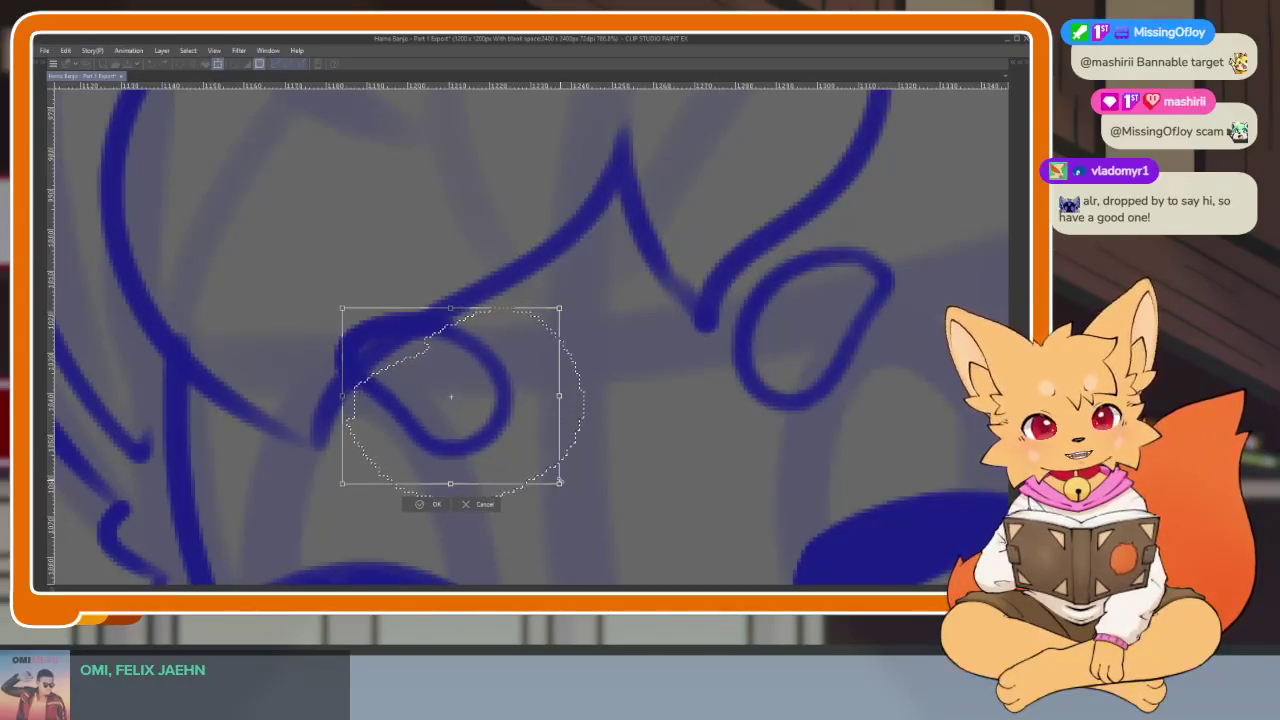
left_click_drag(573, 425, 506, 433)
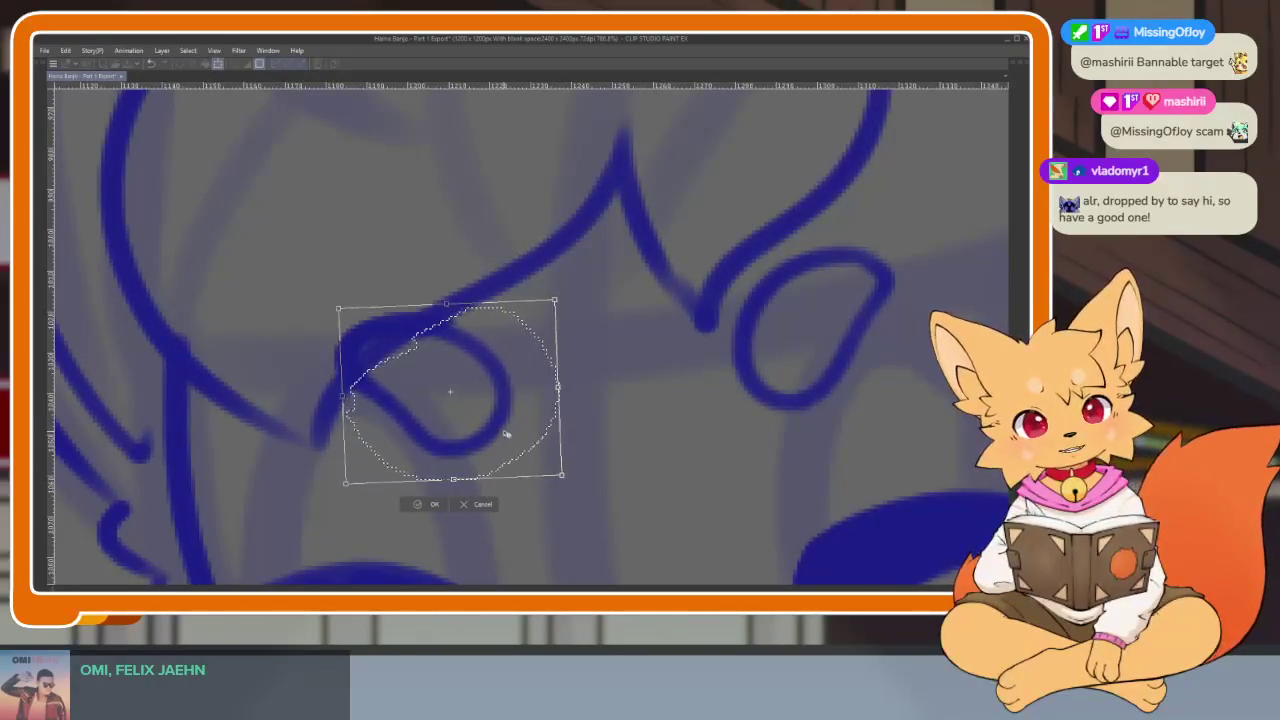
left_click(432, 503)
scroll(714, 449, "down", 5)
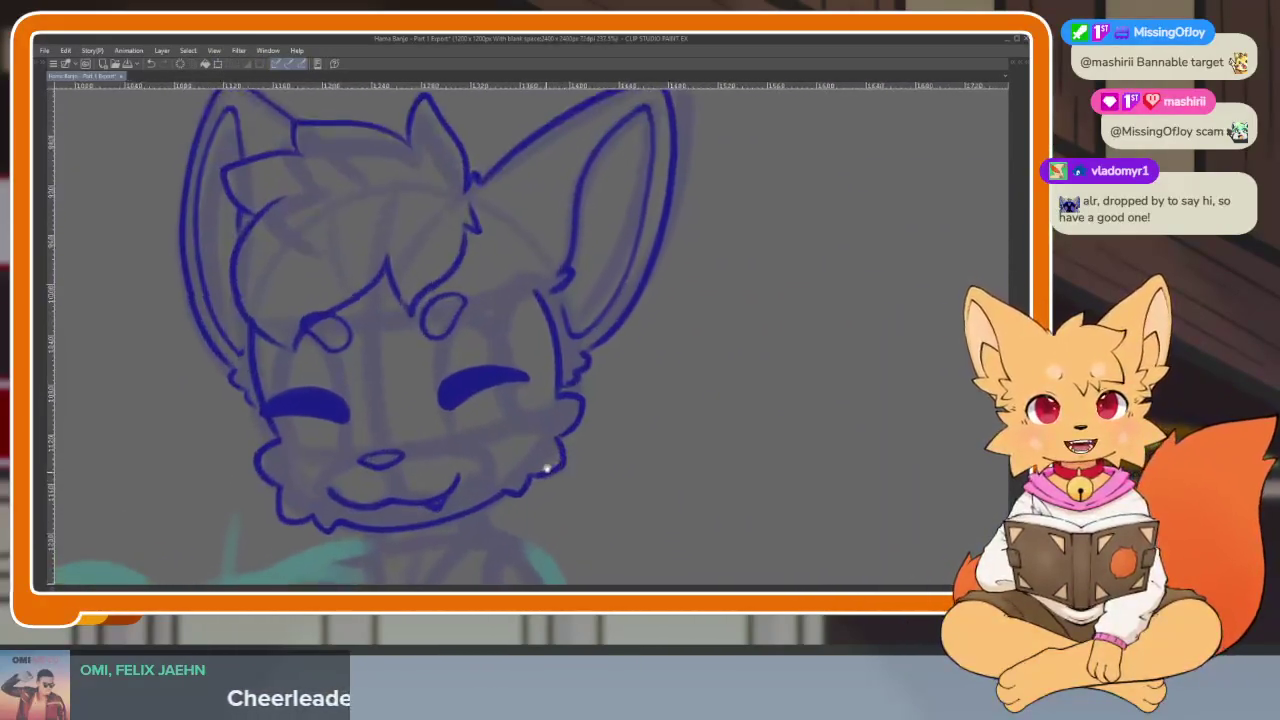
Undo the two stray downward tail strokes on the chin line.
scroll(612, 464, "down", 3)
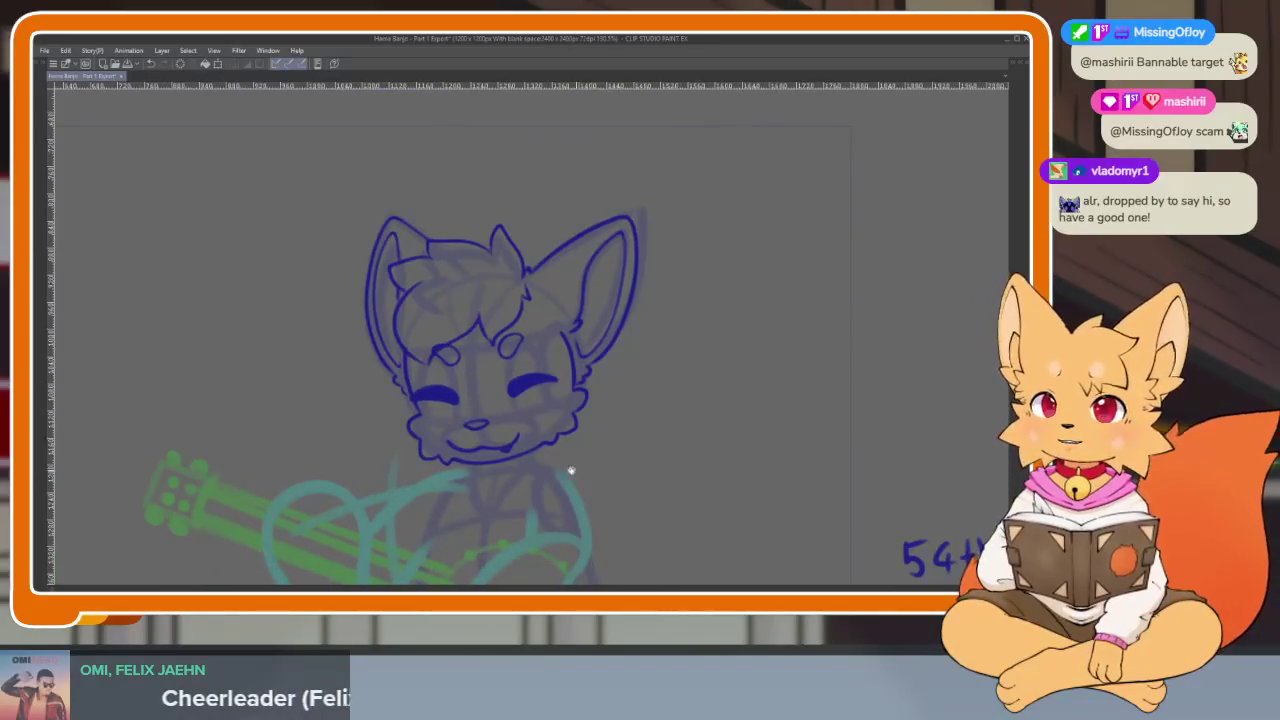
scroll(520, 460, "up", 1)
scroll(470, 455, "up", 4)
scroll(560, 491, "up", 1)
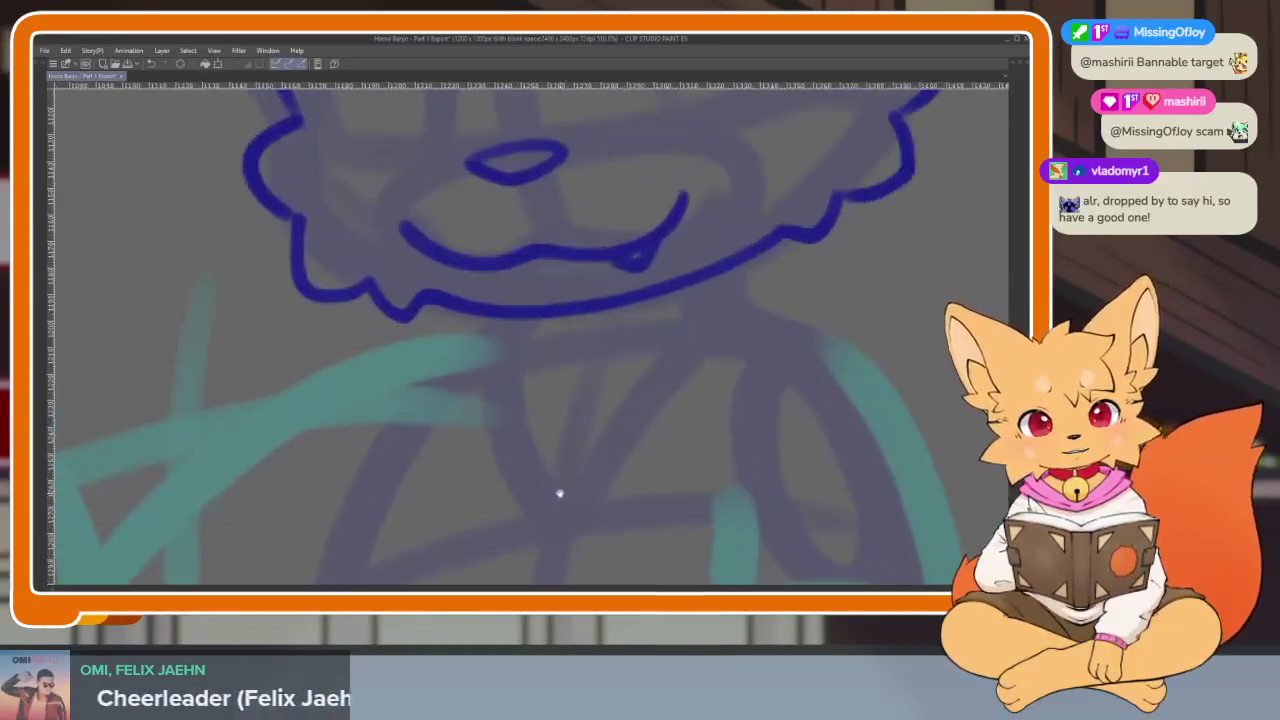
scroll(557, 491, "up", 1)
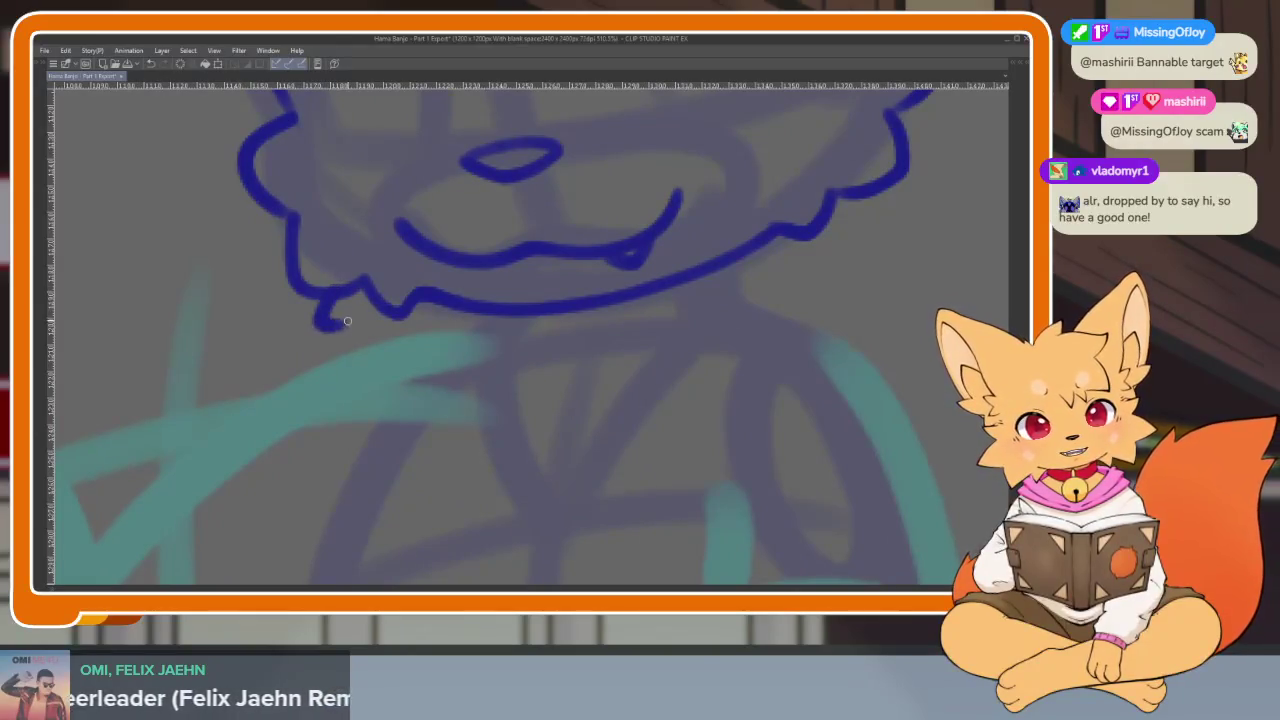
key("ctrl+z")
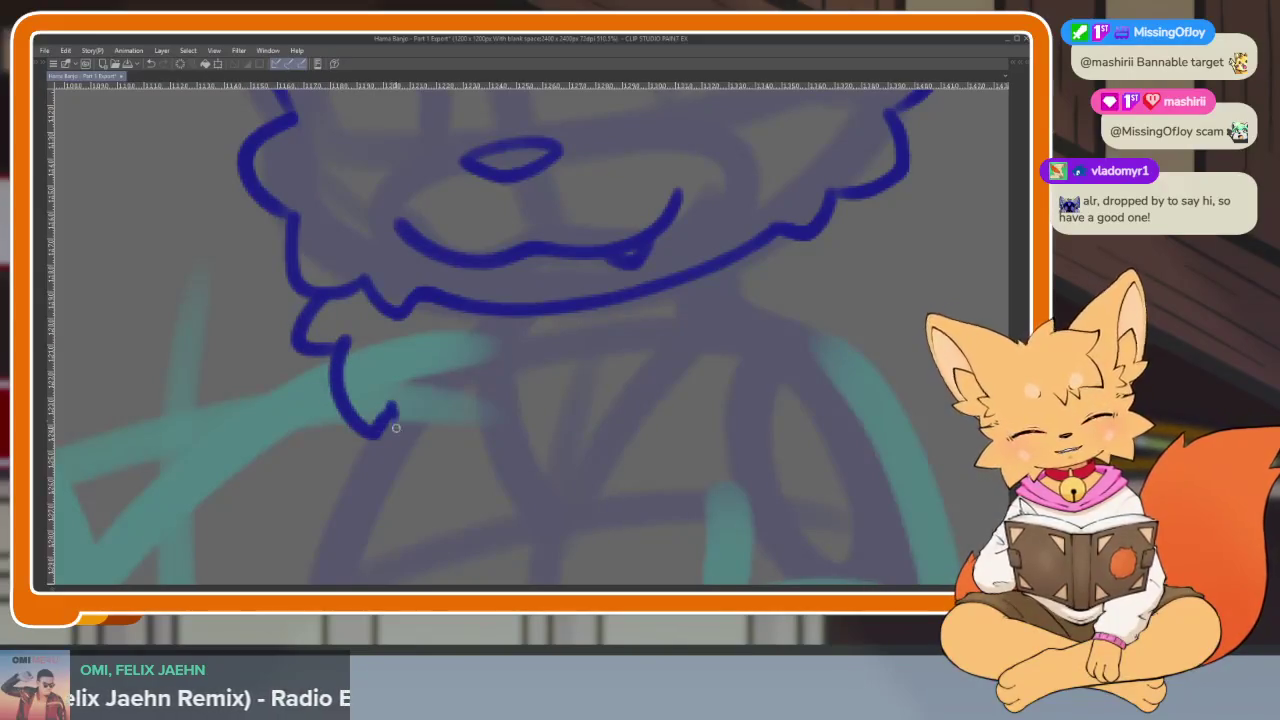
key("ctrl+z")
Extend the chin fur line to the right and retry the right cheek curve.
left_click_drag(397, 435, 498, 472)
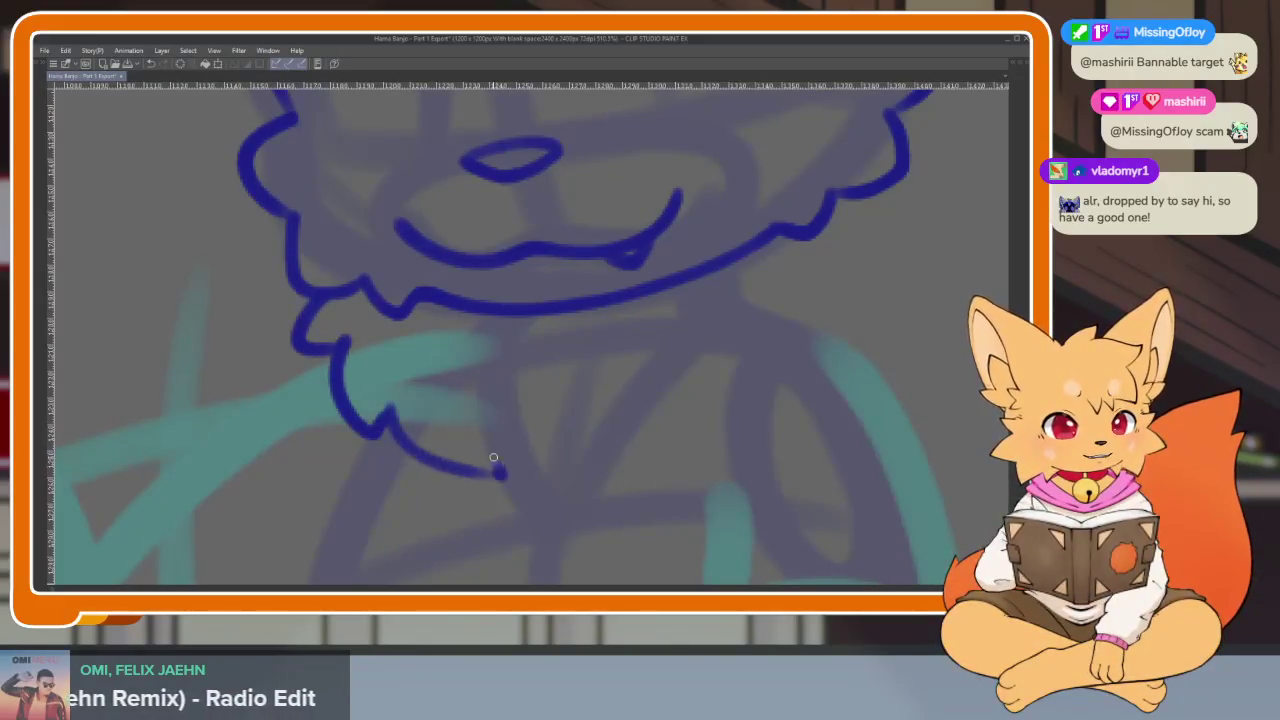
scroll(726, 451, "right", 2)
mouse_move(733, 215)
left_mouse_down()
mouse_move(756, 250)
mouse_move(745, 365)
mouse_move(618, 458)
mouse_move(512, 475)
left_mouse_up()
key("ctrl+z")
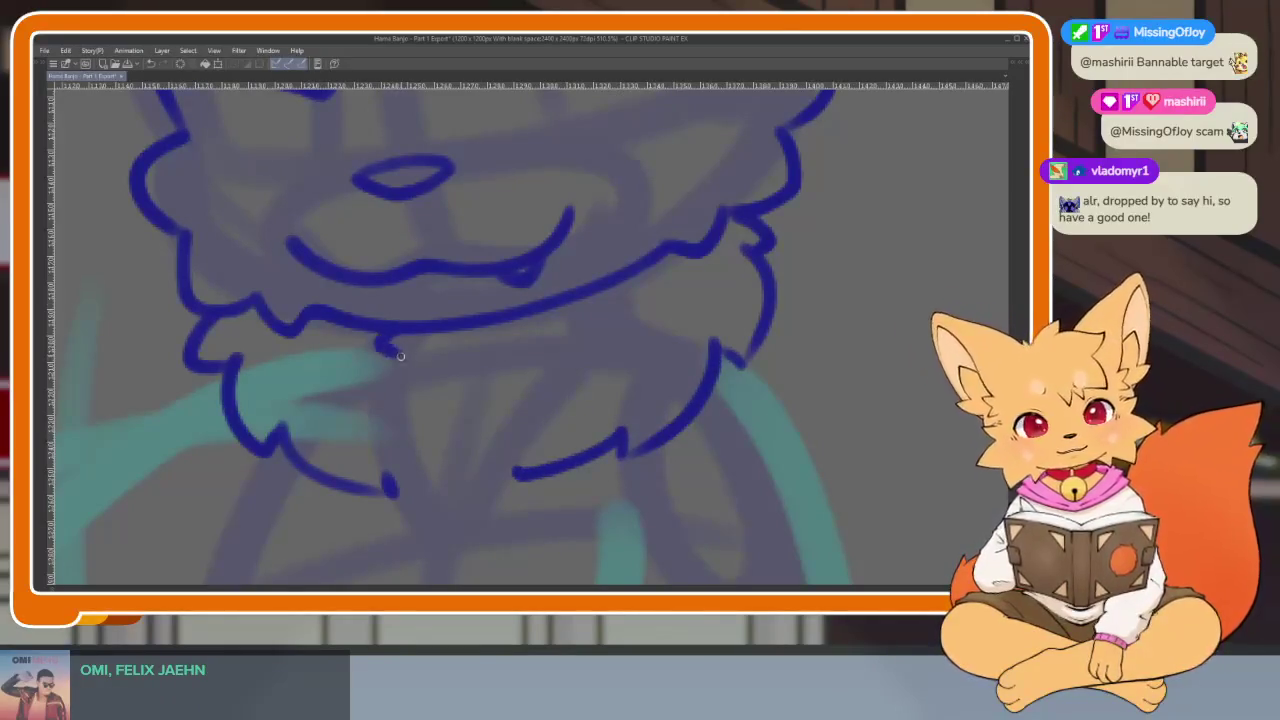
Bring back the hidden palettes around the canvas.
scroll(746, 420, "down", 5)
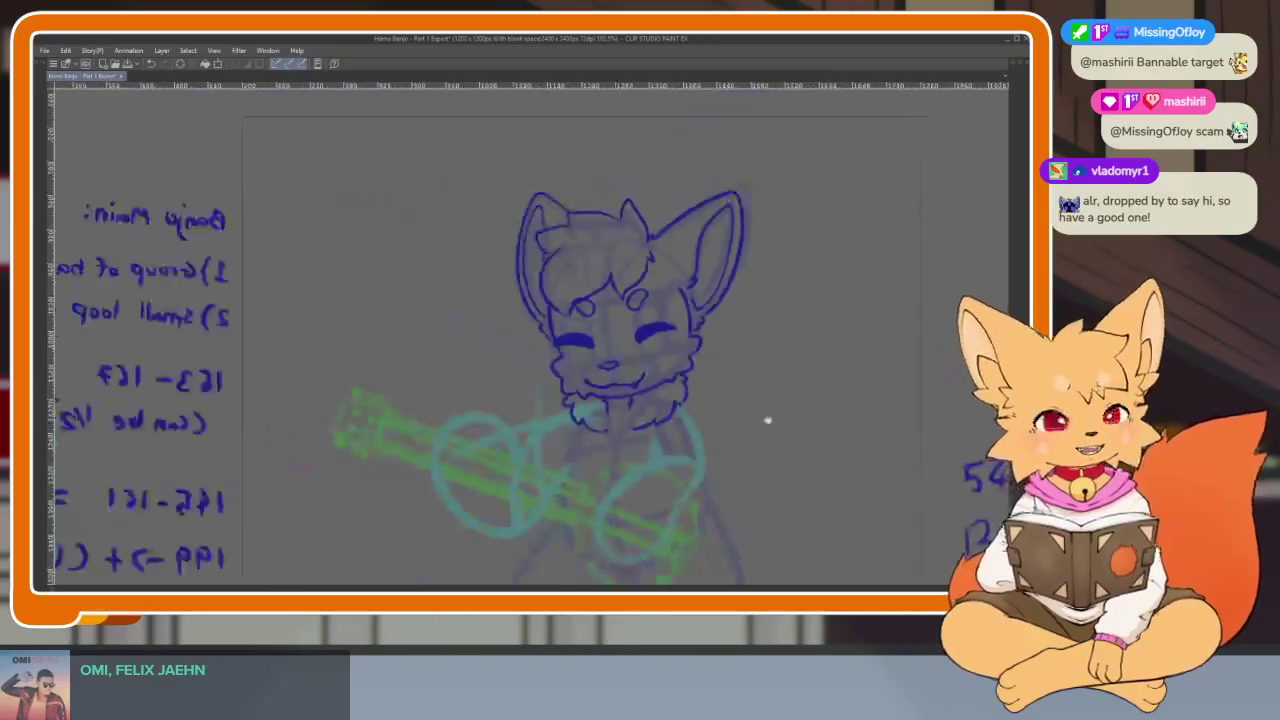
scroll(746, 420, "down", 1)
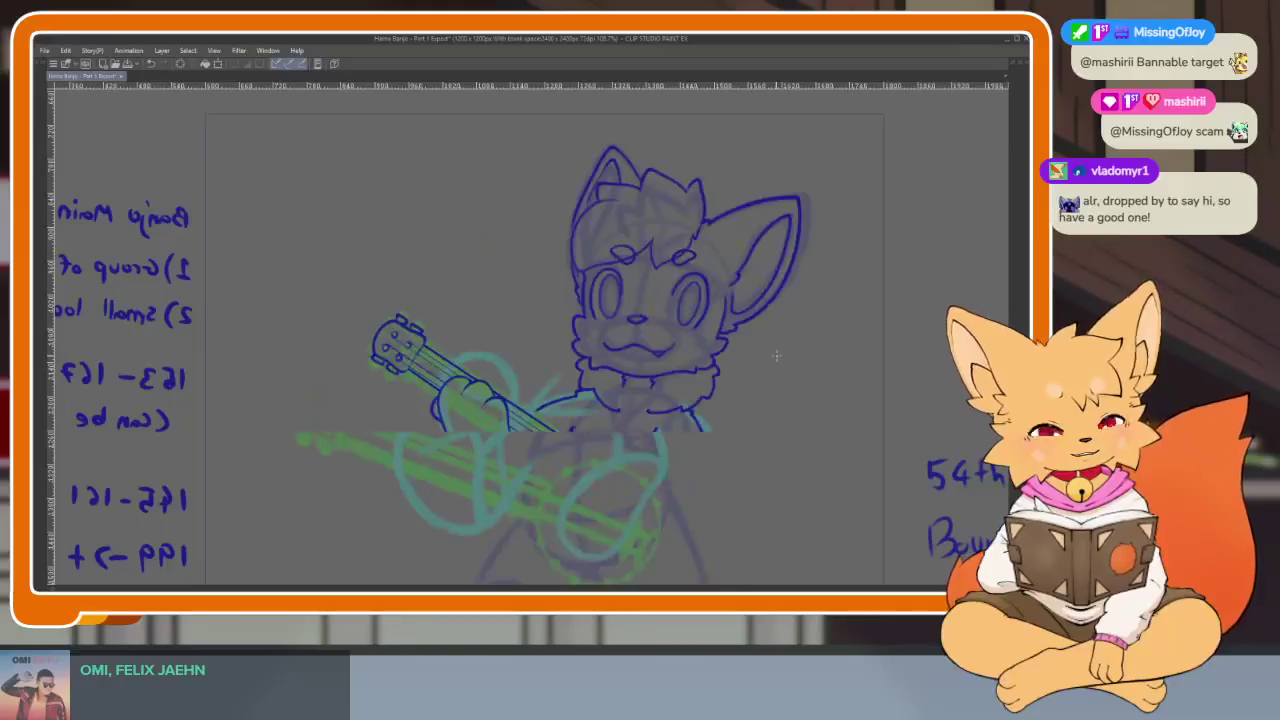
scroll(542, 455, "up", 2)
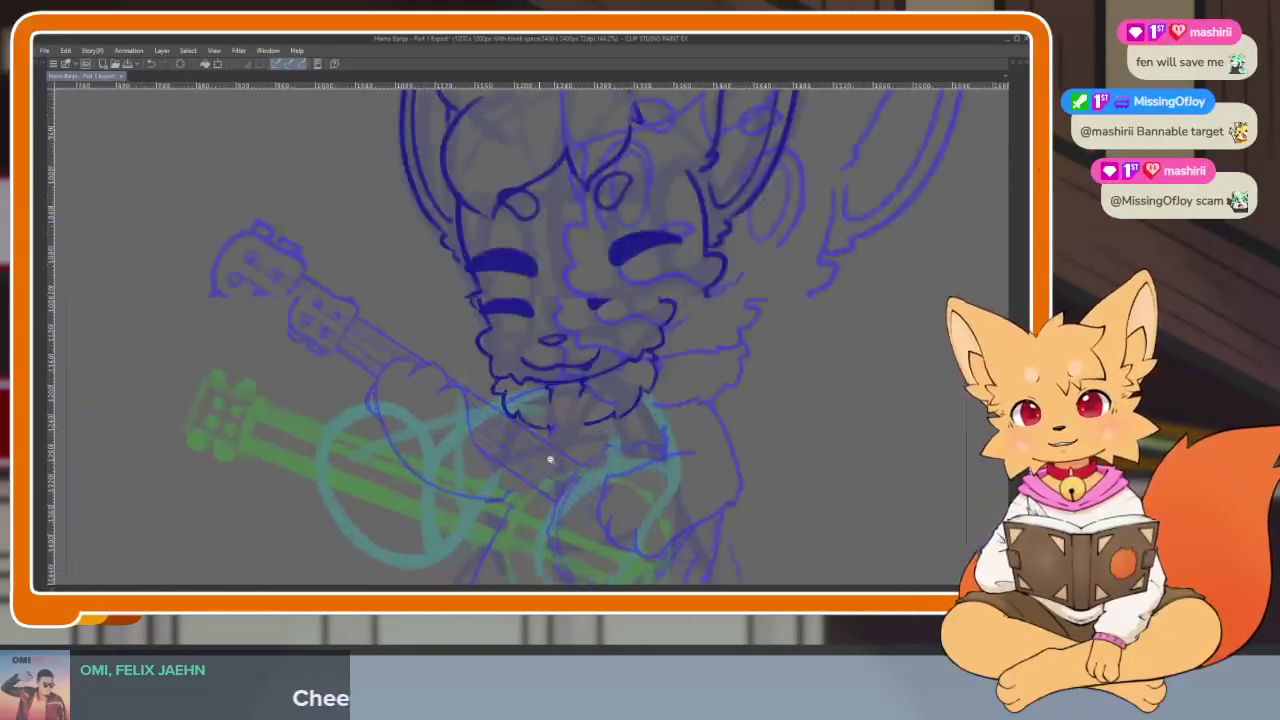
scroll(542, 455, "up", 2)
scroll(634, 463, "up", 2)
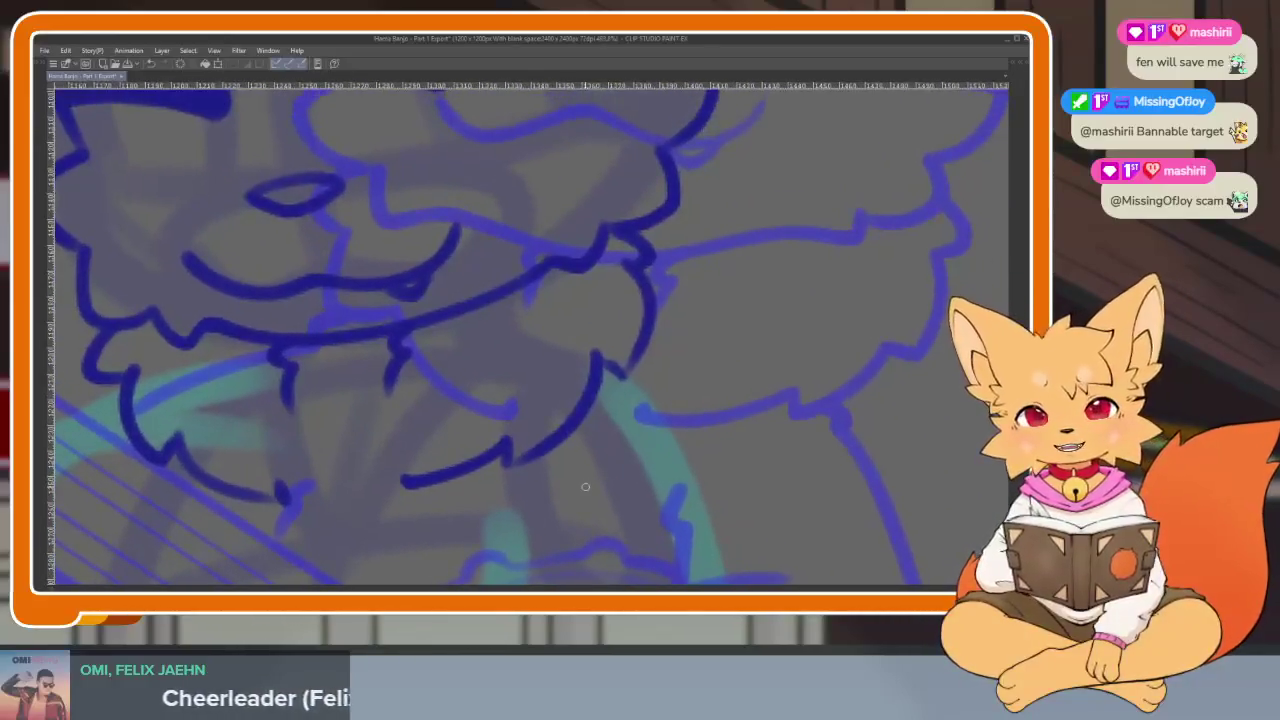
key("Tab")
key("Tab")
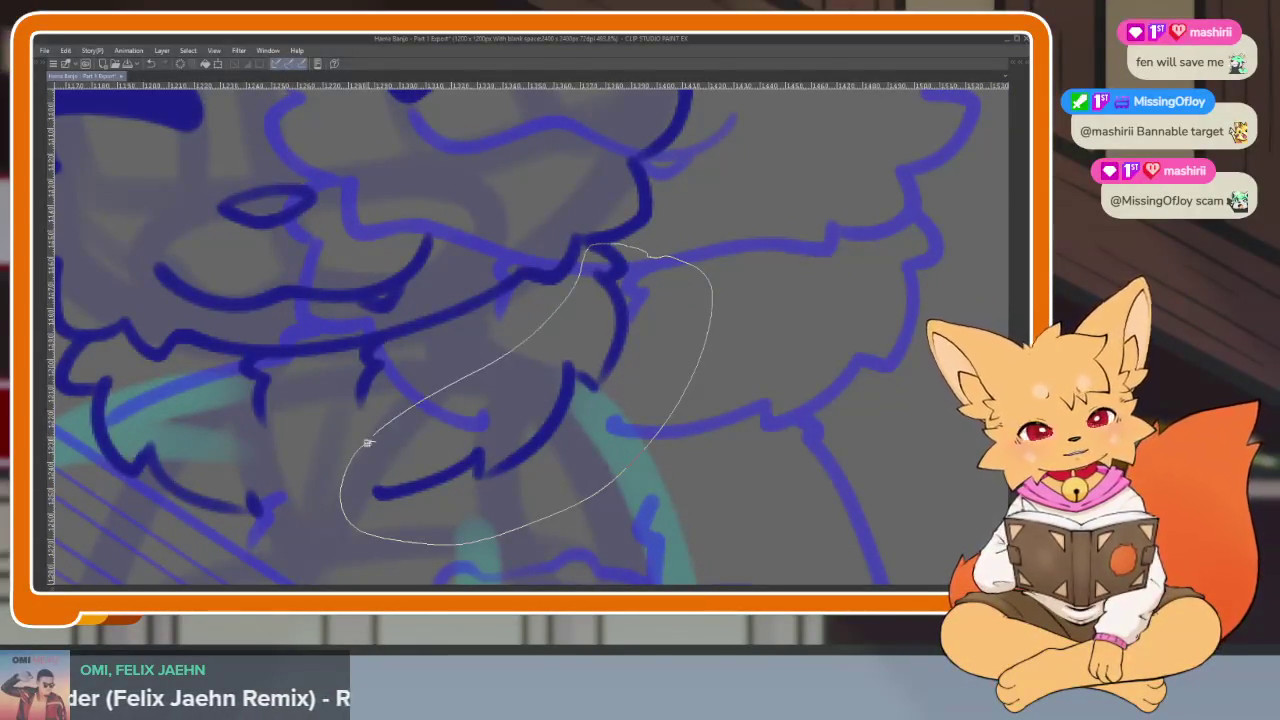
Lasso the right chin fur tuft and stretch it wider to the right.
left_click_drag(367, 443, 369, 444)
key("ctrl+t")
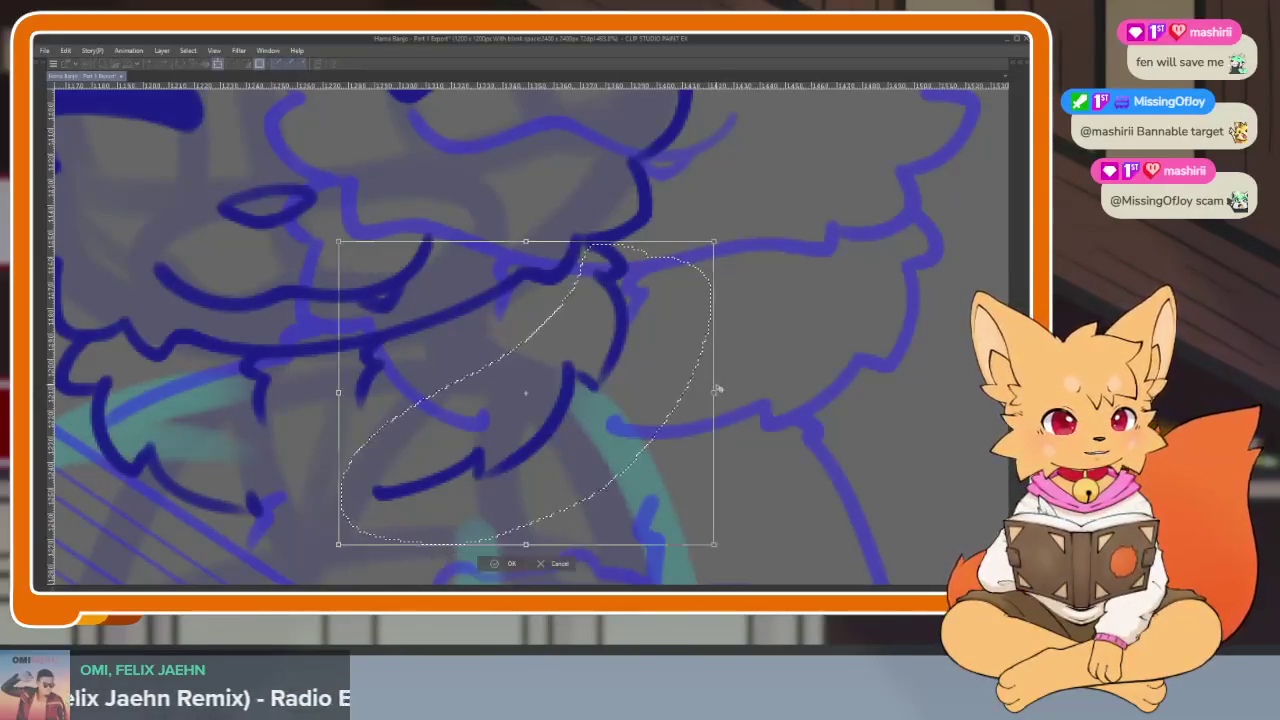
left_click_drag(717, 389, 747, 391)
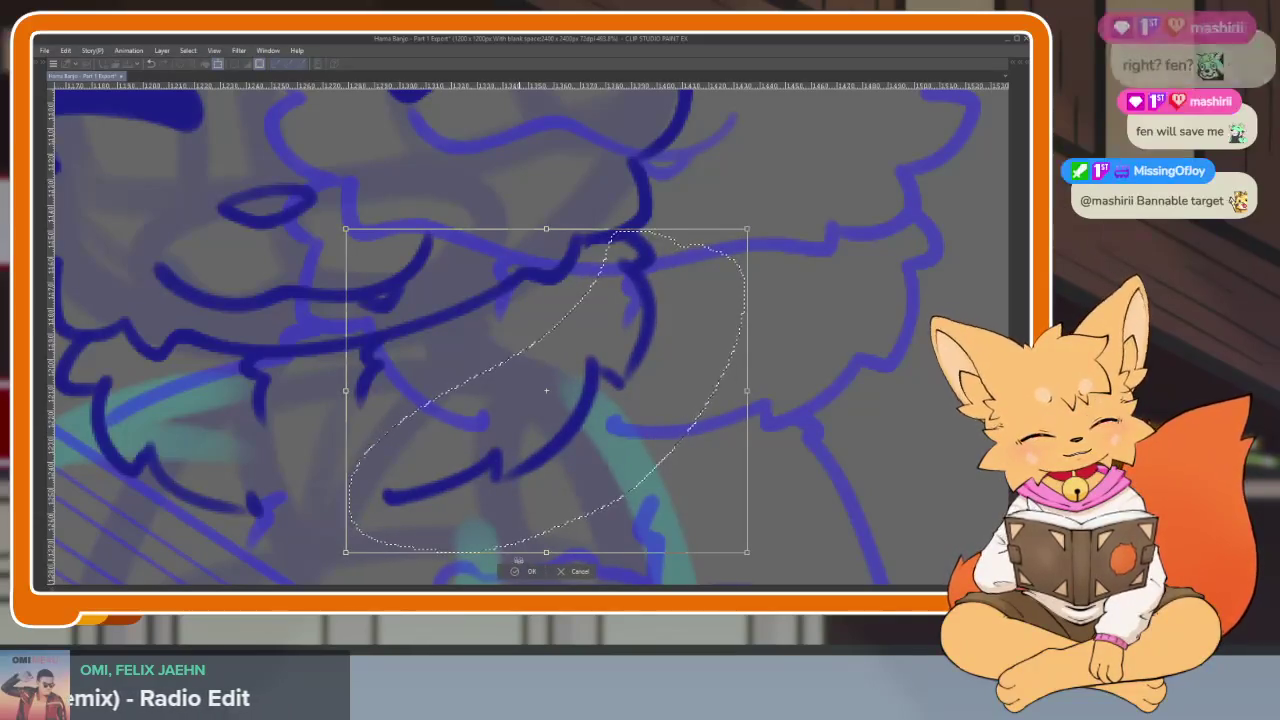
key("Return")
key("ctrl+d")
Make the brush smaller and toggle the palettes.
scroll(587, 268, "up", 4)
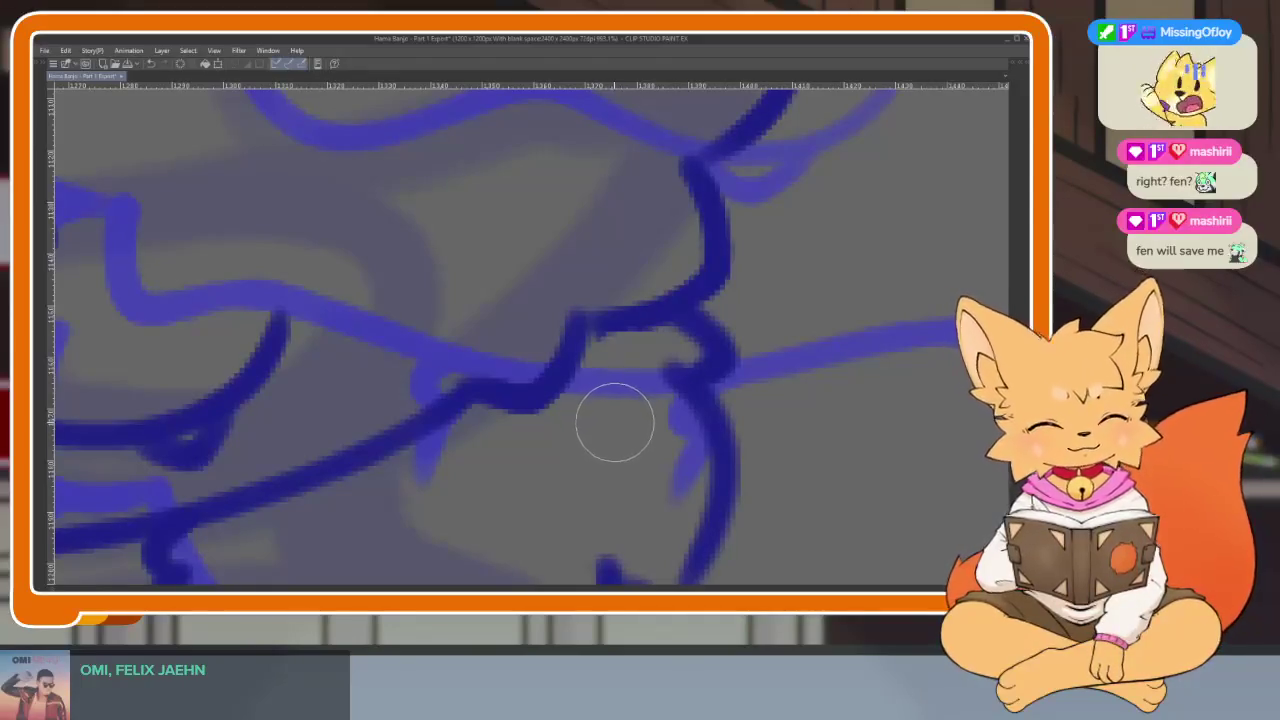
key("bracketleft")
key("bracketleft")
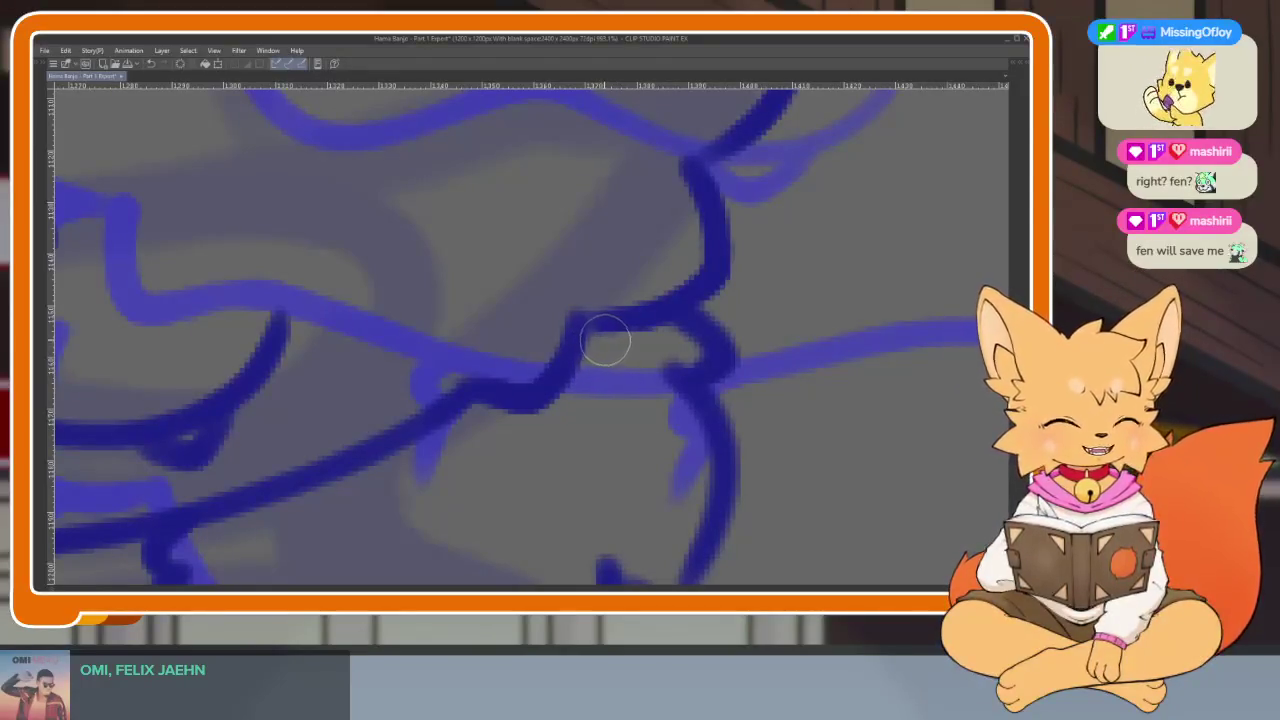
scroll(604, 343, "down", 5)
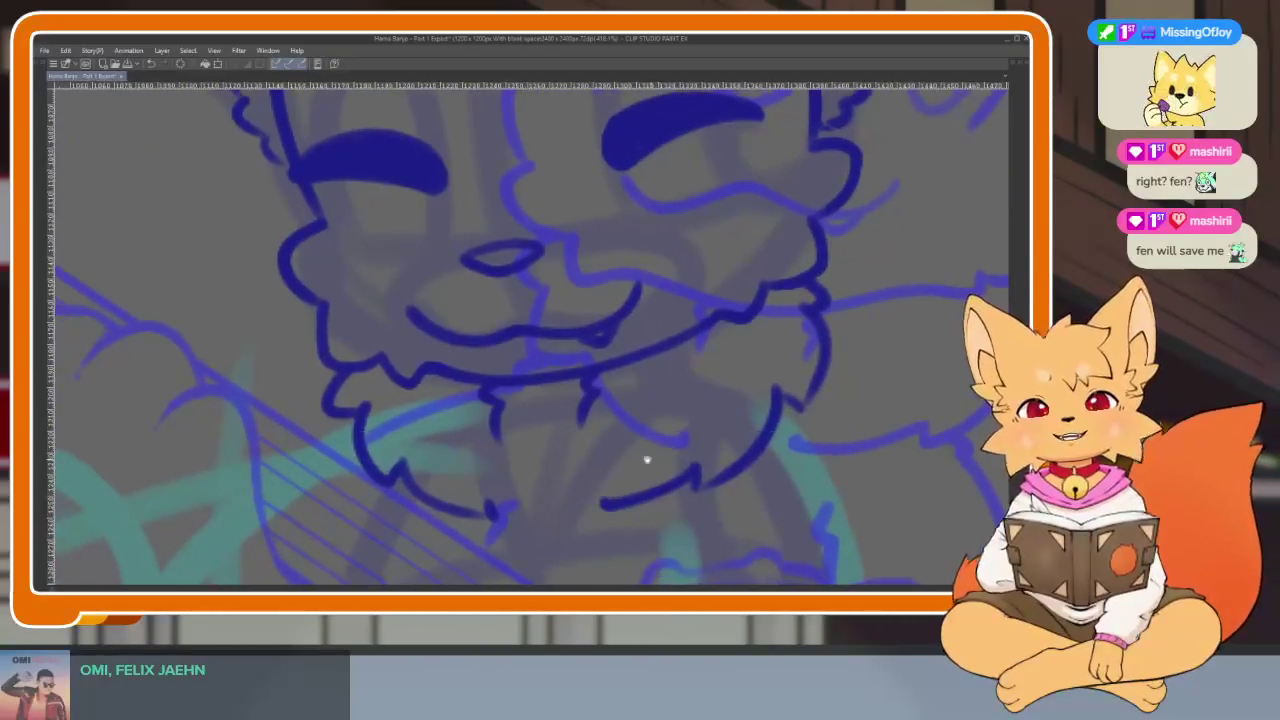
scroll(615, 455, "up", 1)
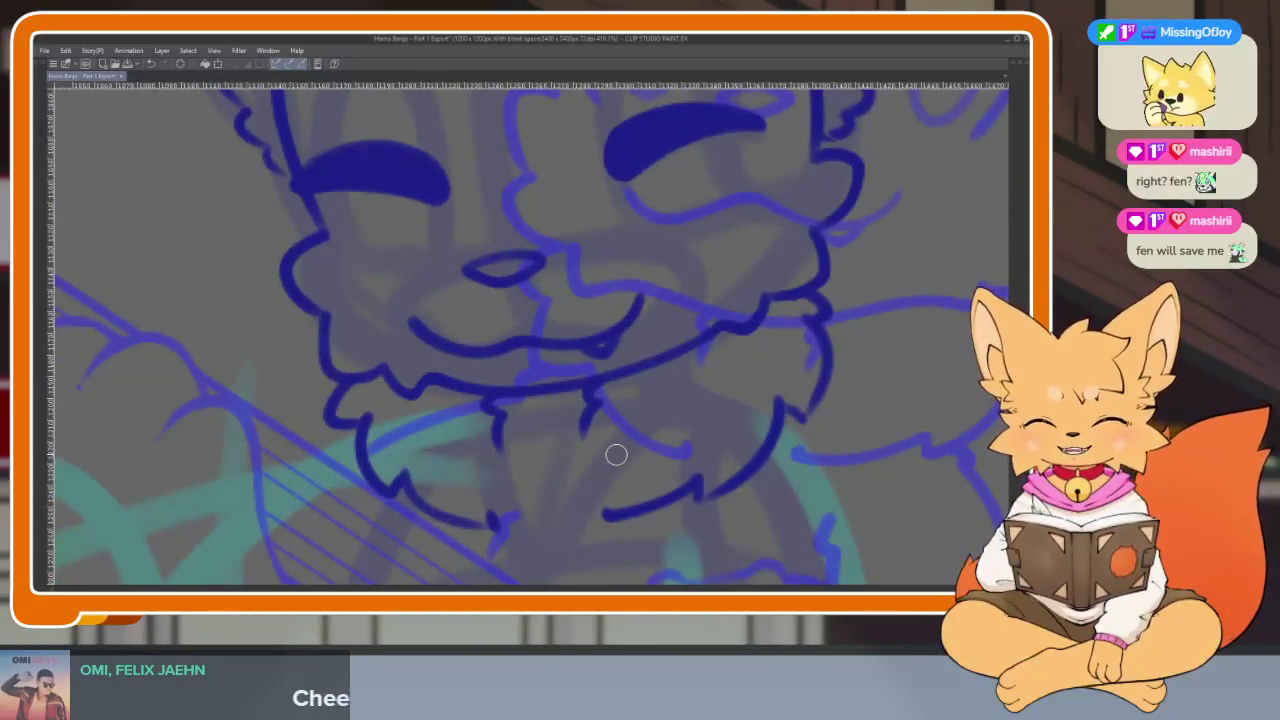
key("Tab")
key("Tab")
scroll(405, 440, "up", 3)
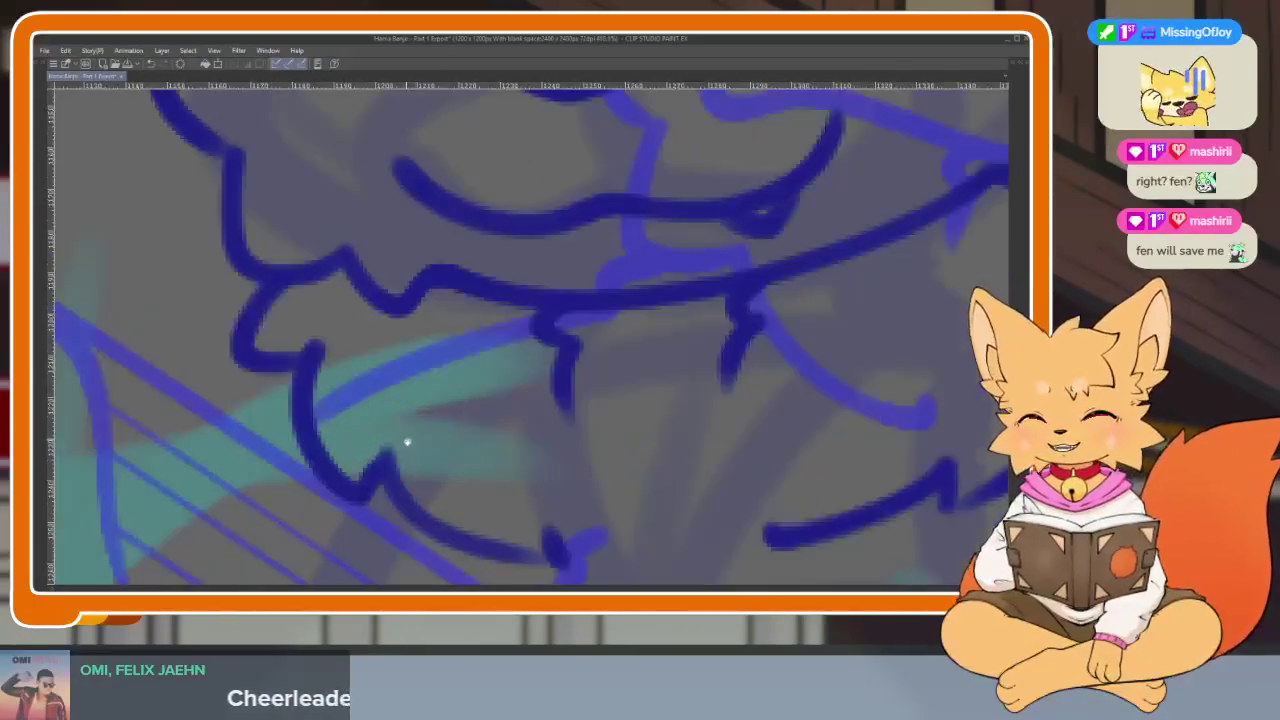
scroll(440, 432, "down", 2)
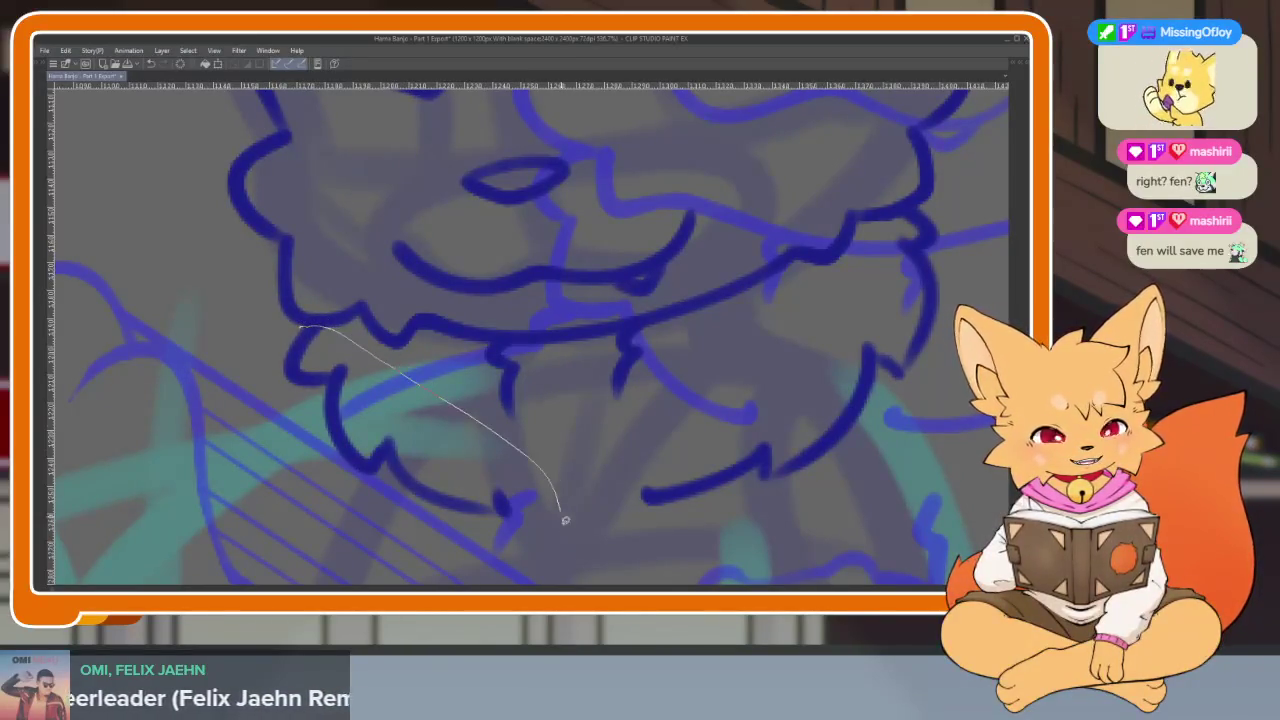
Lasso the left chin fur tuft and enlarge it down and outward.
left_click_drag(267, 385, 300, 326)
scroll(570, 349, "down", 1)
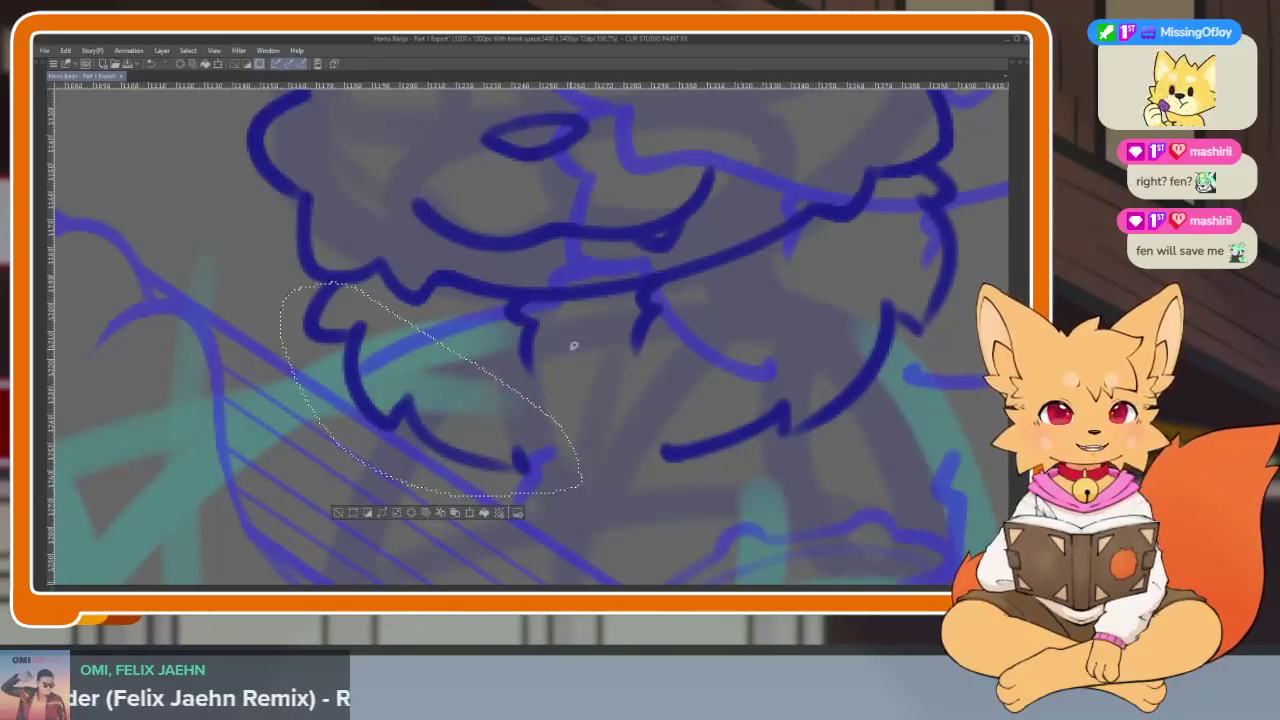
key("ctrl+t")
left_click_drag(277, 496, 264, 504)
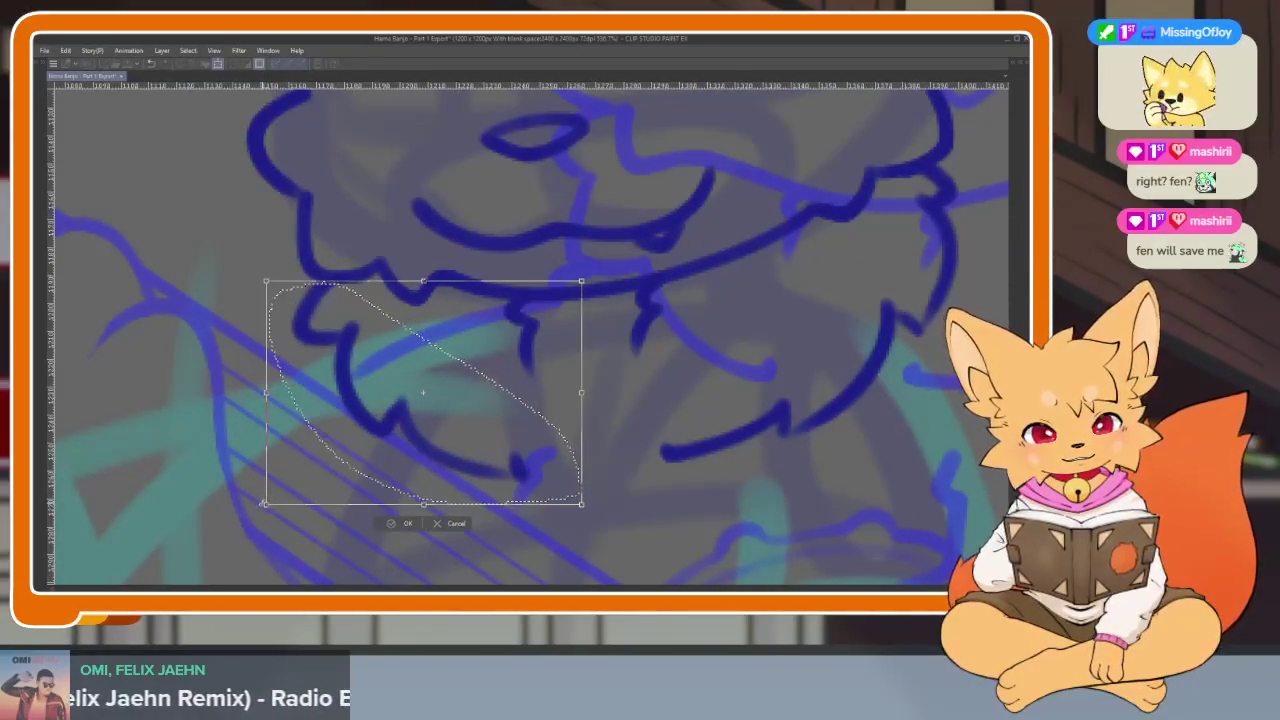
left_click(400, 523)
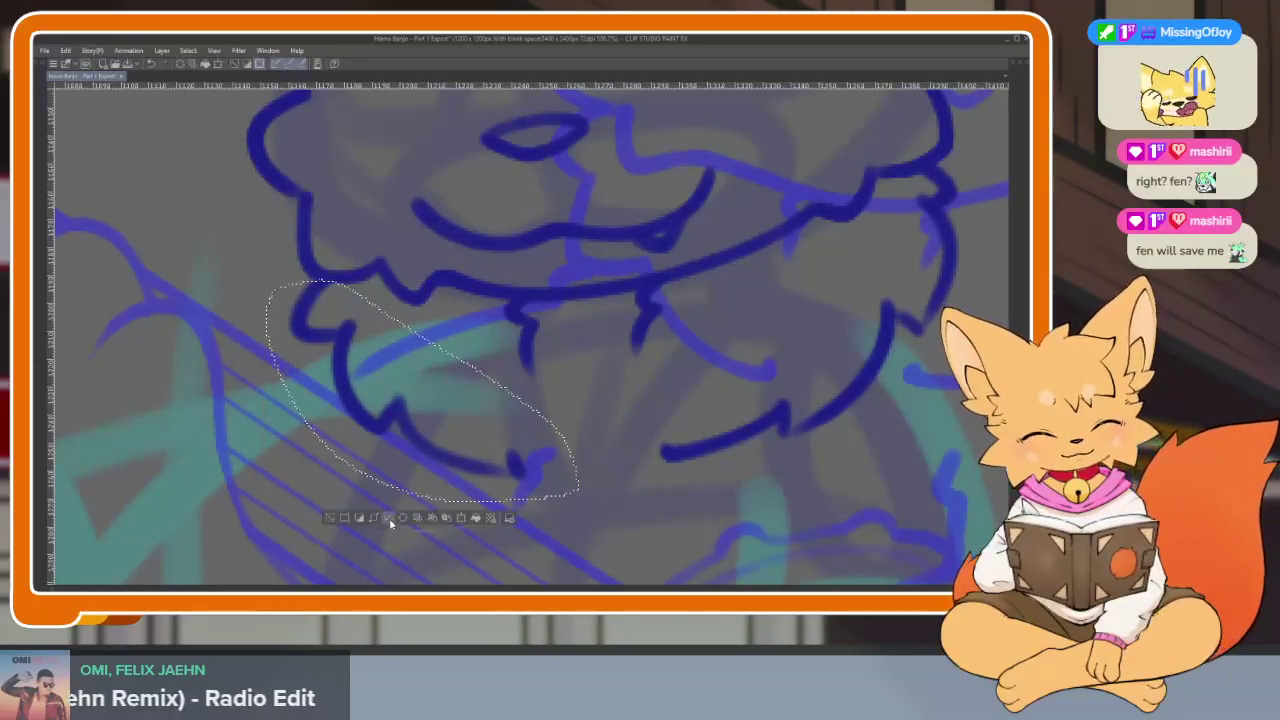
scroll(638, 426, "down", 5)
scroll(714, 443, "down", 3)
scroll(697, 437, "up", 3)
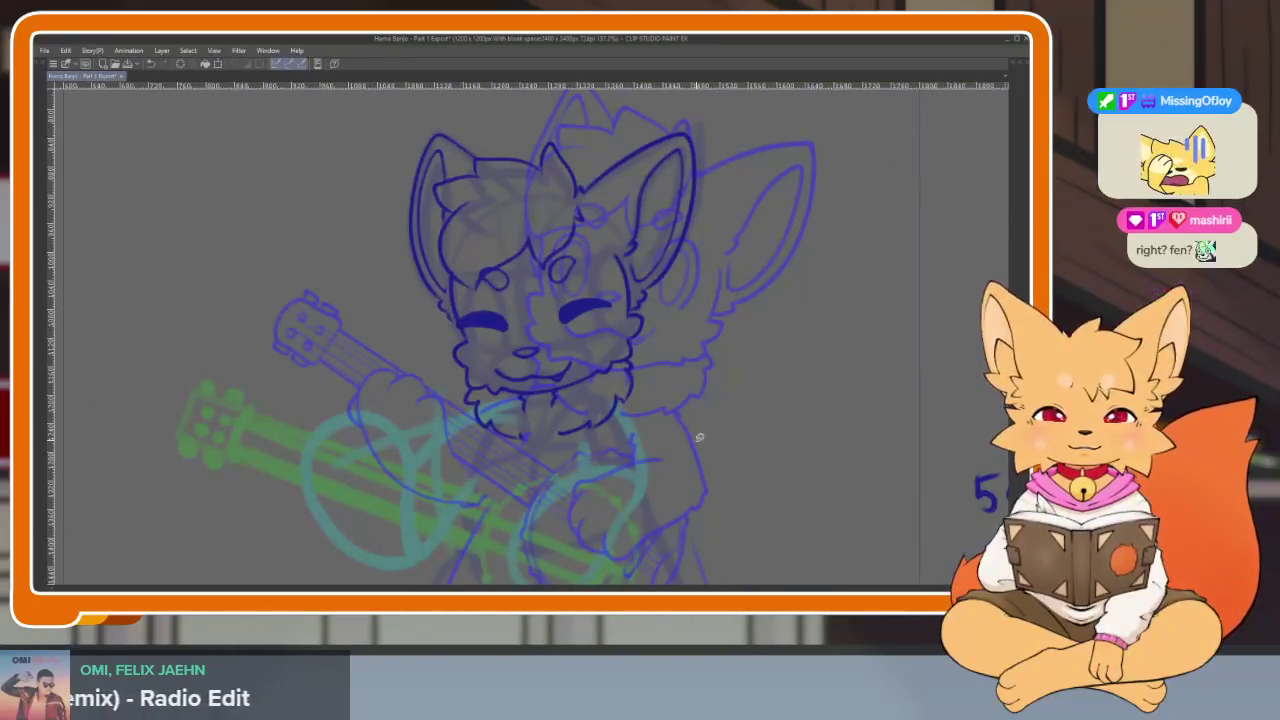
Flip between neighbouring frames to compare the drawings.
key("Right")
key("Right")
key("Left")
key("Right")
key("Right")
key("Right")
key("Right")
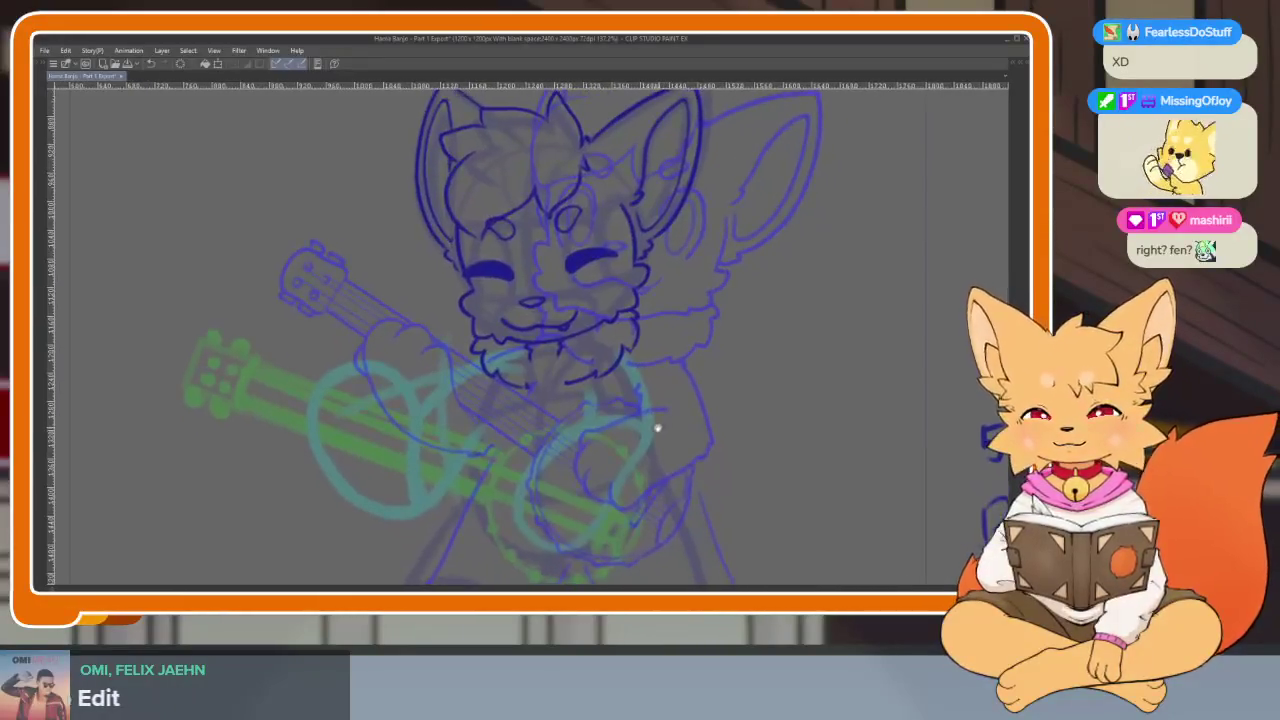
scroll(638, 422, "up", 1)
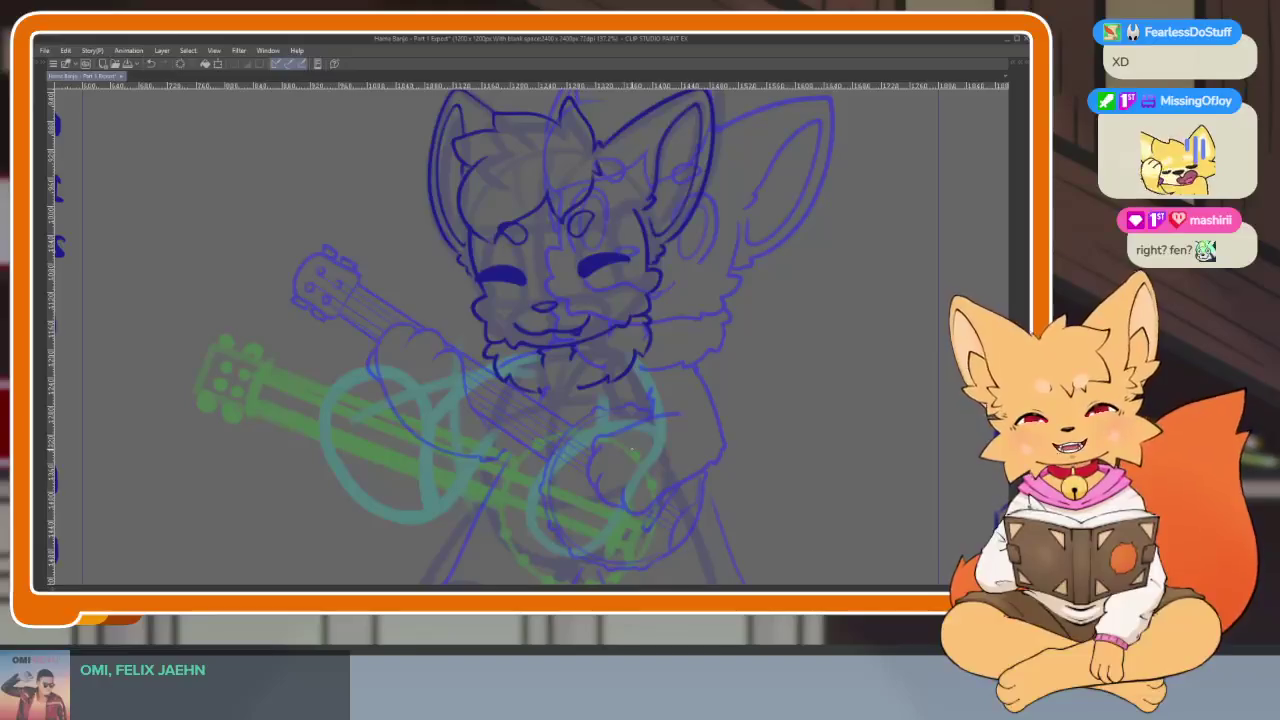
scroll(632, 452, "up", 5)
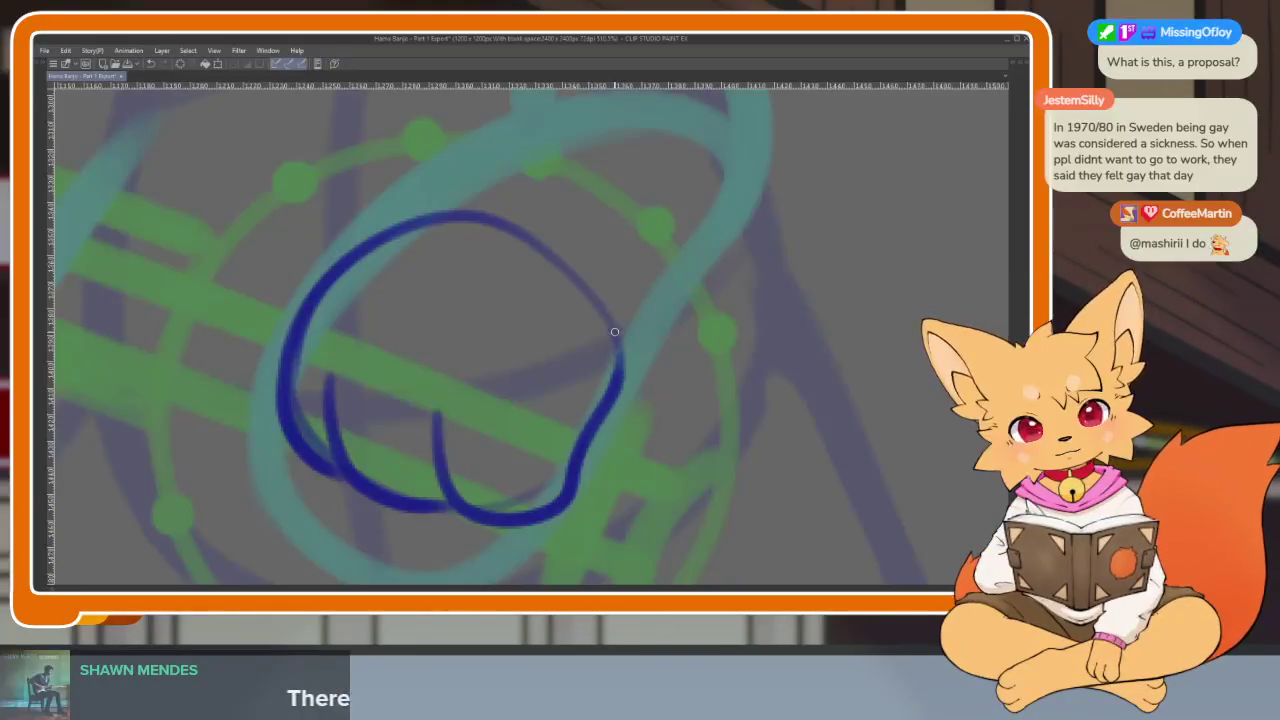
scroll(620, 415, "down", 1)
scroll(620, 415, "down", 4)
scroll(660, 437, "up", 4)
scroll(640, 437, "up", 1)
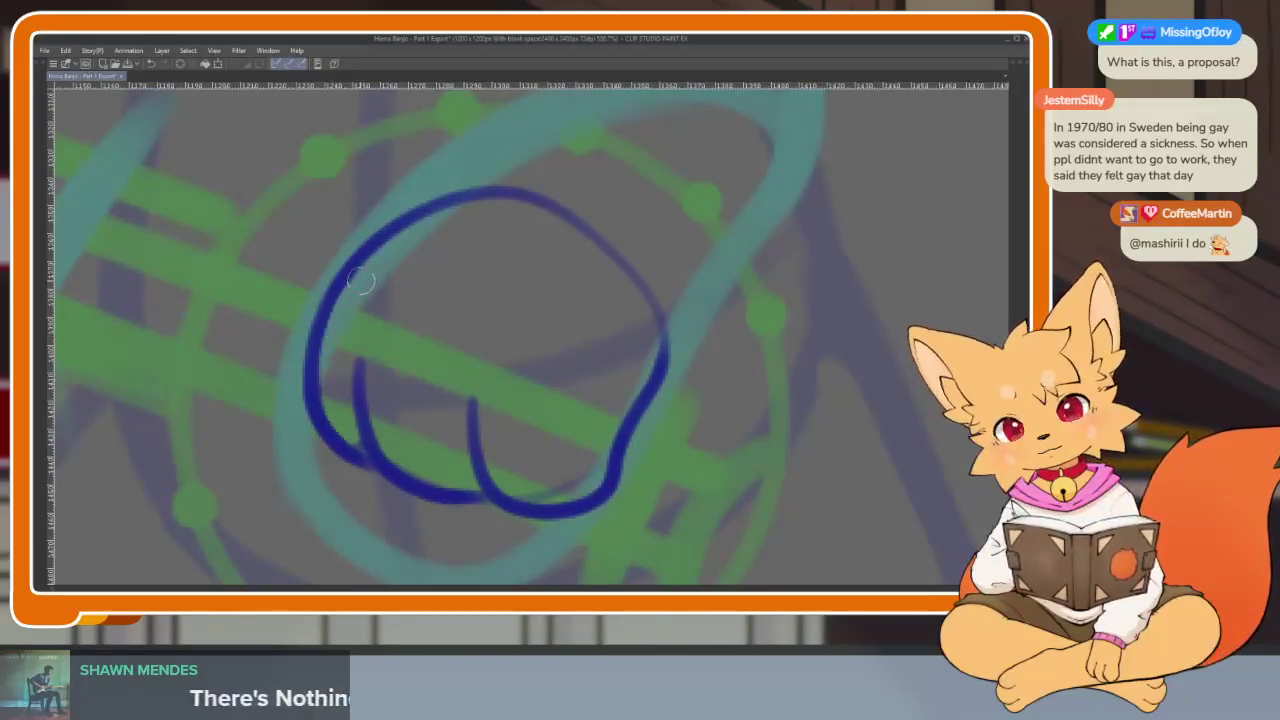
scroll(418, 480, "down", 4)
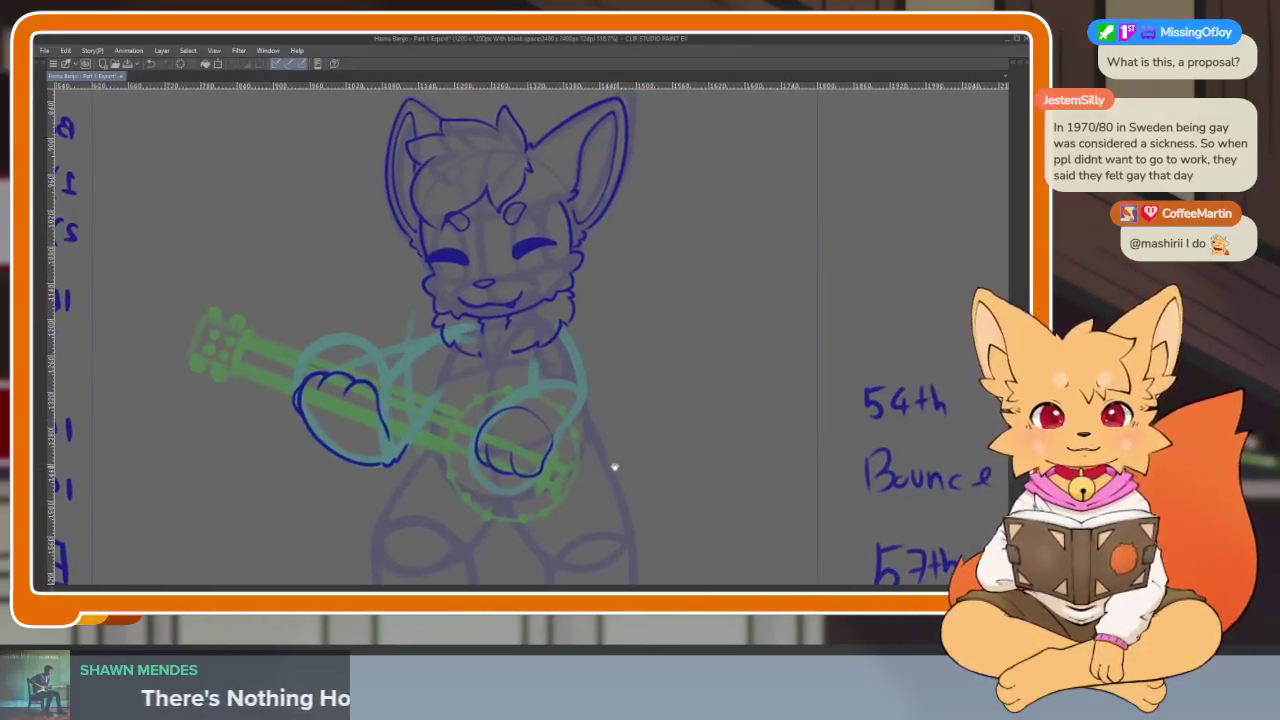
scroll(600, 475, "up", 5)
scroll(370, 380, "up", 3)
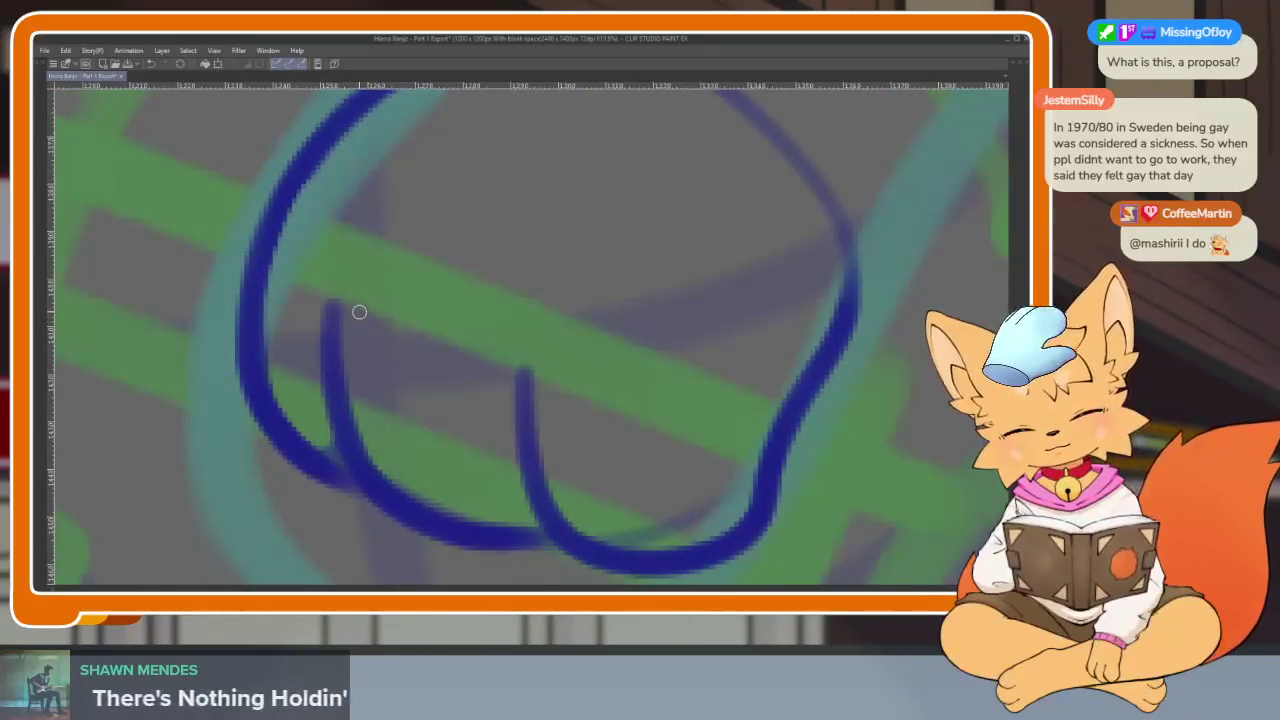
Ink a finger line on the banjo hand and erase the duplicate line.
left_click_drag(359, 312, 540, 555)
mouse_move(341, 312)
left_mouse_down()
mouse_move(329, 429)
mouse_move(352, 250)
left_mouse_up()
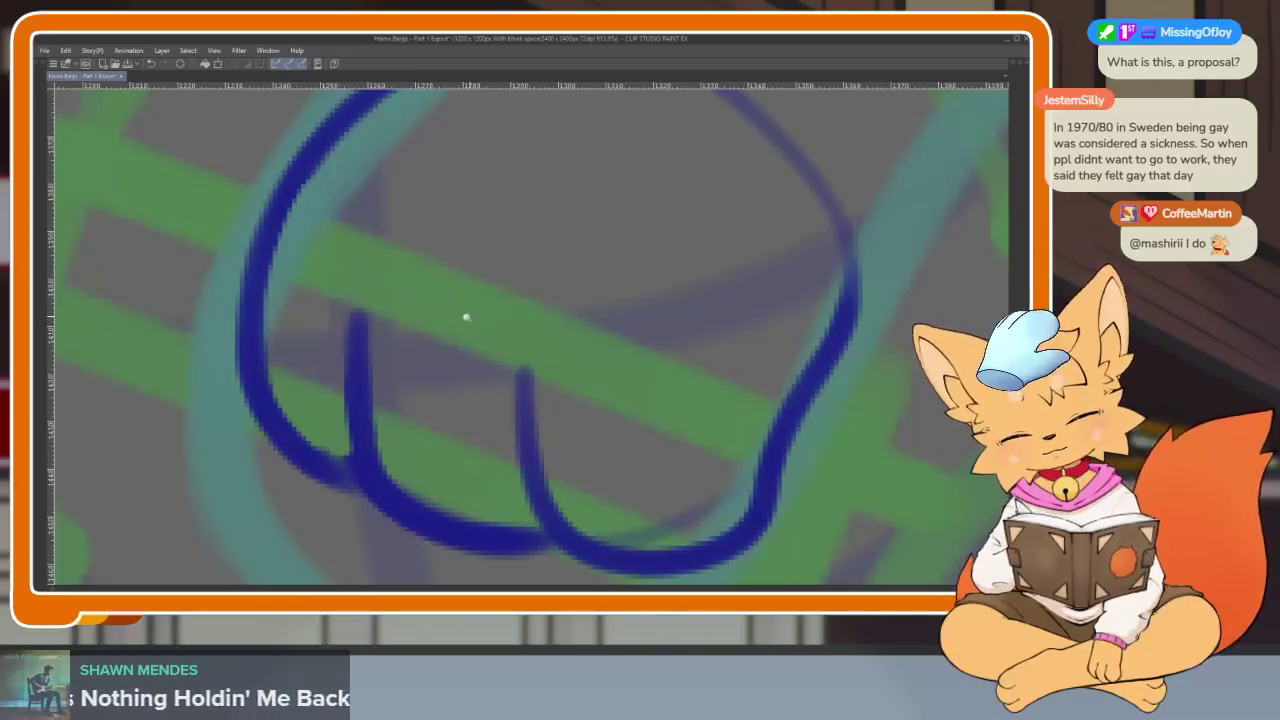
scroll(530, 360, "down", 5)
scroll(590, 405, "up", 1)
scroll(590, 430, "up", 1)
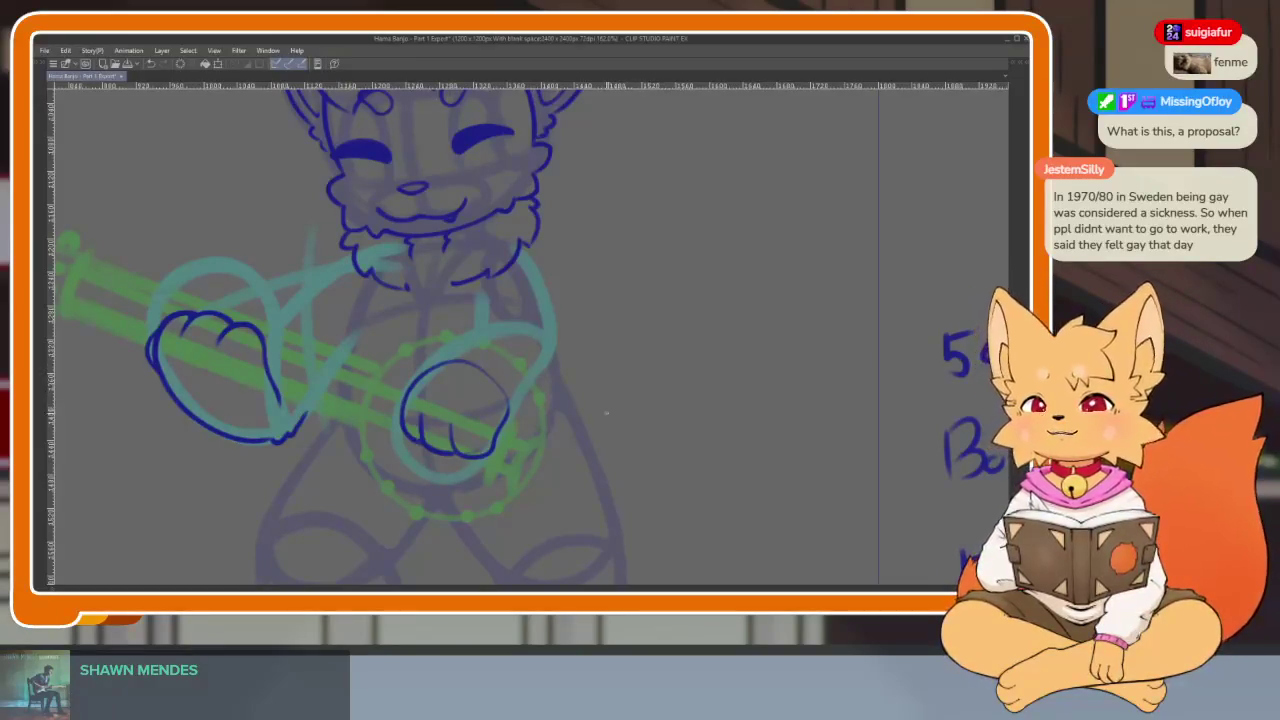
scroll(603, 463, "up", 2)
scroll(591, 454, "up", 3)
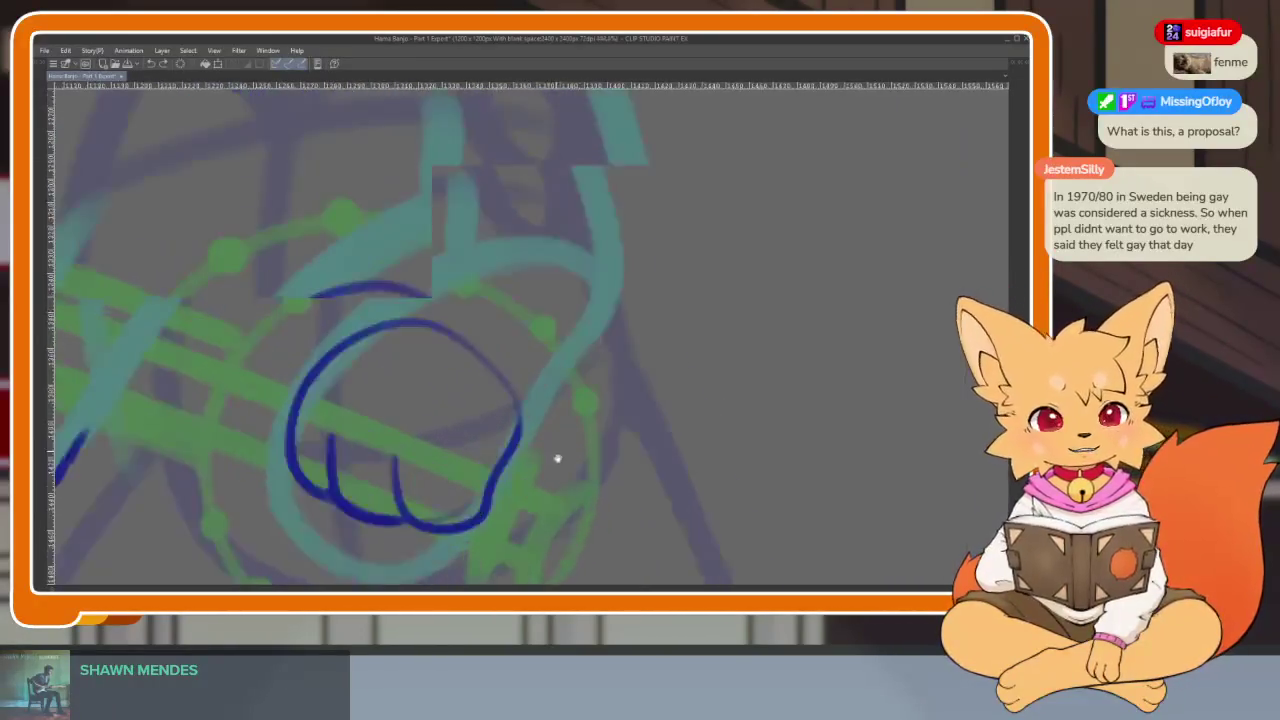
Erase the right paw's upper outline, a leftover blue dot and a middle section.
scroll(557, 458, "up", 1)
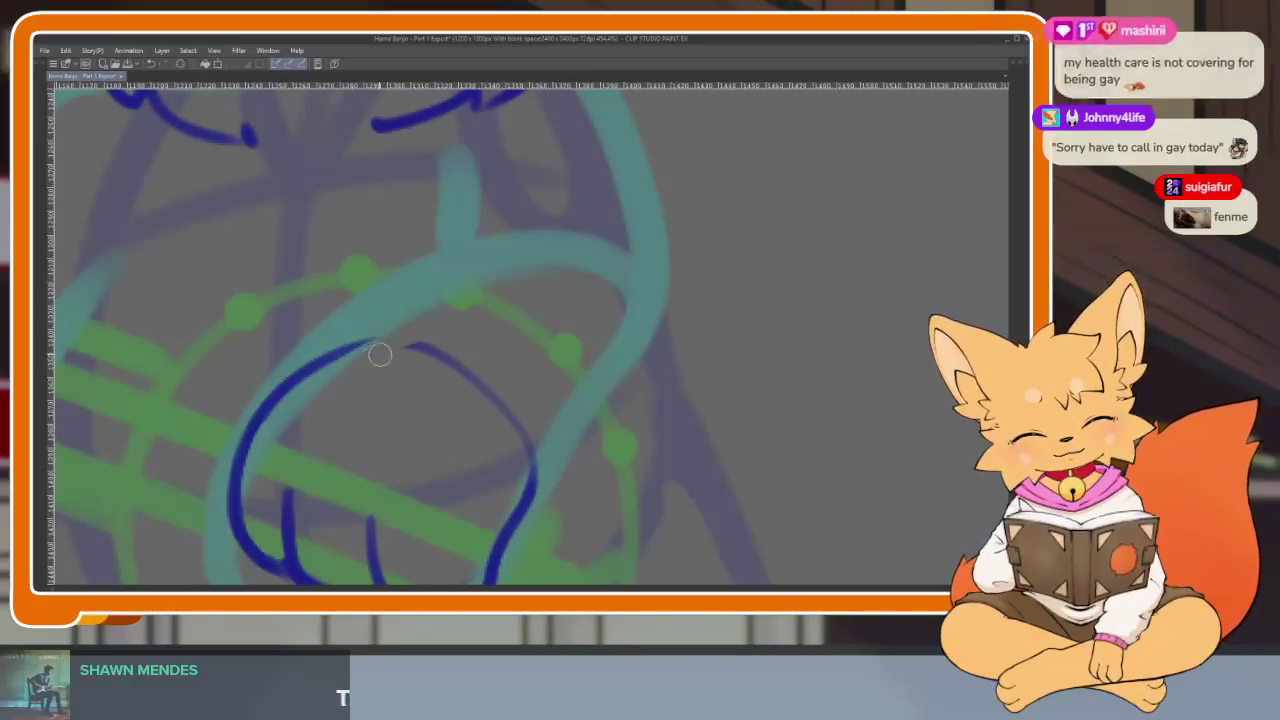
mouse_move(403, 363)
left_mouse_down()
mouse_move(506, 371)
mouse_move(531, 437)
left_mouse_up()
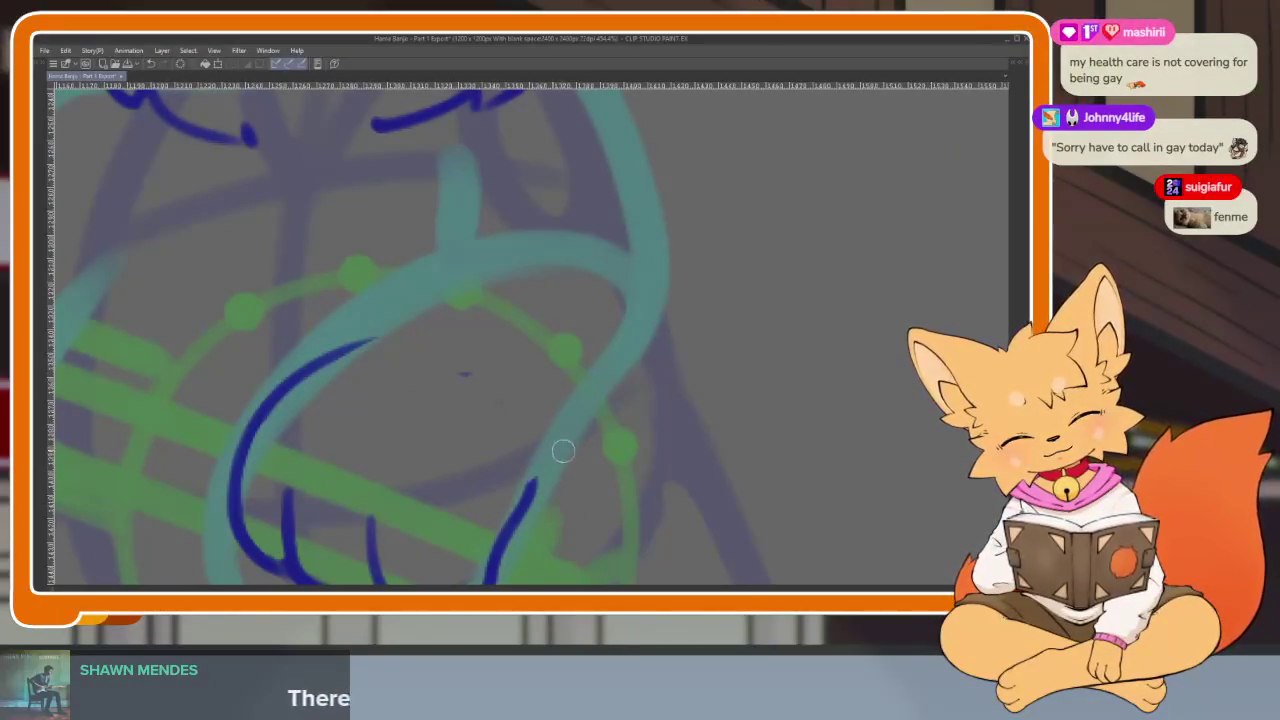
left_click_drag(470, 380, 490, 385)
scroll(575, 415, "down", 1)
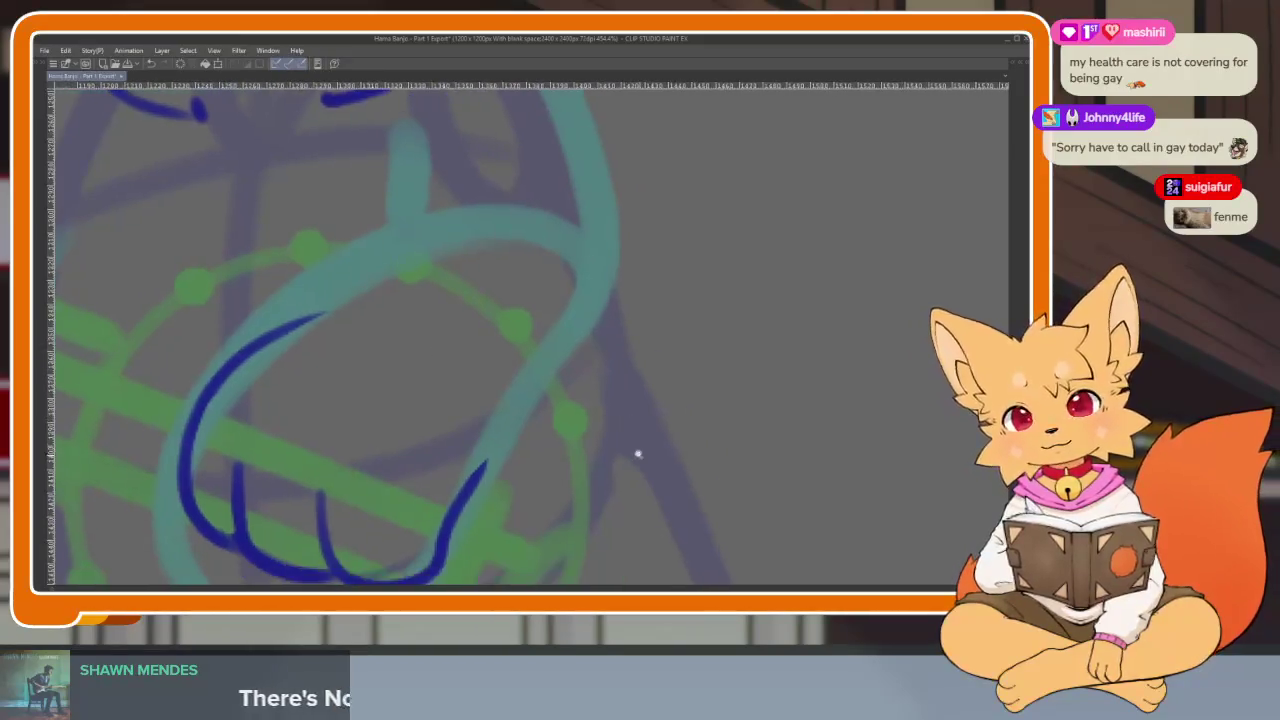
scroll(636, 450, "down", 1)
scroll(663, 434, "down", 1)
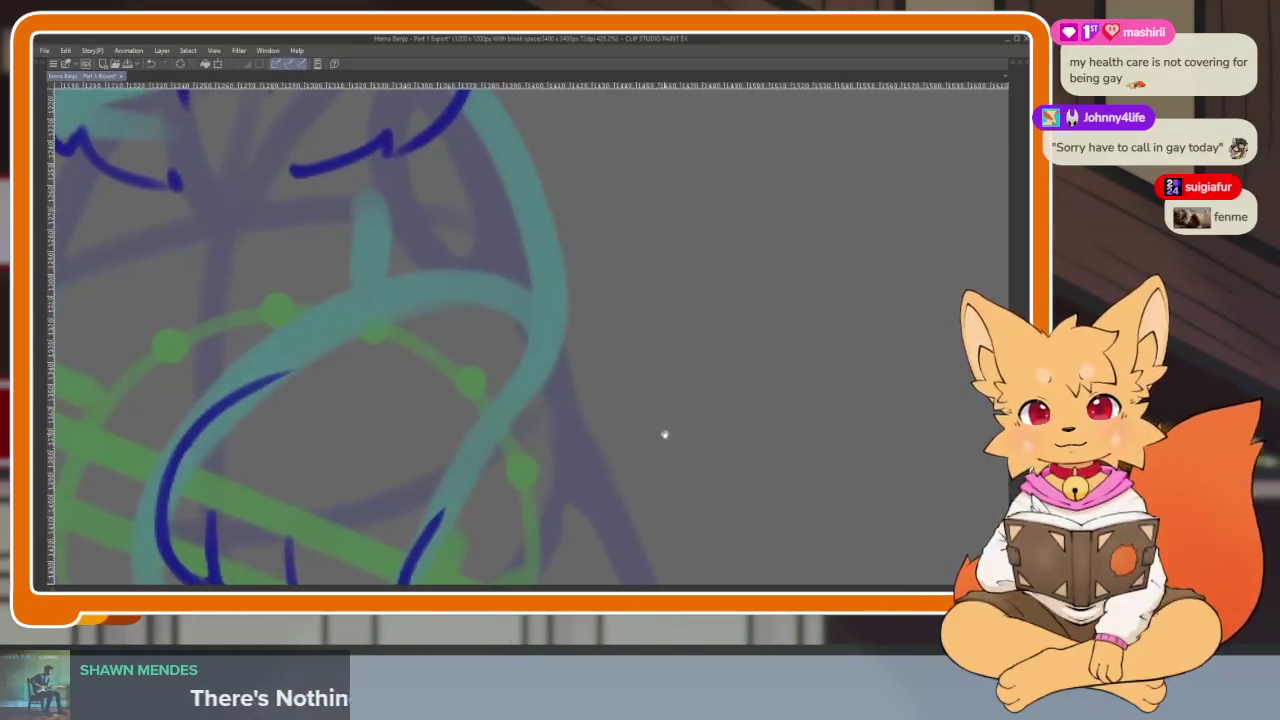
scroll(651, 451, "up", 1)
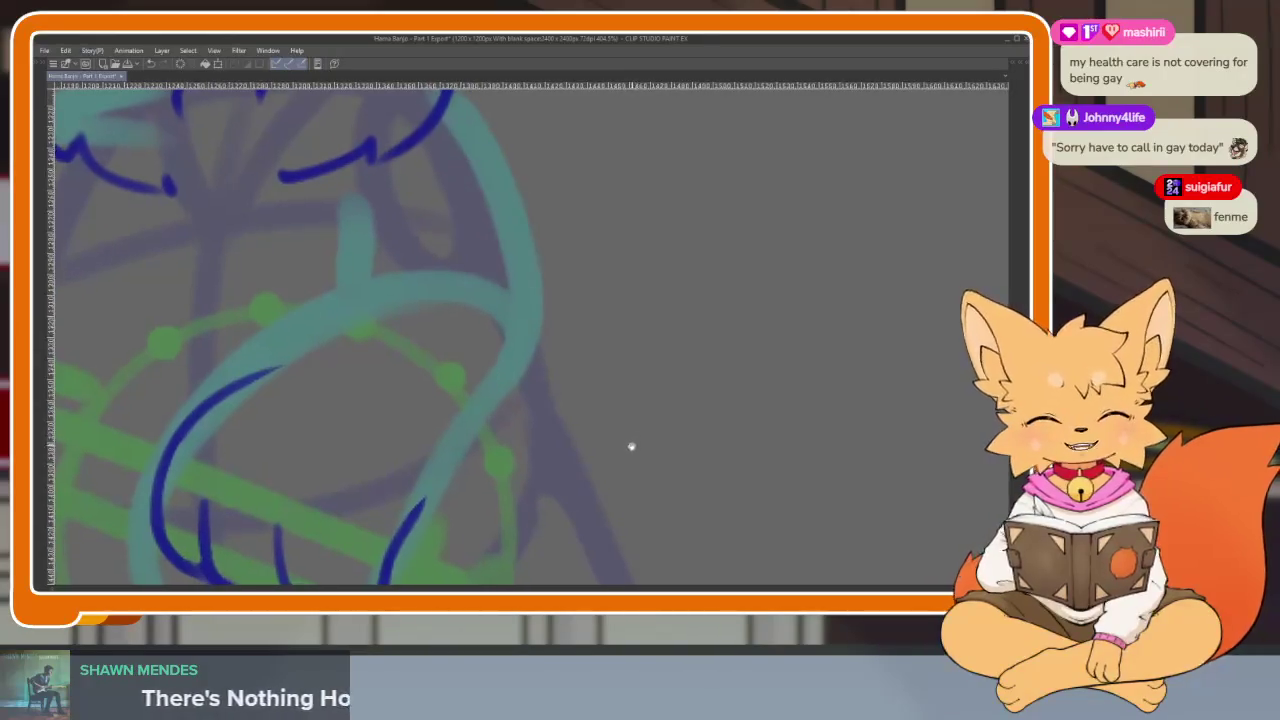
scroll(620, 442, "down", 3)
scroll(618, 448, "up", 3)
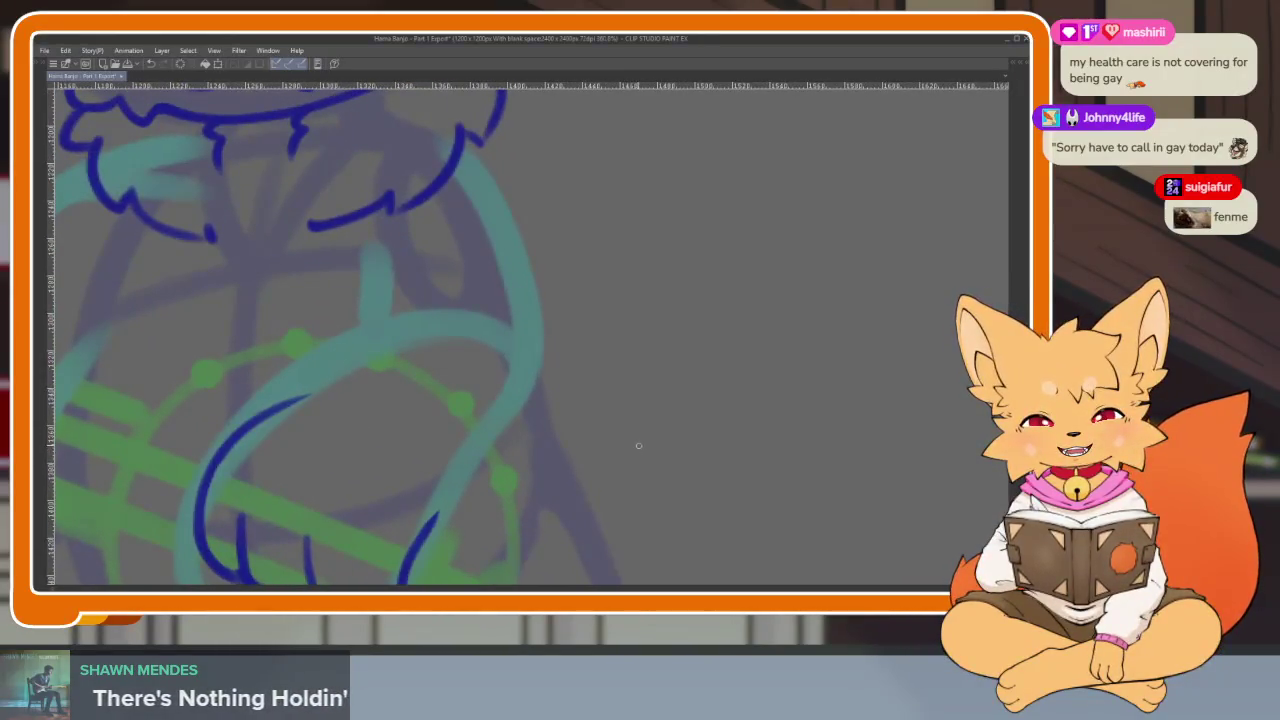
scroll(625, 452, "down", 1)
scroll(615, 458, "down", 1)
scroll(618, 468, "down", 1)
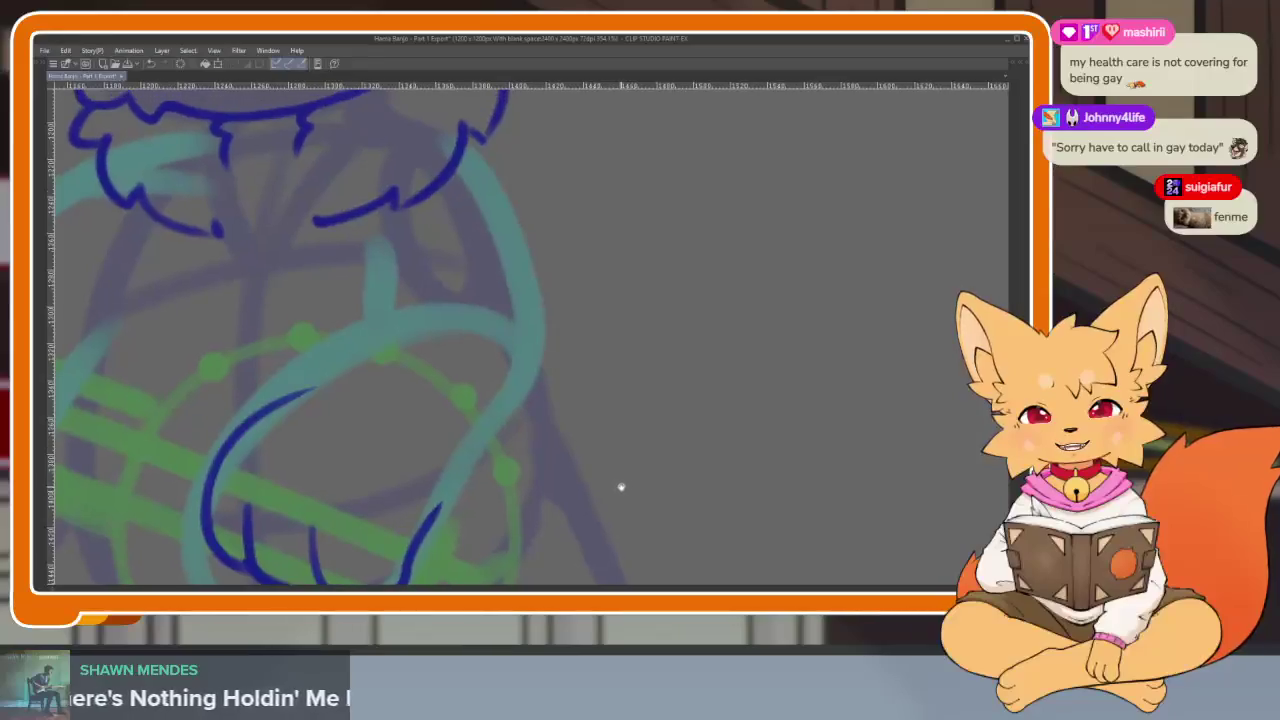
scroll(620, 475, "down", 1)
scroll(620, 475, "down", 1)
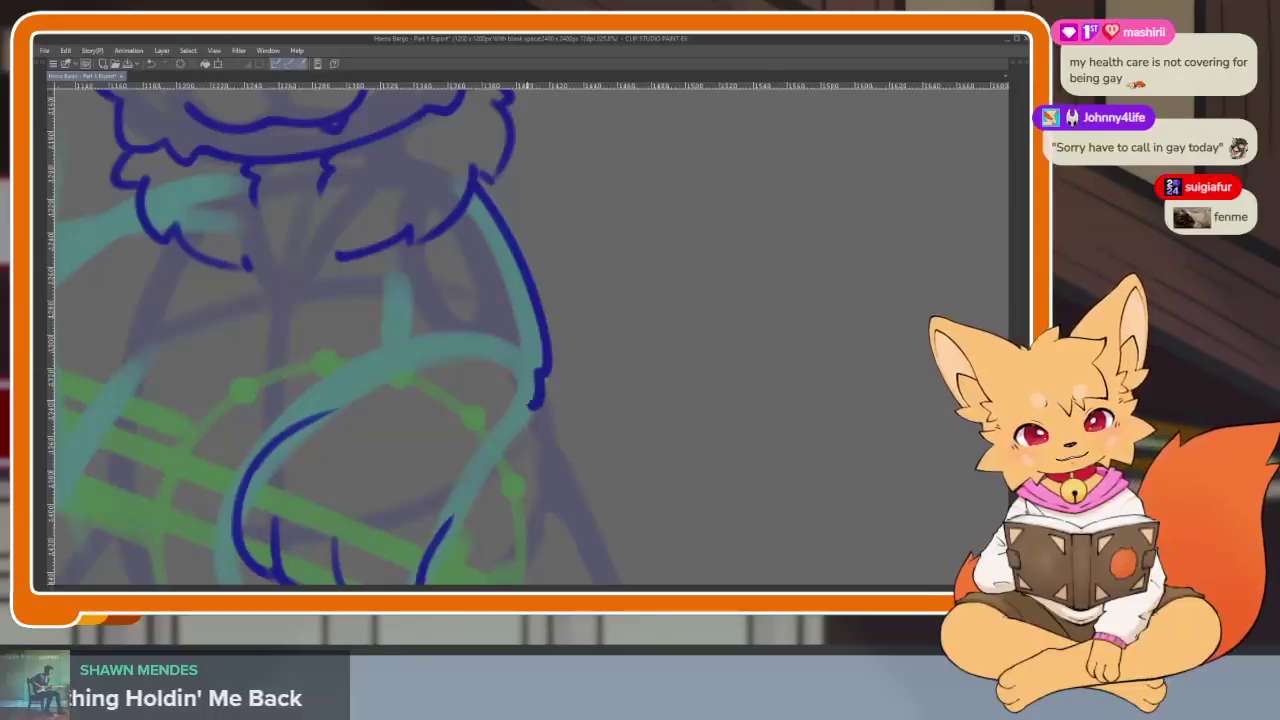
scroll(640, 420, "up", 2)
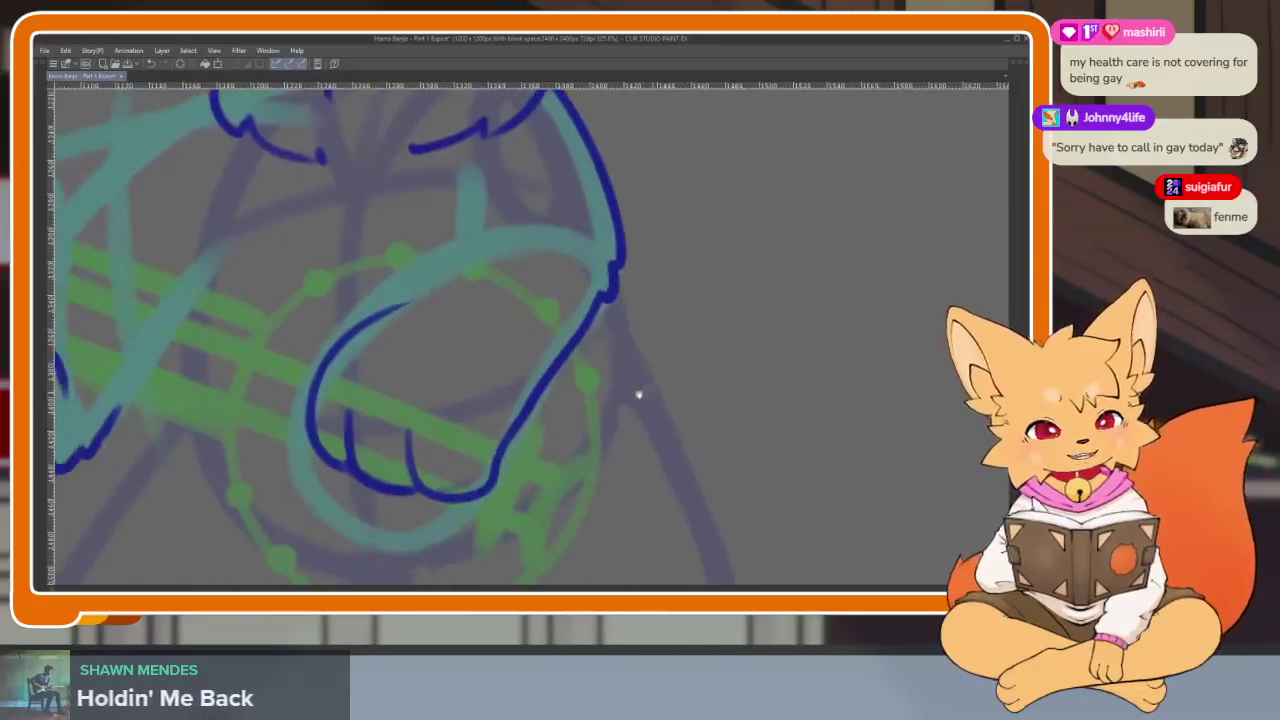
scroll(630, 370, "up", 2)
mouse_move(475, 410)
left_mouse_down()
mouse_move(600, 235)
mouse_move(475, 415)
left_mouse_up()
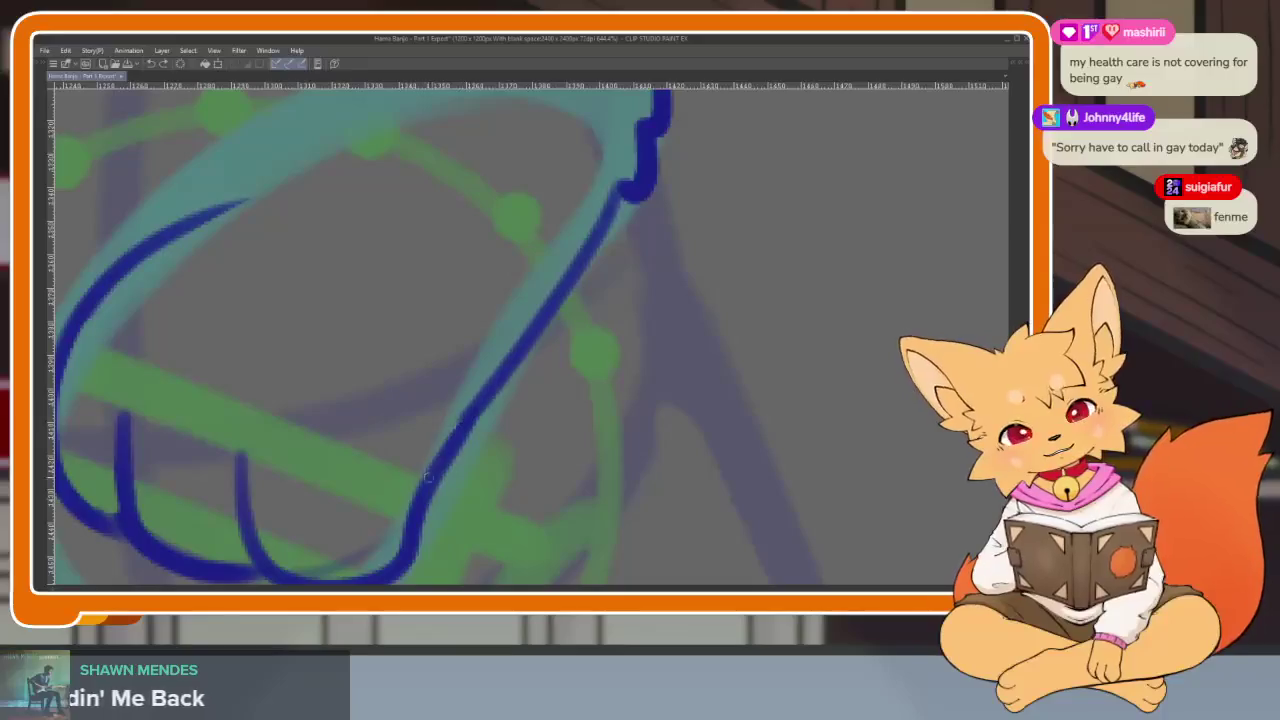
Redraw the right paw's upper outline rising toward the chest.
scroll(690, 409, "down", 5)
scroll(623, 412, "up", 4)
scroll(623, 412, "up", 1)
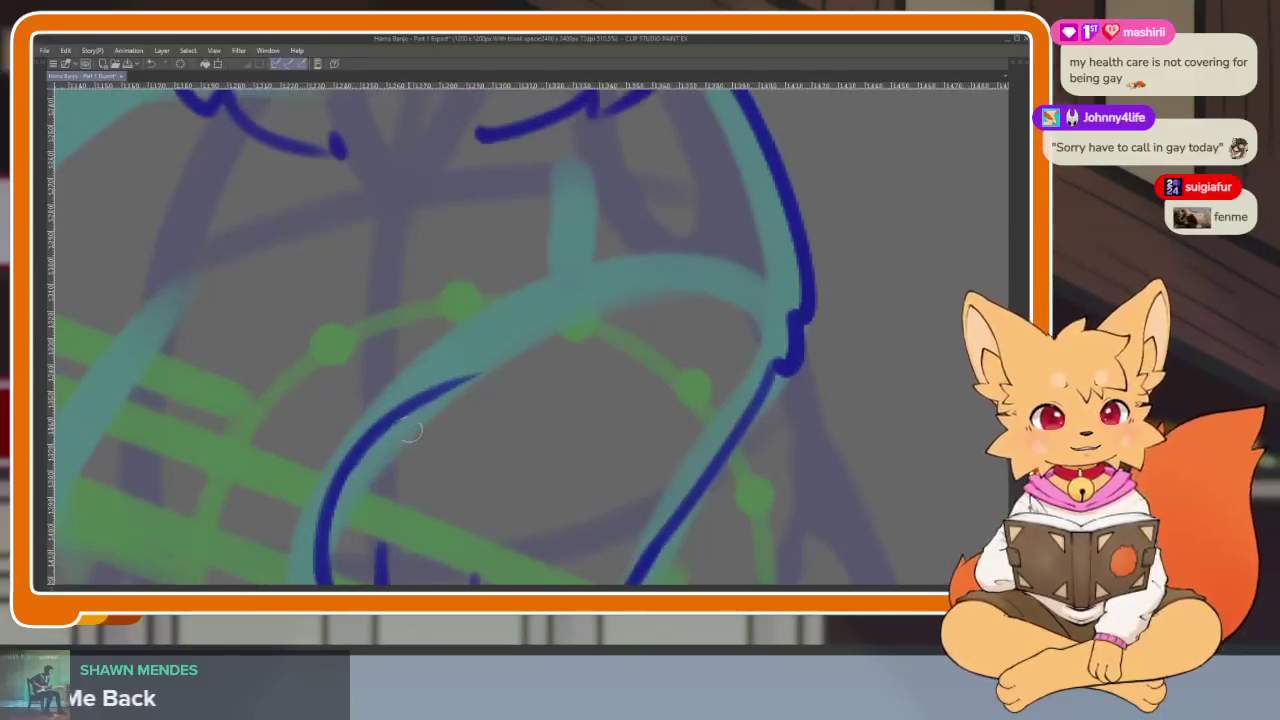
scroll(450, 450, "up", 2)
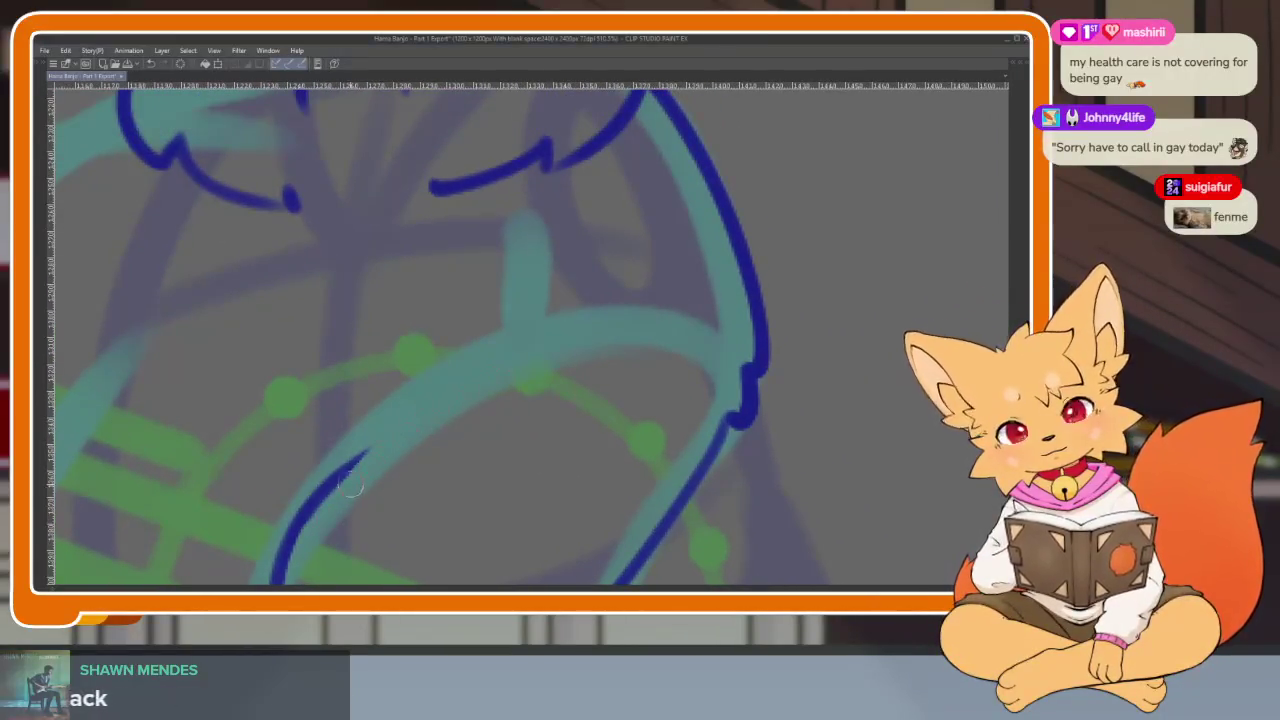
left_click_drag(390, 445, 480, 372)
key("ctrl+z")
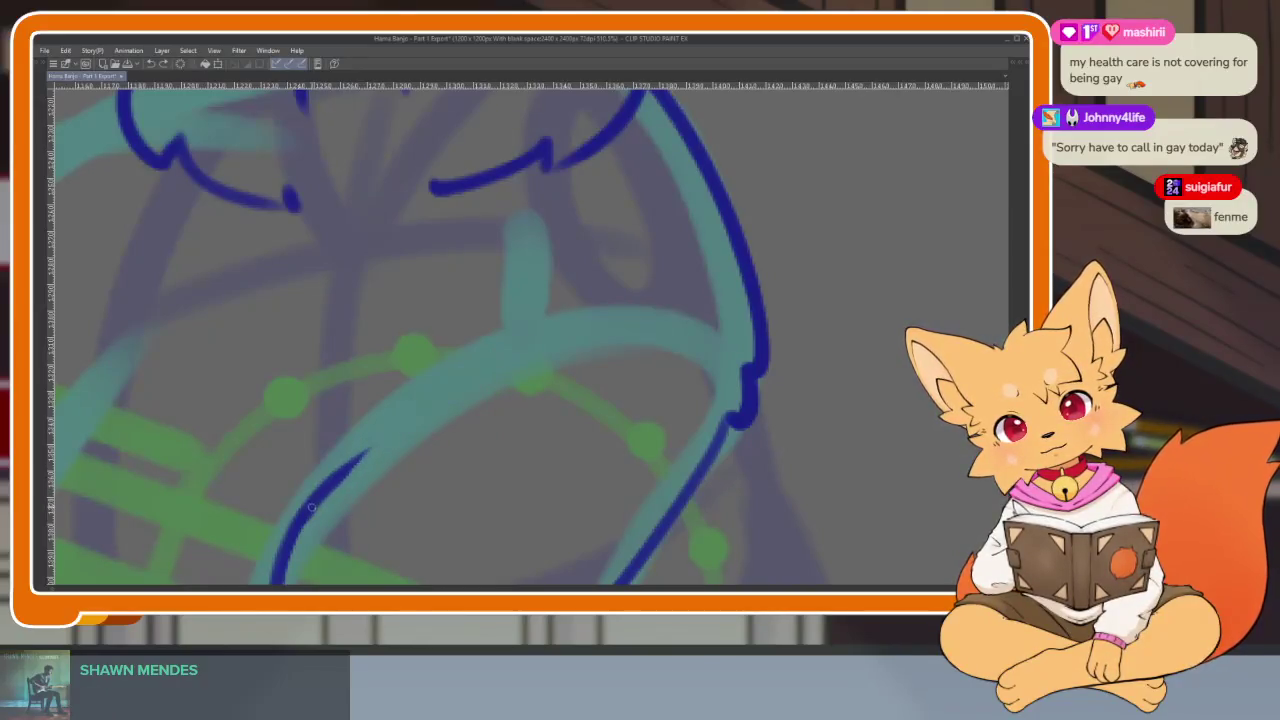
left_click_drag(340, 480, 535, 330)
key("ctrl+z")
left_click_drag(340, 480, 550, 325)
Ink a fur tuft where the right paw meets the chest.
scroll(757, 385, "down", 5)
scroll(700, 387, "up", 1)
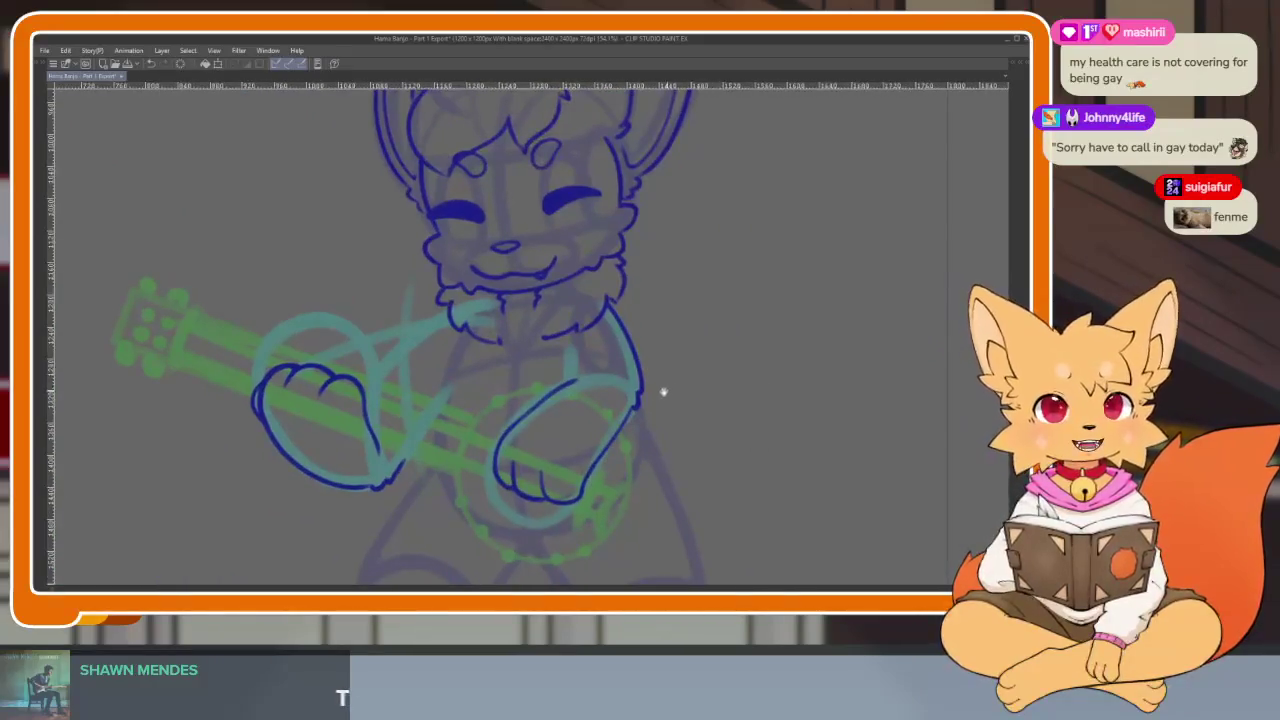
scroll(610, 390, "up", 2)
scroll(590, 420, "up", 2)
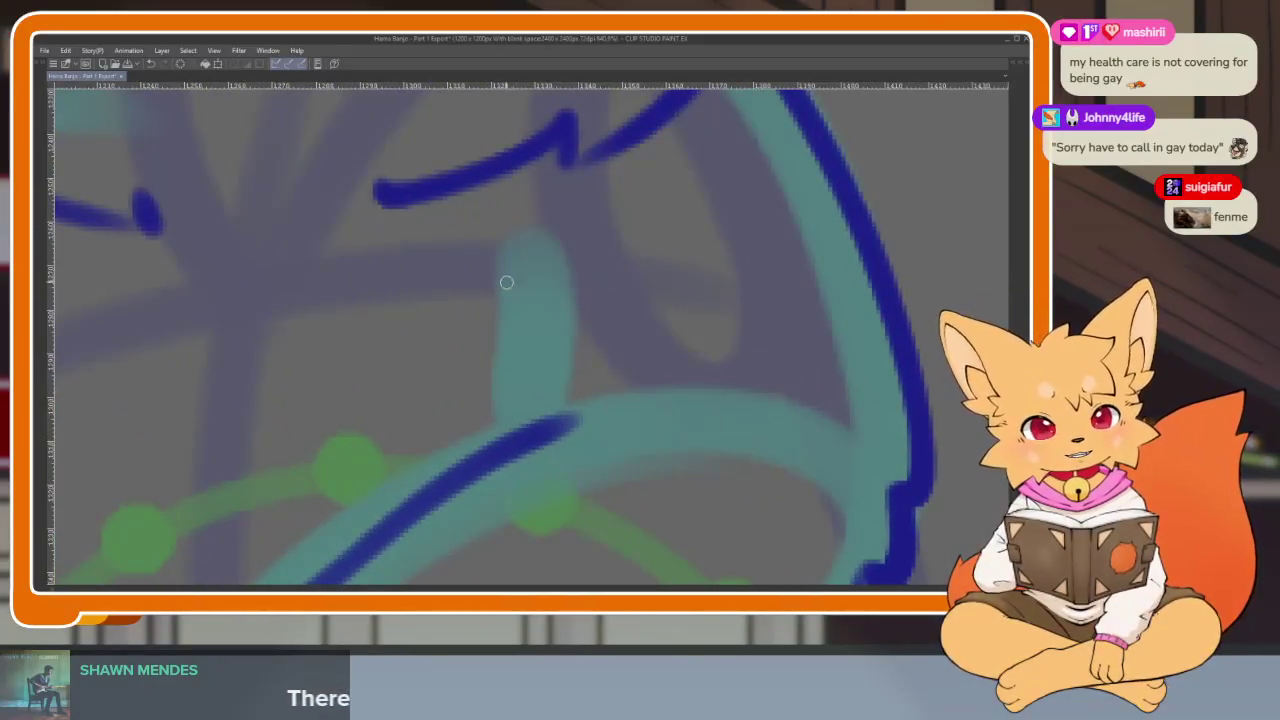
left_click_drag(510, 268, 503, 433)
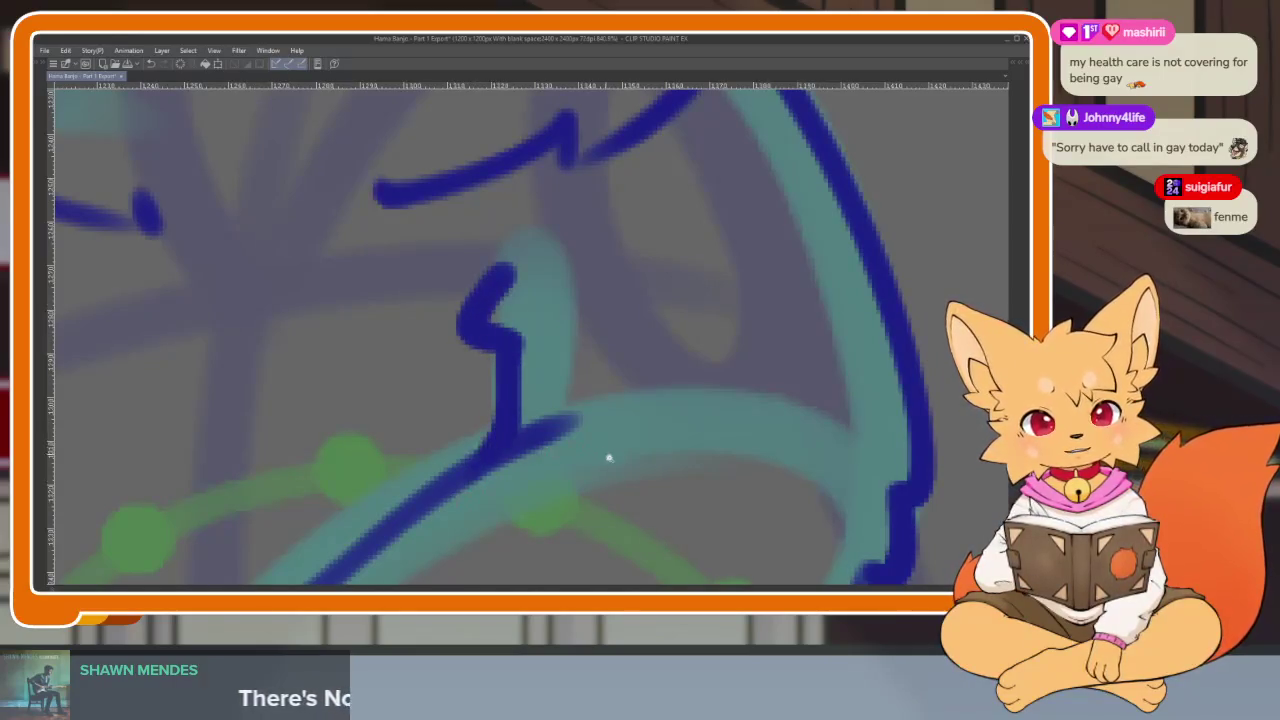
scroll(603, 454, "down", 5)
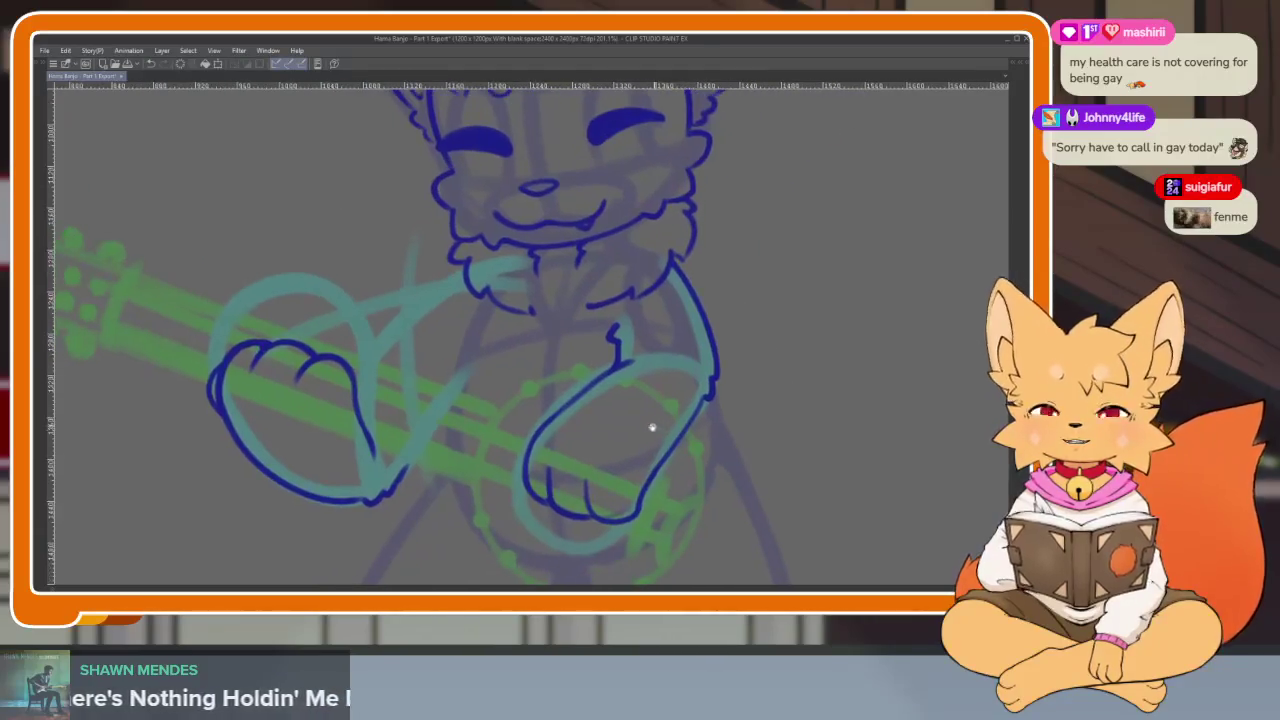
scroll(557, 437, "up", 3)
scroll(587, 446, "up", 3)
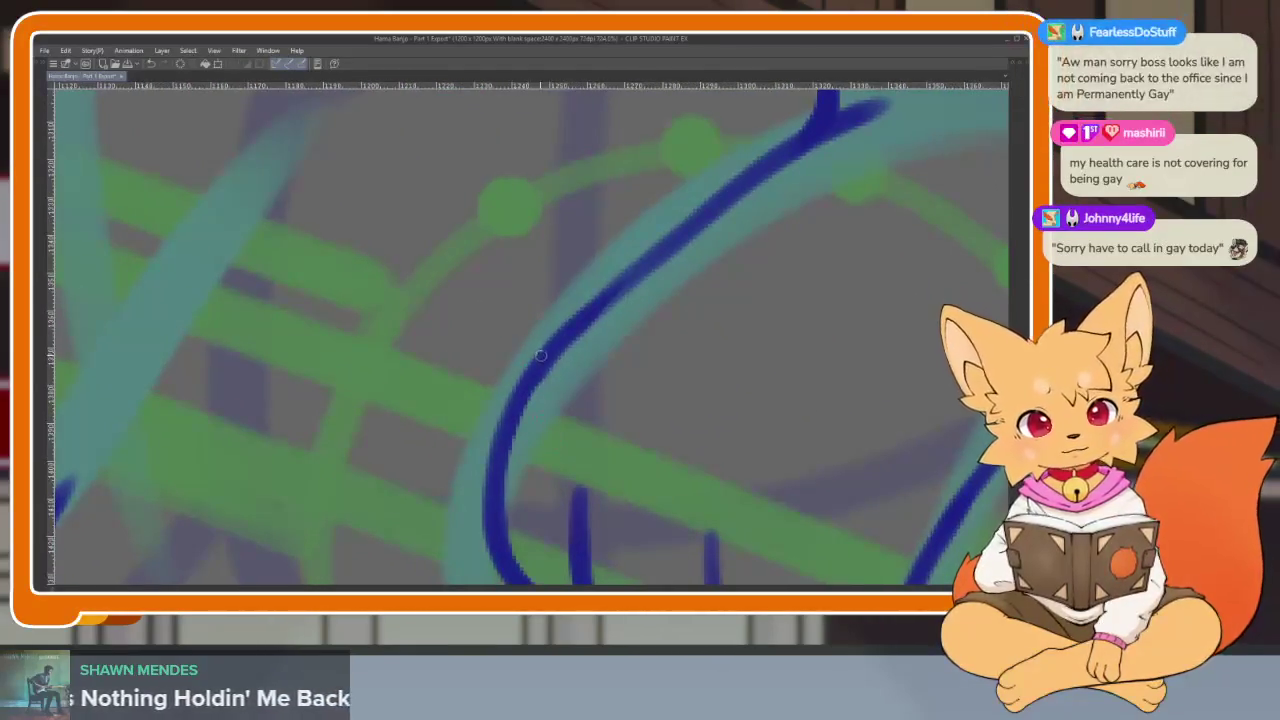
scroll(518, 542, "down", 5)
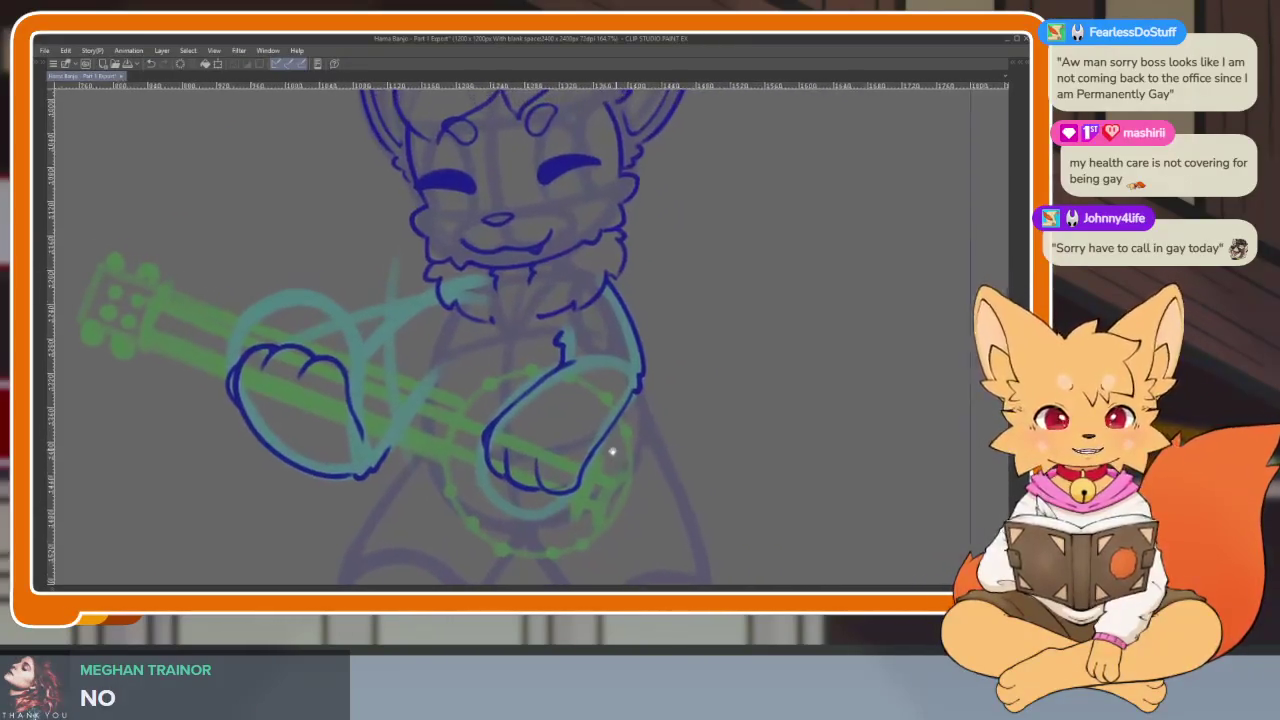
scroll(559, 470, "up", 5)
scroll(559, 470, "up", 2)
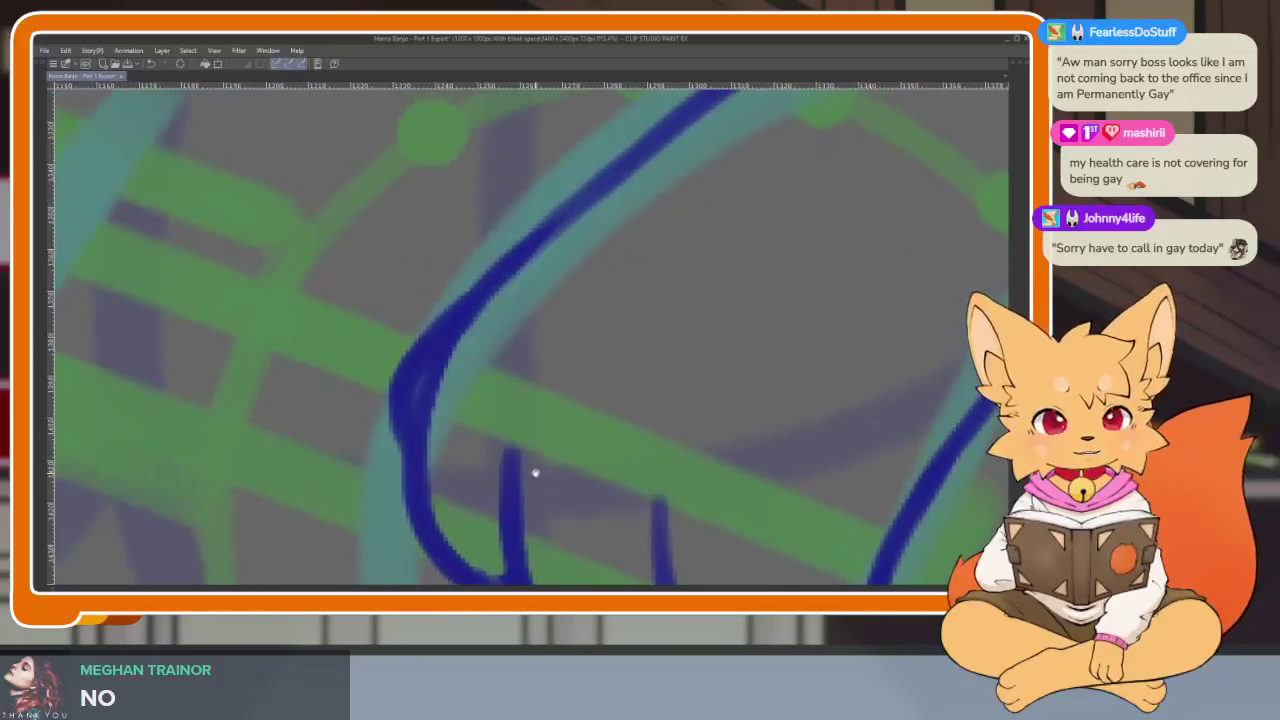
scroll(571, 409, "up", 1)
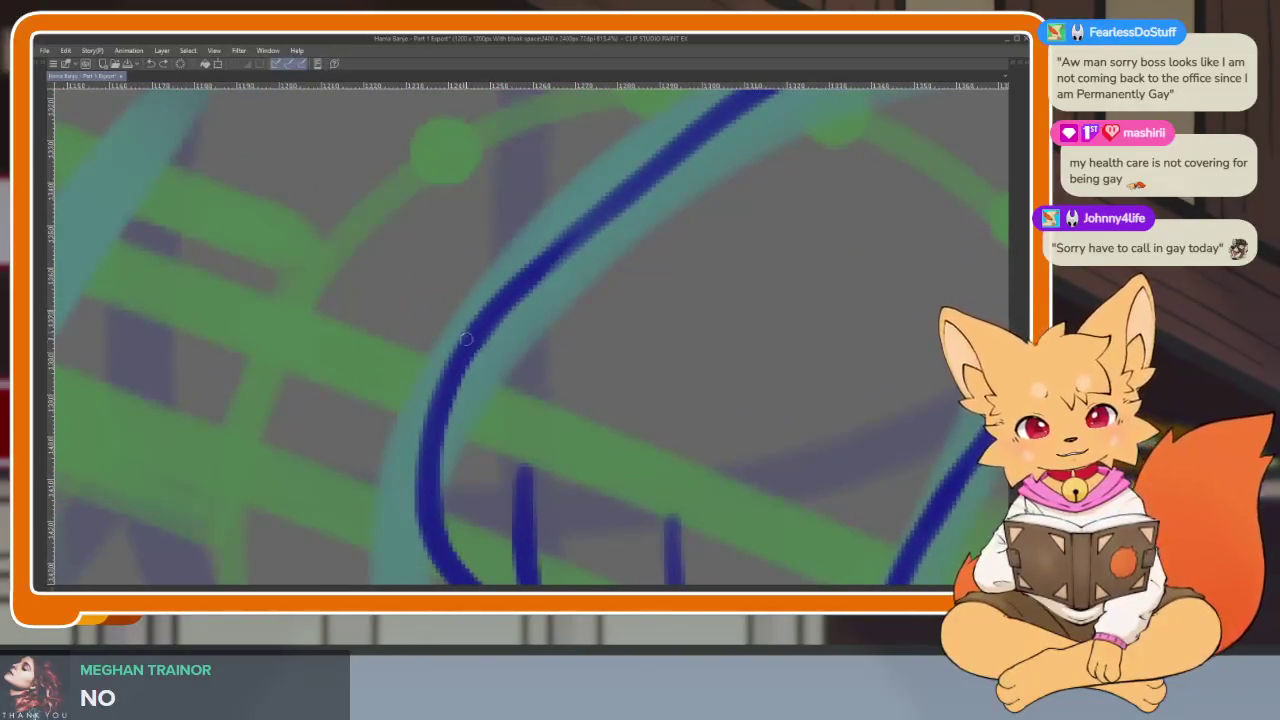
scroll(668, 433, "down", 3)
scroll(668, 433, "right", 3)
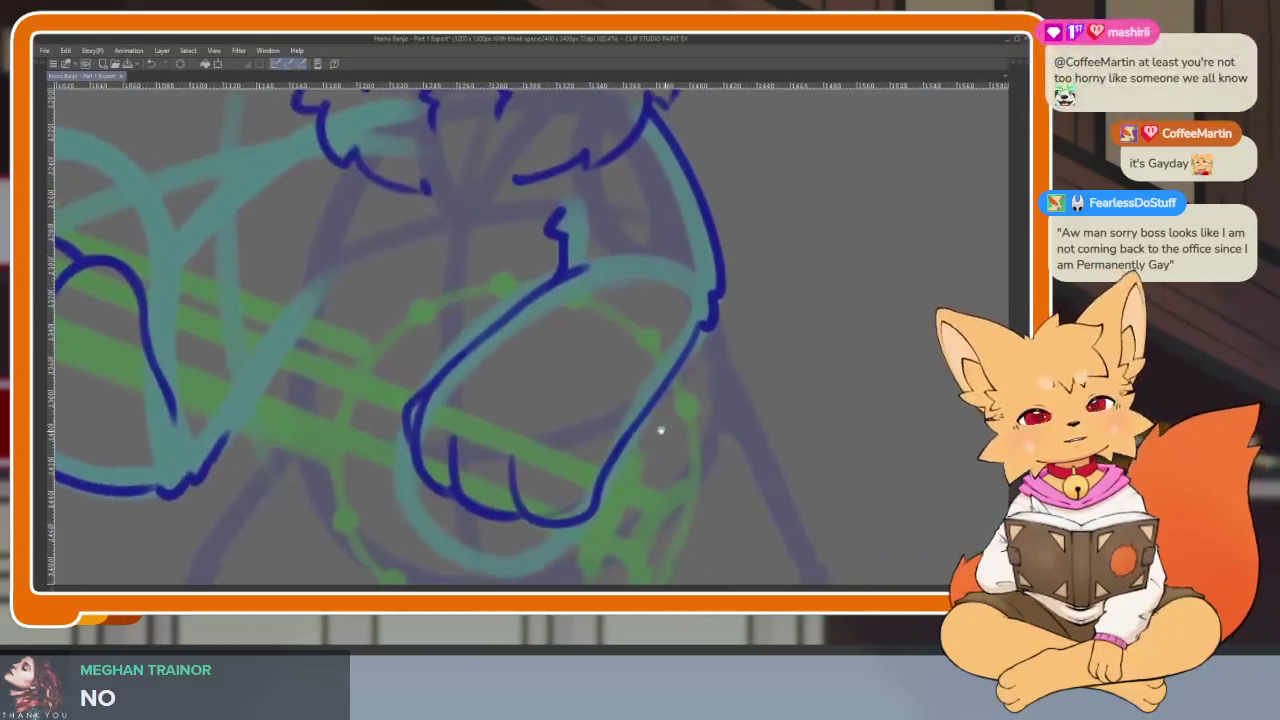
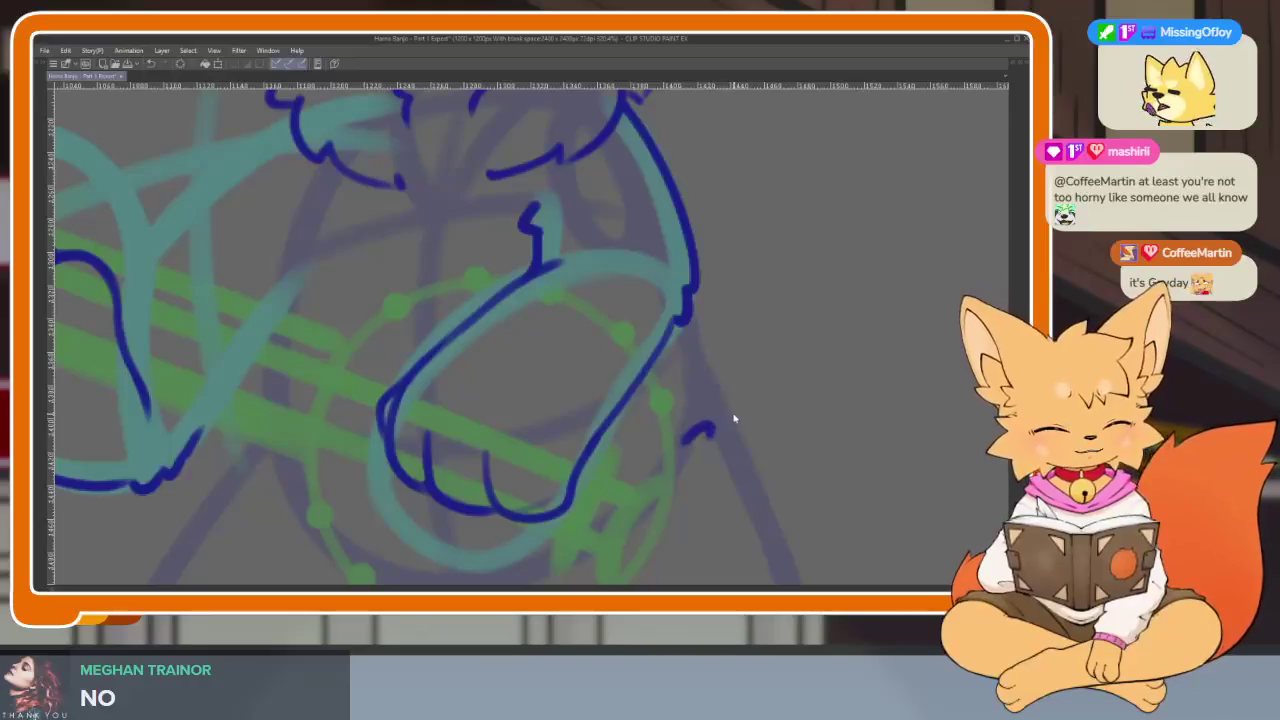
Ink the right side of the banjo rim beside the right paw in dark blue.
left_click_drag(640, 480, 620, 416)
scroll(571, 480, "up", 3)
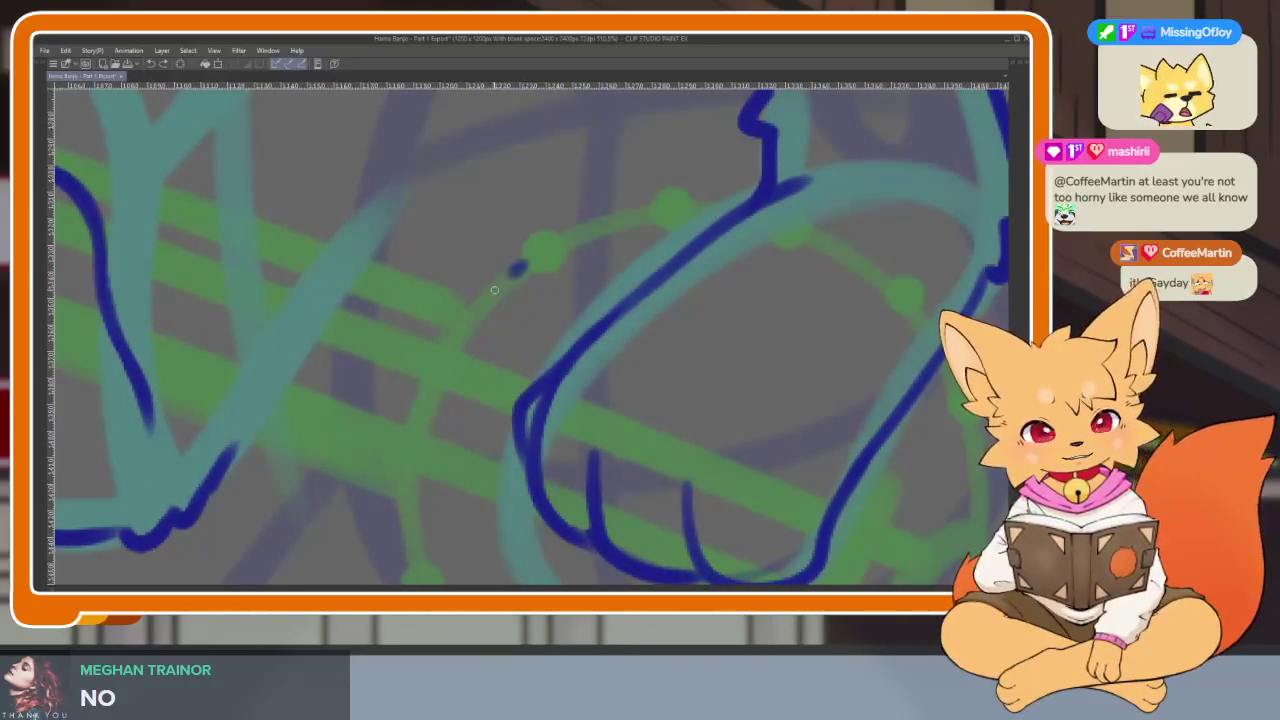
scroll(420, 290, "down", 3)
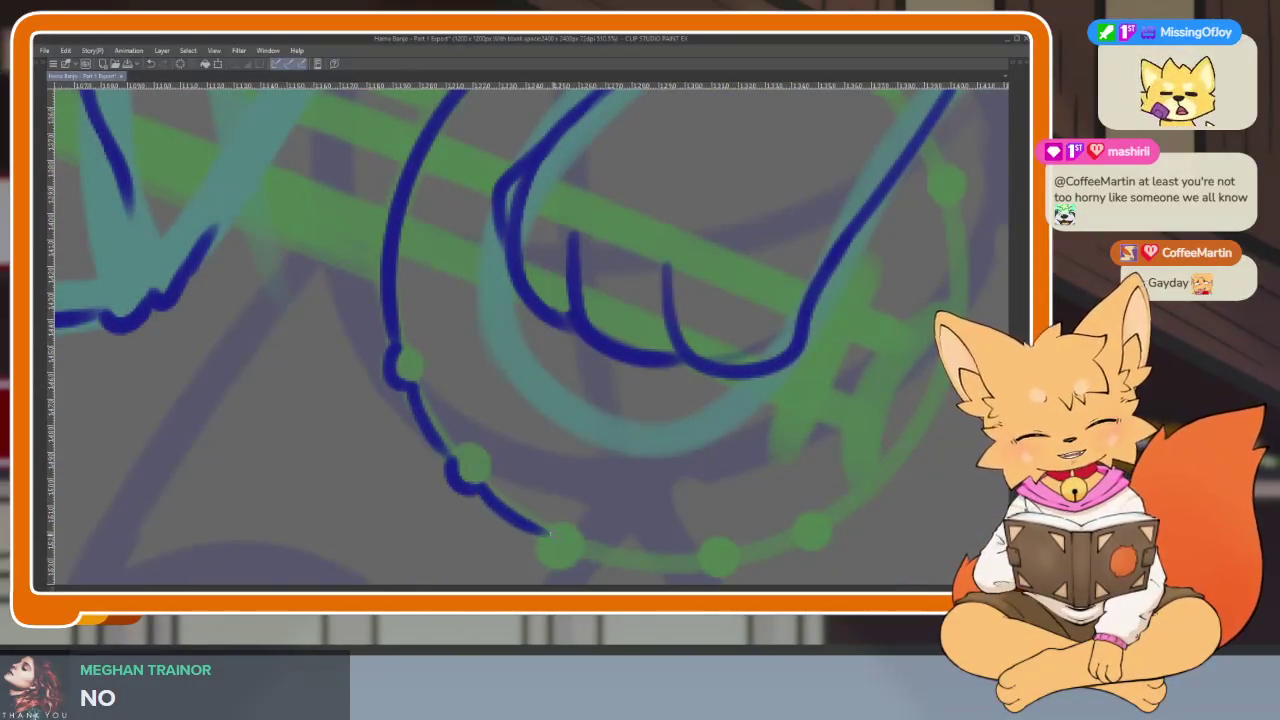
left_click_drag(548, 533, 496, 508)
scroll(716, 496, "right", 3)
scroll(740, 463, "right", 2)
scroll(740, 463, "right", 3)
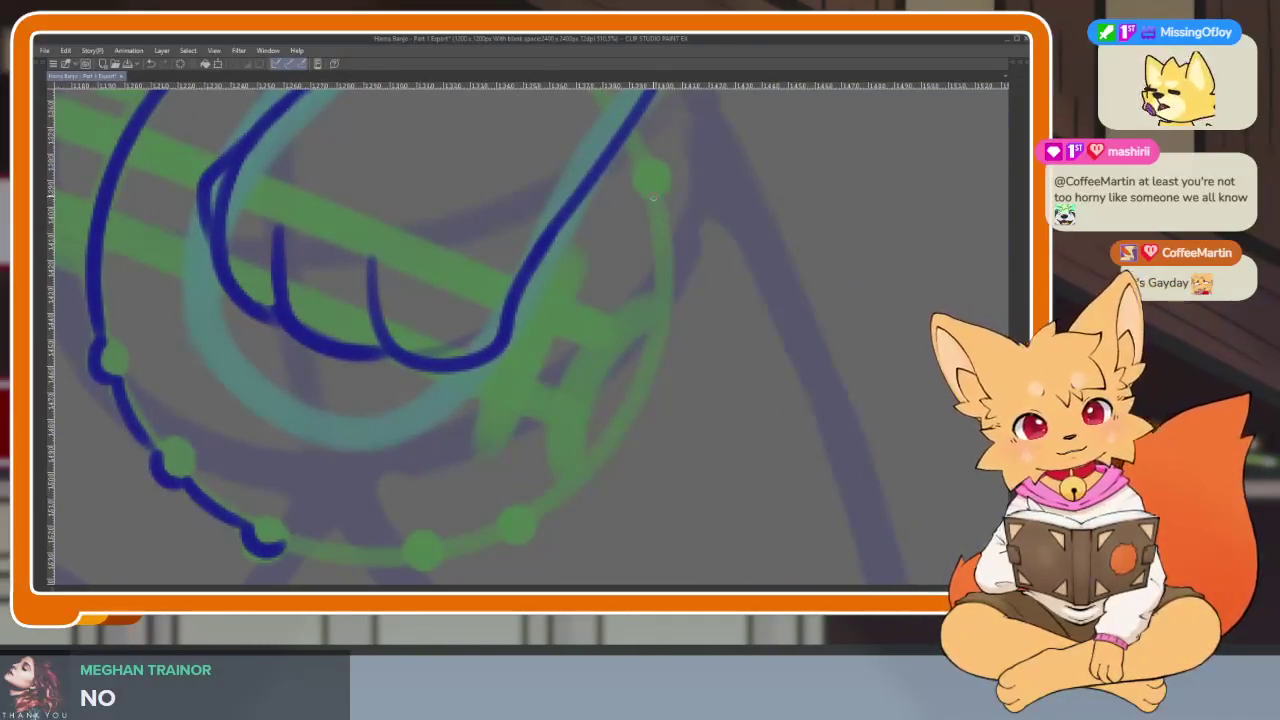
left_click_drag(652, 198, 560, 505)
Ink the short chest line running down to the banjo rim.
scroll(560, 505, "up", 3)
scroll(560, 505, "right", 1)
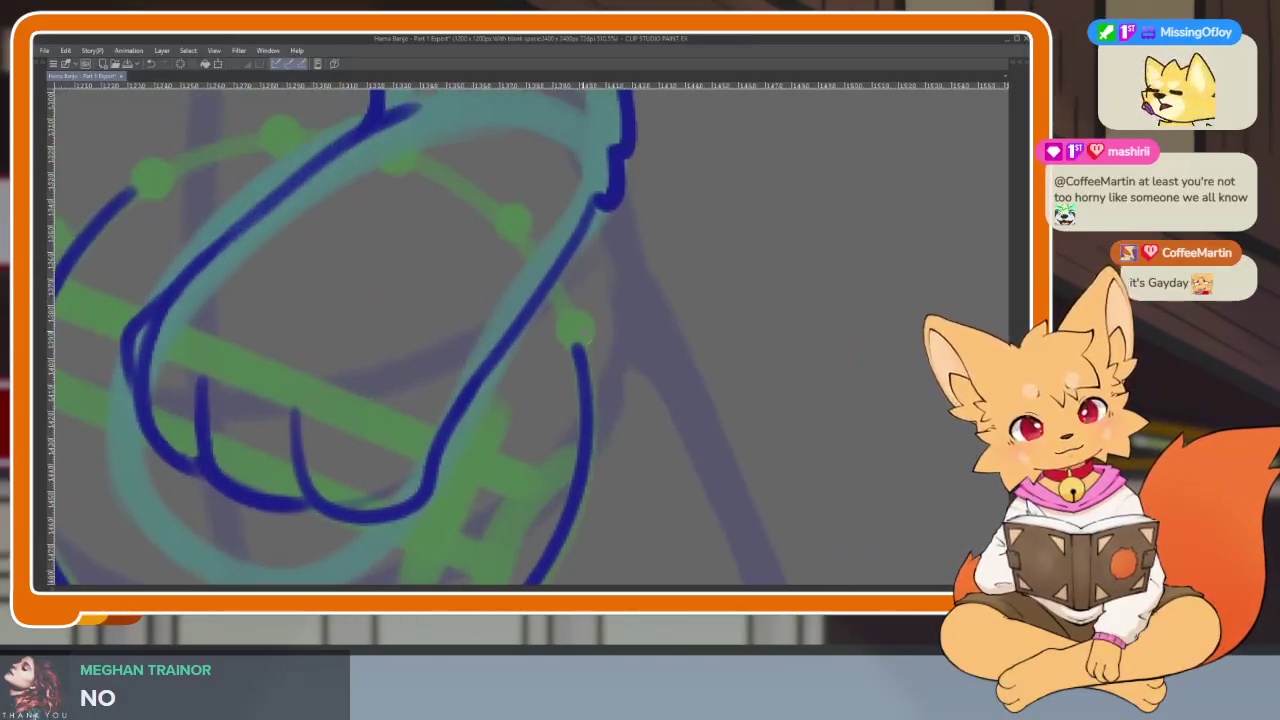
scroll(581, 311, "down", 5)
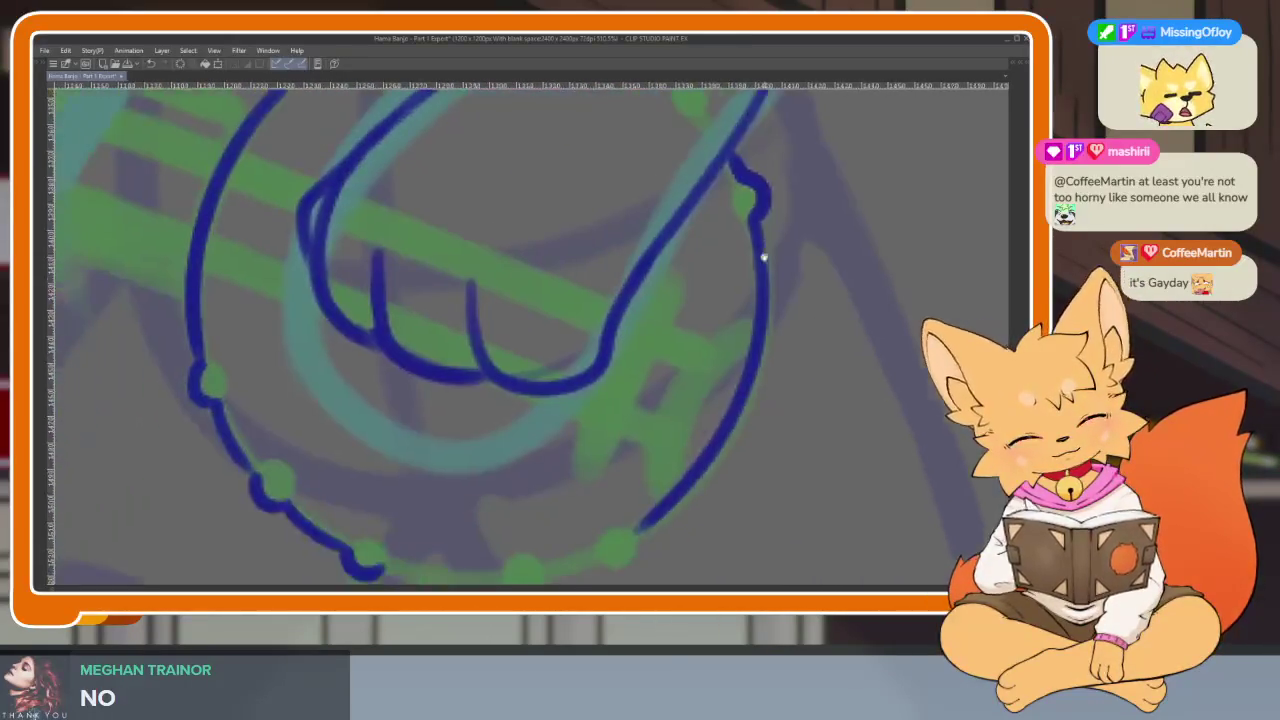
scroll(695, 491, "left", 4)
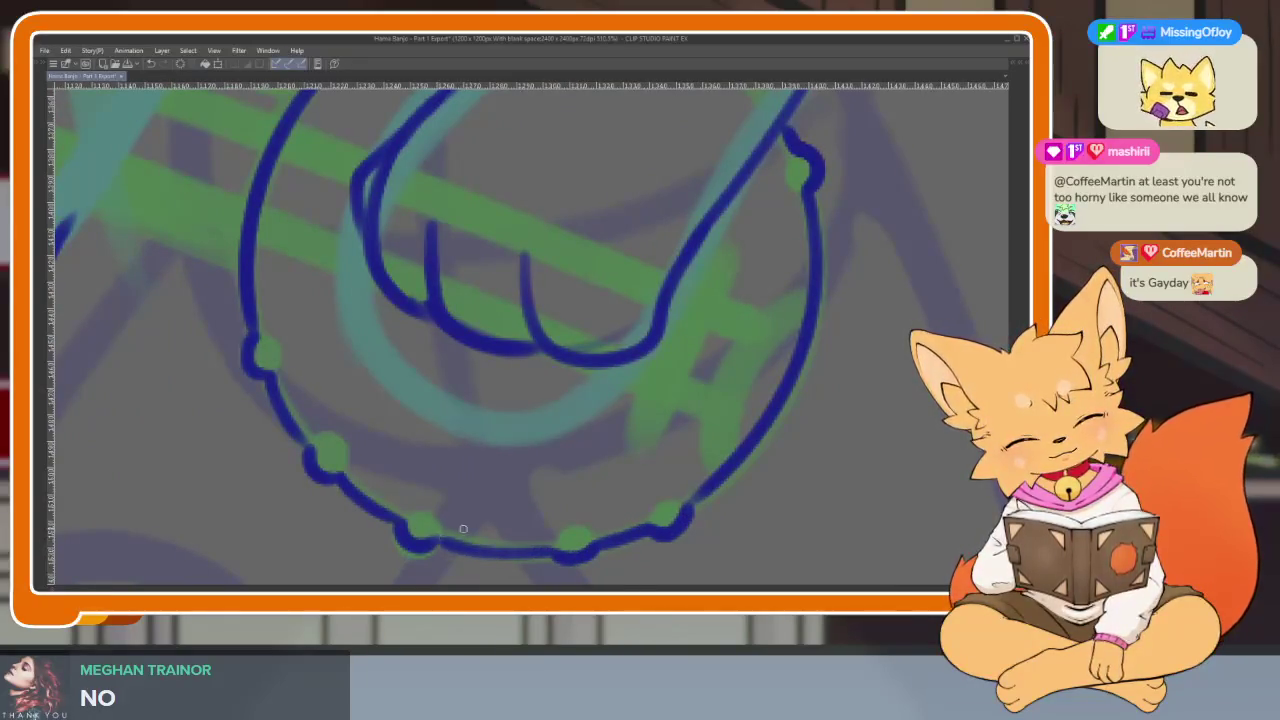
scroll(454, 532, "down", 3)
scroll(586, 491, "up", 1)
scroll(508, 456, "up", 2)
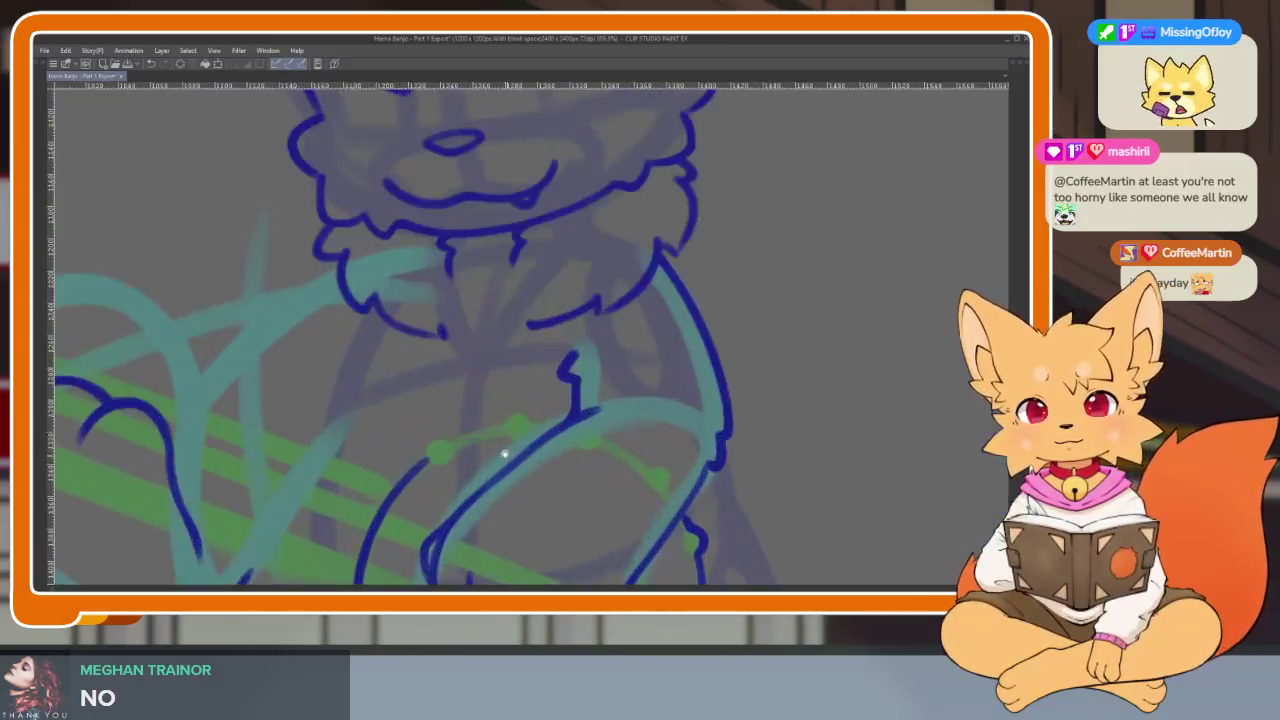
scroll(508, 456, "up", 1)
scroll(471, 491, "up", 2)
scroll(457, 494, "up", 1)
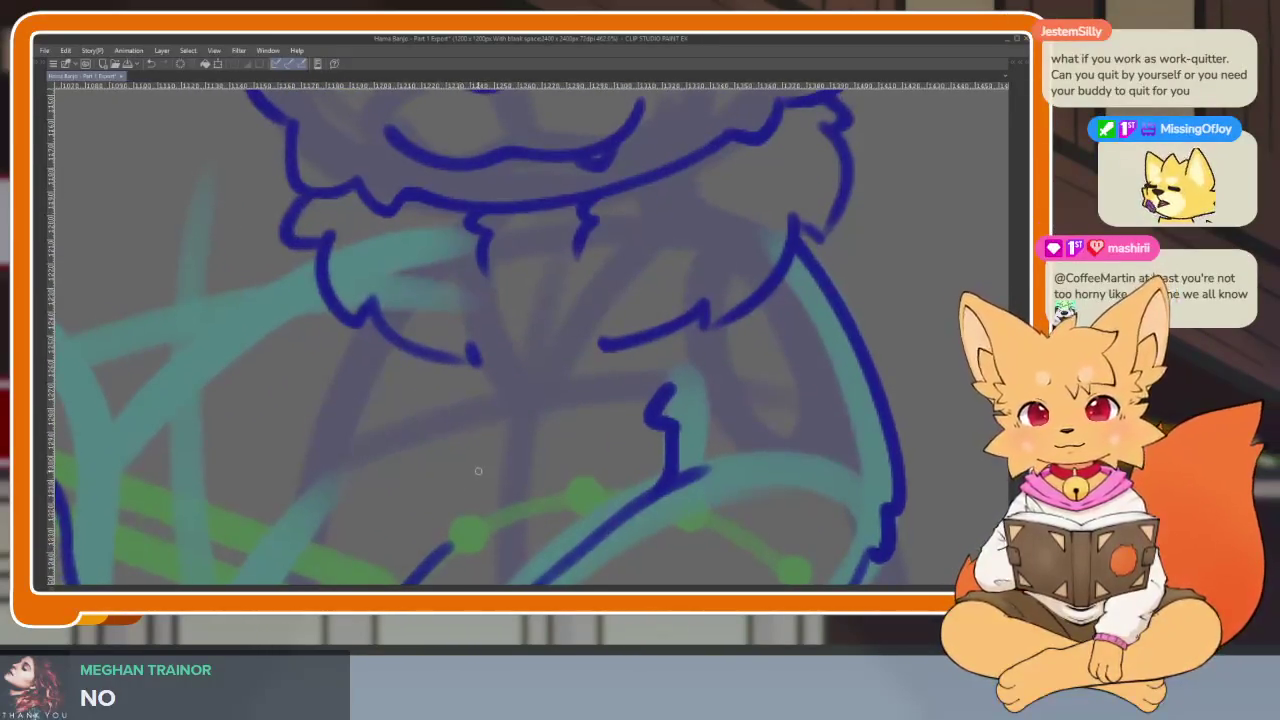
scroll(486, 480, "down", 2)
scroll(514, 466, "down", 1)
scroll(528, 477, "up", 1)
scroll(507, 487, "up", 1)
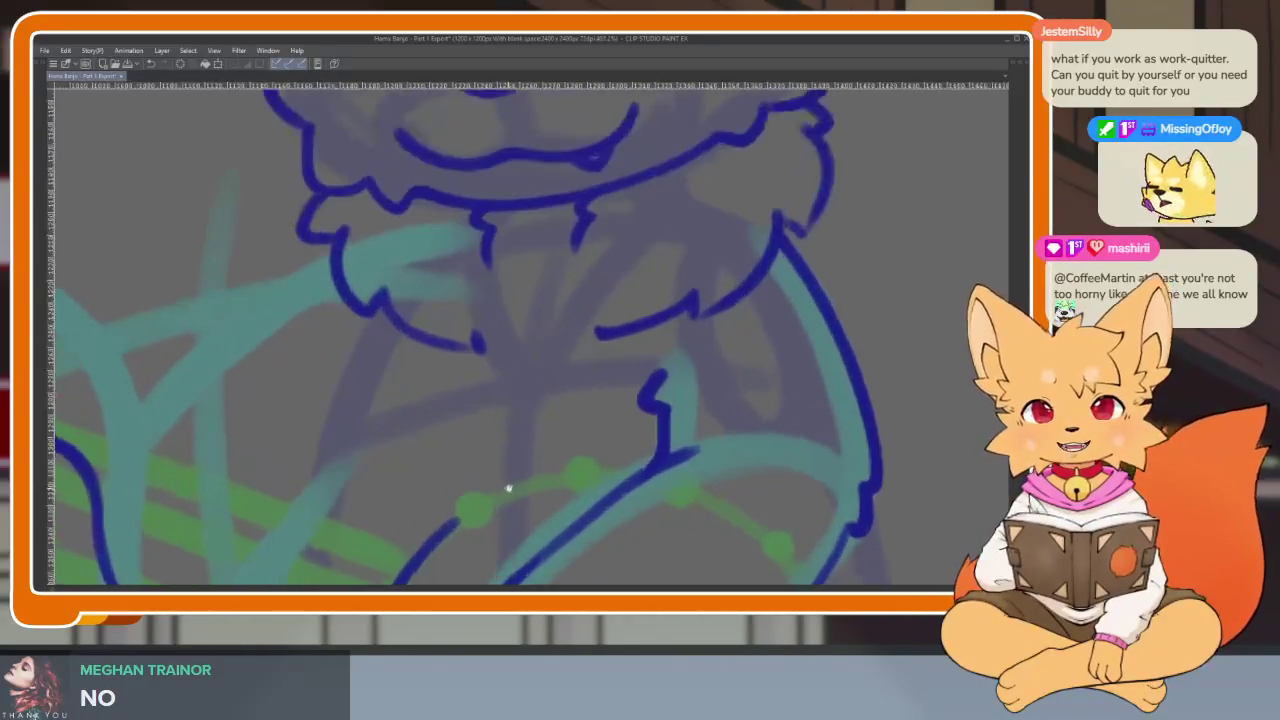
scroll(580, 484, "down", 1)
scroll(606, 483, "up", 1)
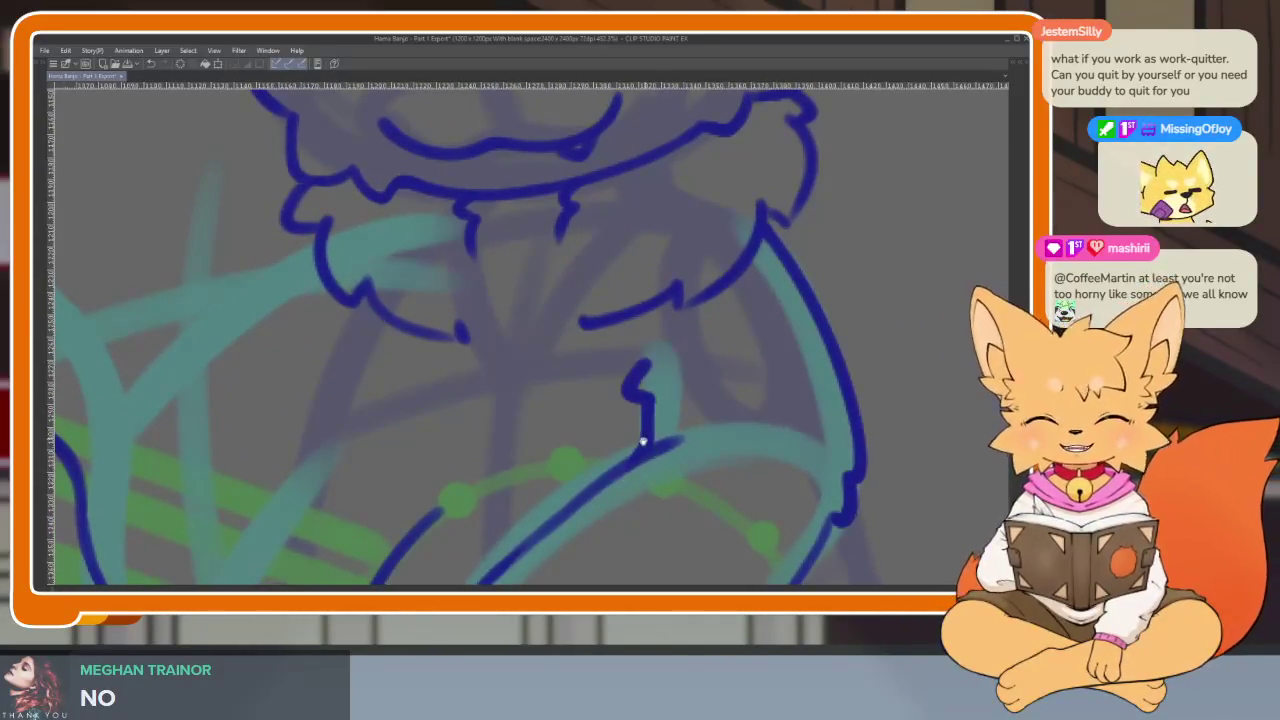
scroll(660, 437, "up", 1)
scroll(680, 434, "up", 1)
scroll(680, 423, "up", 1)
mouse_move(789, 332)
left_mouse_down()
mouse_move(518, 366)
mouse_move(390, 430)
left_mouse_up()
scroll(740, 420, "down", 5)
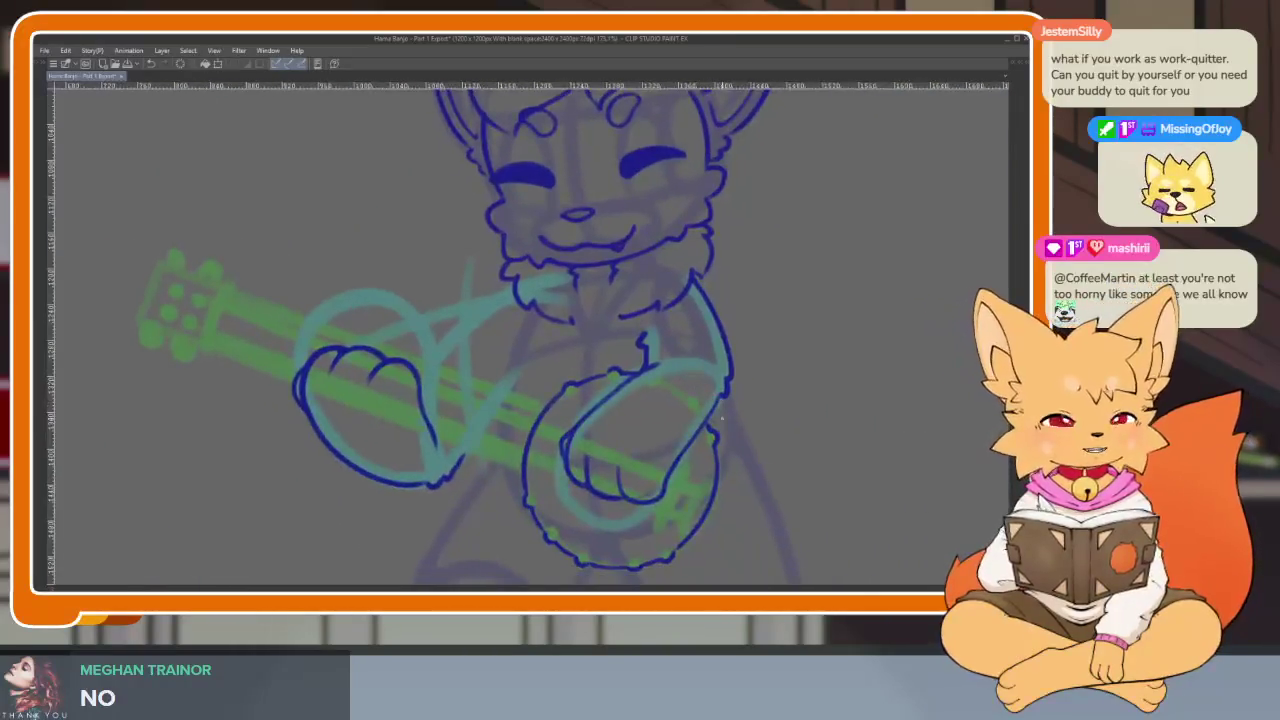
Ink a curved line at the banjo's right edge and a thin bar beside the paw.
scroll(603, 436, "up", 2)
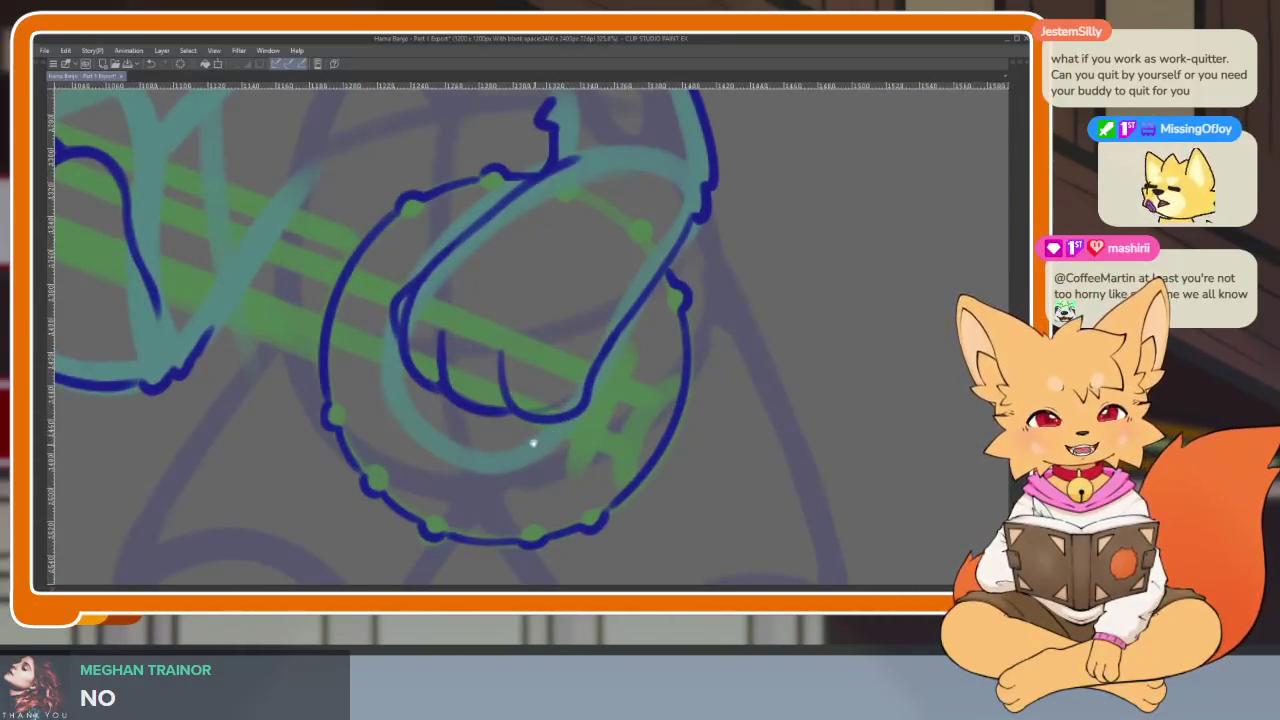
scroll(535, 447, "up", 1)
scroll(543, 446, "up", 1)
scroll(560, 449, "up", 2)
scroll(554, 398, "up", 1)
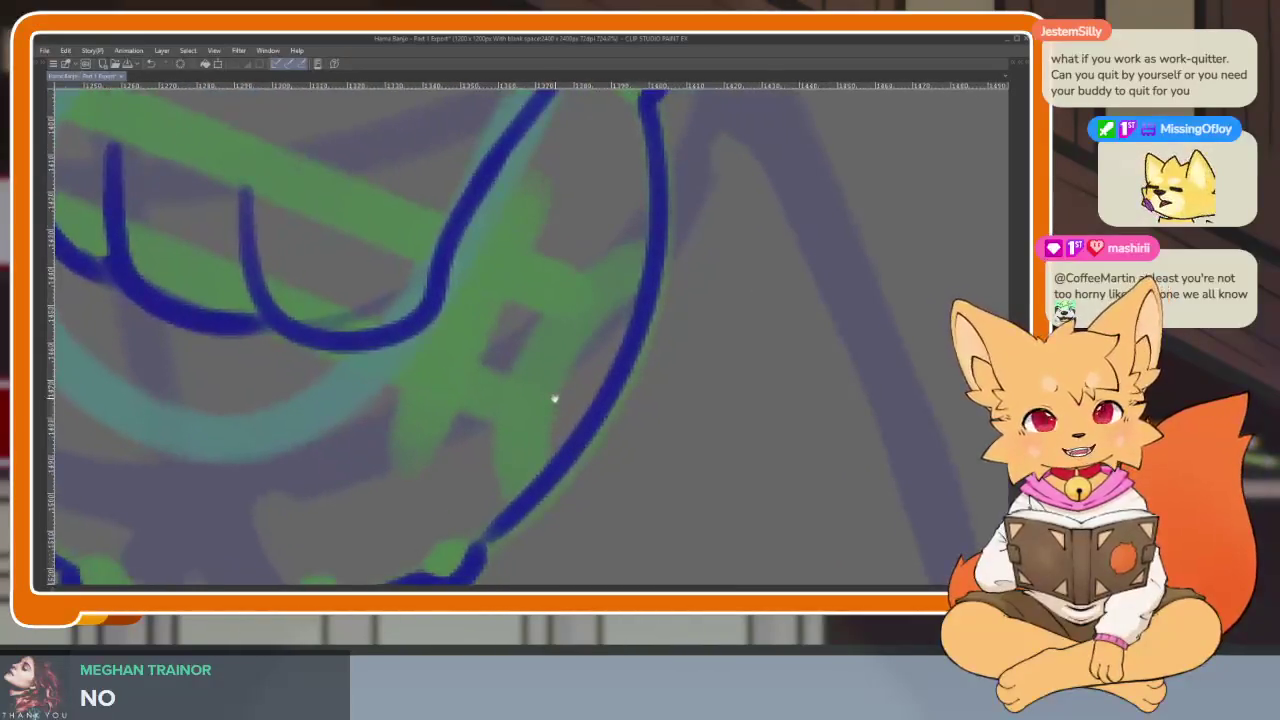
scroll(642, 300, "up", 1)
mouse_move(659, 233)
left_mouse_down()
mouse_move(608, 268)
mouse_move(538, 506)
left_mouse_up()
left_click_drag(560, 182, 424, 440)
left_click_drag(417, 395, 530, 168)
Thicken the banjo rim's left, lower-left and bottom outlines.
scroll(579, 198, "down", 3)
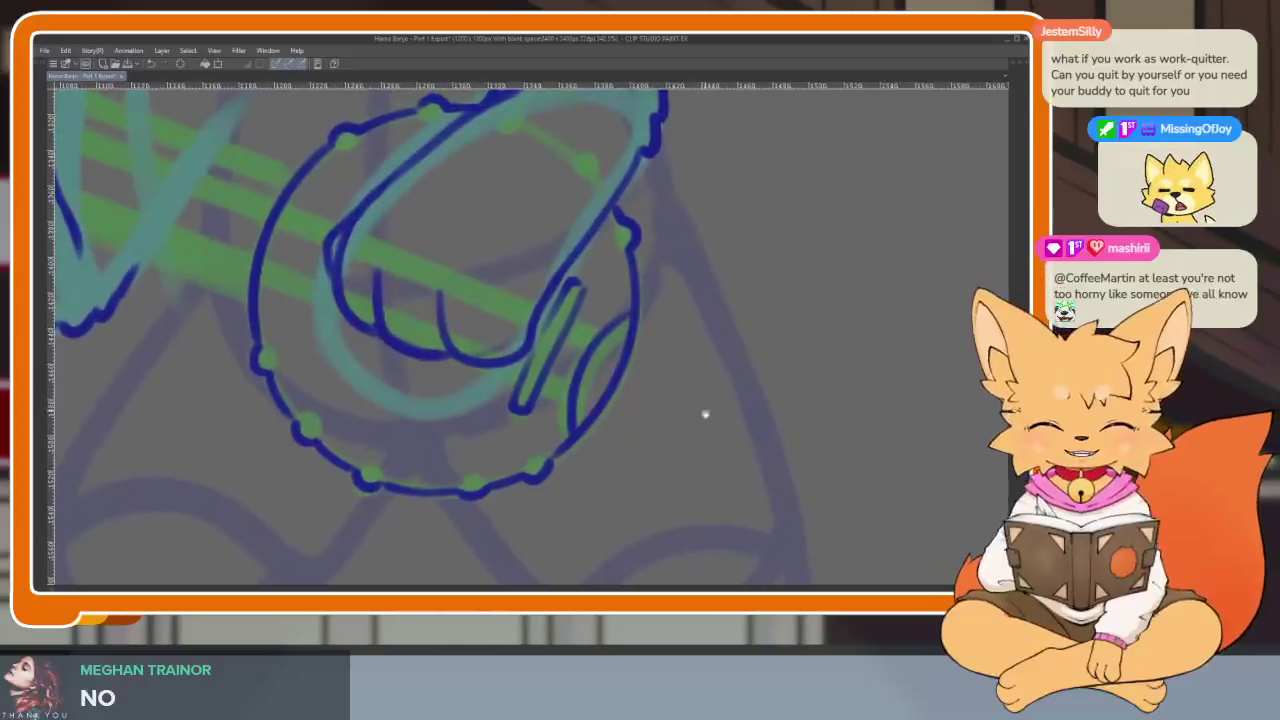
scroll(703, 406, "down", 3)
scroll(686, 429, "up", 3)
scroll(667, 433, "up", 1)
scroll(600, 428, "up", 1)
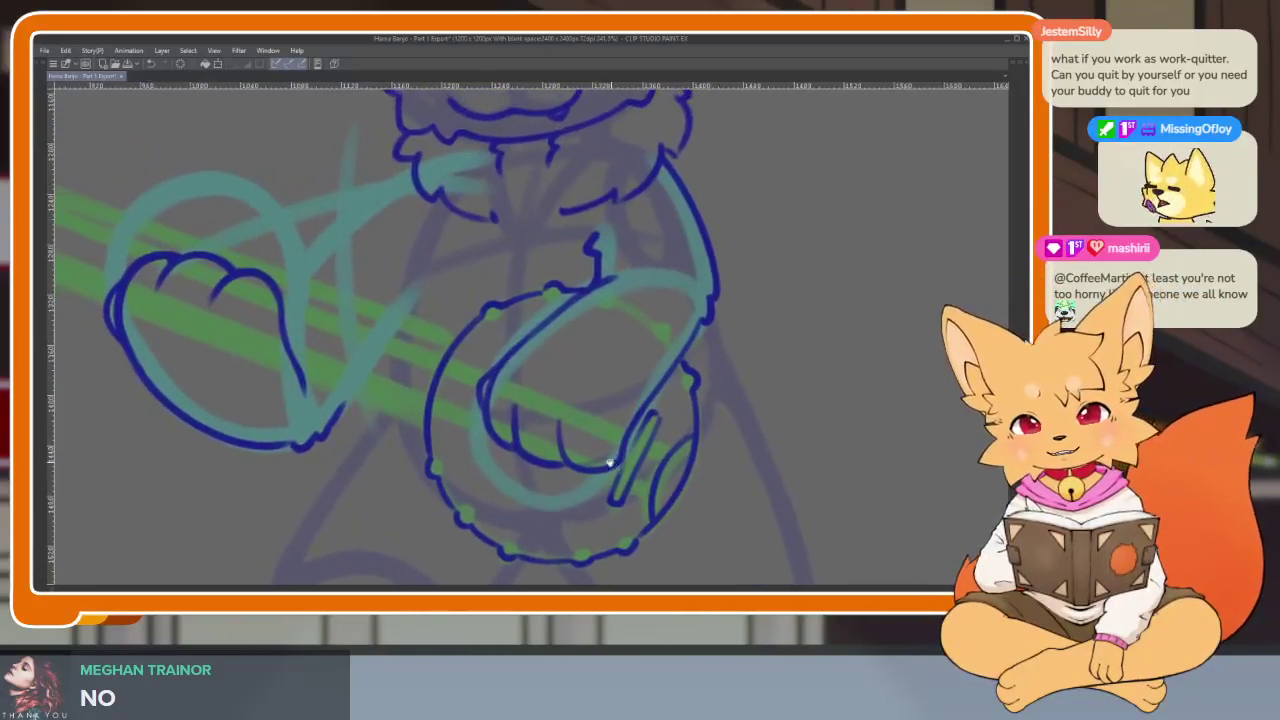
scroll(608, 457, "up", 1)
scroll(586, 480, "up", 1)
scroll(583, 493, "up", 1)
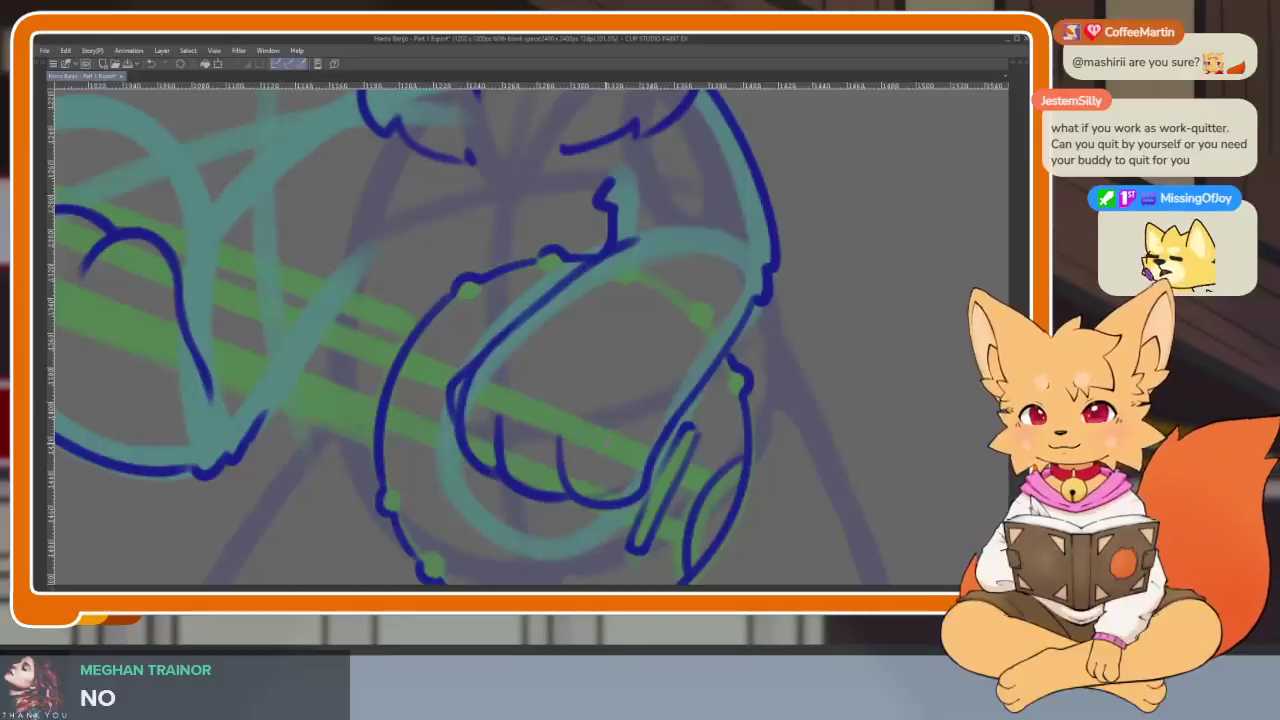
scroll(564, 468, "down", 1)
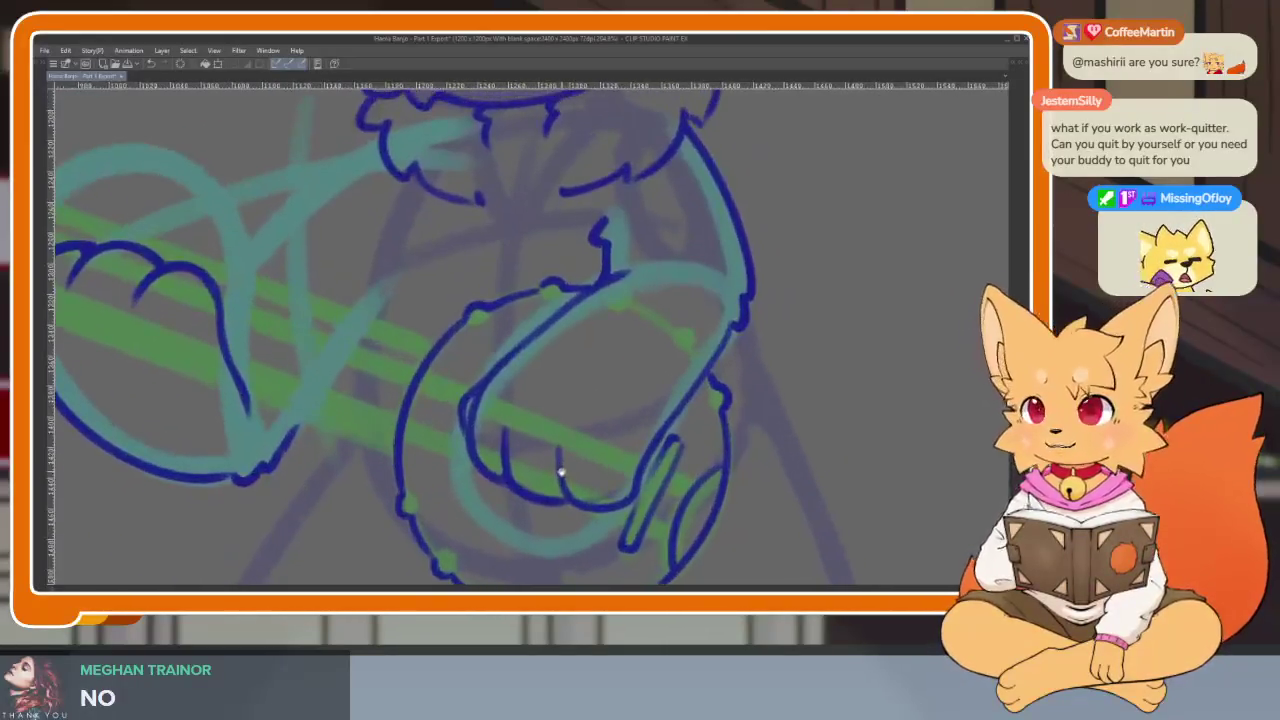
scroll(553, 466, "down", 1)
scroll(470, 370, "up", 2)
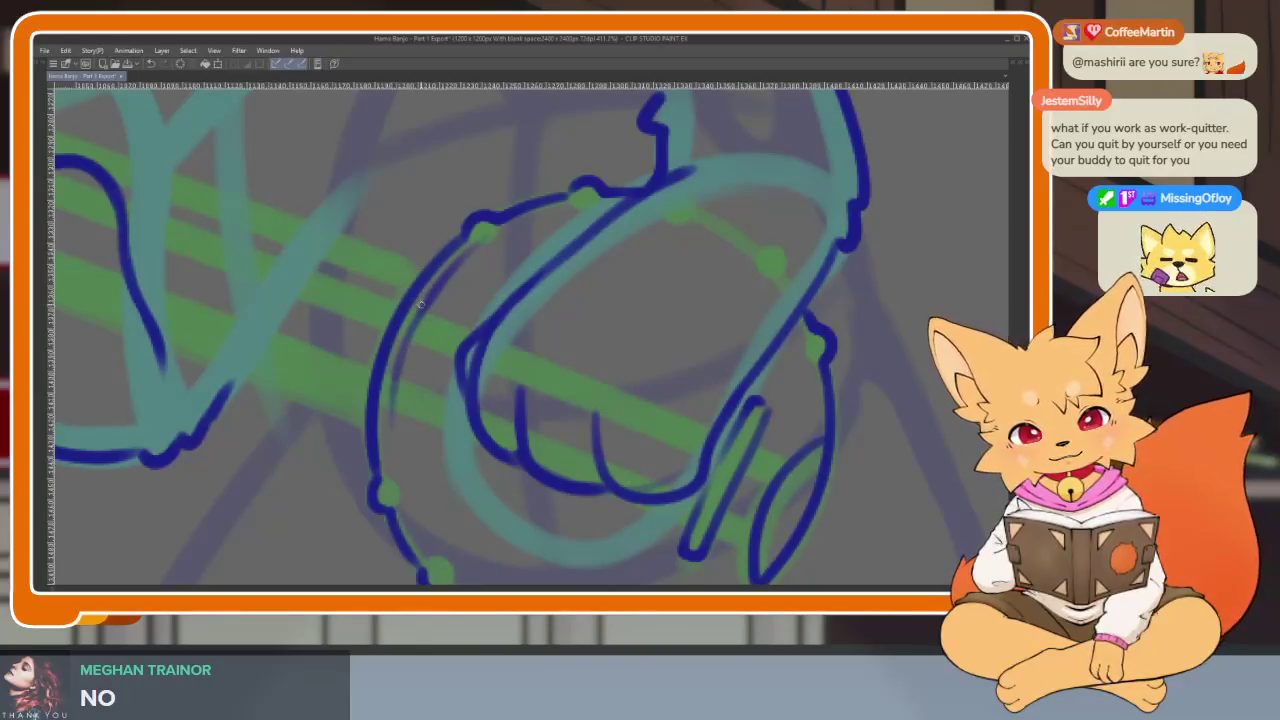
scroll(380, 440, "up", 1)
scroll(340, 310, "up", 1)
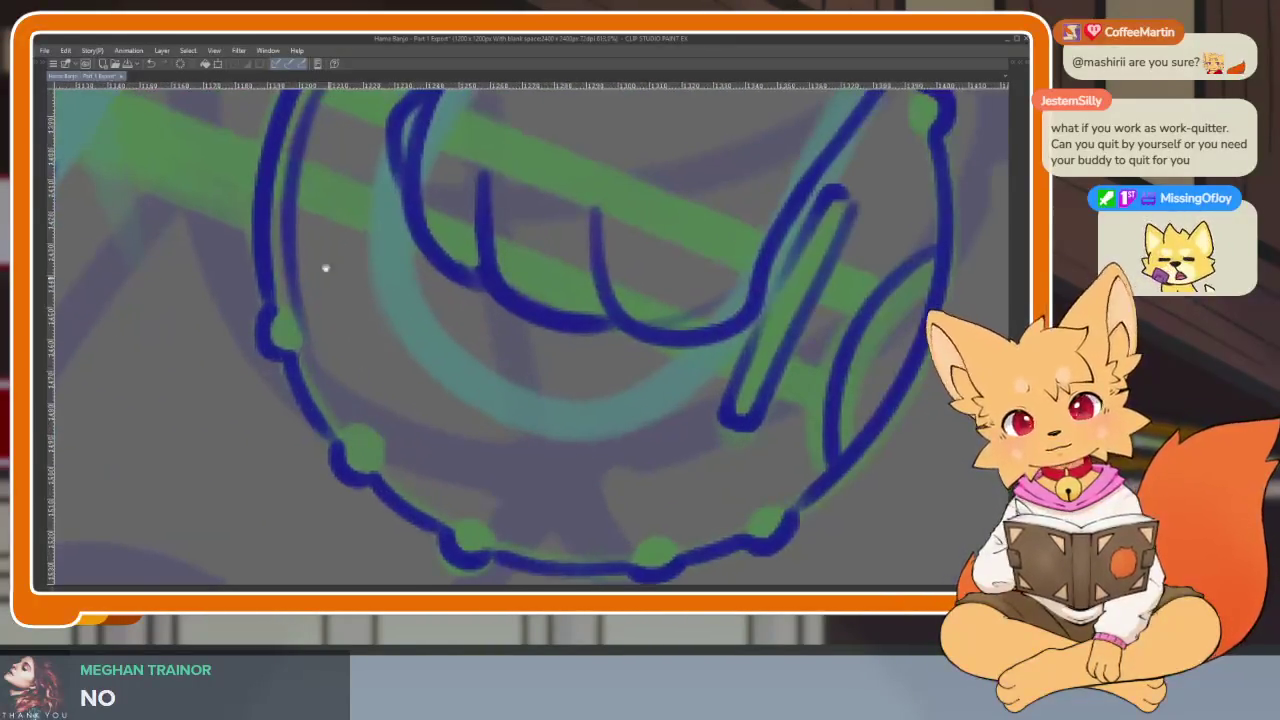
left_click_drag(296, 162, 338, 386)
mouse_move(361, 439)
left_mouse_down()
mouse_move(340, 400)
mouse_move(440, 505)
mouse_move(558, 545)
mouse_move(700, 556)
left_mouse_up()
left_click_drag(720, 514, 678, 420)
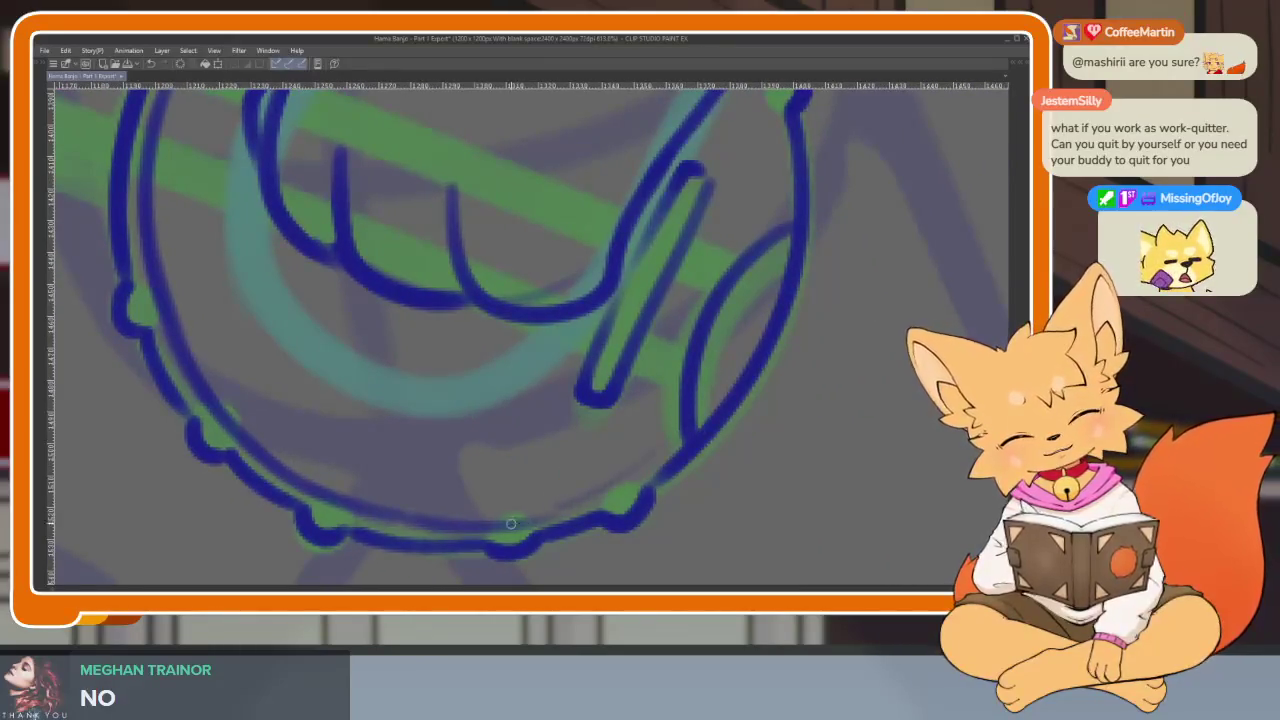
Reinforce the rim's right outline and retrace the left outline up toward the chest.
left_click_drag(771, 294, 618, 312)
mouse_move(608, 265)
left_mouse_down()
mouse_move(638, 436)
mouse_move(692, 268)
mouse_move(574, 382)
left_mouse_up()
left_click_drag(381, 493, 486, 342)
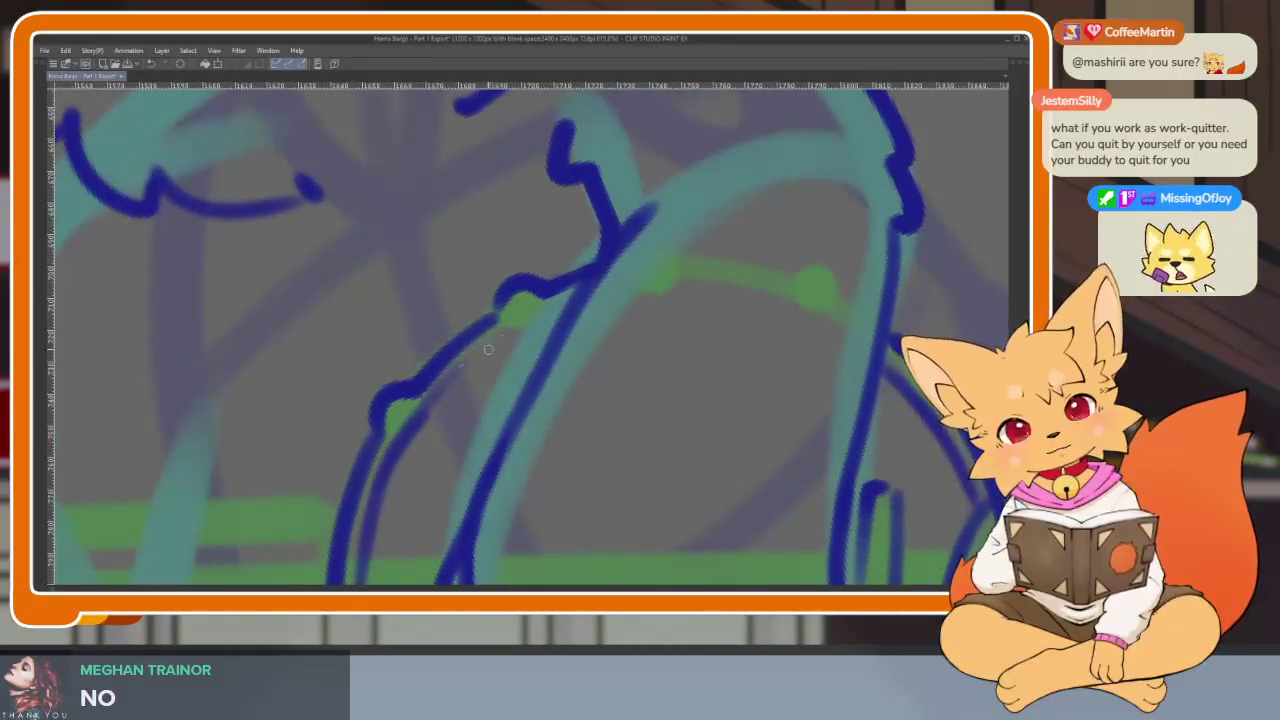
left_click_drag(410, 432, 526, 326)
left_click_drag(452, 390, 573, 299)
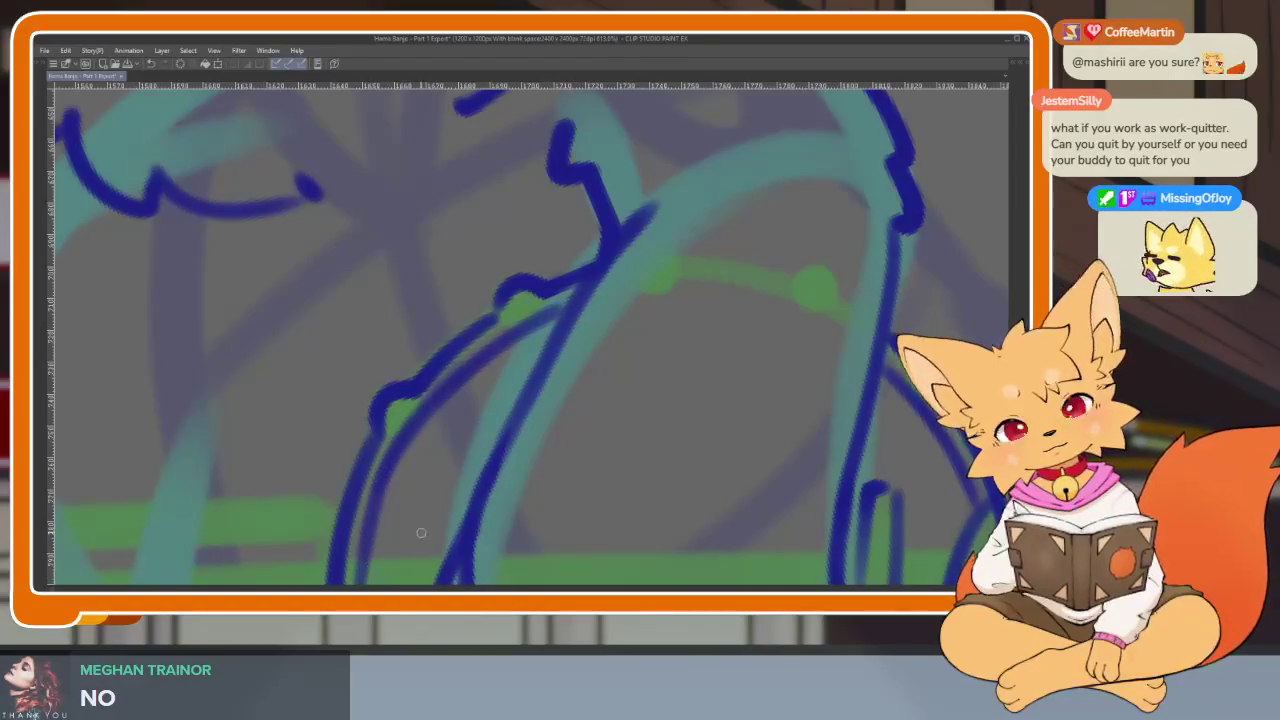
scroll(666, 460, "down", 5)
scroll(677, 426, "up", 2)
scroll(586, 443, "up", 2)
scroll(604, 490, "up", 2)
left_click_drag(604, 490, 924, 487)
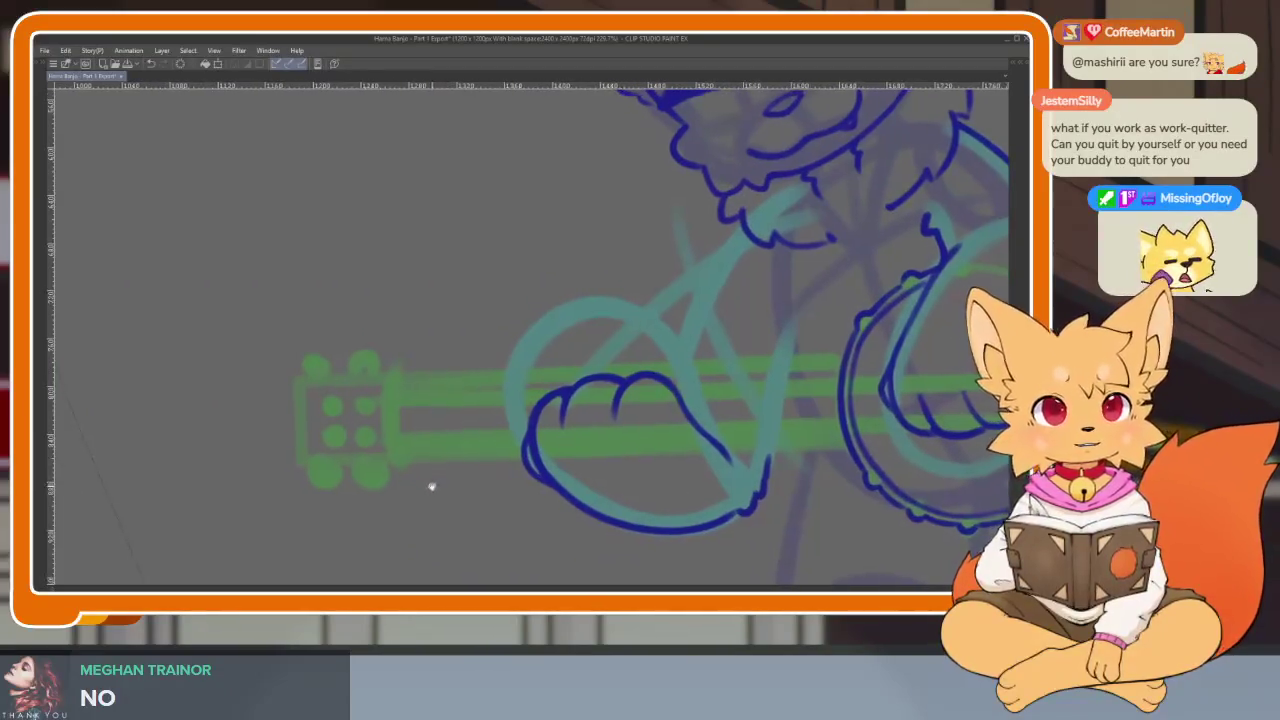
Ink the headstock outline along its bottom edge and up its left side.
scroll(420, 471, "up", 2)
scroll(408, 500, "down", 1)
scroll(443, 509, "up", 1)
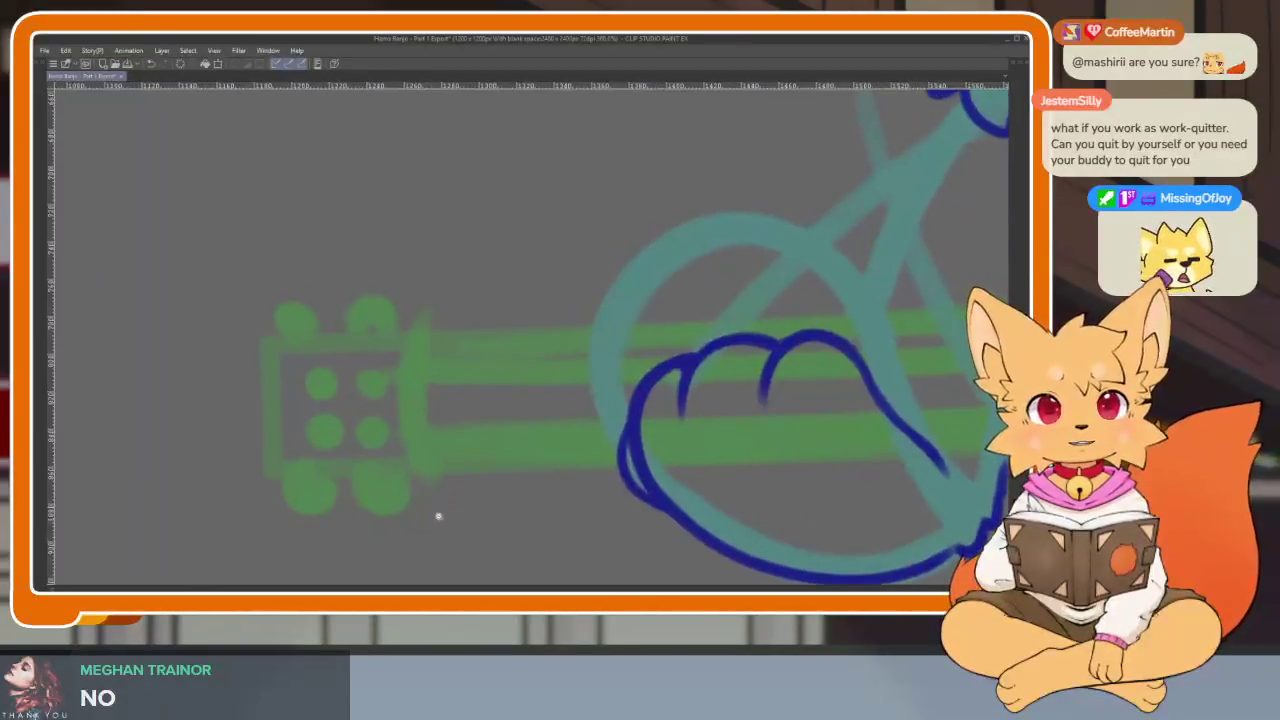
scroll(444, 519, "down", 1)
scroll(444, 518, "up", 1)
scroll(444, 517, "up", 1)
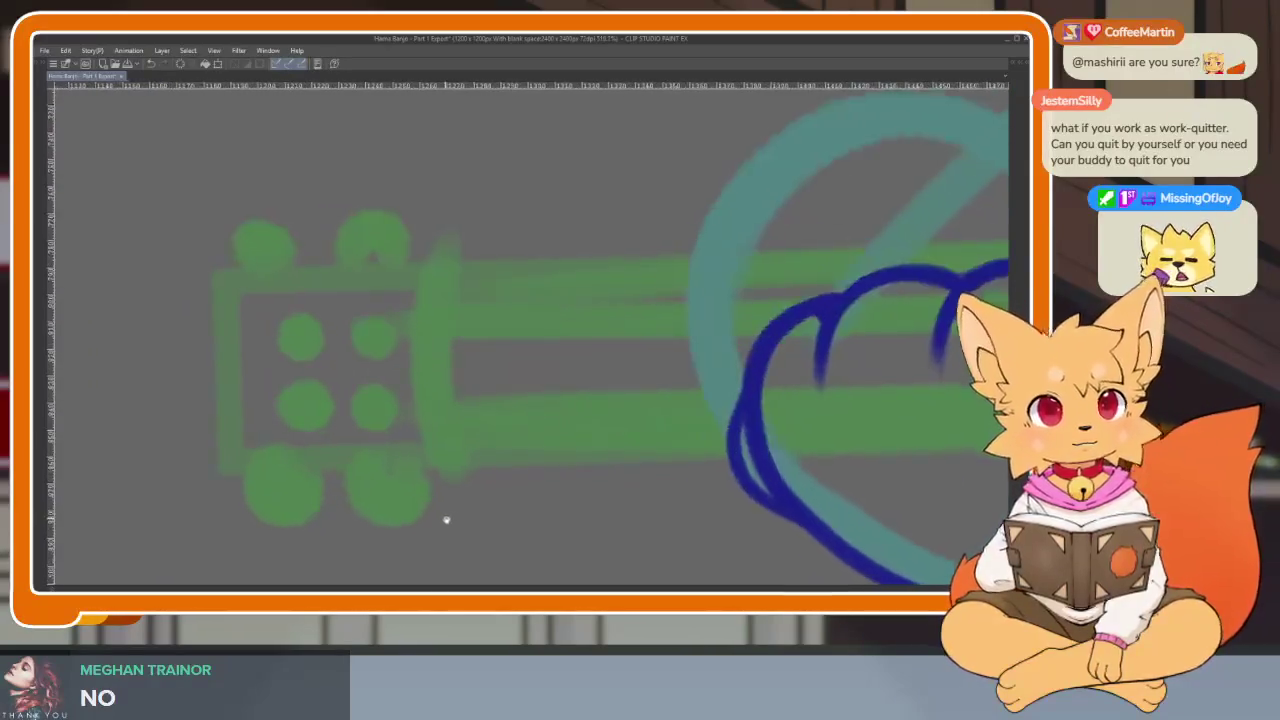
scroll(444, 518, "up", 1)
left_click_drag(454, 523, 553, 497)
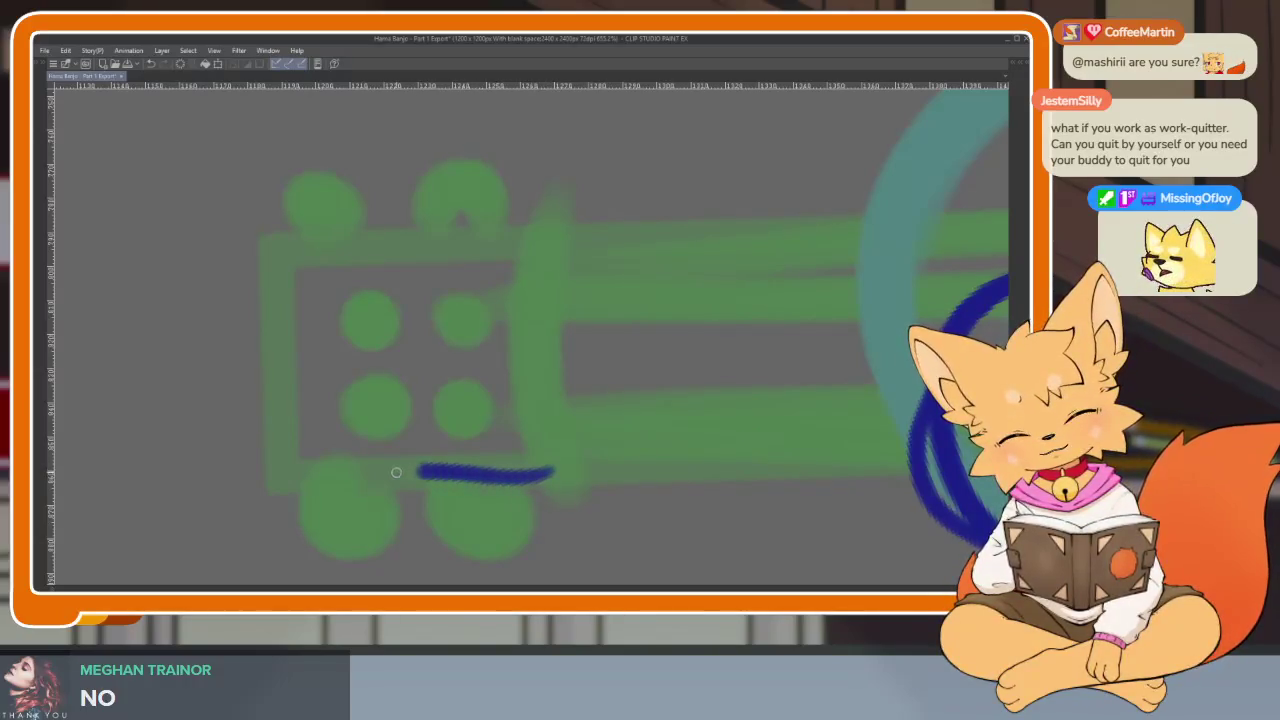
left_click_drag(399, 472, 301, 472)
left_click_drag(257, 383, 289, 243)
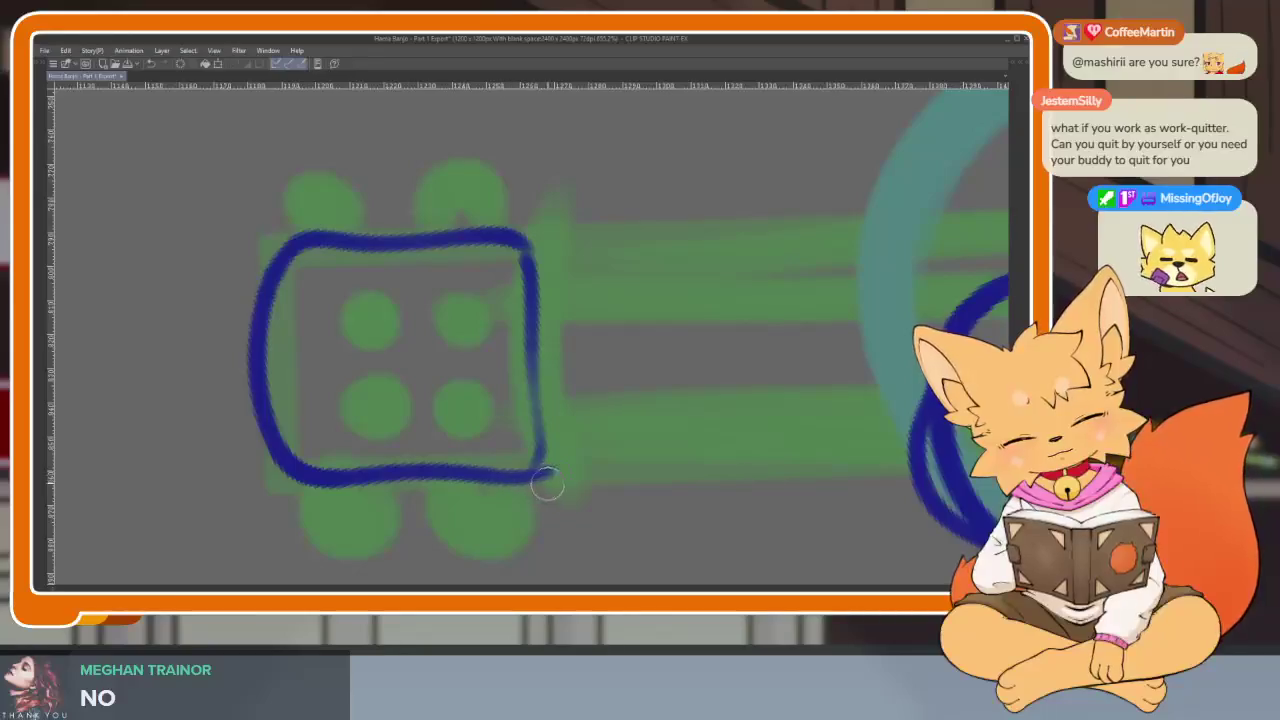
Ink two knobs beneath the headstock and one on top, redoing a misdrawn peg loop.
left_click_drag(640, 437, 650, 395)
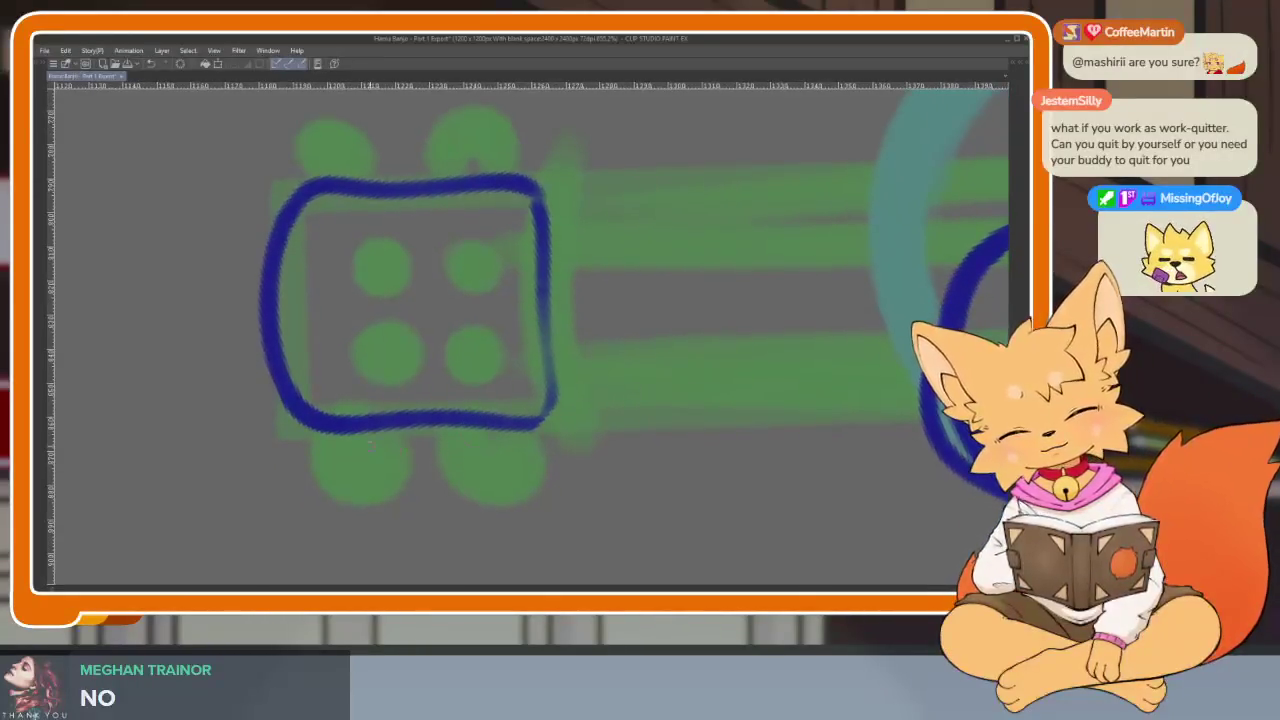
left_click_drag(330, 484, 416, 464)
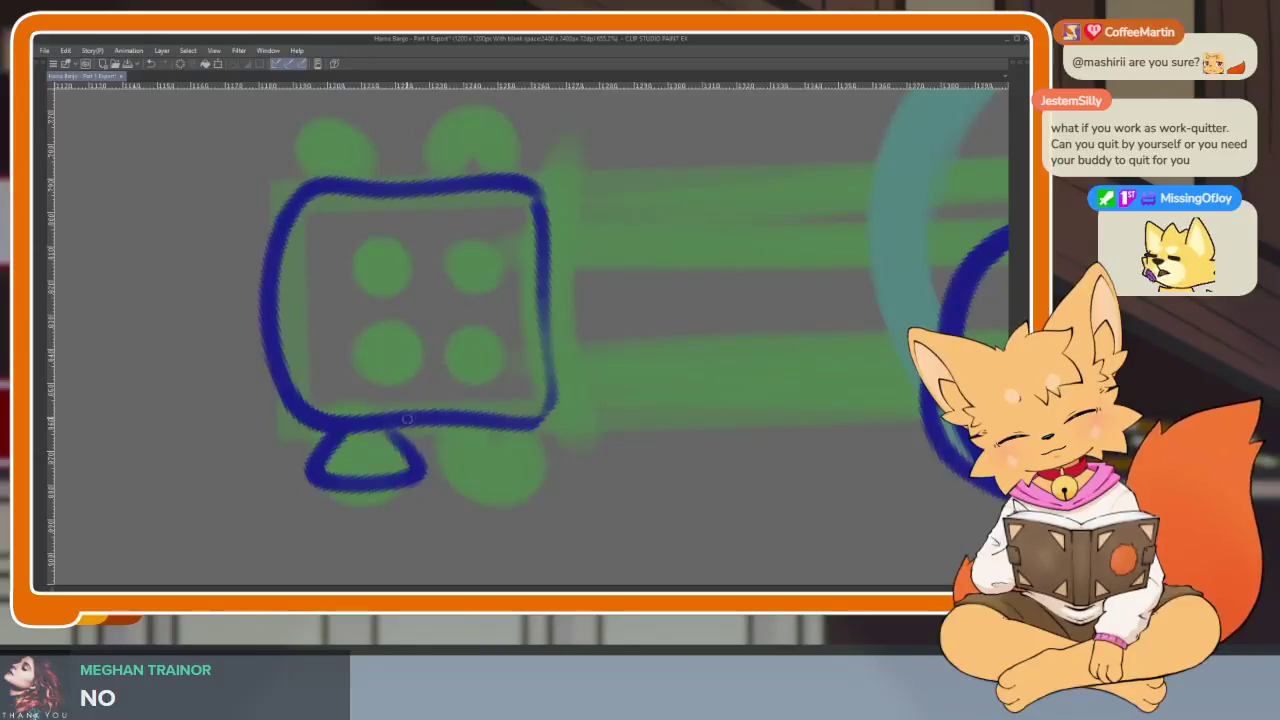
key("ctrl+z")
left_click_drag(340, 472, 397, 432)
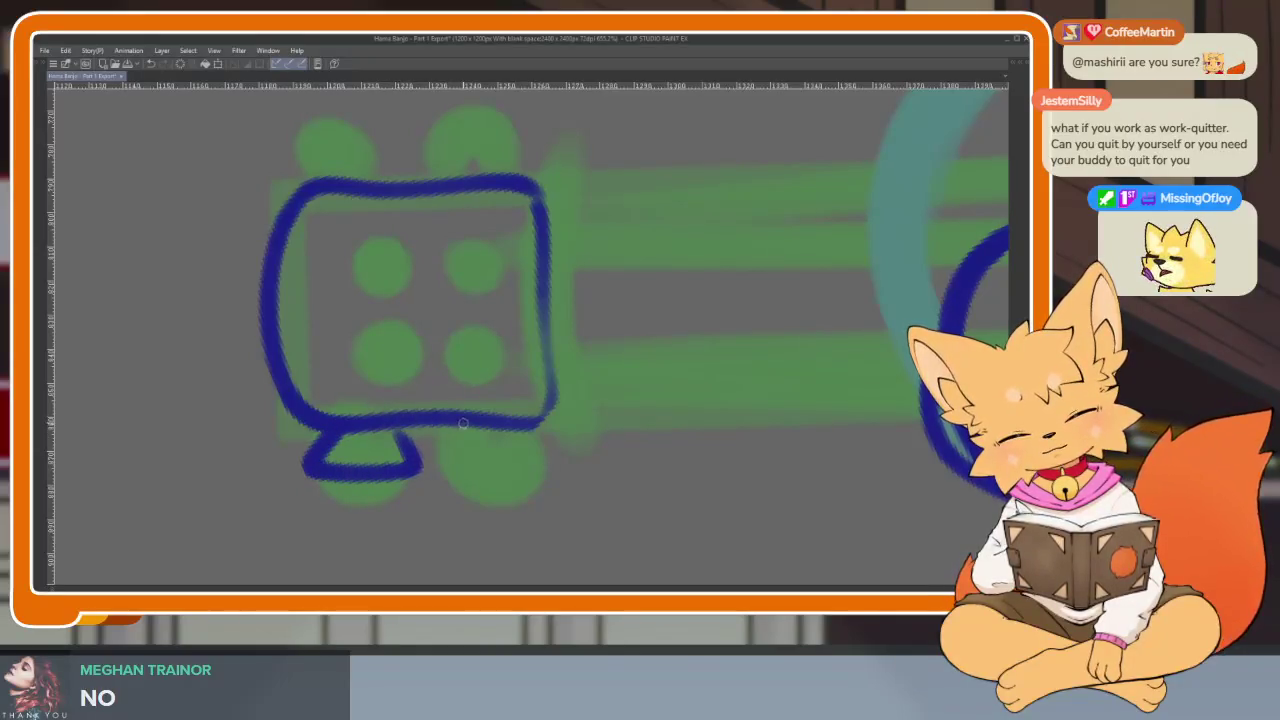
left_click_drag(525, 447, 535, 430)
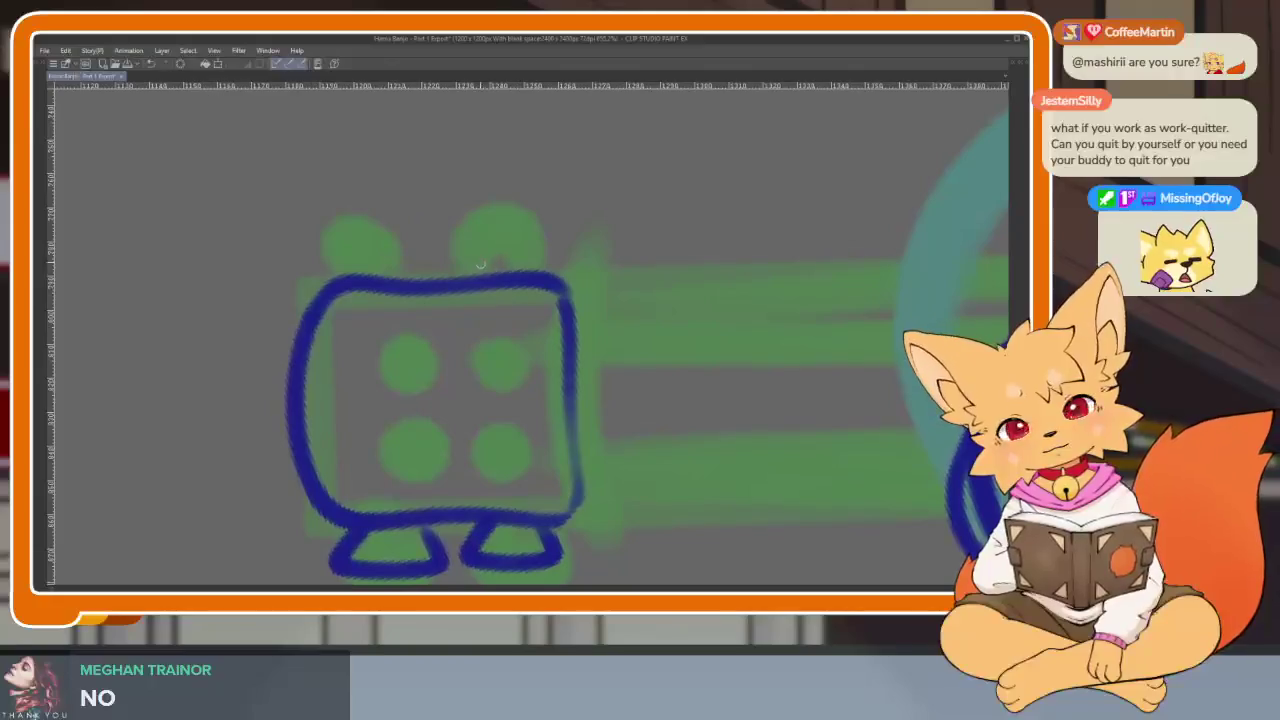
left_click_drag(490, 237, 534, 267)
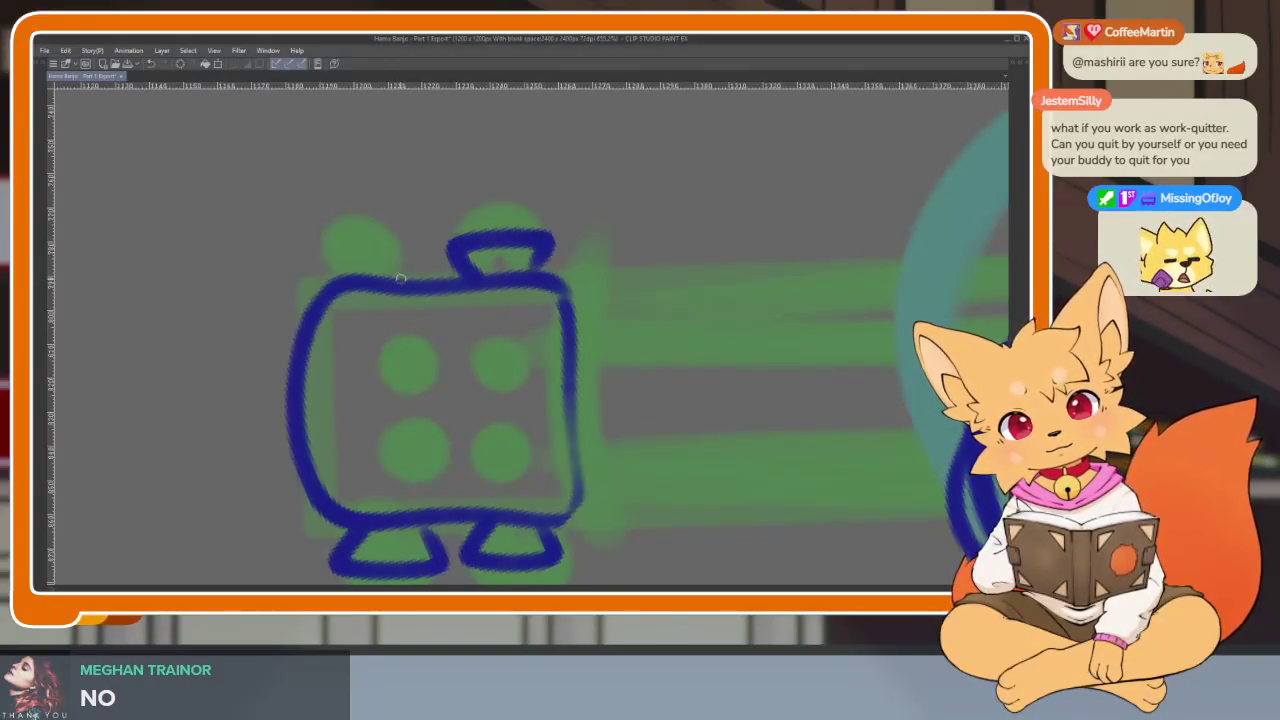
scroll(633, 325, "down", 1)
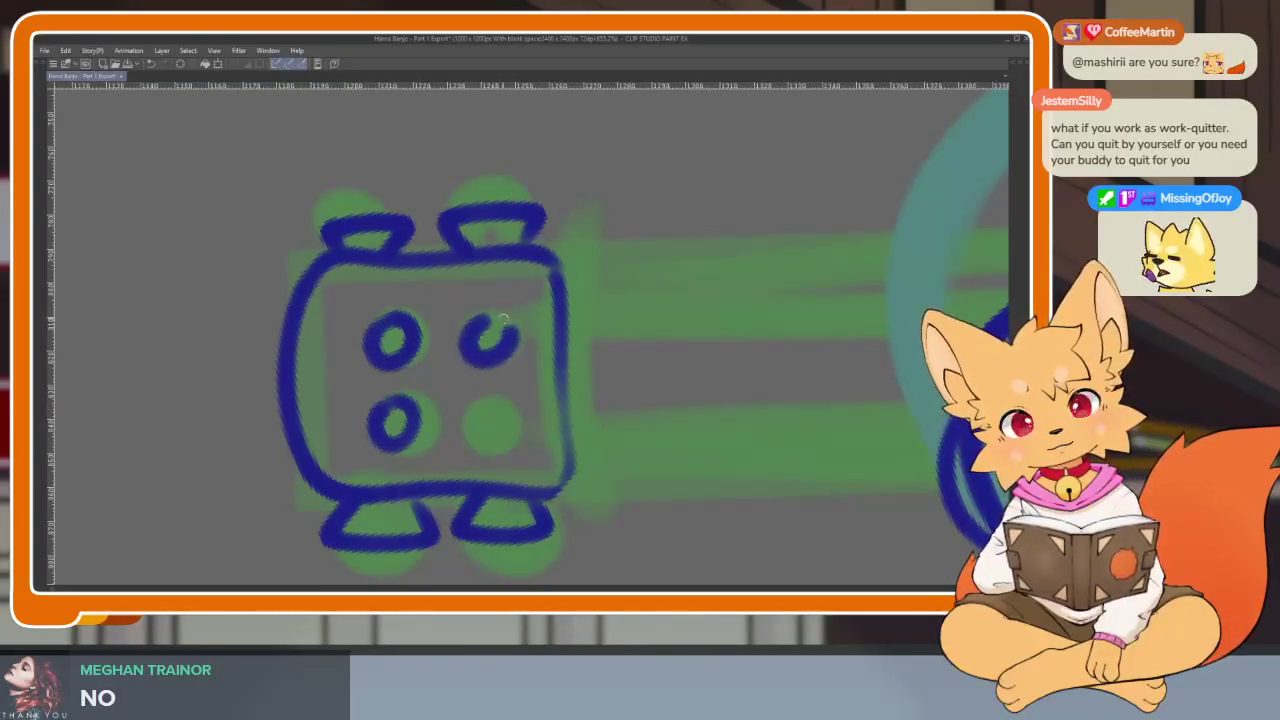
scroll(461, 413, "down", 5)
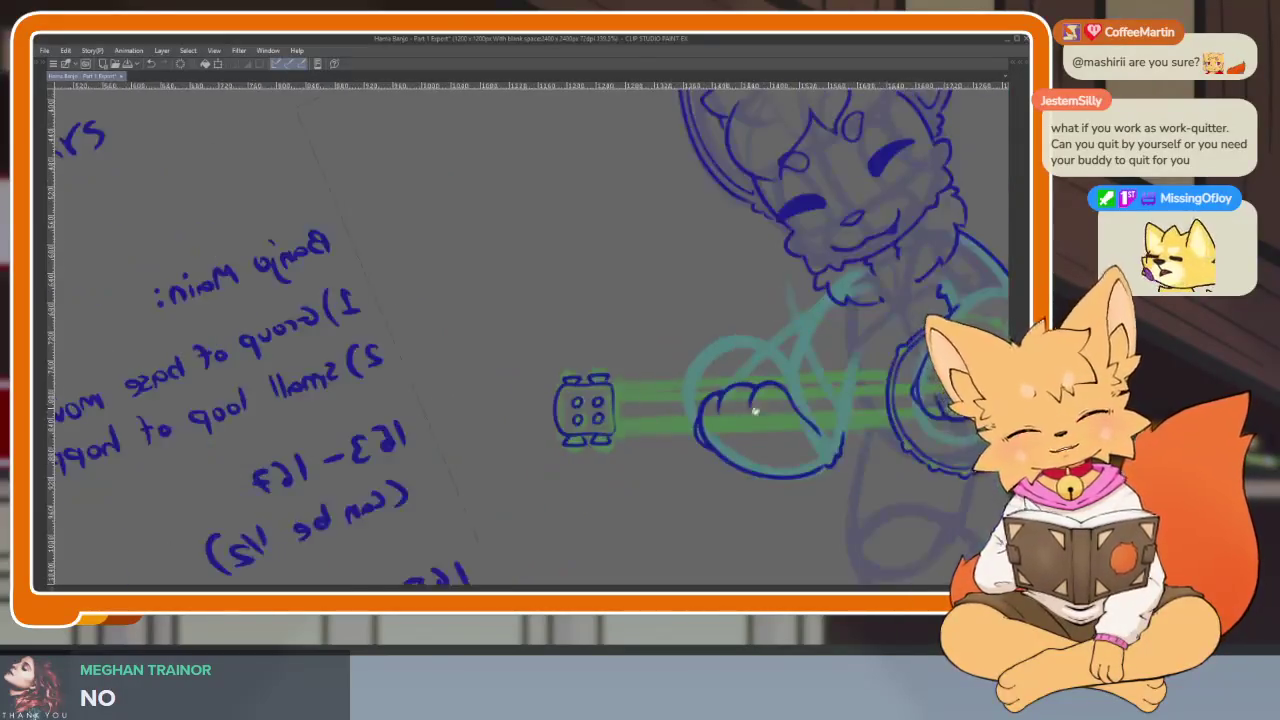
scroll(510, 455, "up", 5)
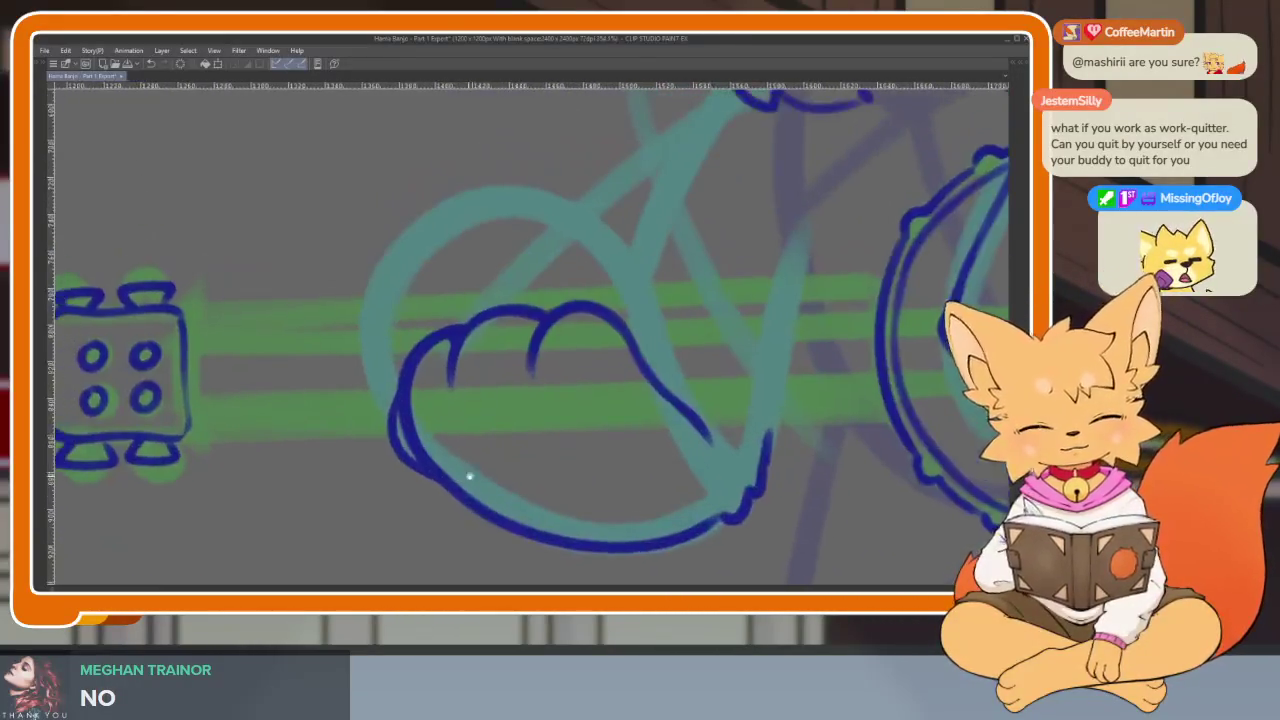
scroll(466, 477, "down", 5)
scroll(711, 436, "up", 5)
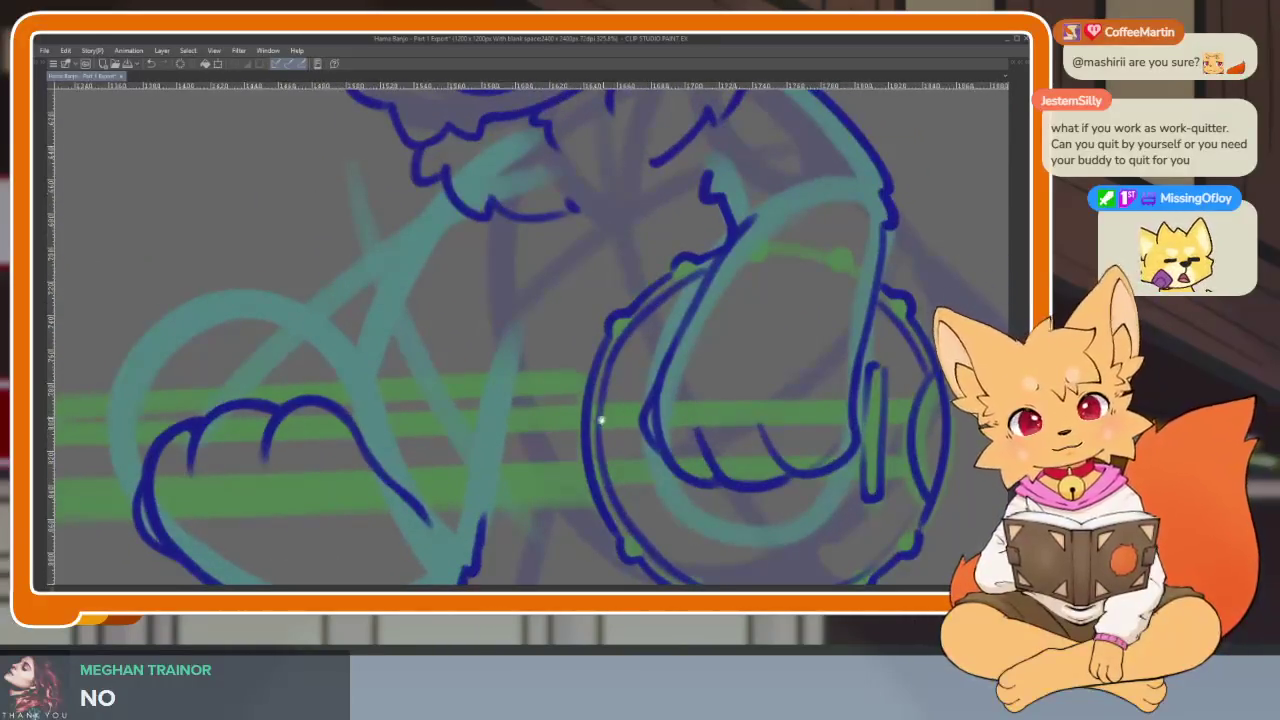
scroll(603, 420, "down", 2)
scroll(540, 368, "up", 2)
scroll(600, 375, "down", 1)
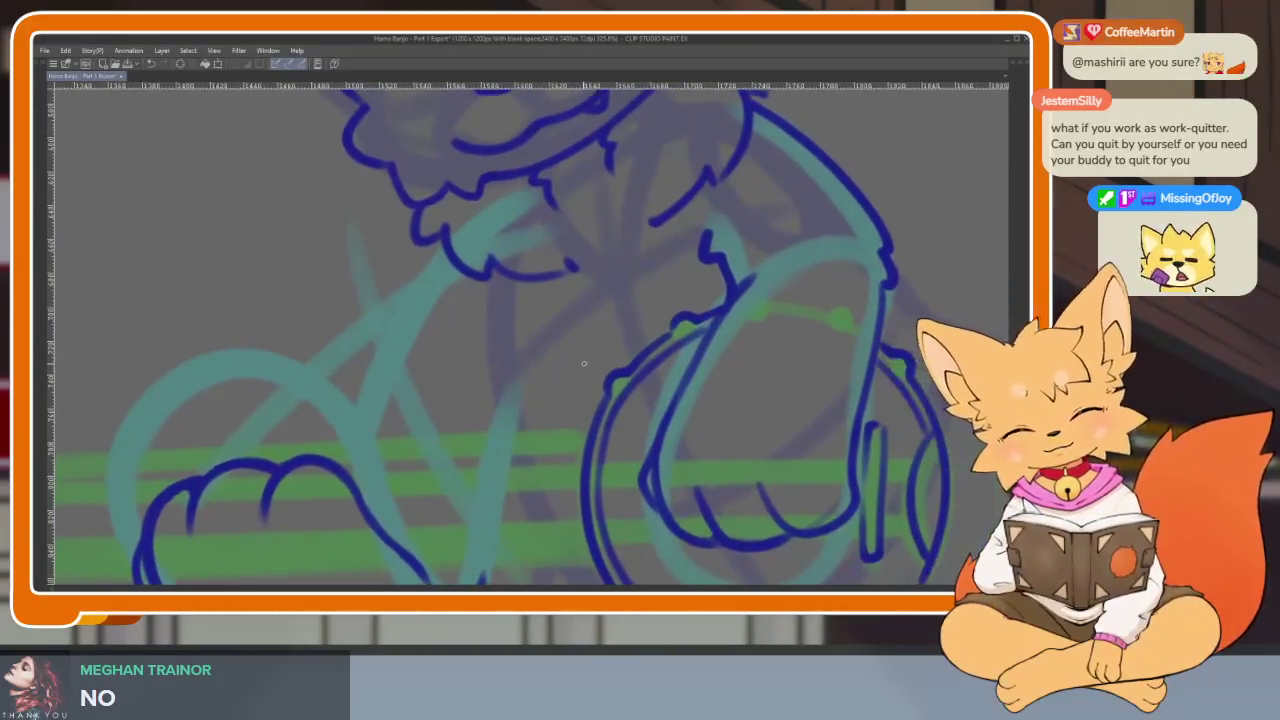
scroll(560, 385, "up", 2)
scroll(520, 395, "down", 2)
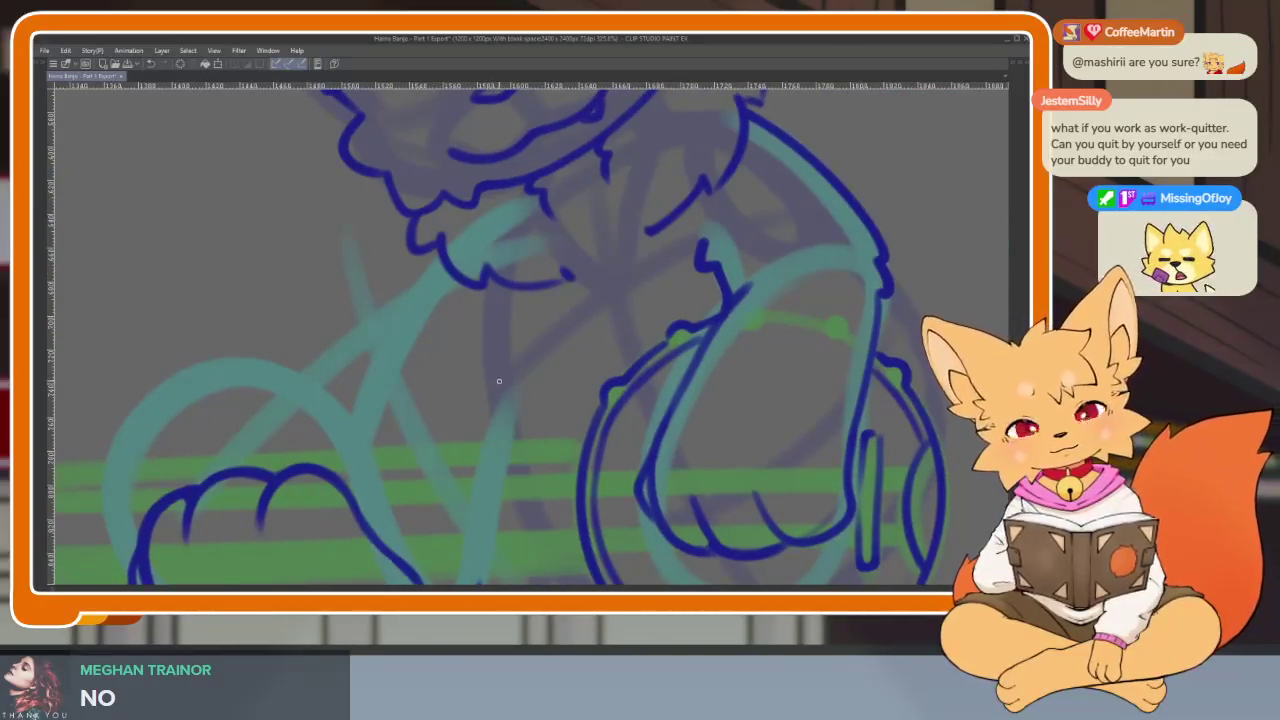
left_click_drag(500, 418, 627, 397)
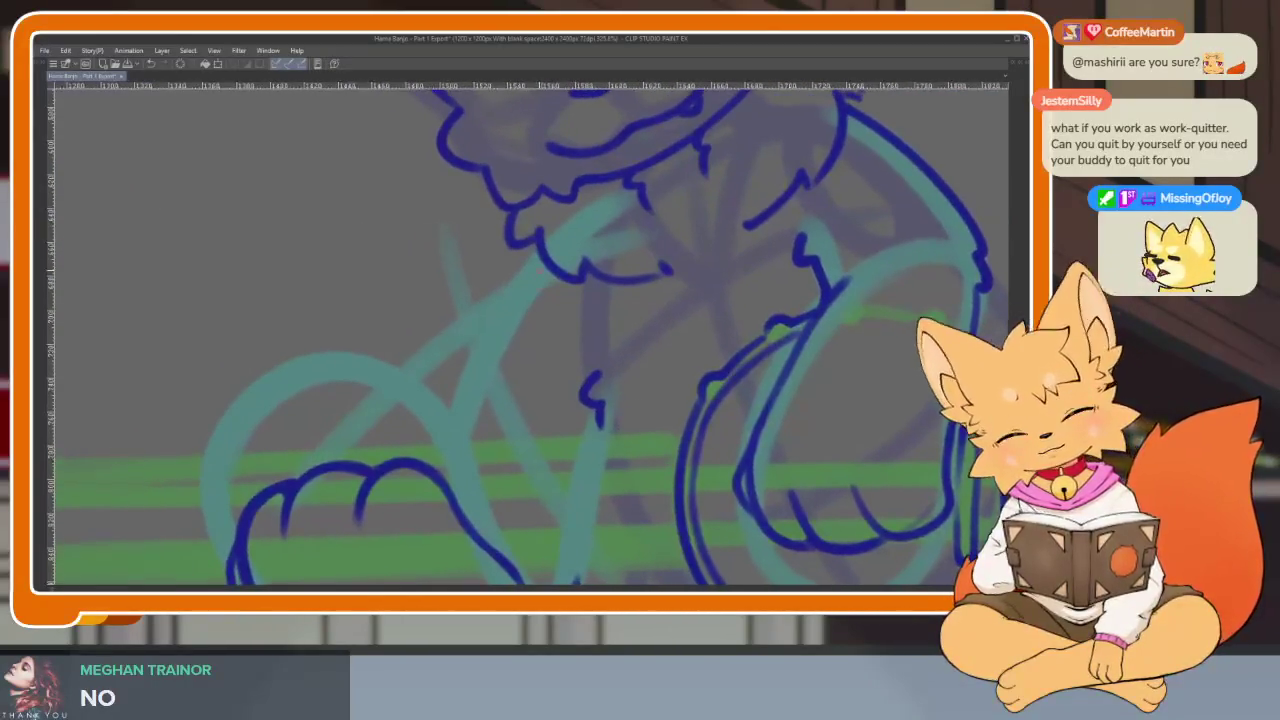
scroll(490, 441, "down", 5)
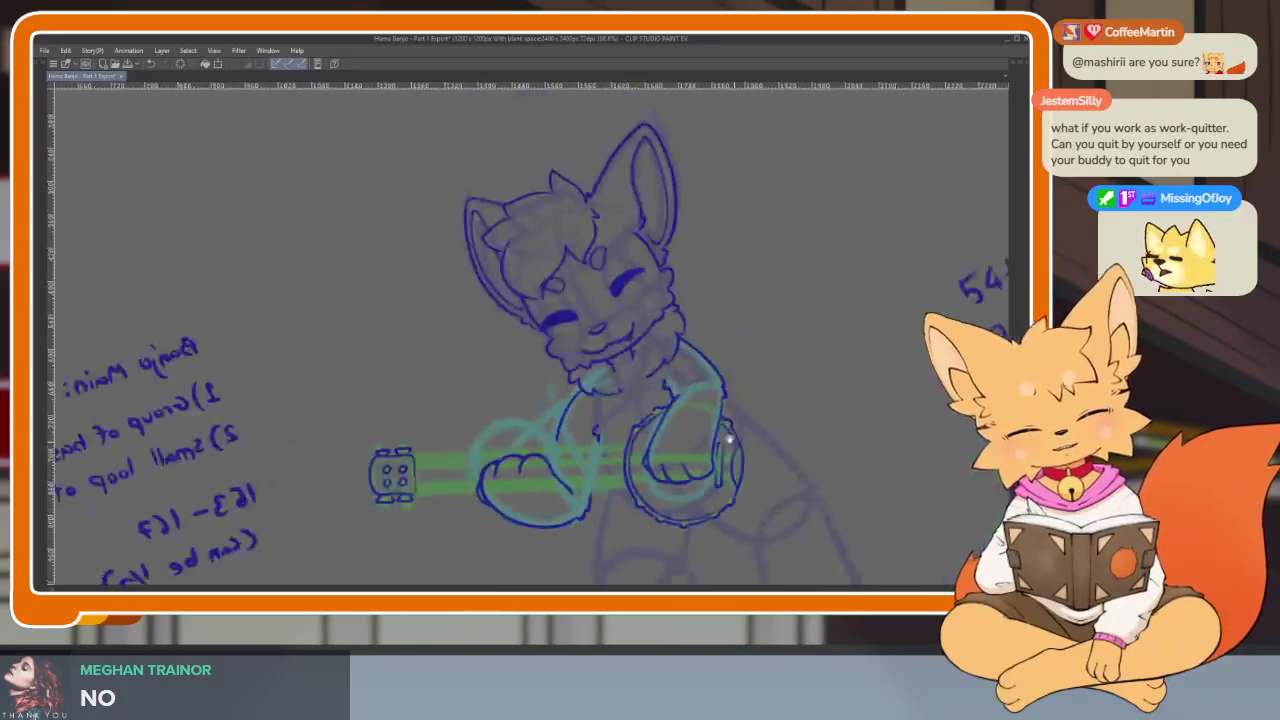
scroll(593, 450, "down", 1)
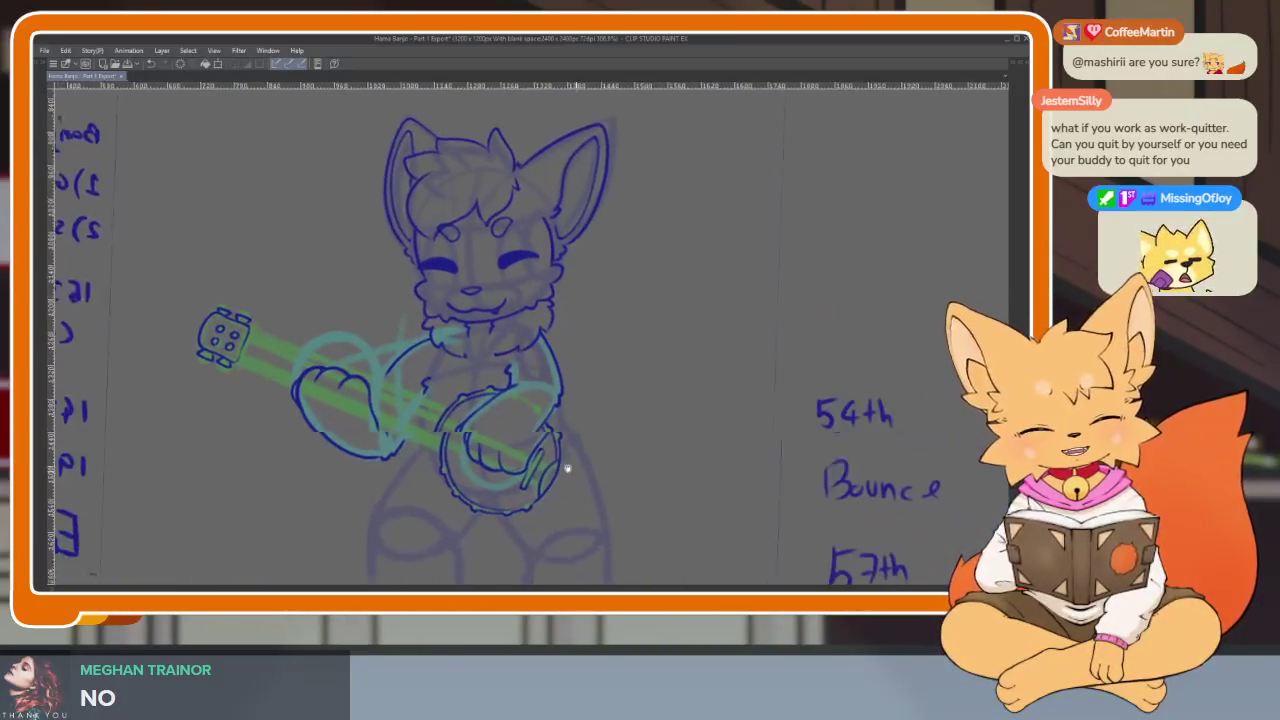
scroll(593, 450, "up", 1)
key("Tab")
key("Tab")
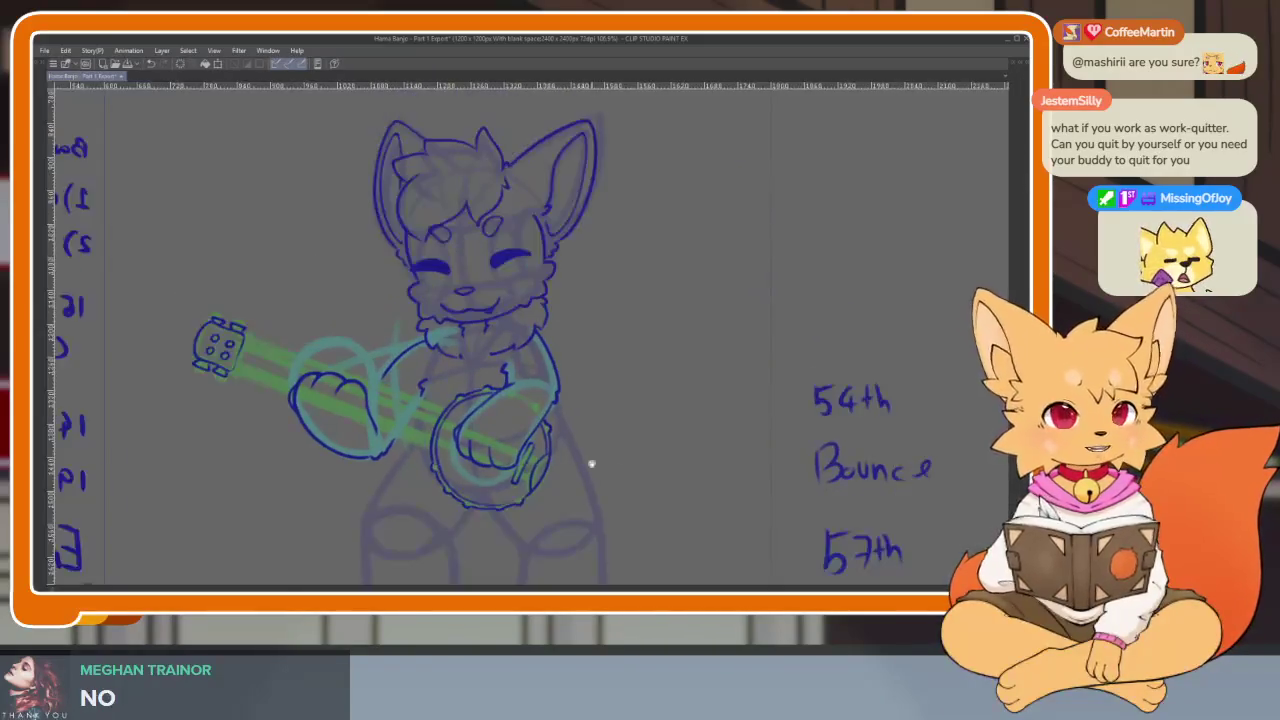
scroll(594, 457, "down", 2)
scroll(540, 450, "down", 1)
scroll(491, 443, "down", 3)
scroll(557, 461, "up", 3)
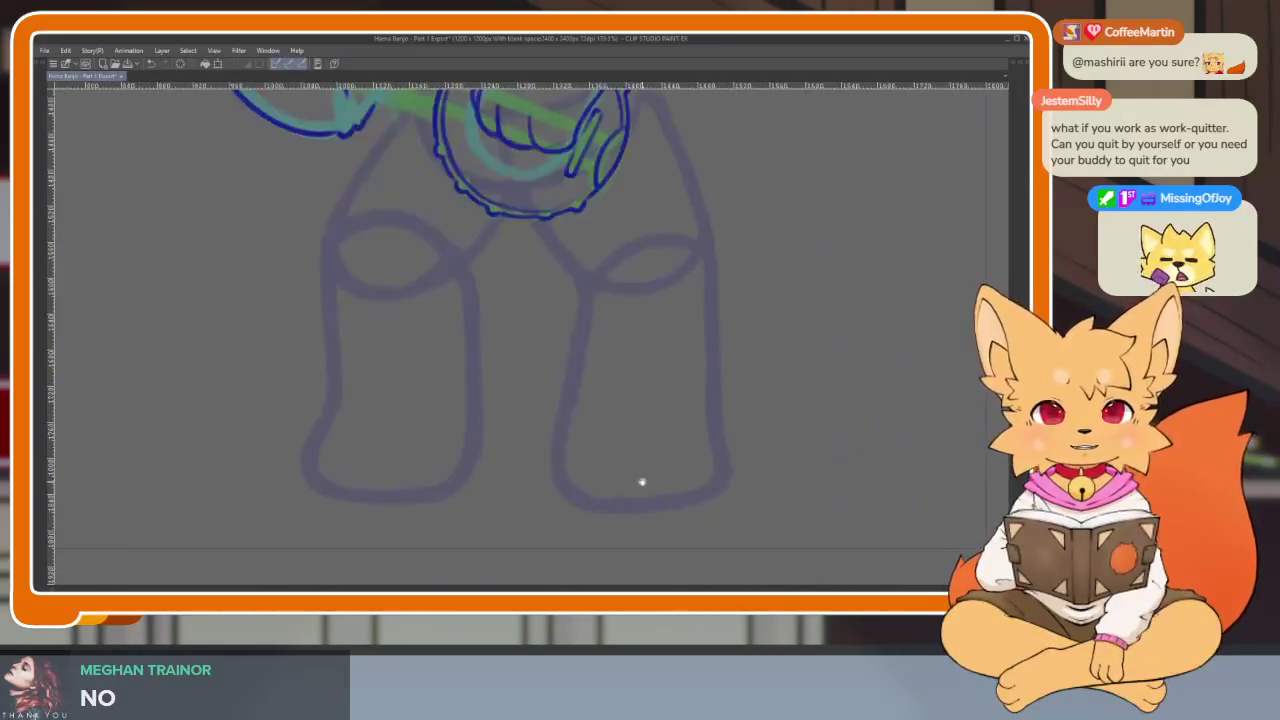
Ink the outer line of the left leg continuing around the foot.
scroll(454, 463, "up", 1)
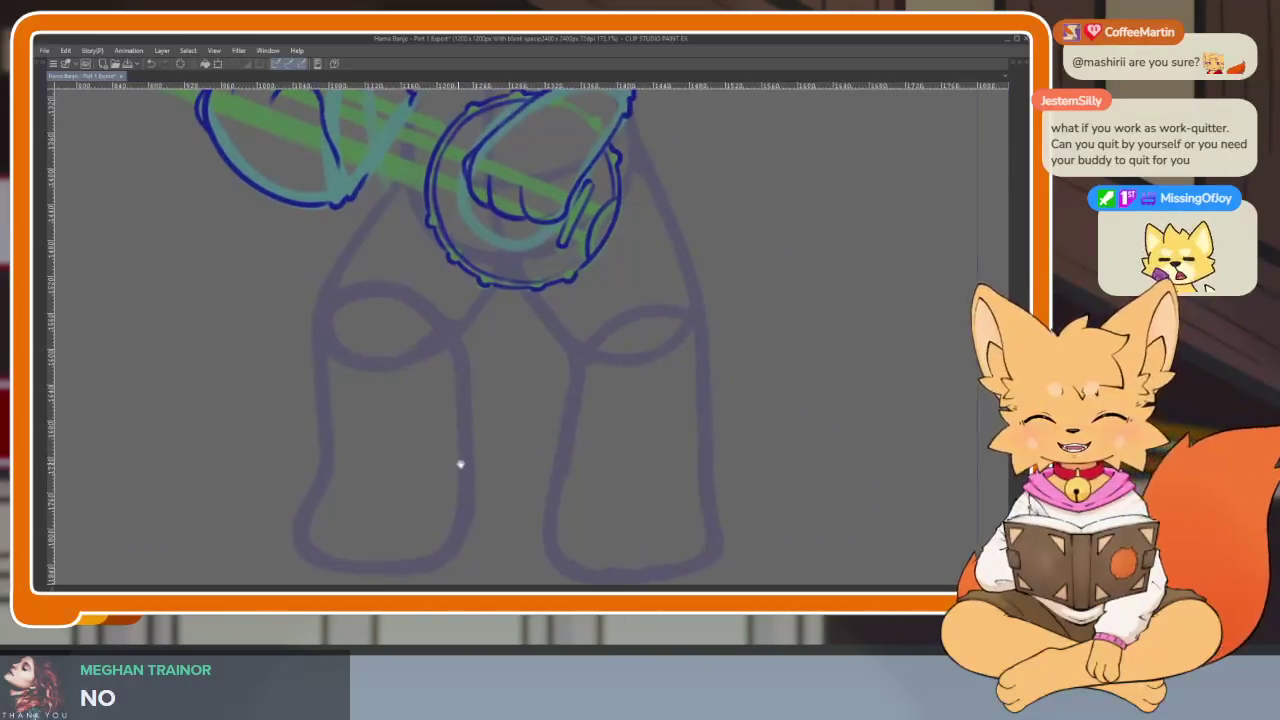
scroll(489, 486, "up", 1)
scroll(523, 457, "up", 1)
scroll(474, 394, "up", 1)
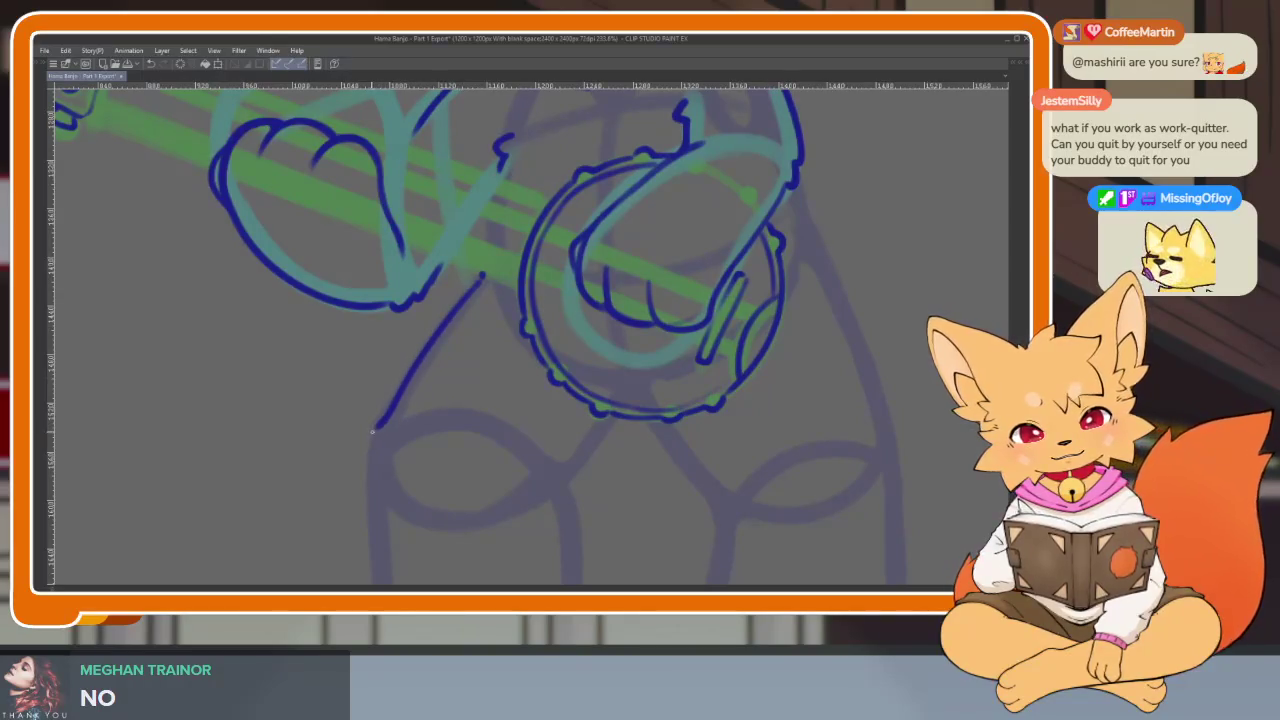
mouse_move(364, 481)
left_mouse_down()
mouse_move(457, 314)
mouse_move(394, 274)
mouse_move(390, 238)
left_mouse_up()
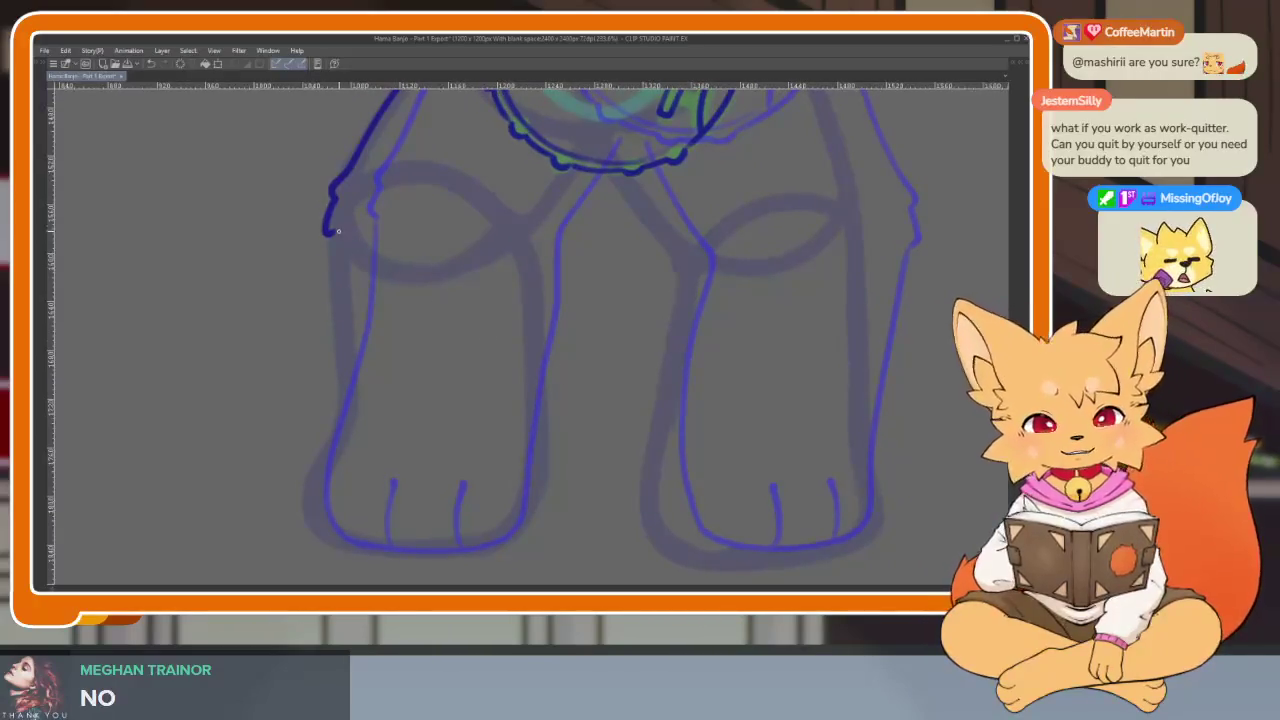
left_click_drag(341, 306, 341, 408)
mouse_move(322, 470)
left_mouse_down()
mouse_move(318, 522)
mouse_move(338, 540)
left_mouse_up()
Ink a toe line on the left foot.
scroll(694, 470, "down", 2)
scroll(652, 428, "down", 1)
scroll(652, 428, "up", 2)
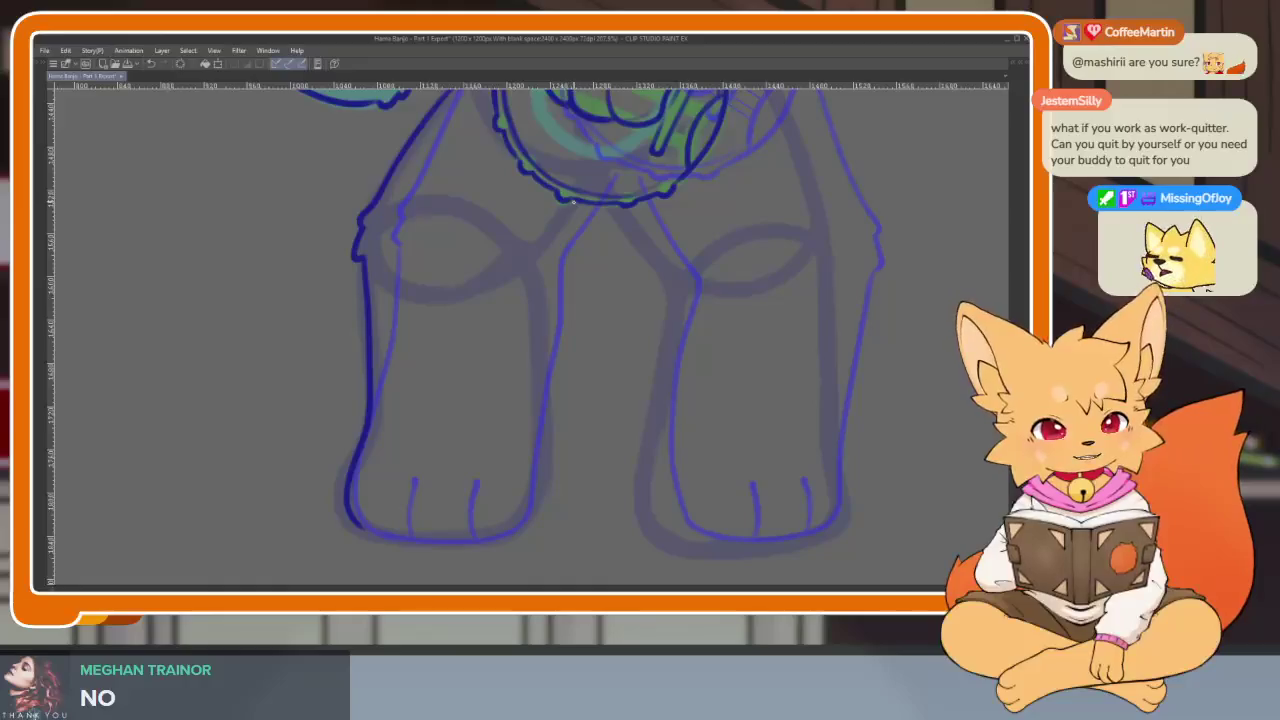
mouse_move(581, 263)
left_mouse_down()
mouse_move(578, 290)
mouse_move(584, 271)
left_mouse_up()
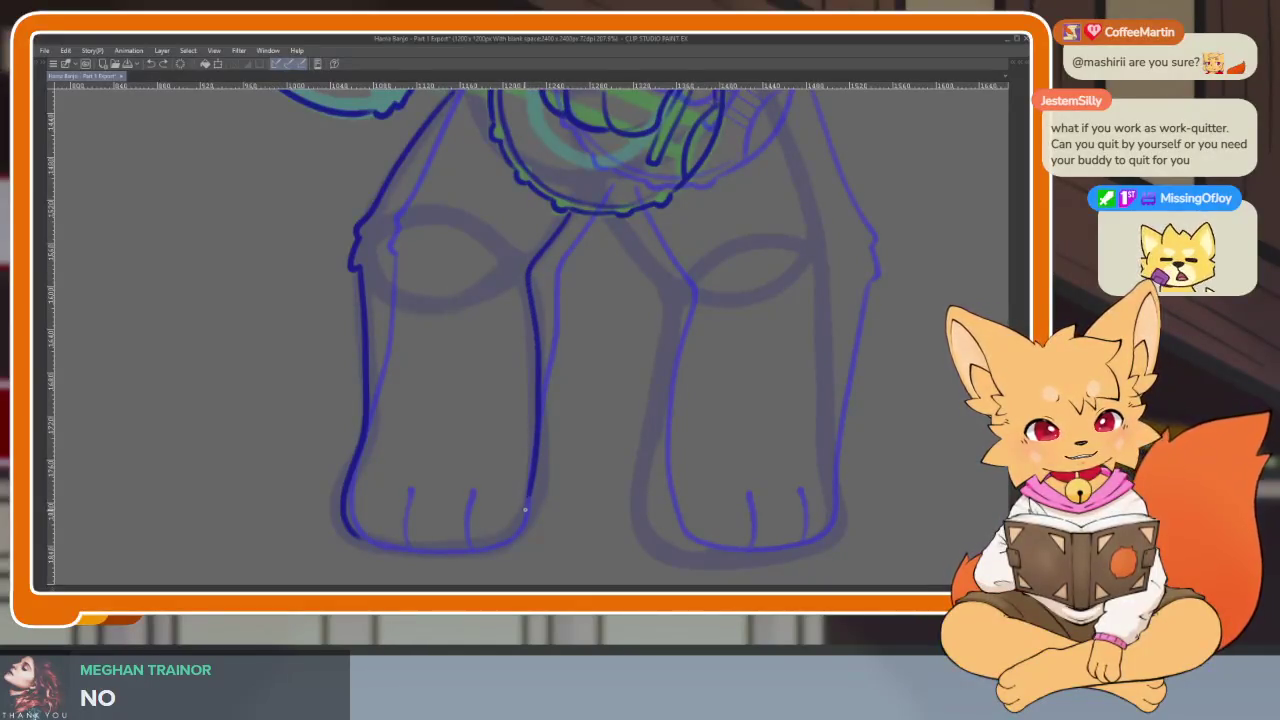
scroll(429, 471, "up", 1)
scroll(410, 511, "up", 2)
mouse_move(370, 510)
left_mouse_down()
mouse_move(363, 430)
mouse_move(377, 369)
left_mouse_up()
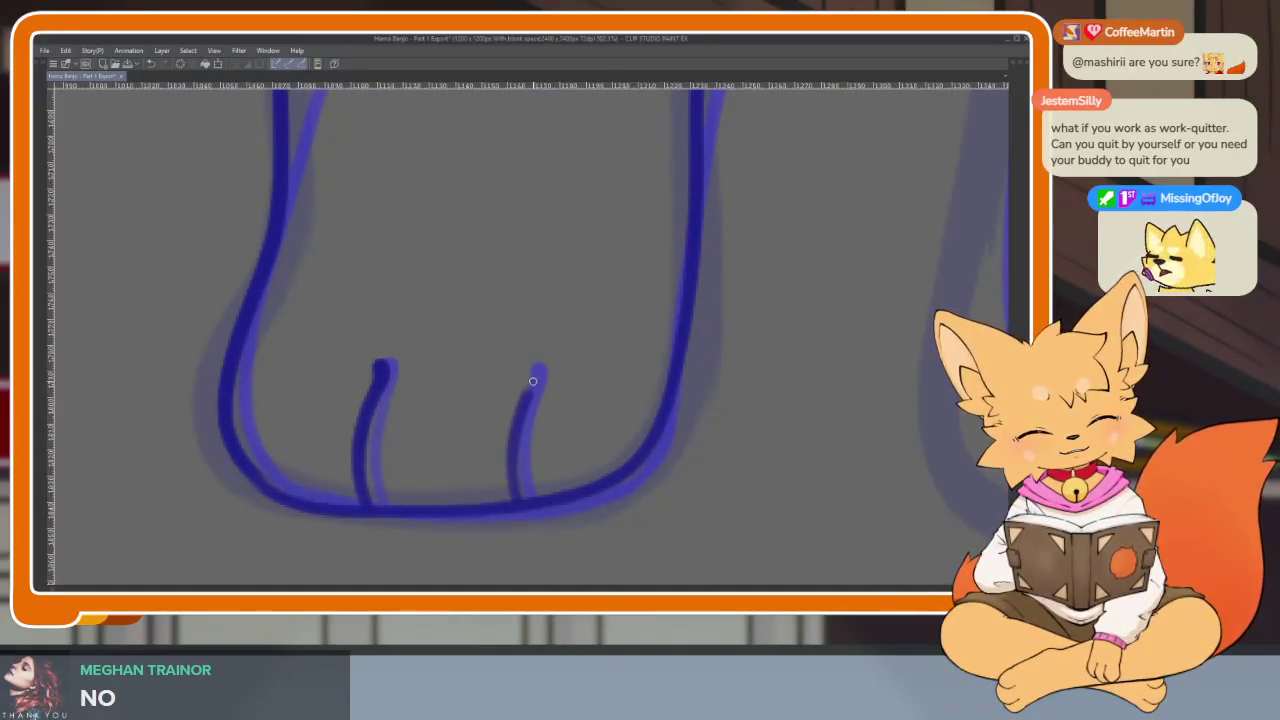
scroll(532, 383, "down", 2)
scroll(706, 451, "up", 1)
scroll(705, 493, "up", 1)
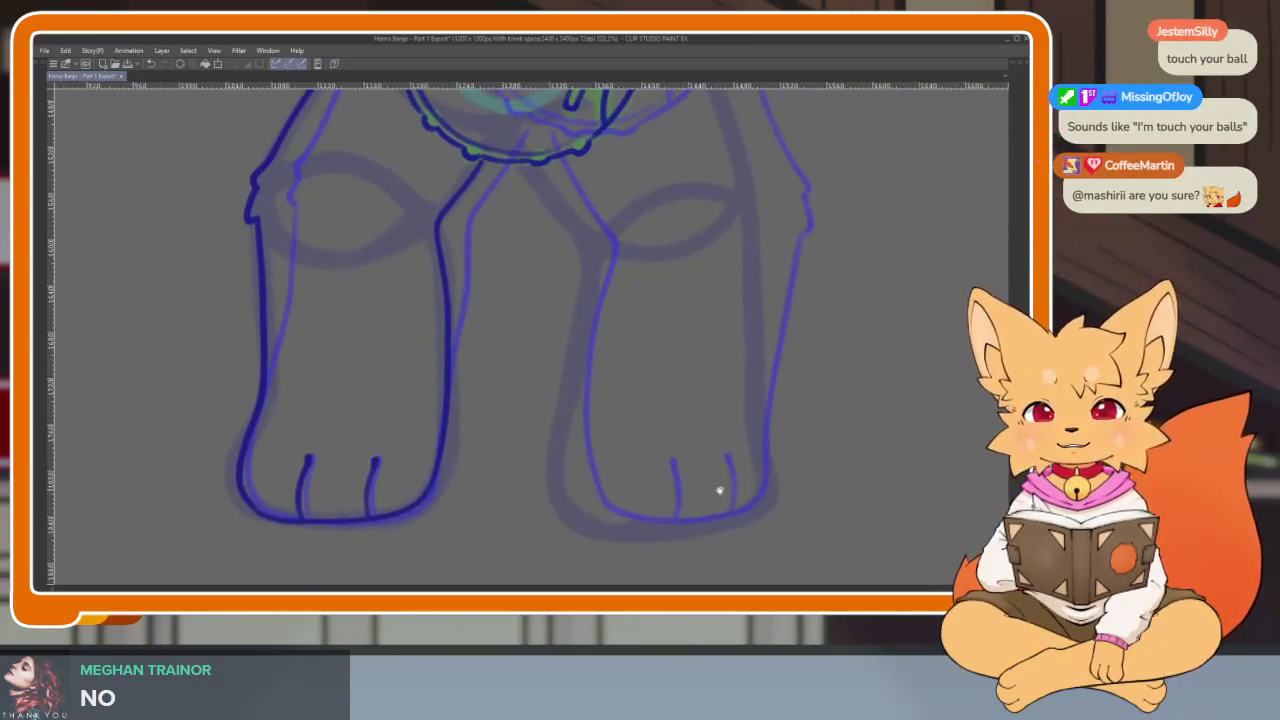
scroll(704, 490, "right", 1)
scroll(690, 488, "right", 1)
scroll(677, 482, "right", 2)
scroll(690, 473, "right", 1)
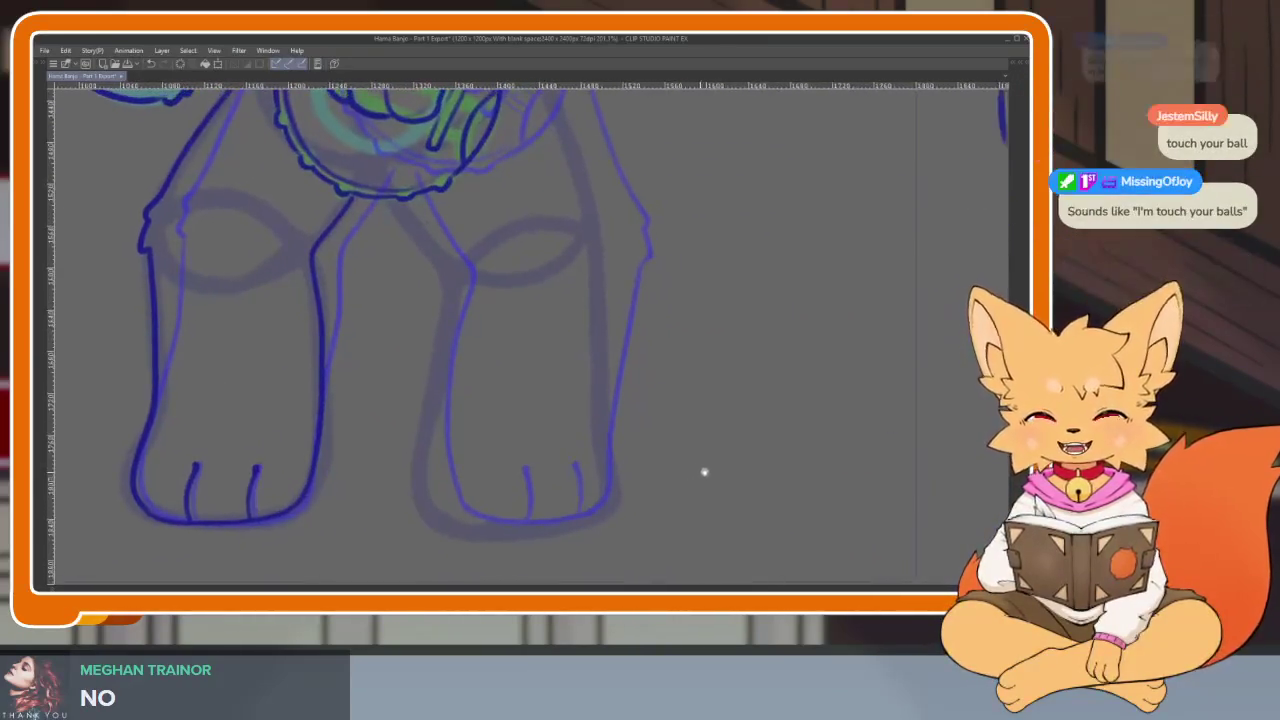
Ink the outer edge of the right leg in dark blue.
scroll(660, 478, "down", 2)
scroll(635, 478, "up", 1)
scroll(630, 478, "down", 1)
scroll(625, 485, "up", 2)
scroll(630, 488, "down", 1)
scroll(630, 452, "up", 1)
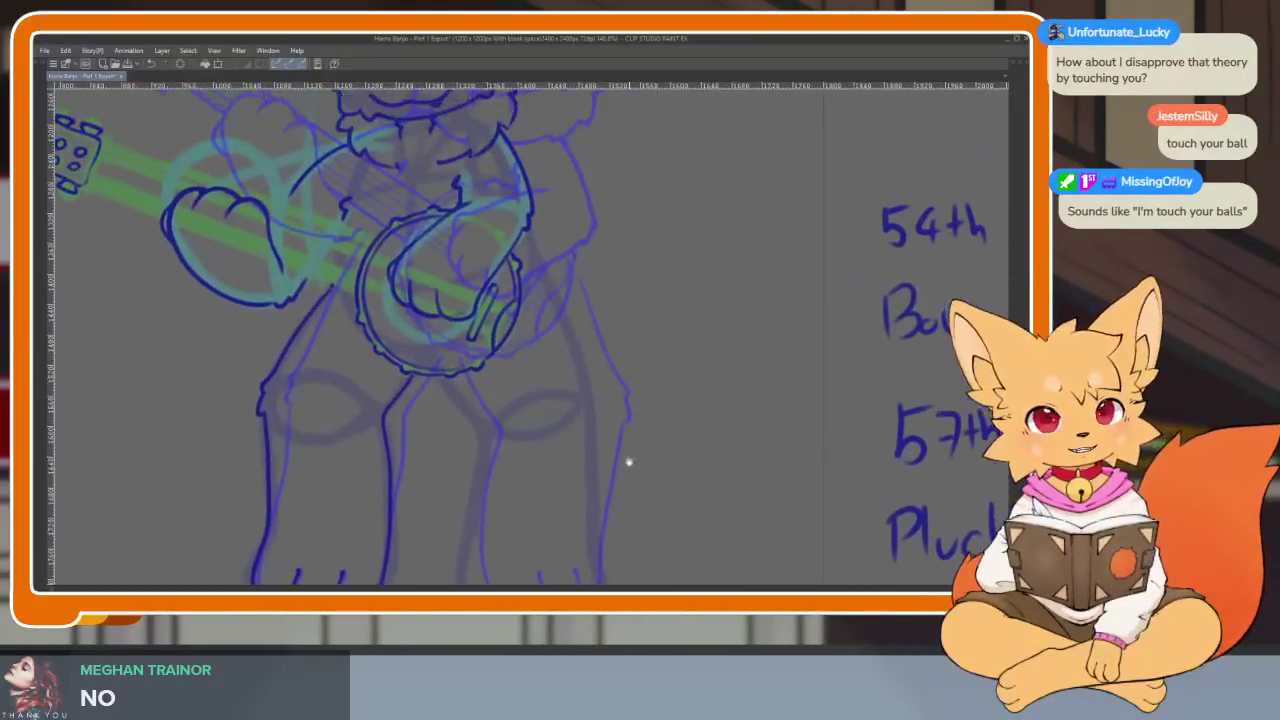
scroll(628, 460, "down", 1)
scroll(612, 490, "down", 1)
scroll(610, 492, "up", 3)
scroll(620, 489, "down", 1)
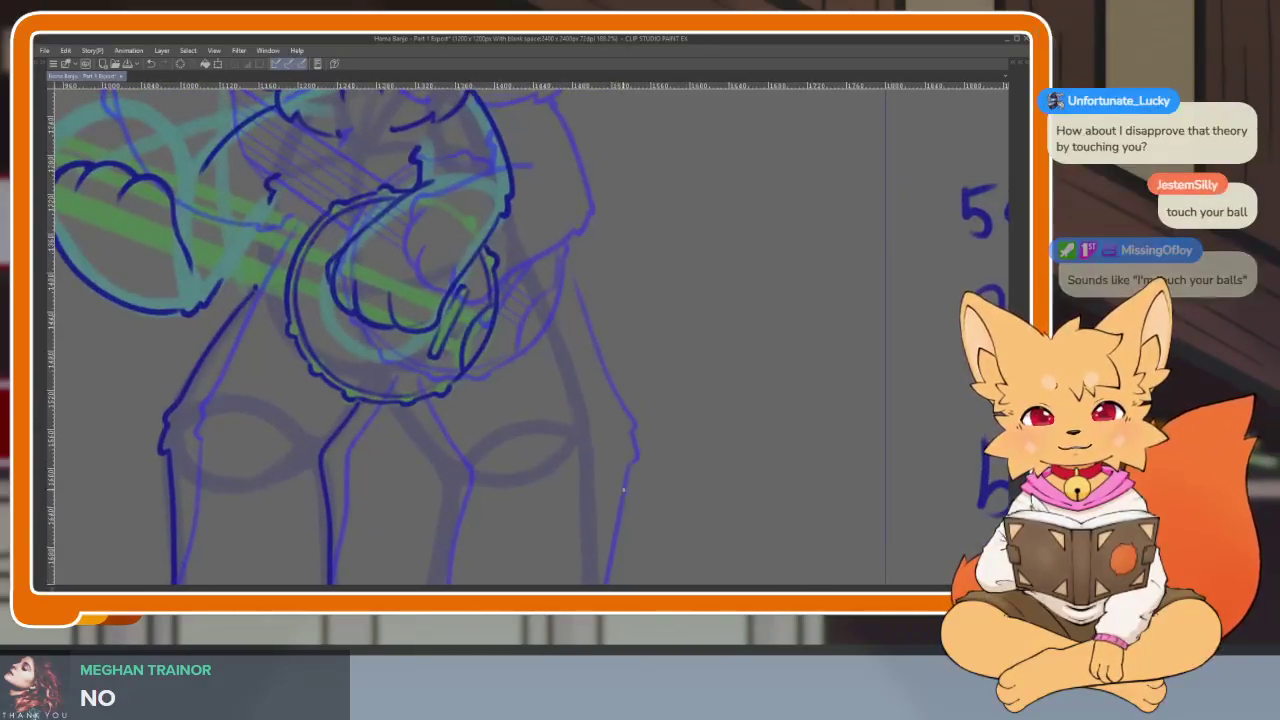
scroll(626, 500, "up", 1)
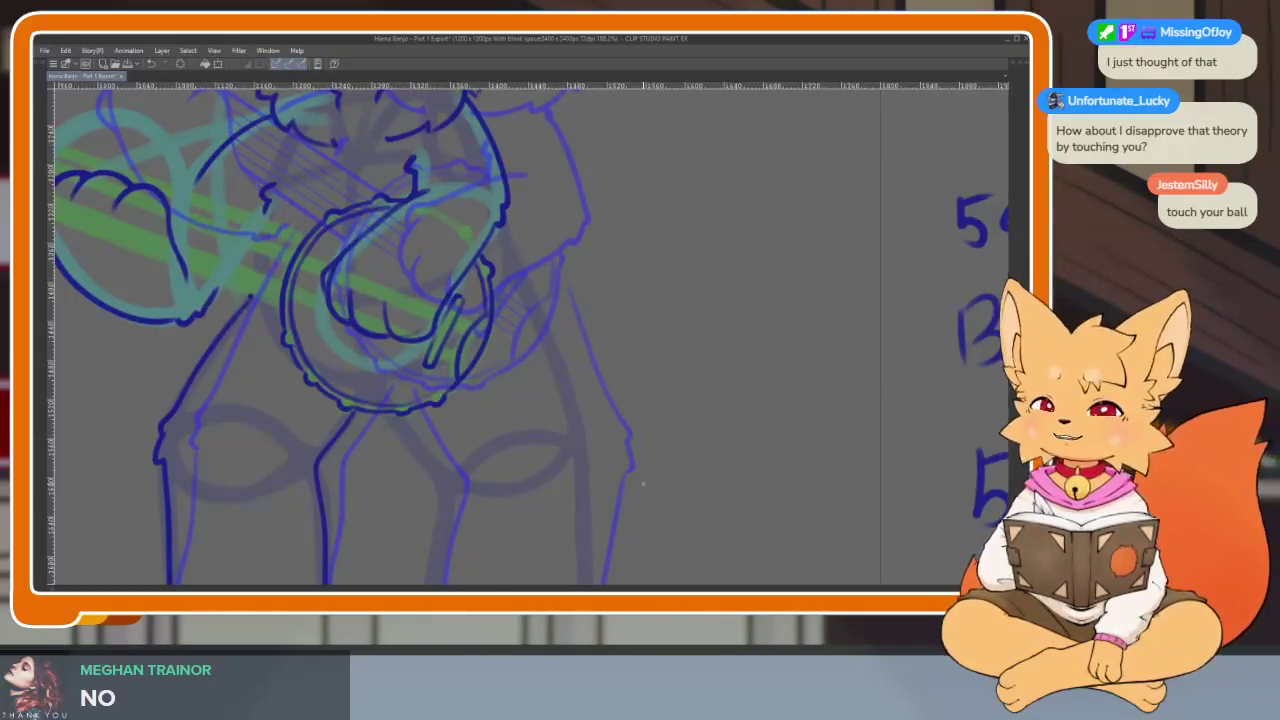
scroll(586, 449, "down", 2)
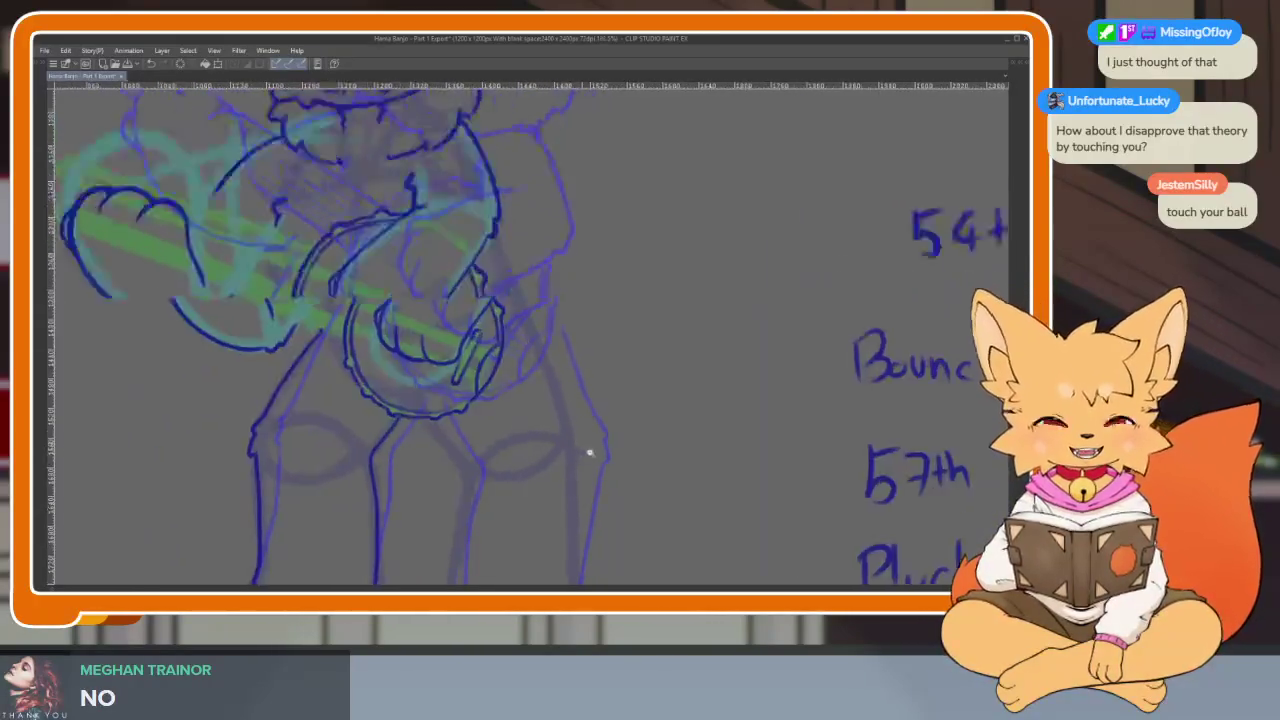
scroll(563, 455, "up", 3)
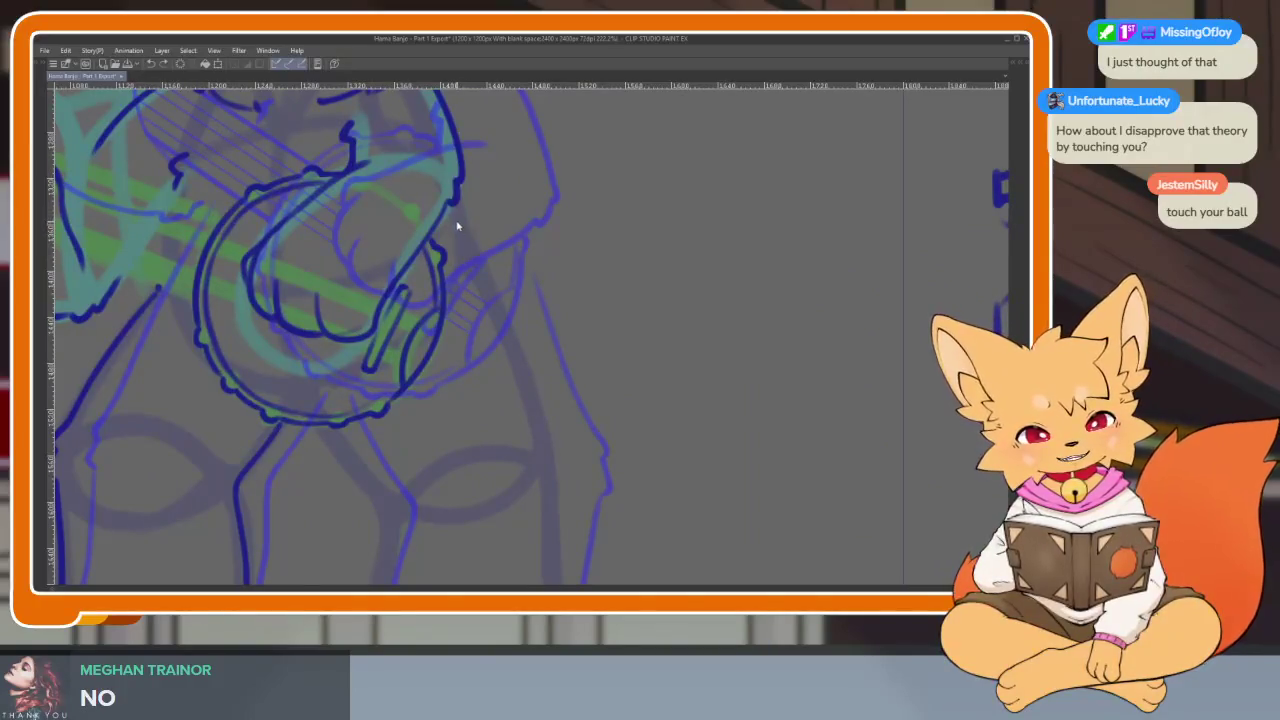
left_click_drag(457, 222, 505, 318)
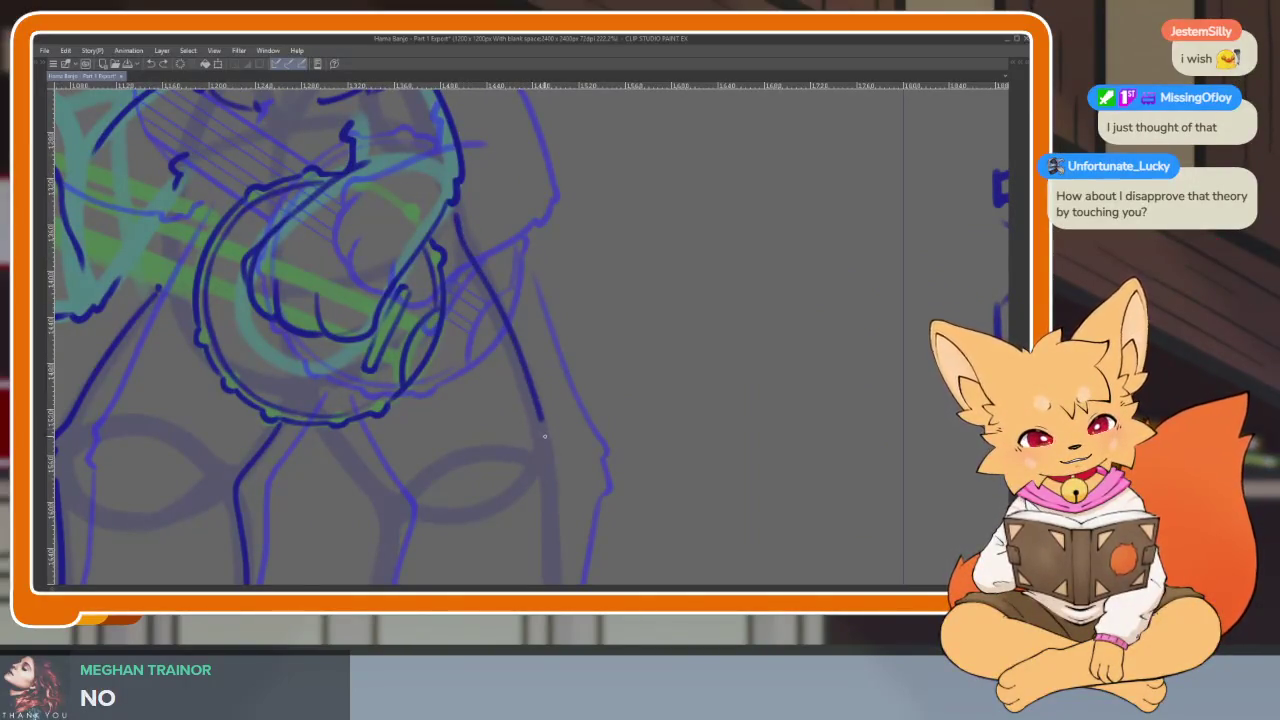
Ink the side of the right paw further down the leg.
left_click_drag(556, 508, 577, 399)
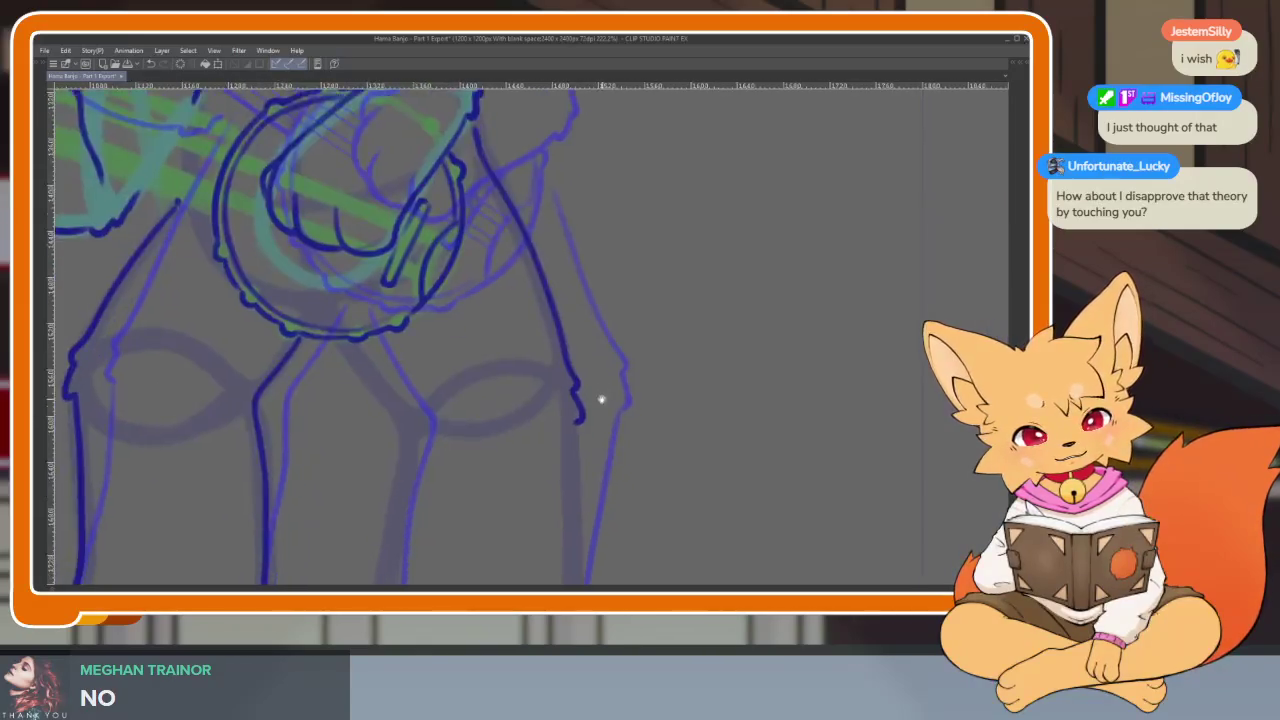
scroll(580, 410, "down", 1)
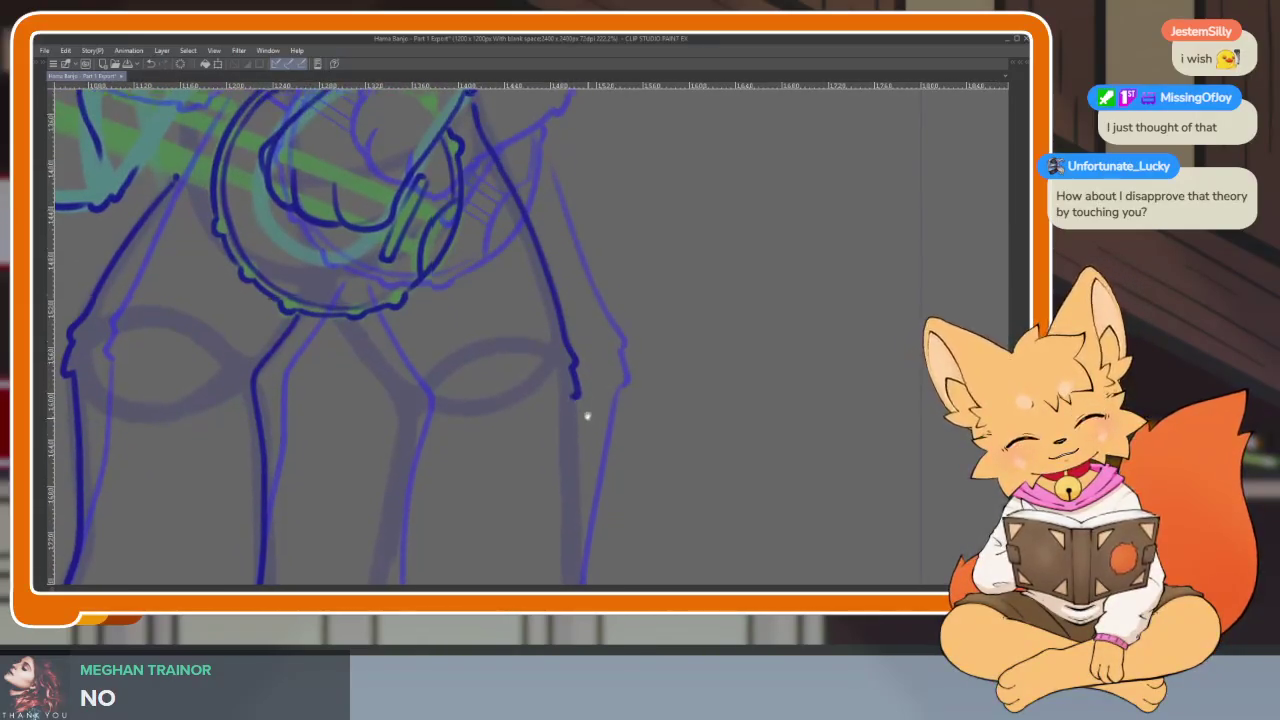
scroll(586, 420, "down", 1)
scroll(610, 440, "down", 1)
scroll(628, 452, "down", 1)
scroll(633, 450, "up", 1)
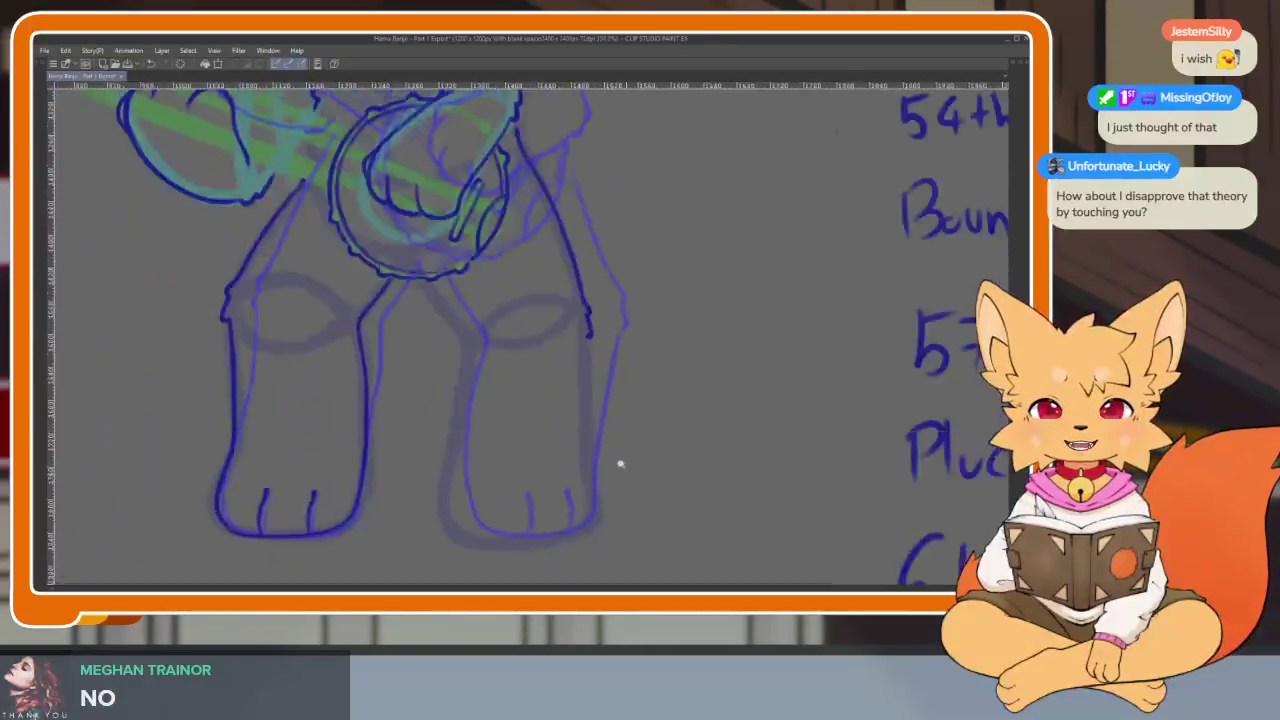
scroll(620, 466, "up", 1)
scroll(632, 475, "up", 1)
scroll(625, 469, "down", 1)
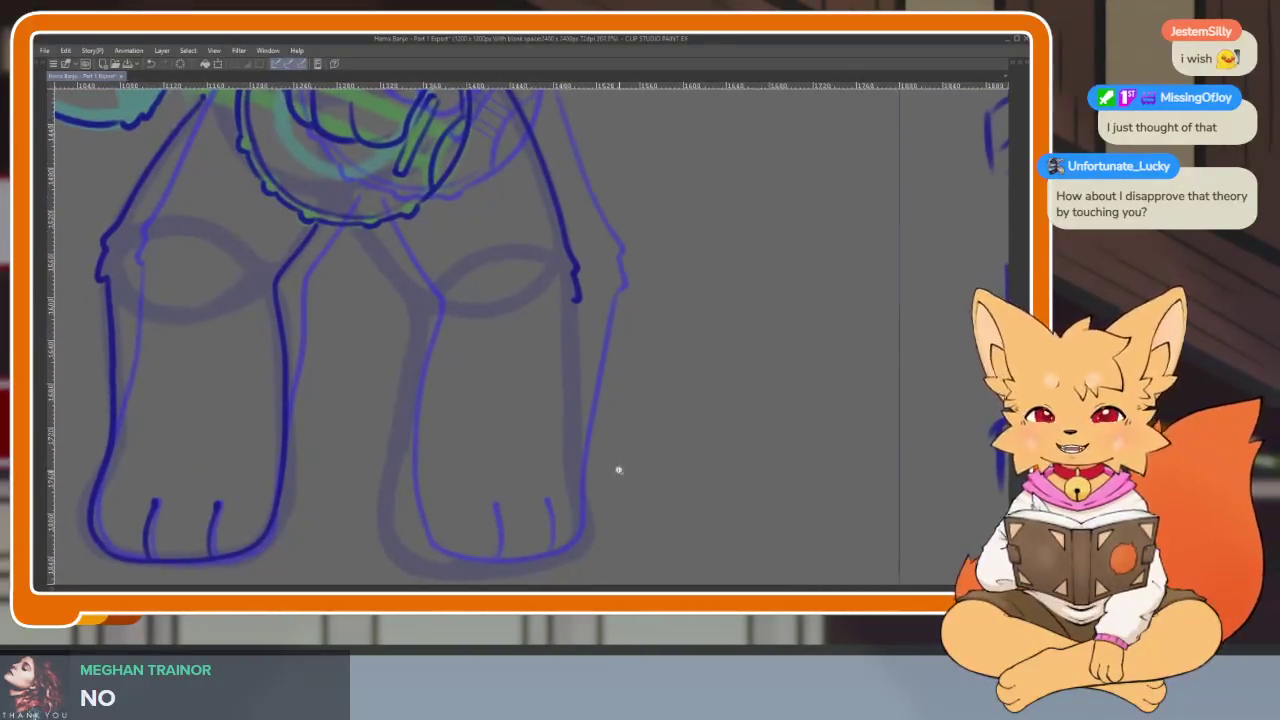
scroll(622, 472, "down", 1)
scroll(623, 478, "down", 1)
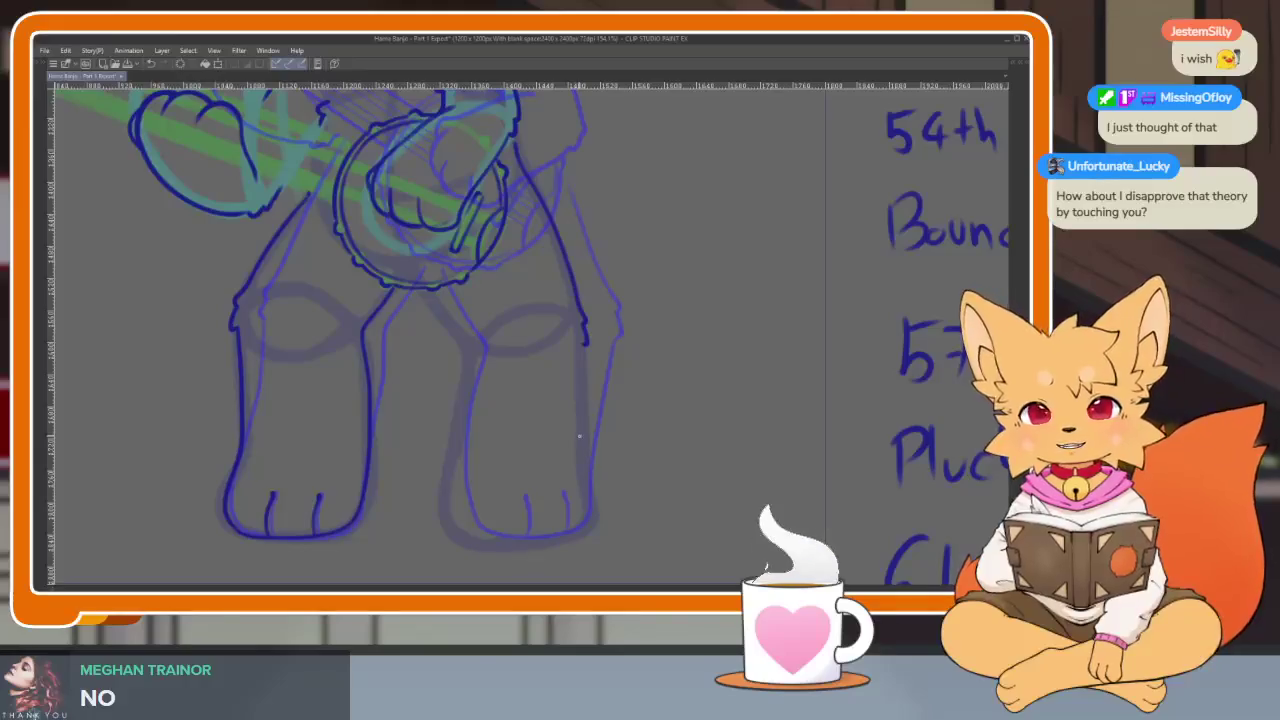
scroll(557, 466, "up", 1)
scroll(427, 290, "up", 1)
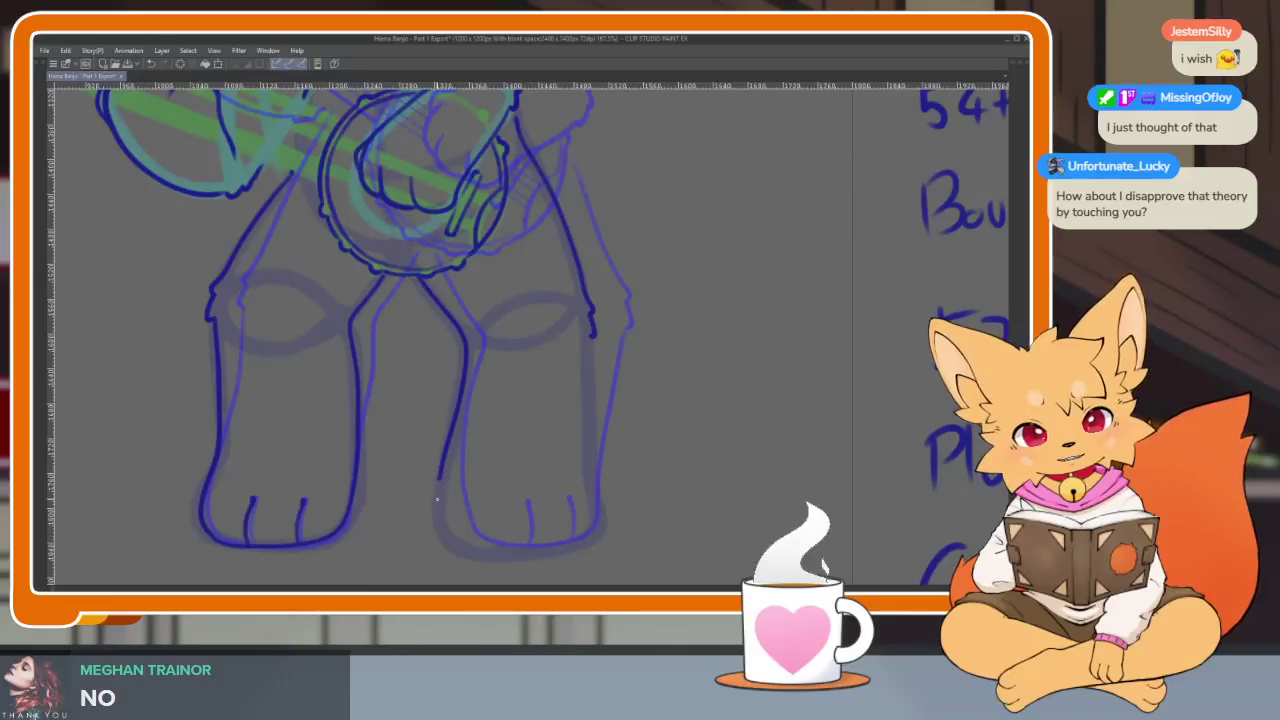
scroll(505, 546, "up", 2)
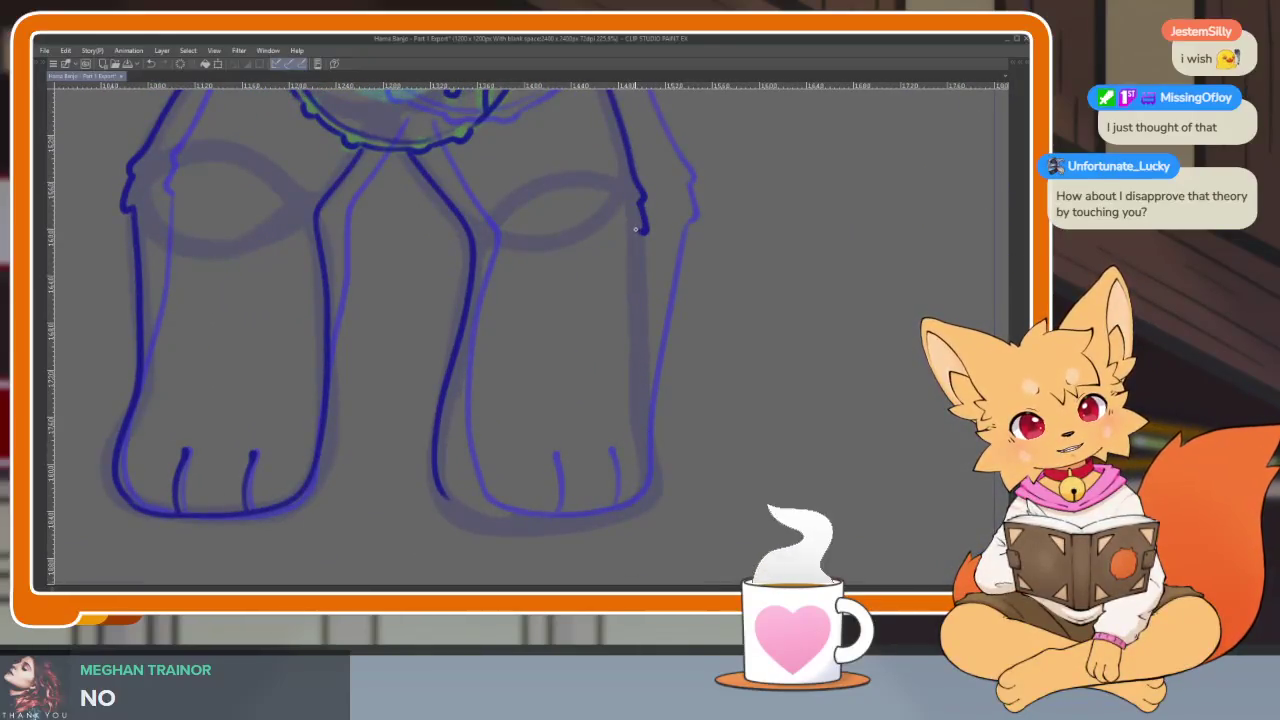
left_click_drag(635, 230, 629, 372)
Ink the right paw's side and bottom edge in dark blue lineart.
mouse_move(620, 493)
left_mouse_down()
mouse_move(572, 513)
mouse_move(456, 508)
left_mouse_up()
scroll(737, 444, "down", 5)
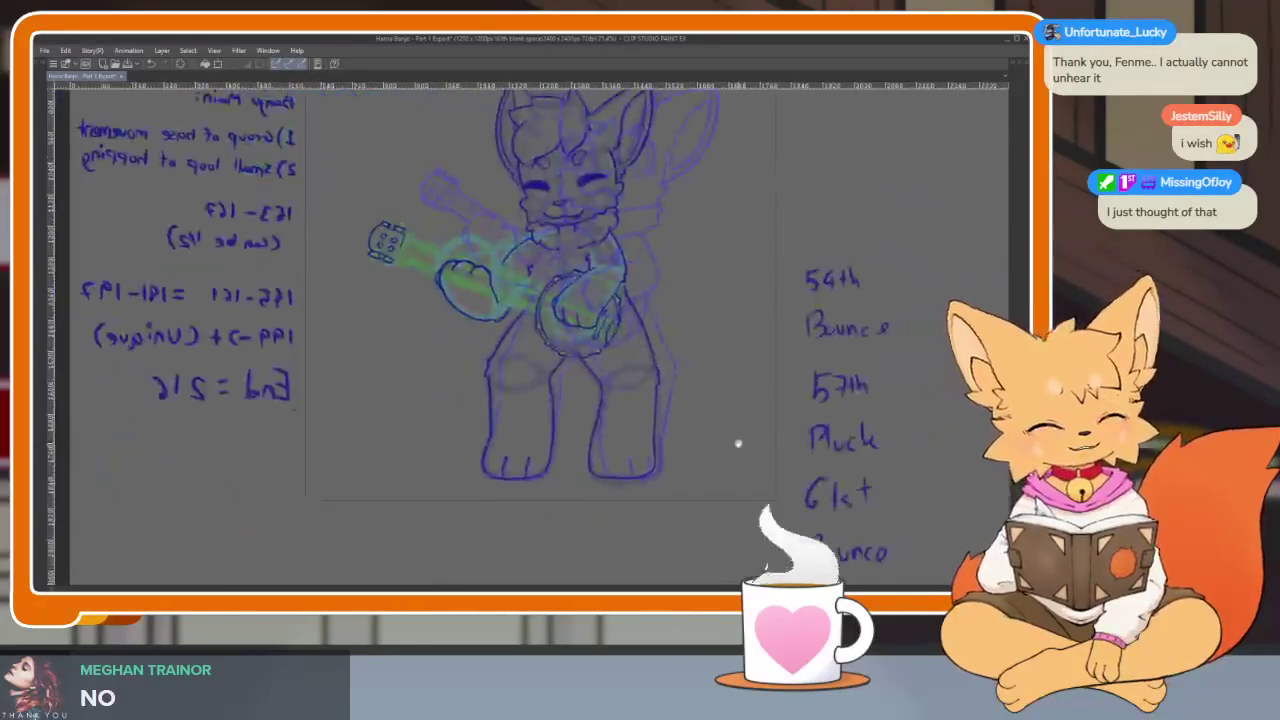
scroll(663, 463, "up", 5)
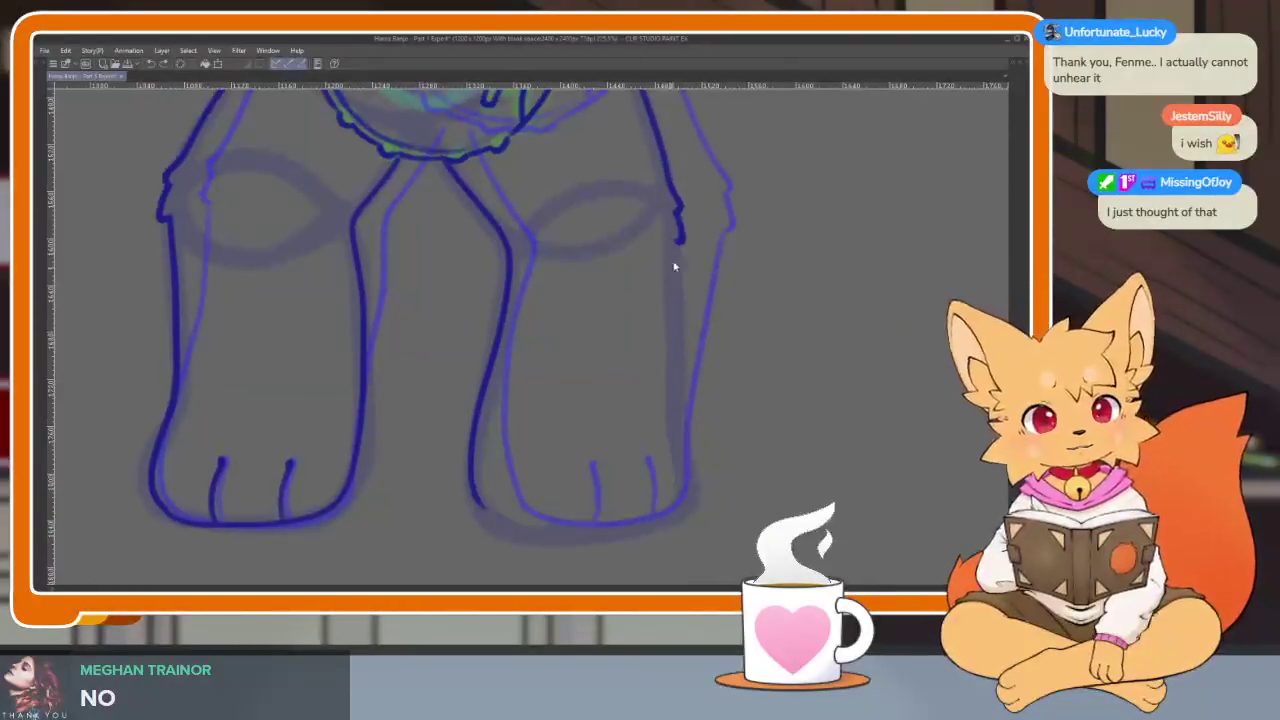
mouse_move(660, 343)
left_mouse_down()
mouse_move(652, 440)
mouse_move(474, 502)
left_mouse_up()
scroll(757, 447, "down", 5)
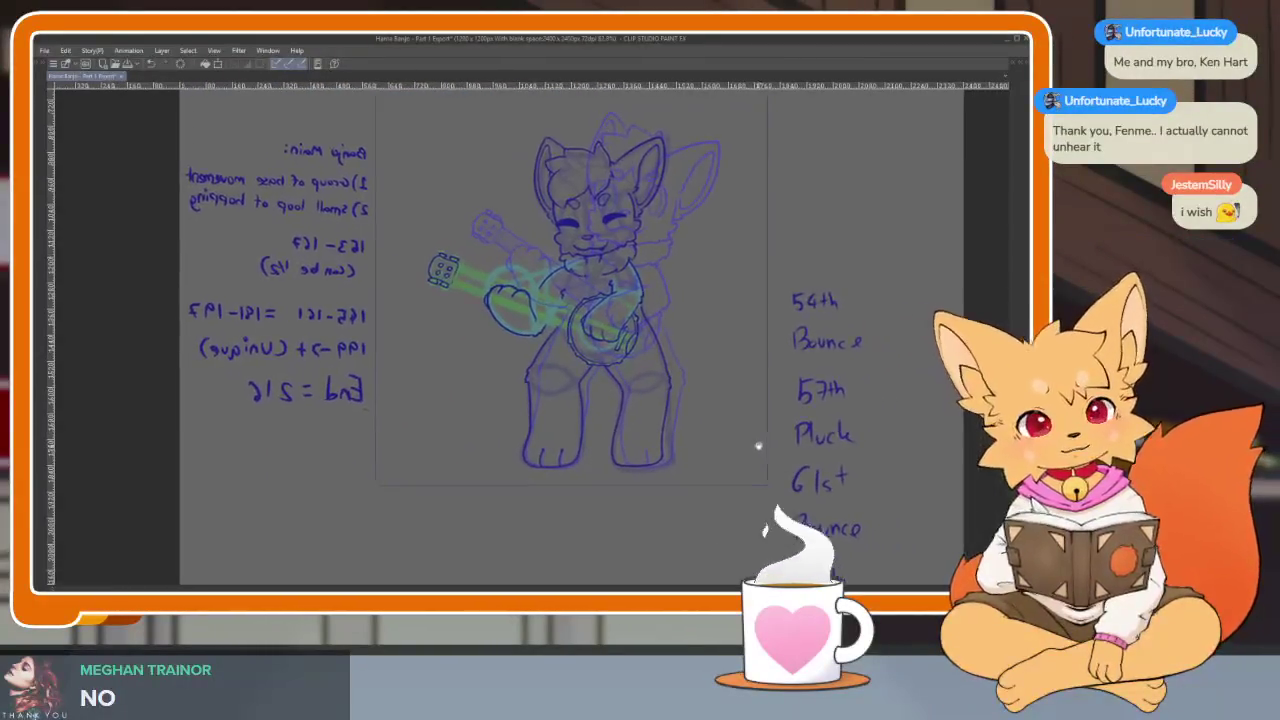
scroll(717, 479, "up", 5)
scroll(700, 500, "up", 2)
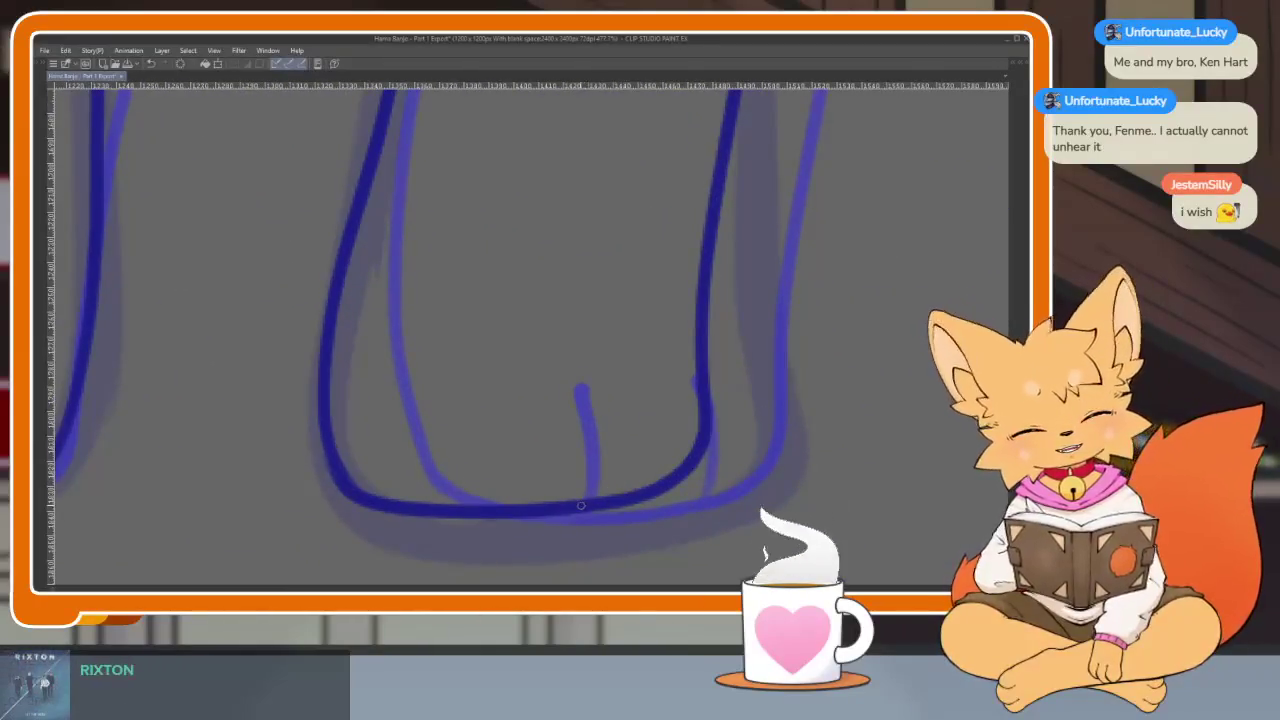
Add two toe lines to the right paw.
left_click_drag(594, 500, 585, 428)
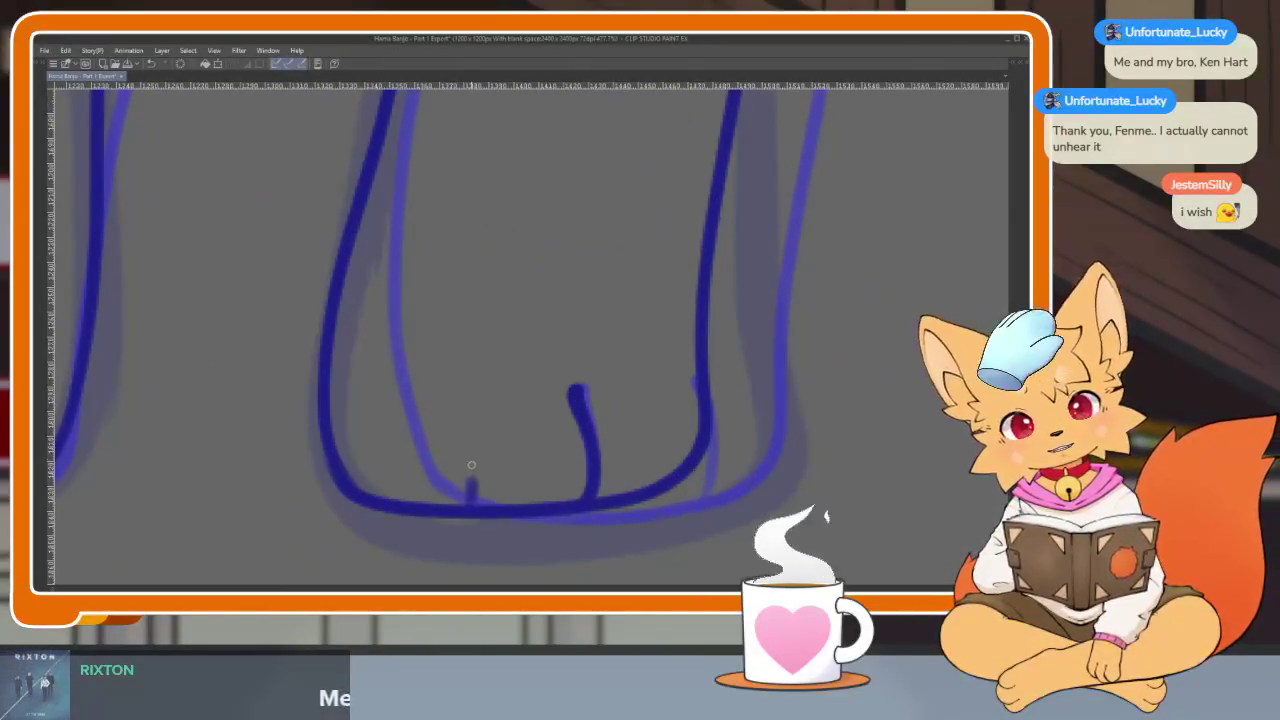
left_click_drag(470, 498, 463, 405)
scroll(631, 443, "down", 3)
scroll(691, 437, "down", 1)
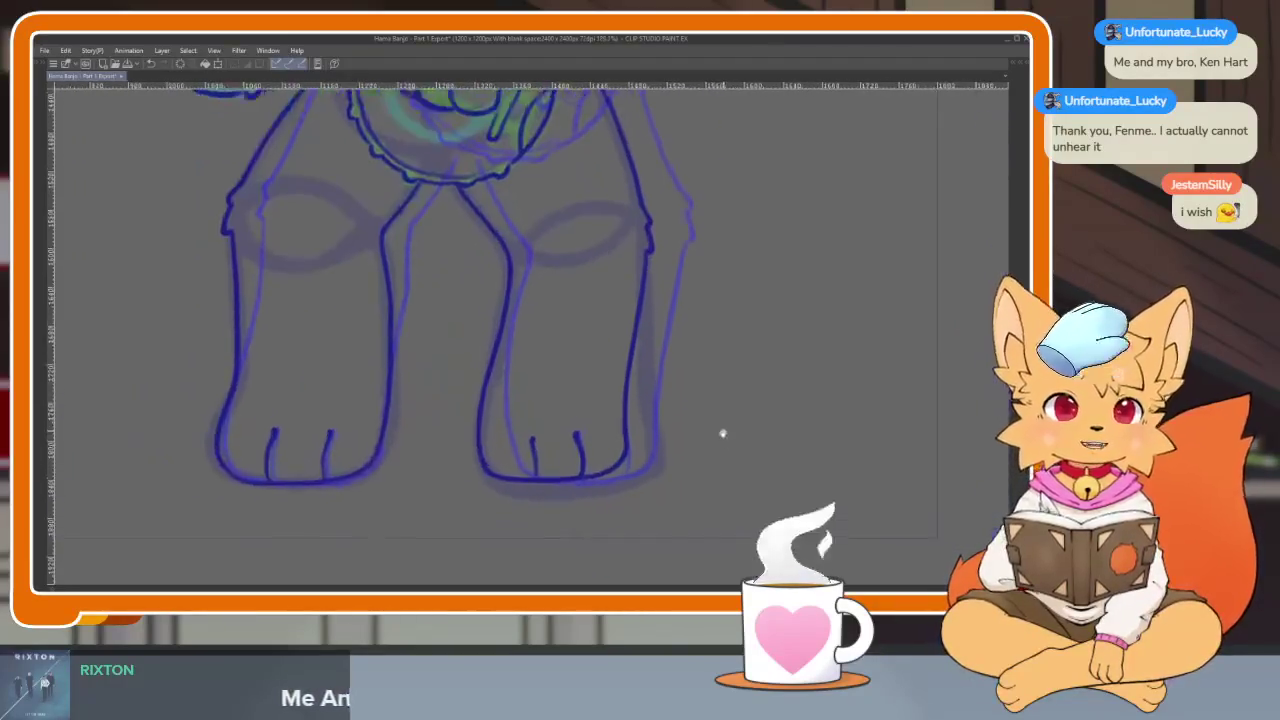
scroll(723, 431, "down", 1)
Hide the rough sketch and pan to check the whole inked character.
key("Delete")
scroll(762, 393, "down", 1)
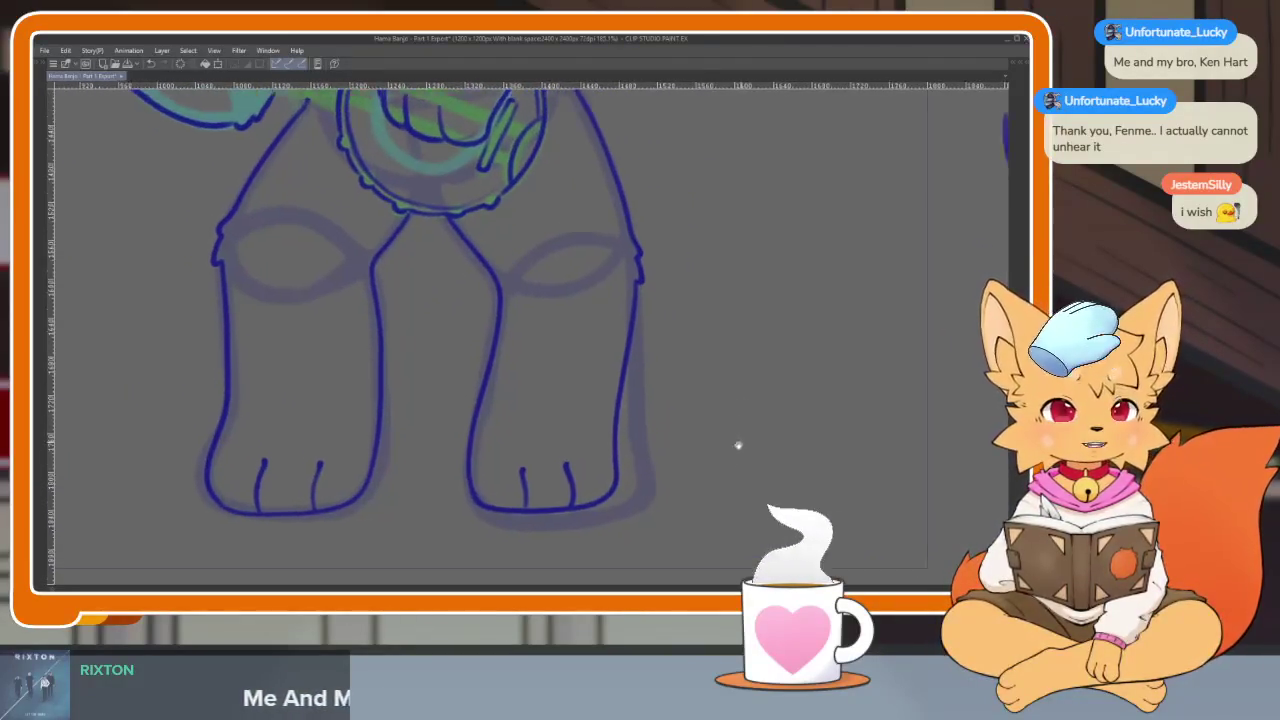
left_click_drag(740, 437, 712, 465)
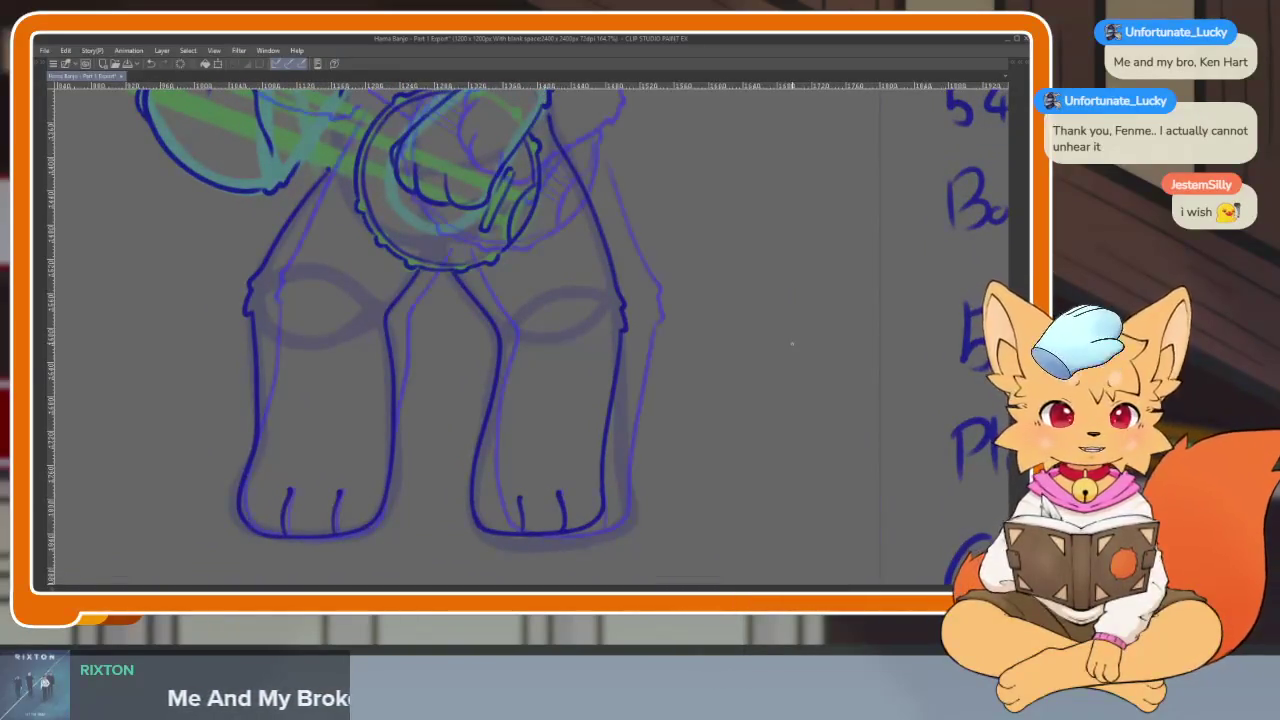
mouse_move(712, 465)
left_mouse_down()
mouse_move(700, 434)
mouse_move(654, 443)
left_mouse_up()
scroll(700, 434, "down", 2)
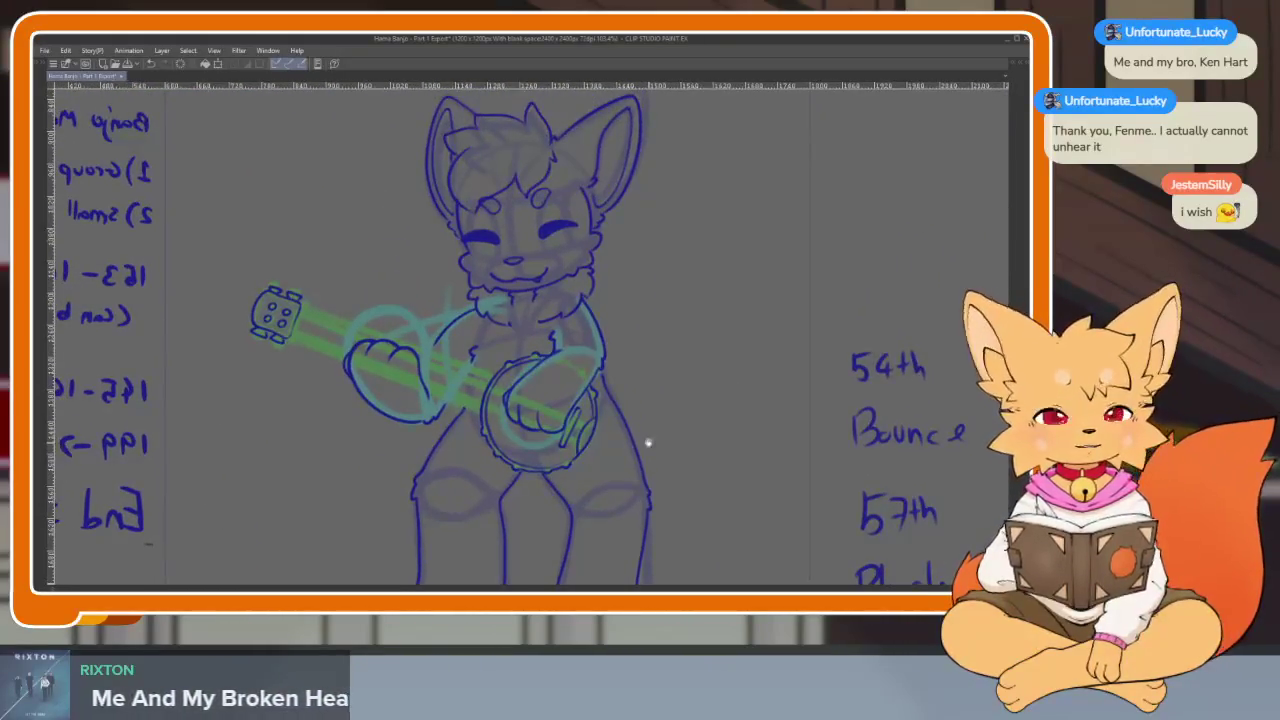
scroll(440, 445, "up", 1)
scroll(451, 449, "down", 2)
scroll(700, 466, "up", 1)
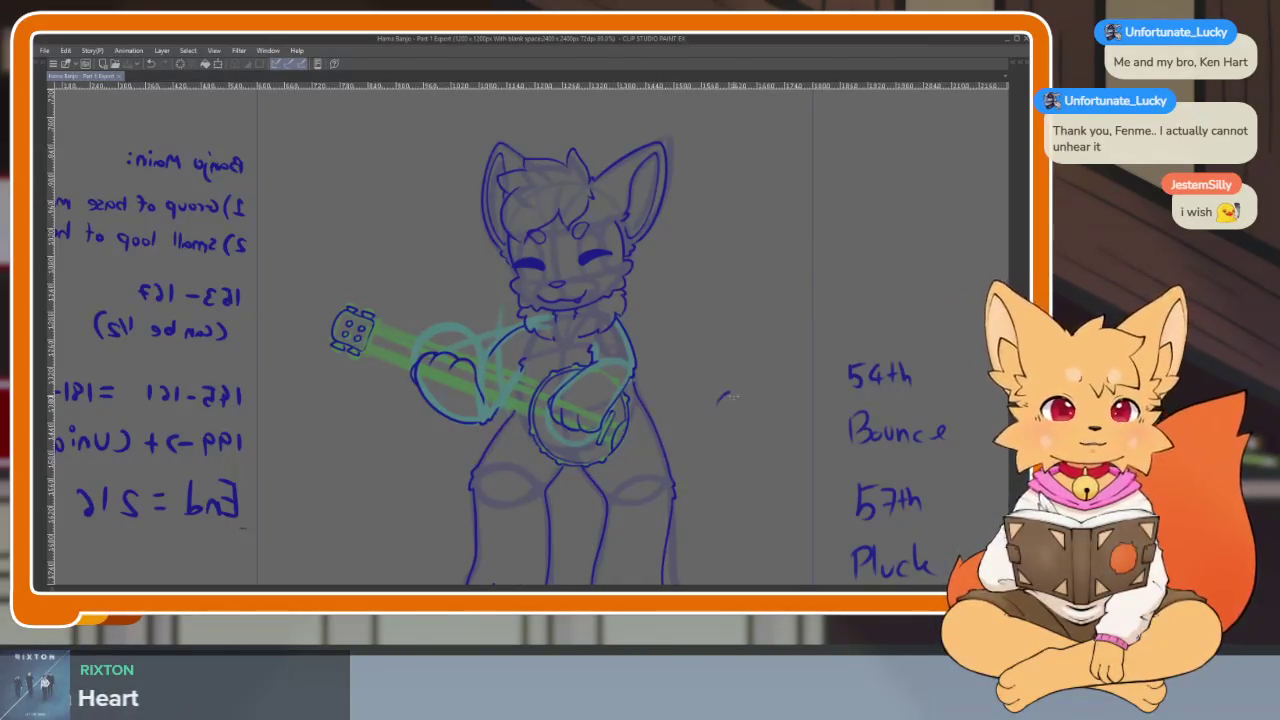
Rotate the canvas to line up with the banjo neck, palettes hidden.
scroll(480, 433, "up", 2)
scroll(480, 433, "up", 1)
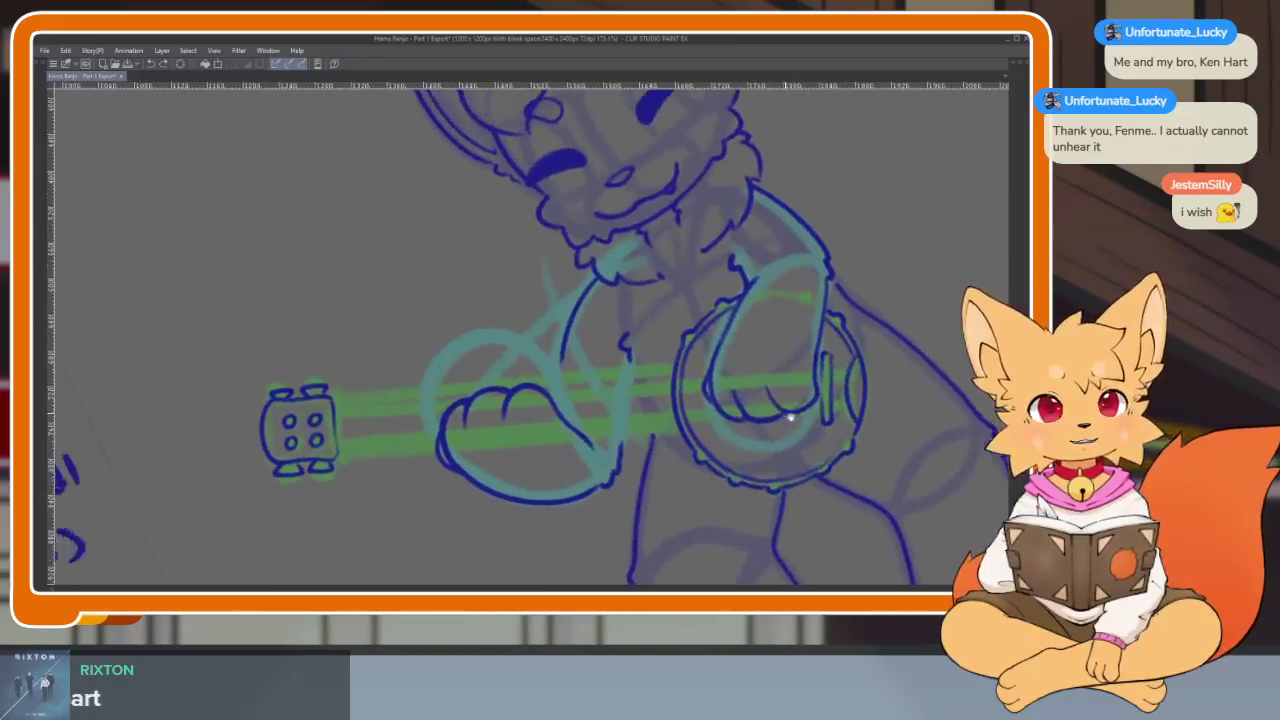
left_click_drag(480, 433, 579, 457)
scroll(579, 457, "up", 2)
scroll(700, 480, "up", 1)
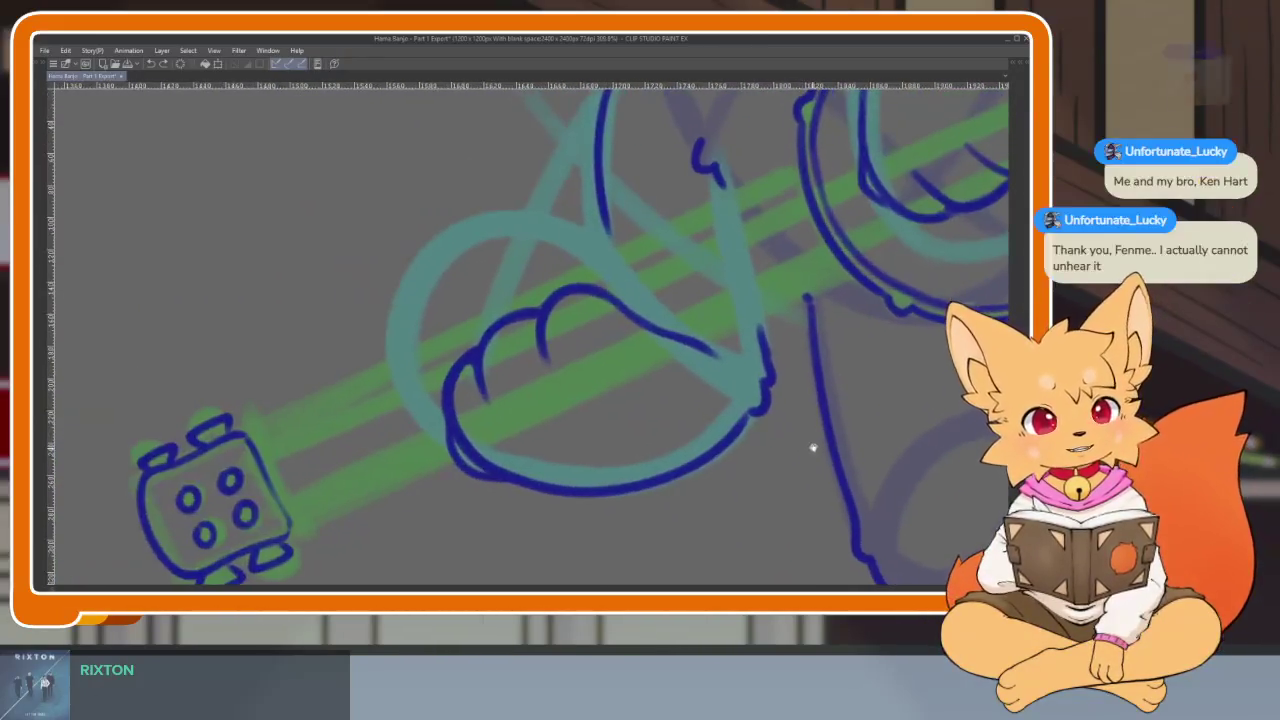
key("Tab")
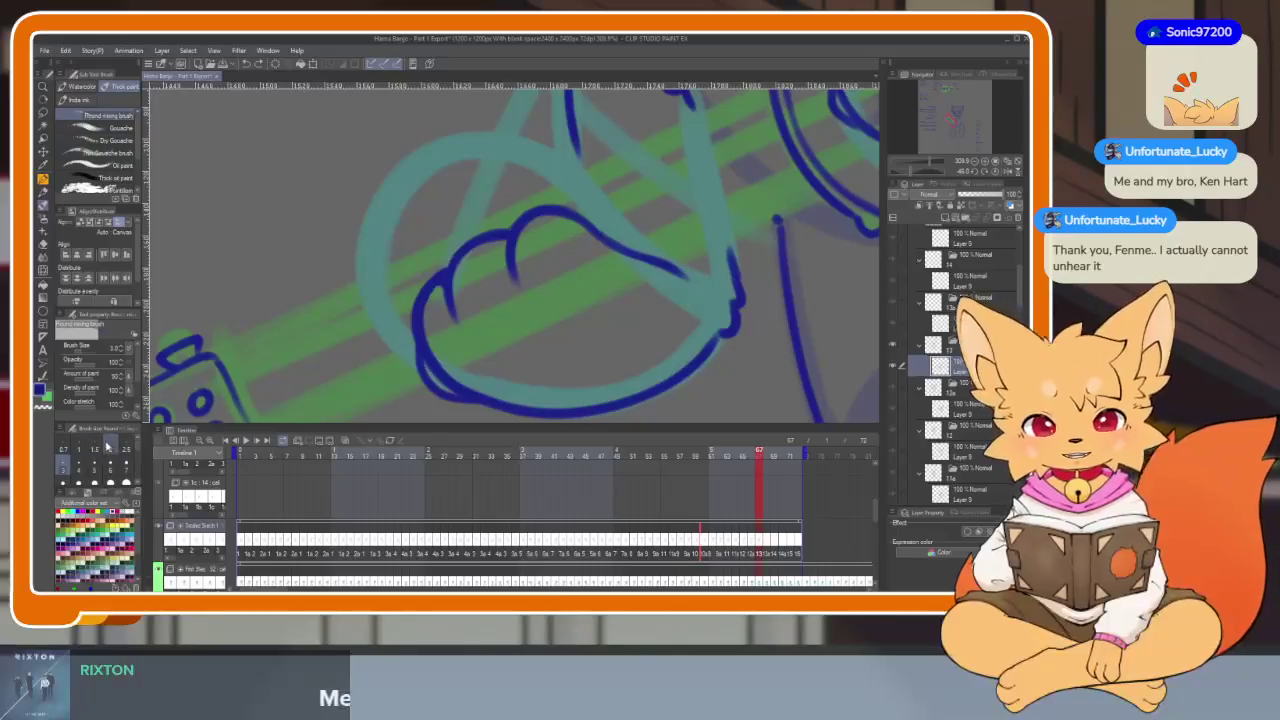
key("Tab")
scroll(577, 500, "up", 1)
scroll(574, 497, "up", 1)
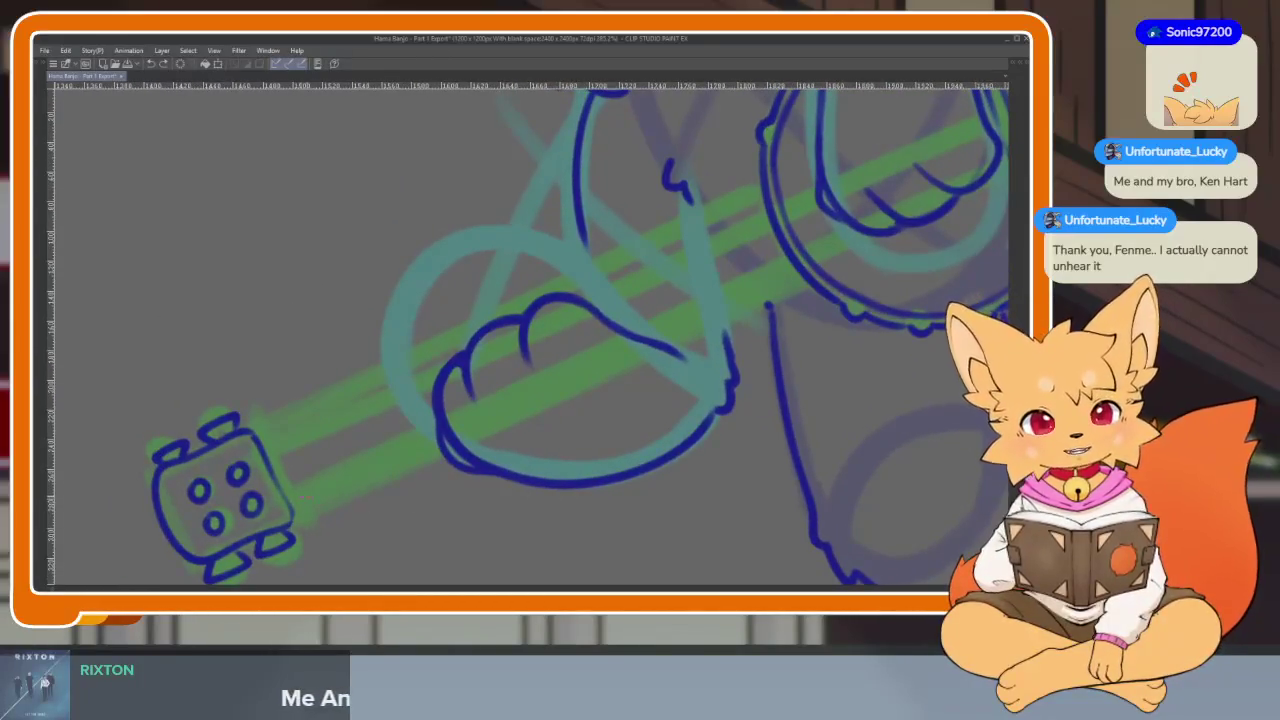
Draw both straight edges of the banjo neck from peghead to drum.
left_click_drag(750, 443, 720, 463)
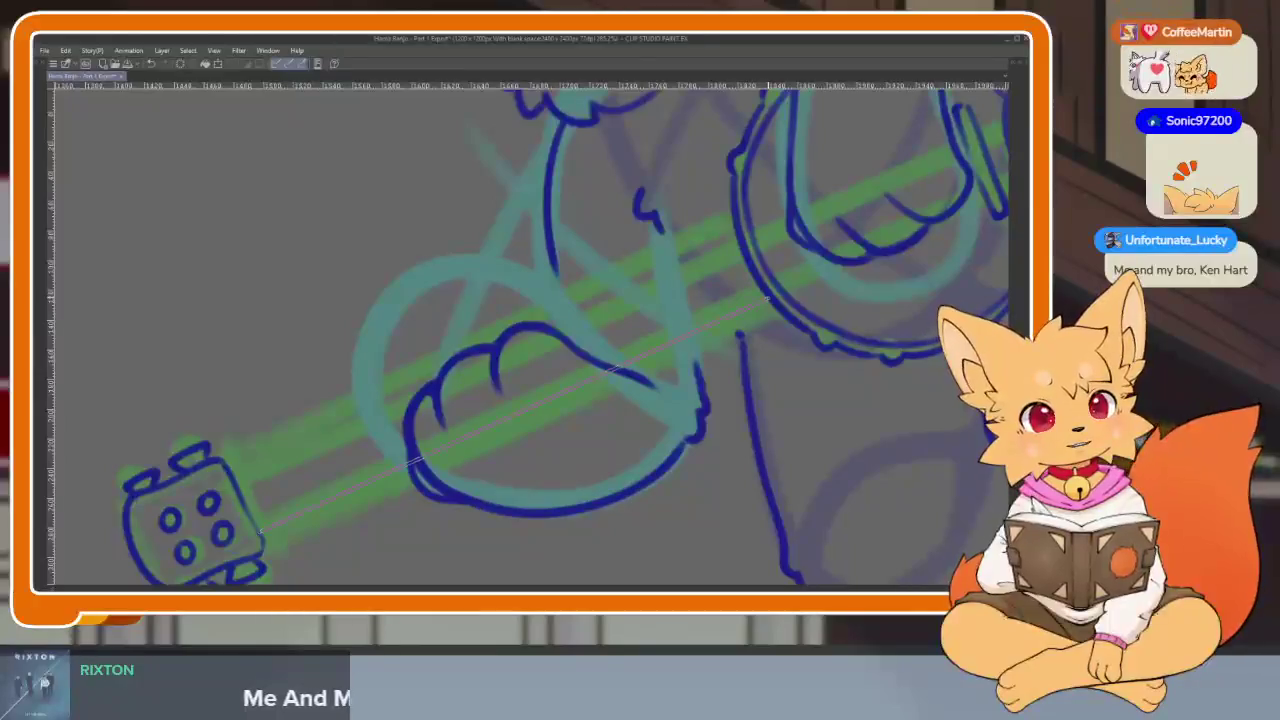
left_click_drag(619, 367, 764, 300)
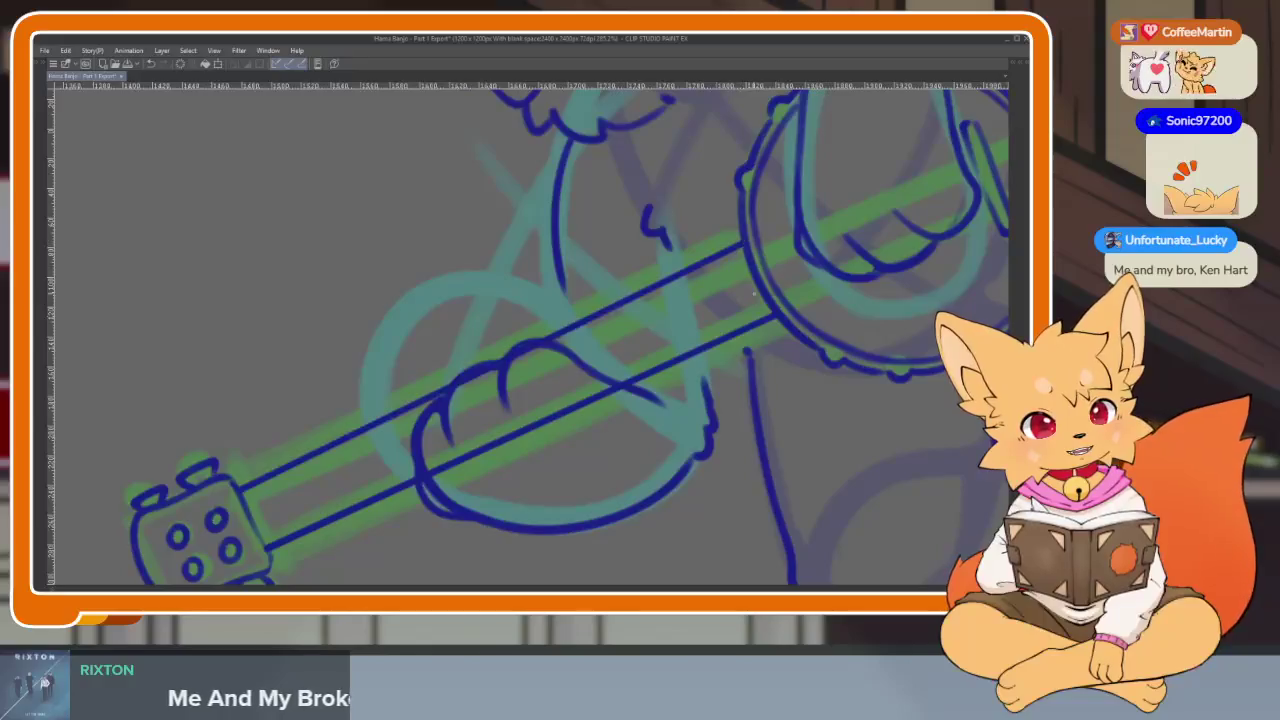
scroll(790, 420, "down", 5)
scroll(700, 435, "up", 2)
scroll(560, 460, "up", 2)
scroll(526, 480, "up", 2)
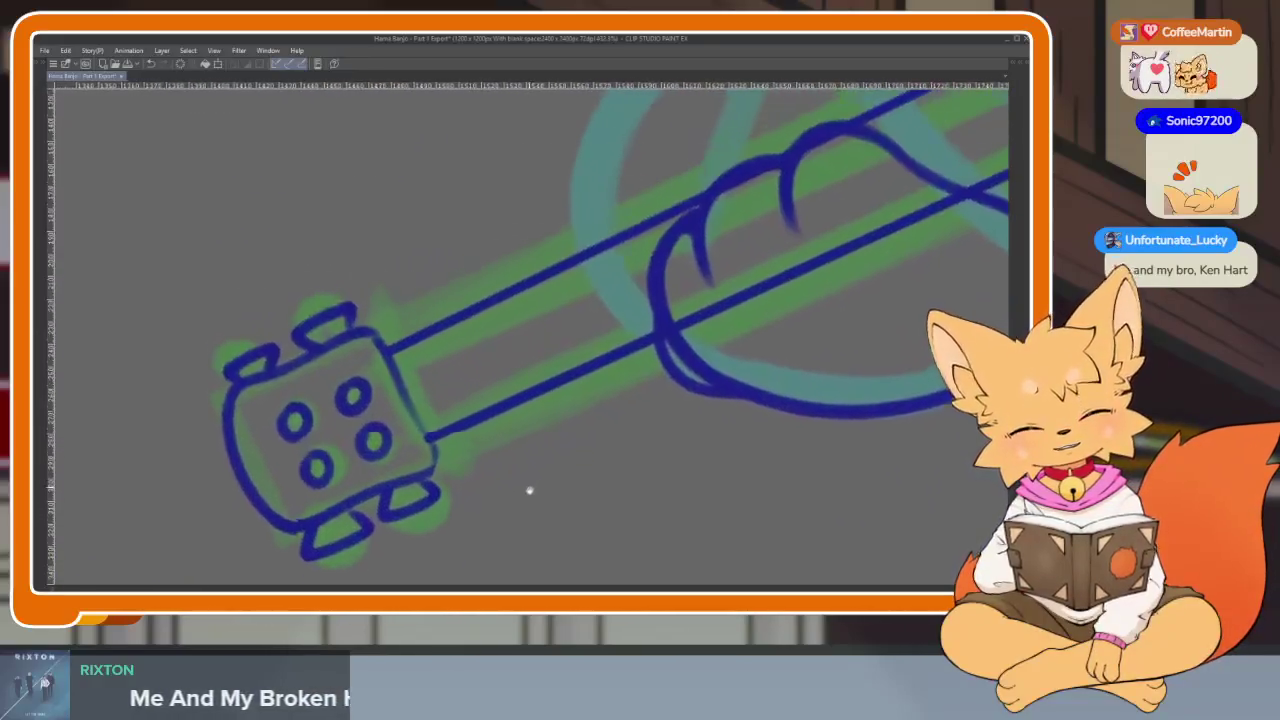
key("Tab")
key("Tab")
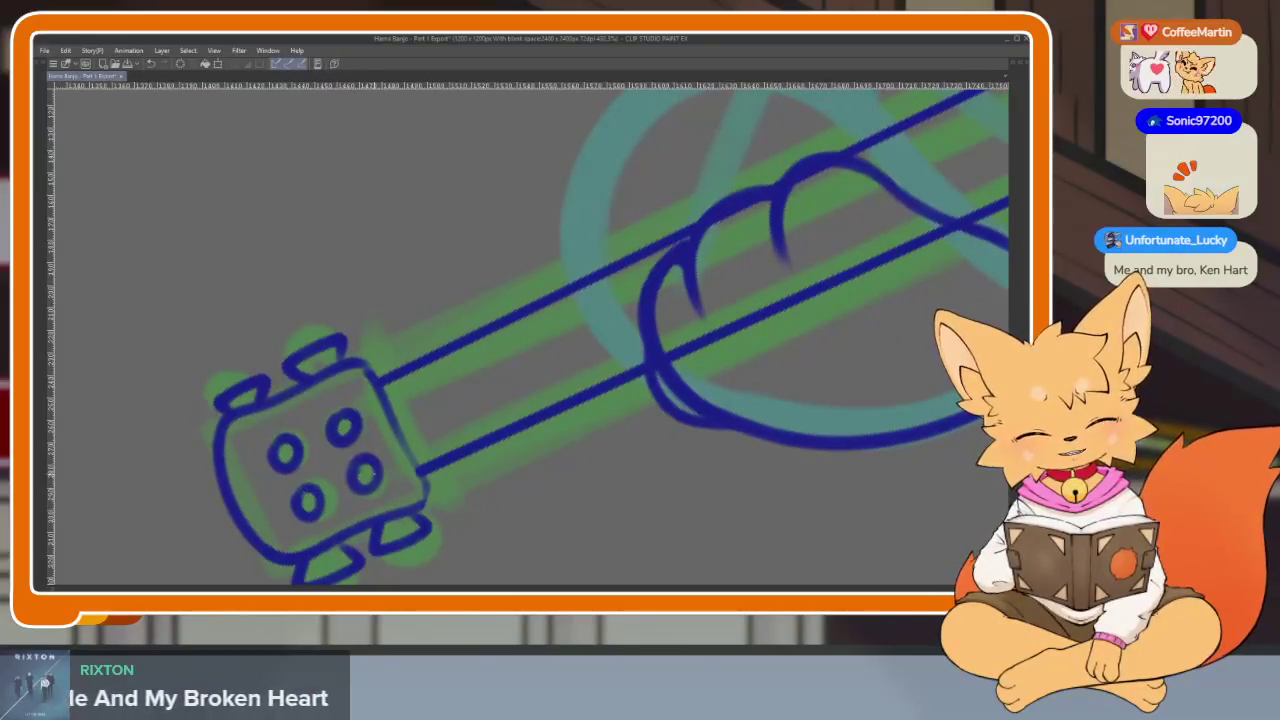
scroll(754, 423, "down", 2)
scroll(660, 426, "up", 1)
scroll(727, 350, "up", 1)
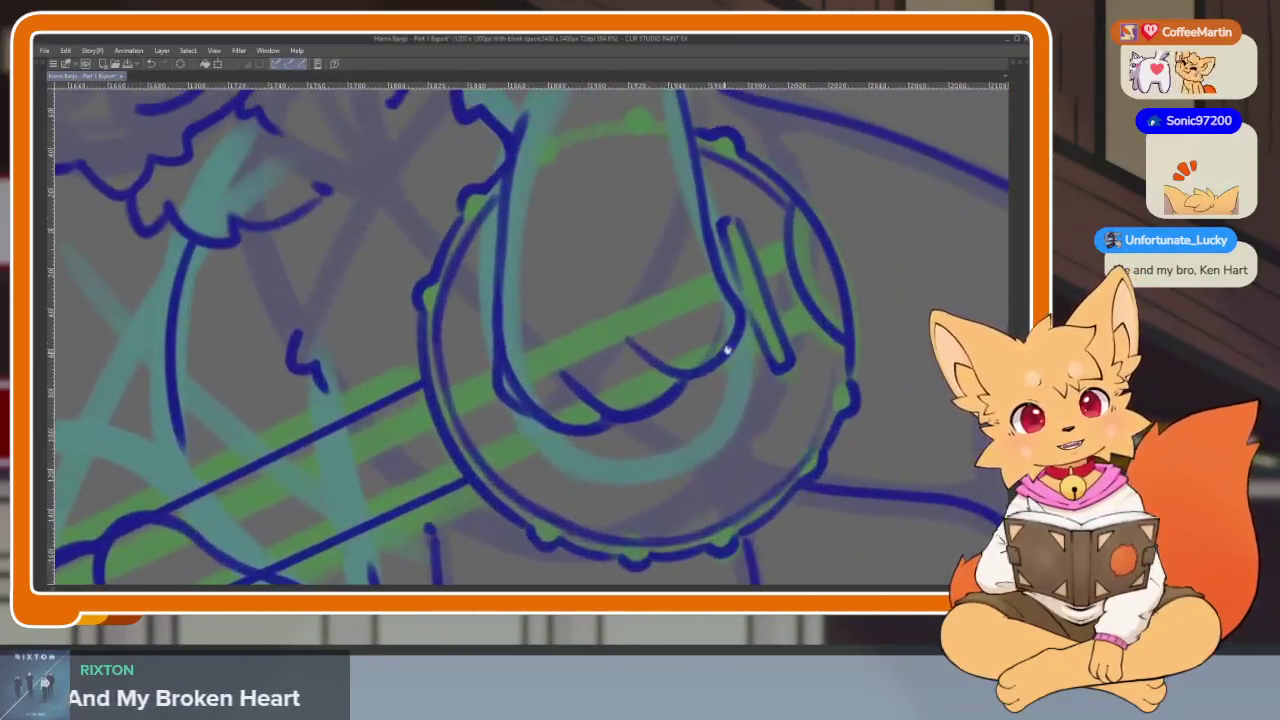
Add two thin dark blue strings along the banjo neck.
left_click(795, 297, "shift")
scroll(797, 317, "down", 2)
scroll(777, 380, "up", 2)
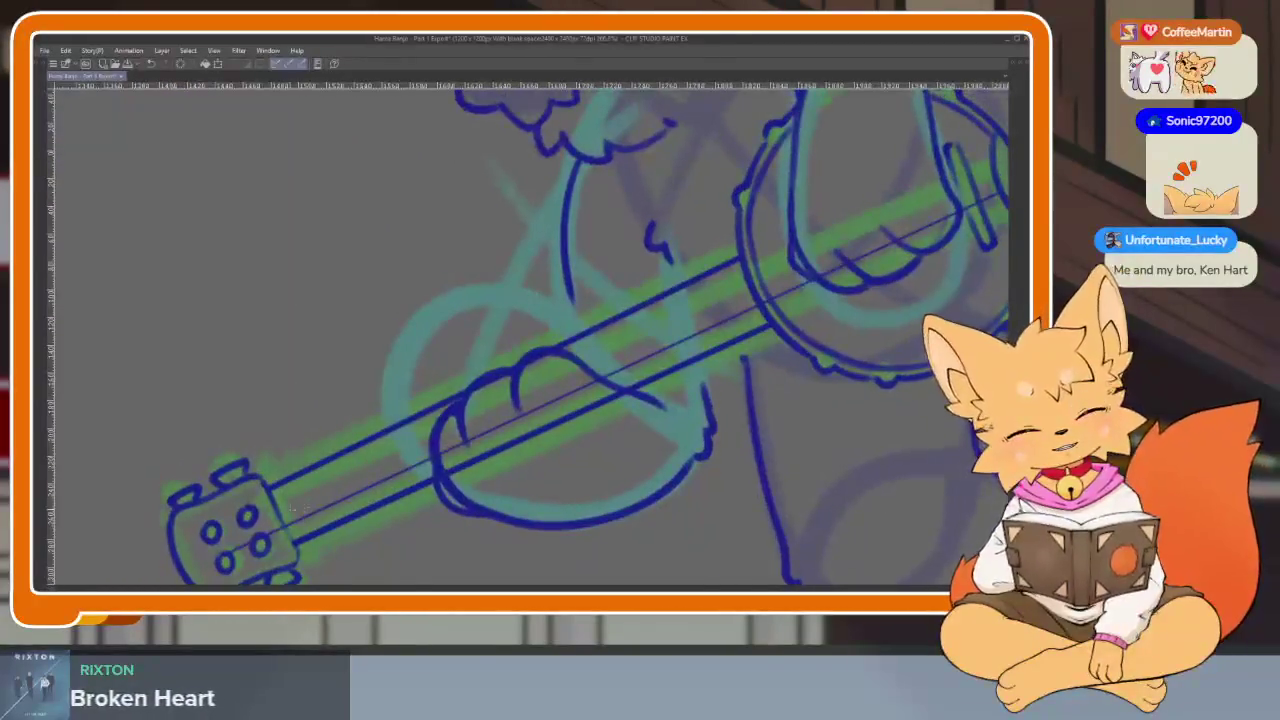
scroll(700, 383, "down", 2)
scroll(770, 284, "up", 2)
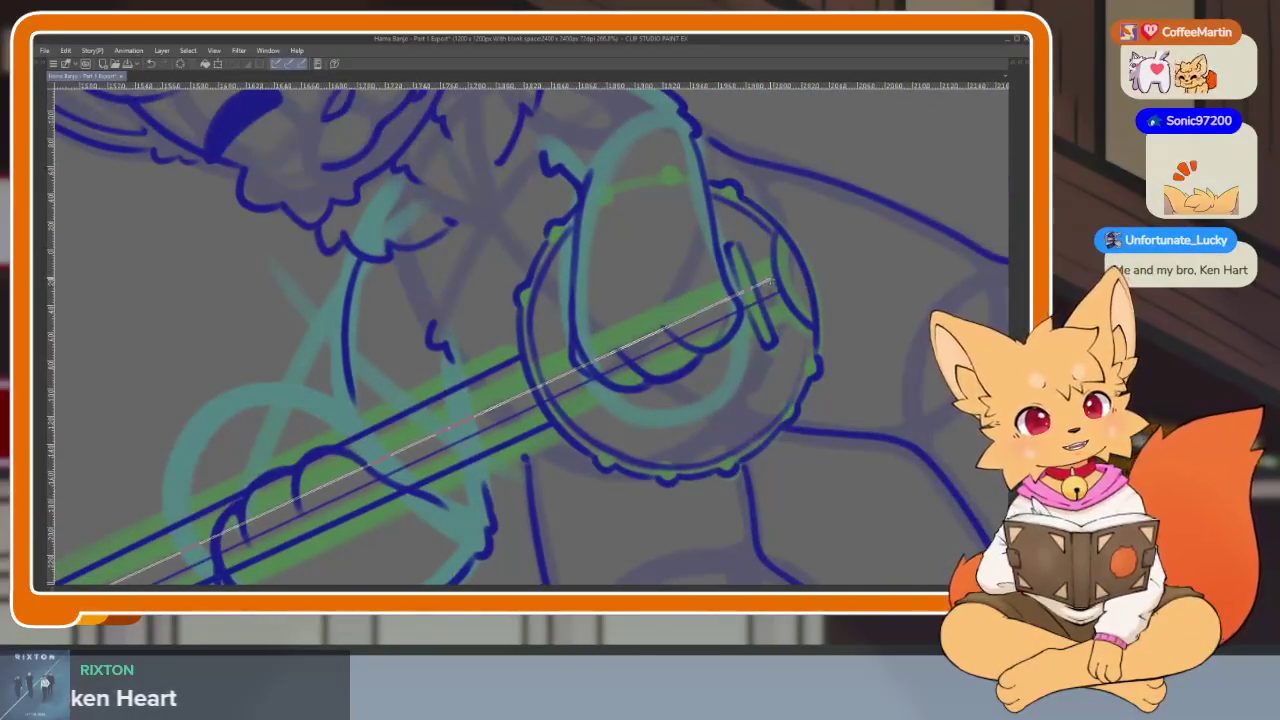
left_click(772, 283, "shift")
scroll(772, 283, "down", 2)
scroll(240, 562, "up", 2)
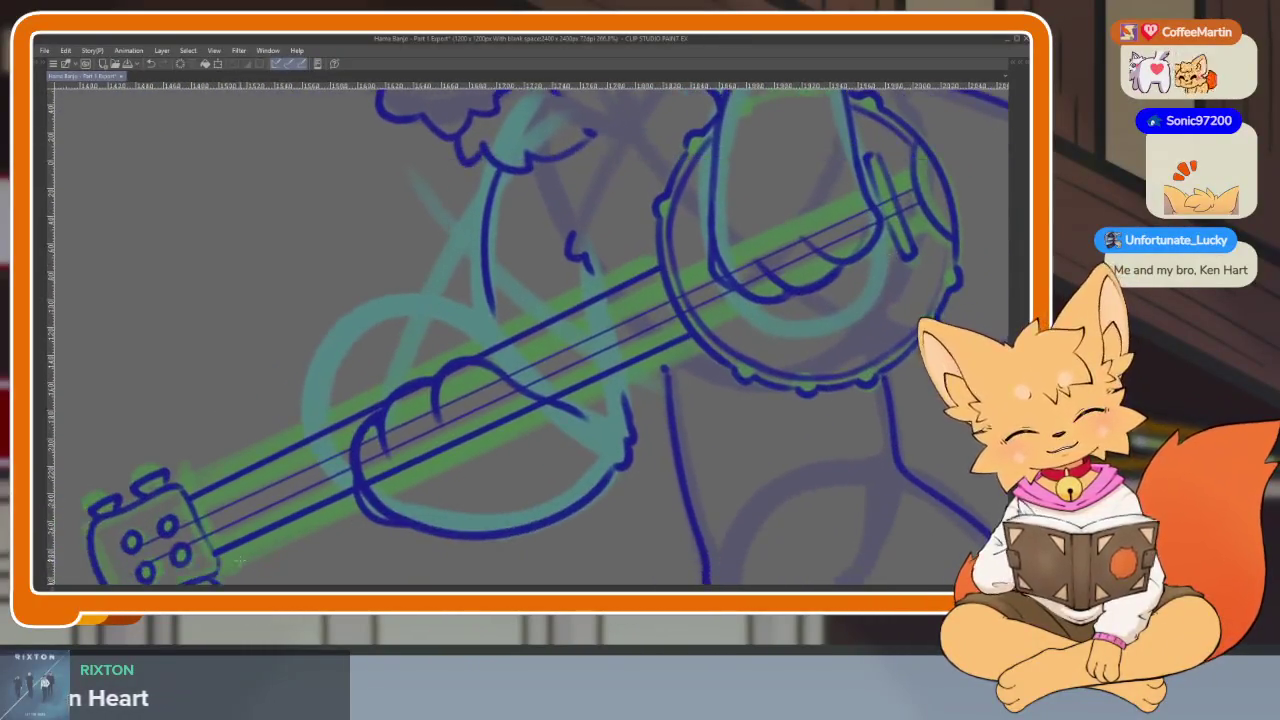
Finish the strings at the tuning pegs, add the last one, and erase a first gap at the fingers.
left_click(190, 558, "shift")
scroll(190, 558, "down", 2)
scroll(790, 300, "up", 2)
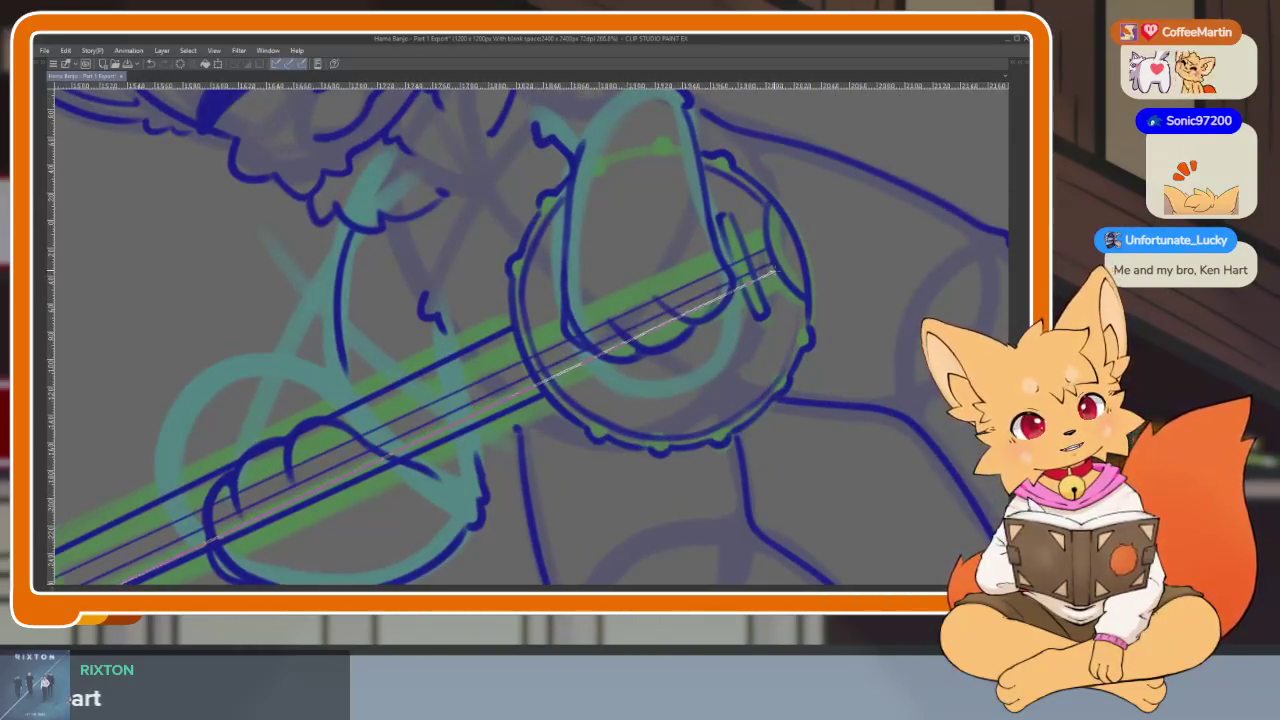
scroll(810, 303, "down", 1)
scroll(222, 512, "up", 1)
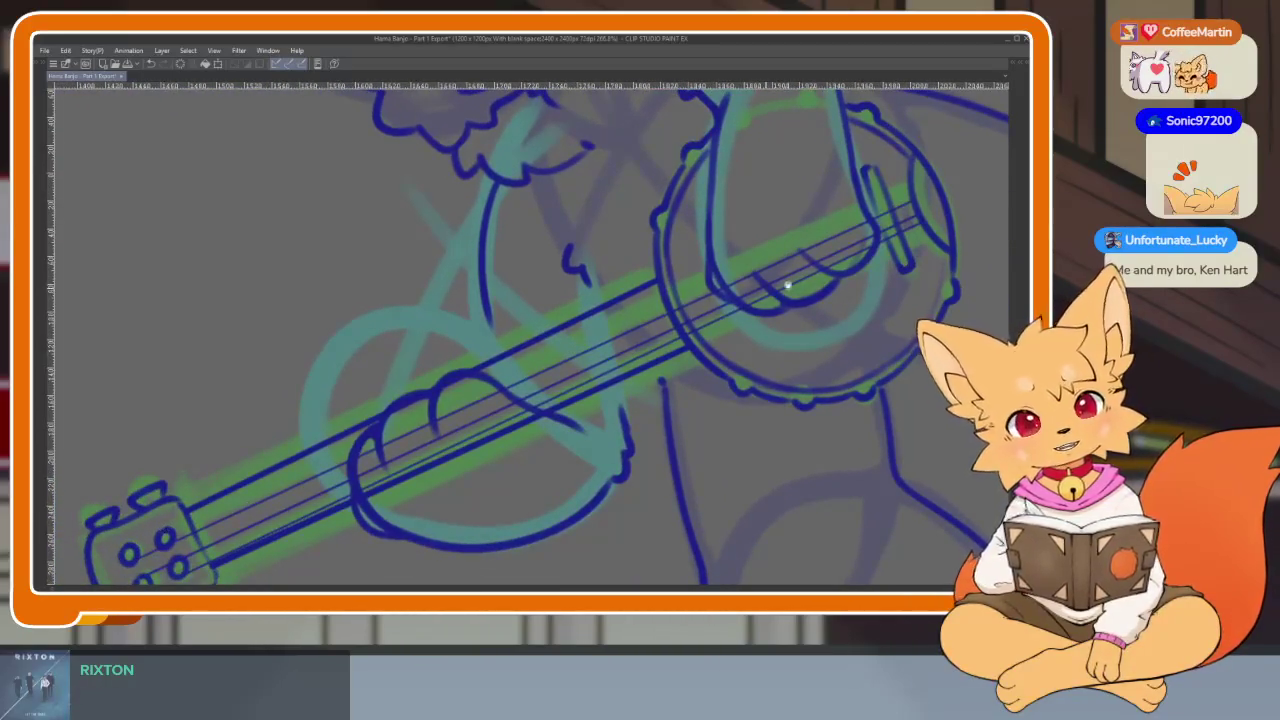
scroll(765, 290, "down", 1)
scroll(848, 232, "up", 1)
left_click(855, 218, "shift")
scroll(851, 408, "down", 3)
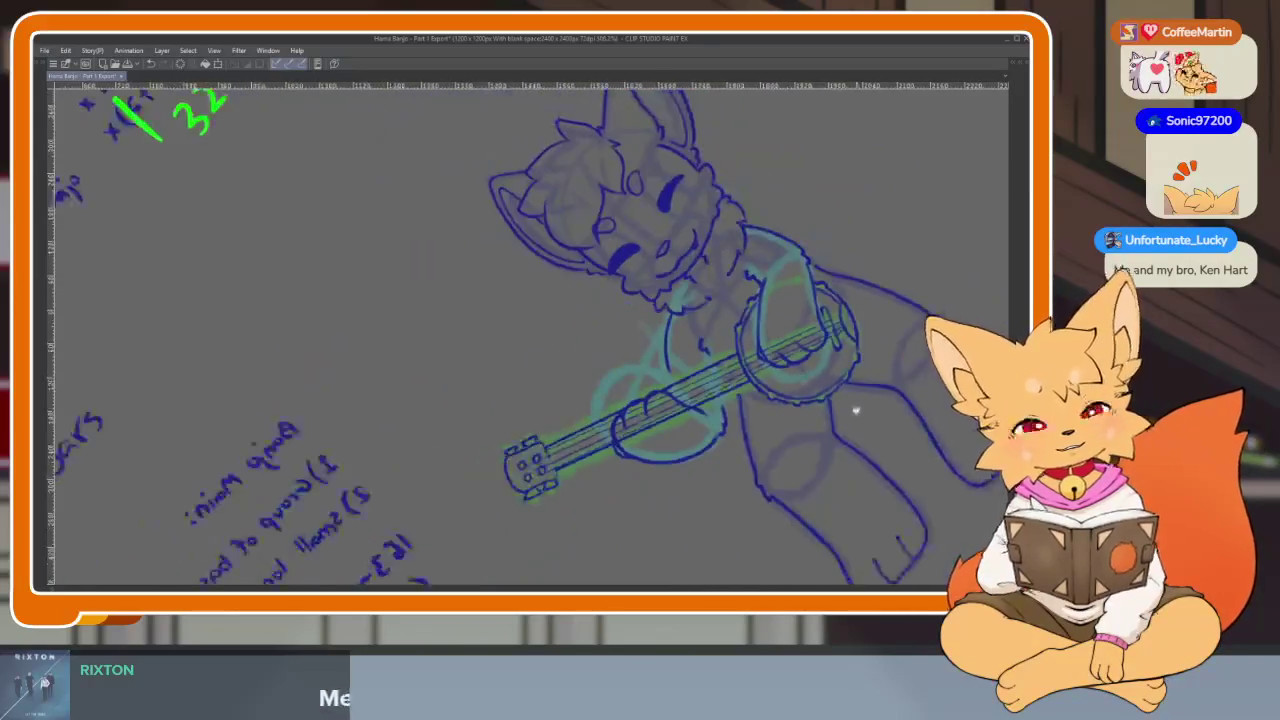
scroll(766, 443, "up", 2)
scroll(520, 491, "down", 1)
scroll(654, 491, "up", 2)
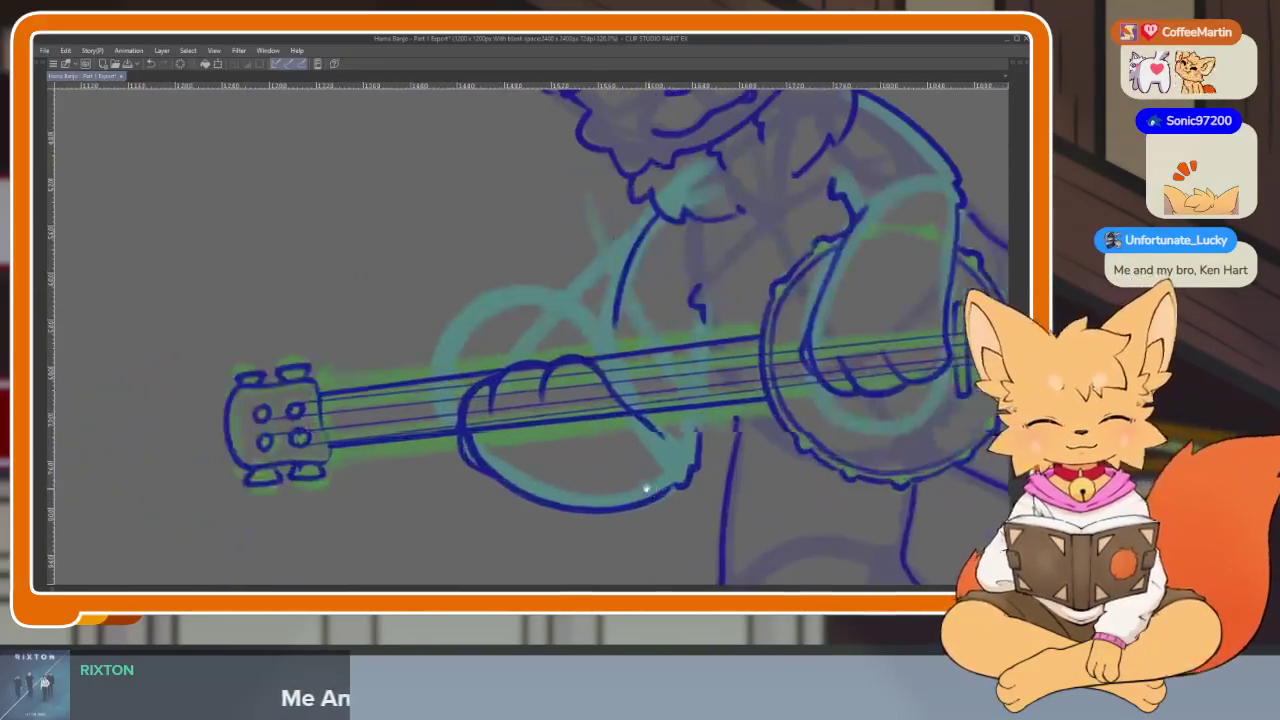
scroll(449, 423, "up", 1)
scroll(440, 493, "up", 3)
left_click_drag(352, 408, 350, 470)
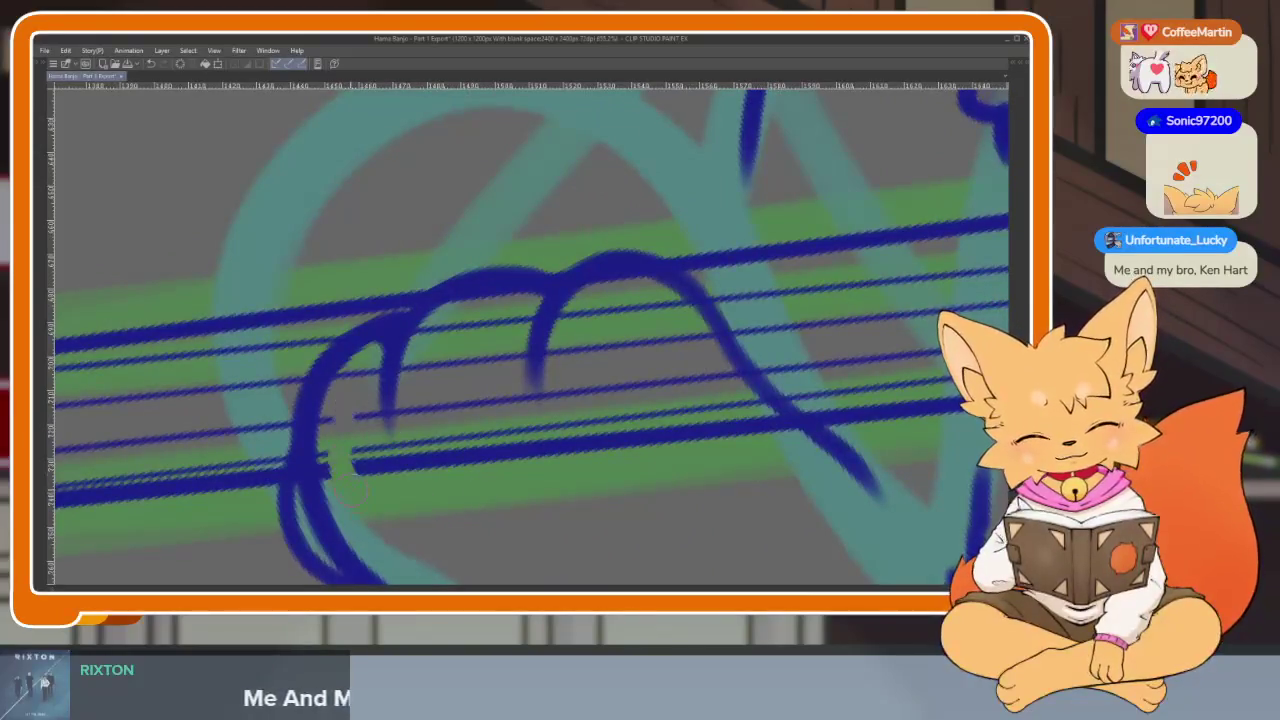
Erase the string segments running over the fretting hand's fingers.
mouse_move(357, 374)
left_mouse_down()
mouse_move(371, 457)
mouse_move(392, 462)
mouse_move(342, 490)
left_mouse_up()
mouse_move(326, 395)
left_mouse_down()
mouse_move(332, 465)
mouse_move(350, 465)
left_mouse_up()
mouse_move(447, 308)
left_mouse_down()
mouse_move(448, 455)
mouse_move(427, 455)
left_mouse_up()
left_click_drag(402, 390, 407, 455)
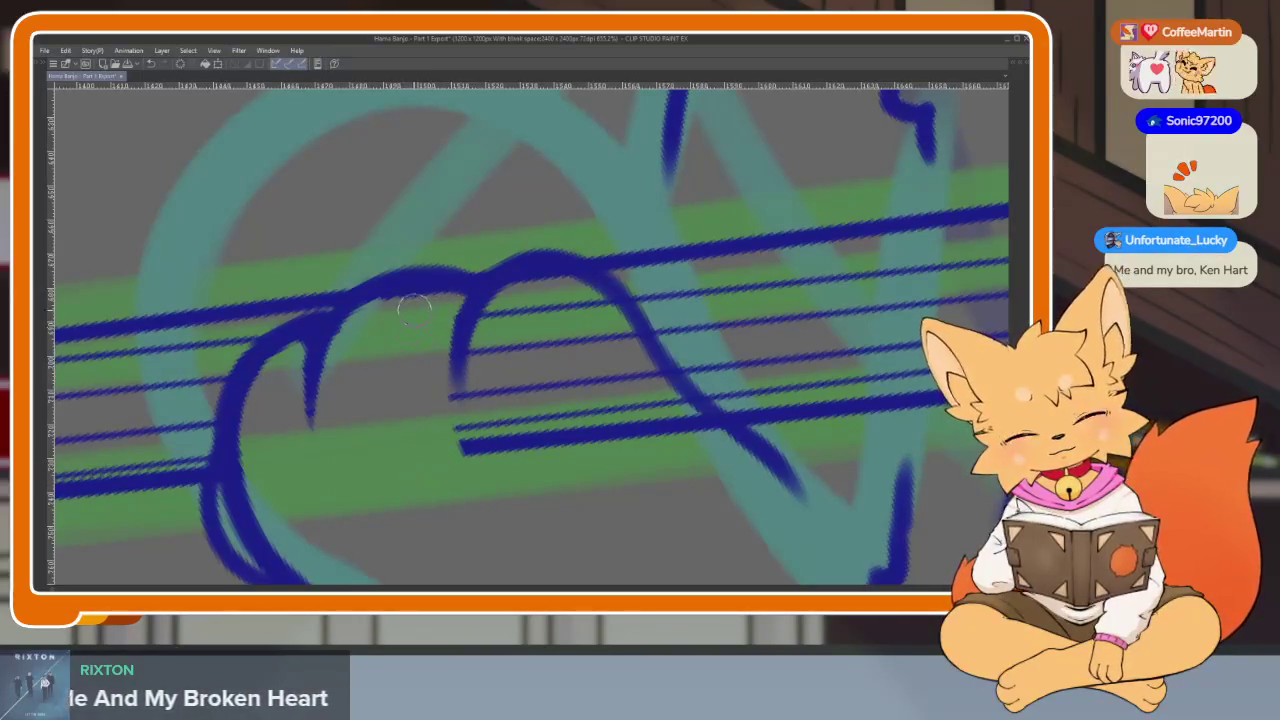
left_click_drag(512, 431, 424, 456)
left_click_drag(420, 322, 392, 399)
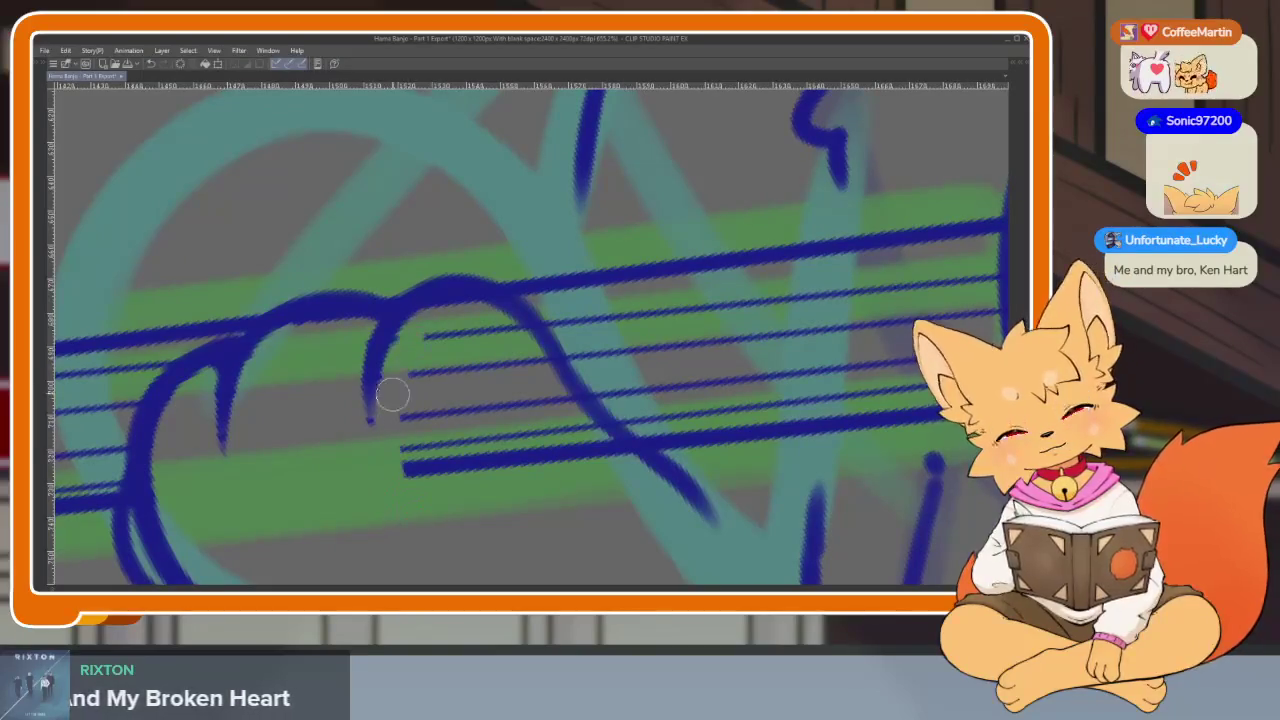
left_click_drag(430, 322, 415, 470)
left_click_drag(445, 400, 460, 465)
left_click_drag(478, 330, 522, 428)
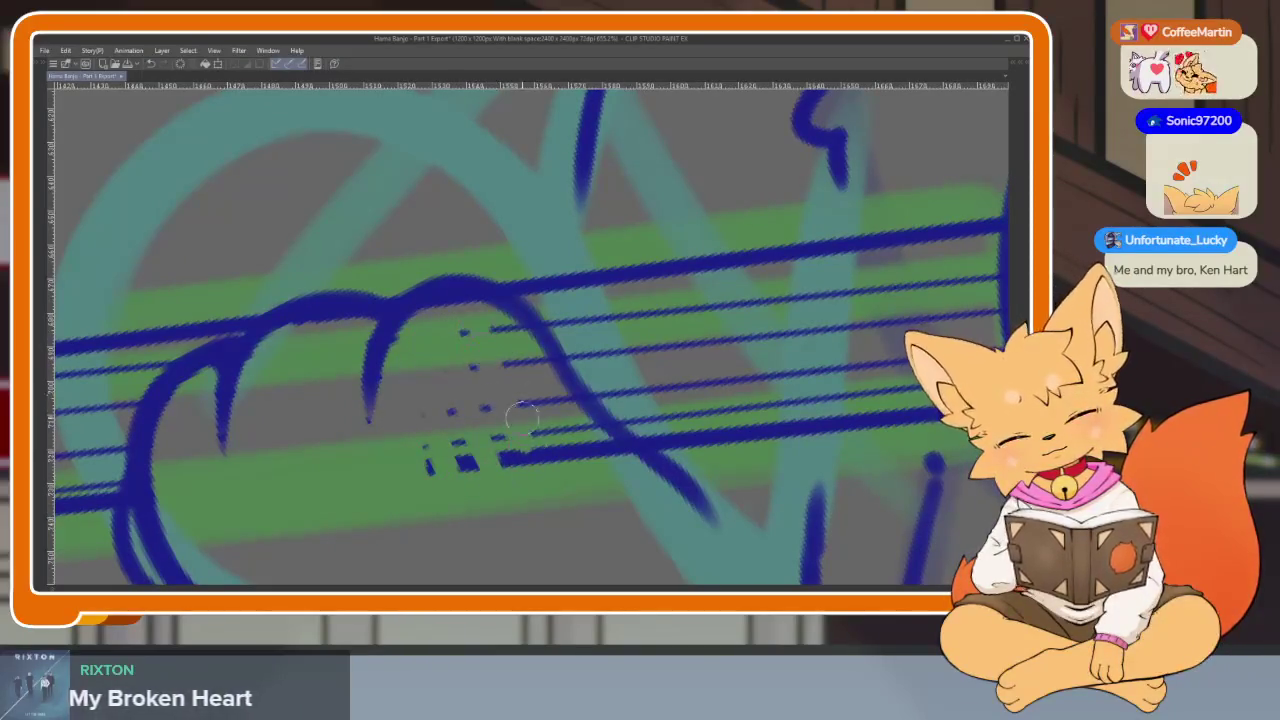
mouse_move(534, 362)
left_mouse_down()
mouse_move(615, 447)
mouse_move(430, 462)
left_mouse_up()
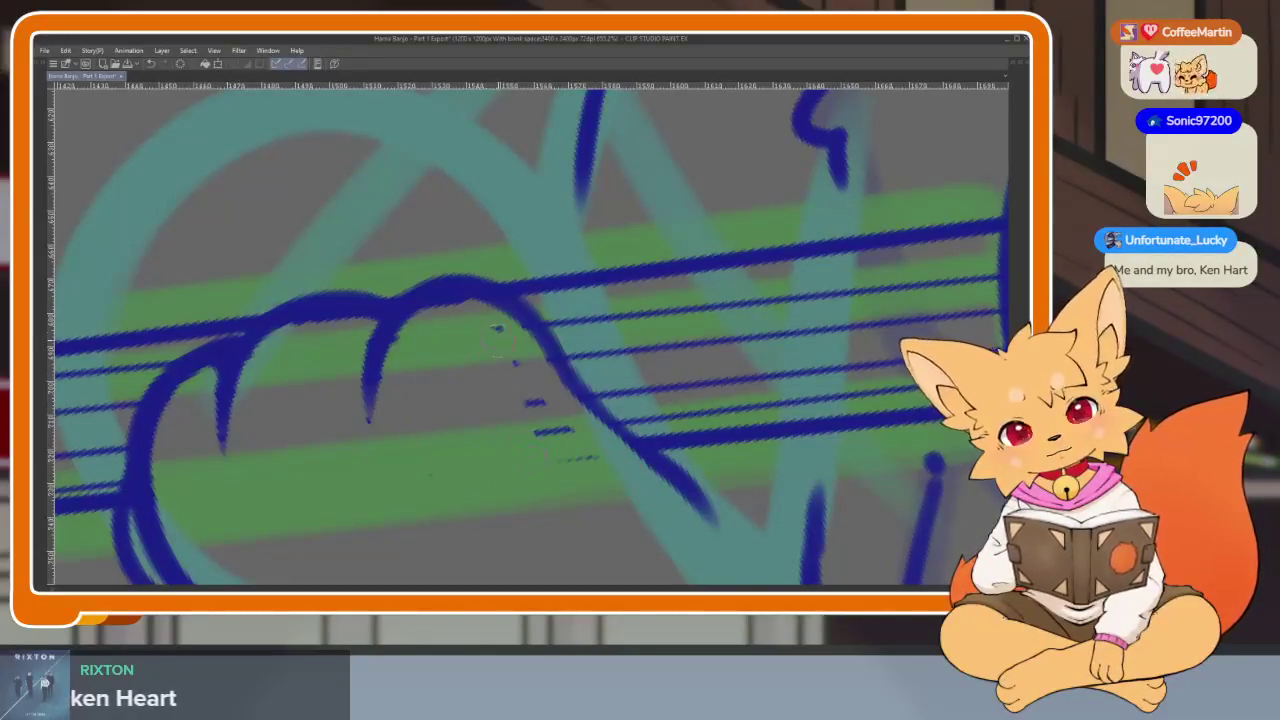
Rotate the canvas slightly and erase the strings crossing the strumming hand.
left_click_drag(565, 452, 588, 527)
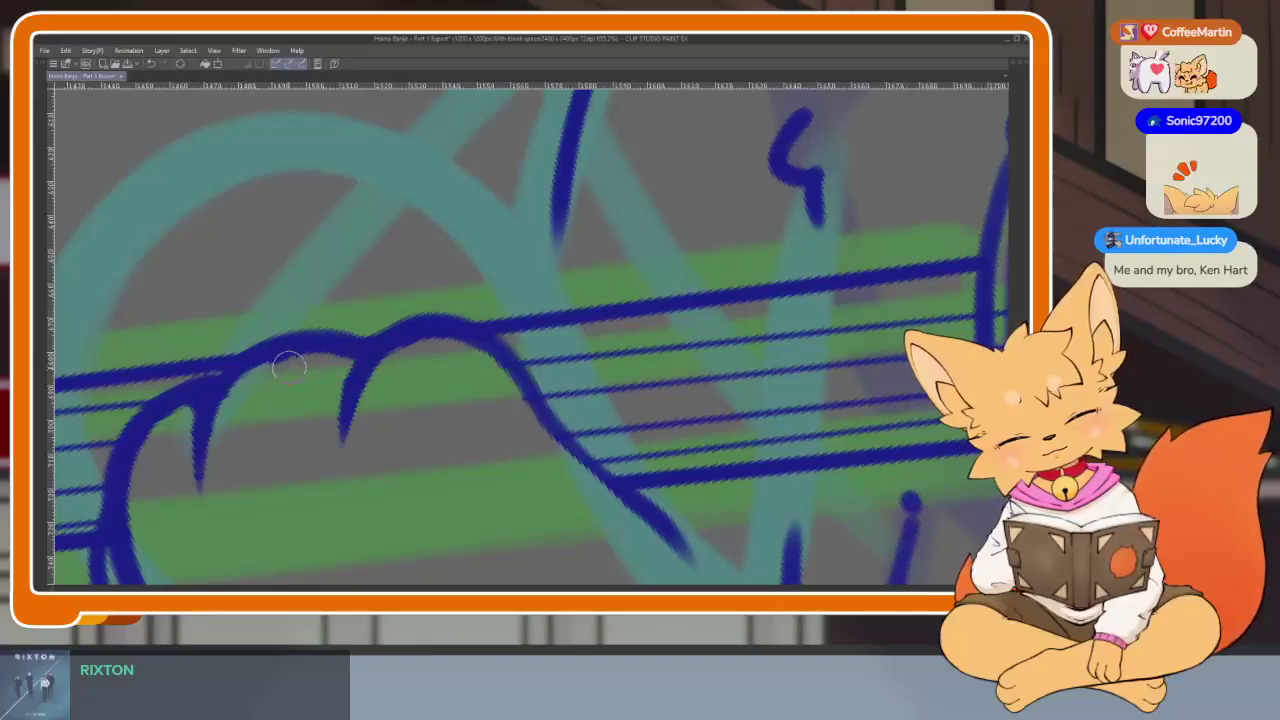
scroll(616, 418, "down", 5)
scroll(700, 400, "up", 1)
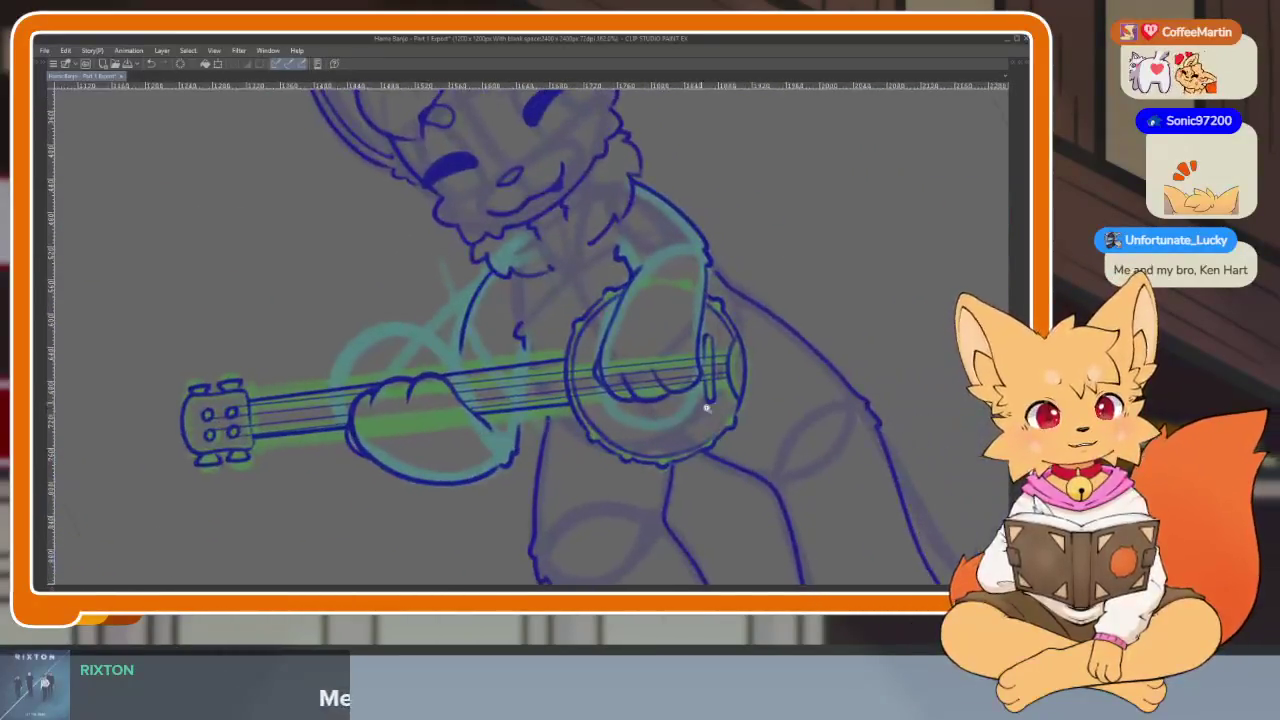
scroll(529, 457, "up", 5)
mouse_move(210, 426)
left_mouse_down()
mouse_move(280, 468)
mouse_move(238, 326)
left_mouse_up()
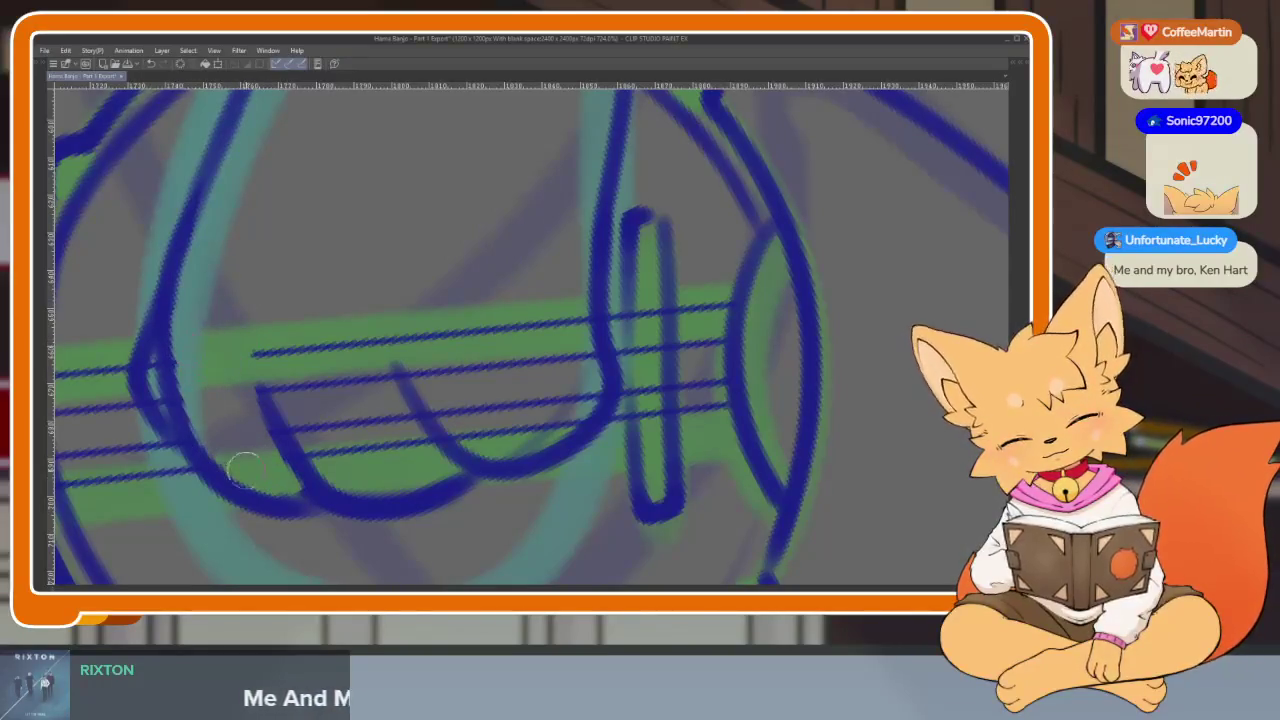
mouse_move(290, 400)
left_mouse_down()
mouse_move(310, 440)
mouse_move(358, 382)
left_mouse_up()
left_click_drag(425, 450, 377, 409)
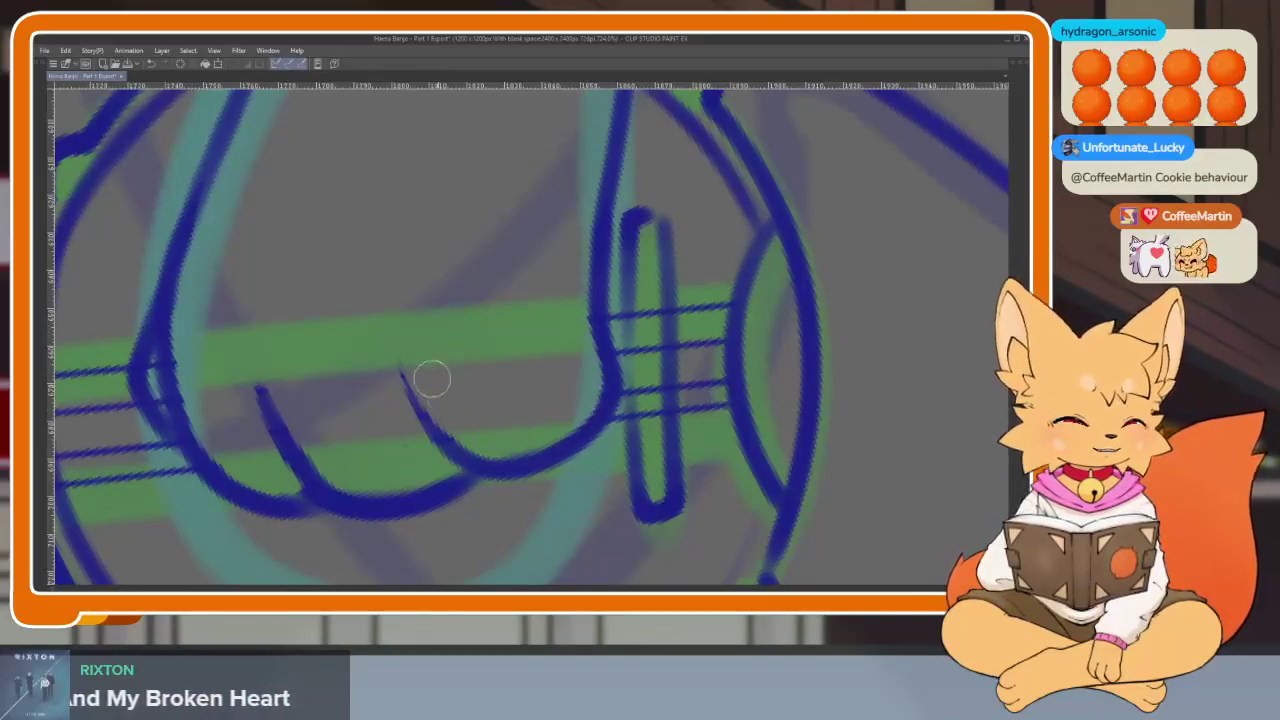
scroll(722, 463, "down", 3)
key("Tab")
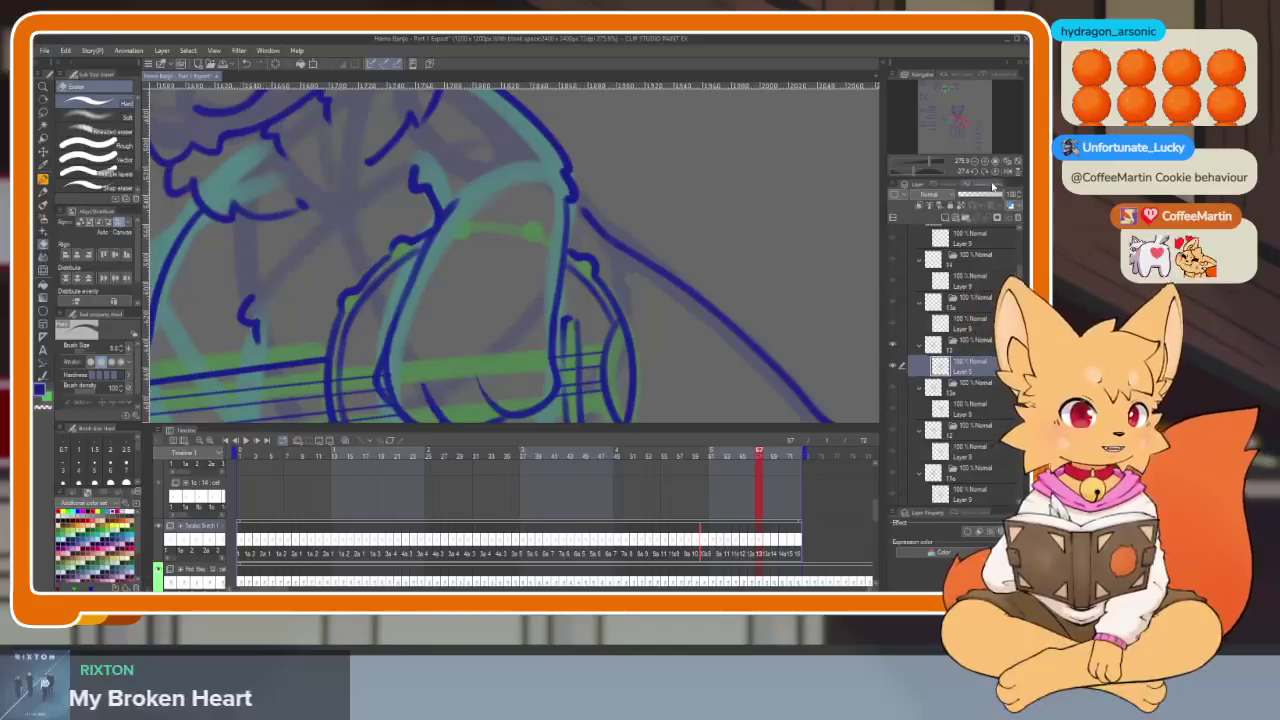
key("Tab")
scroll(675, 432, "down", 2)
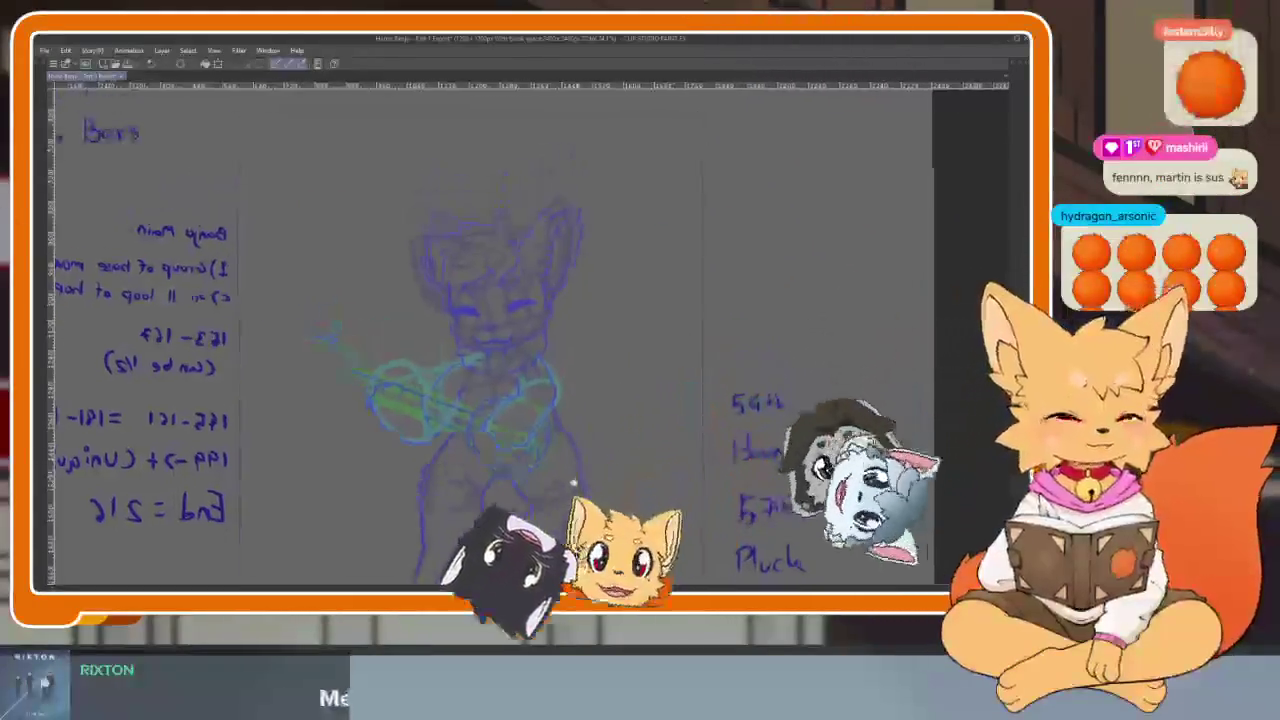
scroll(508, 489, "up", 5)
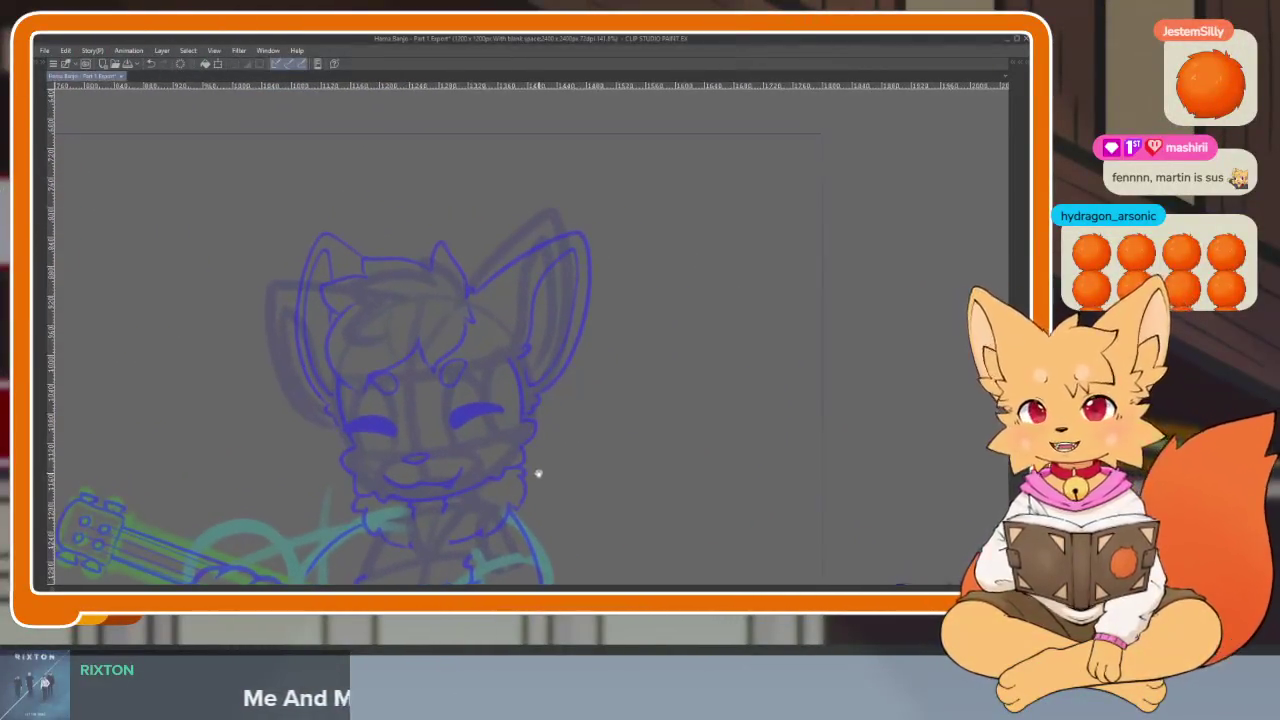
scroll(483, 507, "up", 3)
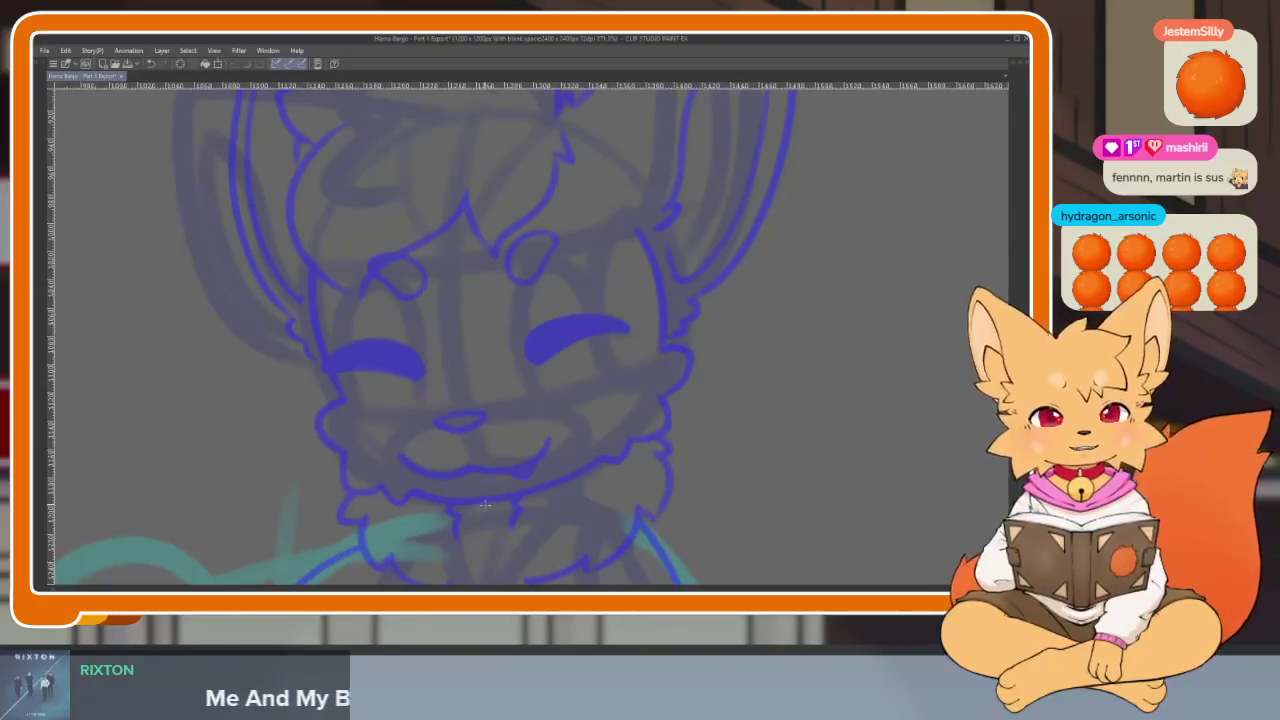
Undo a stray stroke beside the face and zoom in on the cheek.
key("Tab")
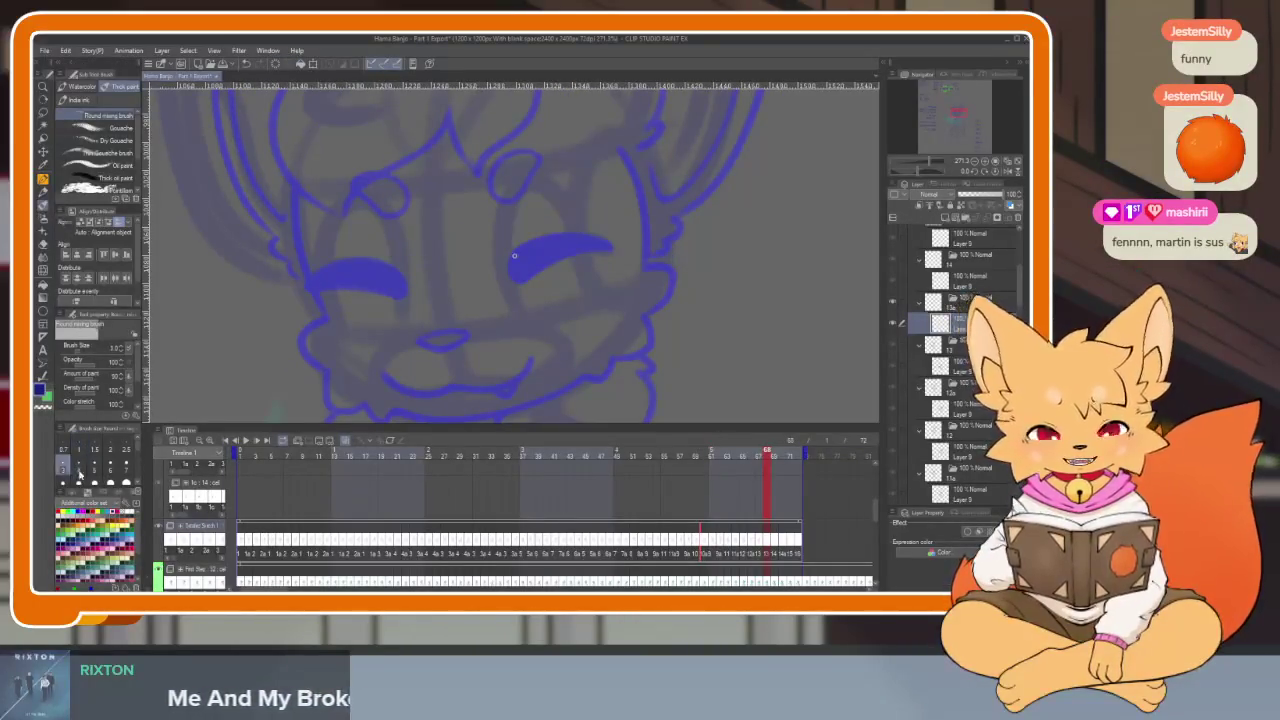
key("Tab")
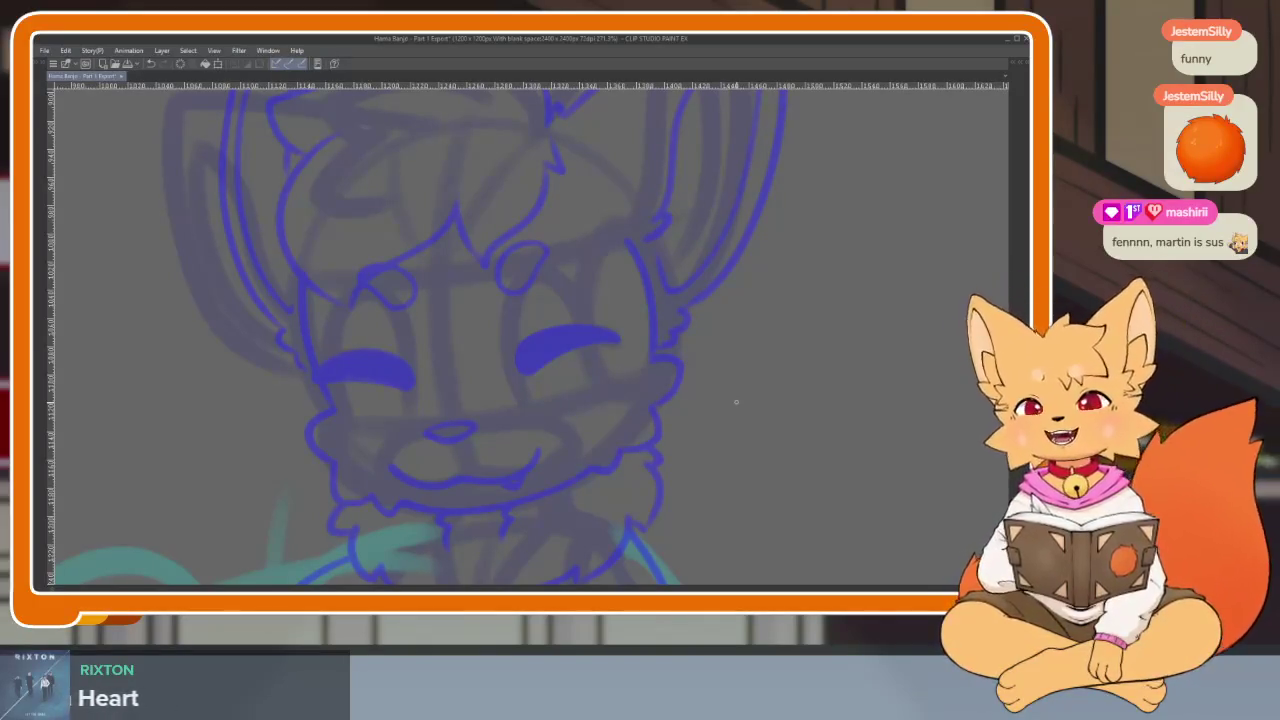
left_click_drag(666, 410, 714, 386)
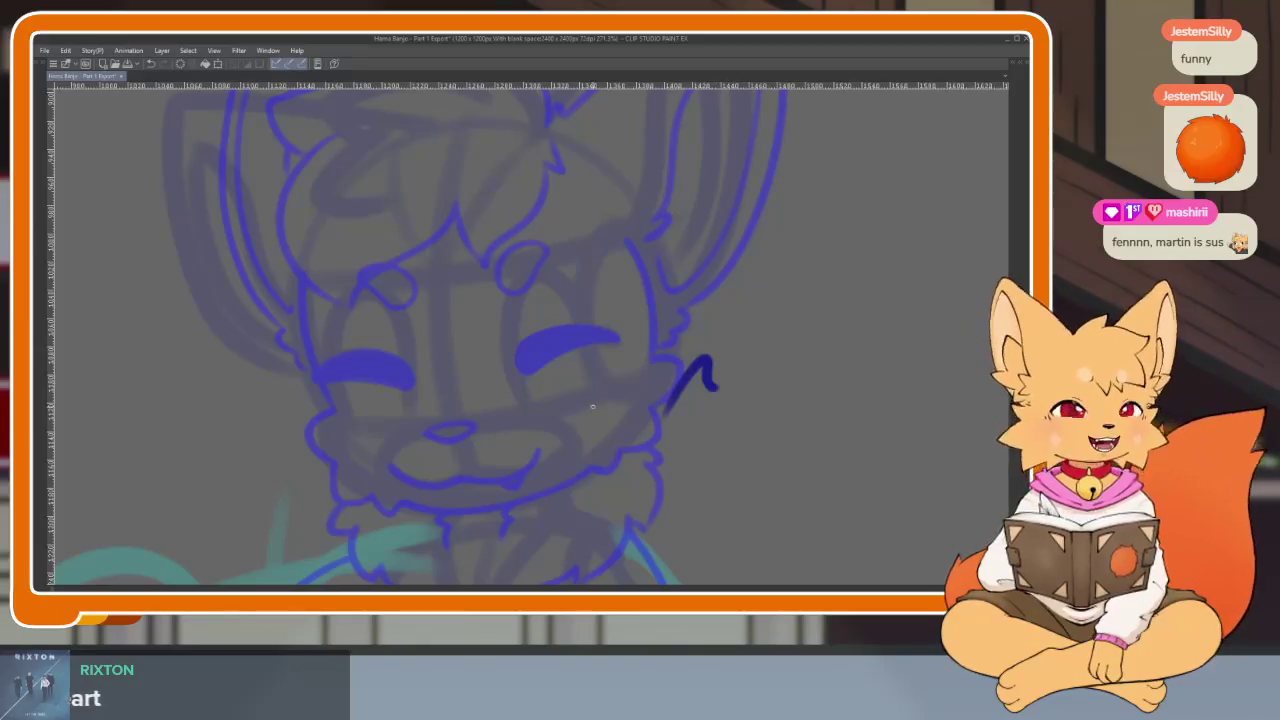
key("ctrl+z")
scroll(443, 486, "up", 3)
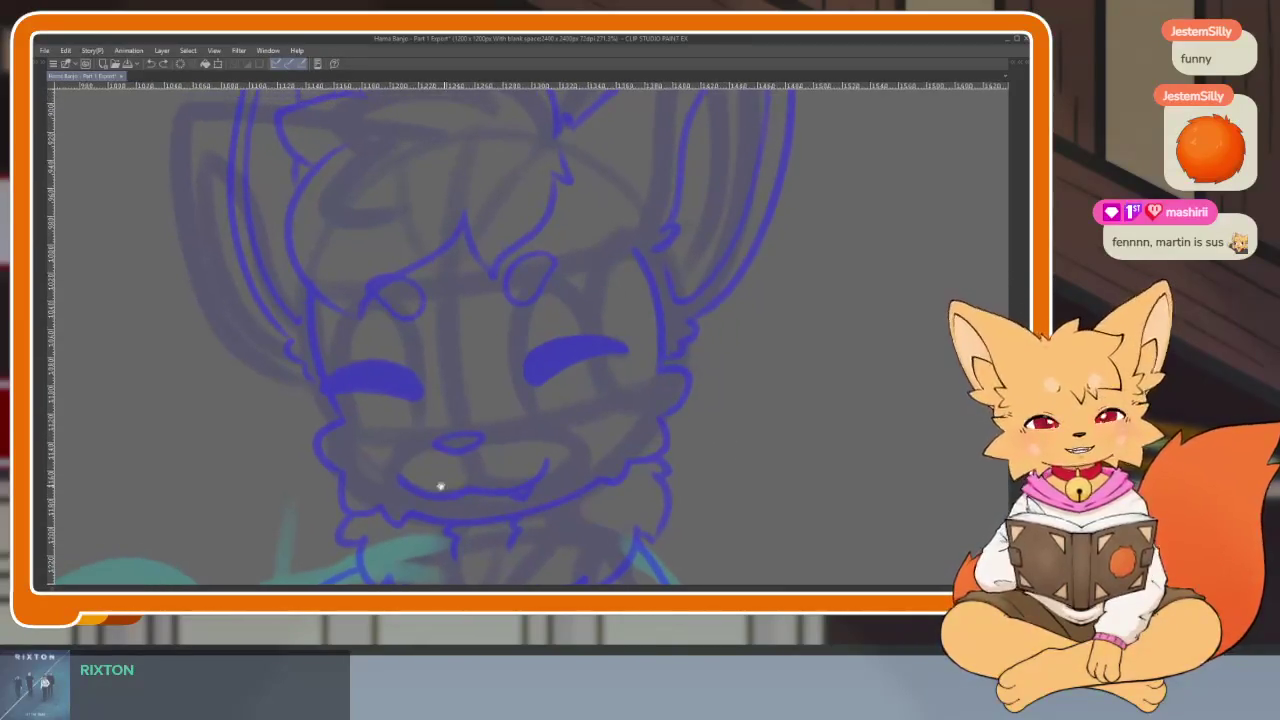
scroll(400, 478, "up", 1)
scroll(400, 478, "up", 1)
scroll(400, 478, "up", 1)
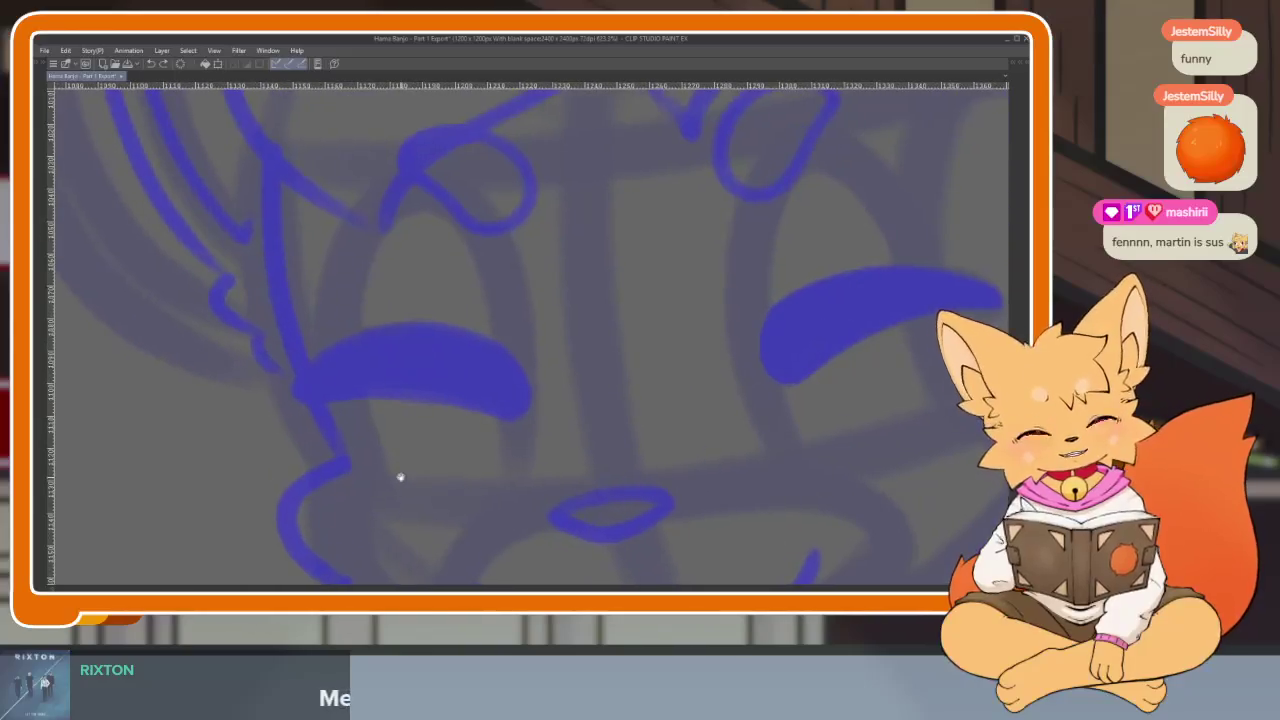
Ink a darker blue stroke along the cheek over the sketch.
mouse_move(269, 191)
left_mouse_down()
mouse_move(334, 460)
mouse_move(414, 245)
left_mouse_up()
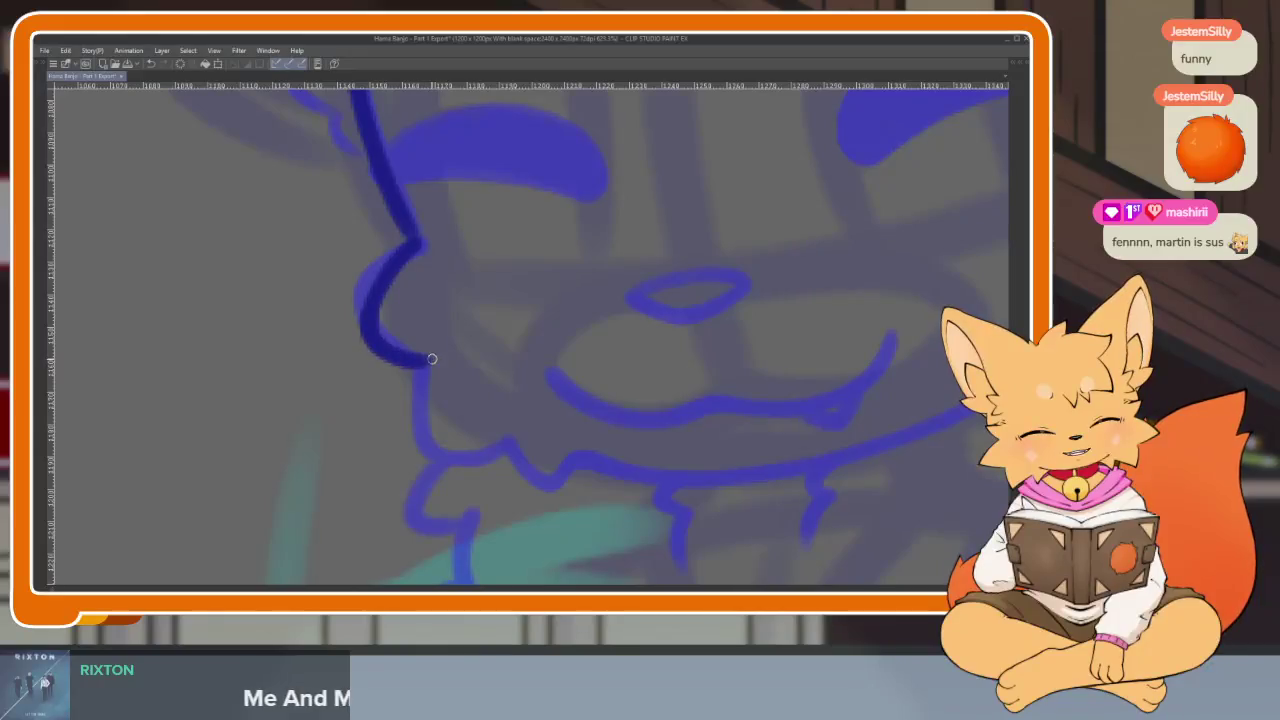
left_click_drag(569, 469, 578, 478)
scroll(797, 463, "down", 2)
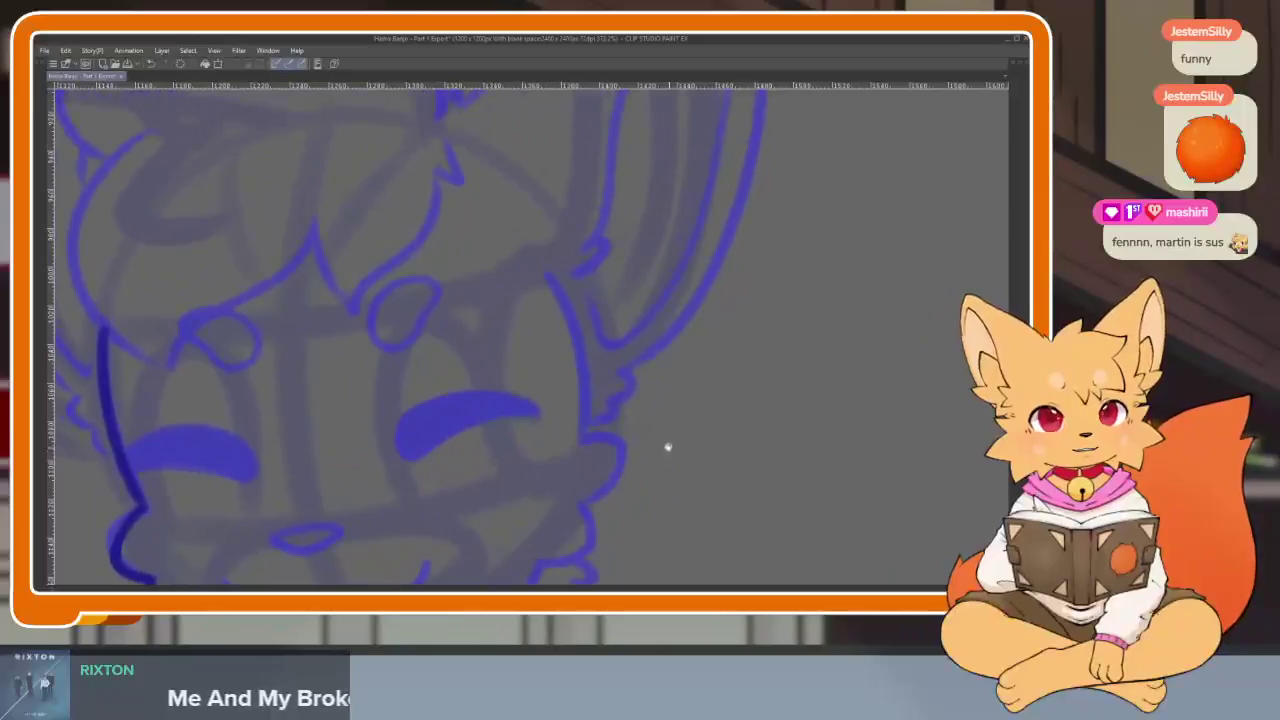
scroll(668, 451, "up", 1)
scroll(668, 451, "up", 1)
scroll(669, 470, "up", 1)
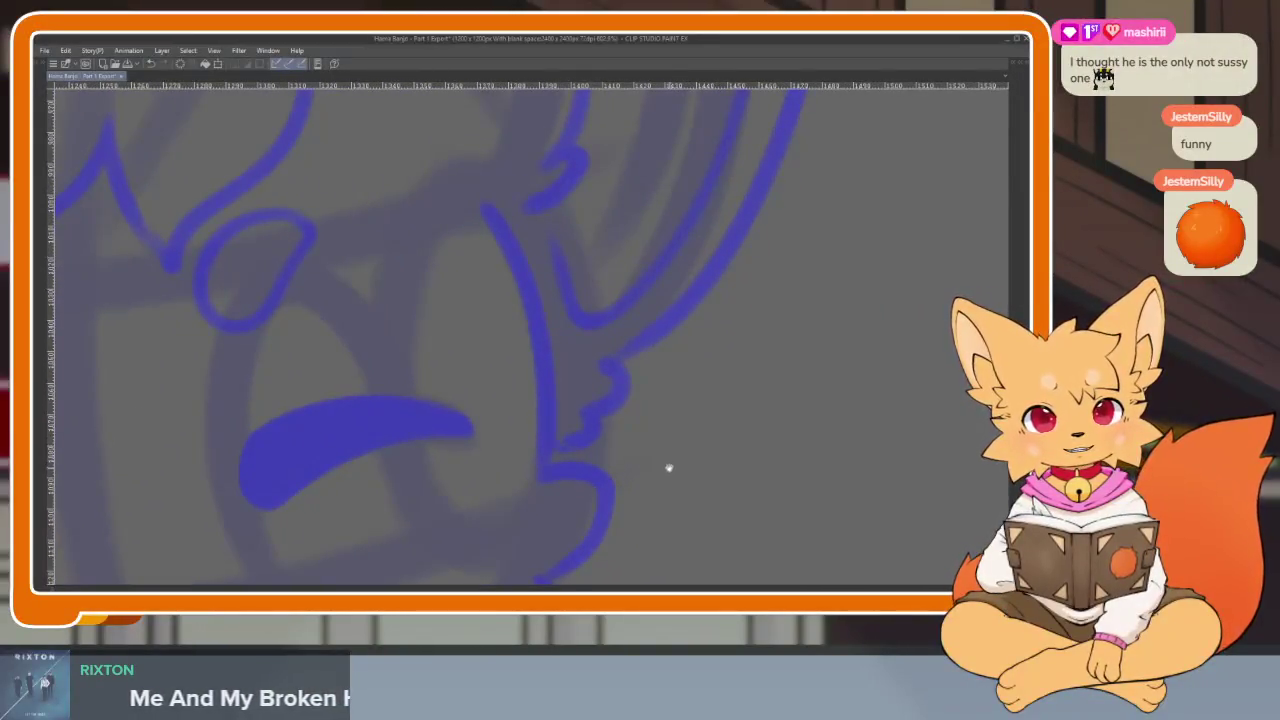
Trace a darker line down the face's right edge and right cheek to the fur tuft.
left_click_drag(669, 468, 671, 476)
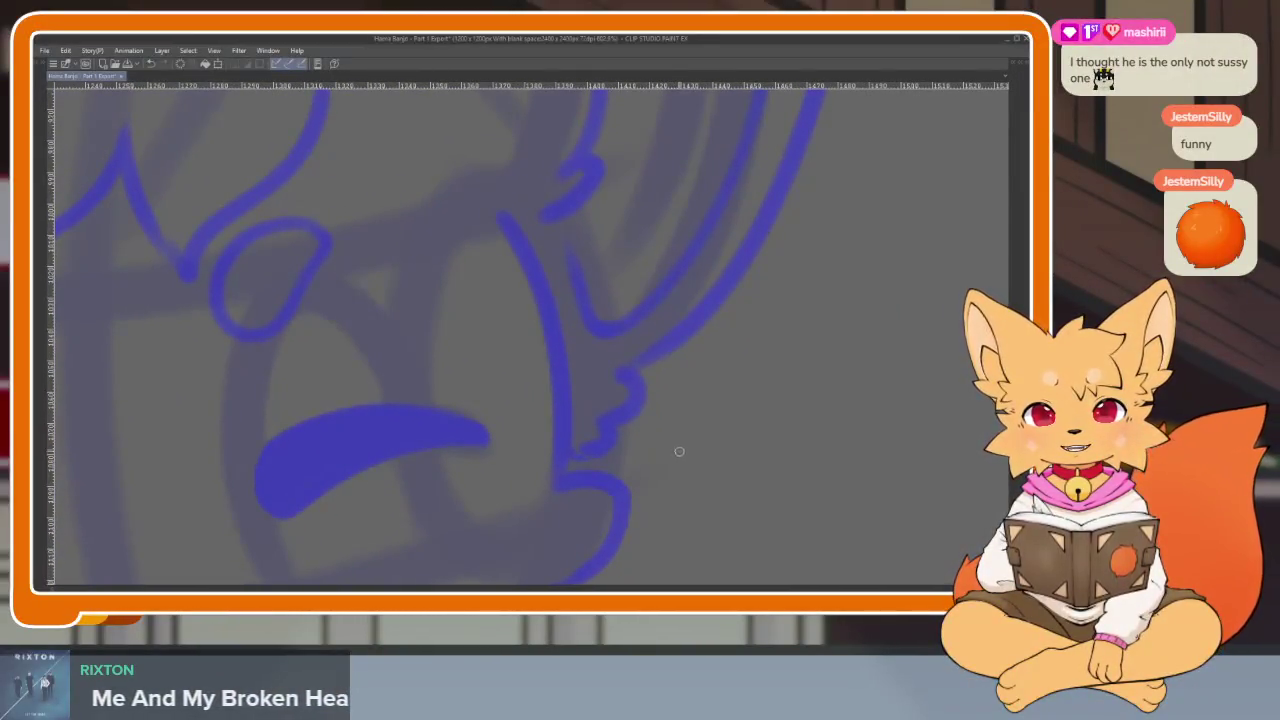
scroll(663, 451, "down", 1)
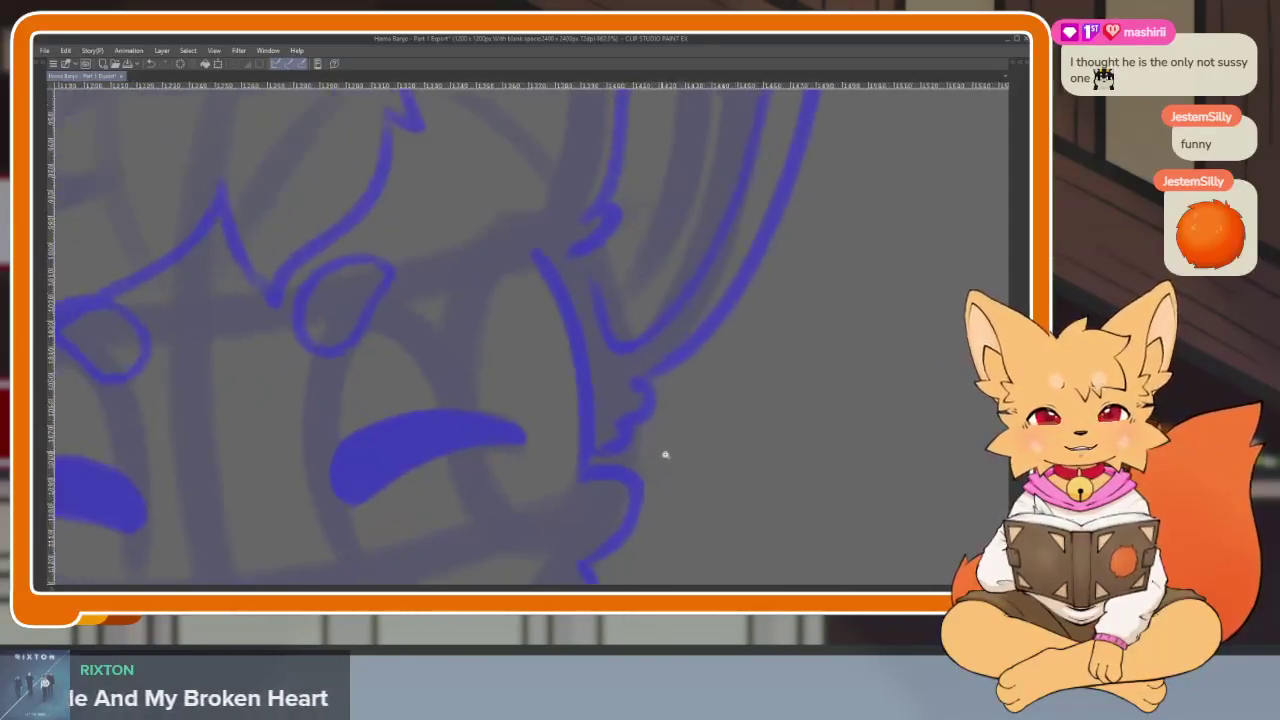
scroll(660, 478, "up", 1)
scroll(634, 491, "up", 1)
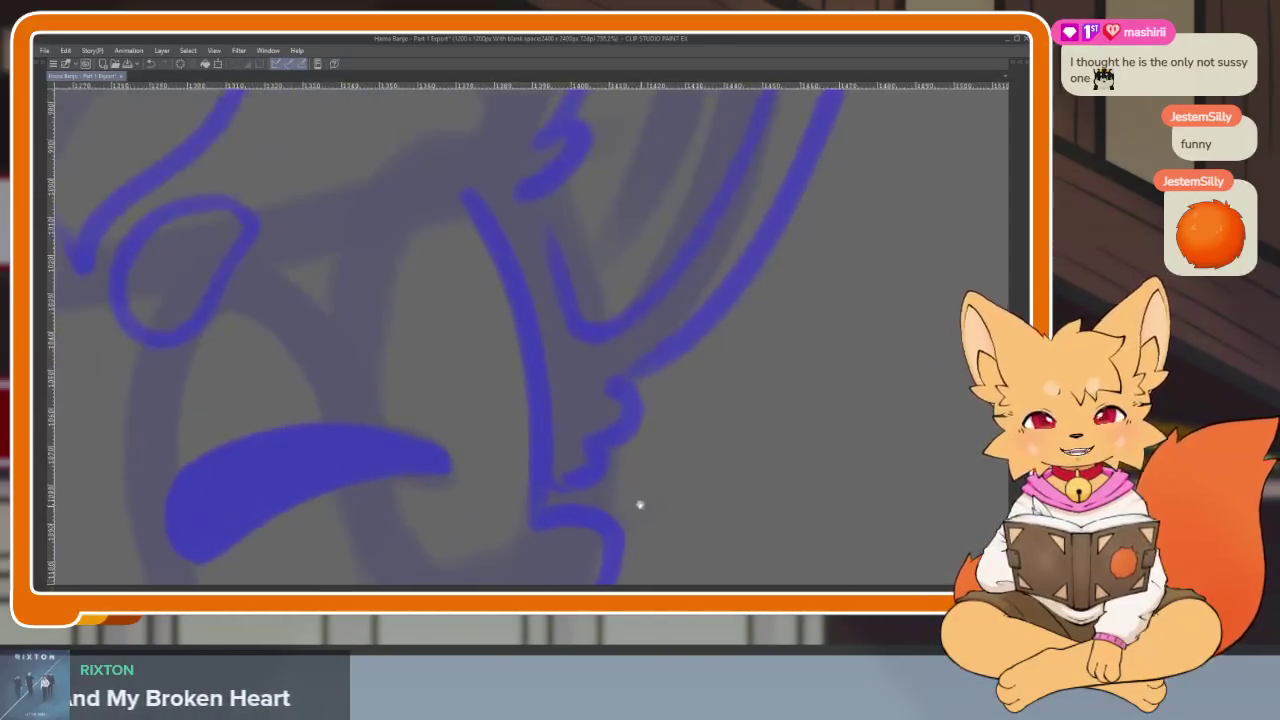
left_click_drag(466, 196, 545, 520)
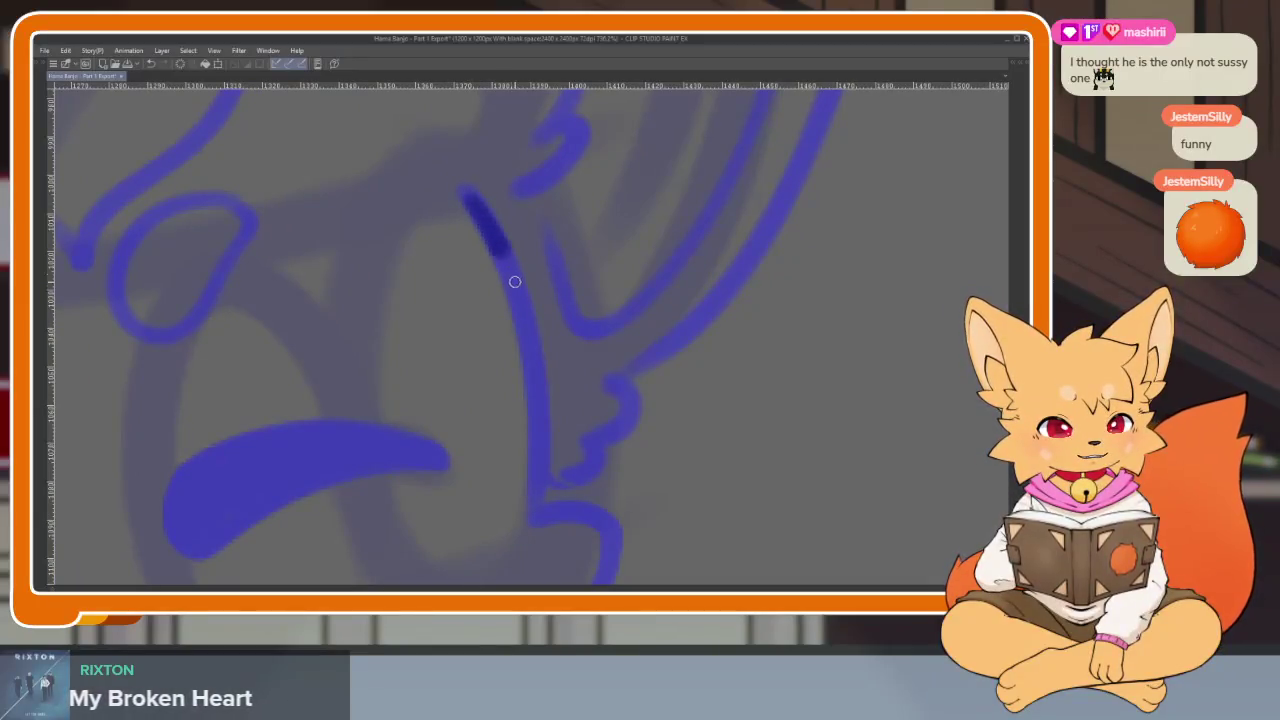
left_click_drag(626, 558, 641, 373)
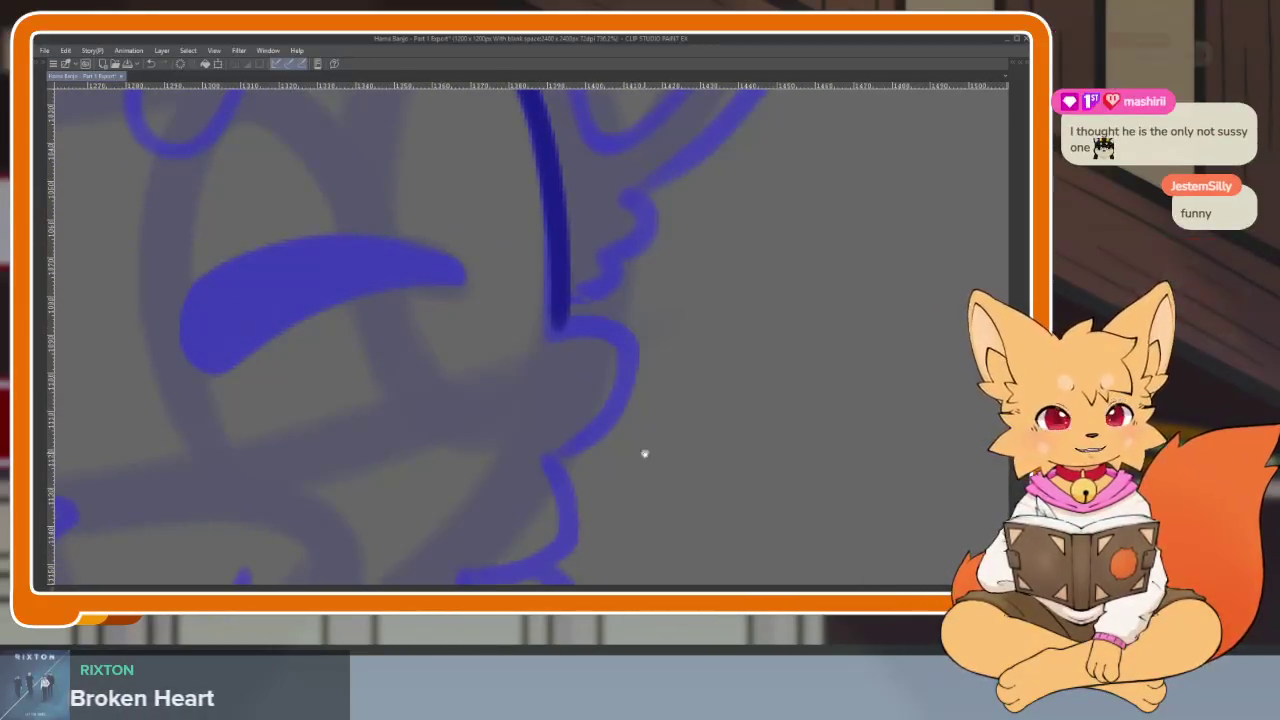
left_click_drag(643, 451, 650, 431)
scroll(655, 435, "down", 2)
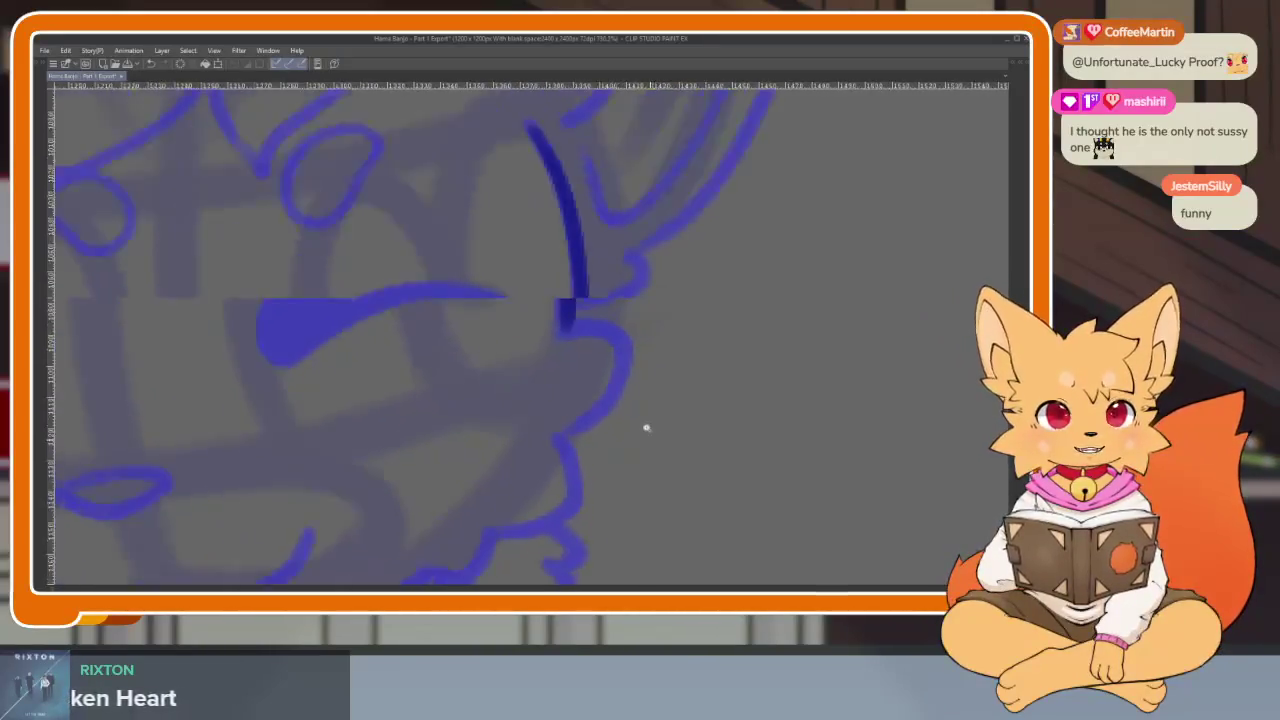
left_click_drag(651, 441, 661, 446)
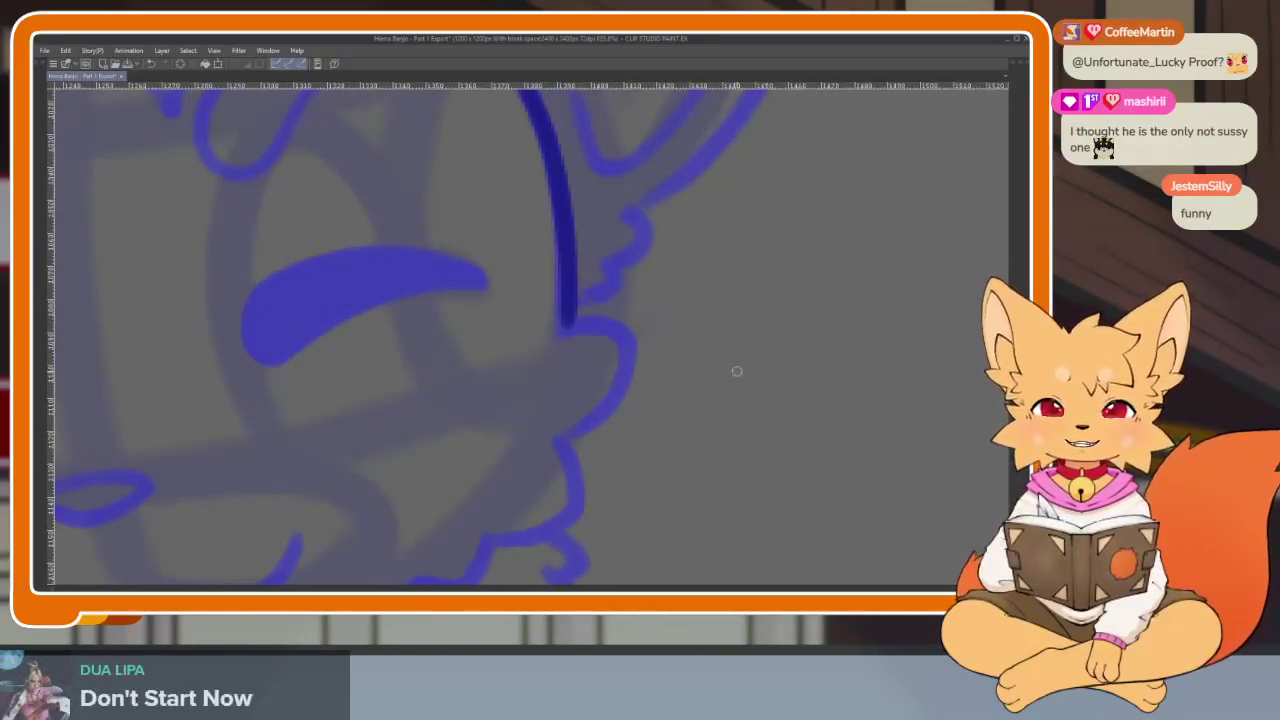
Zoom out and back in to review the inked cheek outline.
scroll(640, 447, "down", 1)
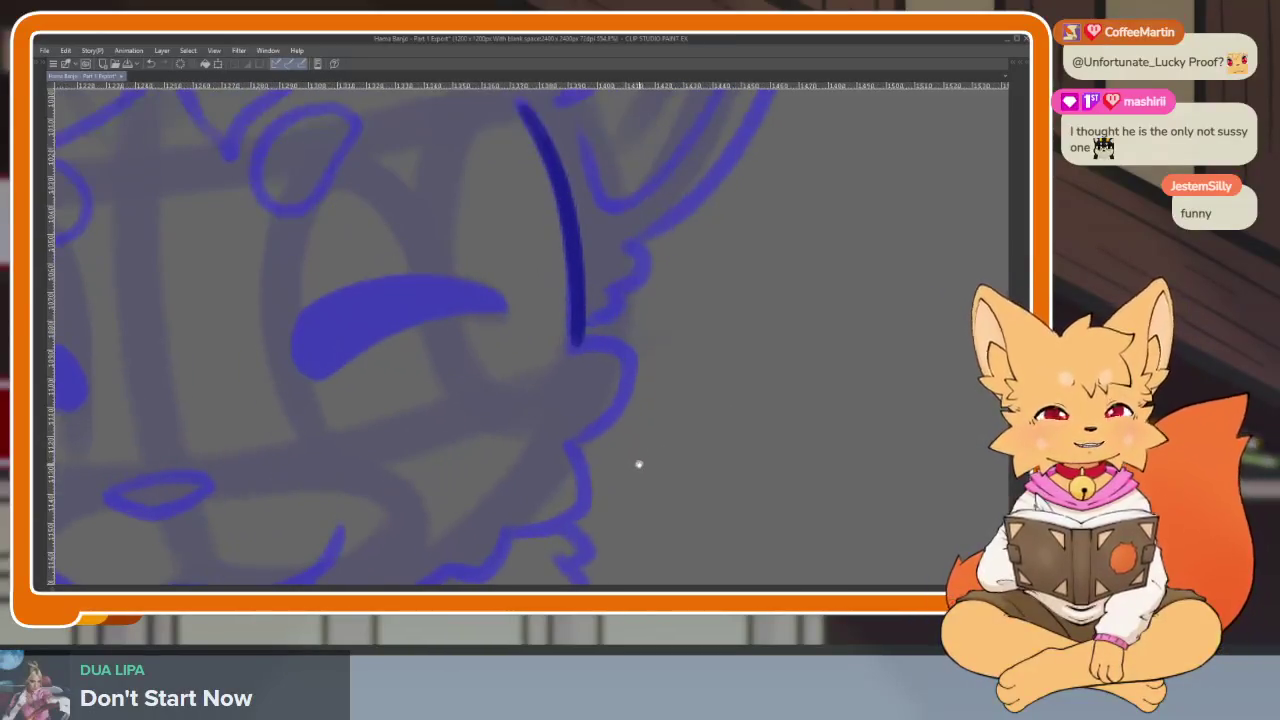
scroll(674, 436, "down", 1)
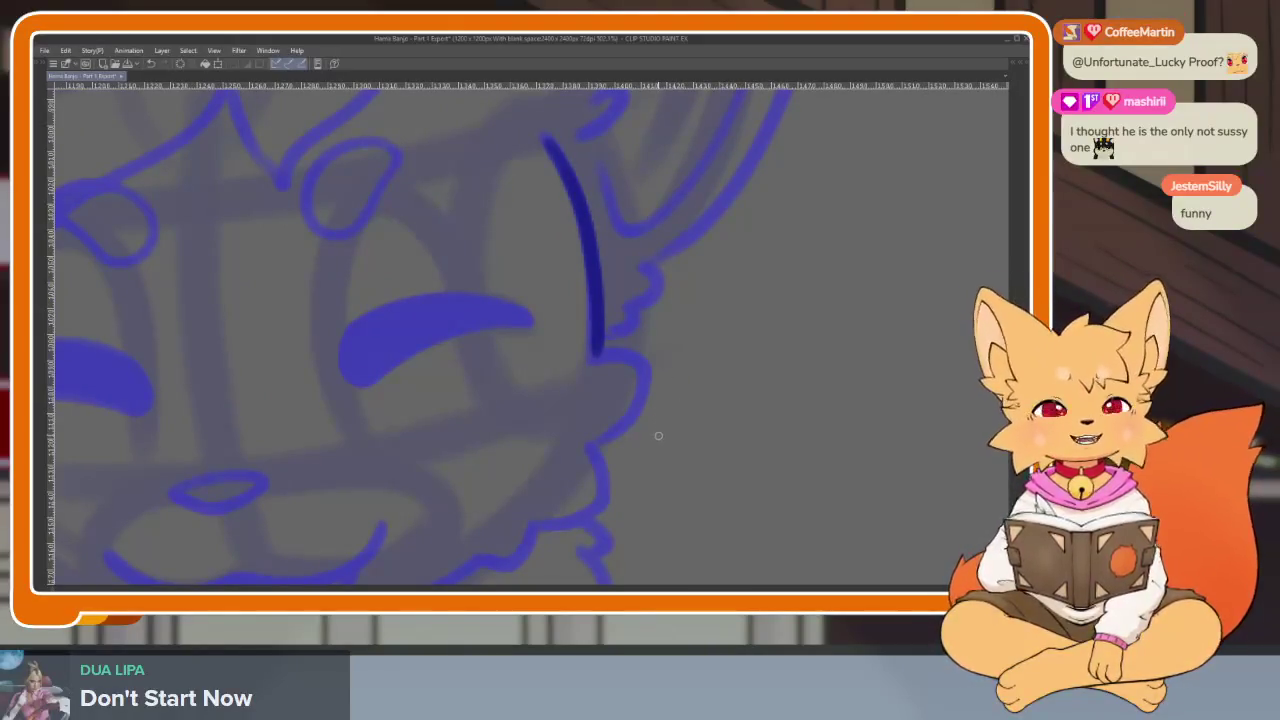
scroll(655, 452, "up", 1)
scroll(650, 455, "up", 1)
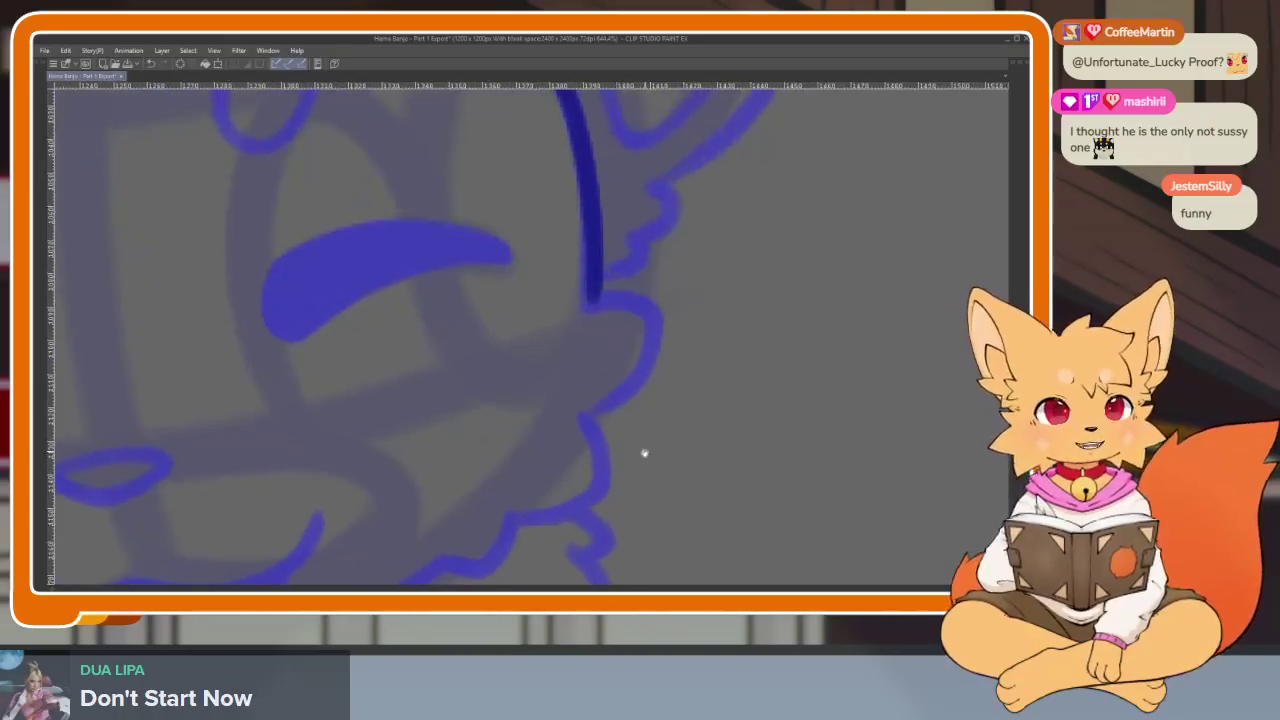
scroll(645, 461, "up", 1)
scroll(634, 466, "up", 1)
scroll(620, 474, "up", 1)
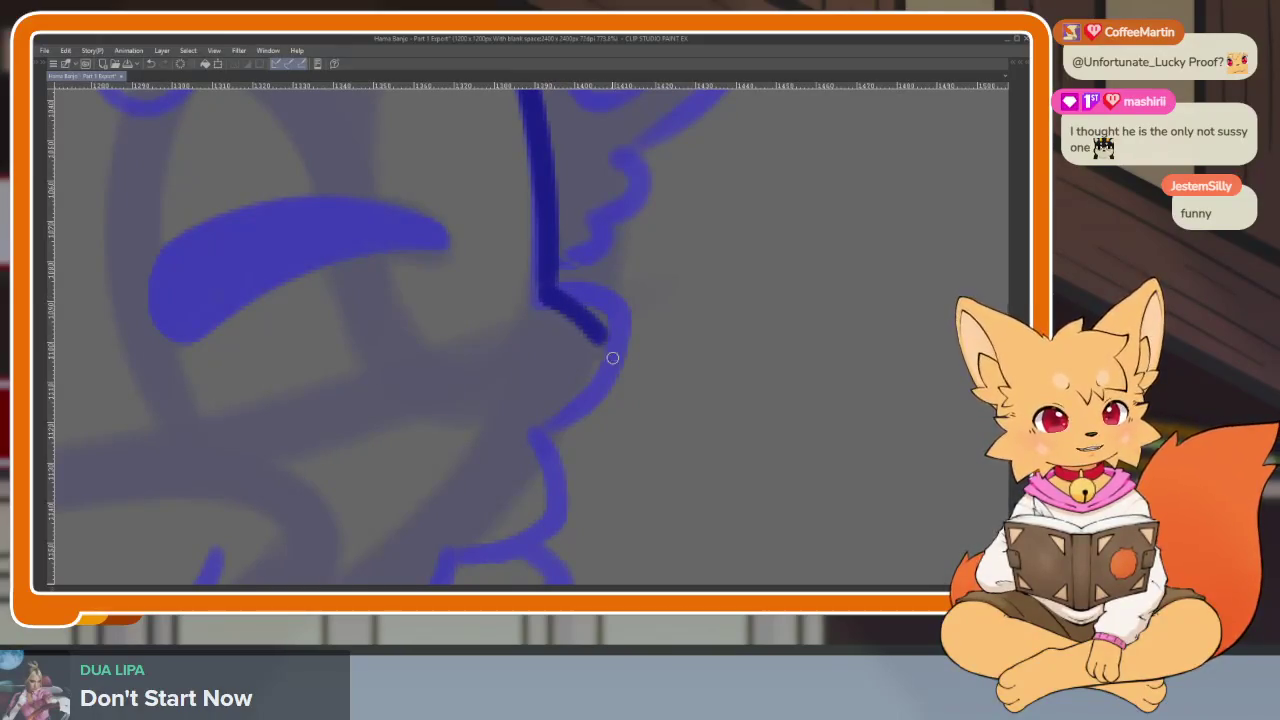
scroll(562, 430, "up", 1)
scroll(654, 409, "down", 1)
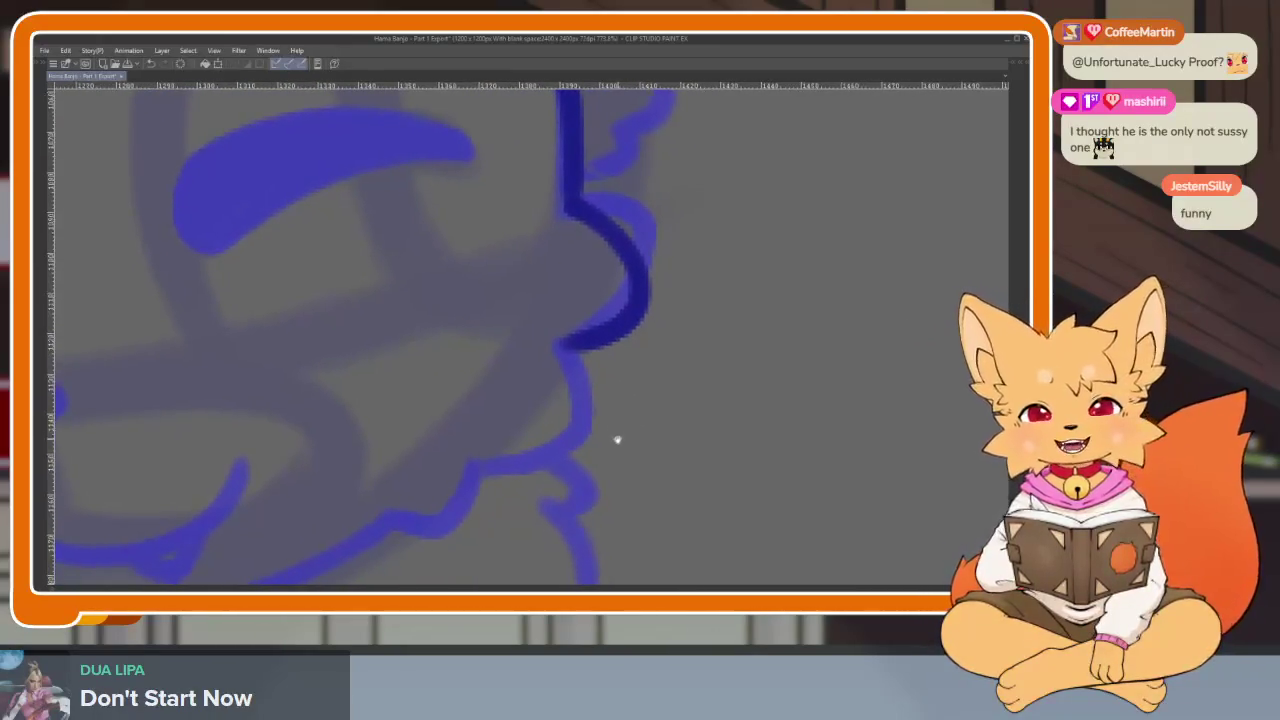
scroll(590, 477, "up", 1)
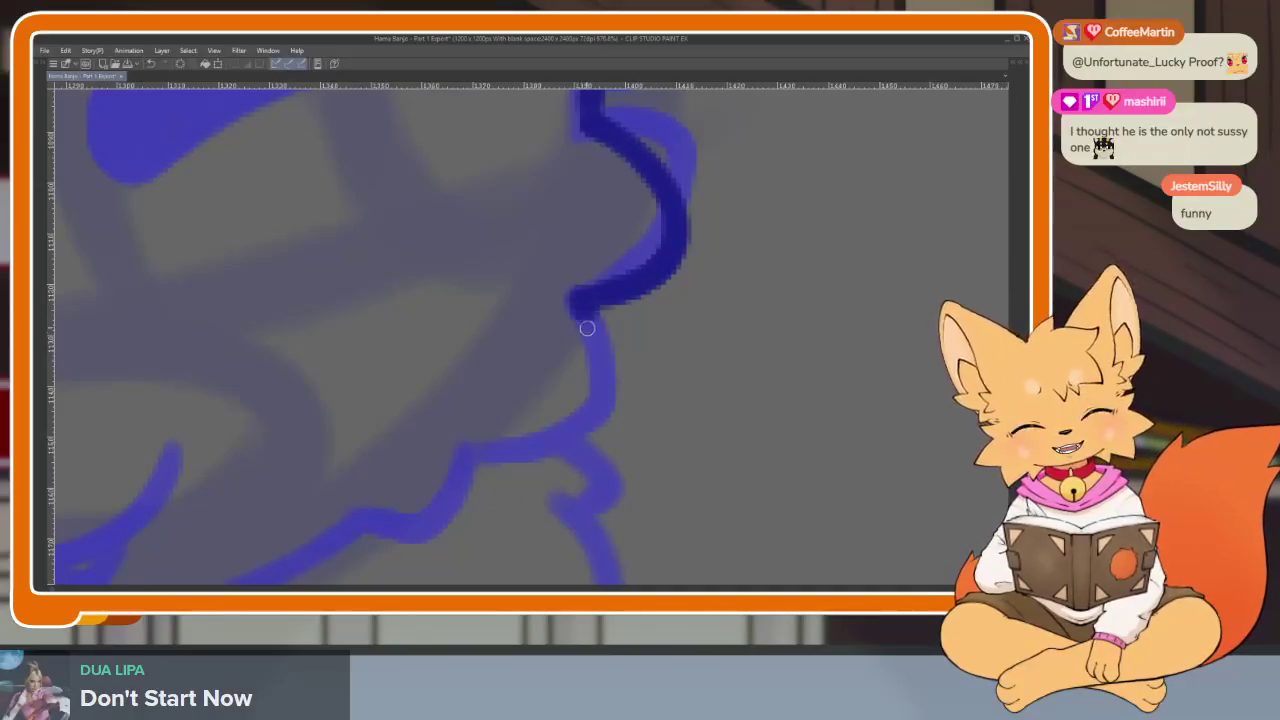
scroll(560, 485, "up", 1)
scroll(627, 458, "up", 1)
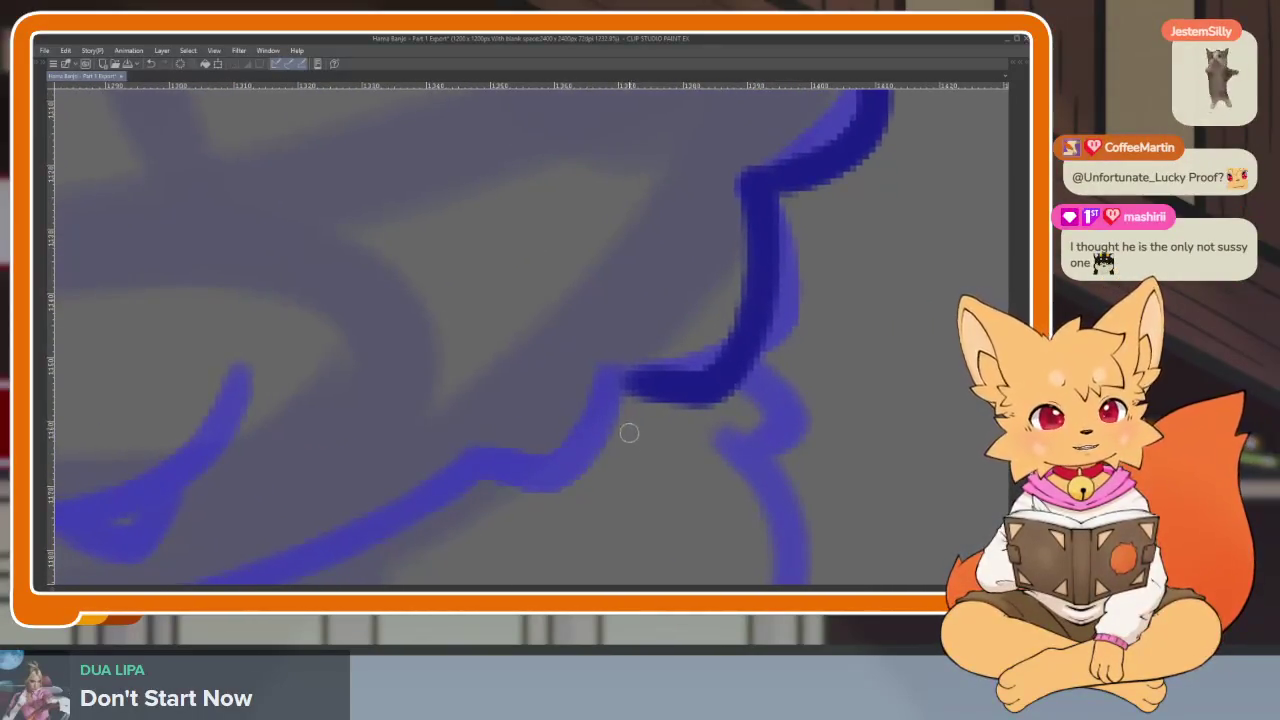
Extend the cheek fur outline down-left and ink the jaw line in dark blue.
mouse_move(622, 381)
left_mouse_down()
mouse_move(606, 429)
mouse_move(478, 478)
left_mouse_up()
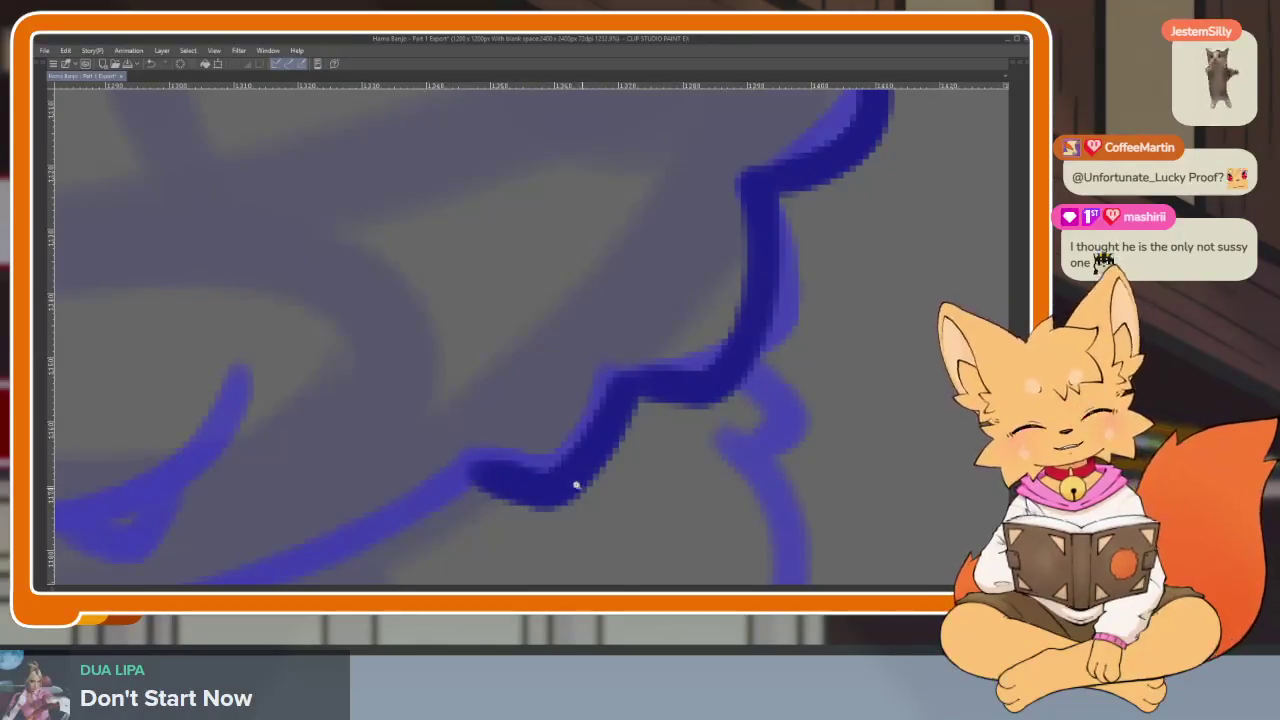
scroll(727, 474, "down", 2)
scroll(727, 474, "up", 1)
scroll(694, 474, "up", 1)
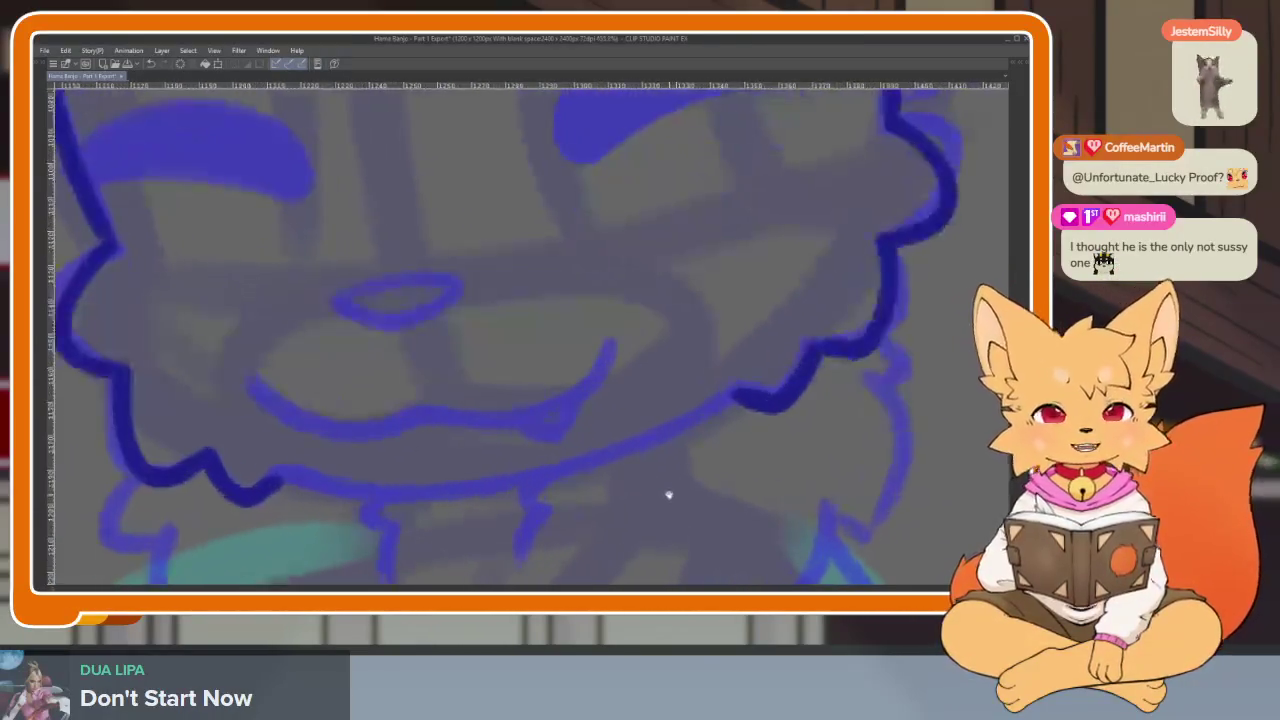
scroll(700, 460, "up", 1)
mouse_move(772, 390)
left_mouse_down()
mouse_move(503, 491)
mouse_move(370, 494)
left_mouse_up()
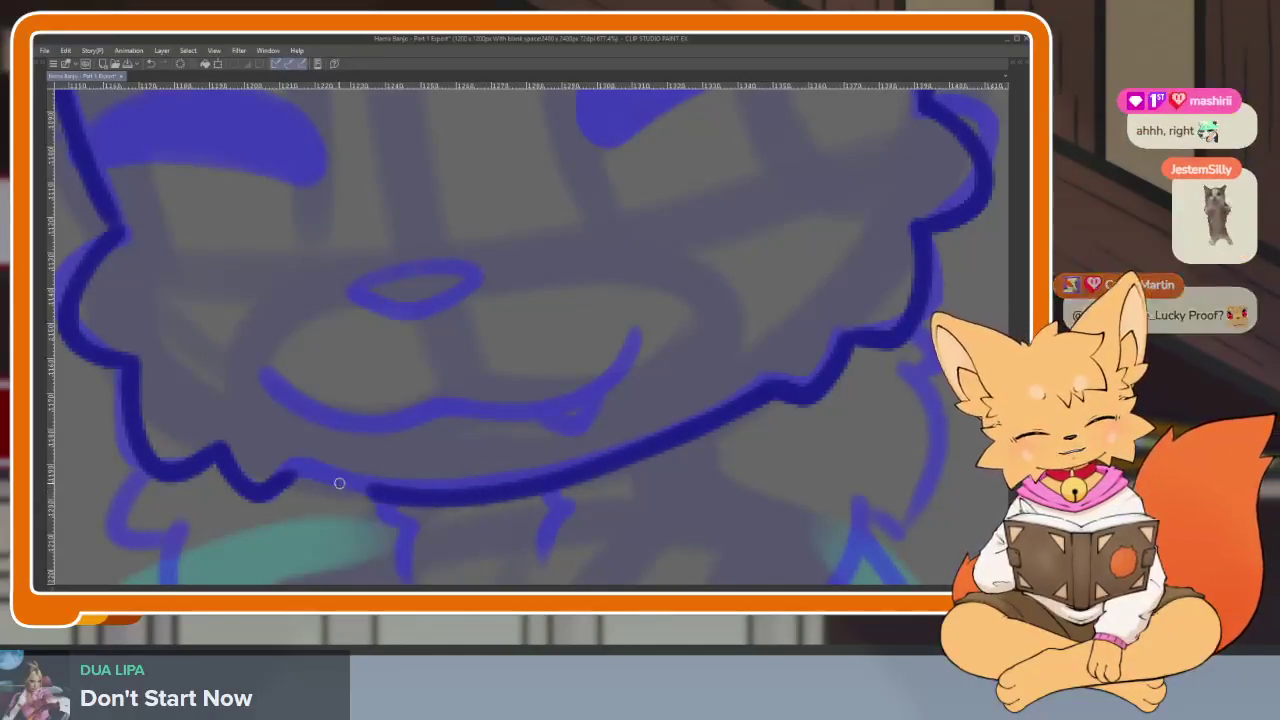
Darken and lengthen the fur tufts under the chin.
scroll(611, 486, "down", 1)
scroll(586, 503, "down", 1)
scroll(628, 450, "down", 2)
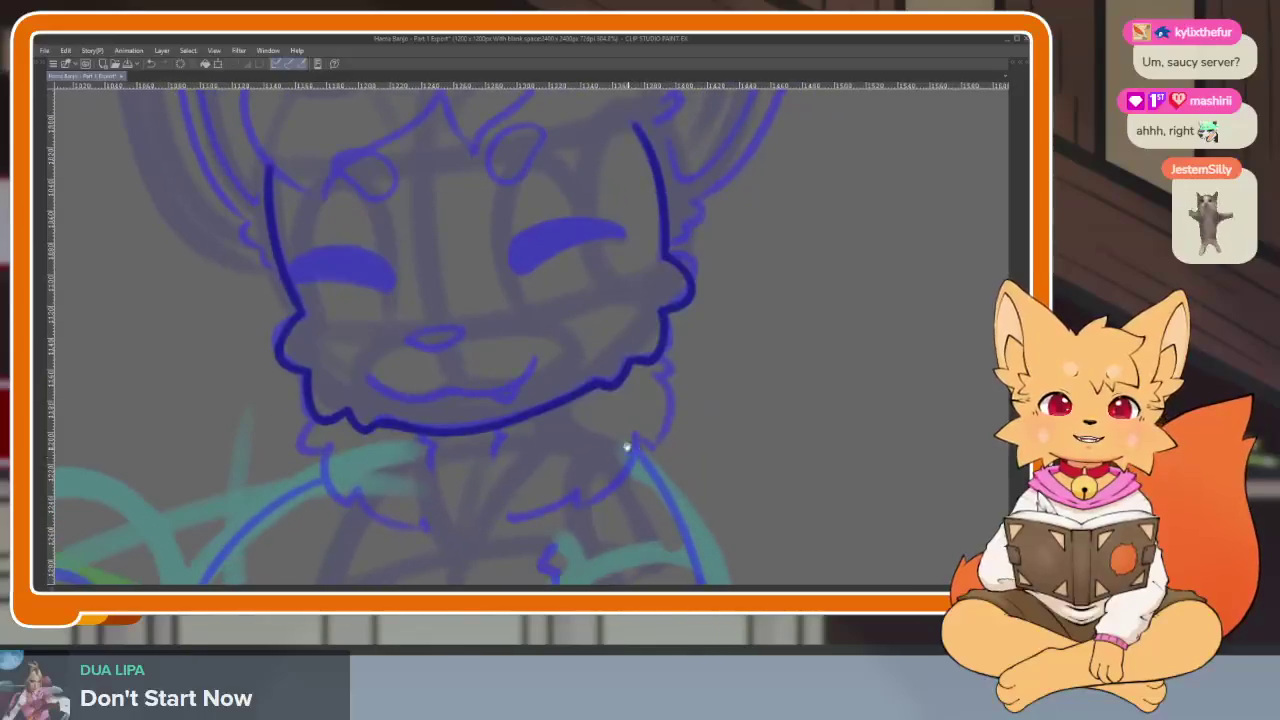
scroll(640, 455, "up", 1)
scroll(600, 480, "up", 1)
scroll(598, 495, "down", 1)
scroll(543, 500, "up", 1)
scroll(556, 508, "up", 1)
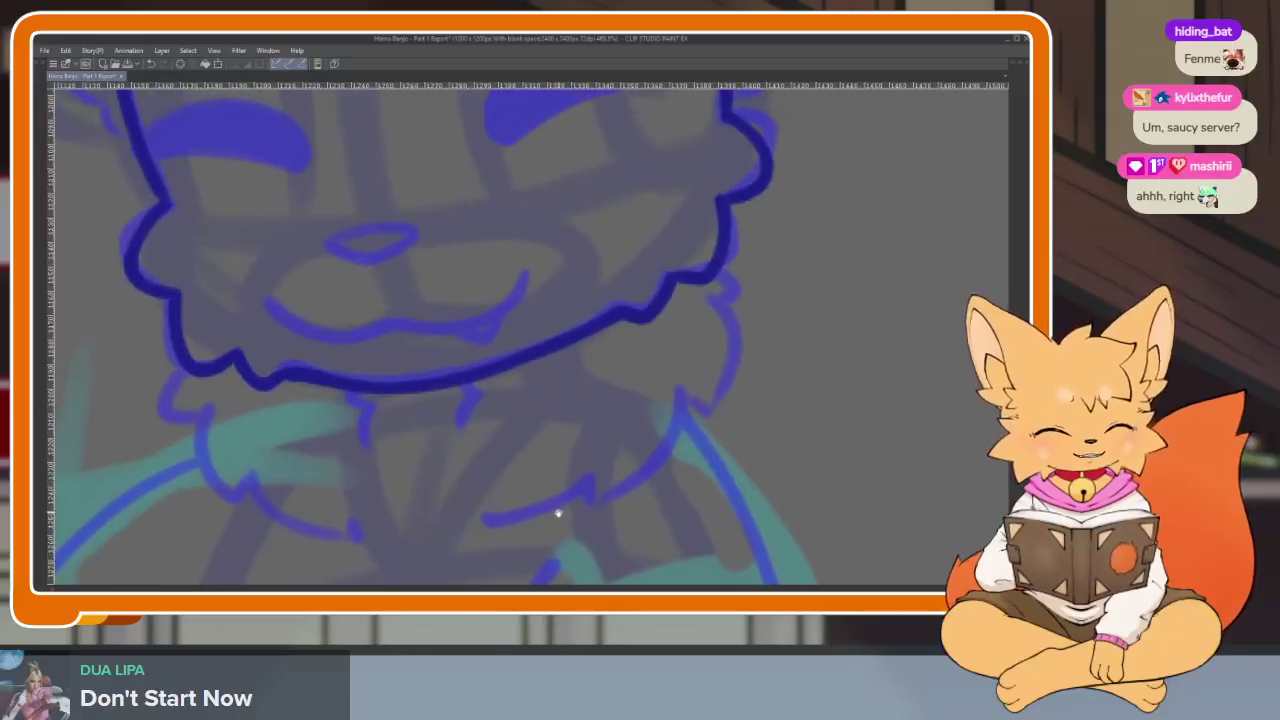
scroll(420, 465, "up", 2)
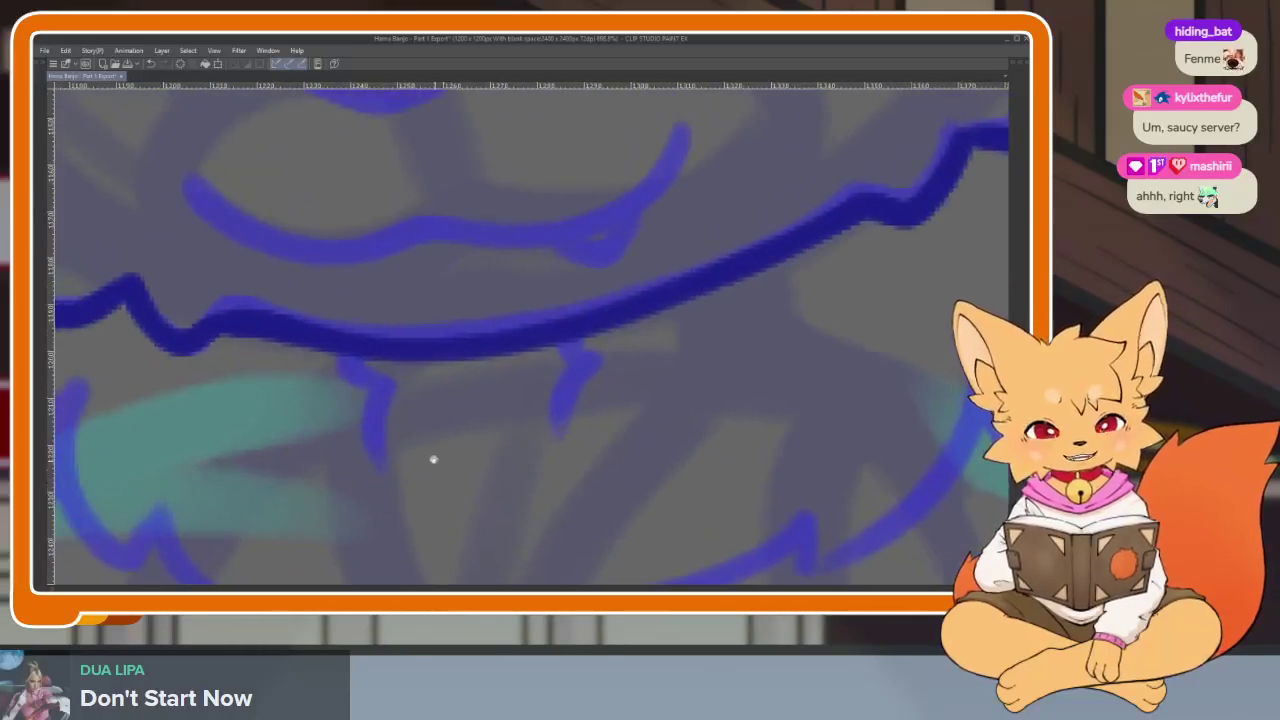
scroll(513, 462, "down", 3)
scroll(540, 455, "up", 4)
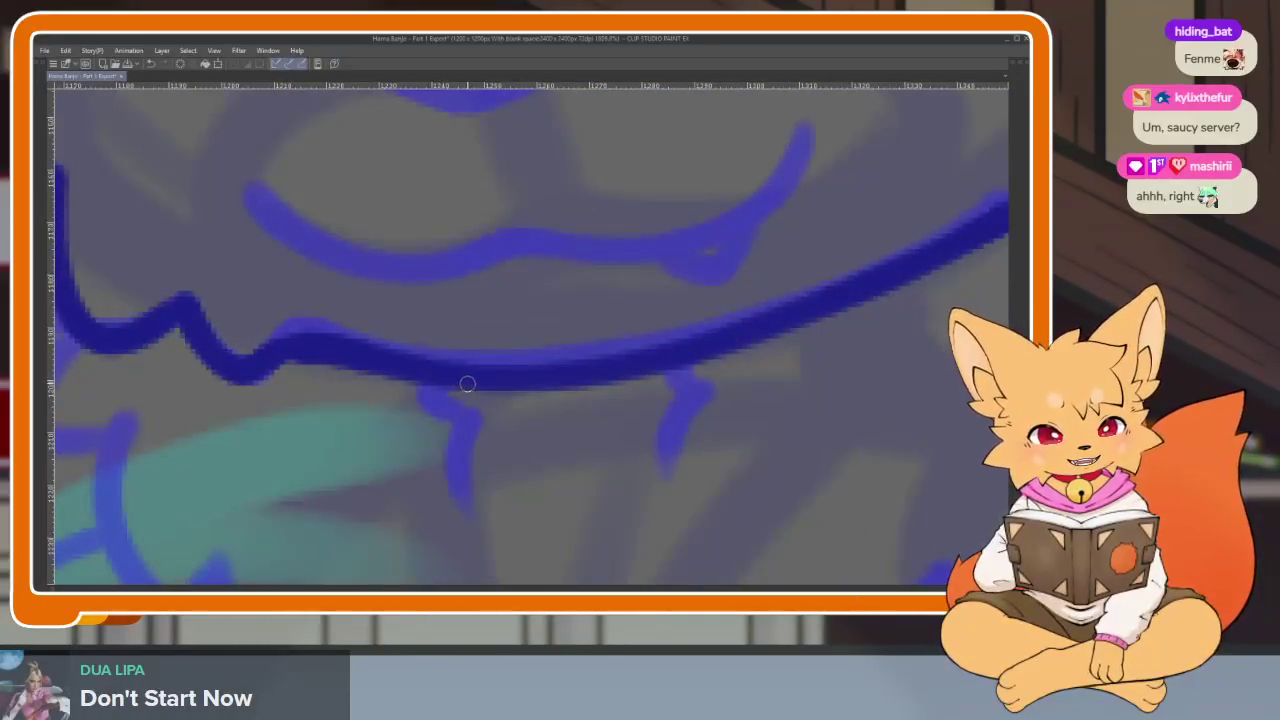
scroll(480, 490, "right", 2)
scroll(528, 466, "right", 1)
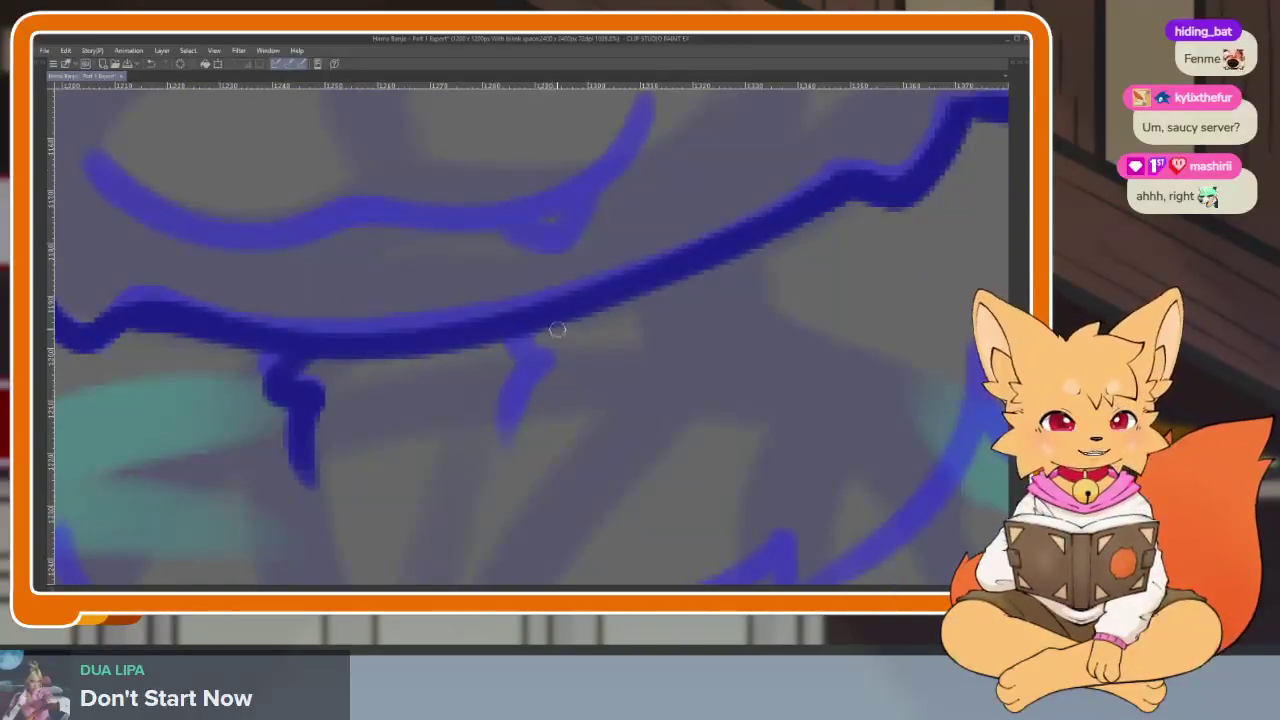
left_click_drag(541, 373, 505, 445)
Ink the lower-left and right neck fur lines in dark blue, then fit the canvas to the window.
scroll(551, 477, "down", 3)
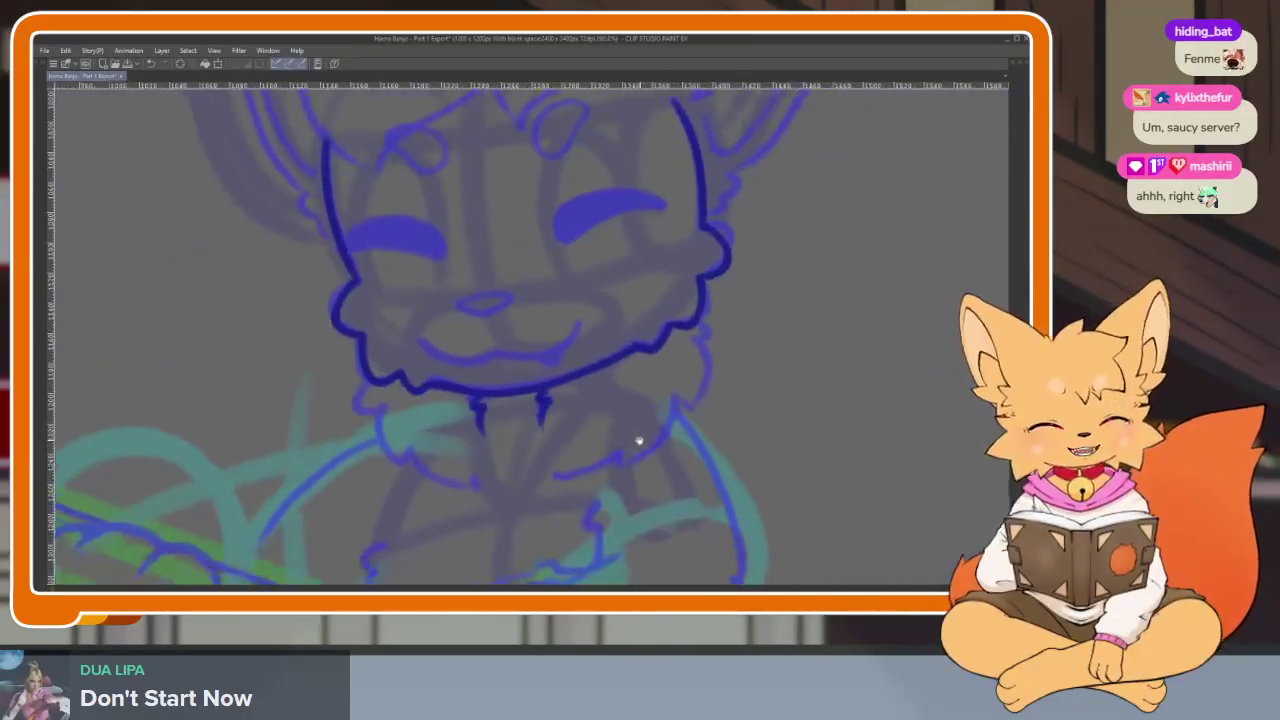
scroll(544, 479, "up", 2)
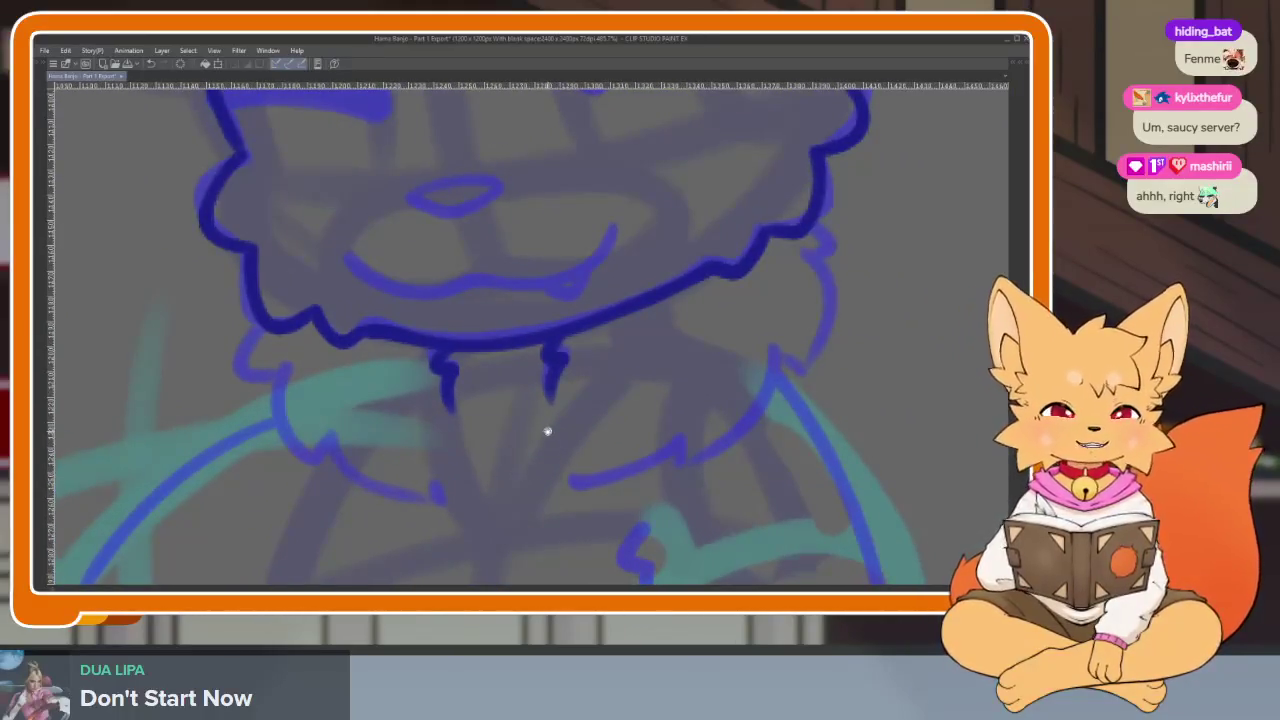
scroll(520, 466, "up", 1)
scroll(477, 480, "up", 2)
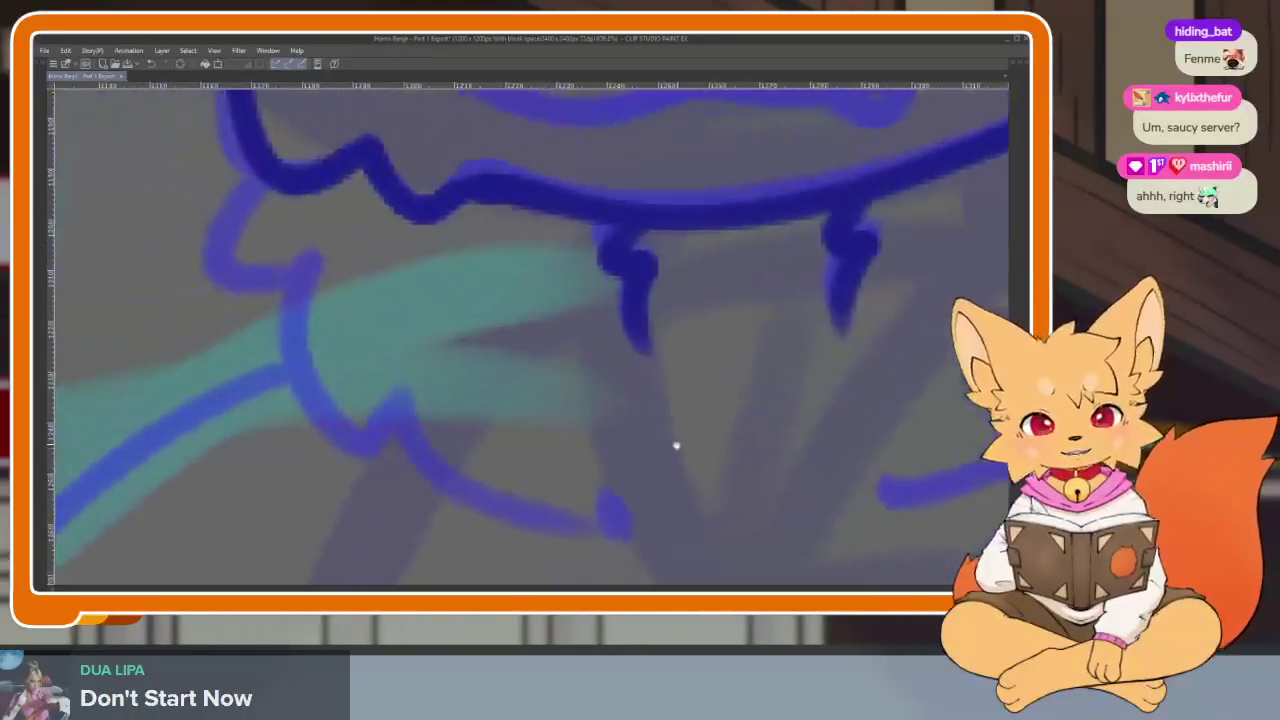
left_click_drag(385, 299, 400, 360)
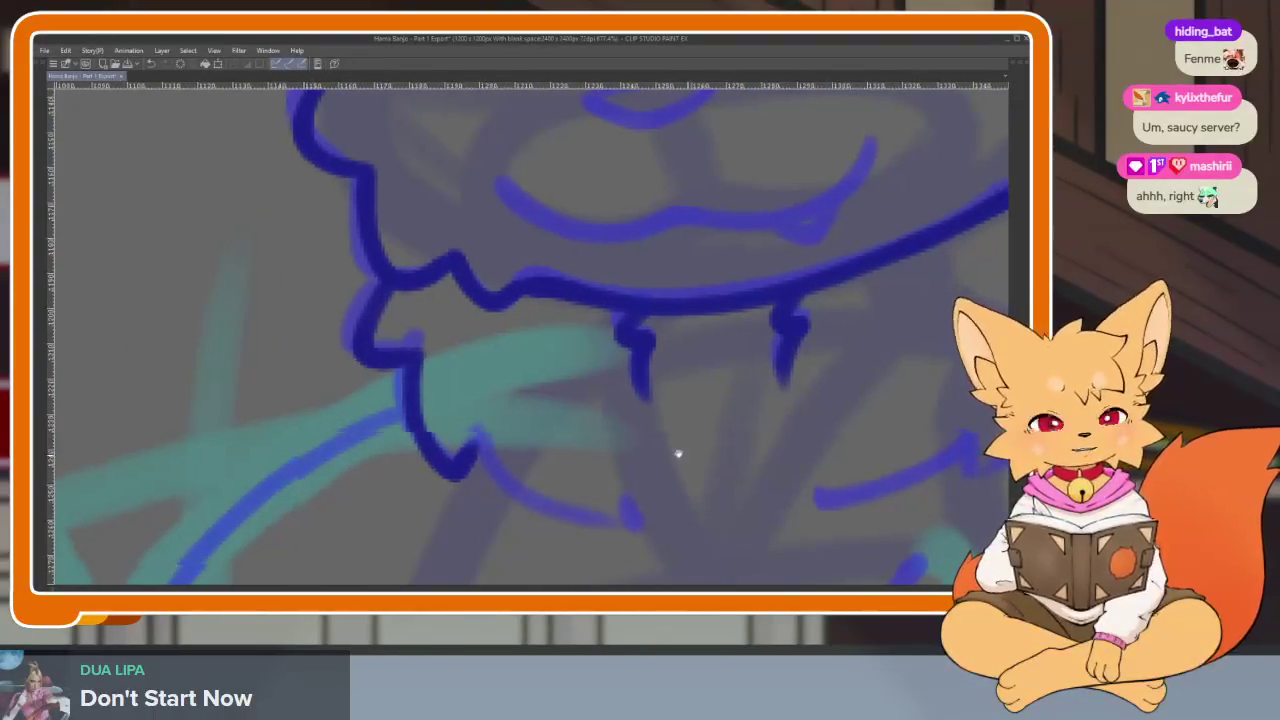
left_click_drag(475, 459, 367, 434)
left_click_drag(421, 490, 528, 505)
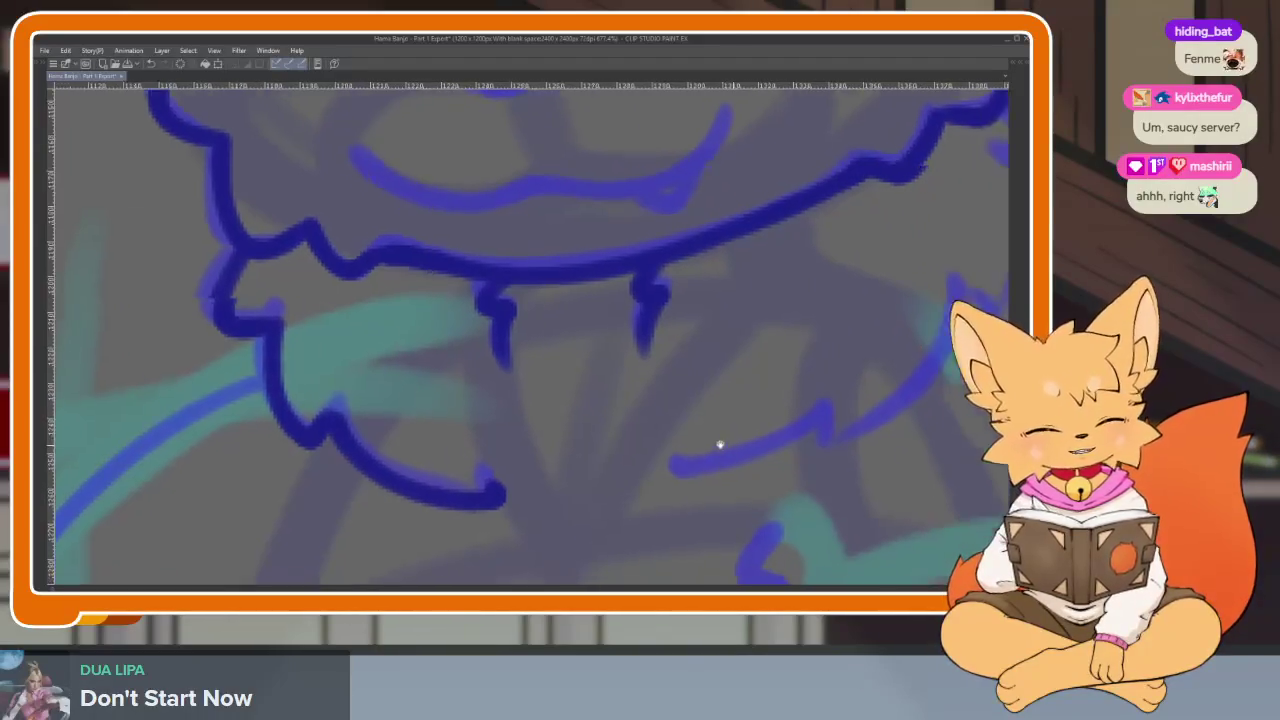
left_click_drag(714, 443, 354, 523)
mouse_move(692, 226)
left_mouse_down()
mouse_move(663, 400)
mouse_move(645, 418)
mouse_move(700, 368)
mouse_move(645, 445)
mouse_move(398, 512)
left_mouse_up()
key("ctrl+0")
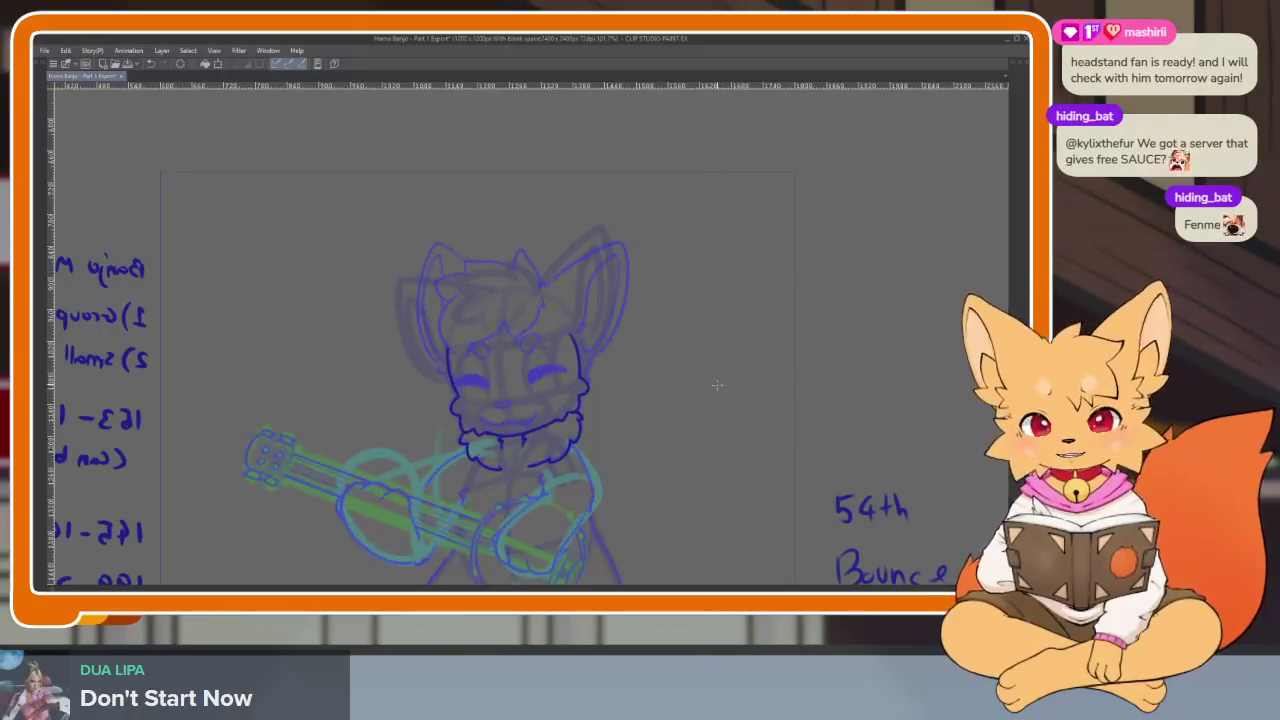
Zoom in on the face and trace the nose loop in dark blue.
scroll(563, 423, "up", 1)
scroll(534, 443, "up", 2)
scroll(536, 474, "up", 1)
scroll(536, 474, "up", 1)
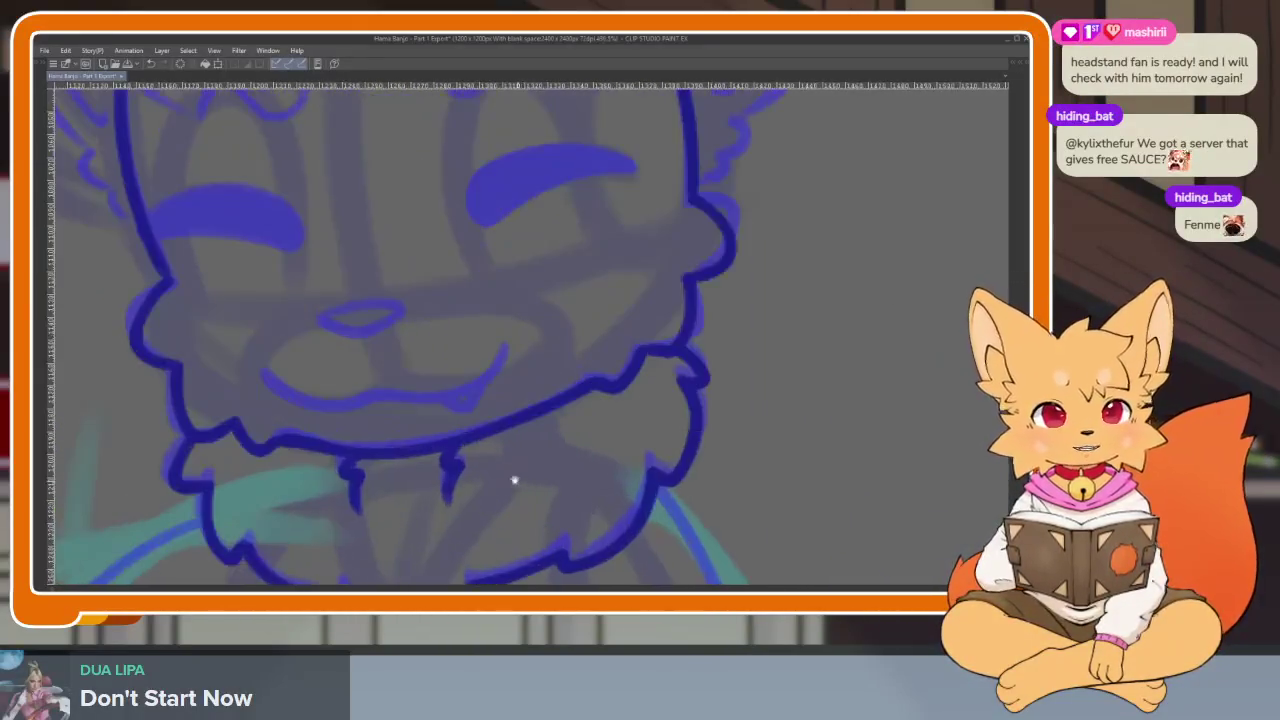
scroll(516, 480, "up", 1)
scroll(531, 480, "up", 1)
scroll(453, 420, "up", 1)
scroll(448, 451, "up", 1)
scroll(443, 460, "up", 1)
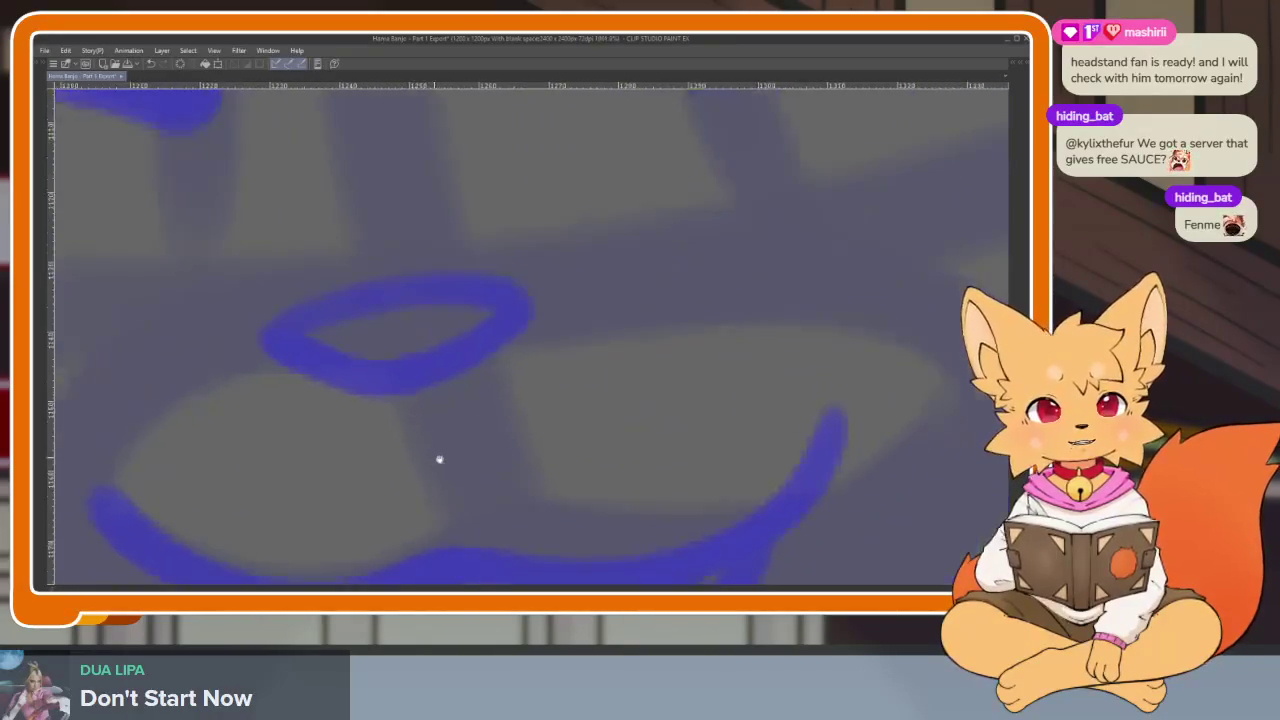
scroll(443, 475, "up", 1)
scroll(434, 500, "up", 2)
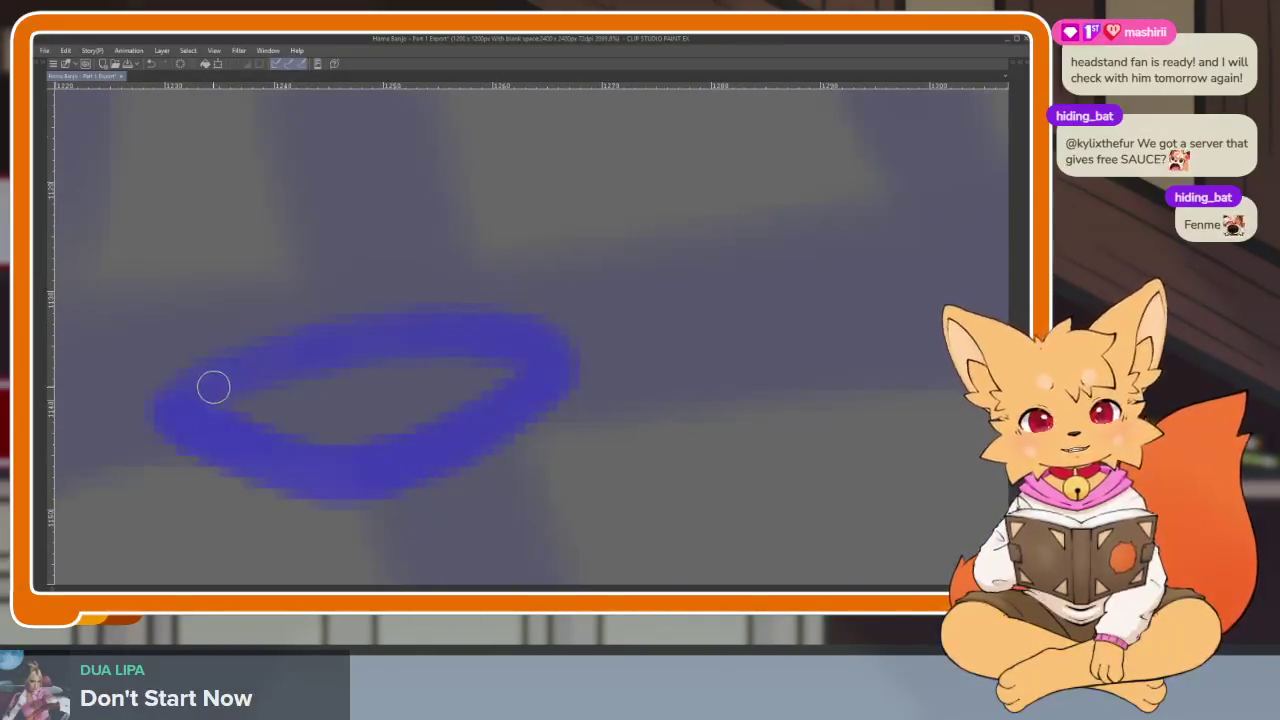
mouse_move(192, 418)
left_mouse_down()
mouse_move(351, 346)
mouse_move(551, 357)
mouse_move(529, 383)
mouse_move(365, 473)
mouse_move(191, 423)
mouse_move(397, 323)
left_mouse_up()
Trace the smiling mouth curve with its small fang in dark blue.
scroll(683, 423, "down", 3)
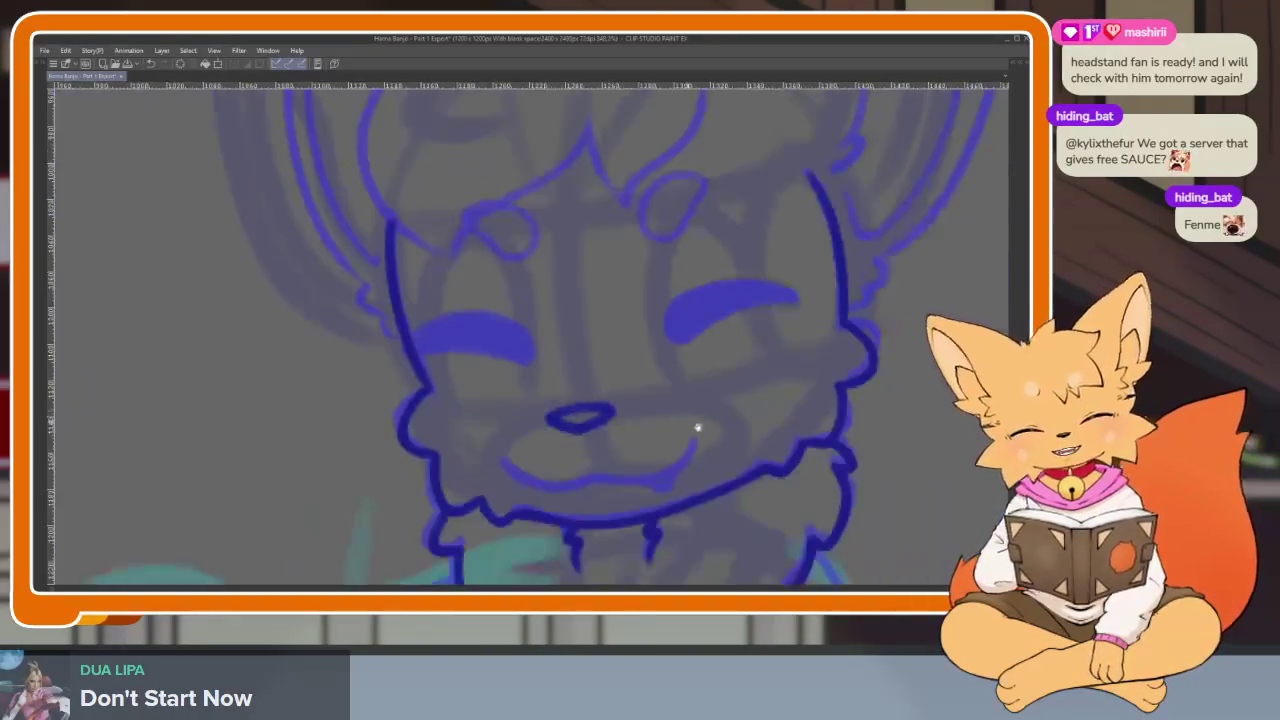
scroll(607, 434, "down", 2)
scroll(607, 434, "up", 3)
scroll(637, 443, "up", 3)
scroll(566, 497, "up", 1)
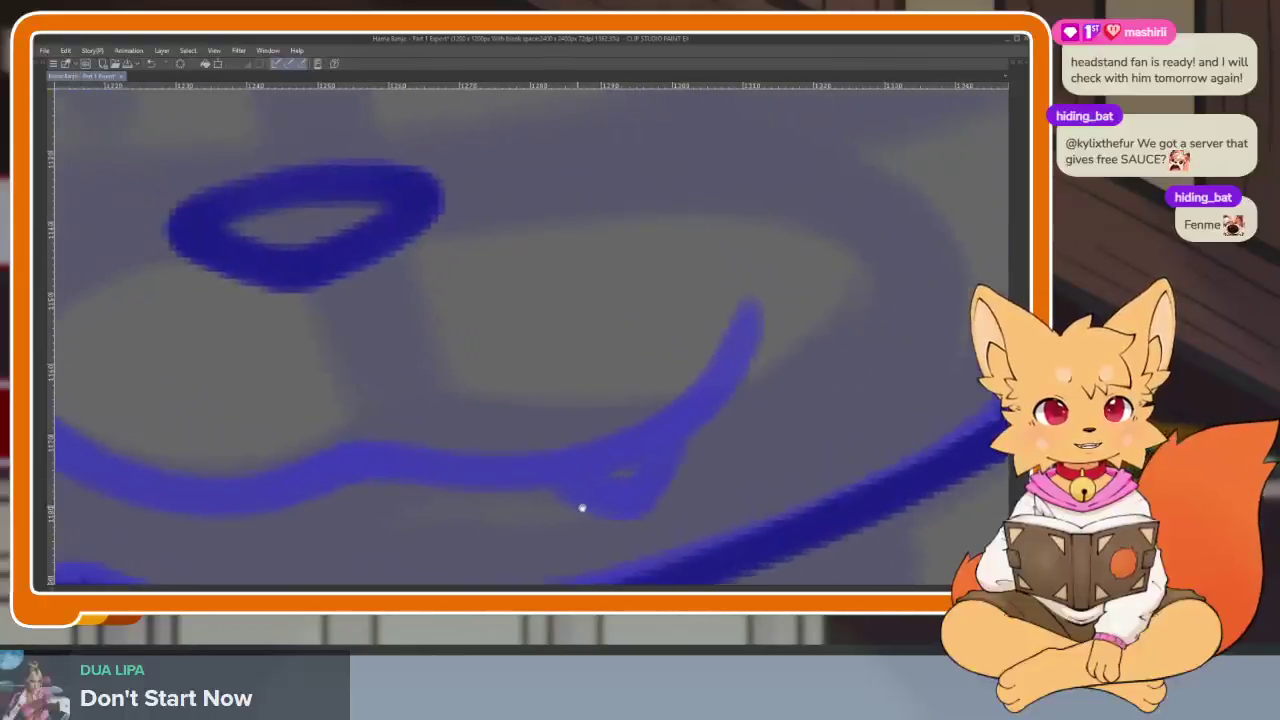
scroll(571, 506, "up", 1)
left_click_drag(707, 400, 814, 408)
scroll(852, 346, "down", 1)
mouse_move(858, 343)
left_mouse_down()
mouse_move(771, 446)
mouse_move(591, 471)
mouse_move(331, 484)
mouse_move(266, 397)
mouse_move(196, 400)
left_mouse_up()
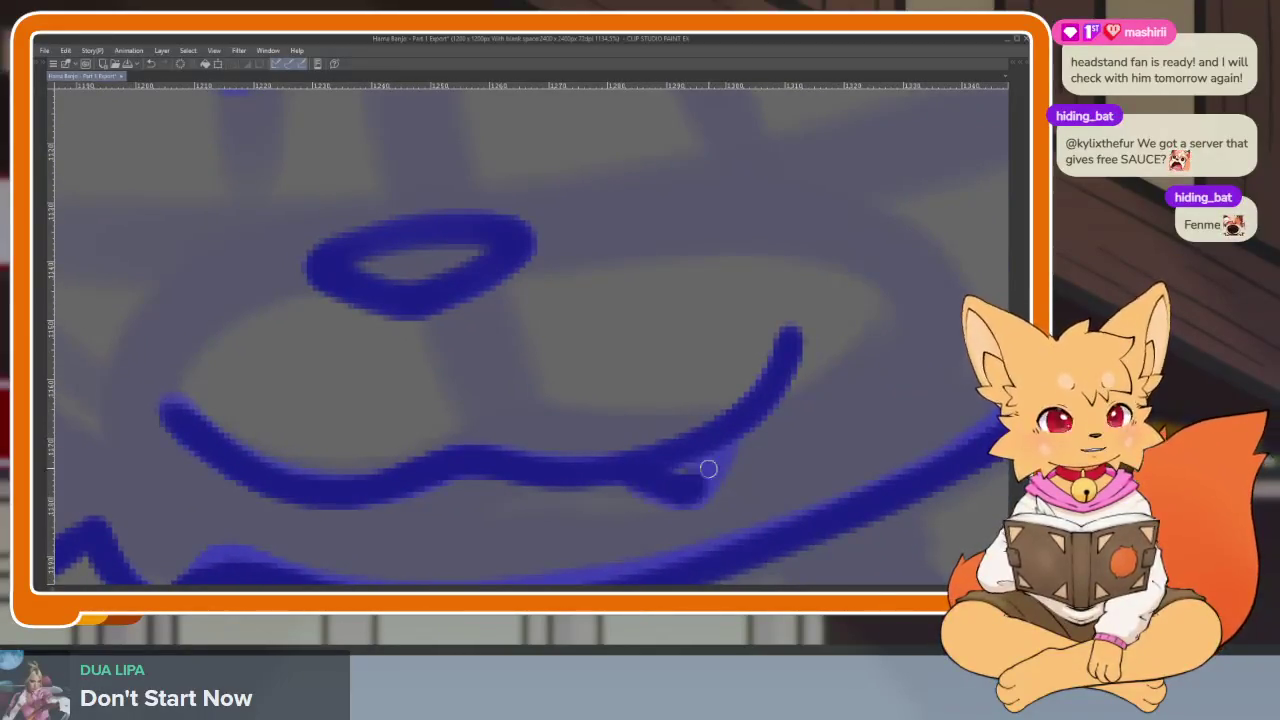
scroll(785, 446, "down", 2)
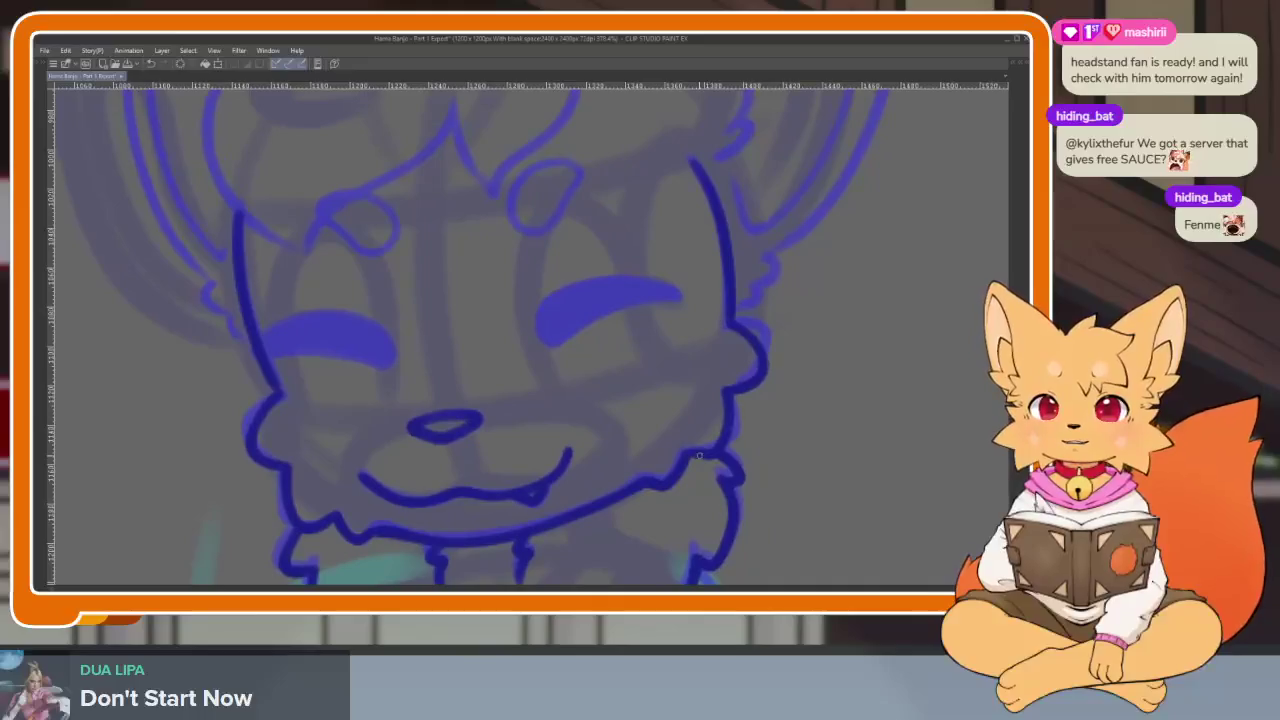